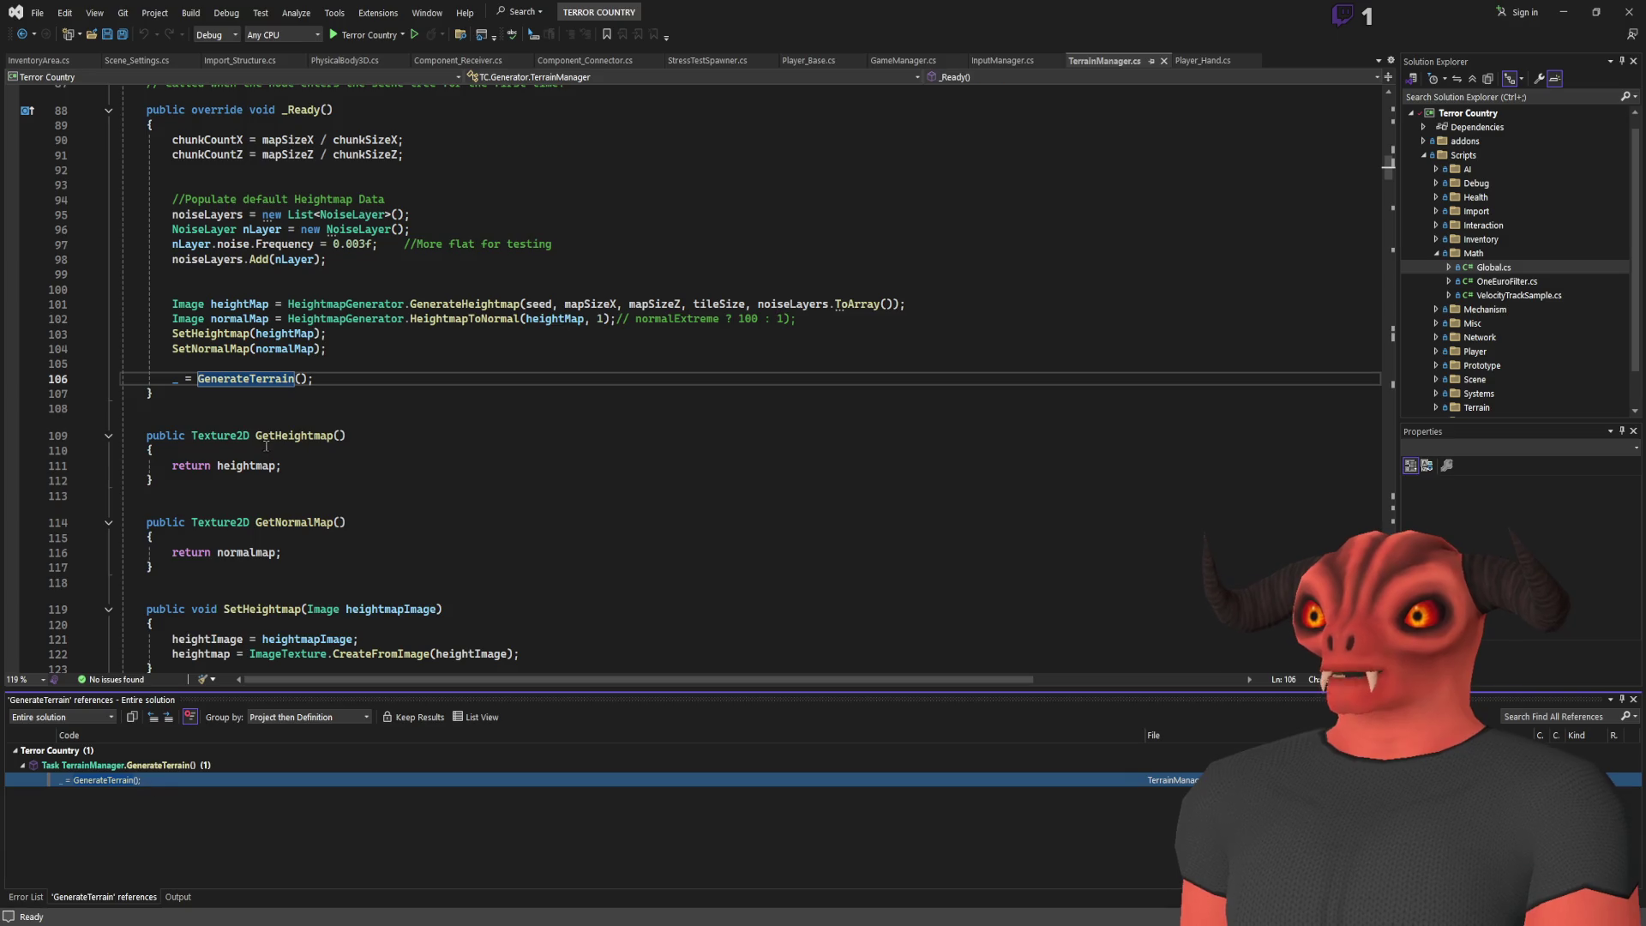
Scroll through the TerrainManager.cs fields and _Ready code, then switch to the Godot editor
left_click(179, 384)
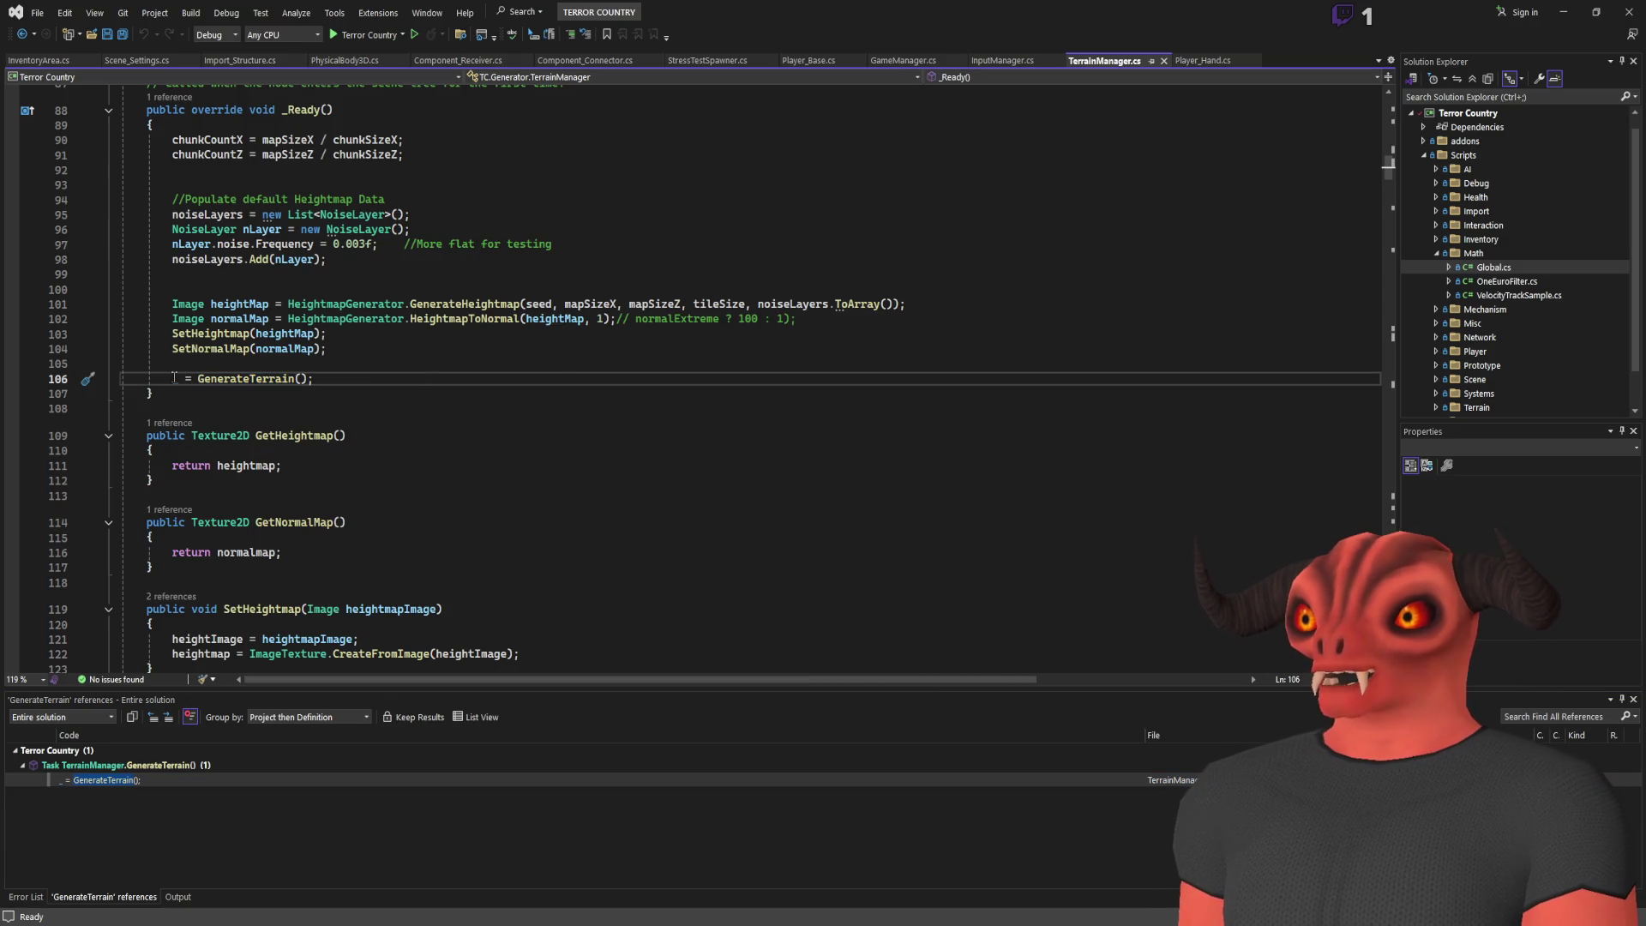
scroll(311, 421, "up", 20)
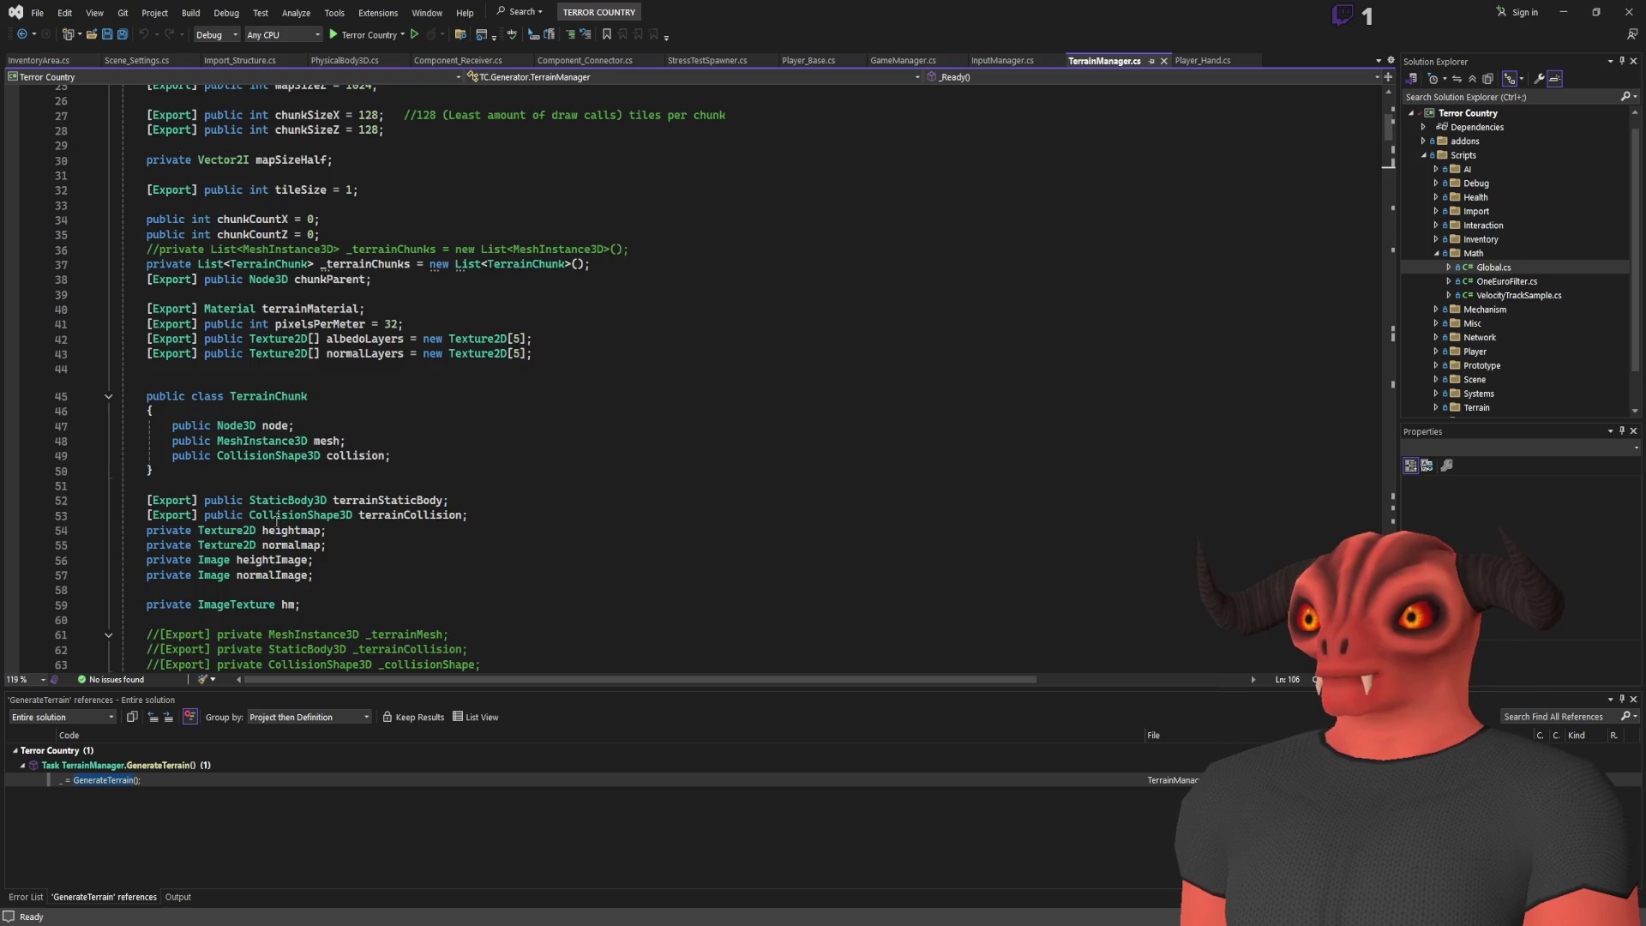
scroll(280, 527, "down", 20)
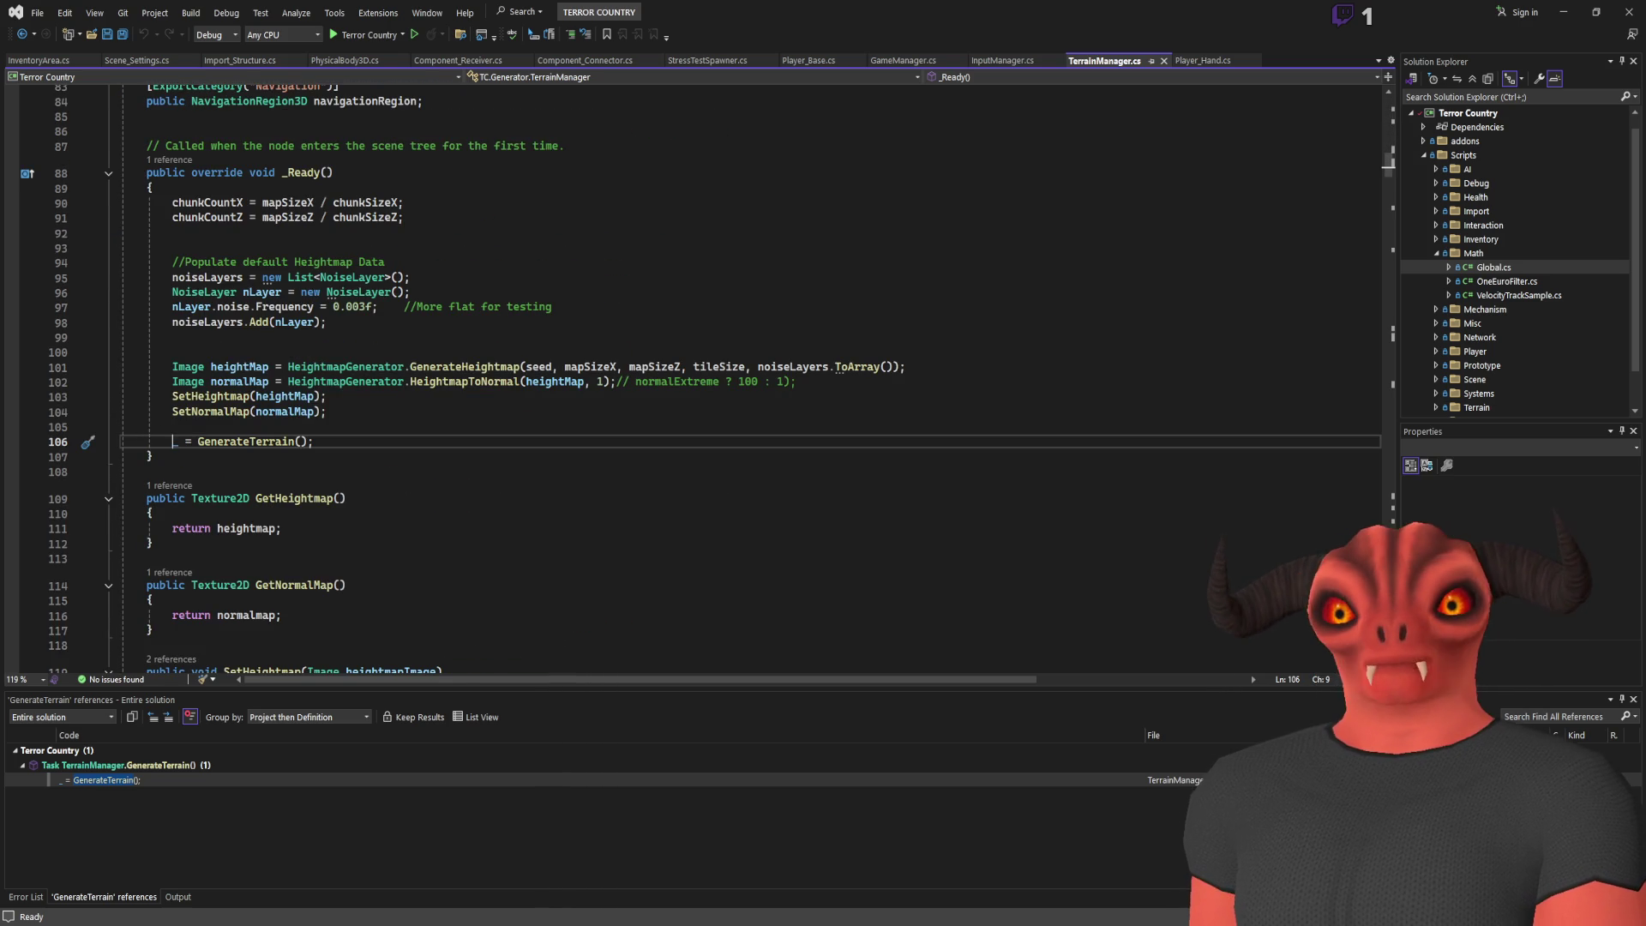
key("alt+Tab")
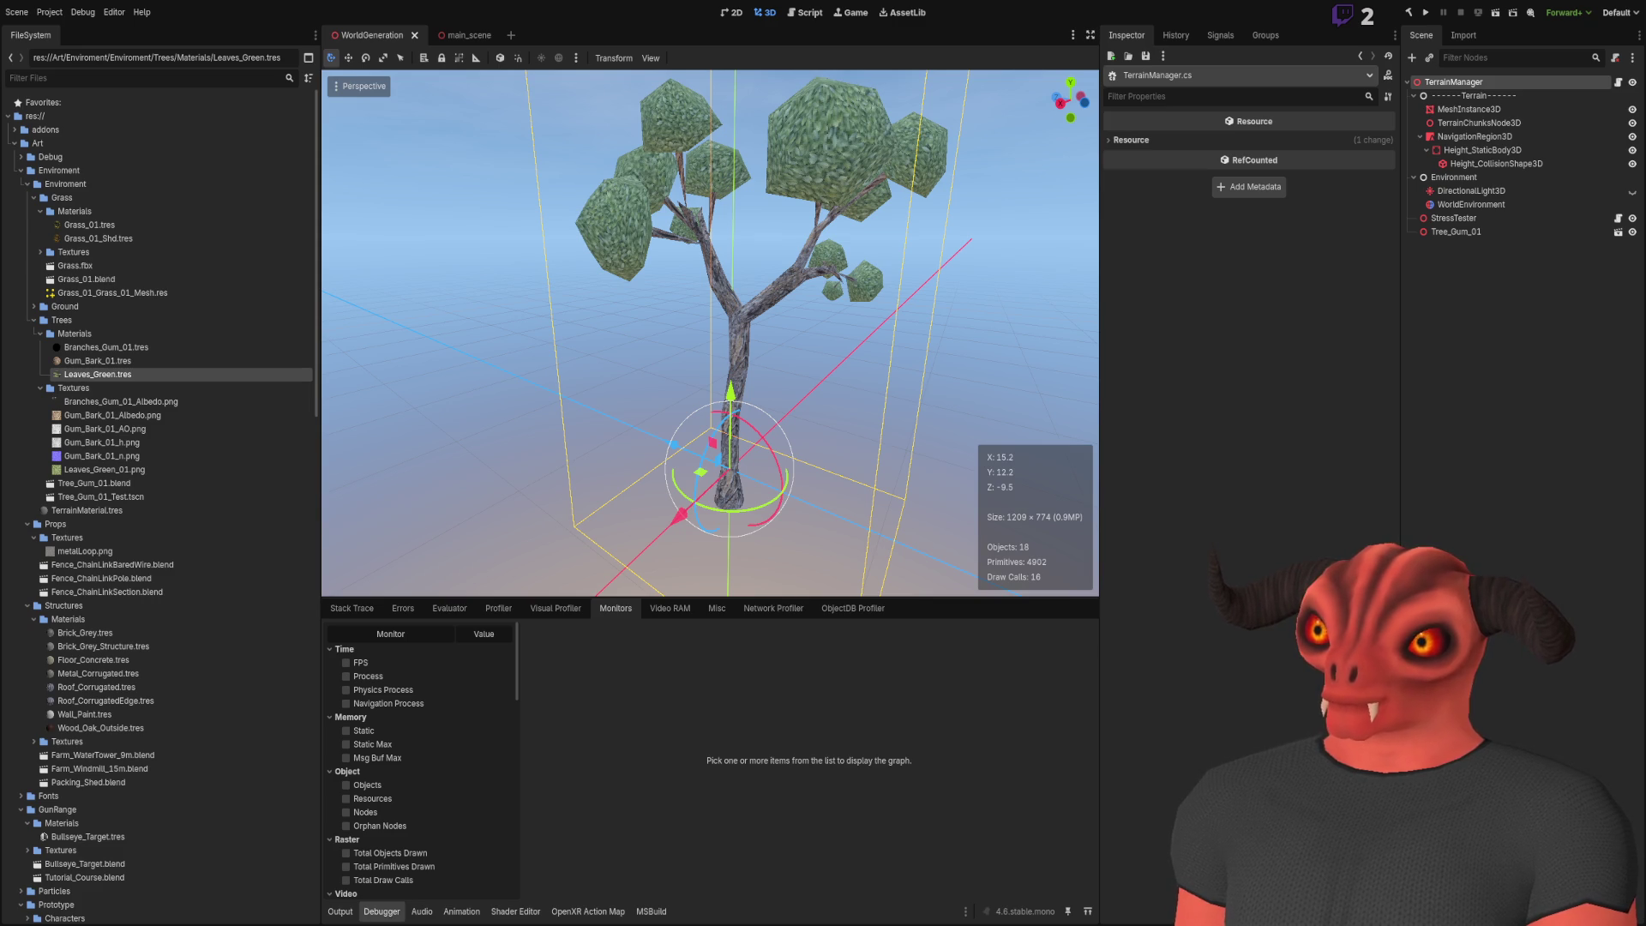
Find the end of GenerateTerrain in TerrainManager.cs and copy its three await lines
key("alt+Tab")
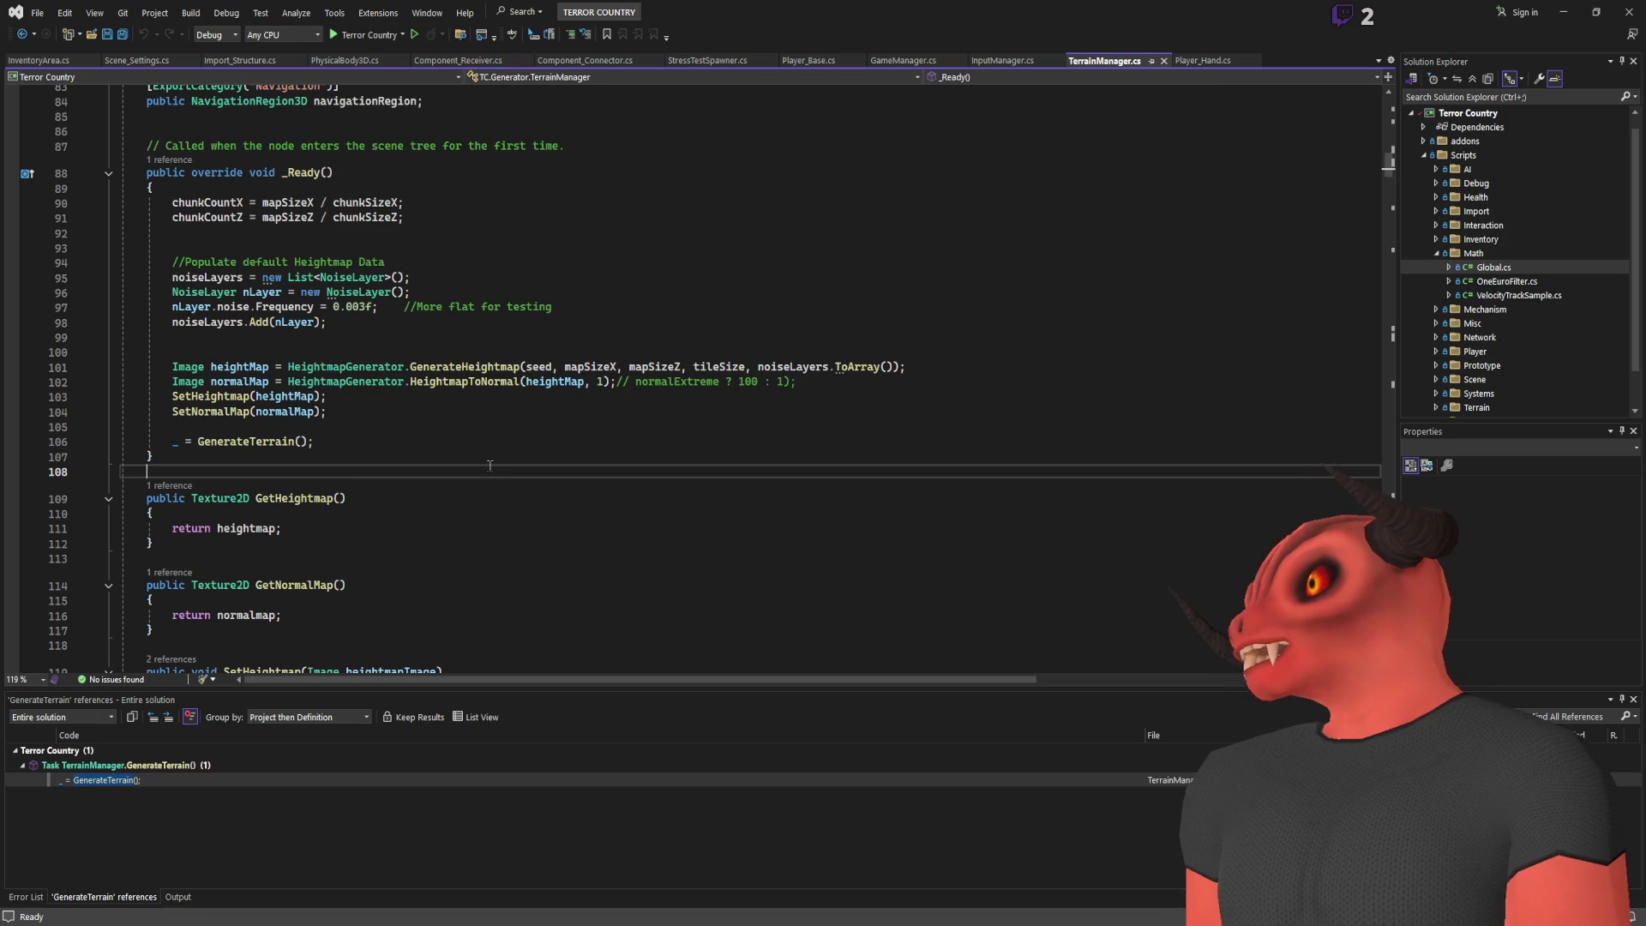
key("shift+Up")
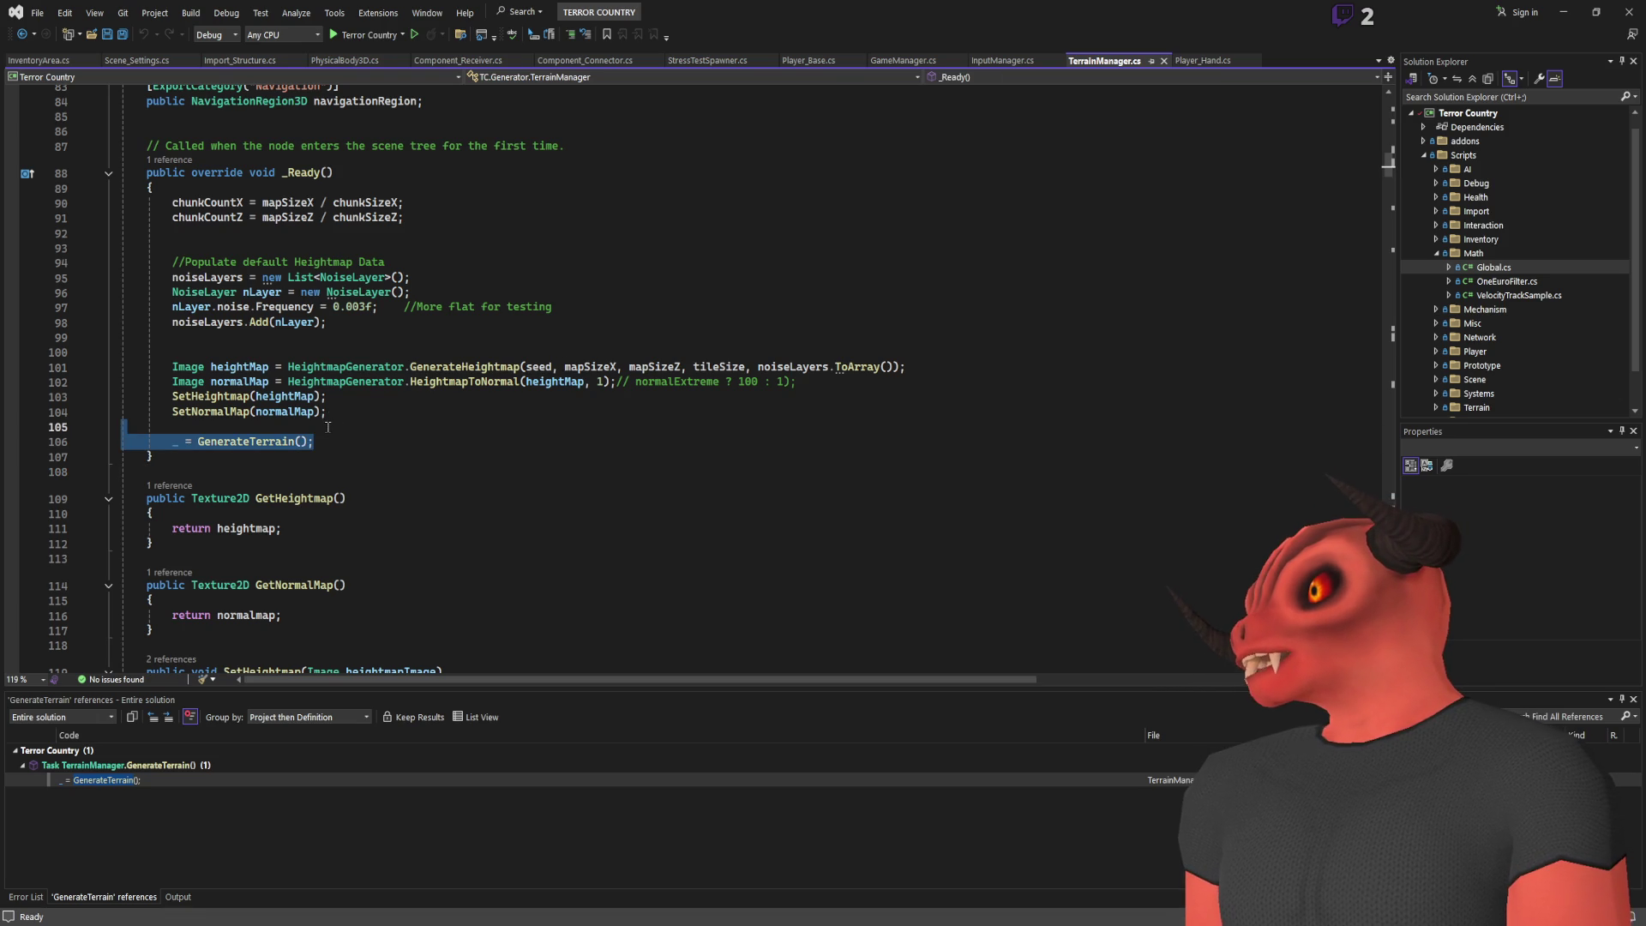
scroll(574, 367, "down", 10)
scroll(330, 427, "up", 12)
scroll(330, 427, "up", 6)
scroll(338, 427, "down", 20)
scroll(346, 426, "up", 8)
scroll(345, 426, "down", 8)
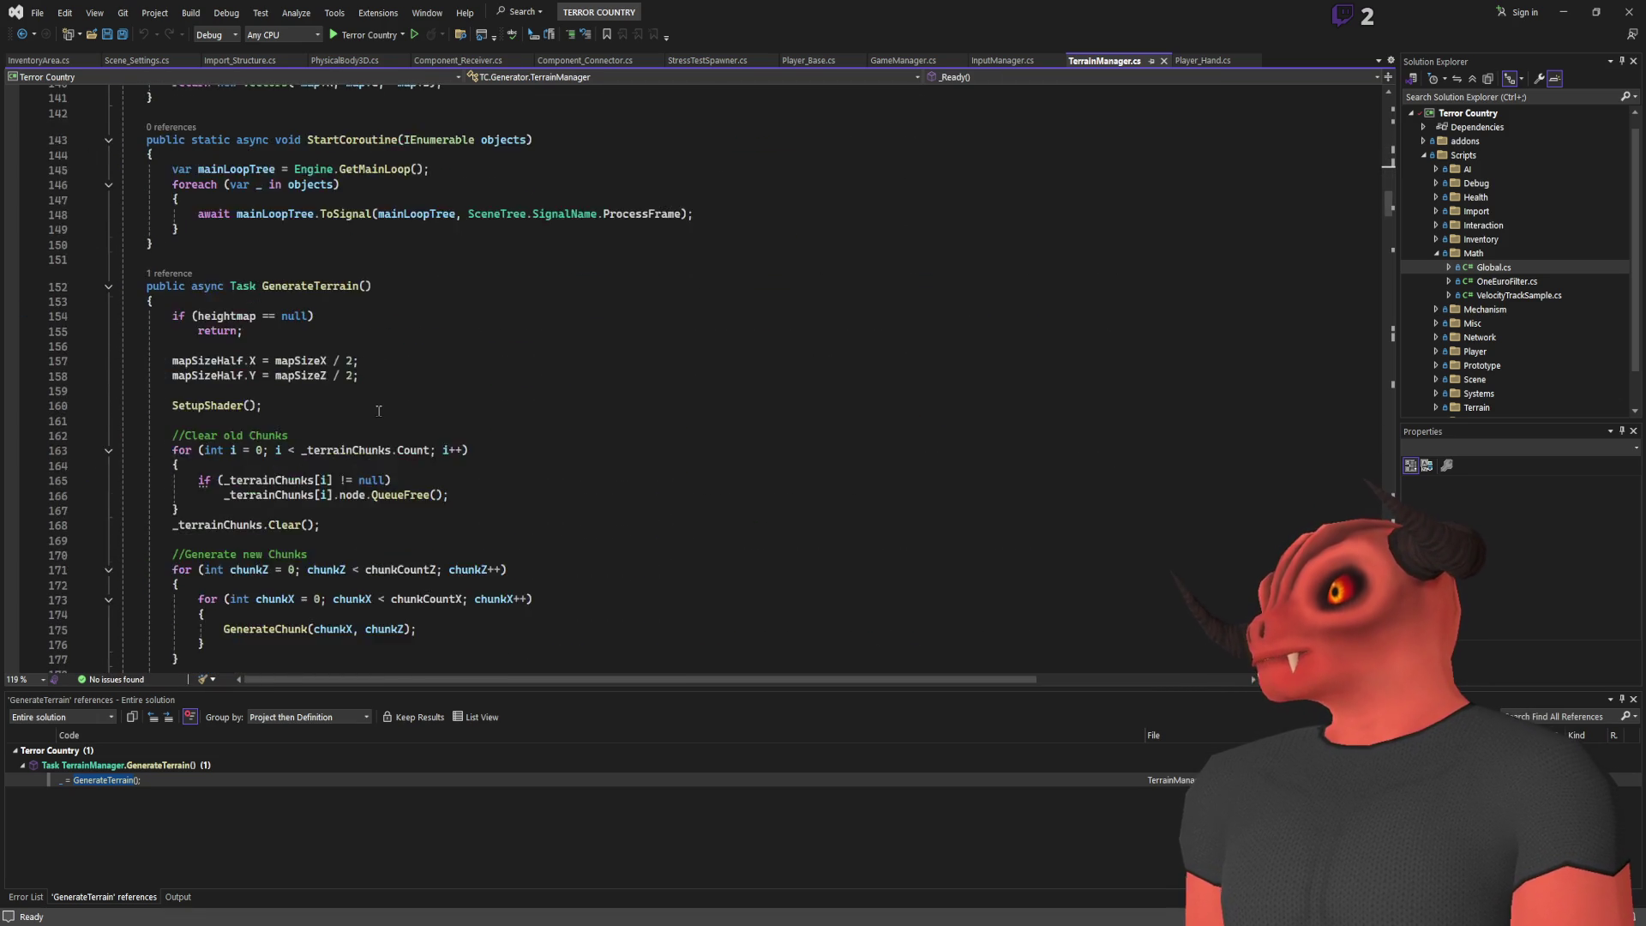
scroll(382, 407, "up", 5)
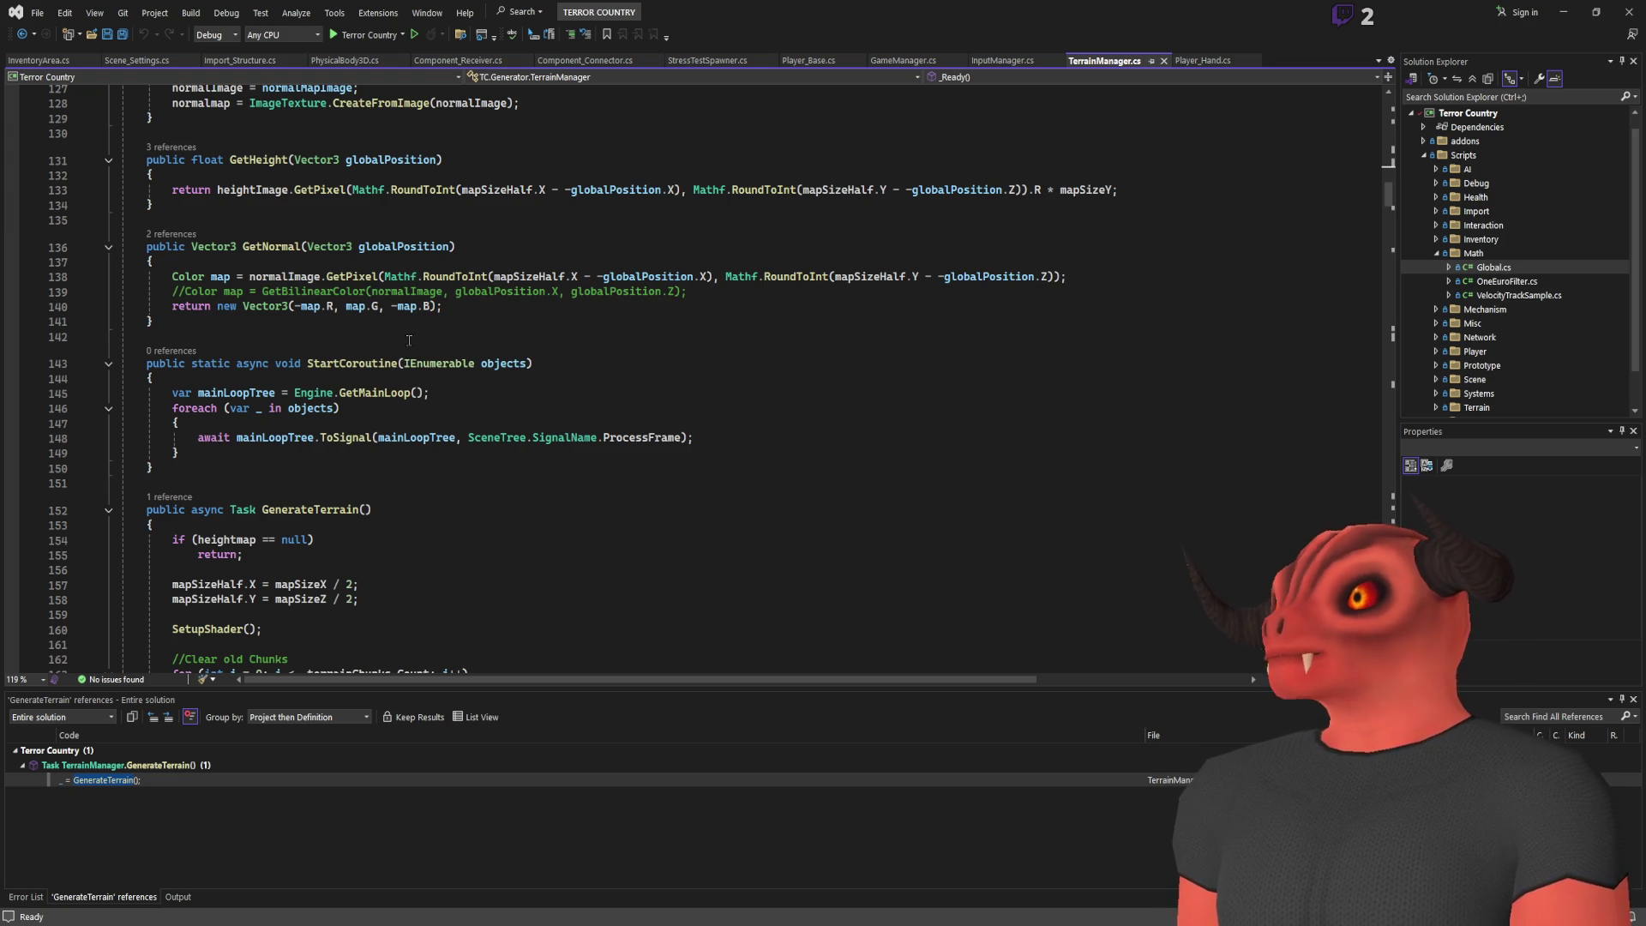
scroll(493, 189, "up", 5)
scroll(494, 189, "down", 16)
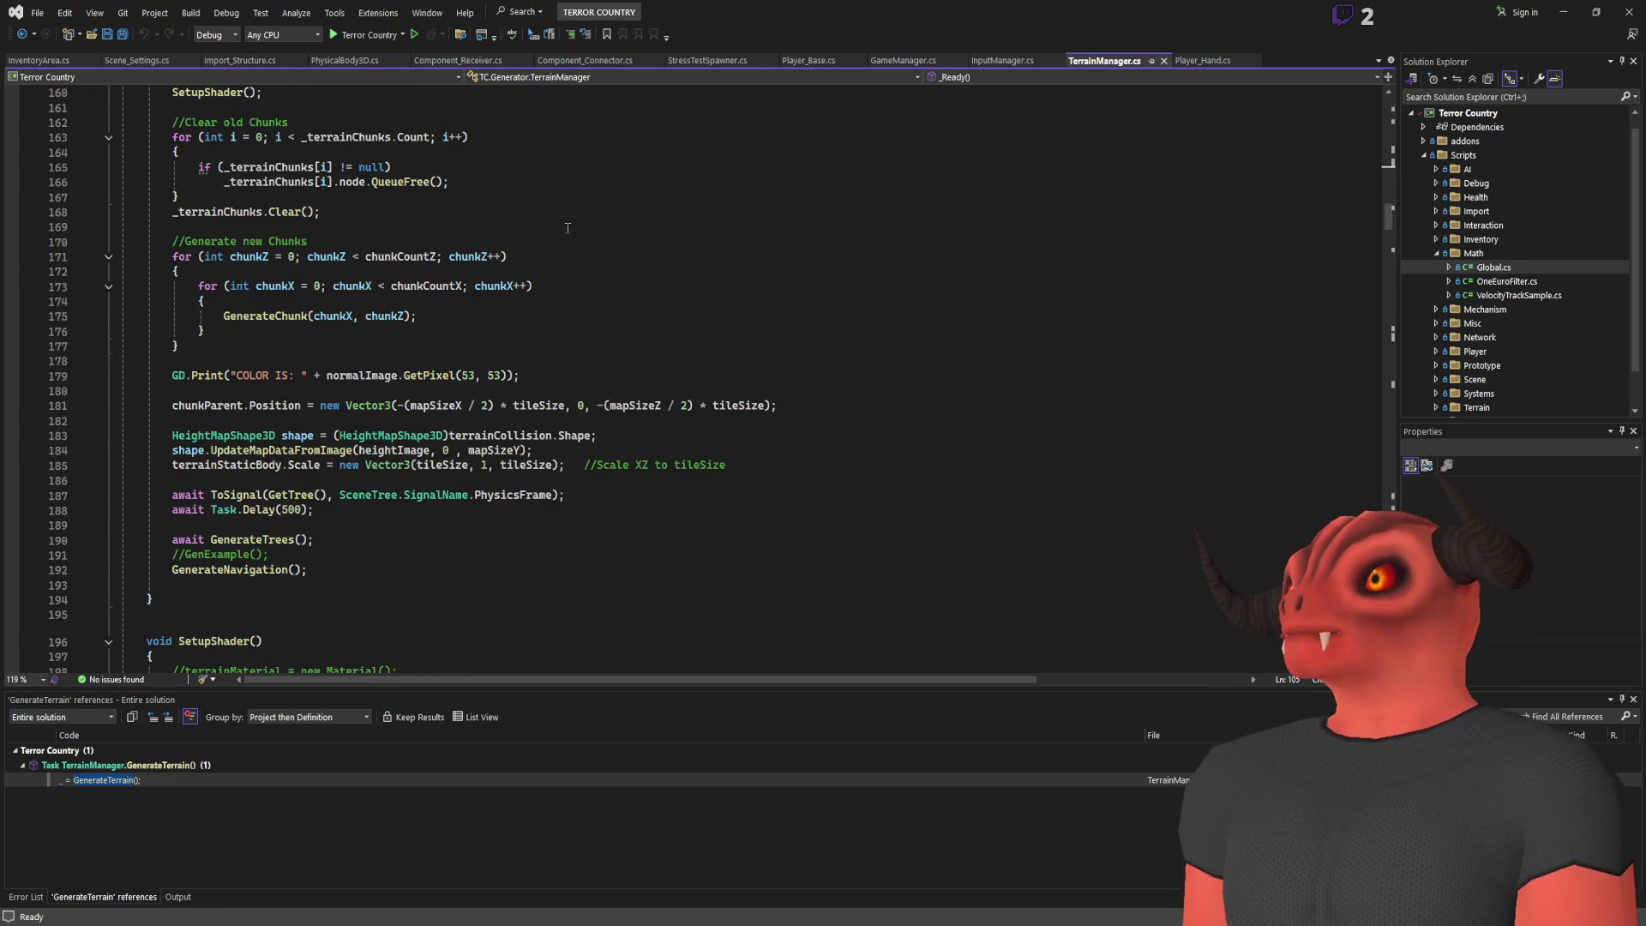
scroll(410, 338, "up", 1)
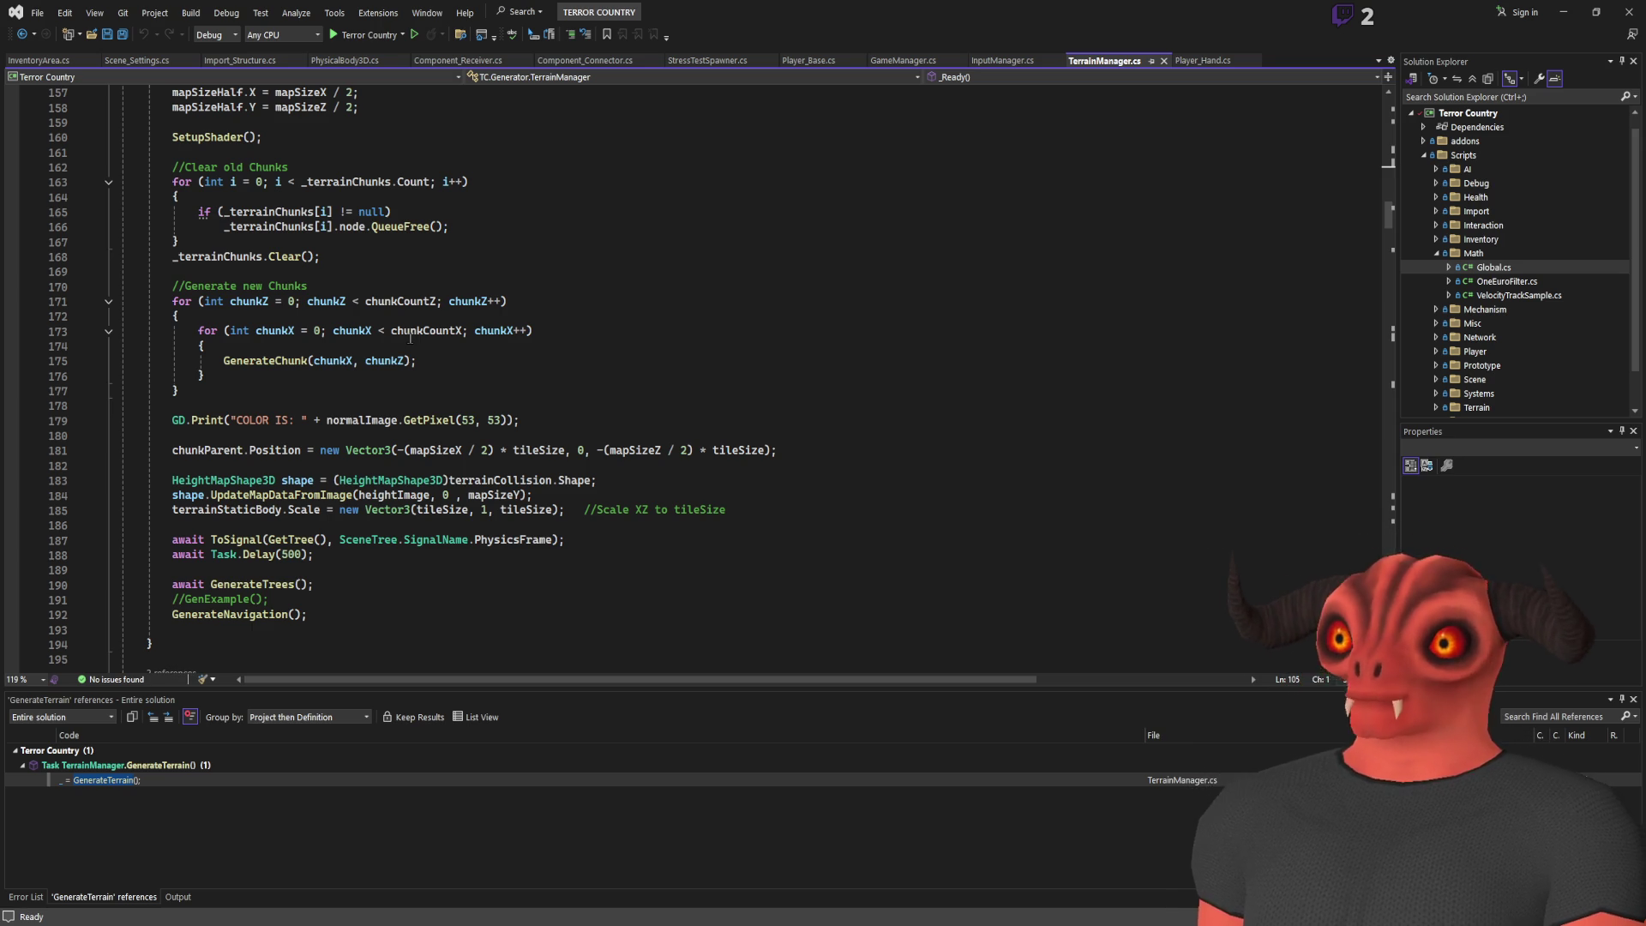
scroll(348, 537, "down", 1)
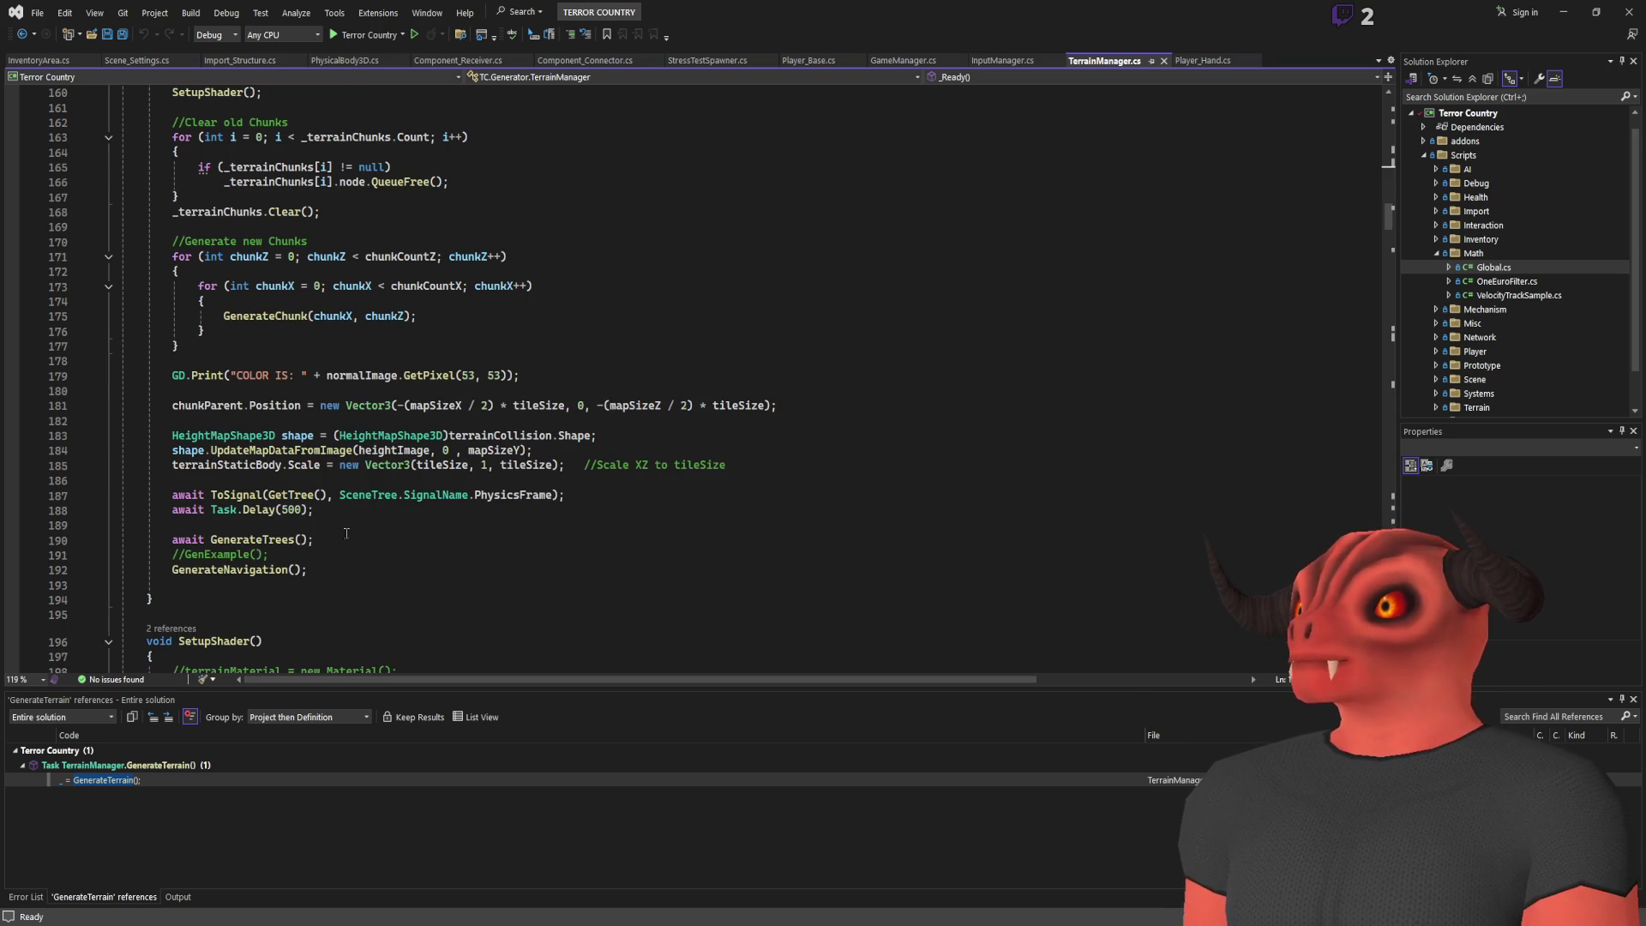
left_click_drag(345, 537, 349, 475)
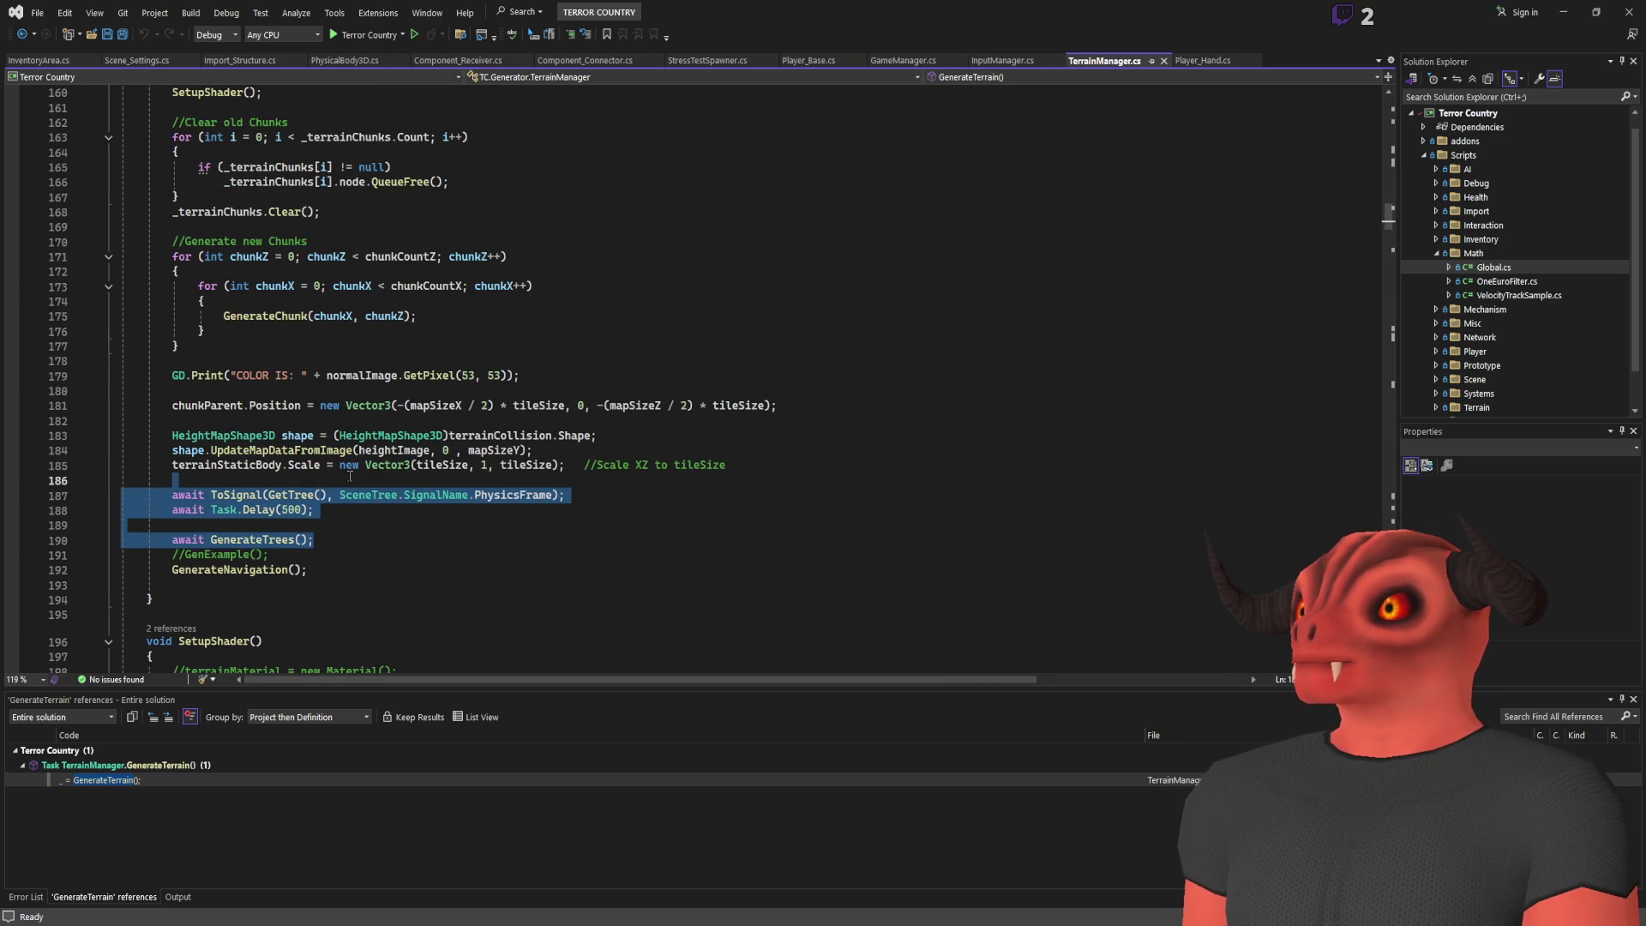
key("alt+Tab")
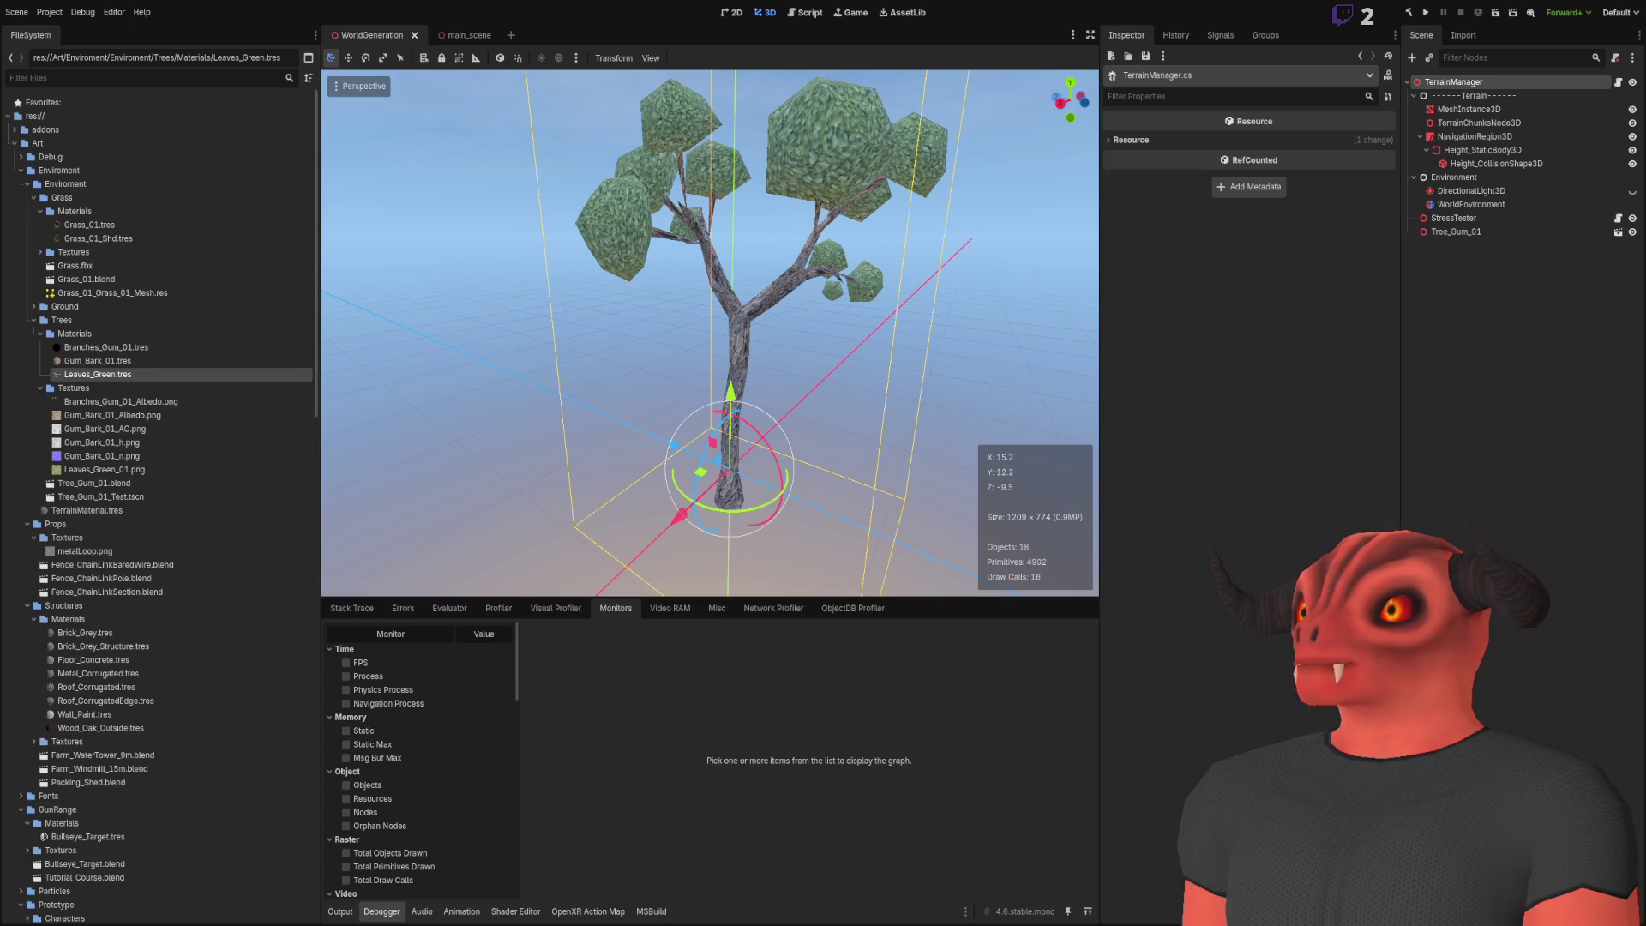
Paste the three await lines into a new ``` code block below the Ienrumator line
key("alt+Tab")
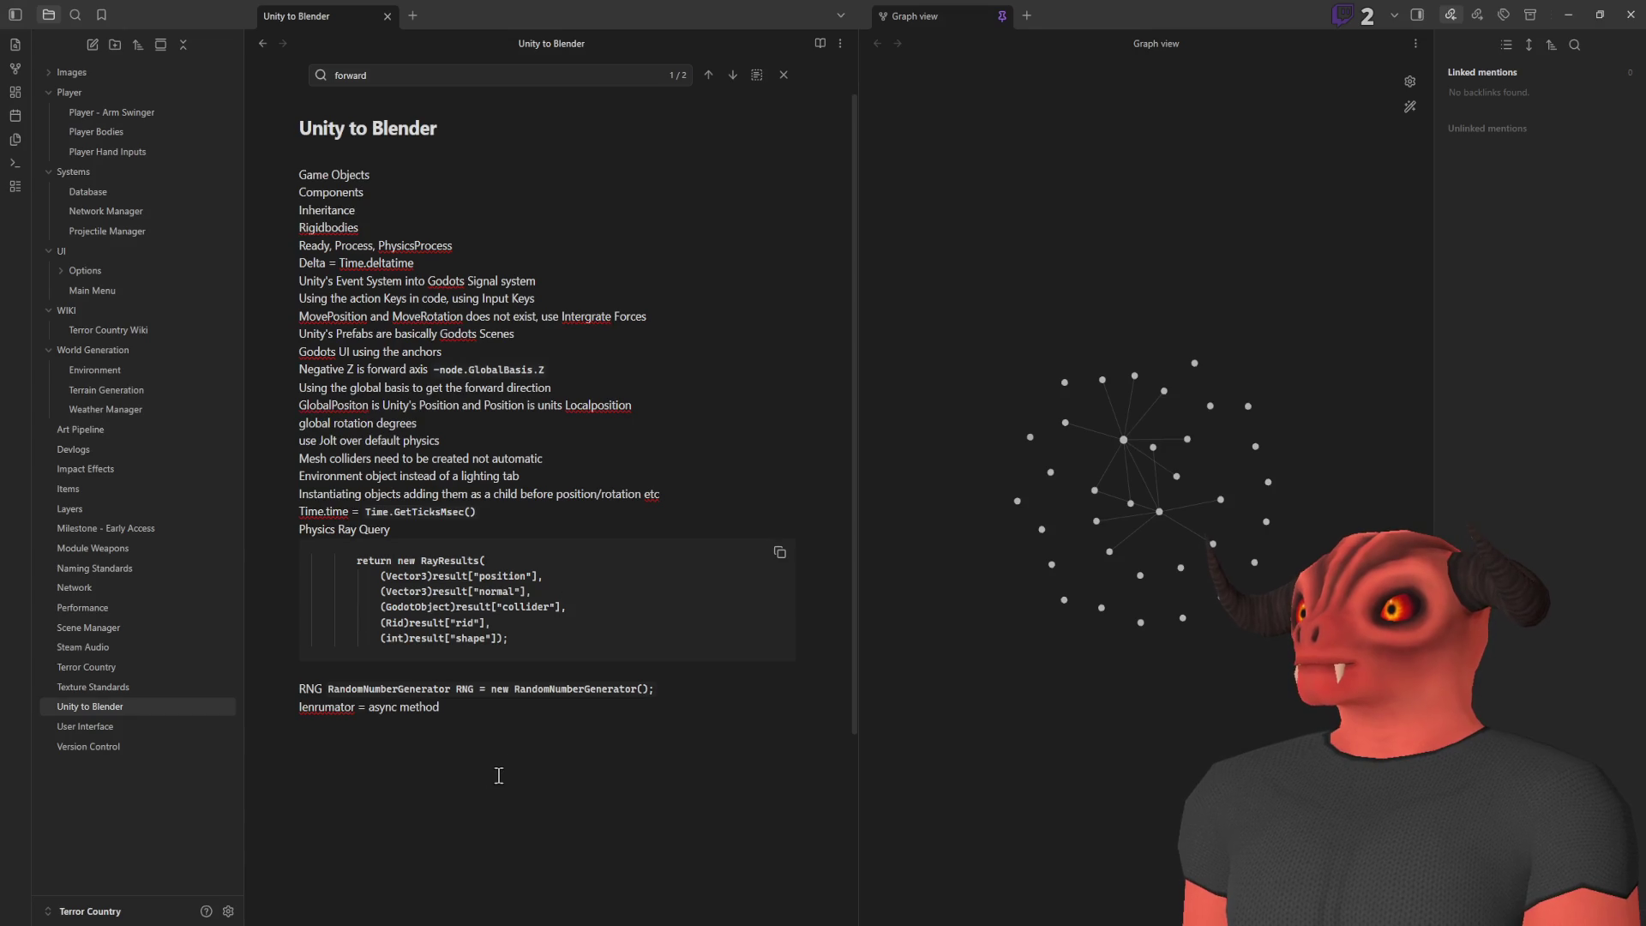
key("Return")
type("```")
key("Return")
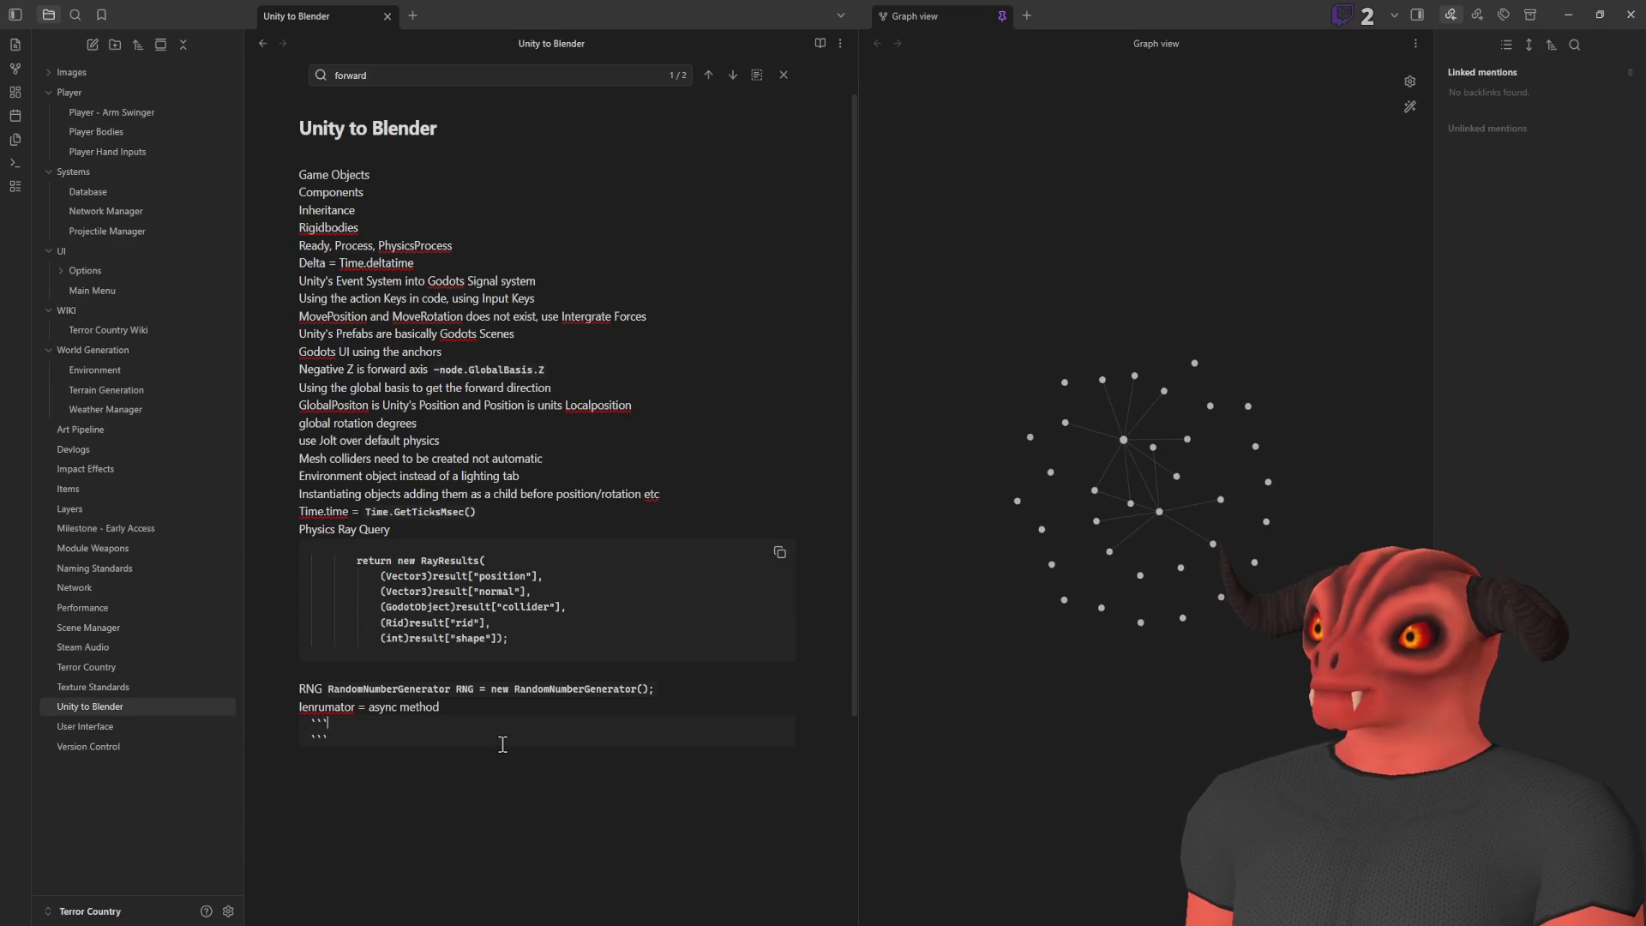
key("ctrl+v")
key("Down")
key("Down")
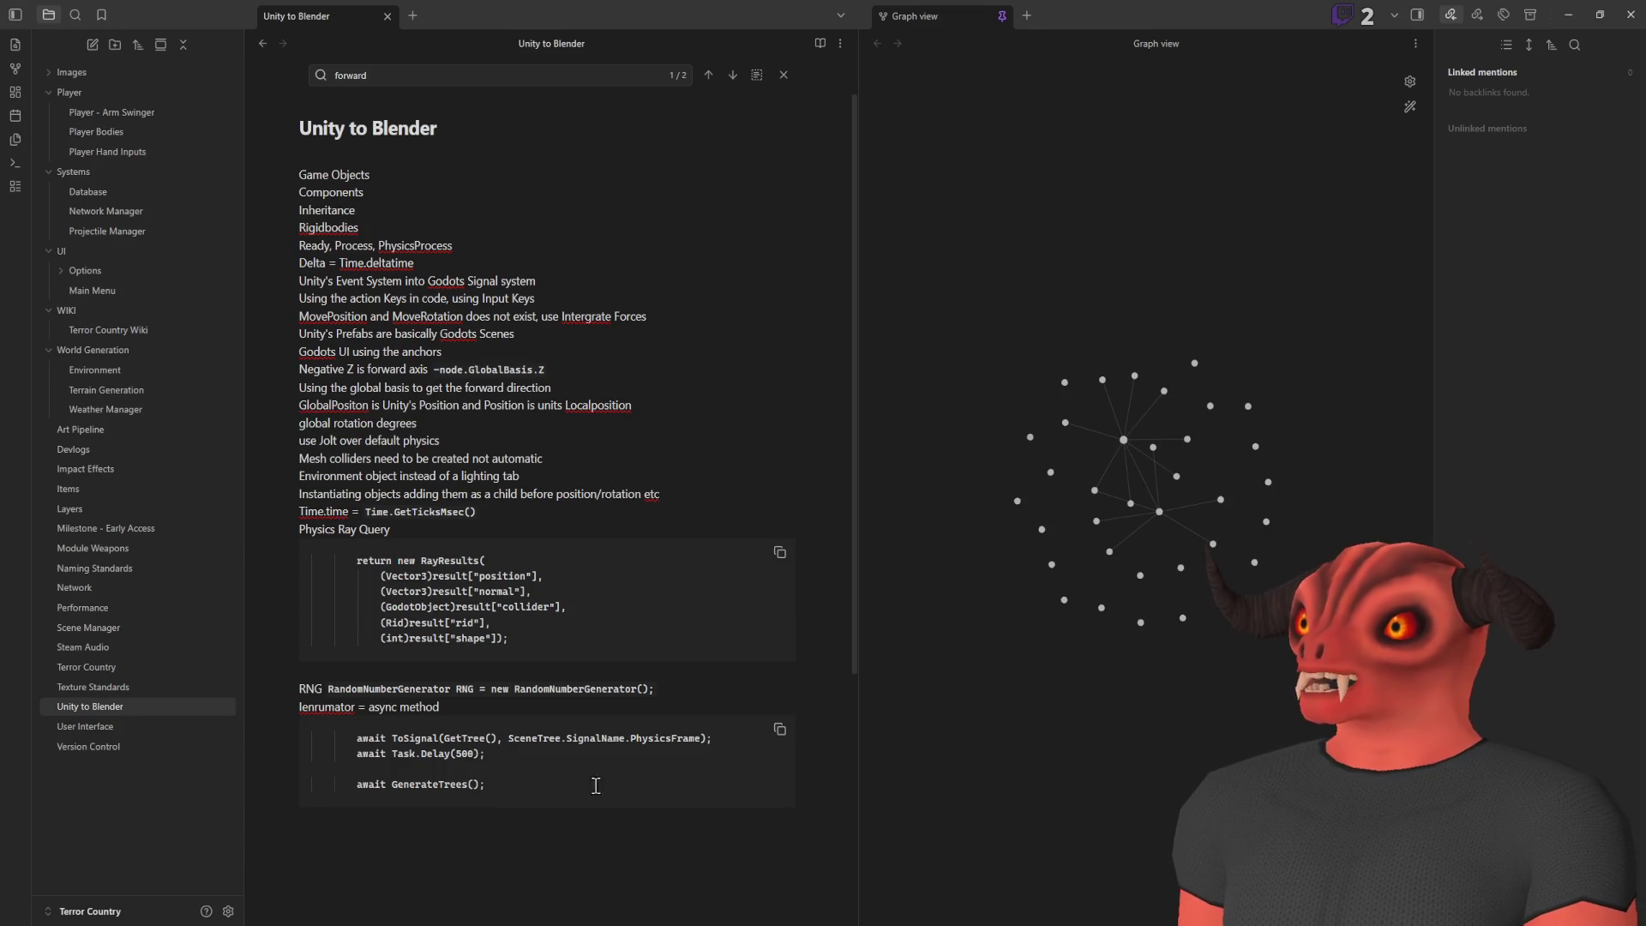
key("alt+Tab")
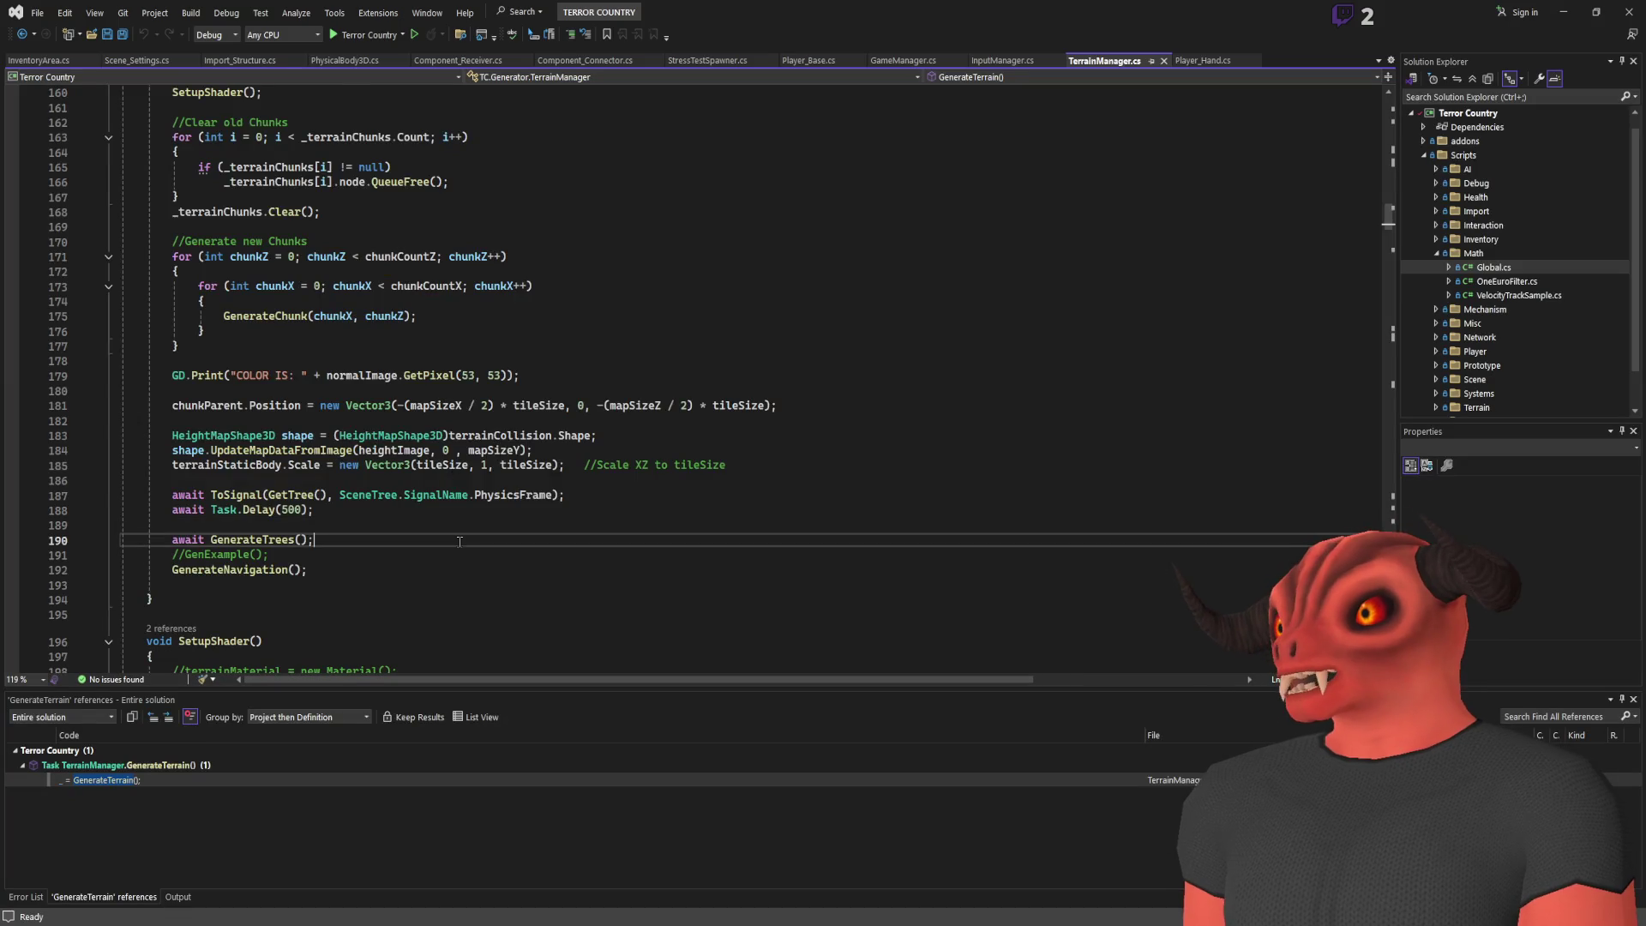
Review the SetupShader code, then place the cursor below the note's second code block
scroll(454, 516, "down", 5)
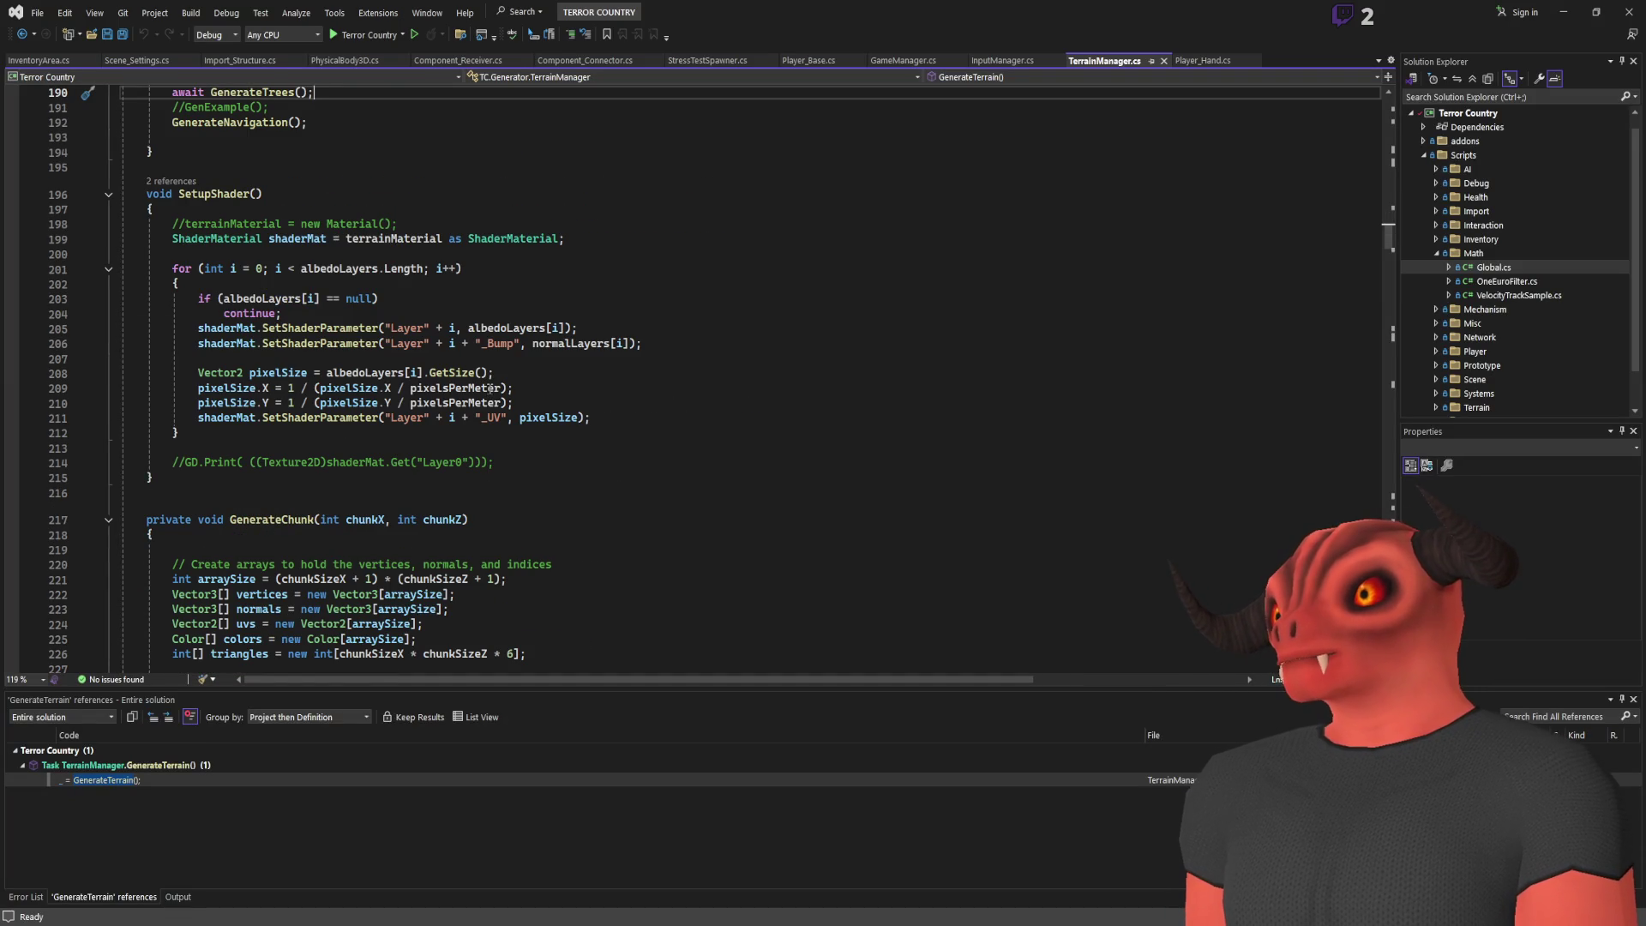
scroll(419, 388, "up", 2)
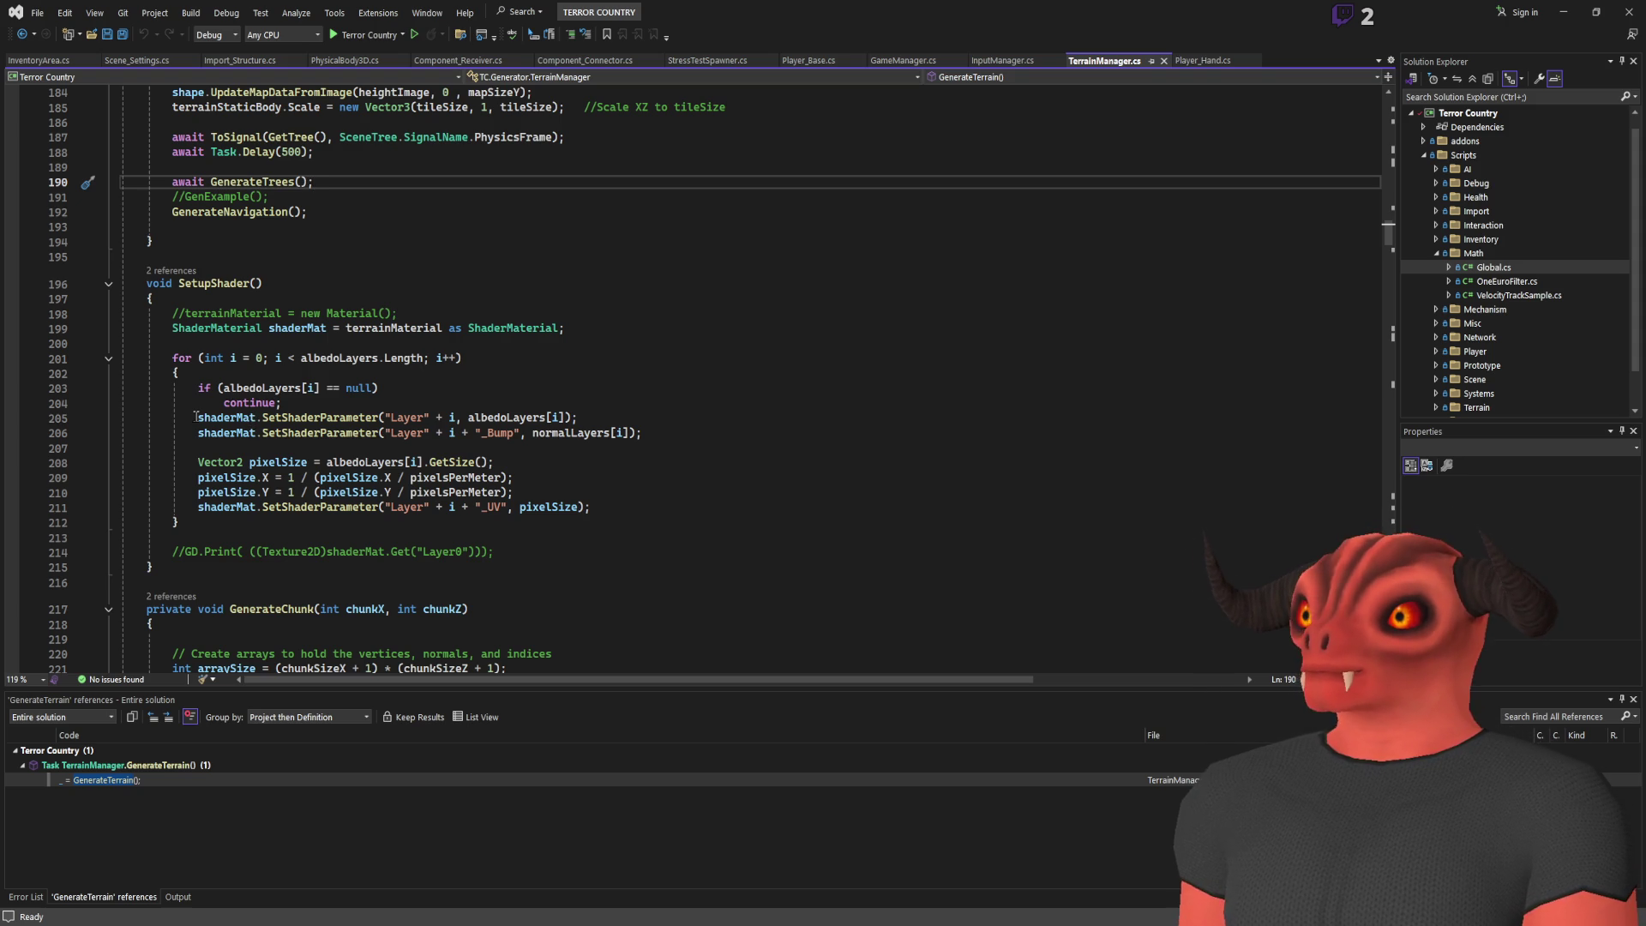
key("alt+Tab")
left_click(672, 830)
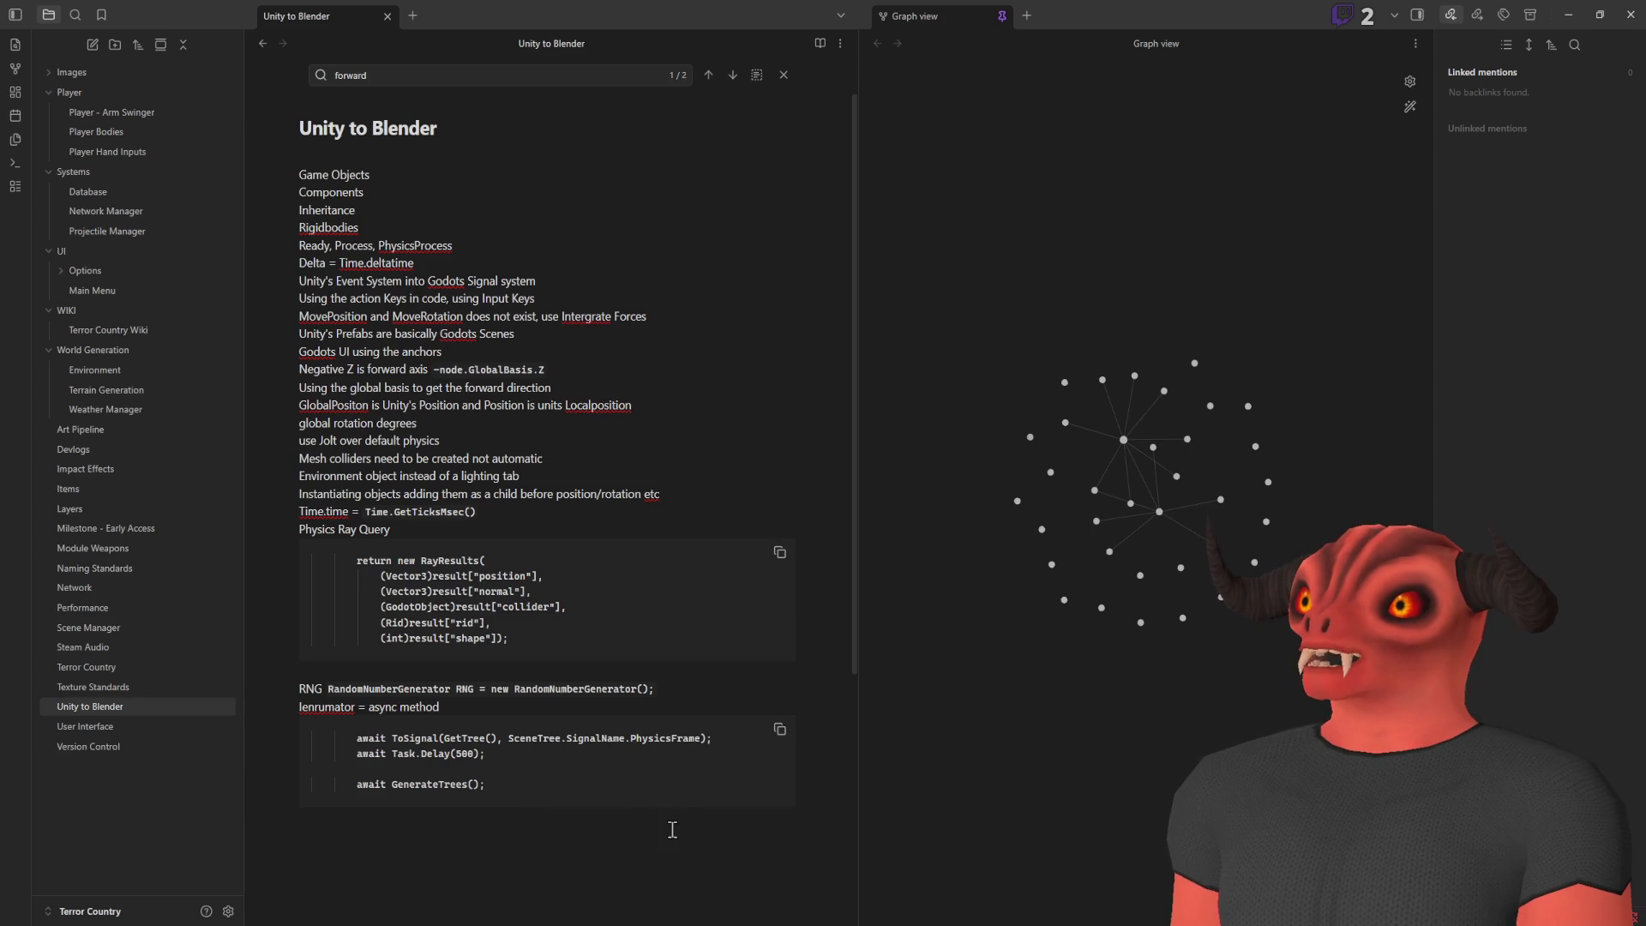
Write 'Materials -', 'Shader Materials - custom shaders' and 'Visual Shader - Mix' as three note lines
type("Materials")
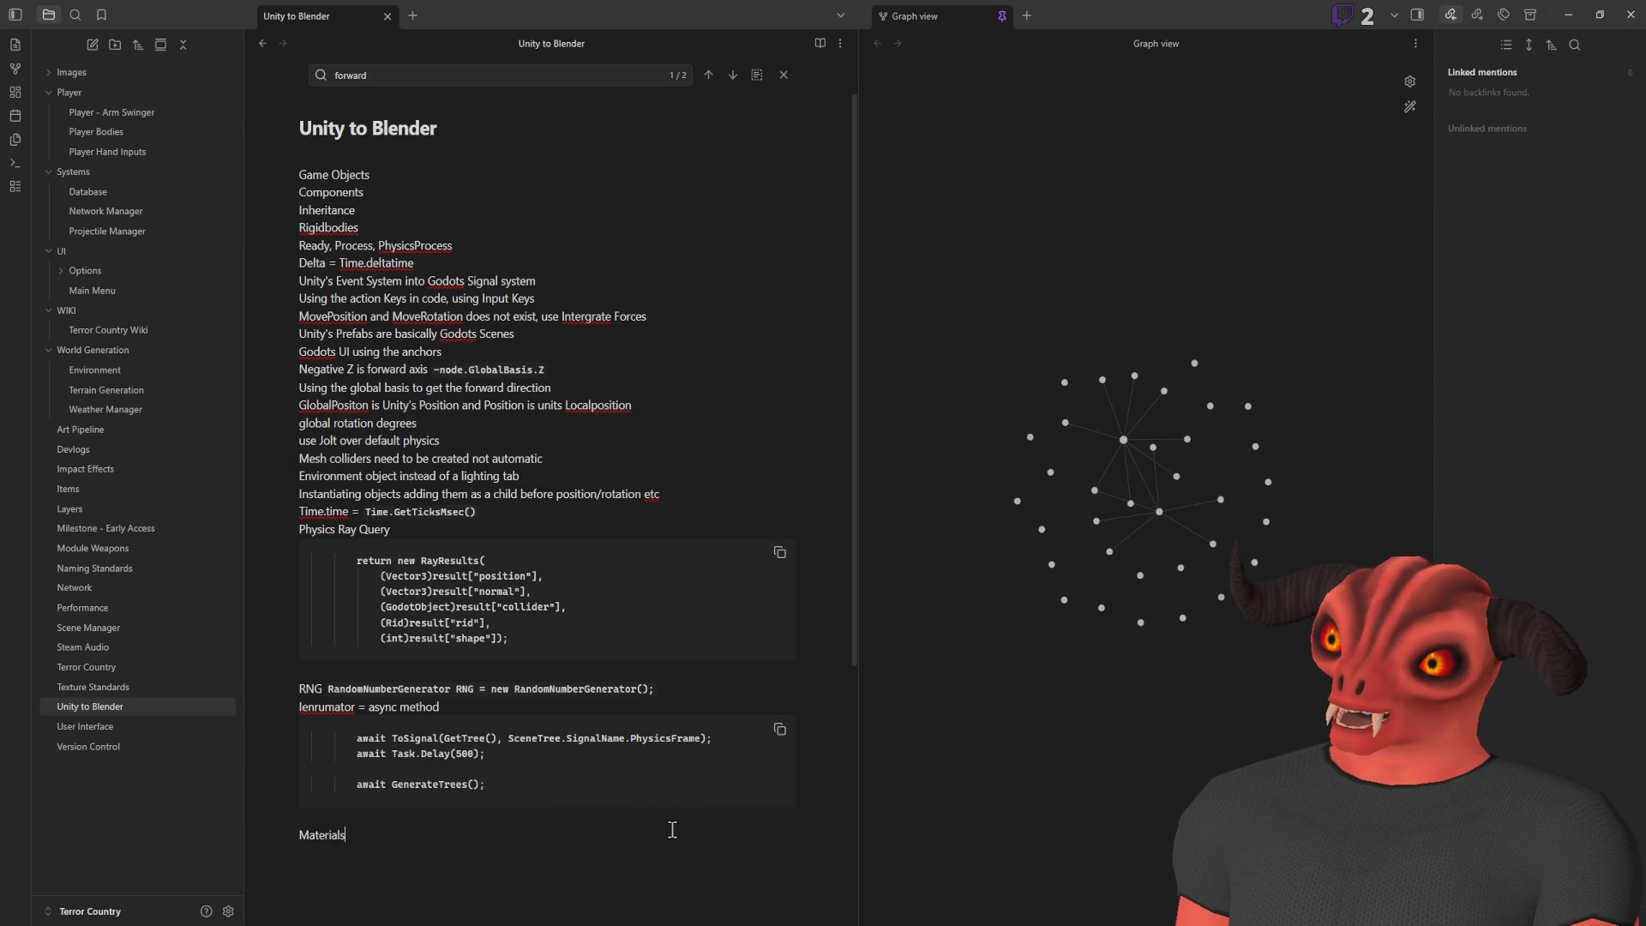
type(" -")
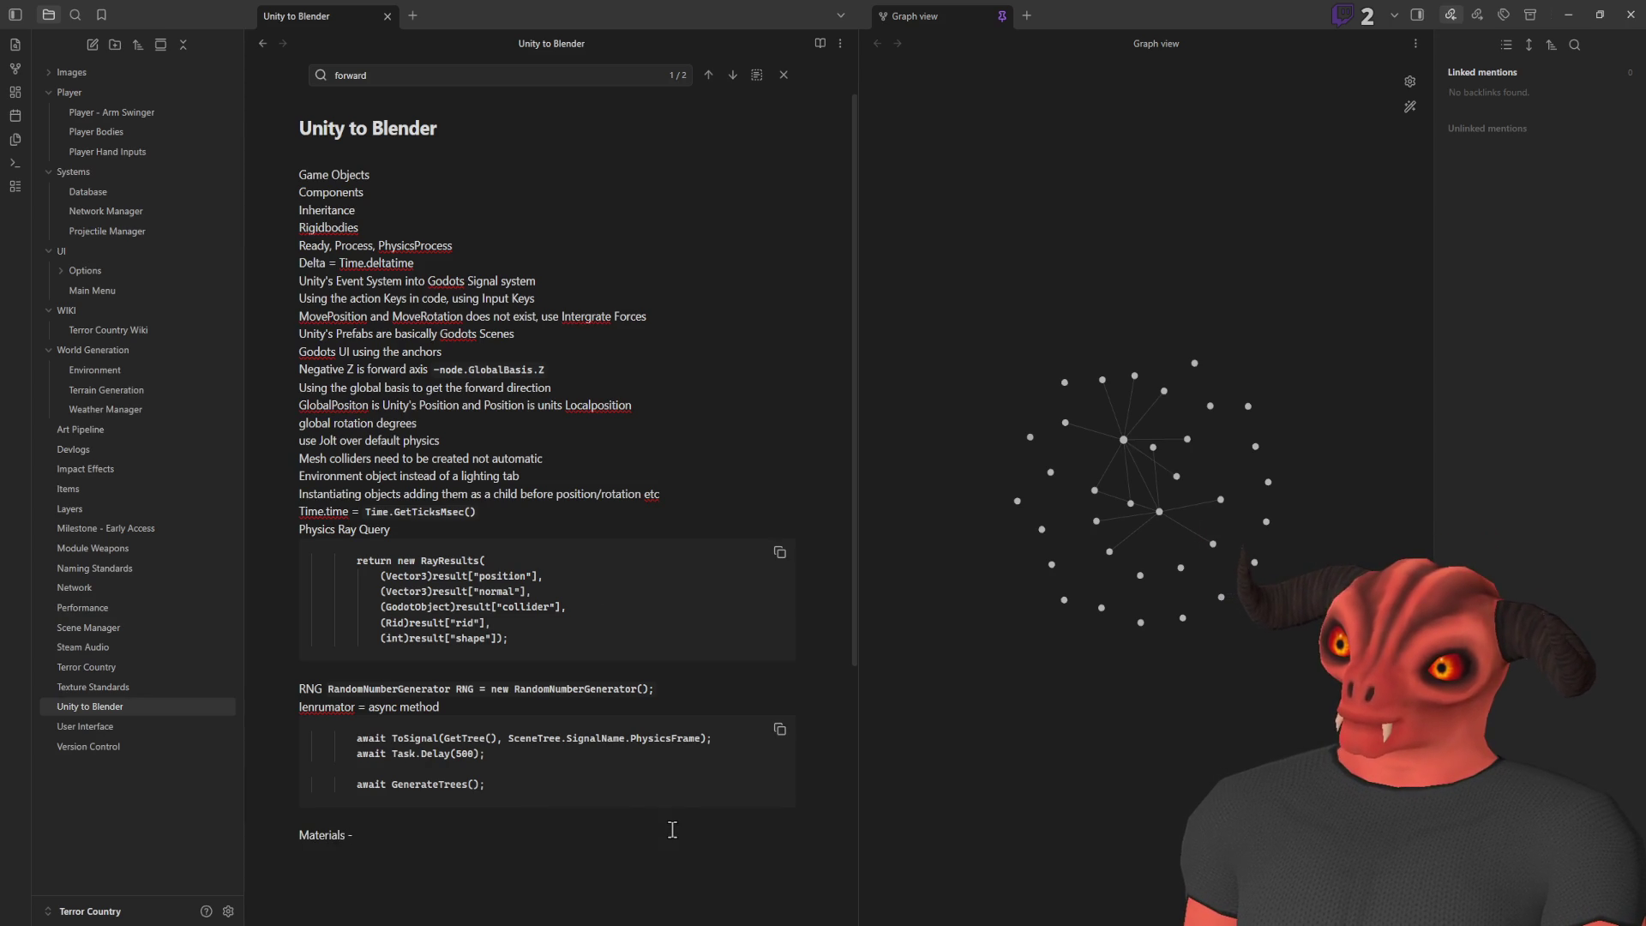
key("Return")
type("Shader Materialks")
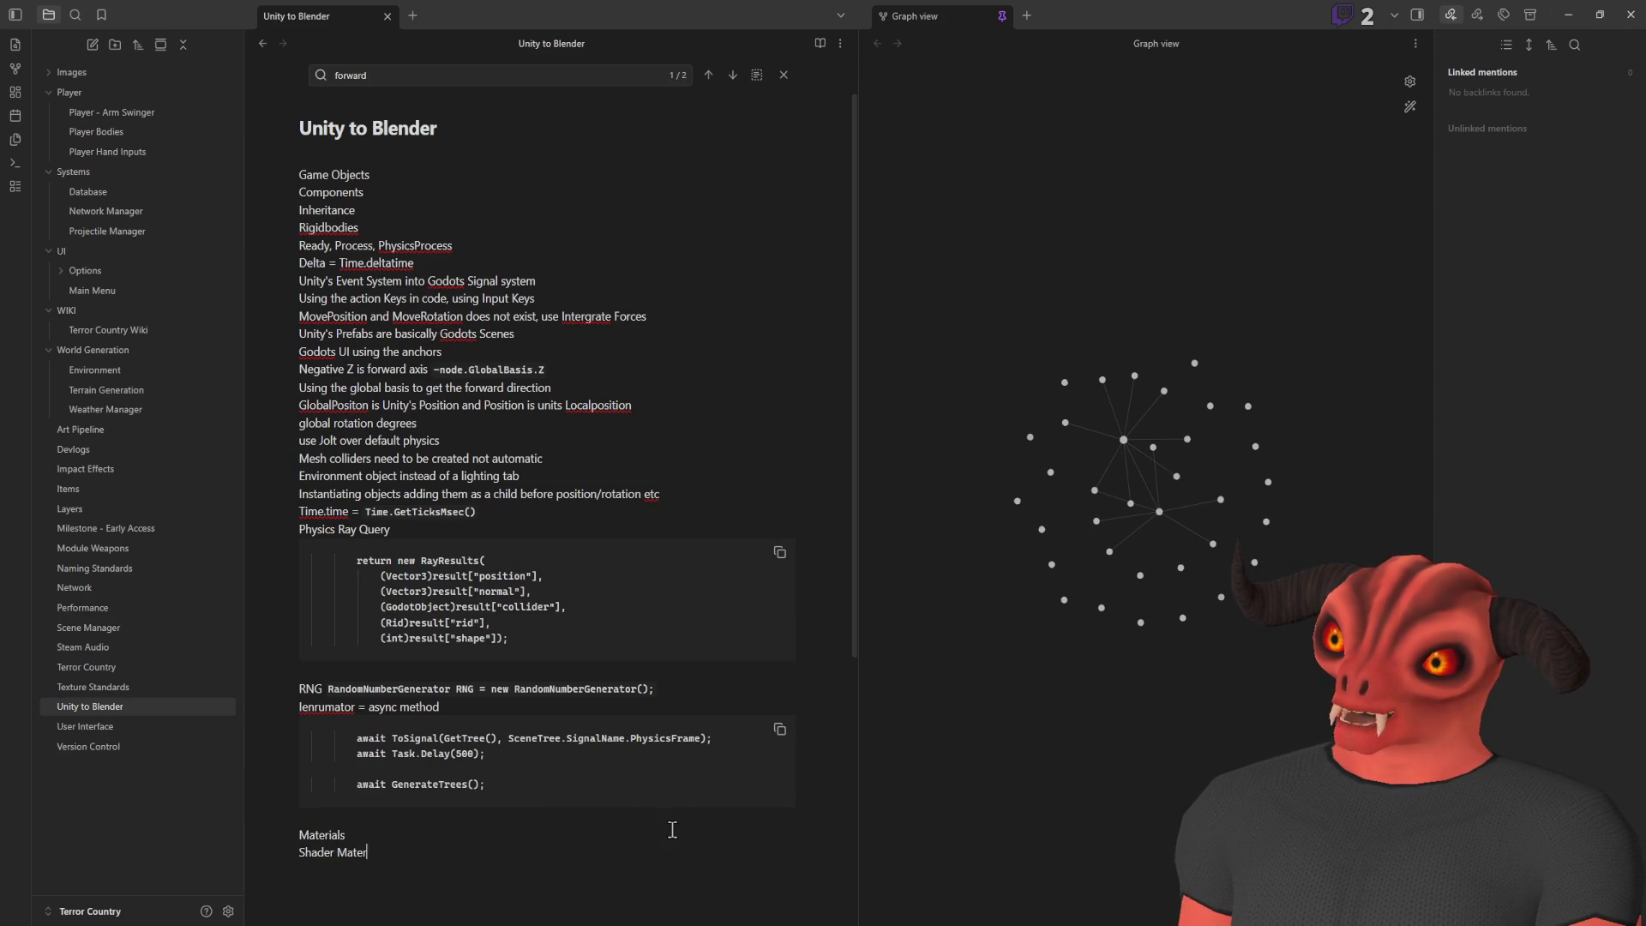
key("BackSpace")
key("BackSpace")
type("s - ")
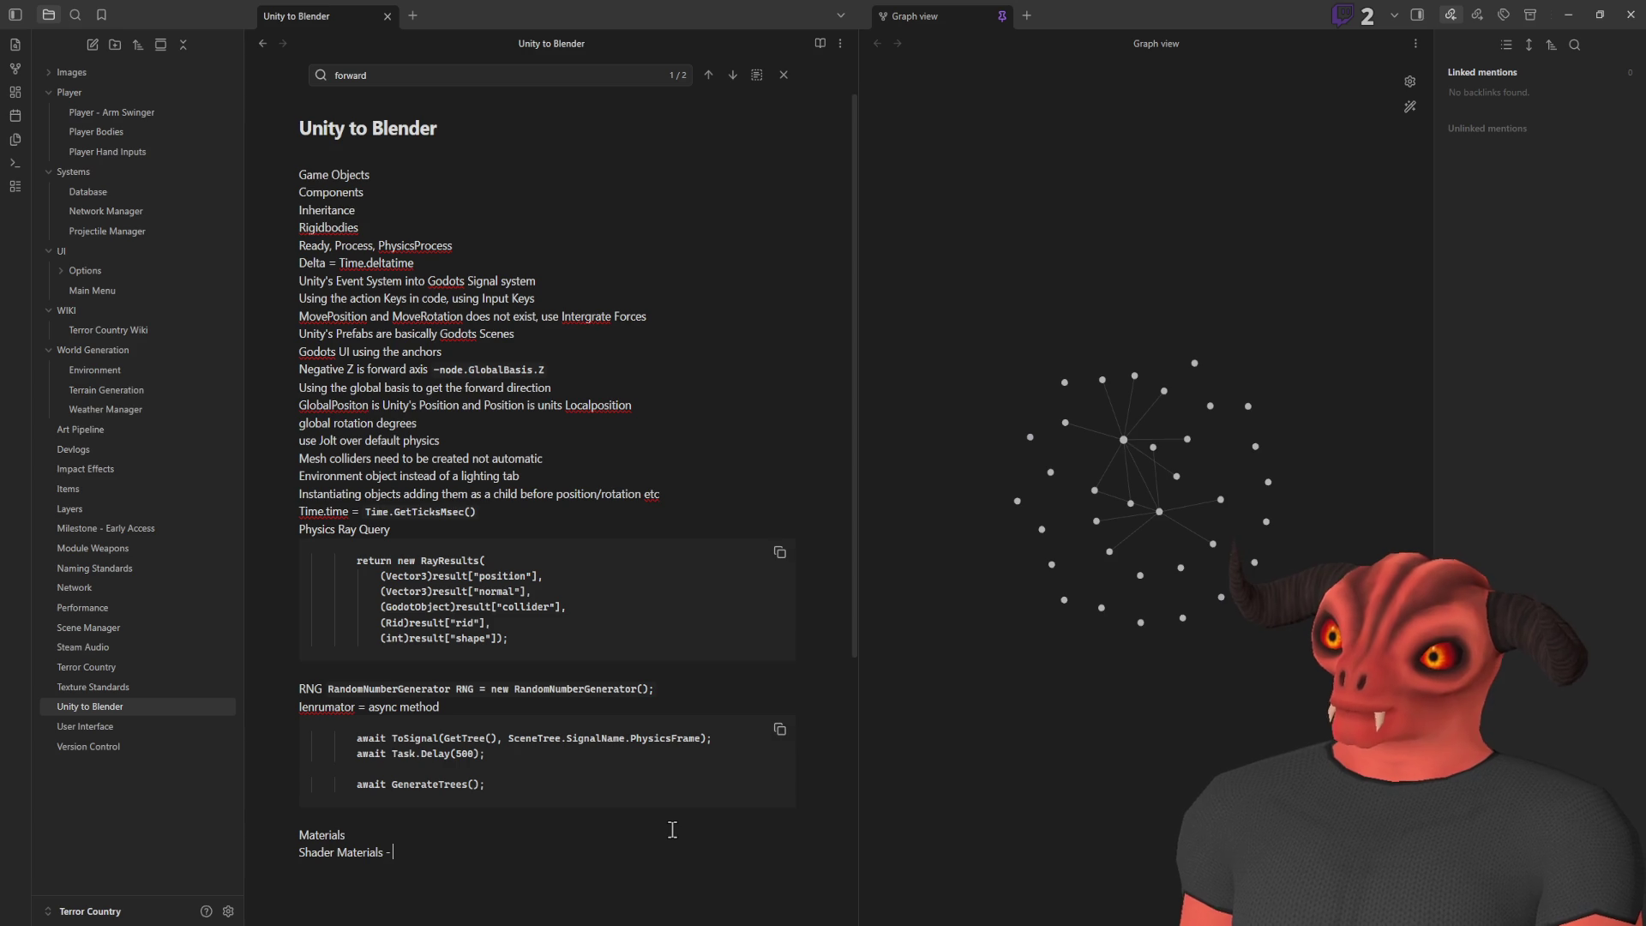
type("custom shaders")
key("Return")
type("Visual Shader")
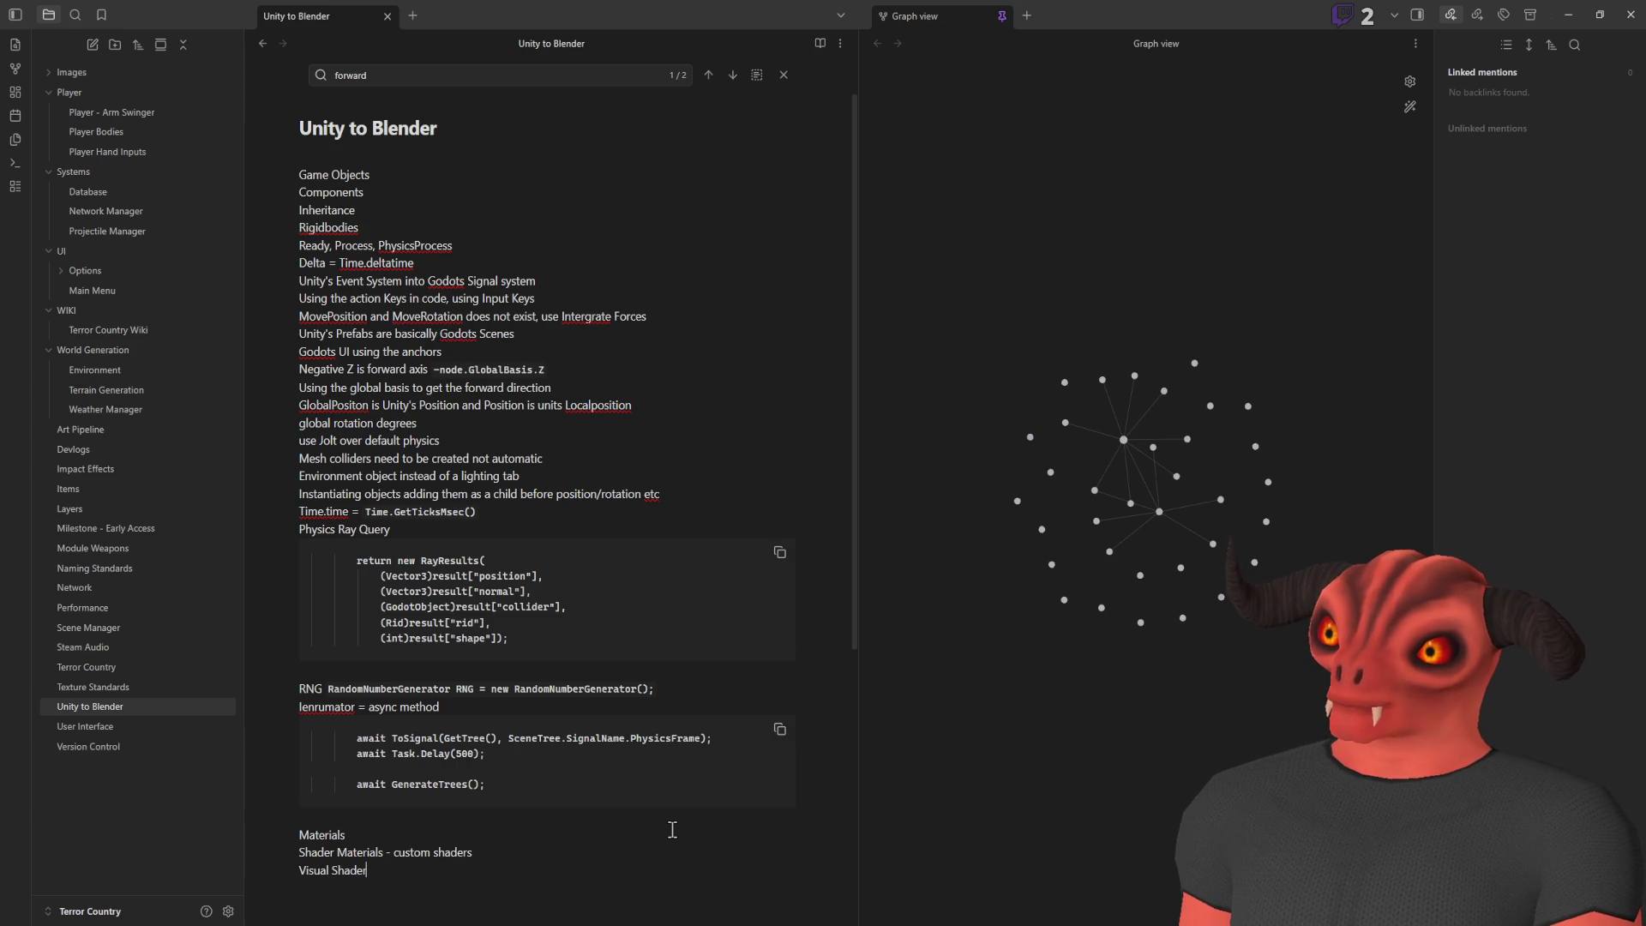
type(" - Mix")
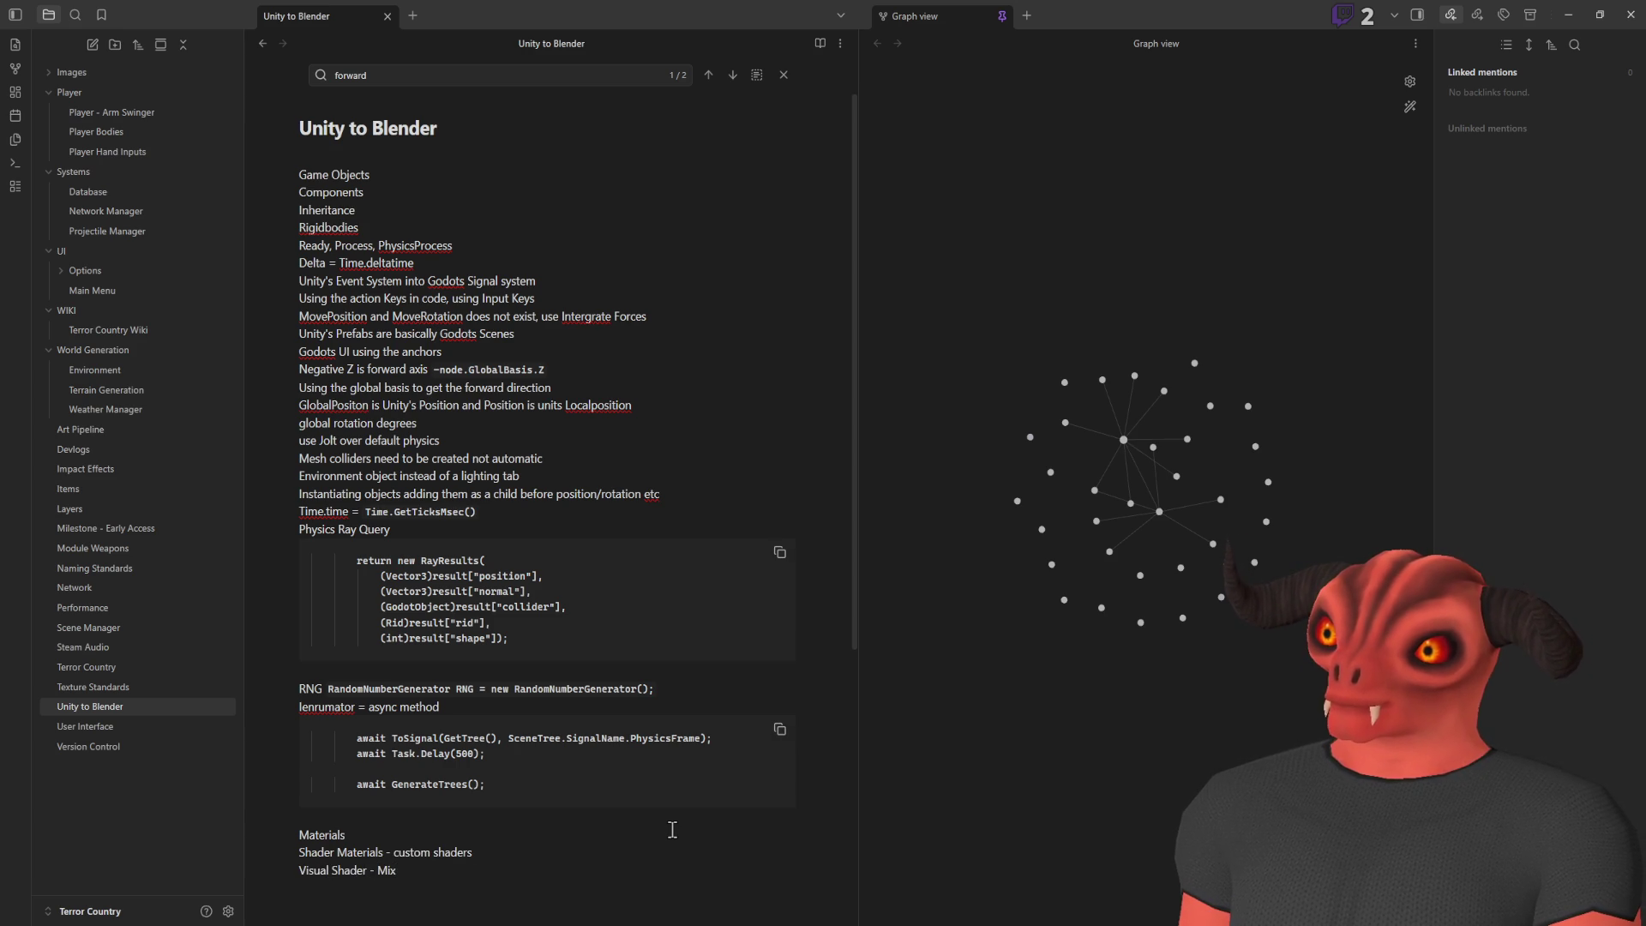
scroll(669, 685, "down", 3)
Scroll through the remaining TerrainManager.cs terrain code, then put the caret back in the Obsidian note
key("alt+Tab")
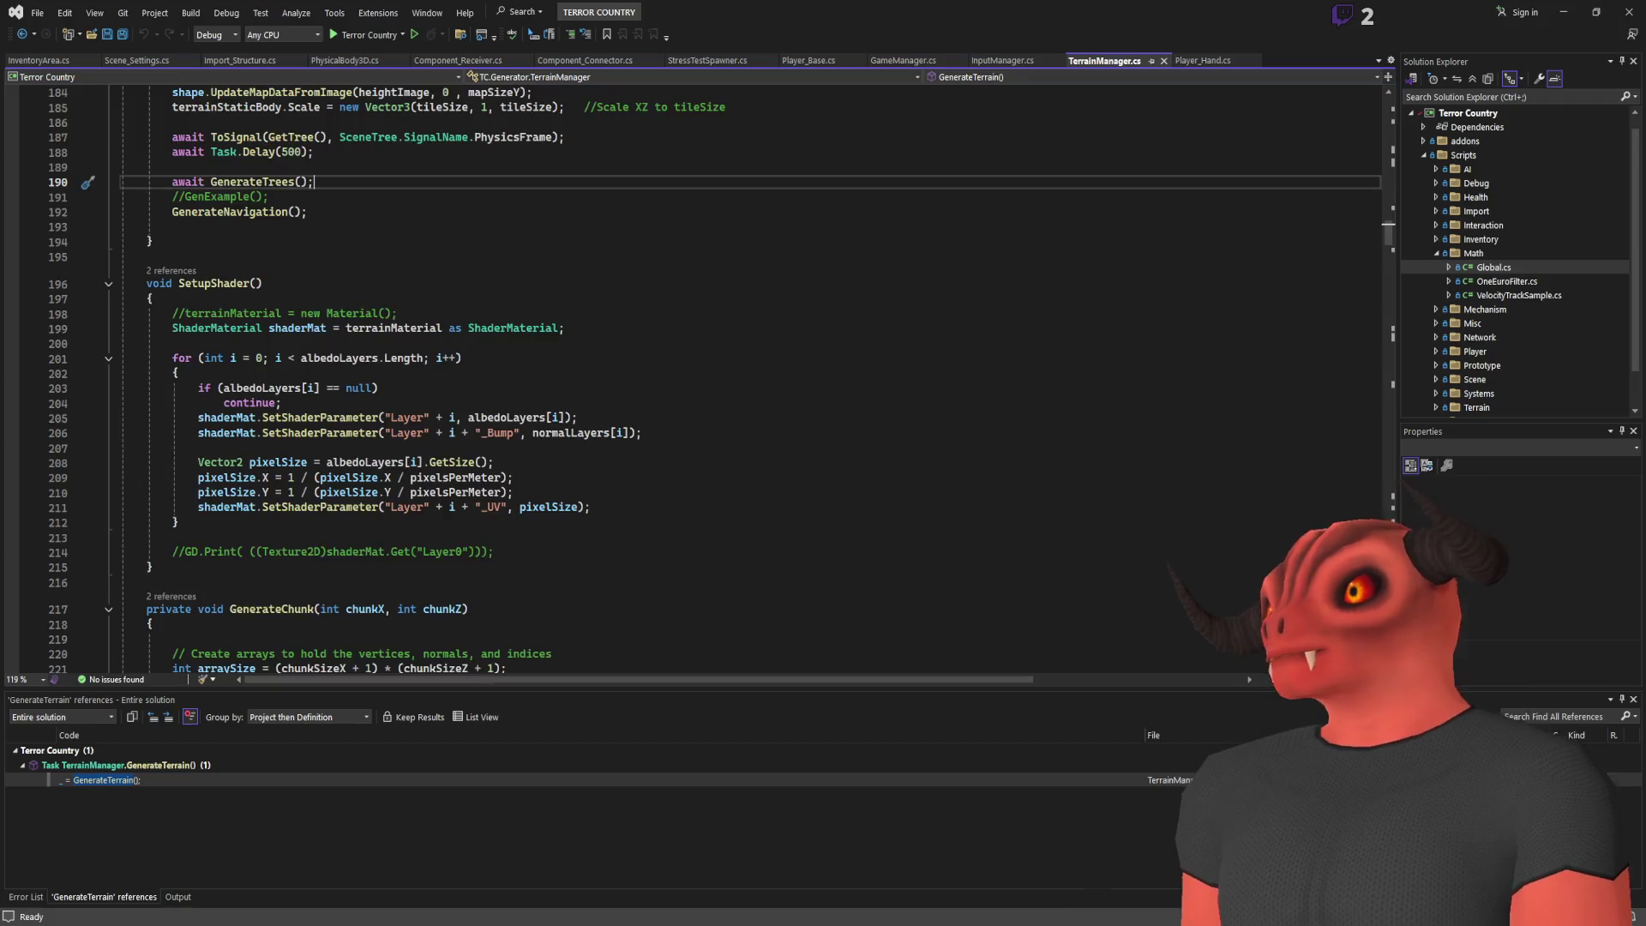
scroll(728, 646, "down", 10)
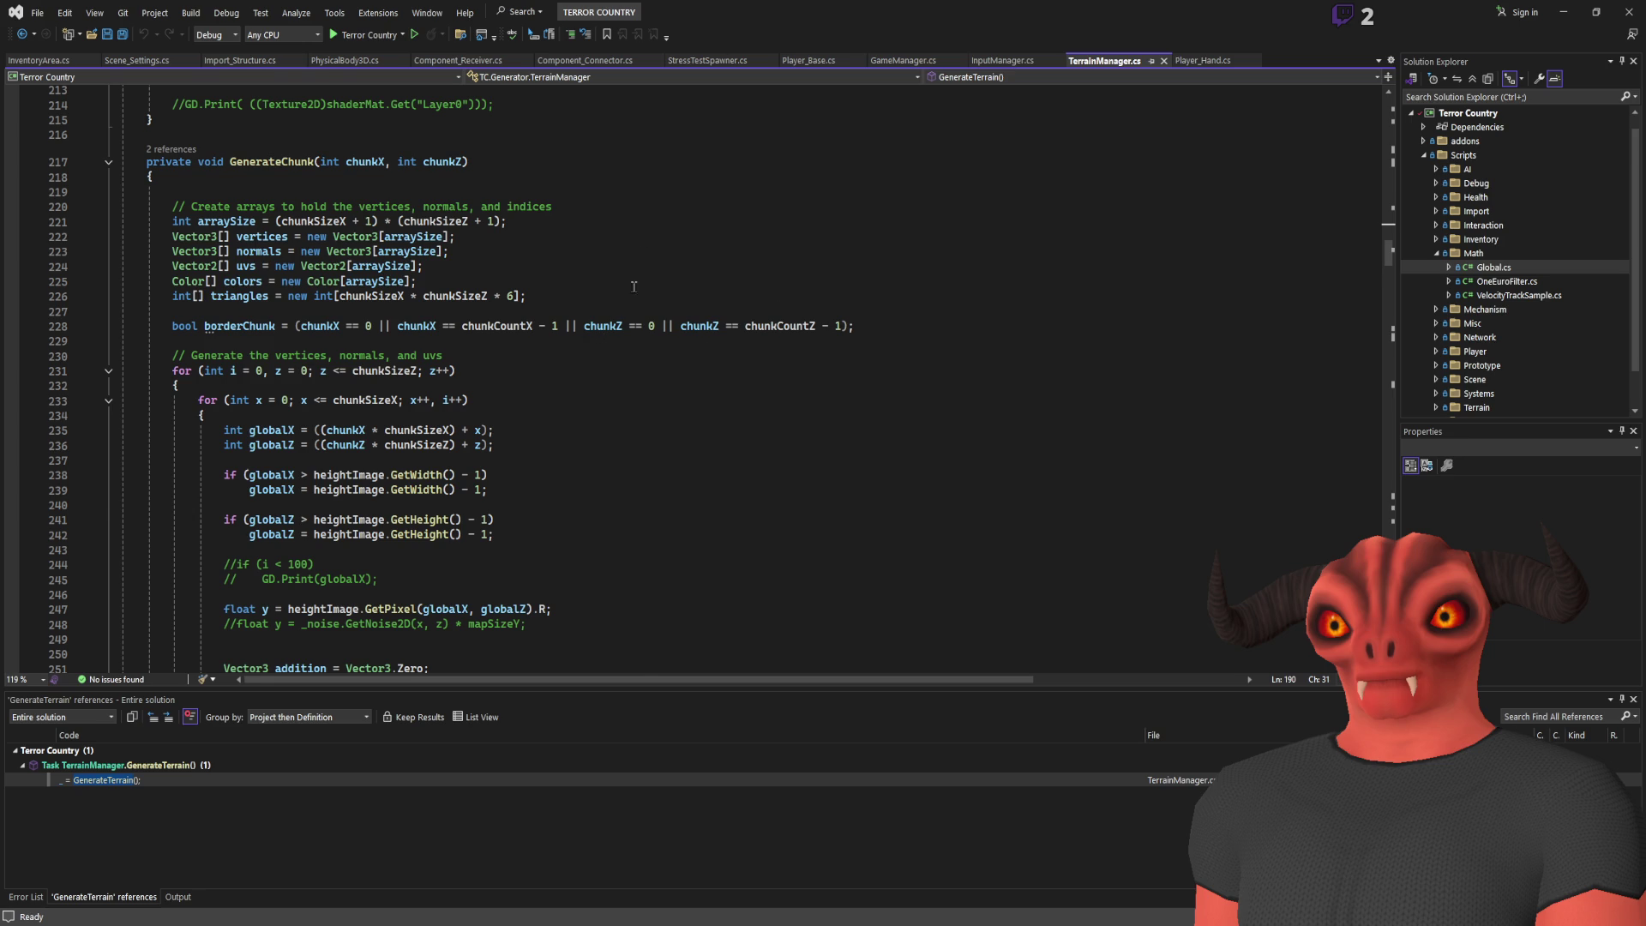
scroll(631, 301, "down", 20)
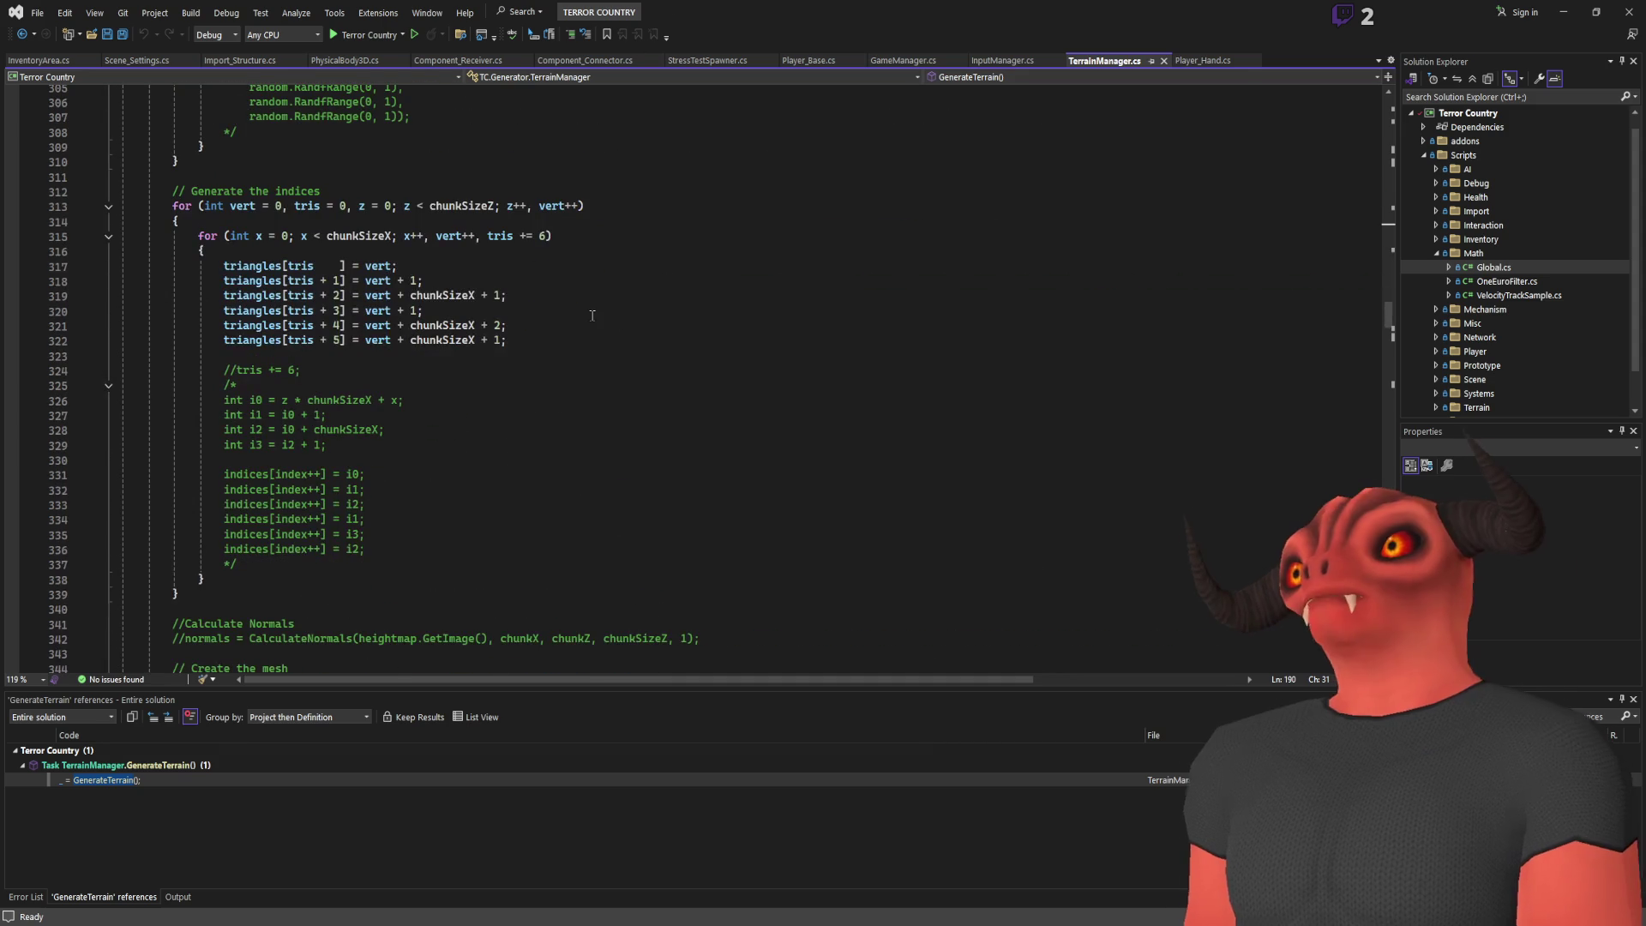
scroll(592, 316, "down", 8)
scroll(592, 255, "down", 20)
scroll(599, 263, "up", 6)
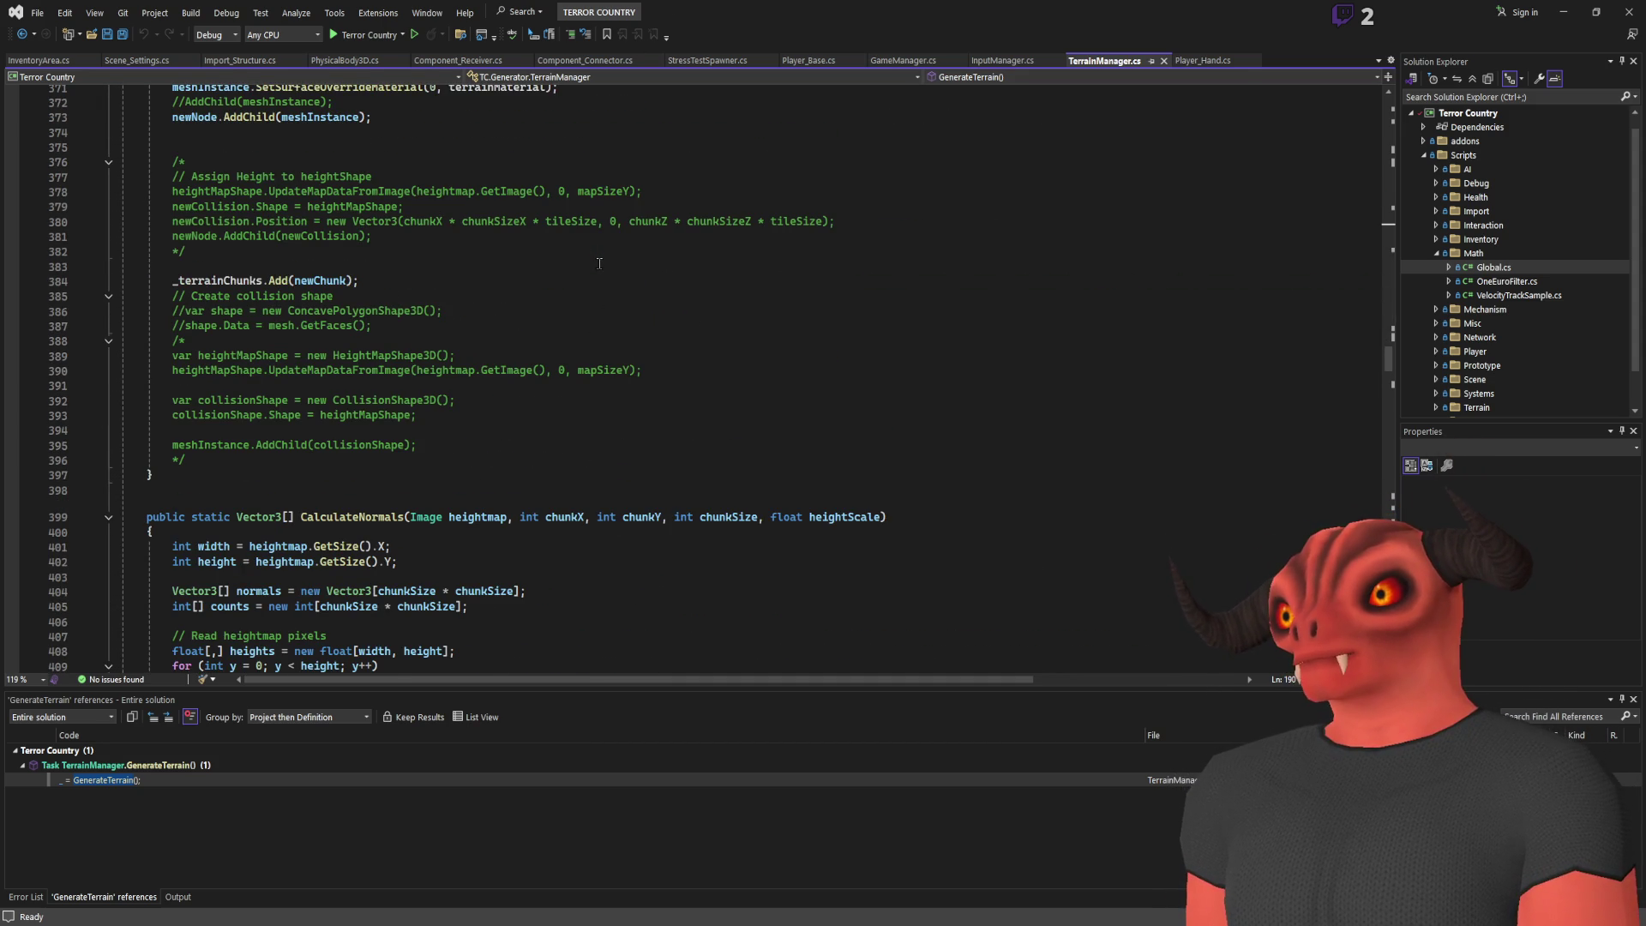
scroll(599, 263, "down", 9)
scroll(604, 267, "down", 19)
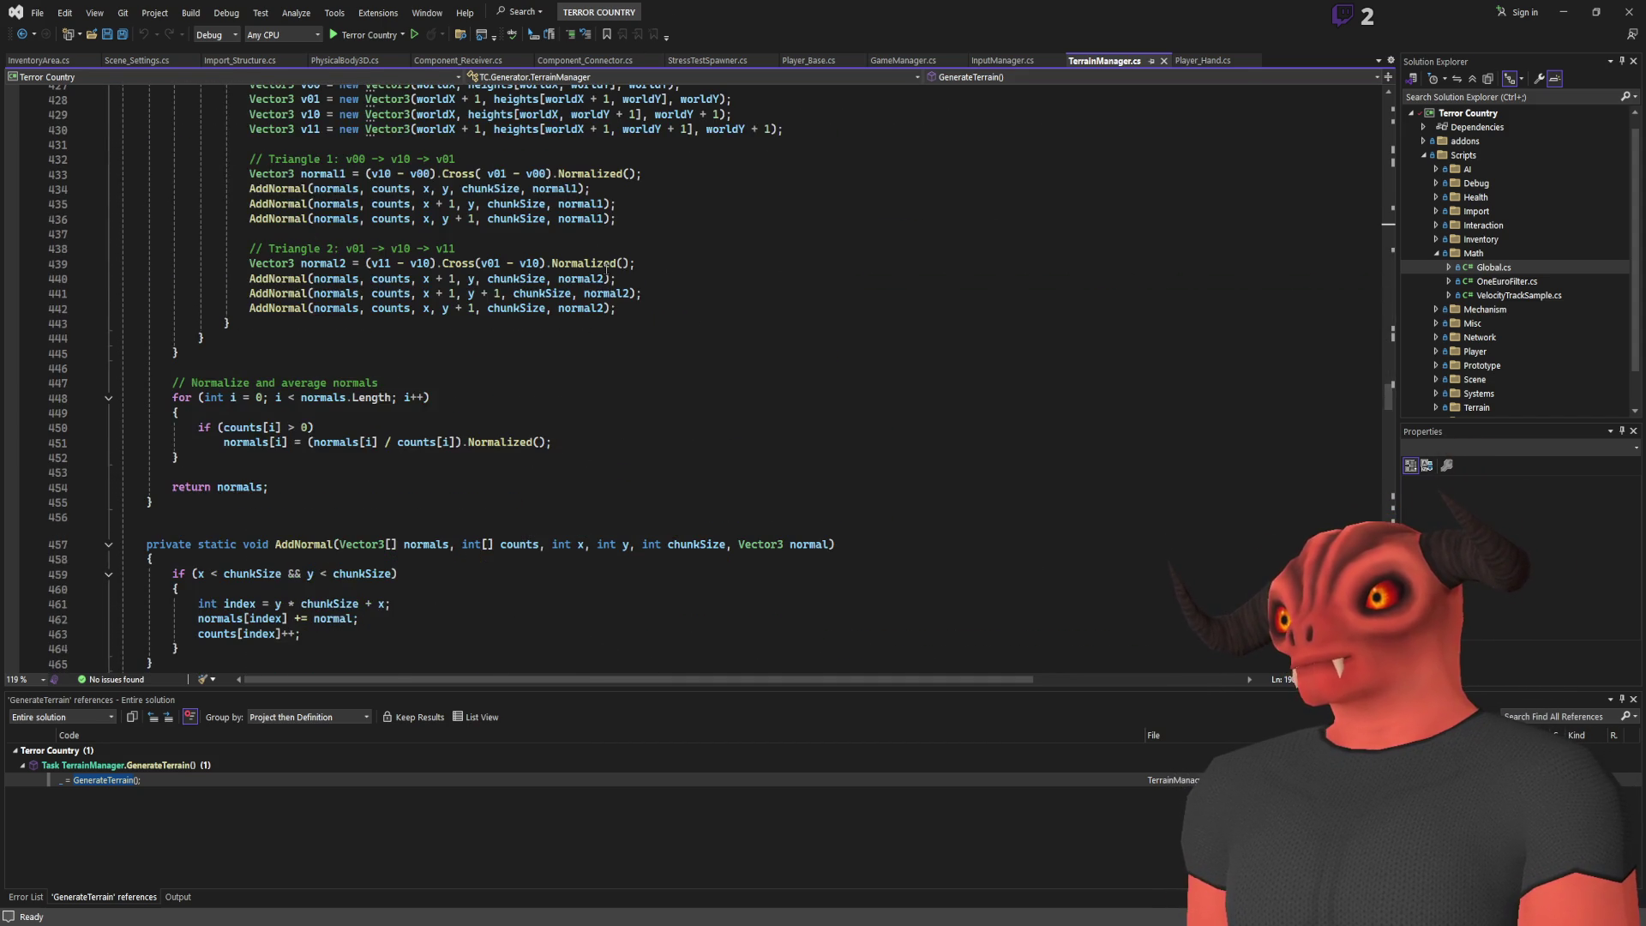
scroll(609, 271, "down", 20)
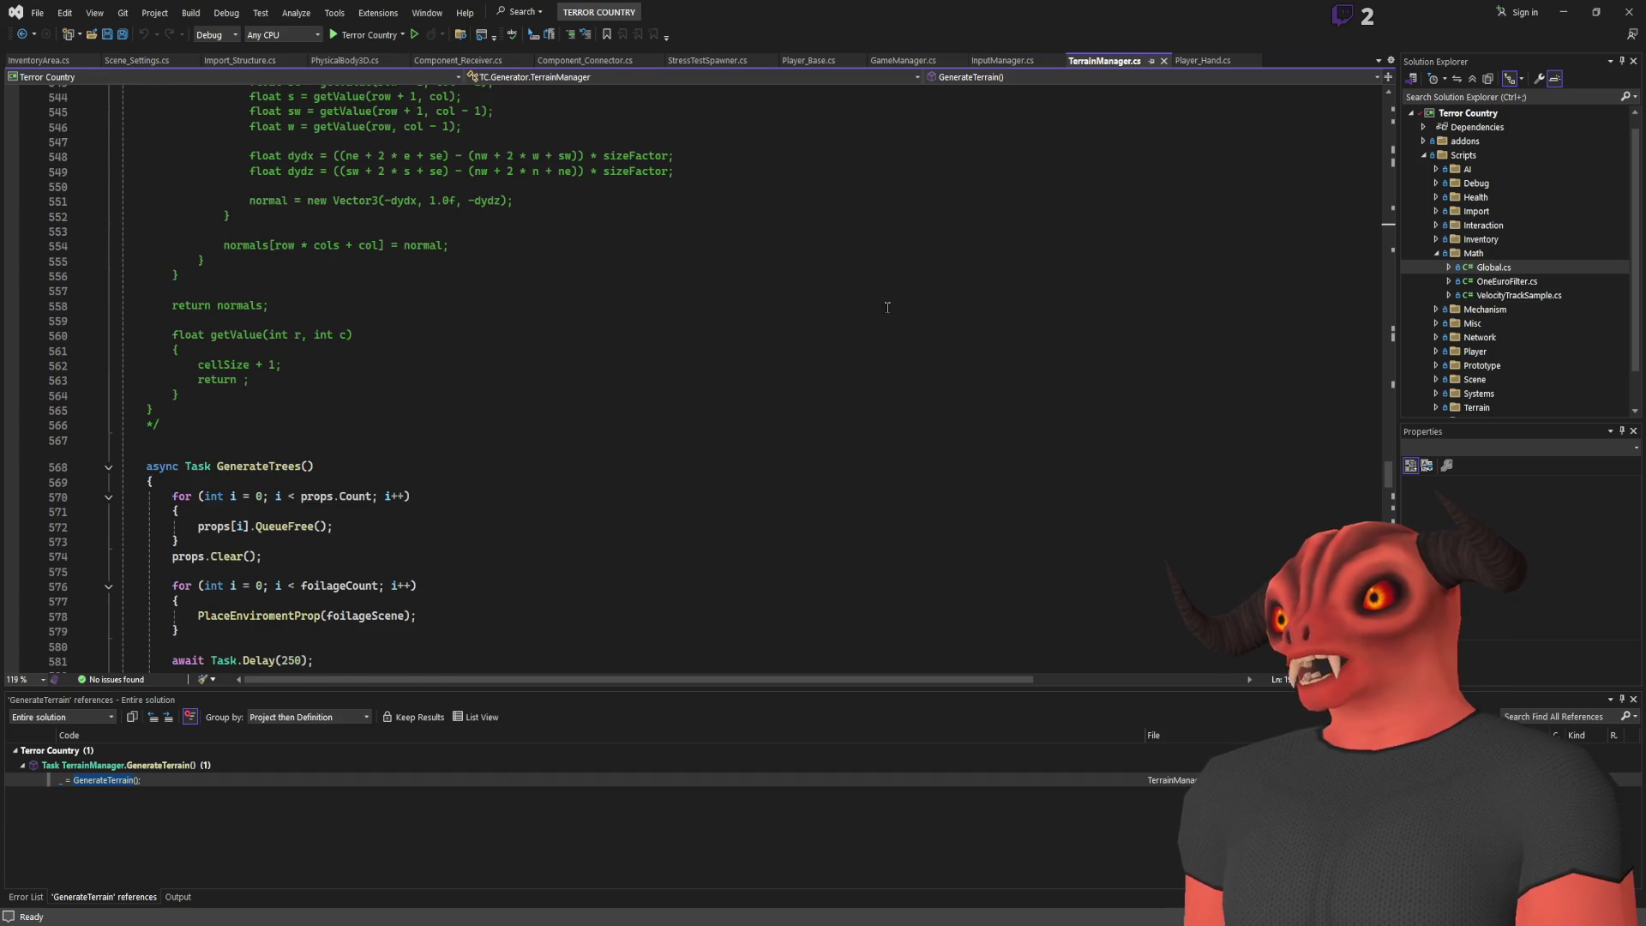
scroll(887, 307, "down", 8)
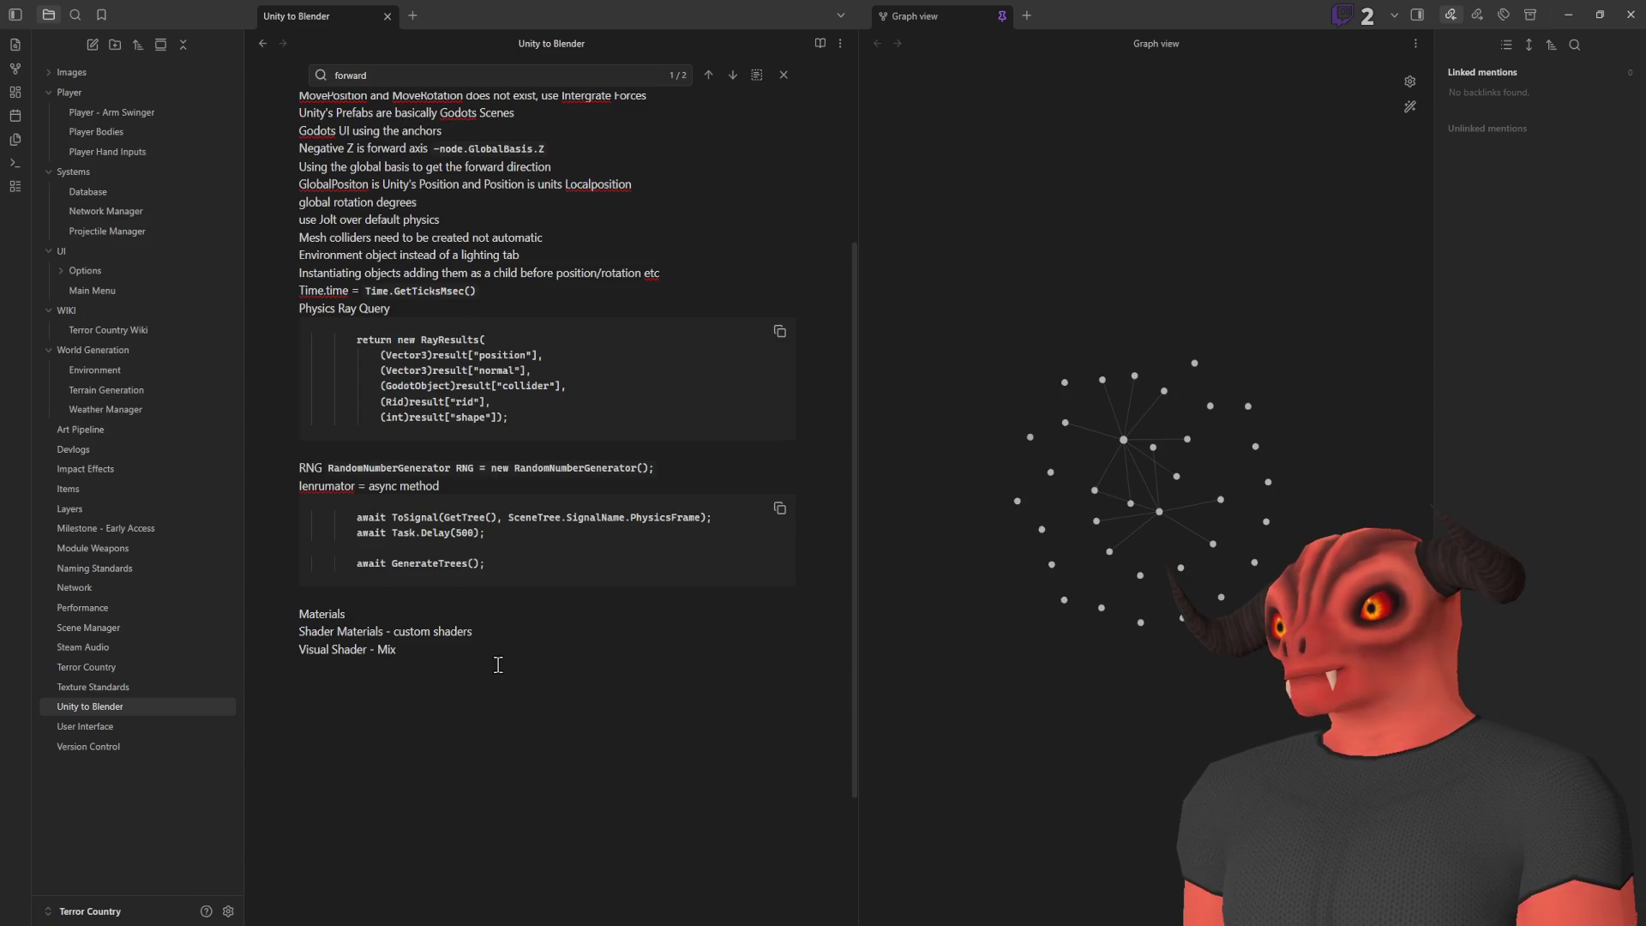
left_click_drag(495, 662, 445, 120)
left_click(449, 173)
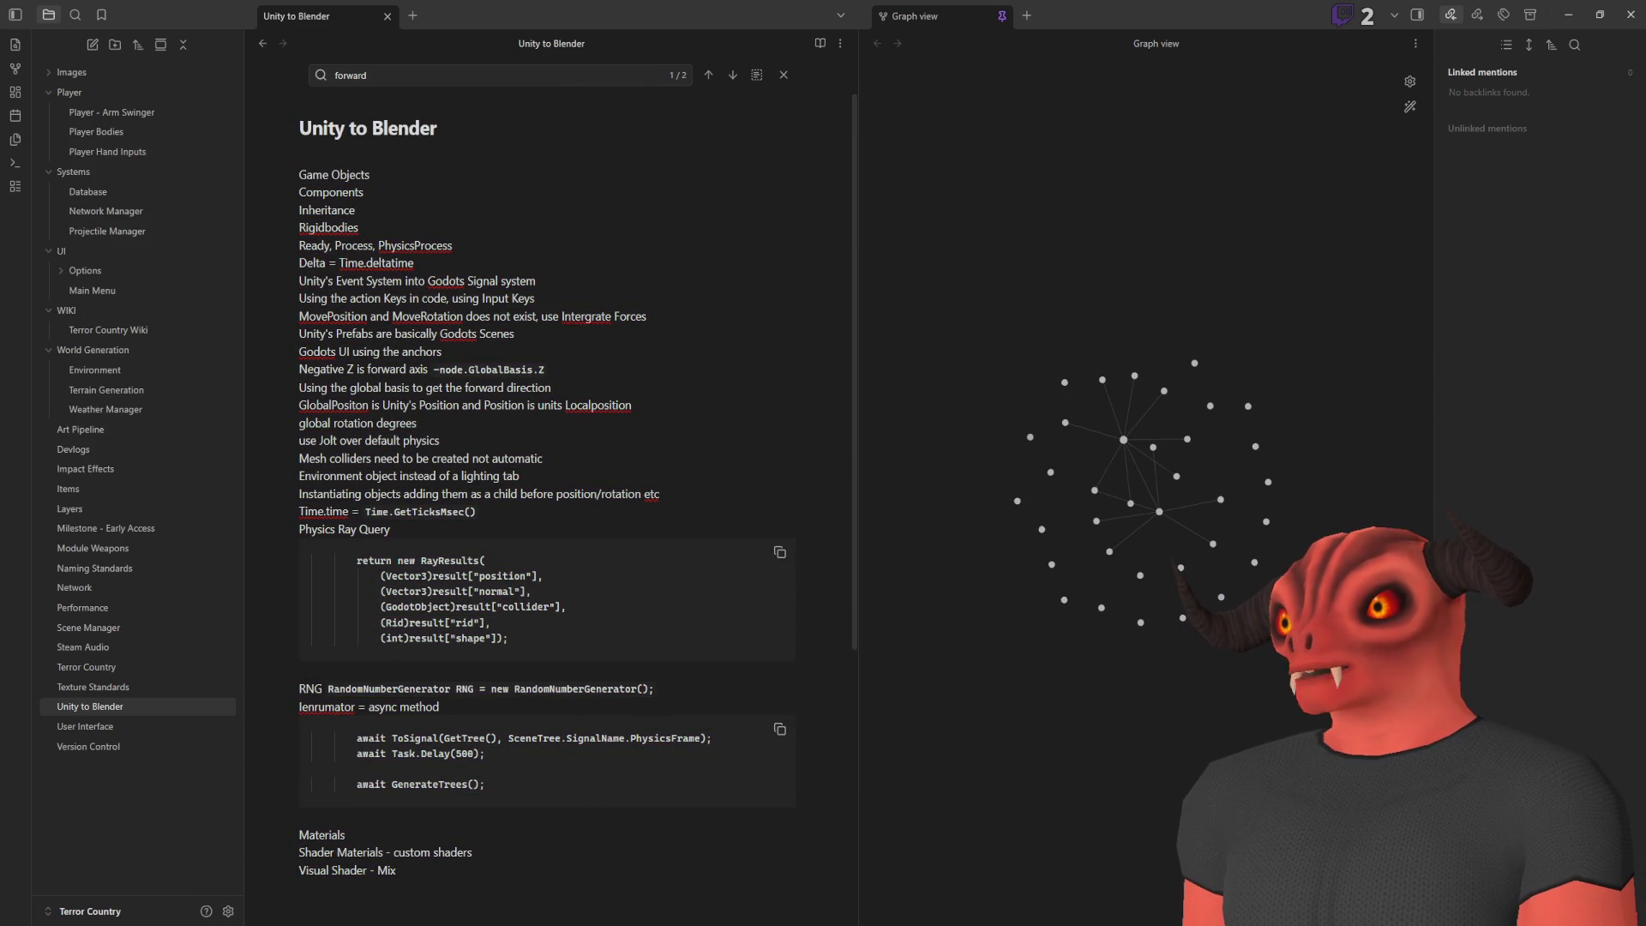
Return to TerrainManager.cs and scroll through the GenExample code
scroll(343, 480, "down", 5)
scroll(583, 514, "up", 5)
key("alt+Tab")
scroll(458, 307, "down", 10)
scroll(458, 308, "down", 20)
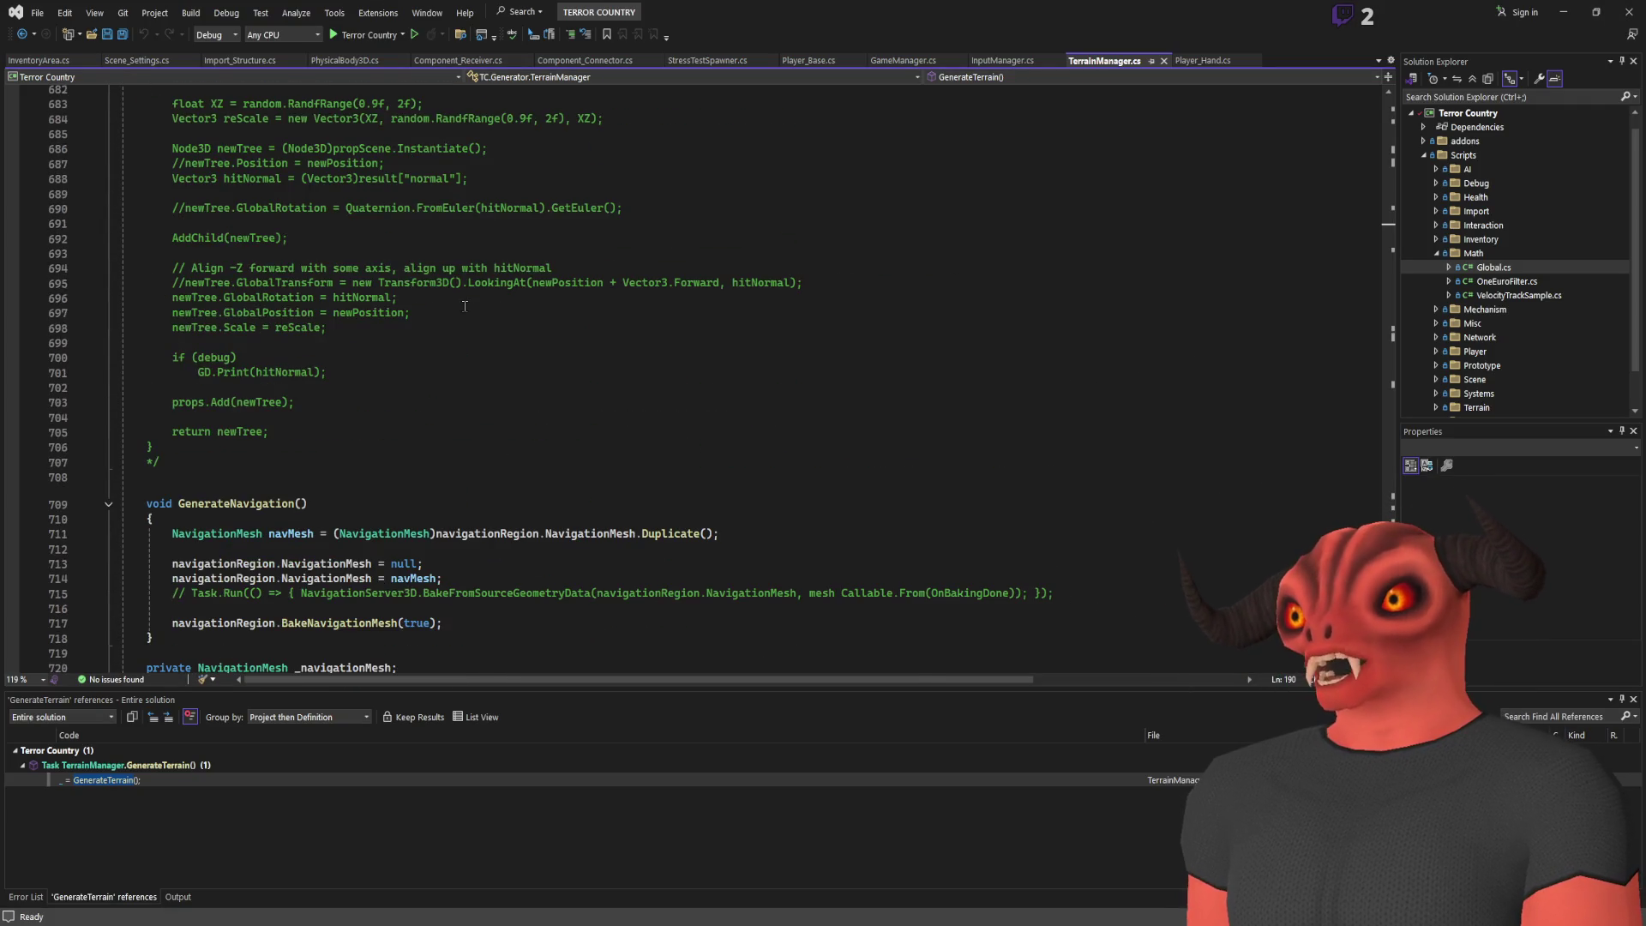
scroll(465, 306, "up", 1)
left_click_drag(297, 472, 178, 191)
left_click(297, 471)
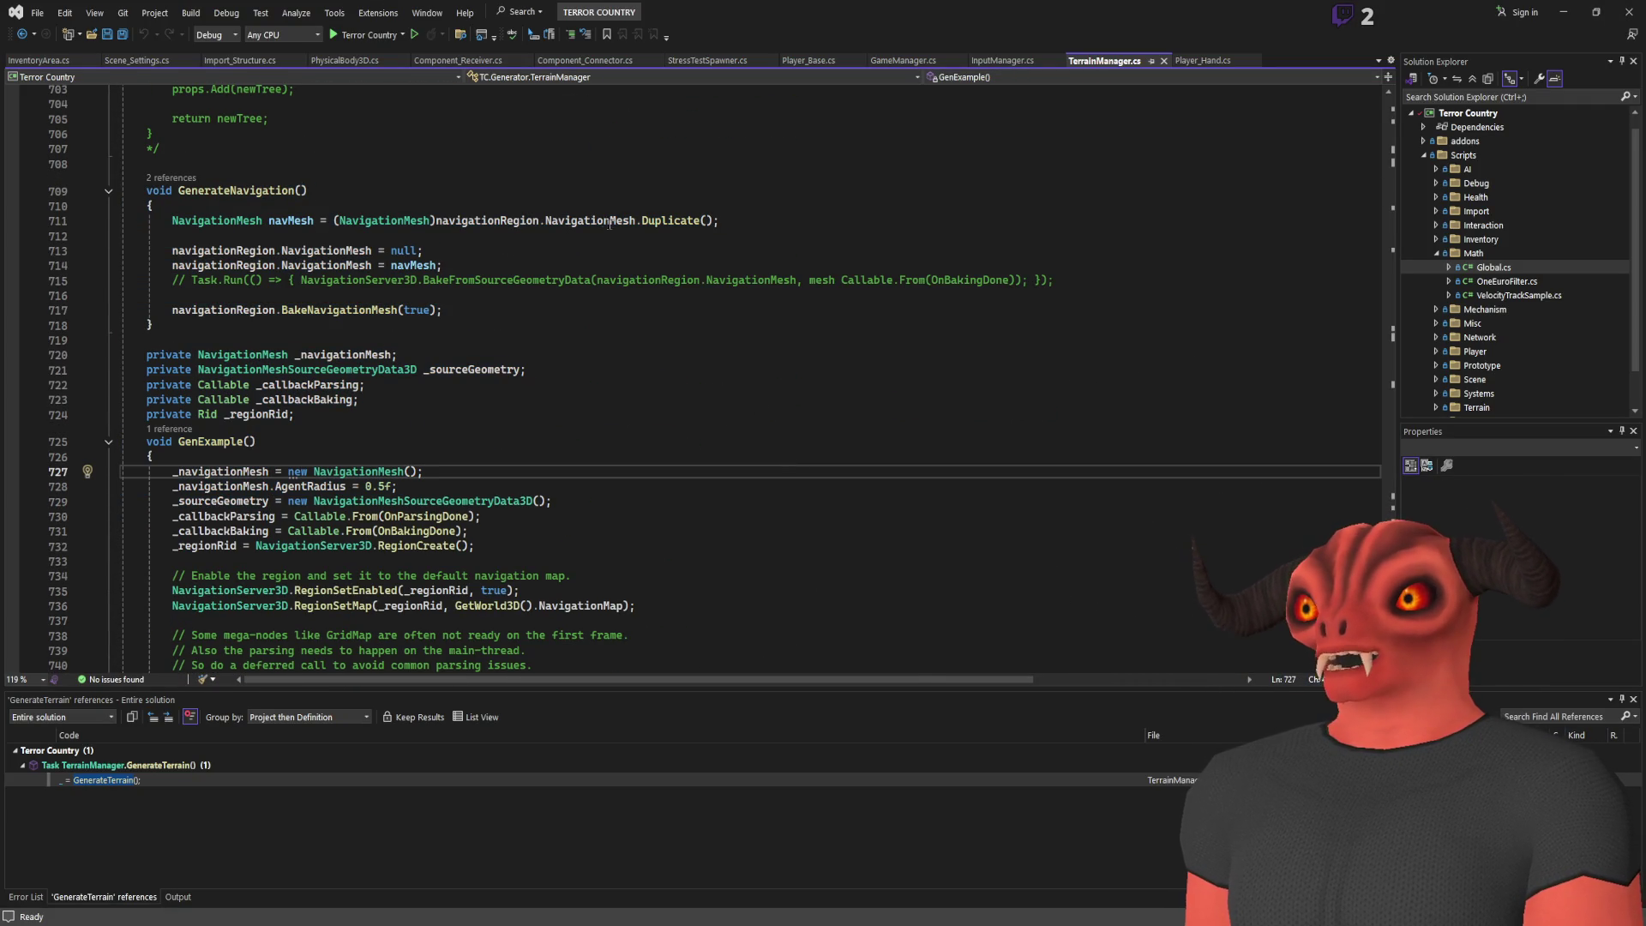
scroll(429, 446, "down", 8)
scroll(455, 529, "down", 4)
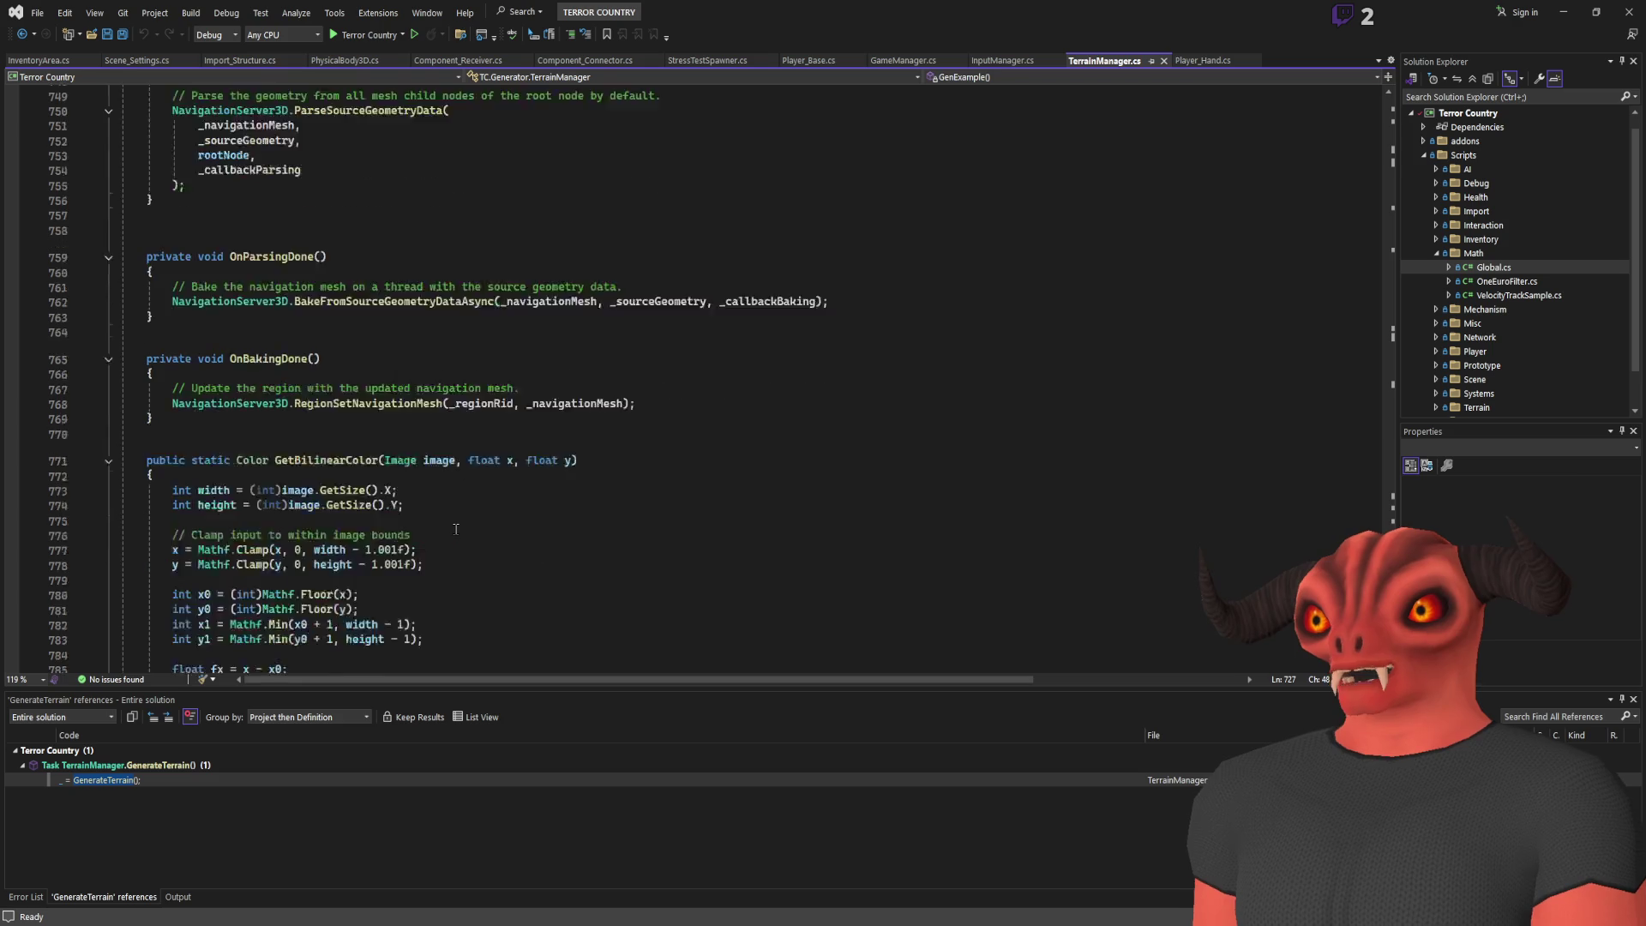
scroll(428, 518, "up", 4)
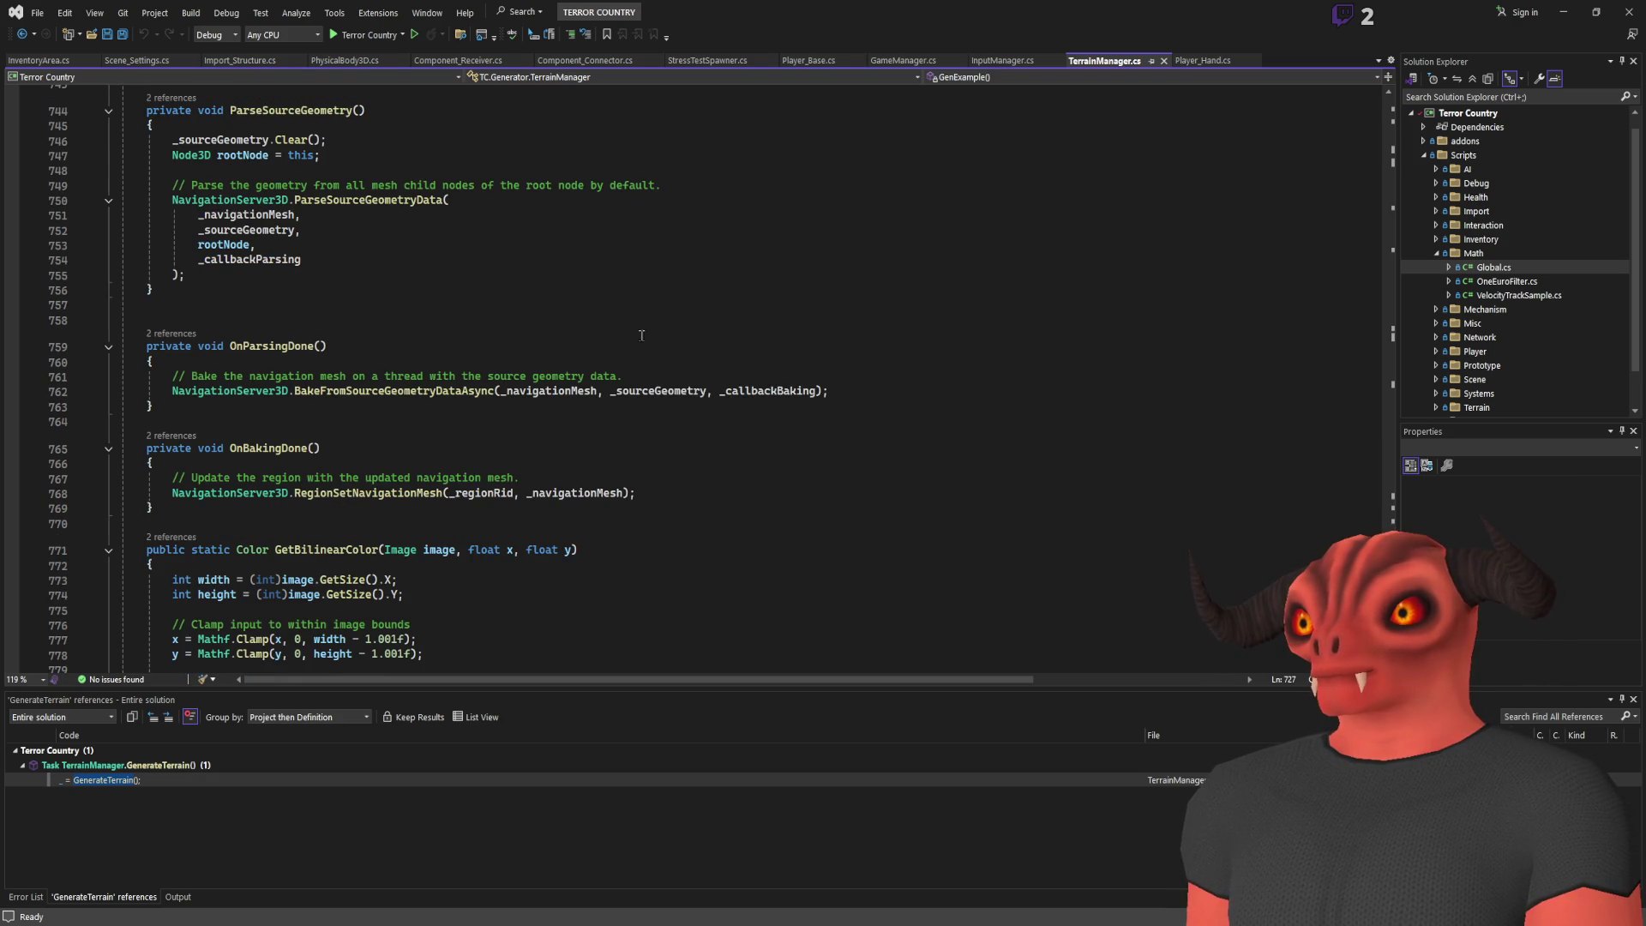
Find all references to OnParsingDone at line 759 with Shift+F12 and review the results
left_click(268, 347)
scroll(274, 351, "up", 1)
left_click(289, 361)
left_click(287, 378)
key("shift+F12")
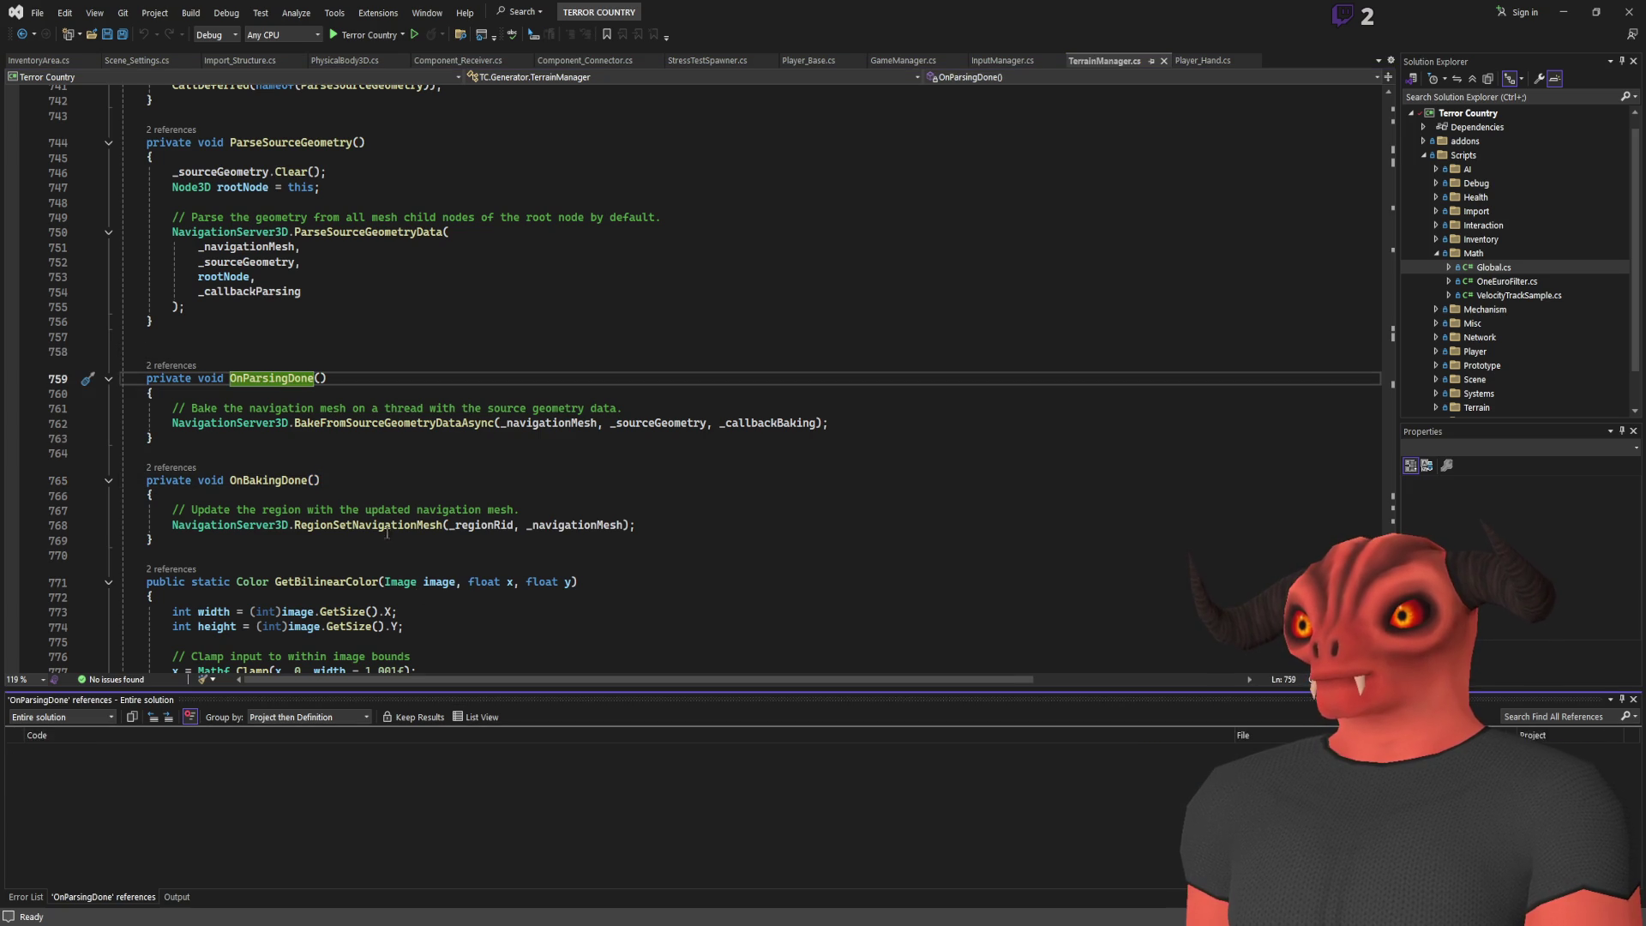
scroll(410, 515, "down", 6)
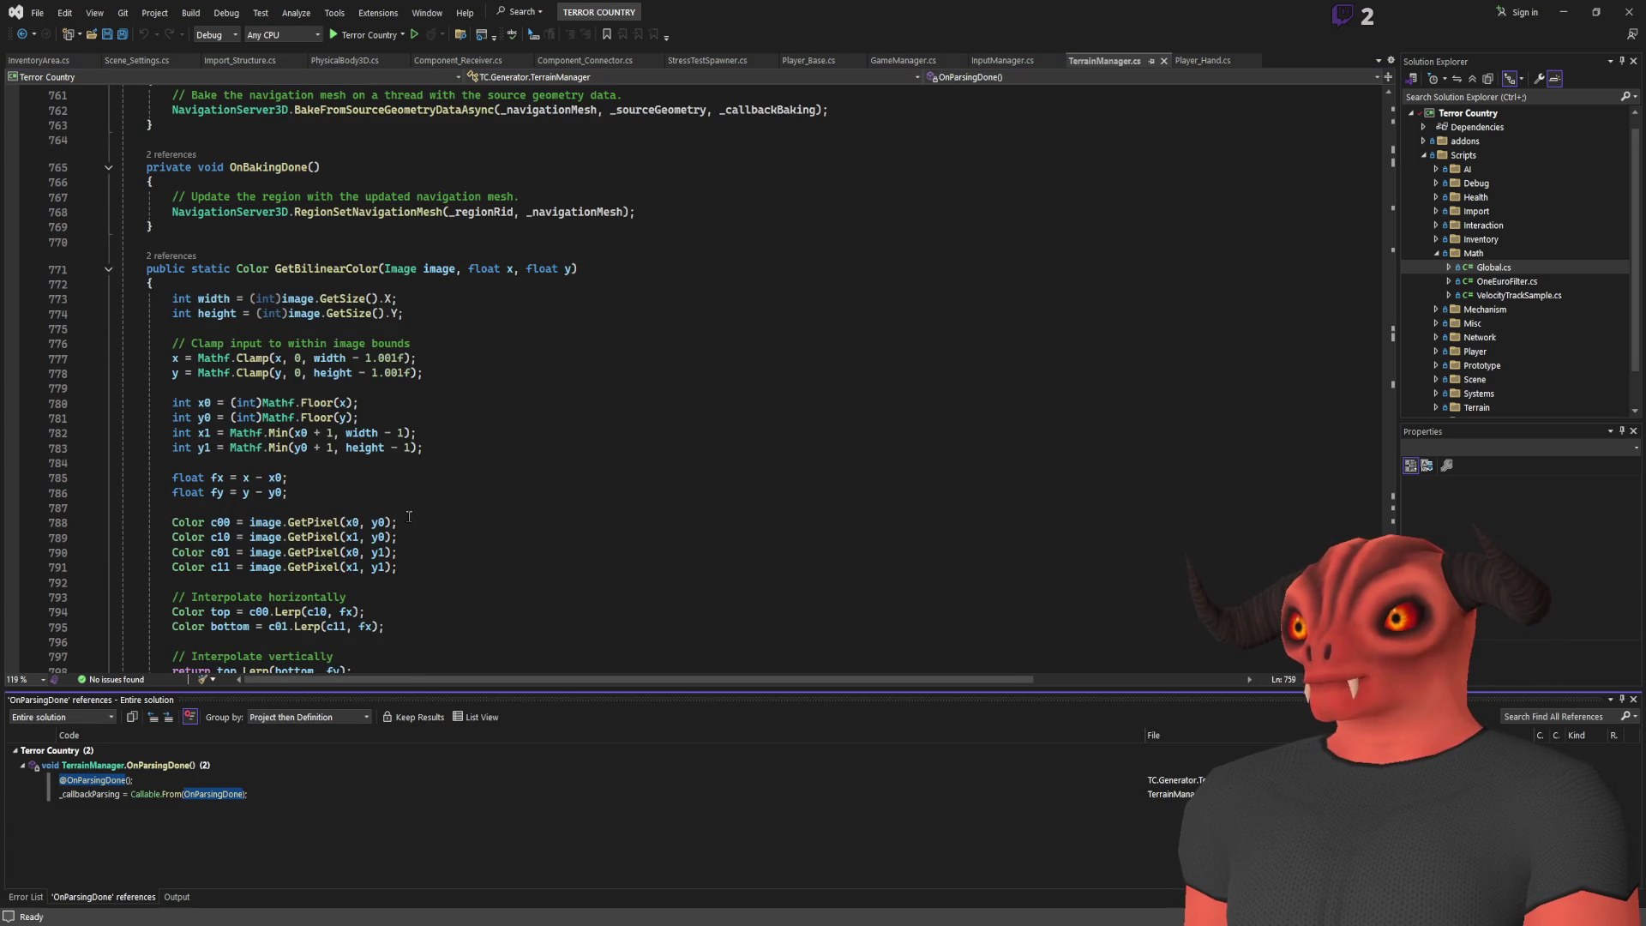
scroll(334, 400, "down", 4)
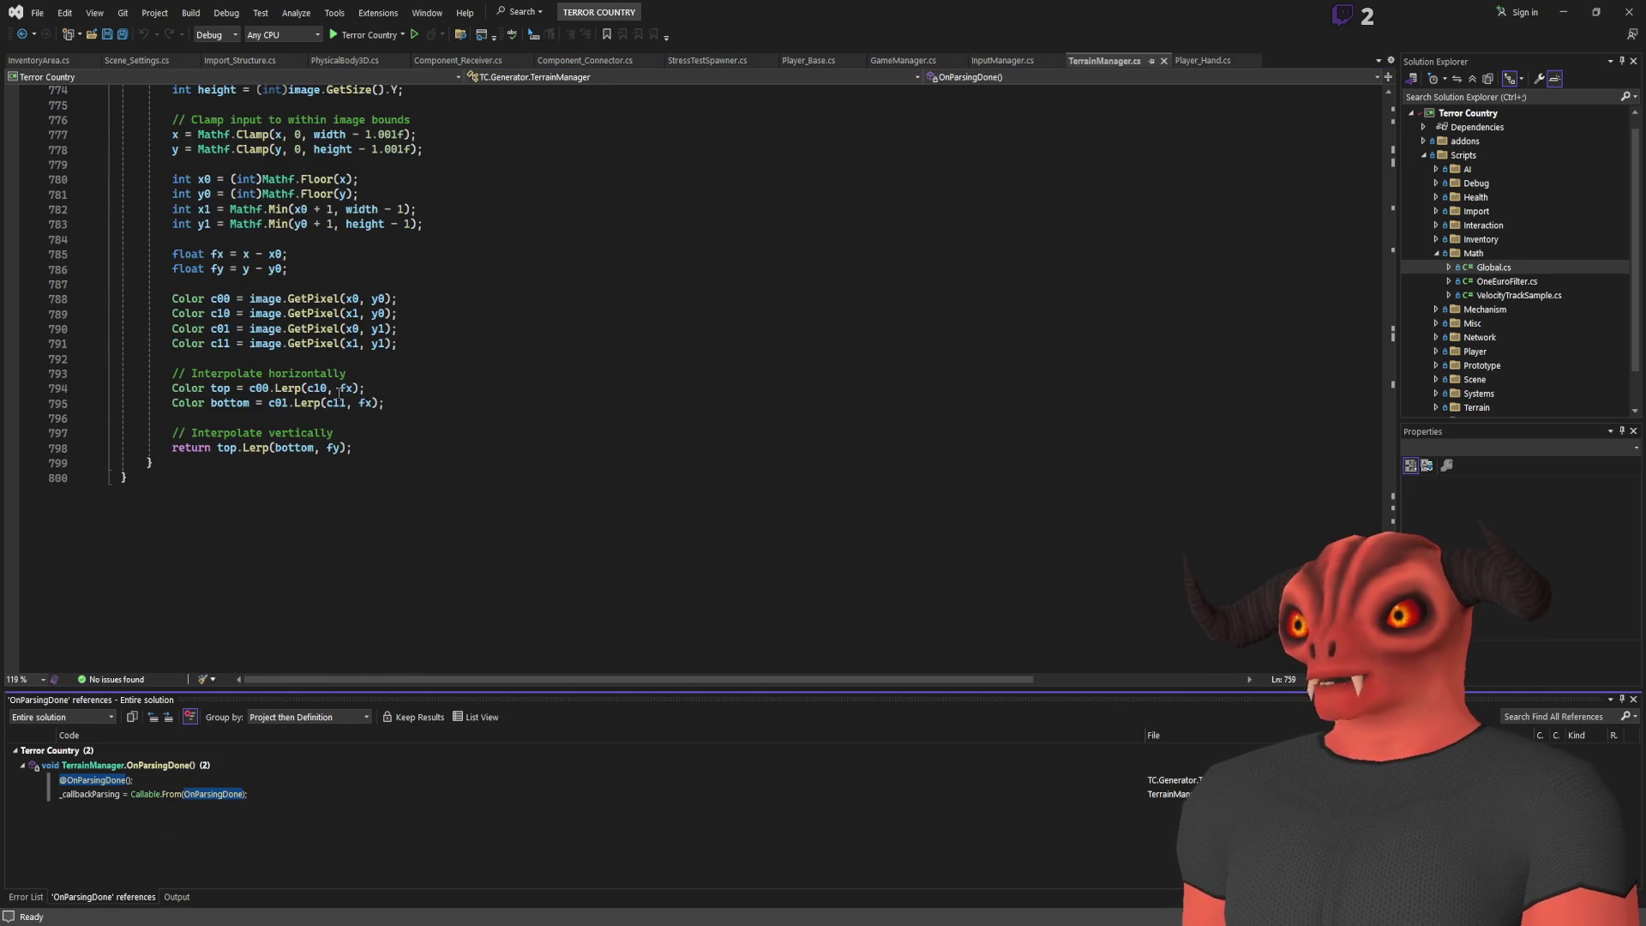
scroll(334, 400, "up", 5)
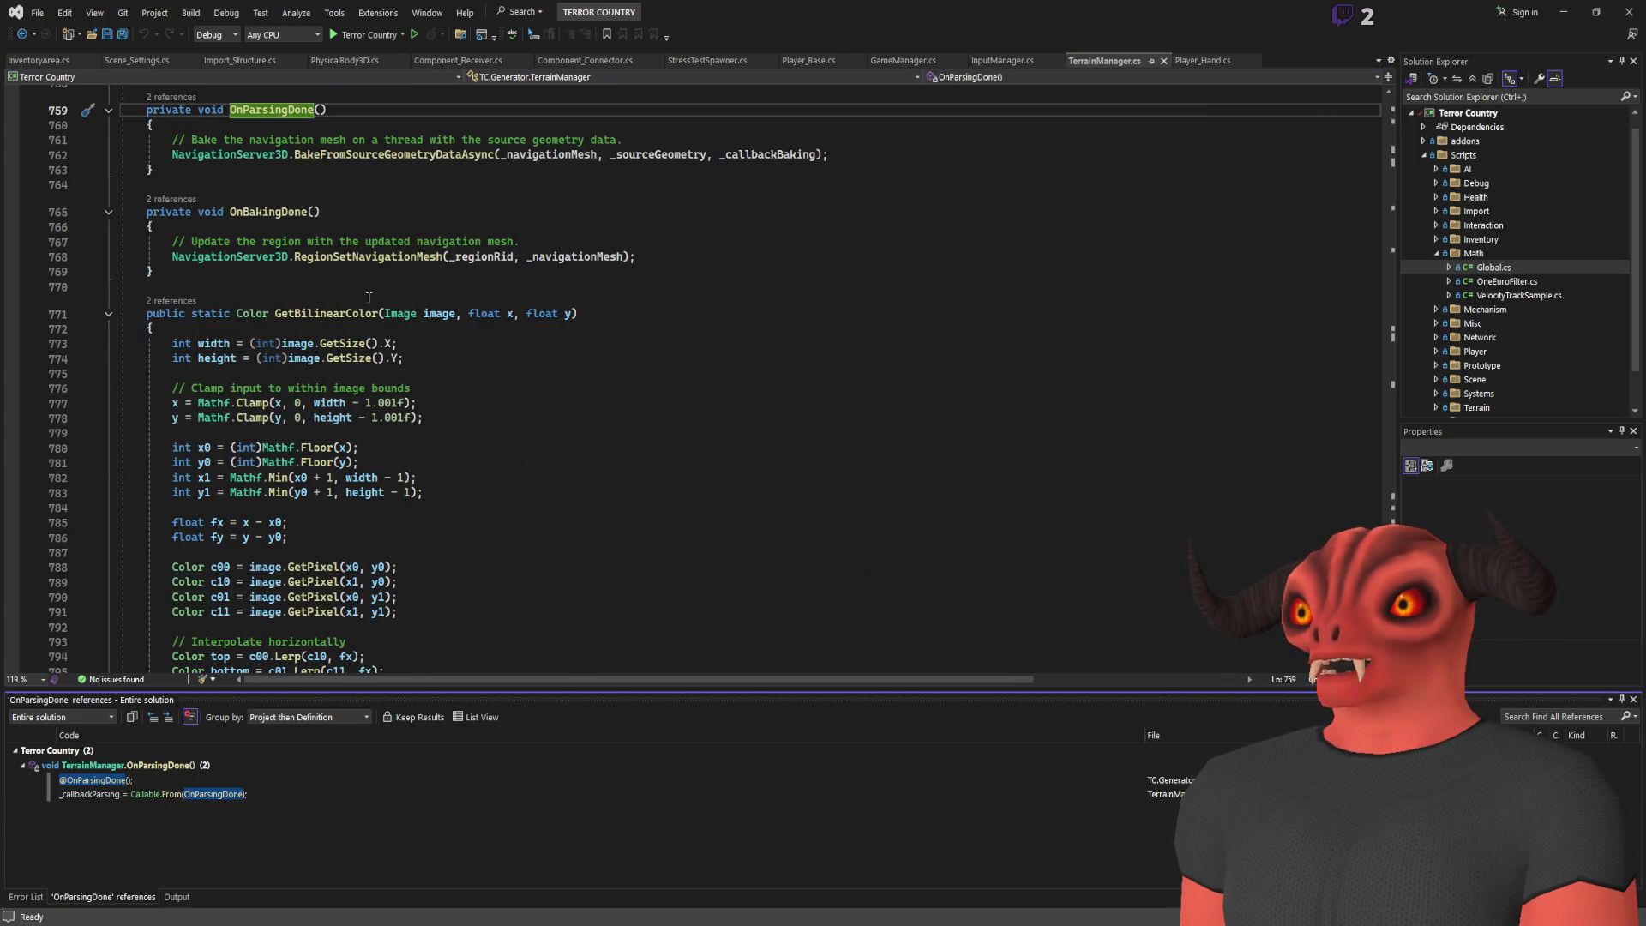
scroll(394, 302, "up", 20)
scroll(696, 431, "up", 20)
scroll(708, 438, "up", 20)
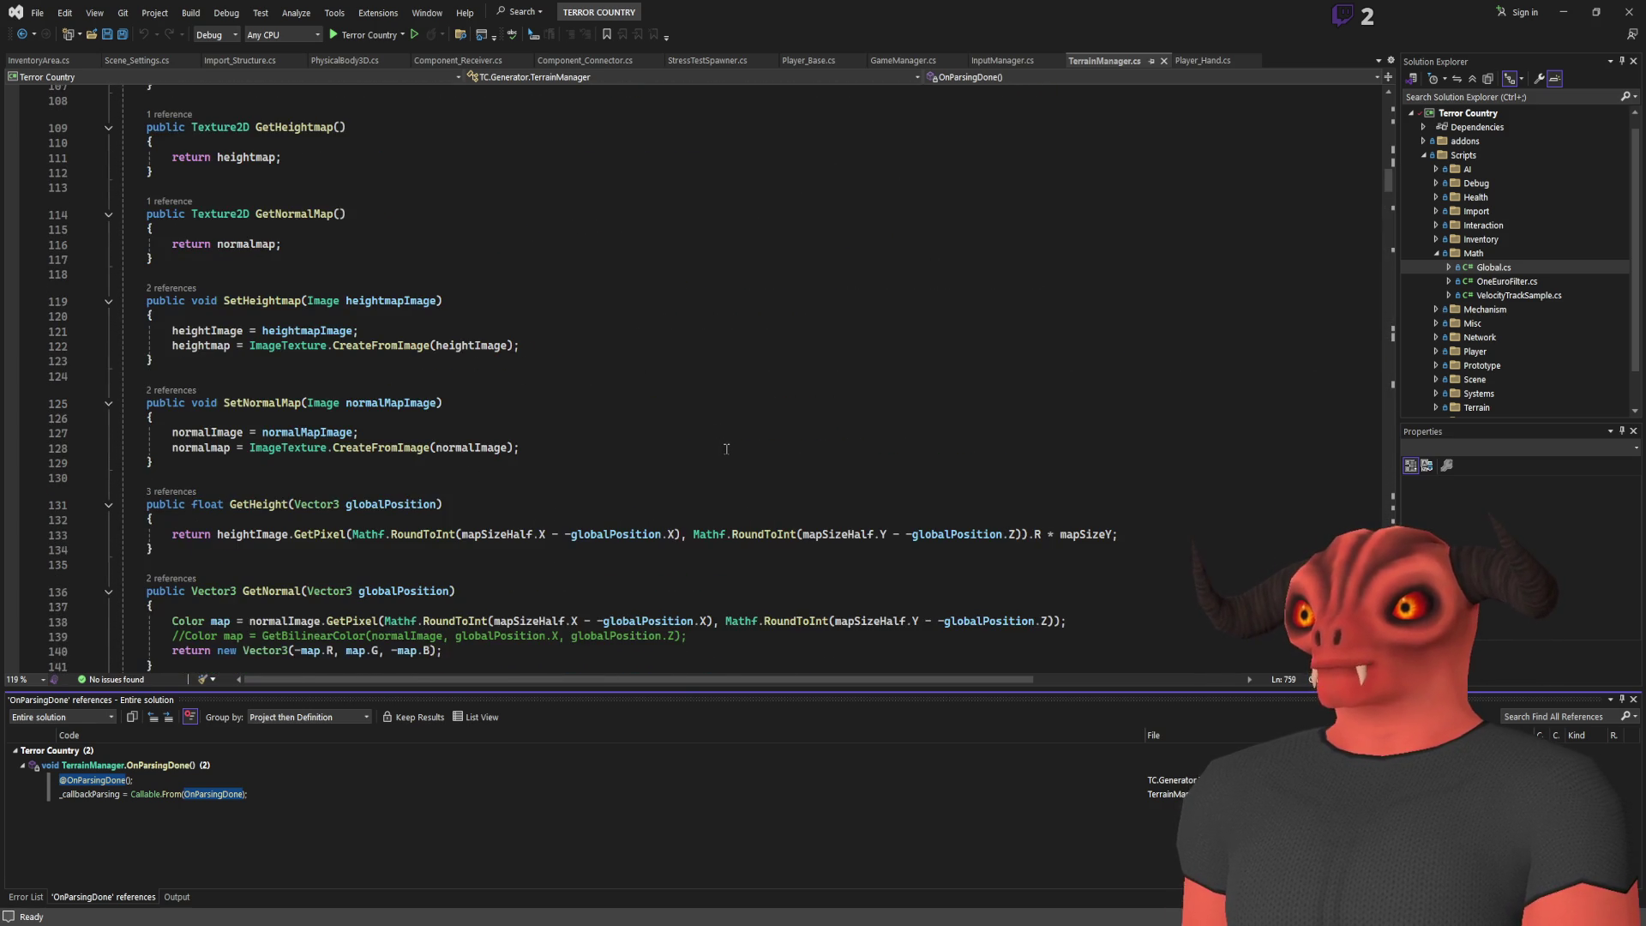
scroll(726, 448, "up", 20)
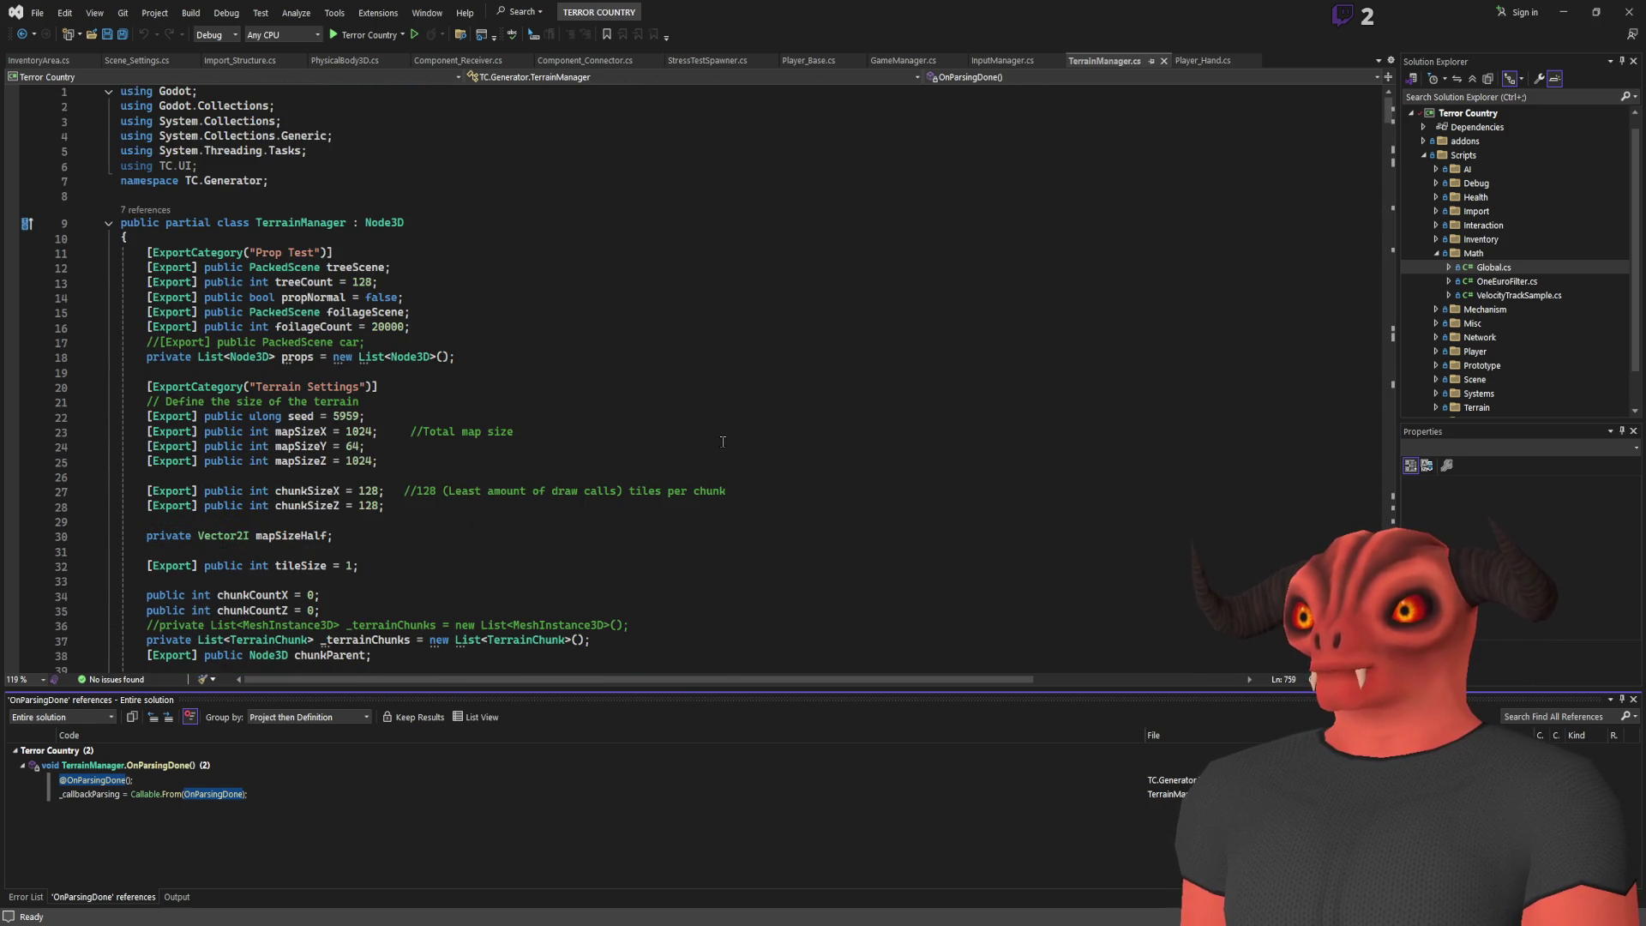
left_click(1163, 60)
Read through Player_Hand.cs, including its Hand, Positioning and Velocity export groups
left_click(1072, 62)
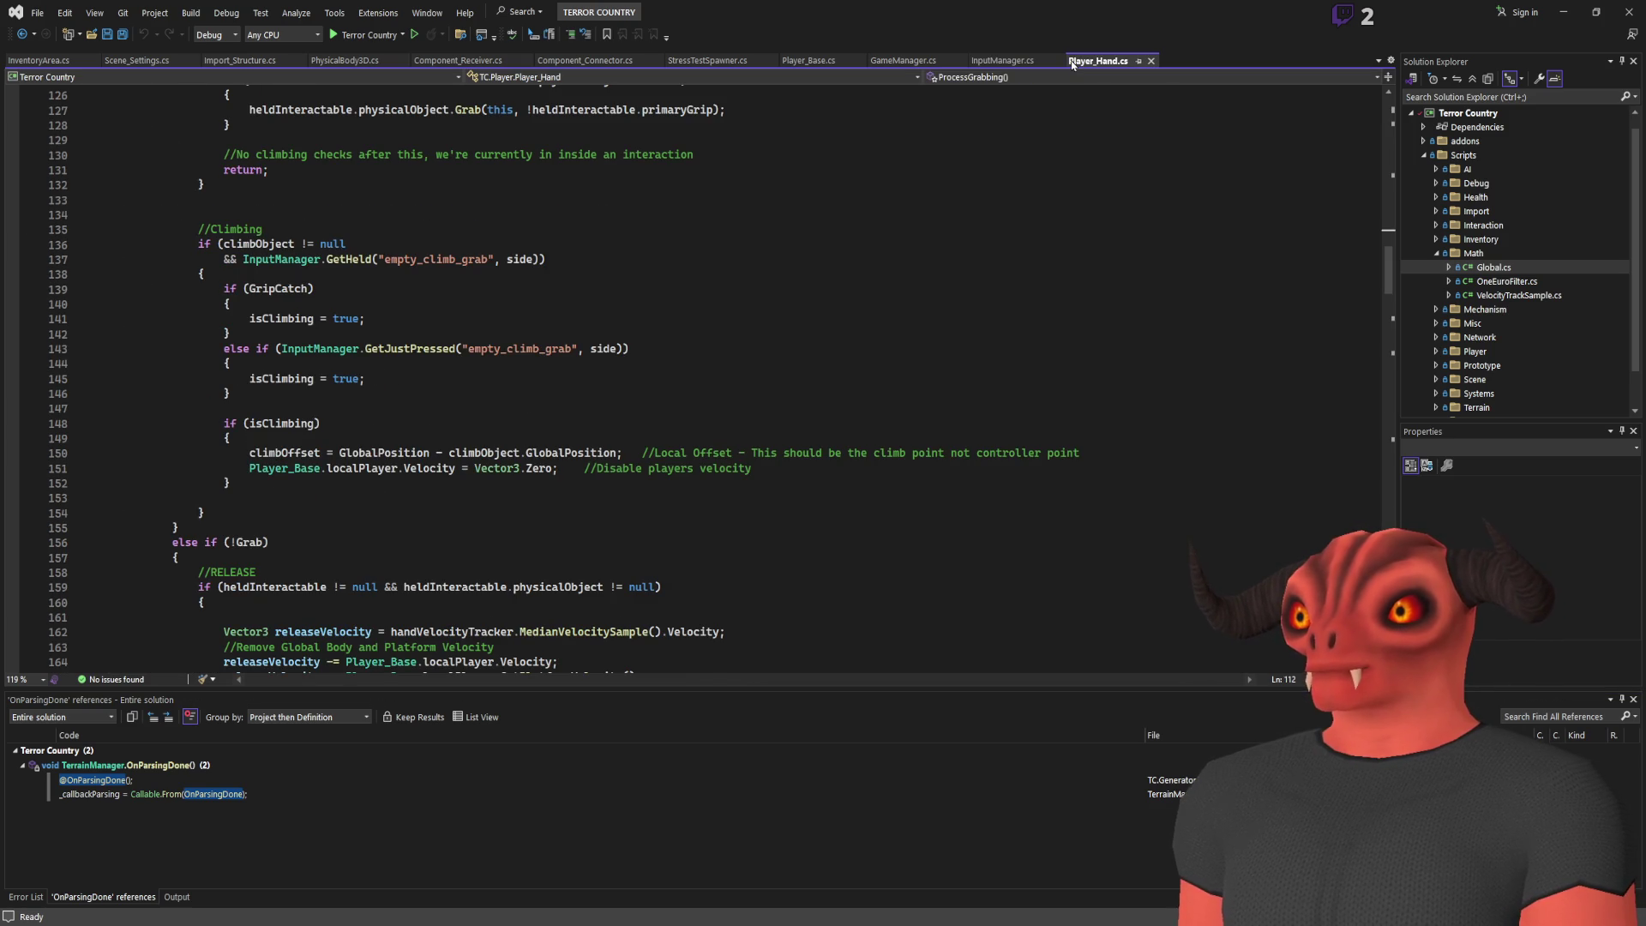
scroll(855, 246, "down", 10)
scroll(841, 212, "down", 2)
scroll(841, 212, "down", 4)
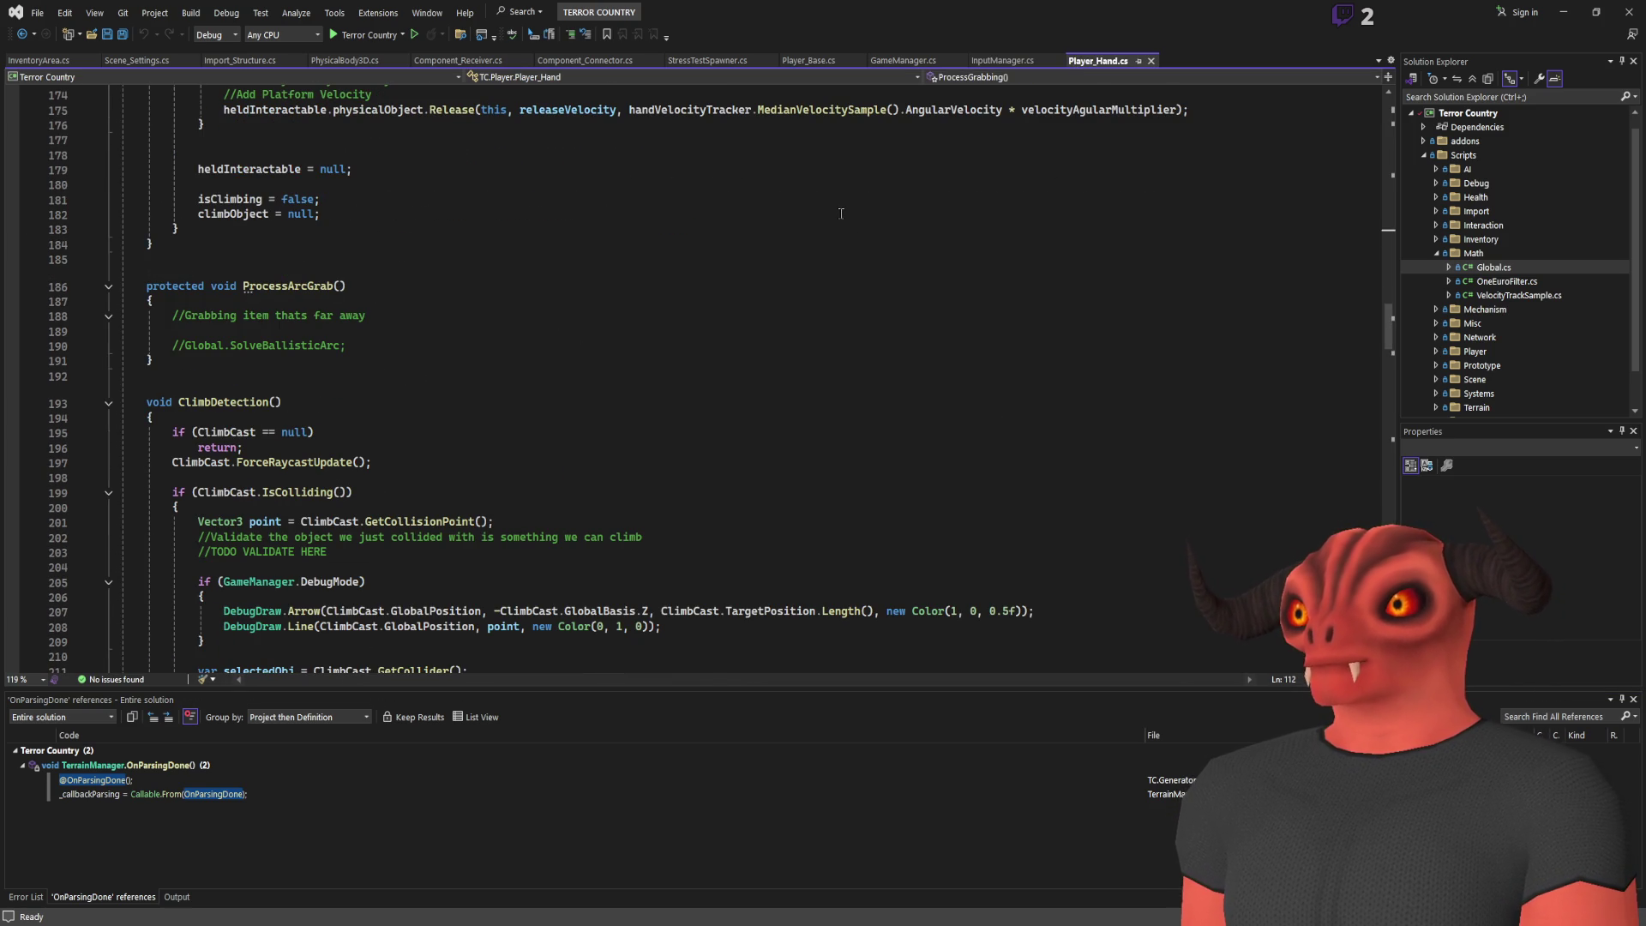
scroll(841, 212, "down", 6)
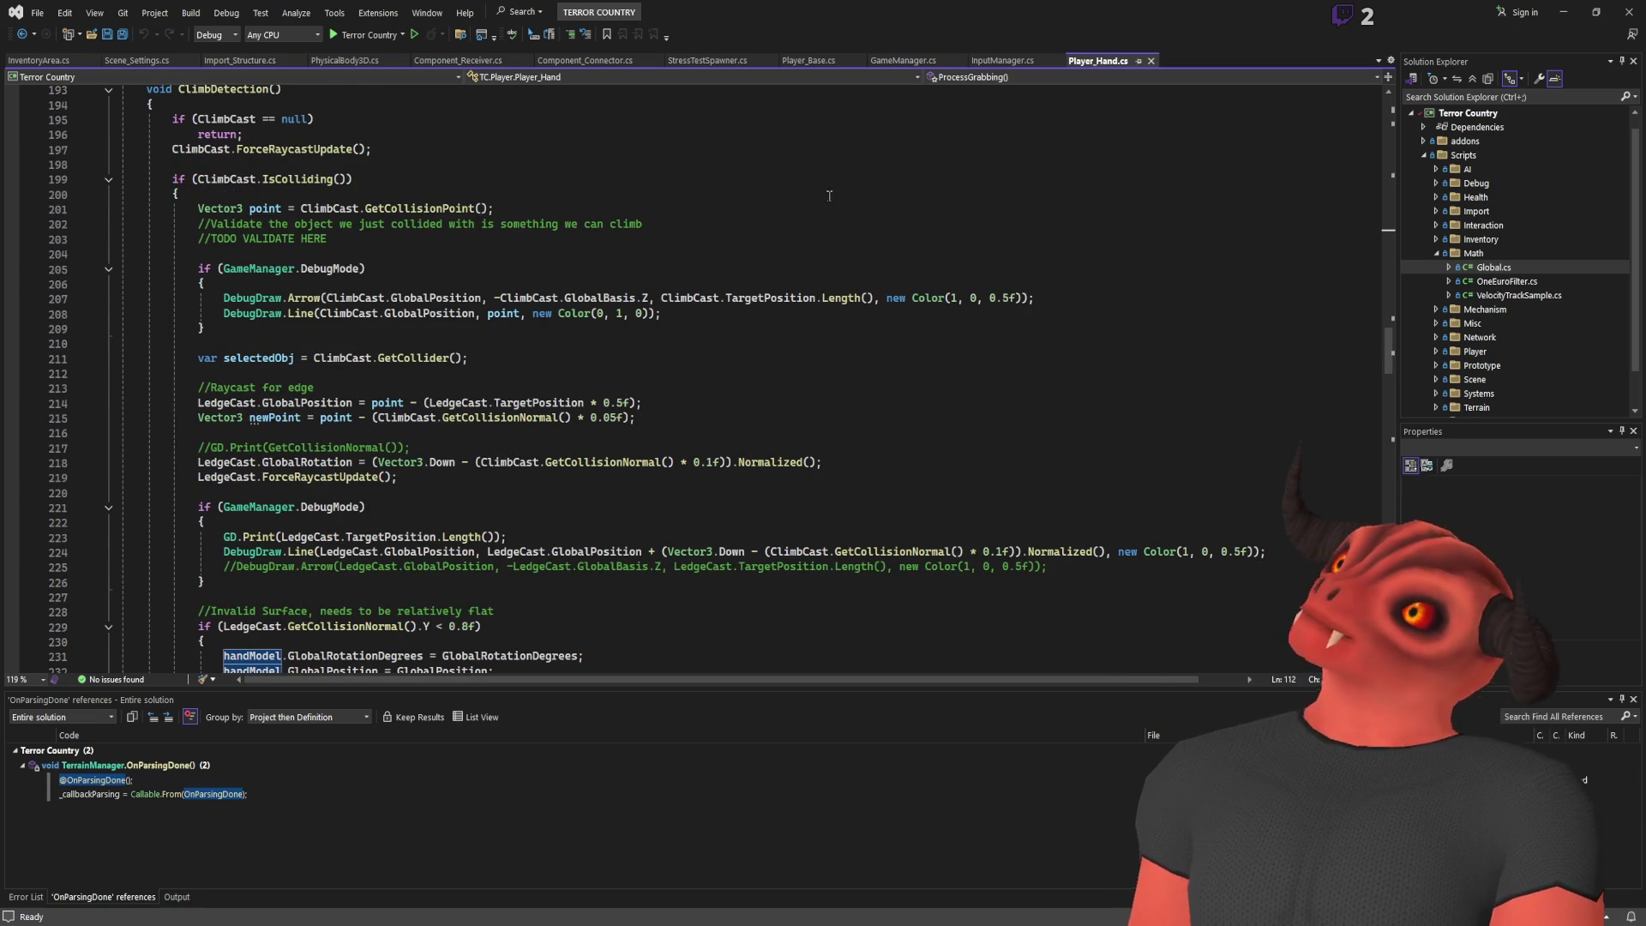
scroll(687, 248, "down", 6)
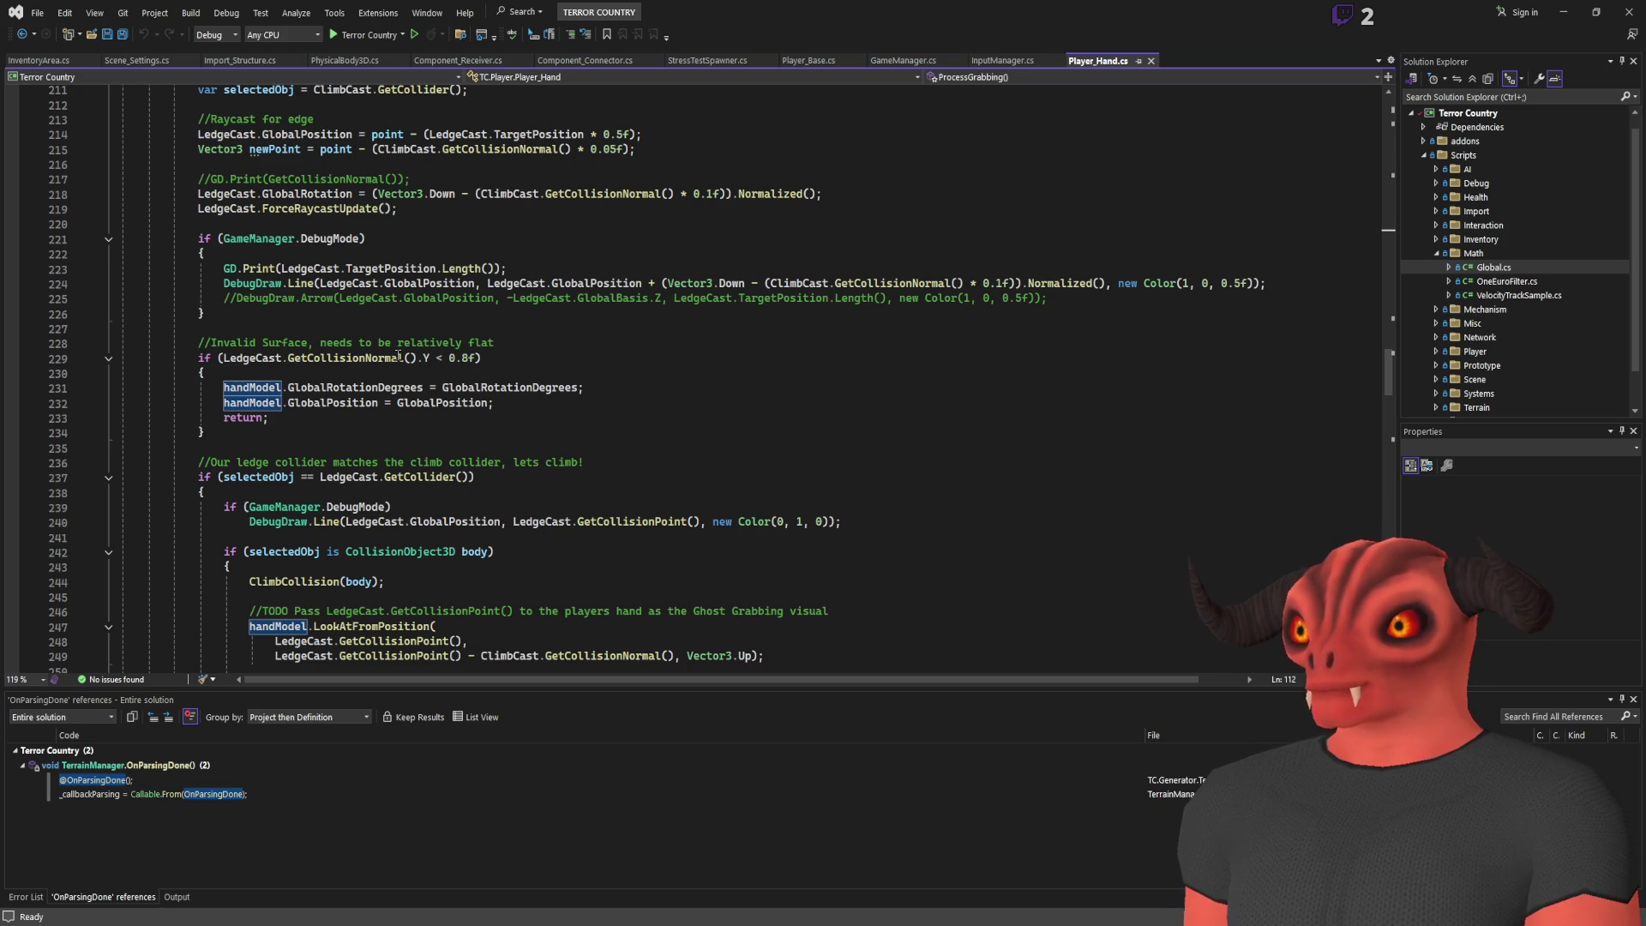
scroll(662, 342, "up", 9)
scroll(662, 343, "down", 20)
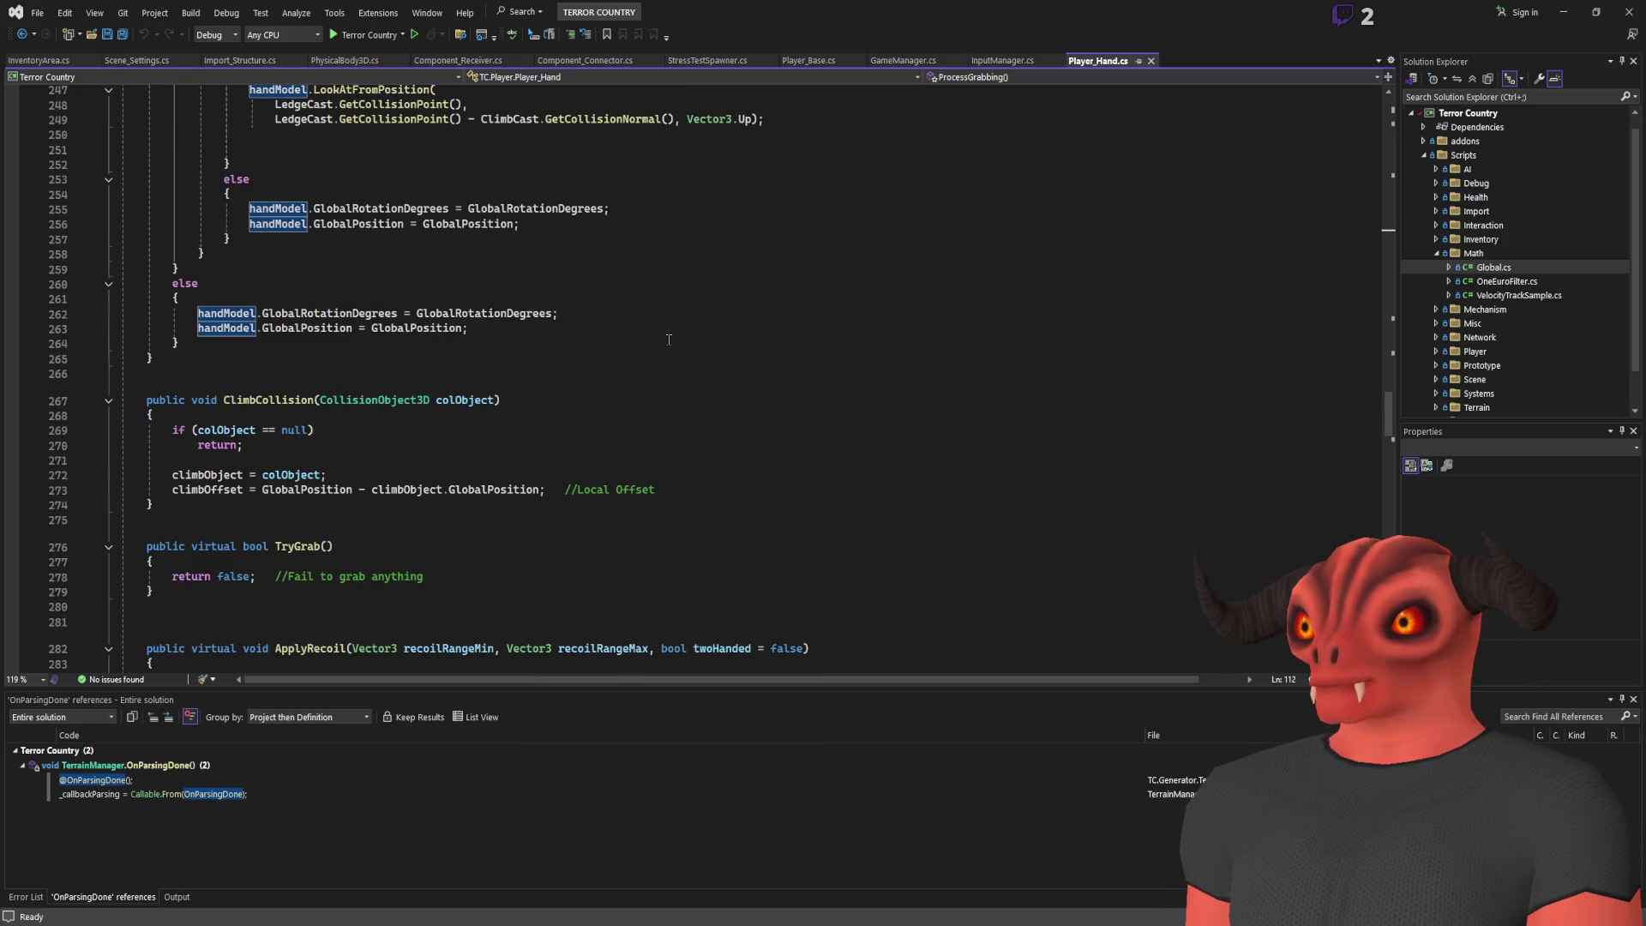
scroll(669, 336, "down", 6)
scroll(669, 331, "down", 7)
scroll(668, 325, "down", 8)
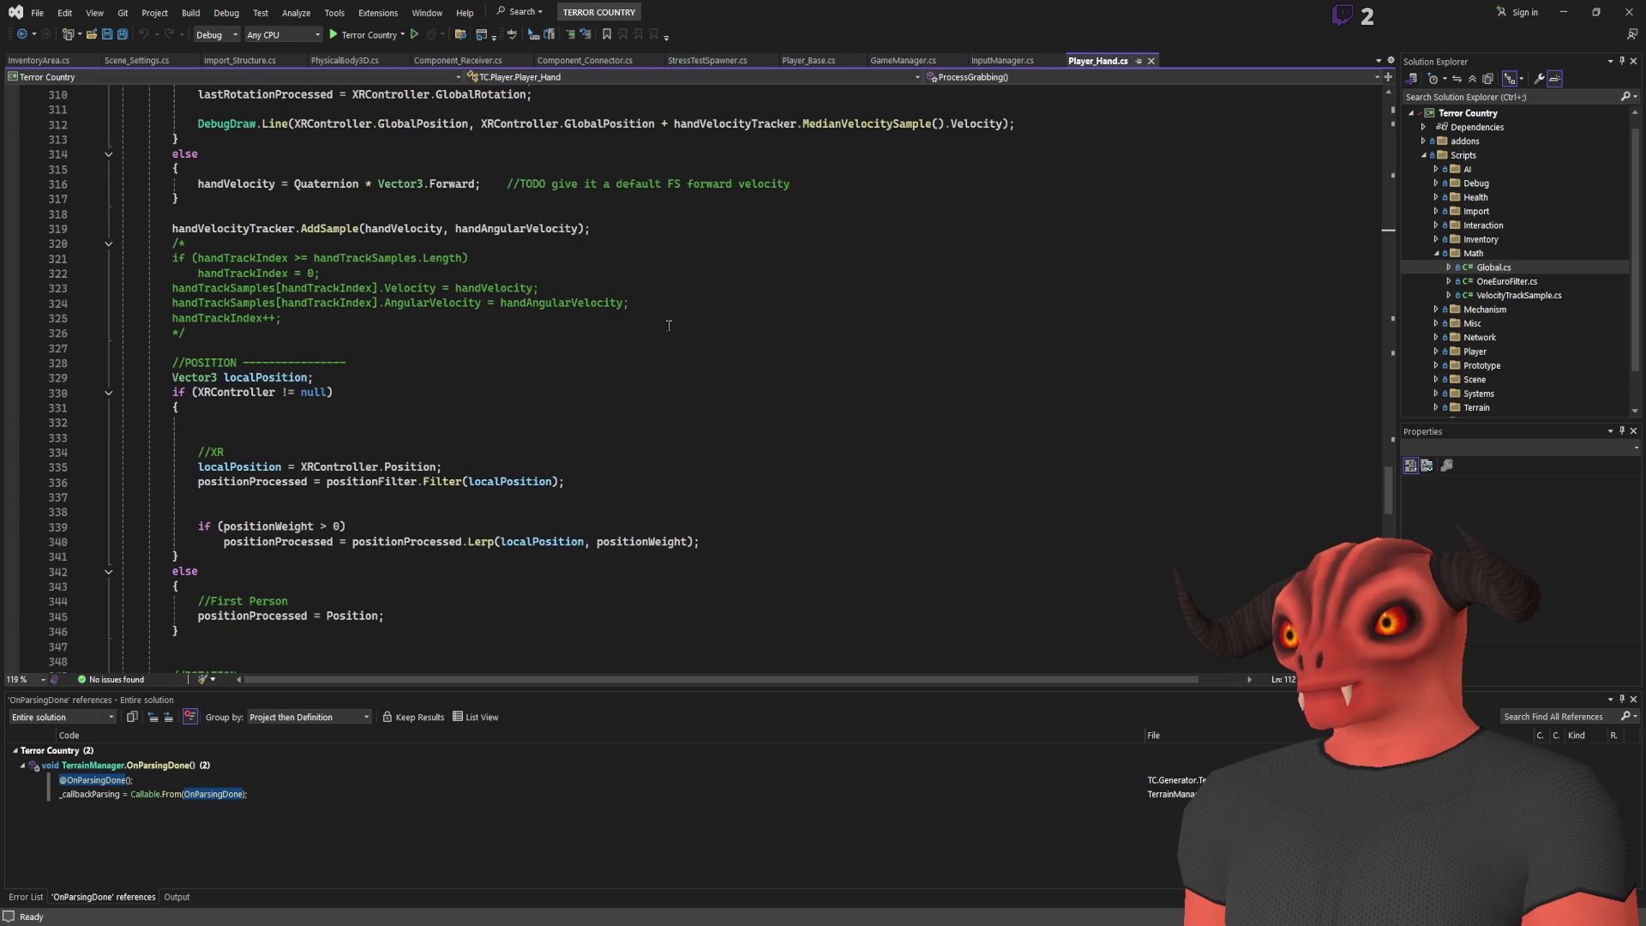
scroll(669, 325, "down", 7)
scroll(668, 330, "down", 8)
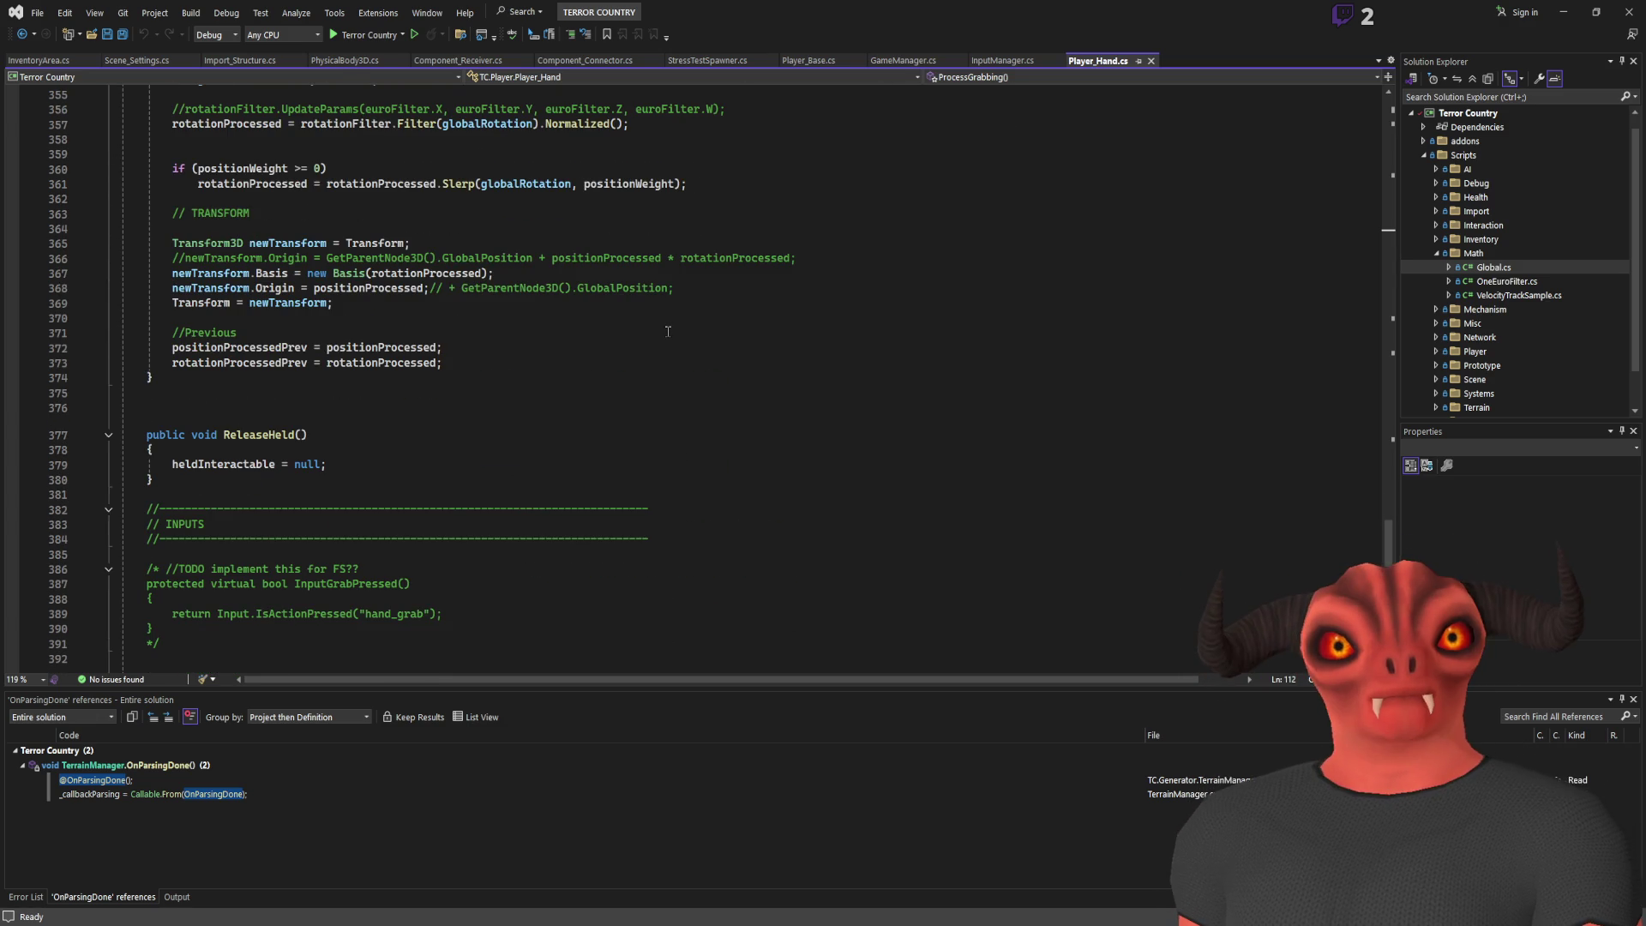
scroll(668, 330, "down", 7)
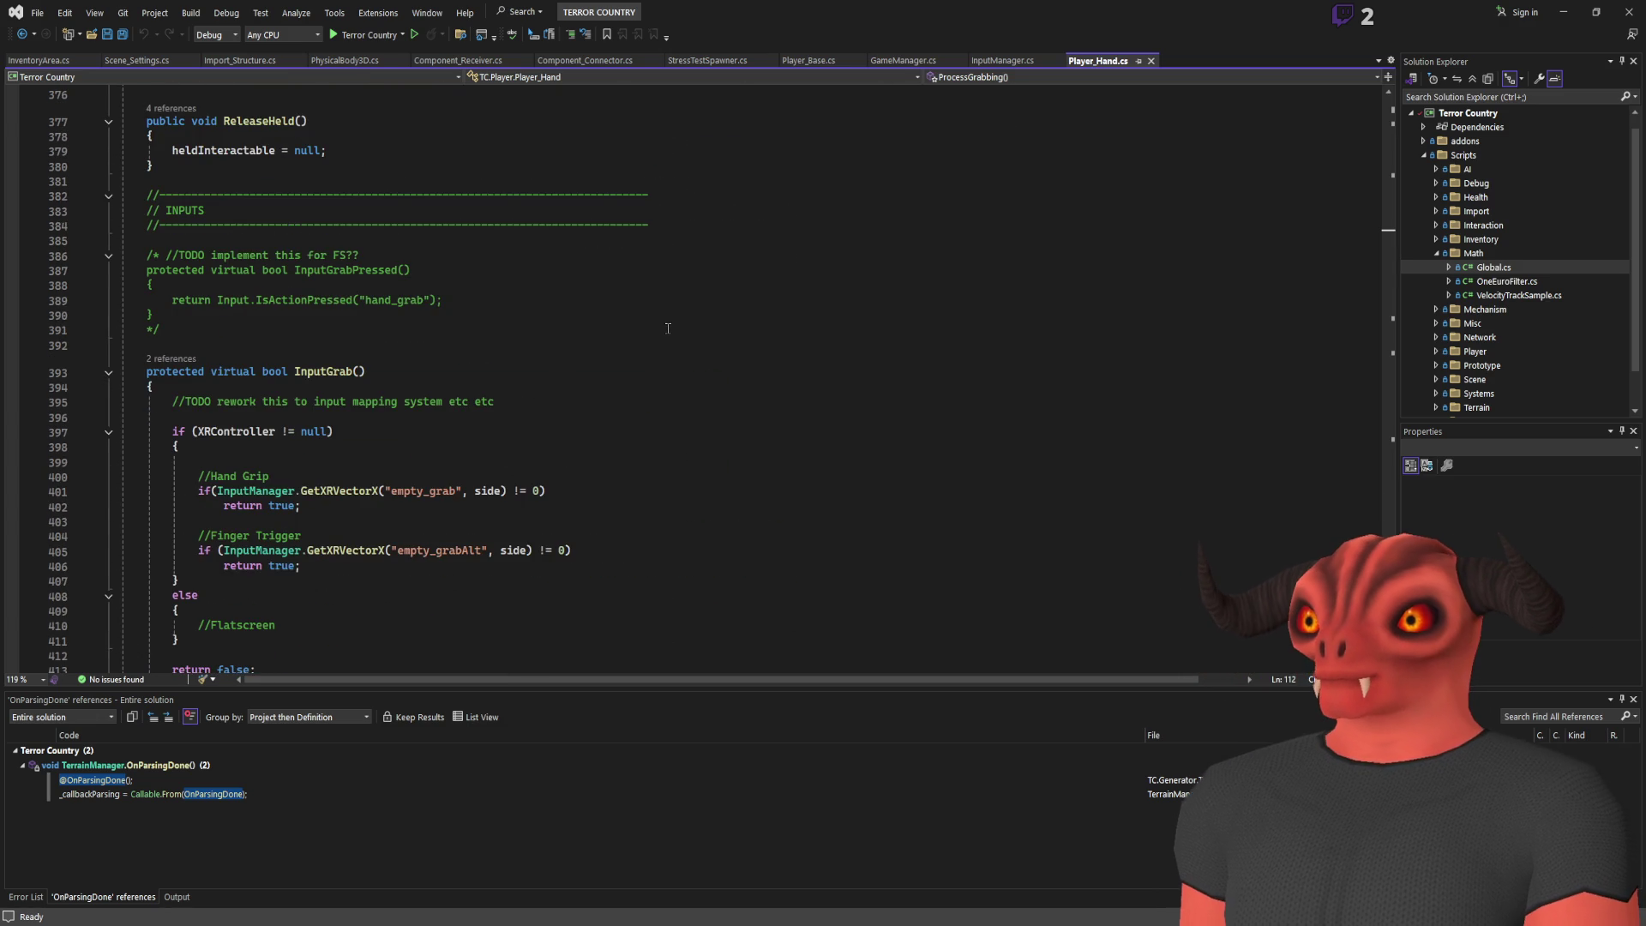
scroll(668, 329, "down", 8)
scroll(668, 328, "up", 20)
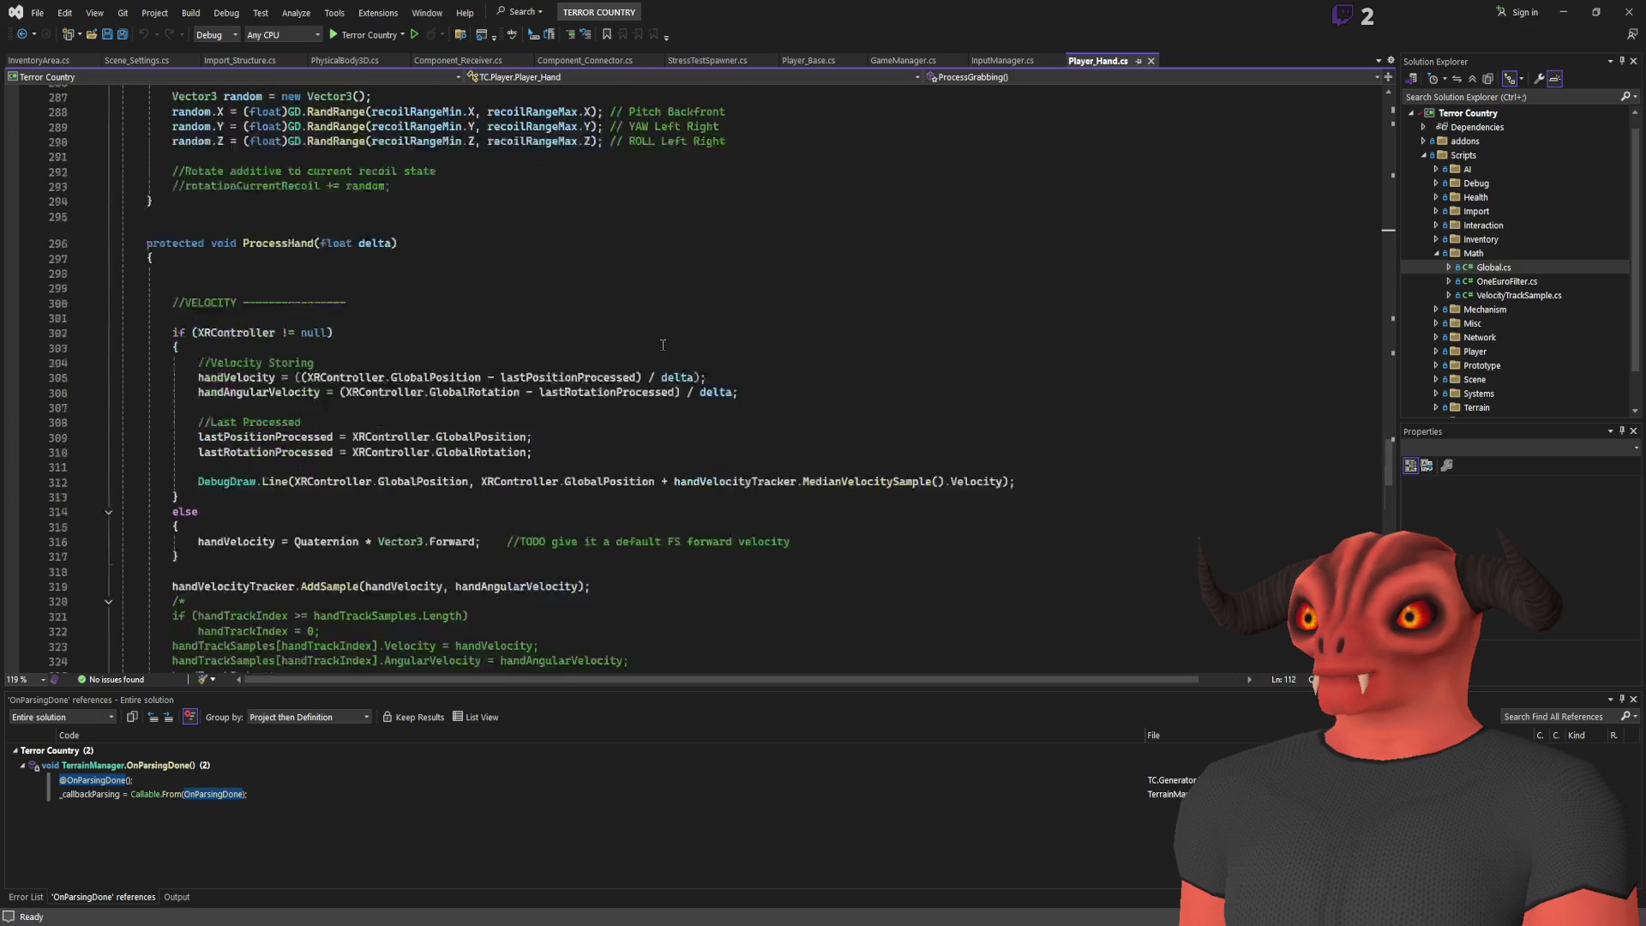
left_click_drag(1389, 460, 1388, 107)
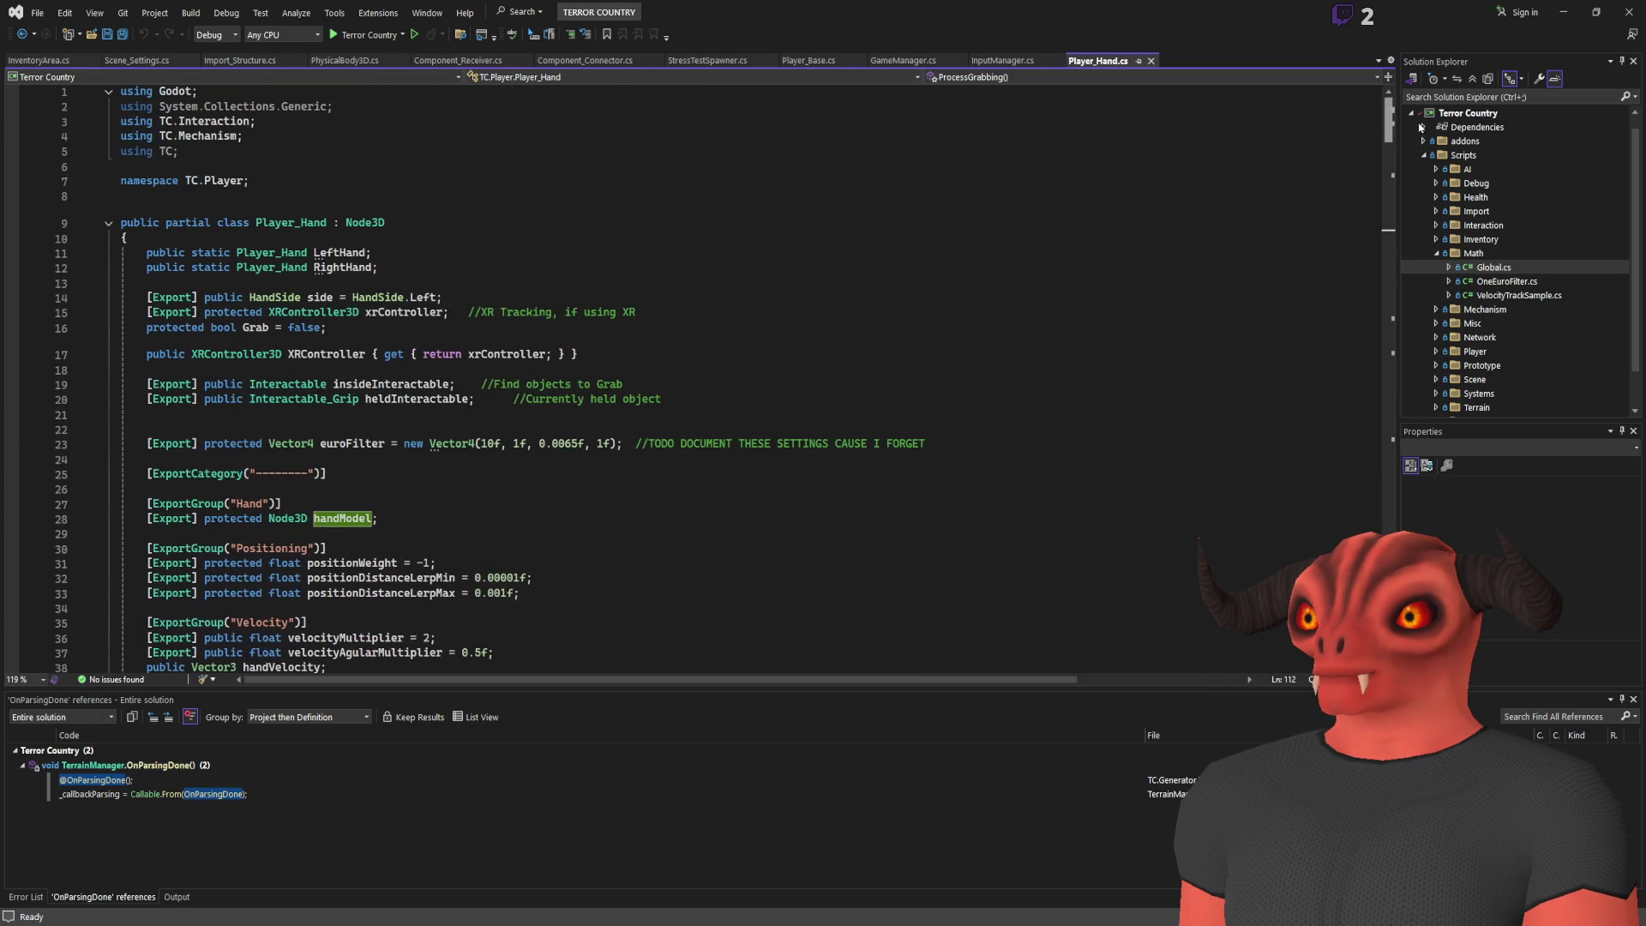
Append 'Remap, ler' after 'Visual Shader - Mix, ' in the note, then return to Visual Studio
key("alt+Tab")
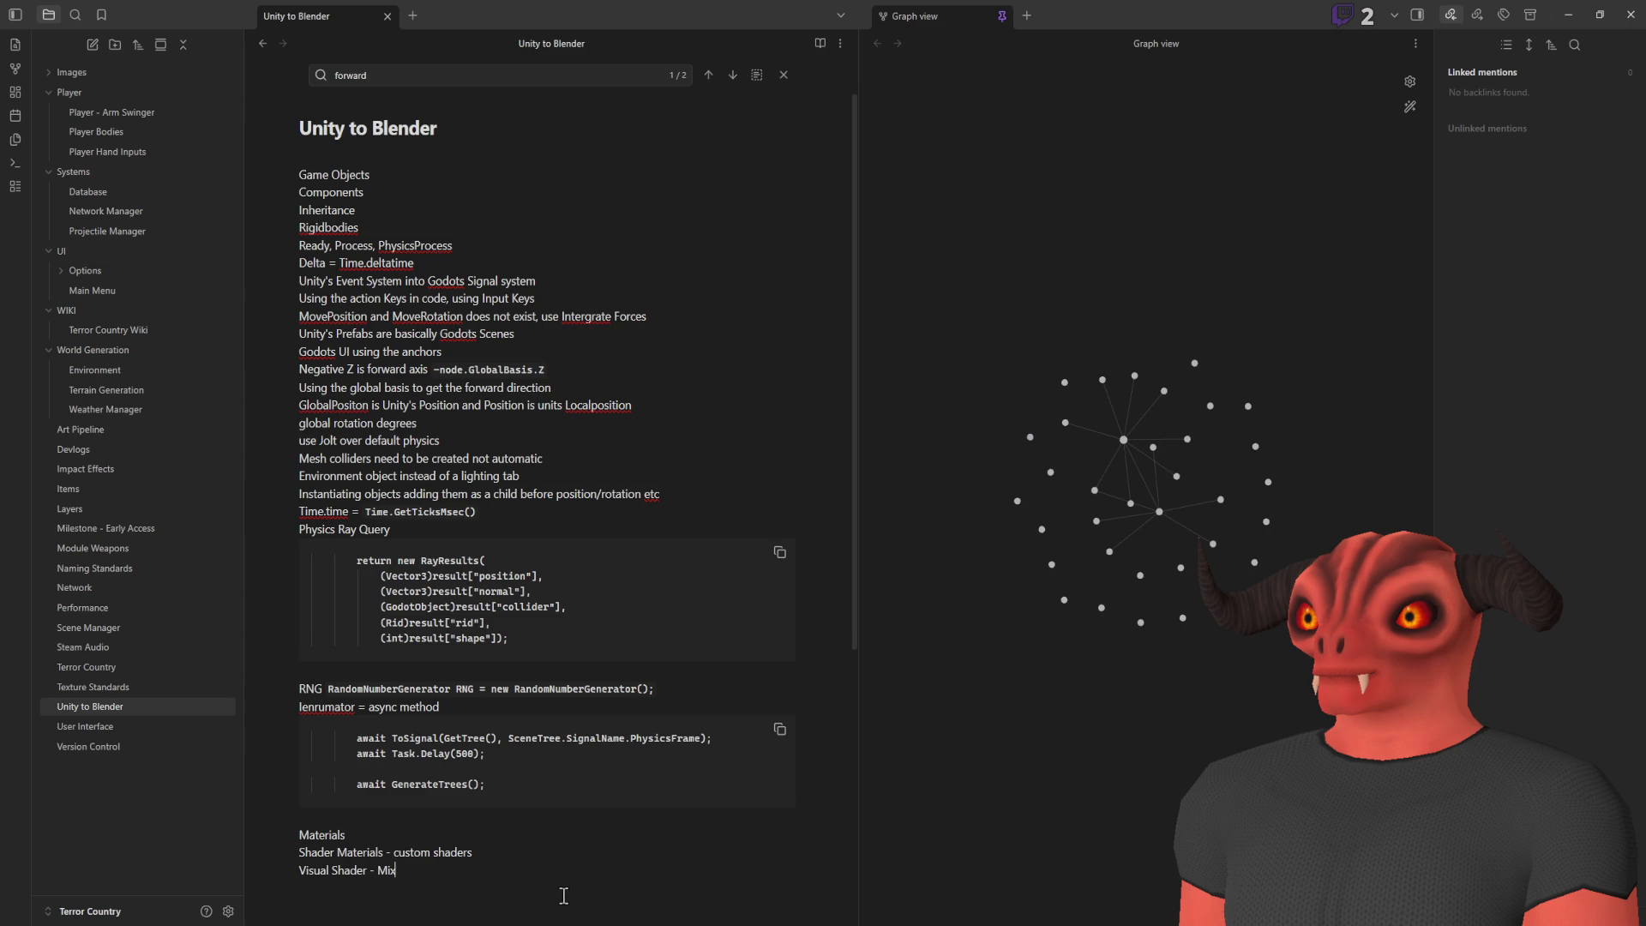
type("Remap, l")
type("er")
scroll(579, 888, "down", 5)
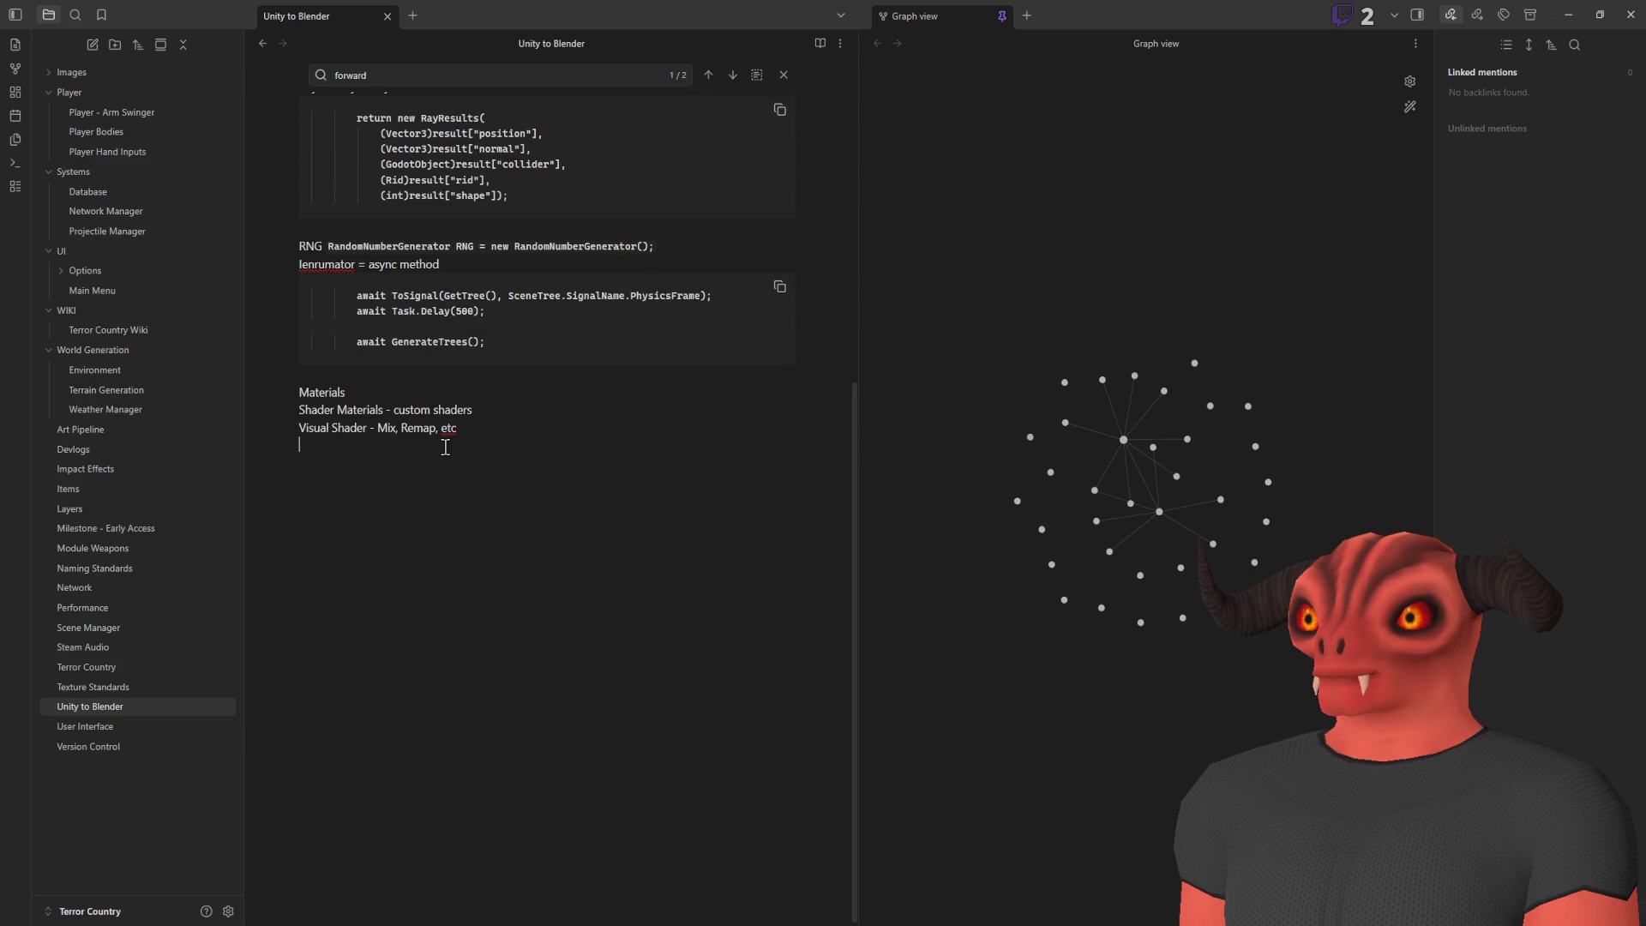
scroll(445, 461, "up", 1)
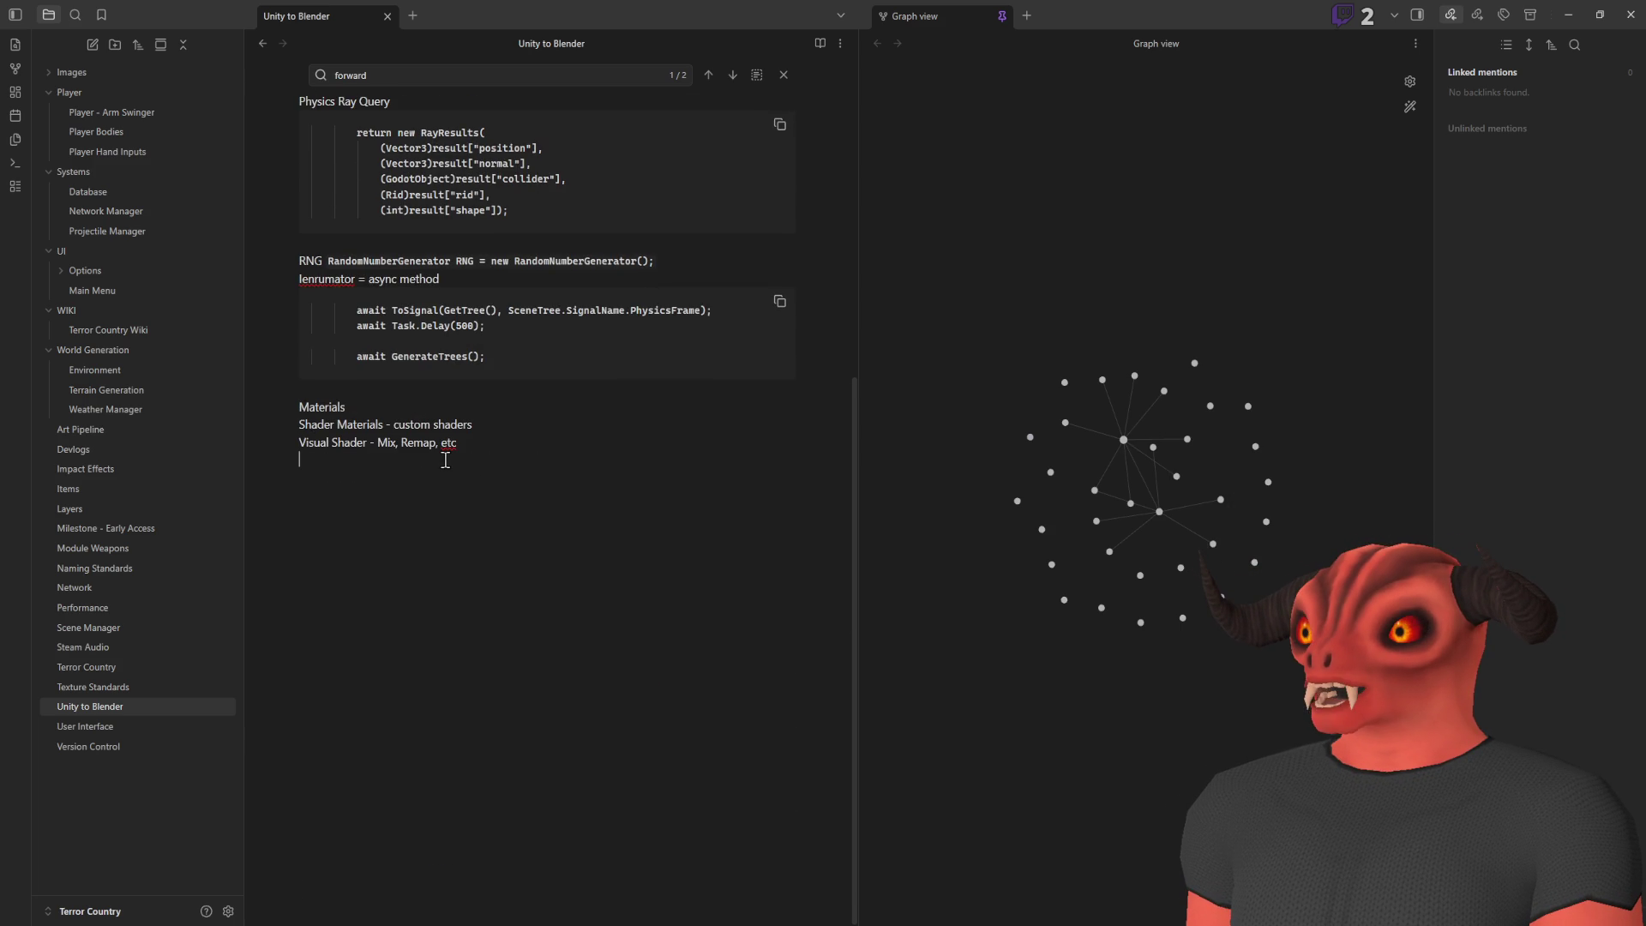
key("alt+Tab")
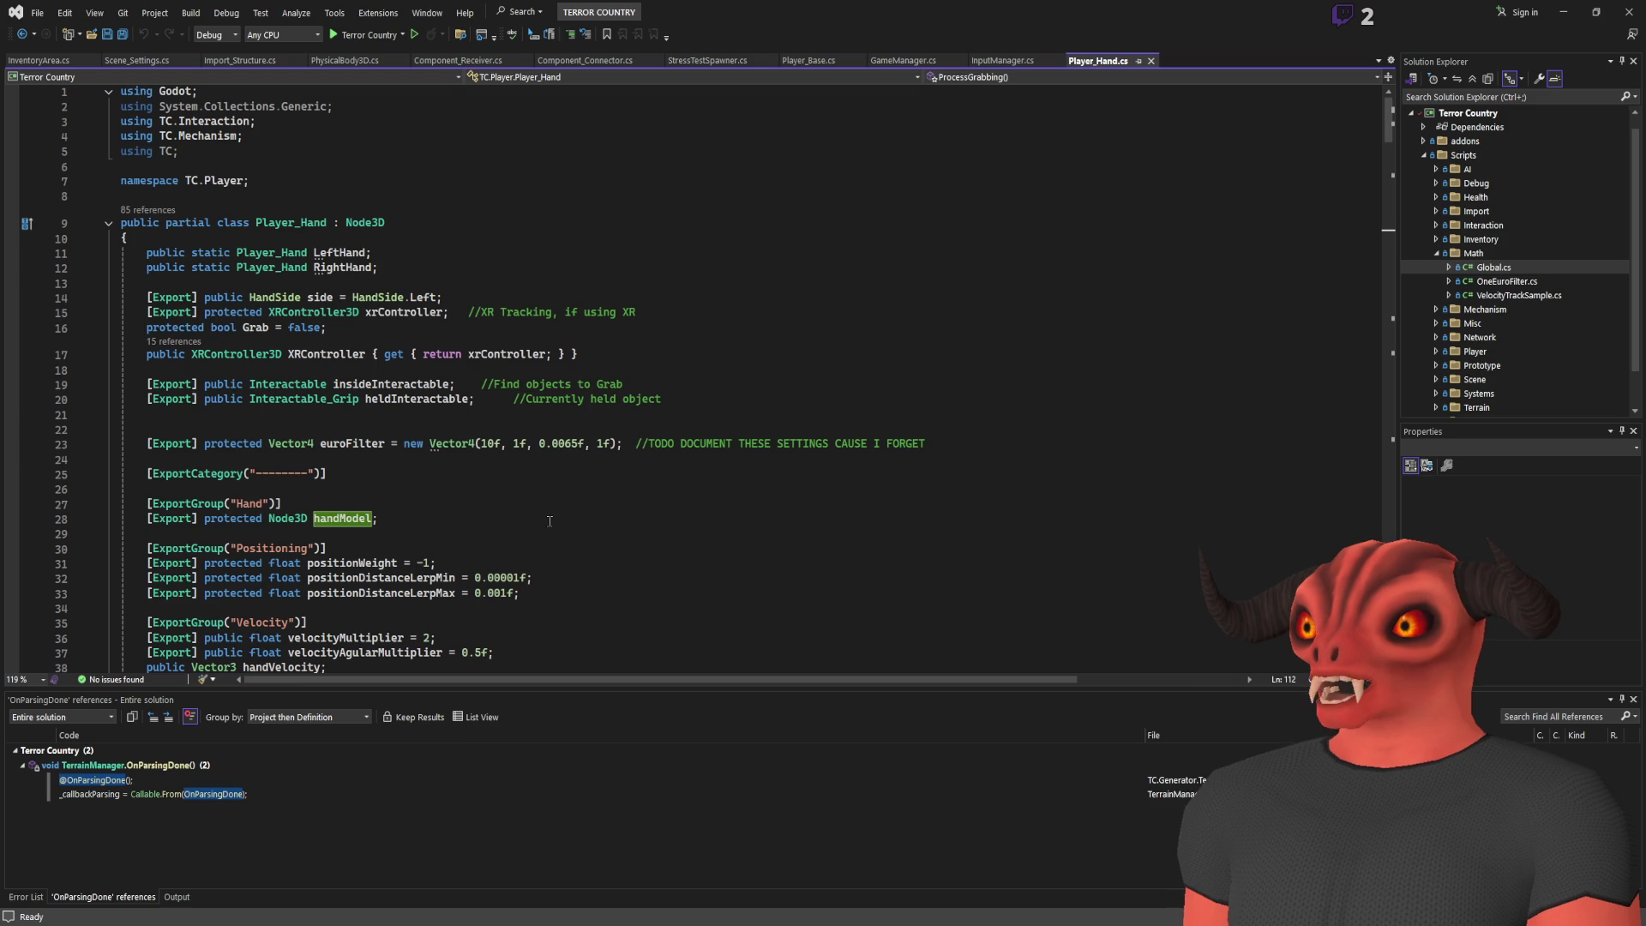
Scroll down through the Player_Hand.cs field declarations
scroll(549, 520, "down", 20)
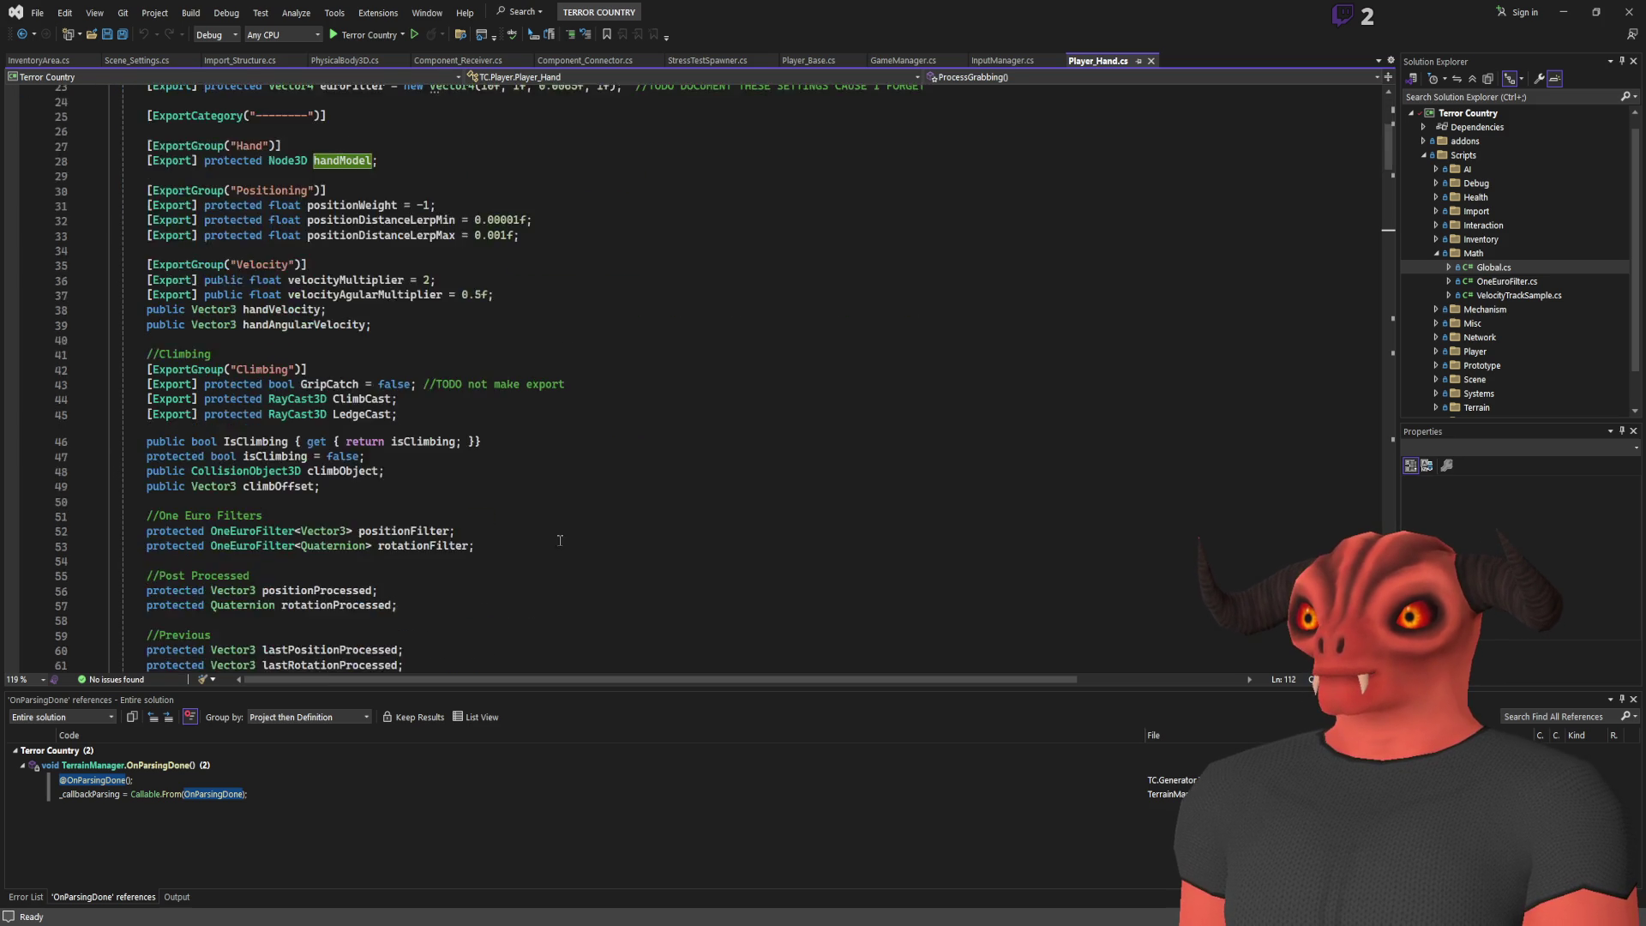
scroll(565, 542, "down", 9)
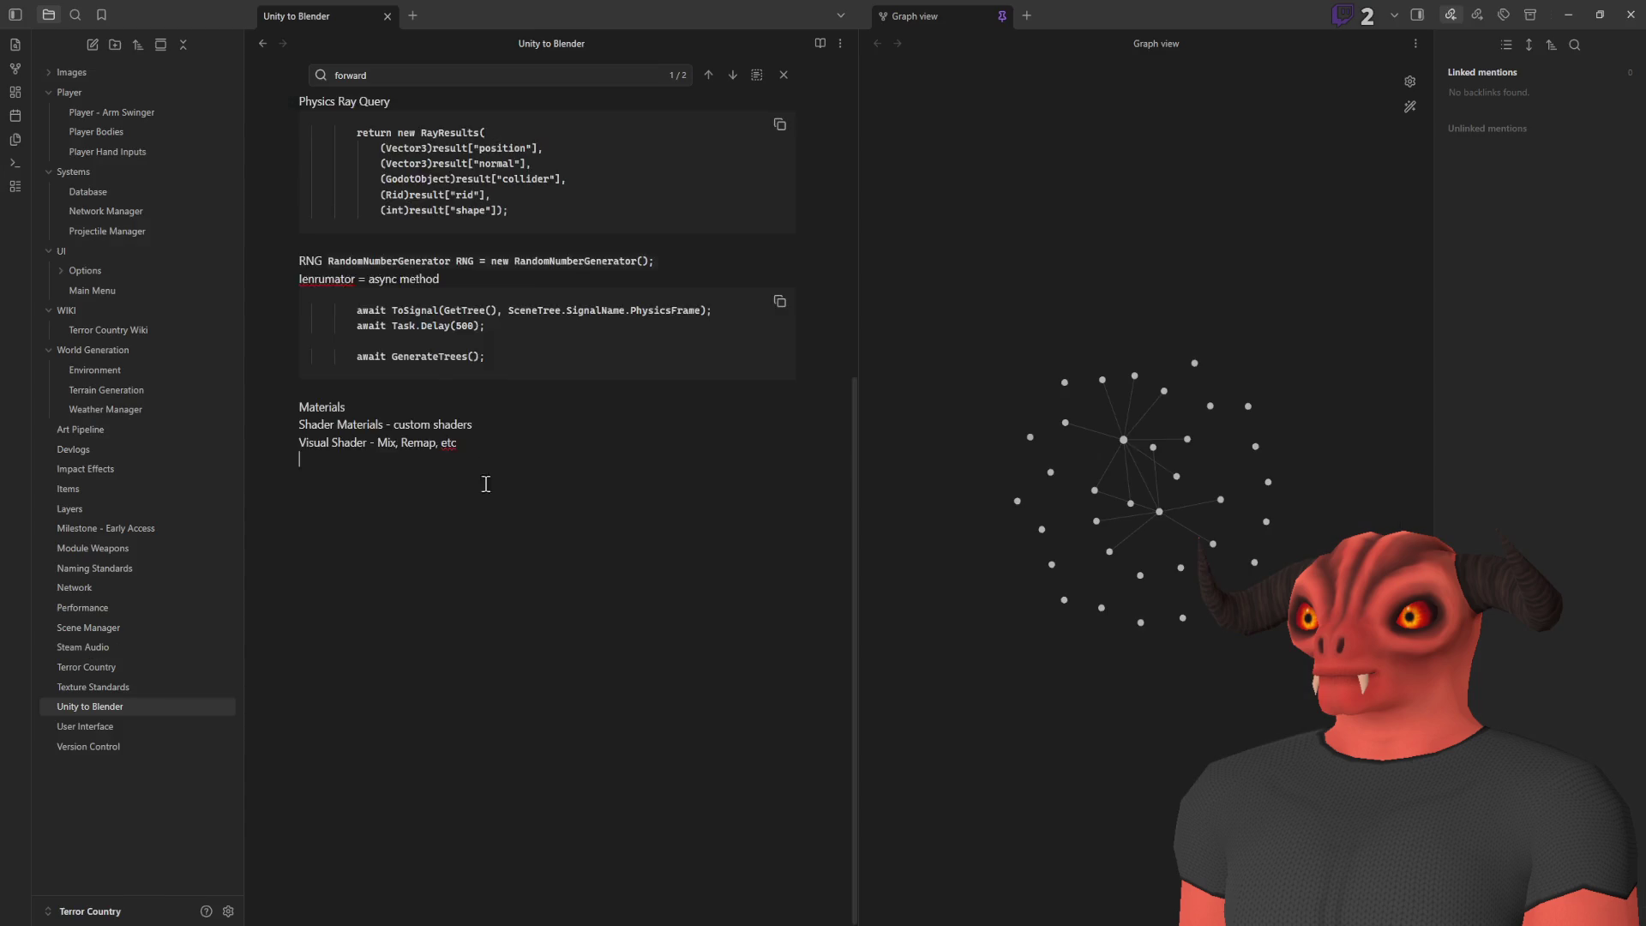
Below the Negative Z forward-axis line, add a line reading 'LookAtFromPosition and', then return to Player_Hand.cs
left_click(614, 366)
key("Return")
type("LookAtFromPosition")
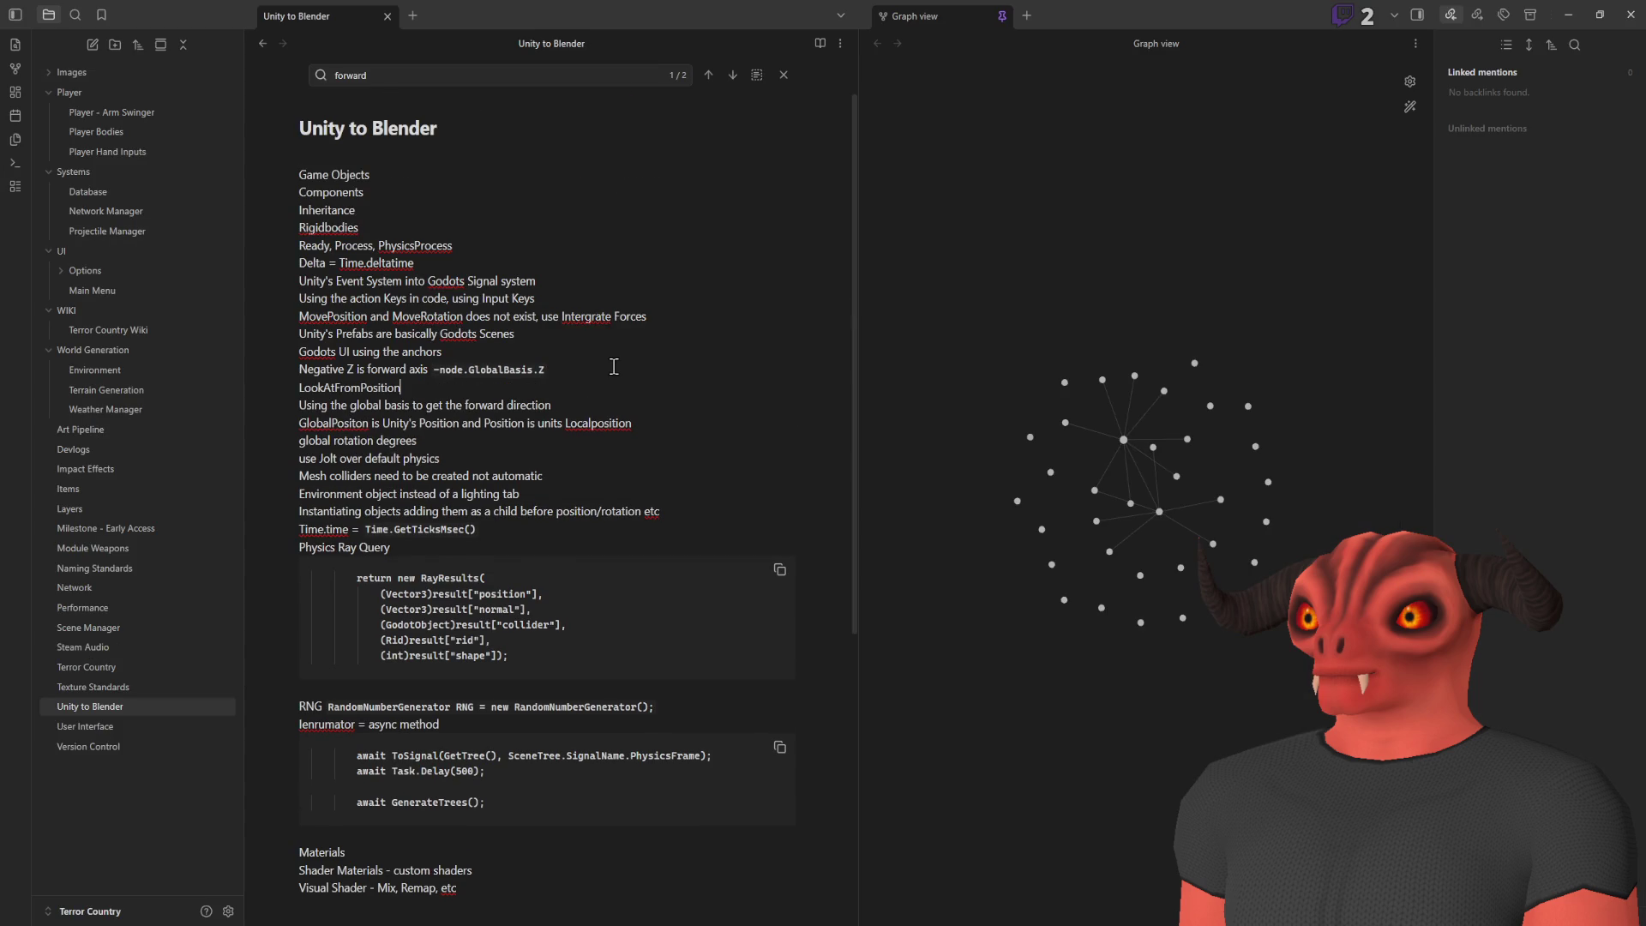
type(" and")
key("alt+Tab")
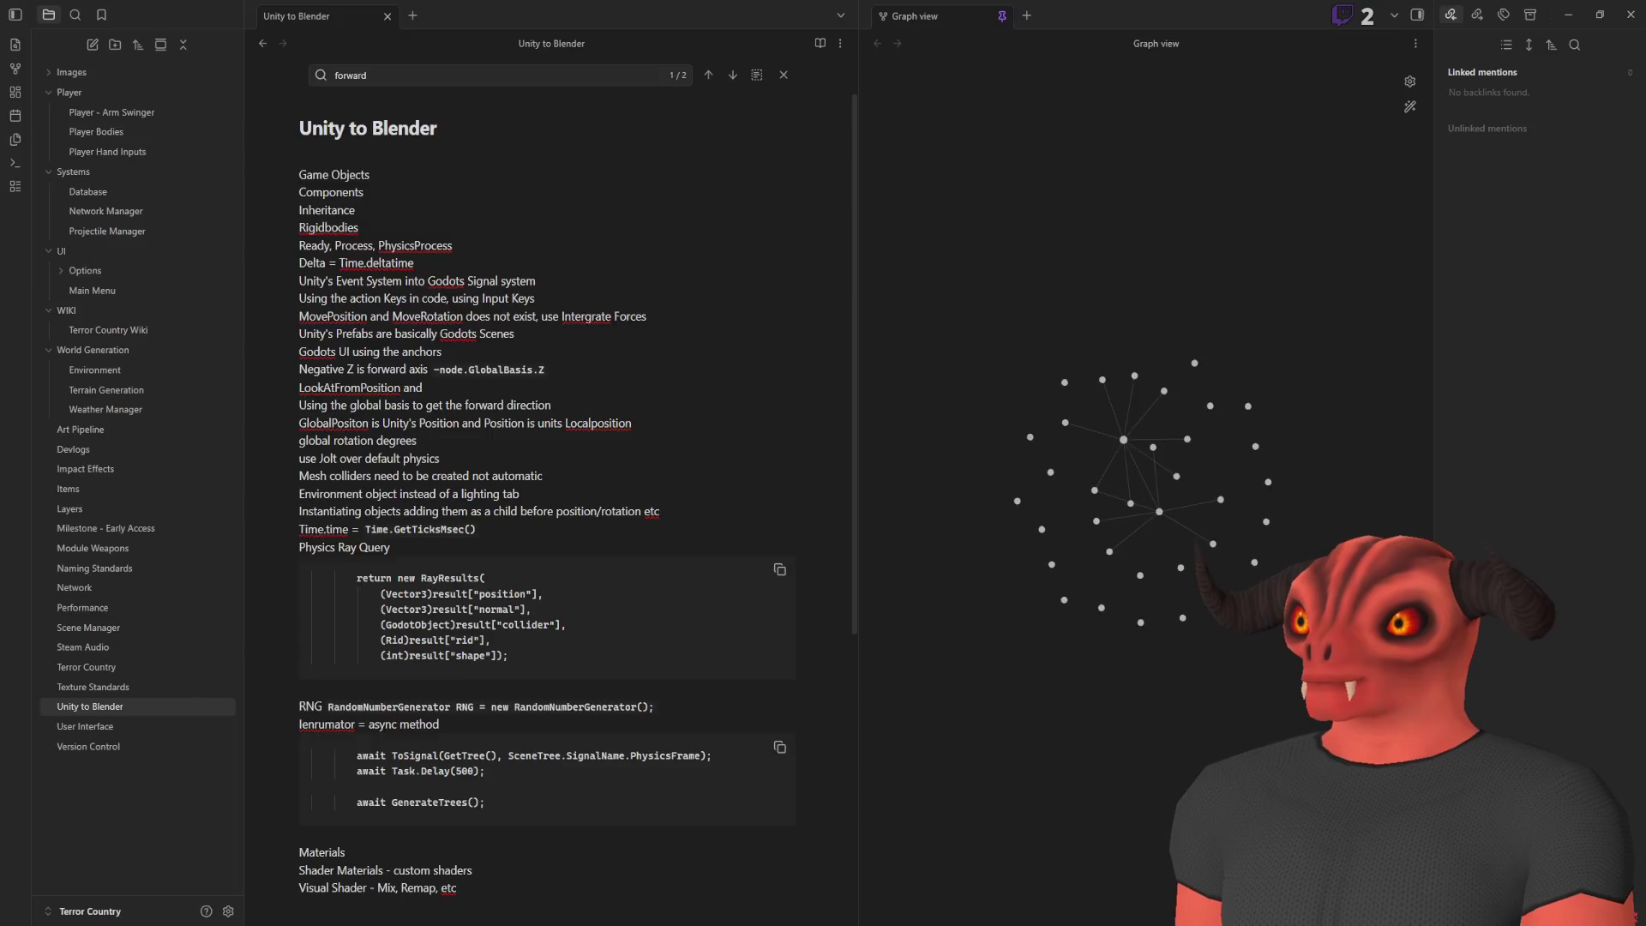
key("alt+Tab")
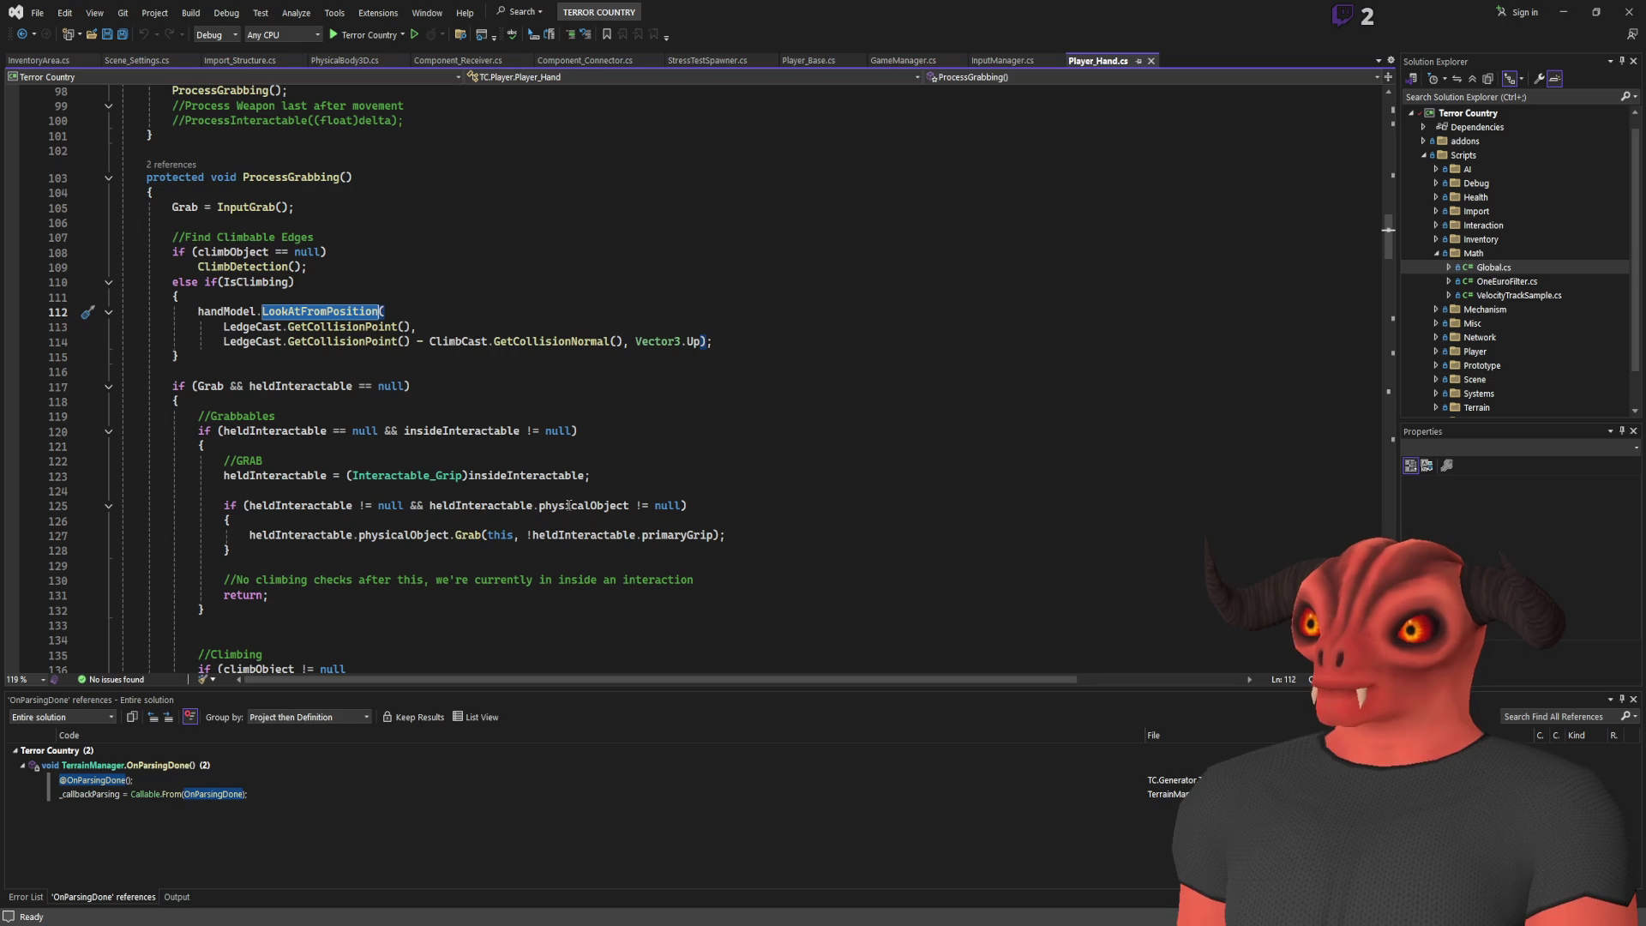
Try a handModel line above the LookAtFromPosition call in Player_Hand.cs, then undo it
key("Home")
key("Return")
key("Up")
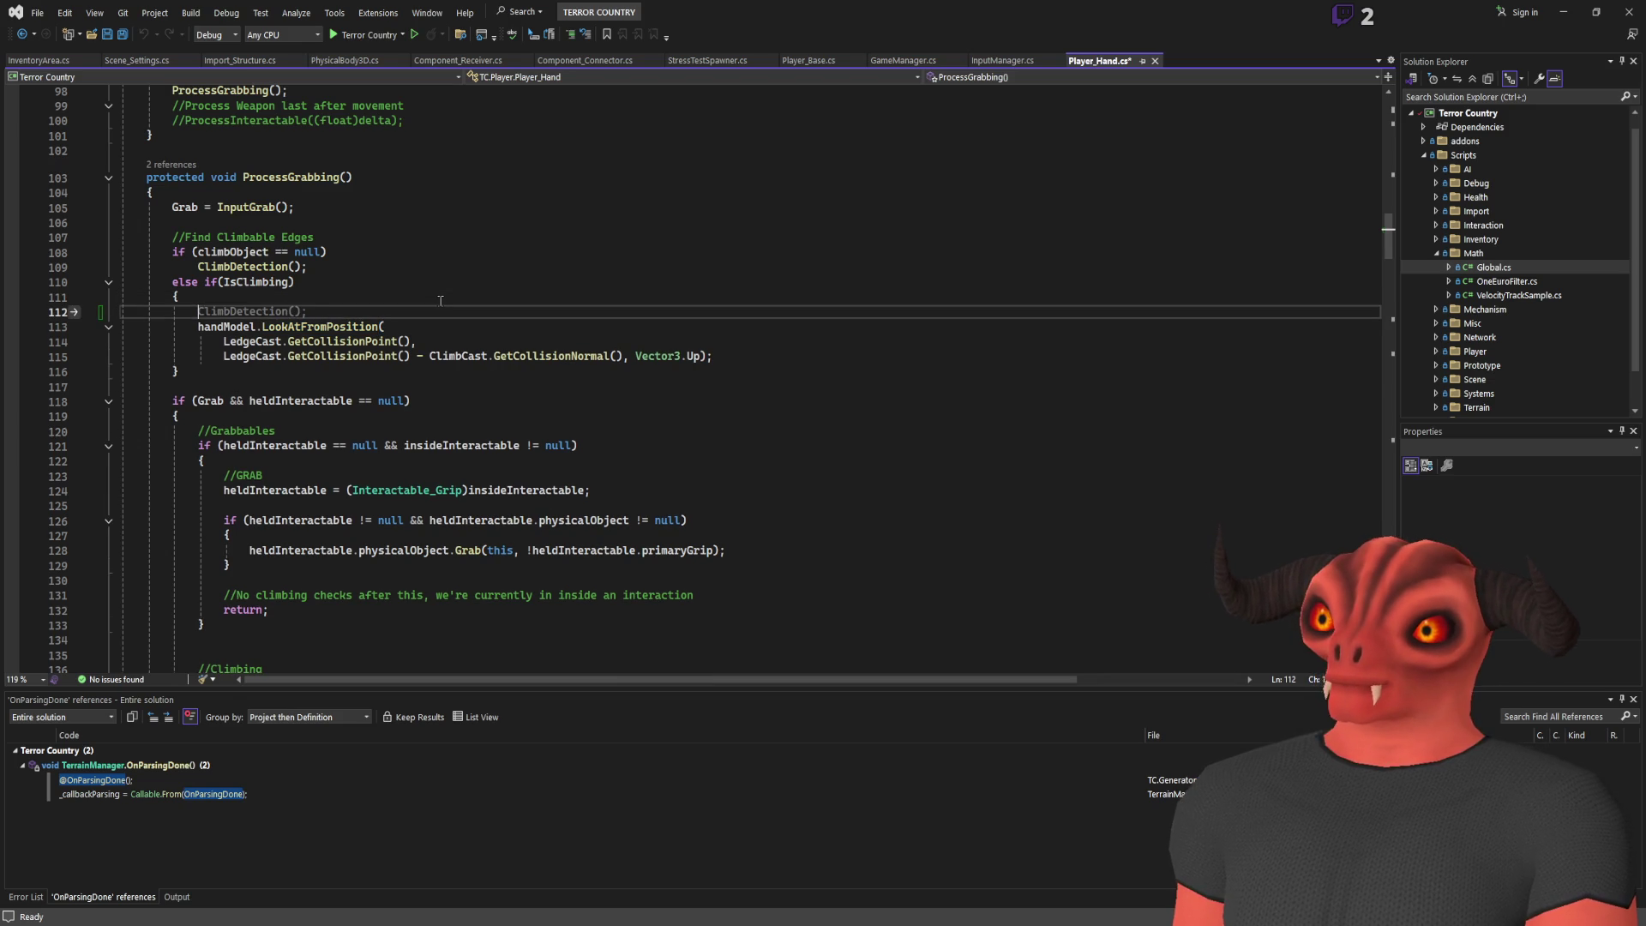
type("handmodf")
type(".l")
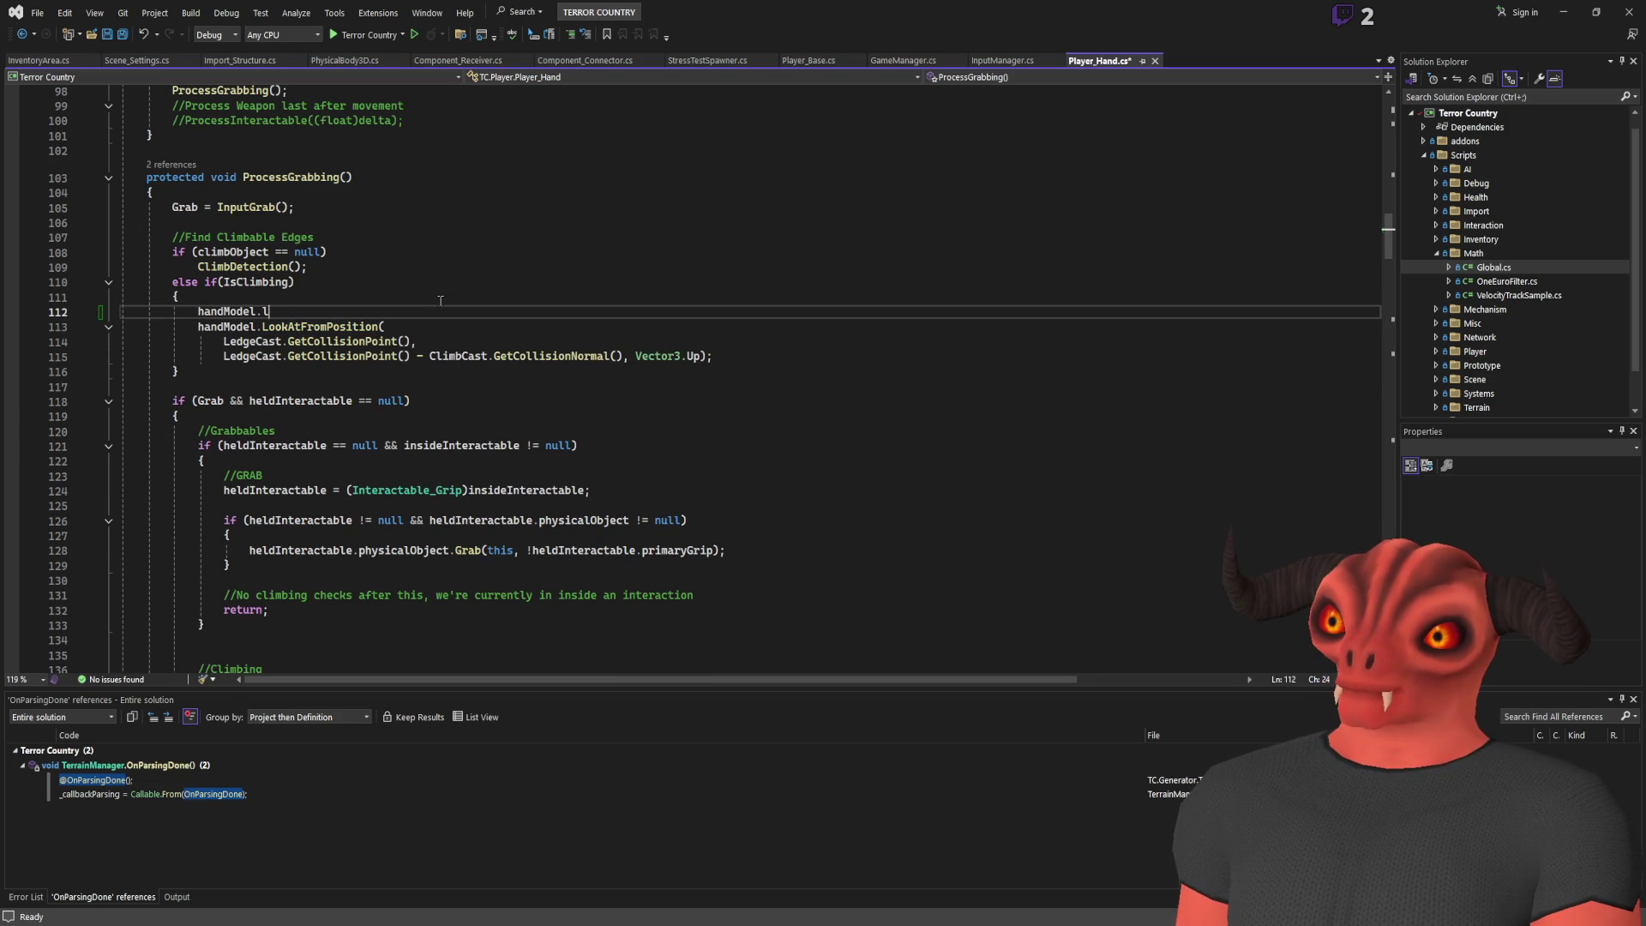
key("ctrl+z")
key("ctrl+z")
key("ctrl+z")
key("ctrl+z")
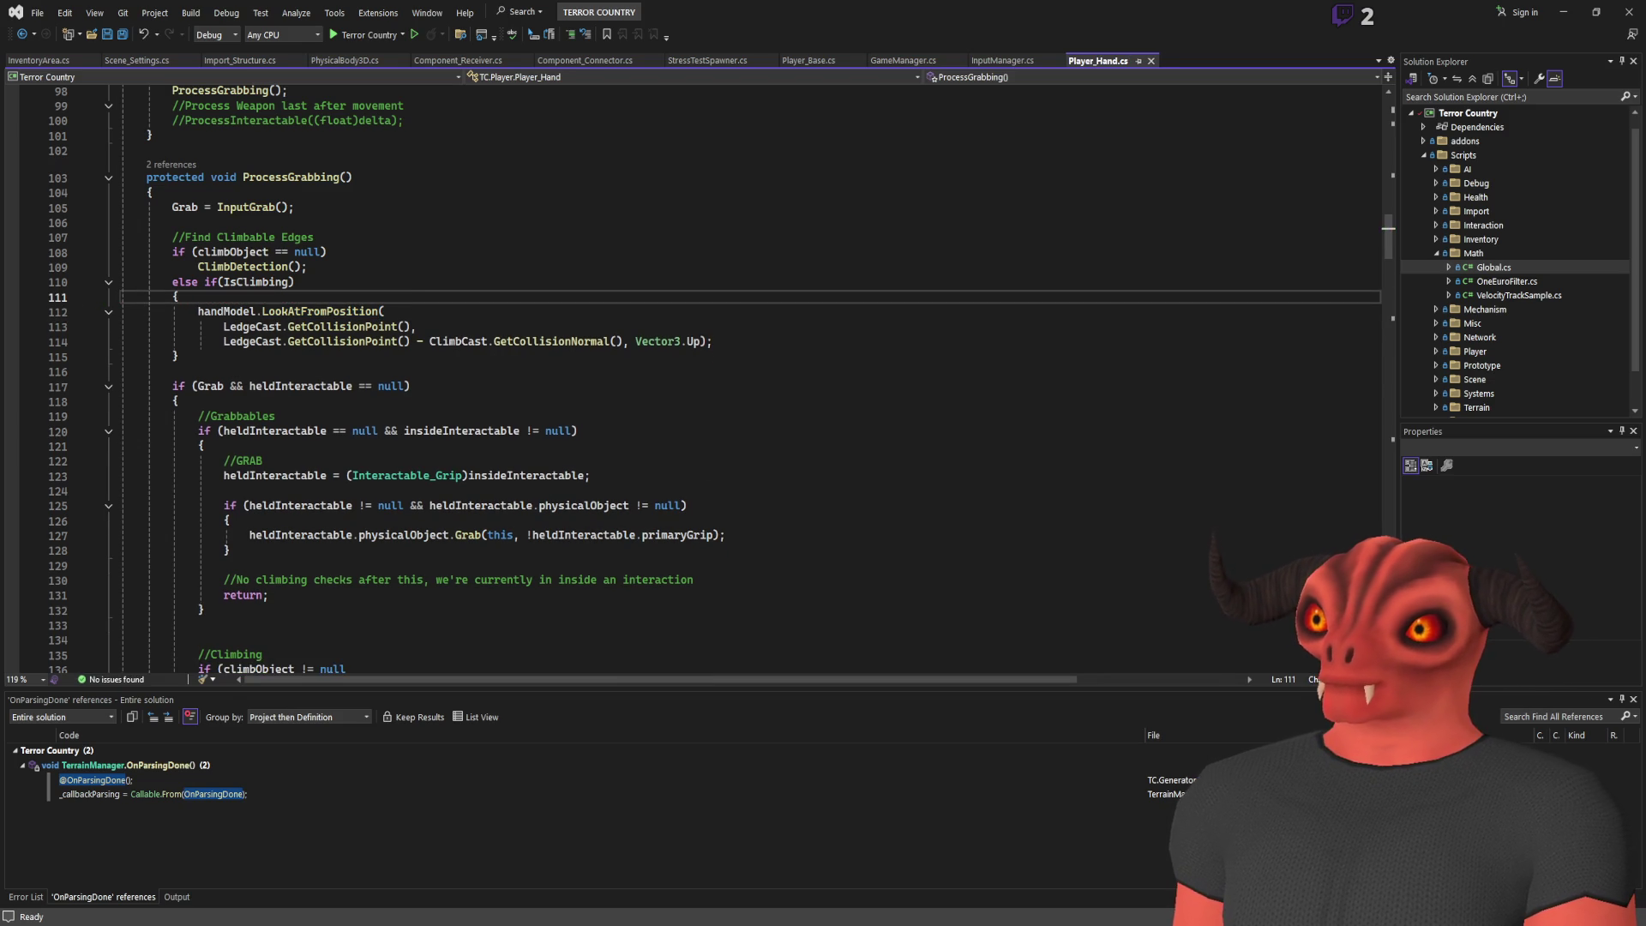
Back in Obsidian, extend the note line to read 'LookAtFromPosition and LookAt'
key("alt+Tab")
left_click(480, 388)
type("LookAtFromPosition and LookAt")
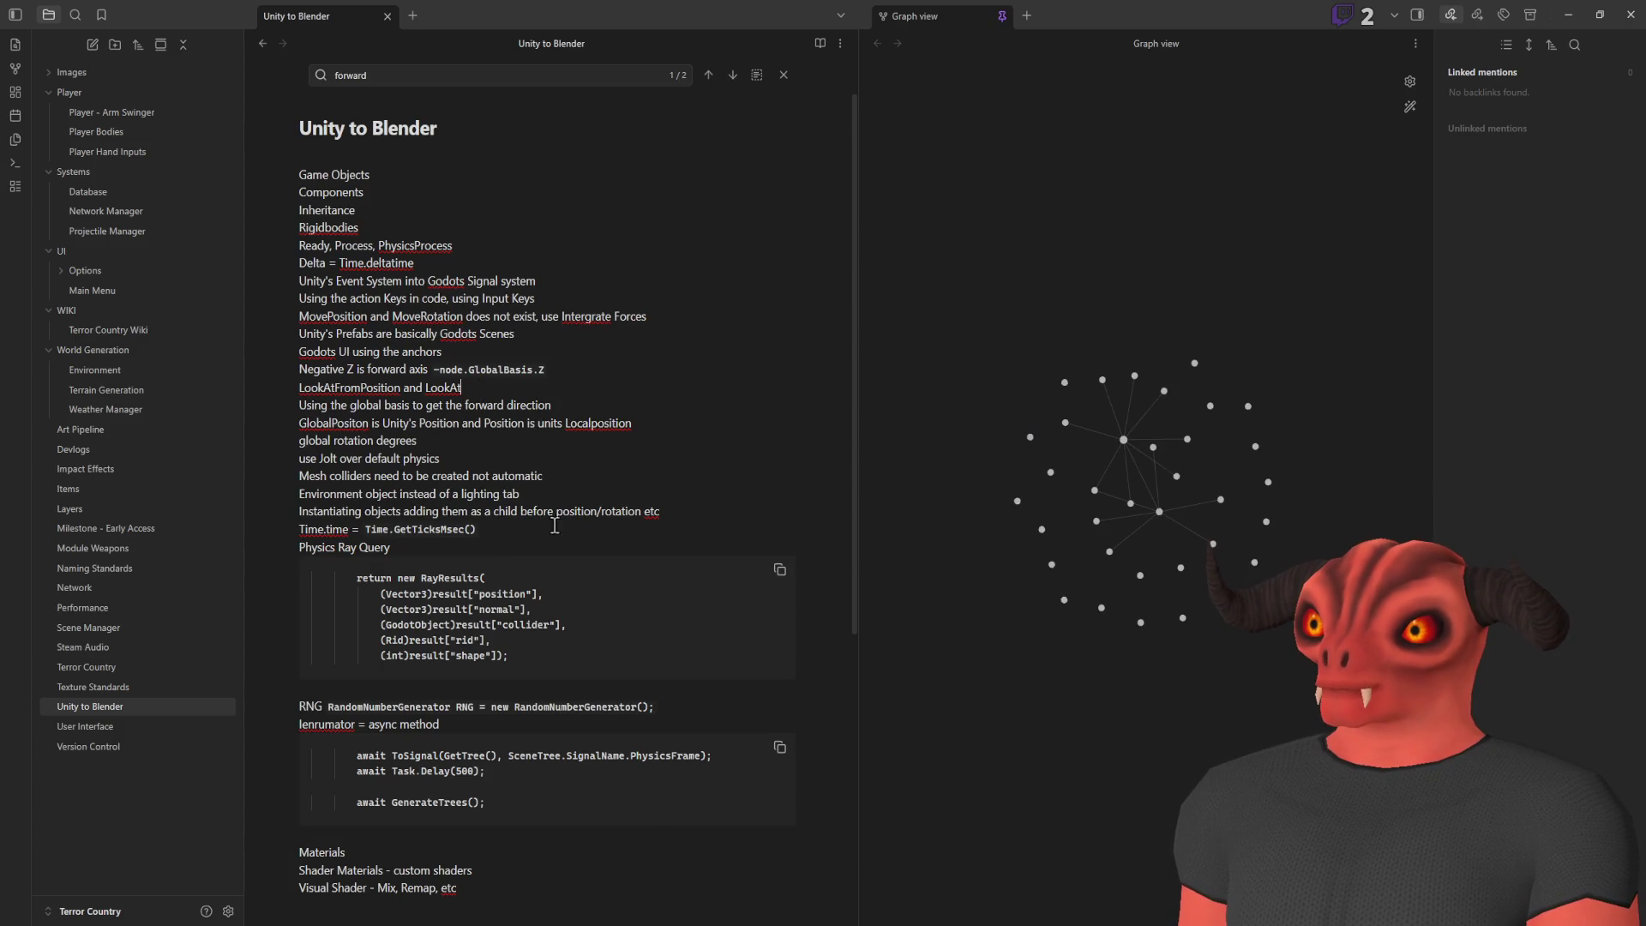
Scroll through the ClimbDetection raycast code in Player_Hand.cs, glancing at the note in between
key("alt+Tab")
scroll(685, 378, "down", 2)
scroll(685, 378, "up", 5)
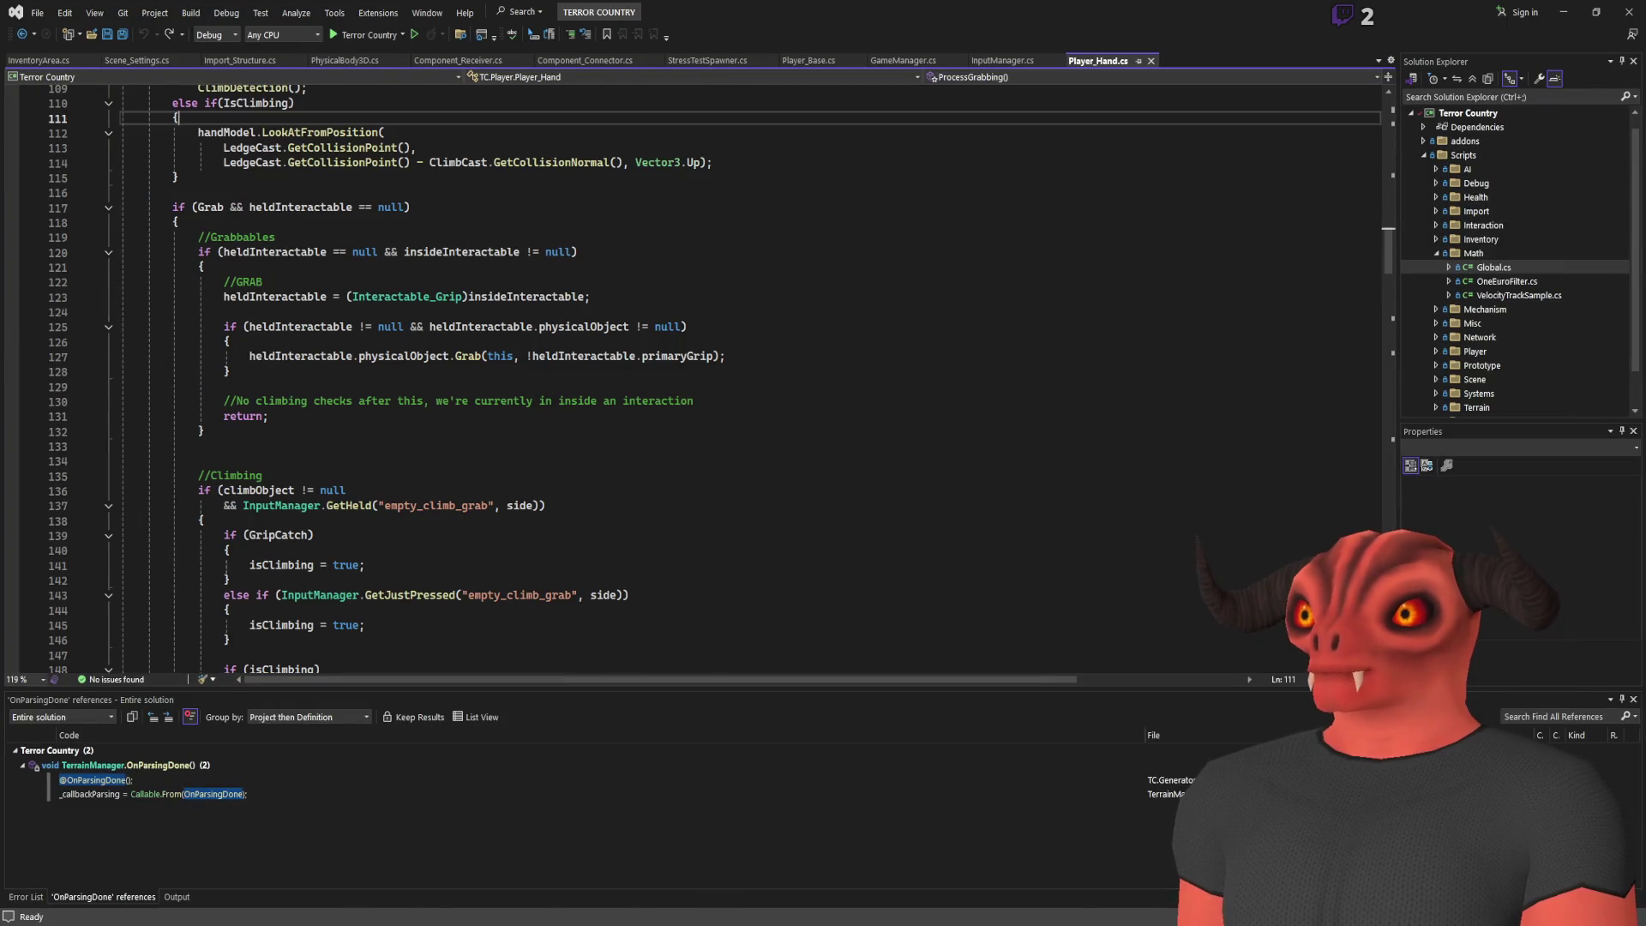
key("alt+Tab")
scroll(503, 481, "down", 10)
scroll(503, 481, "up", 4)
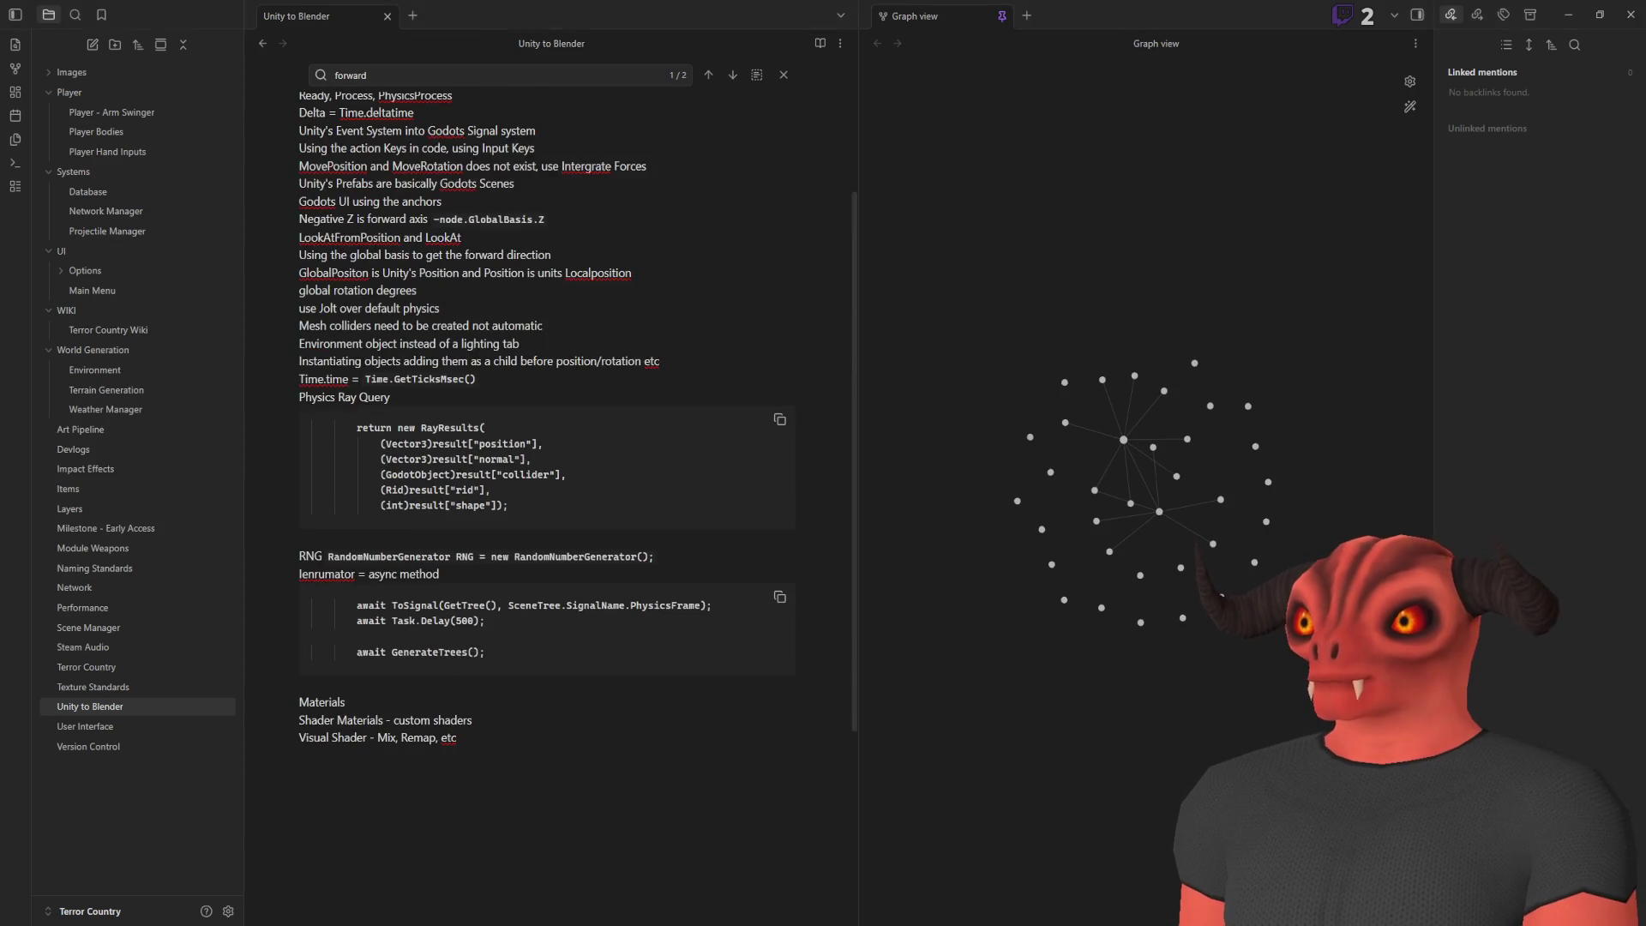
key("alt+Tab")
scroll(494, 264, "down", 20)
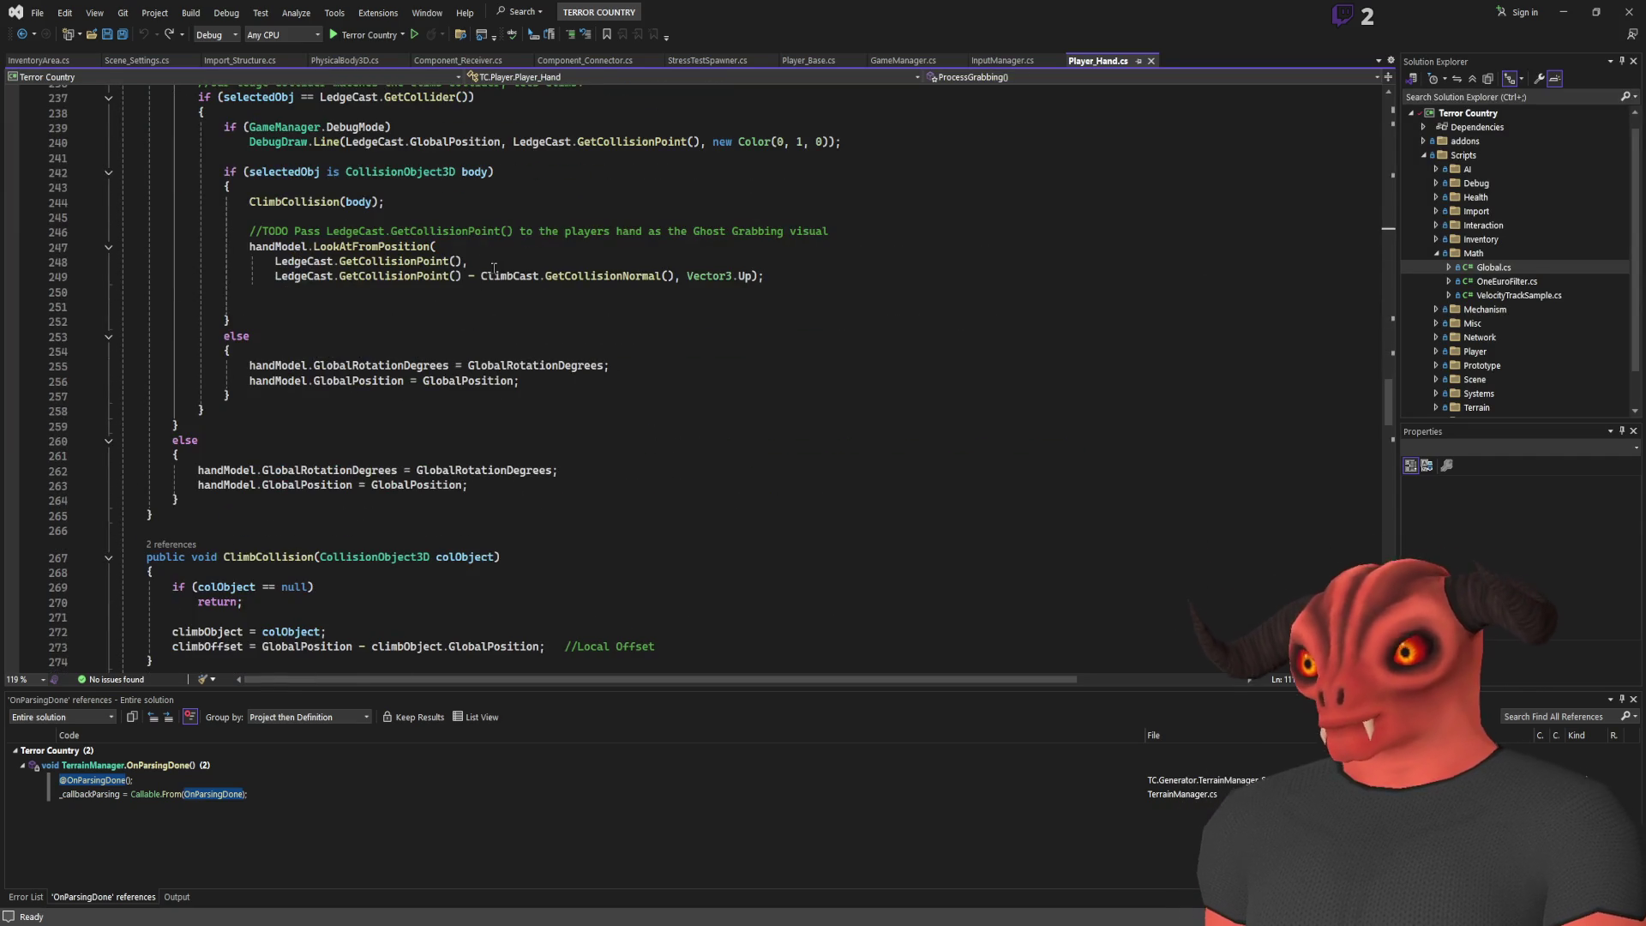
scroll(494, 264, "down", 15)
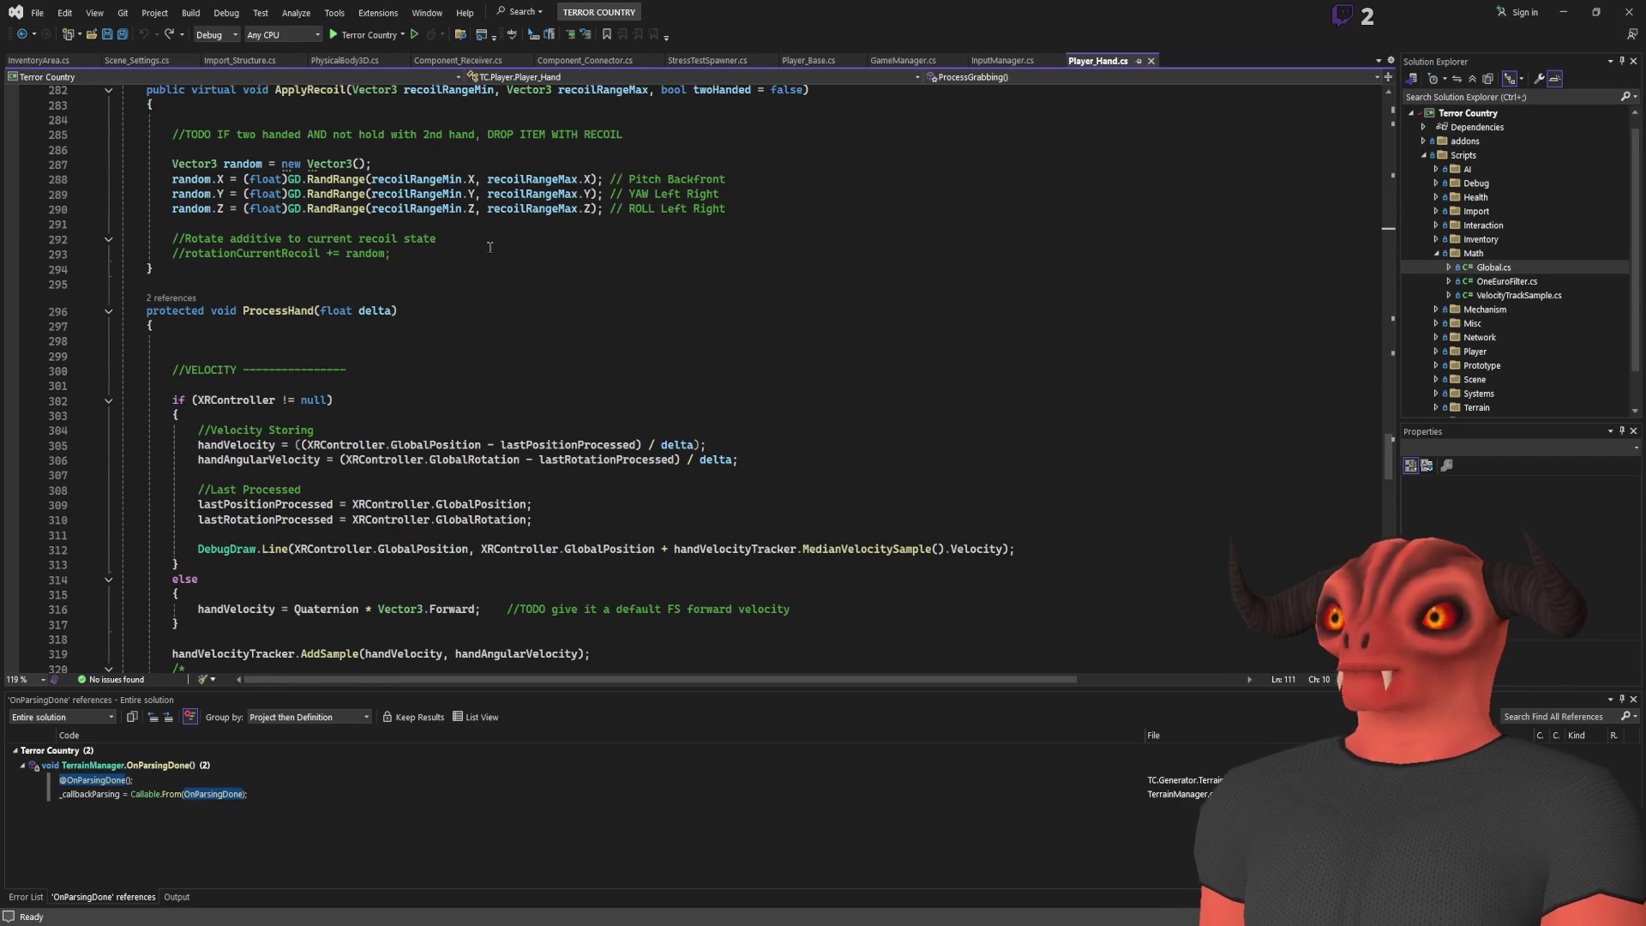
scroll(489, 247, "up", 10)
scroll(490, 251, "up", 7)
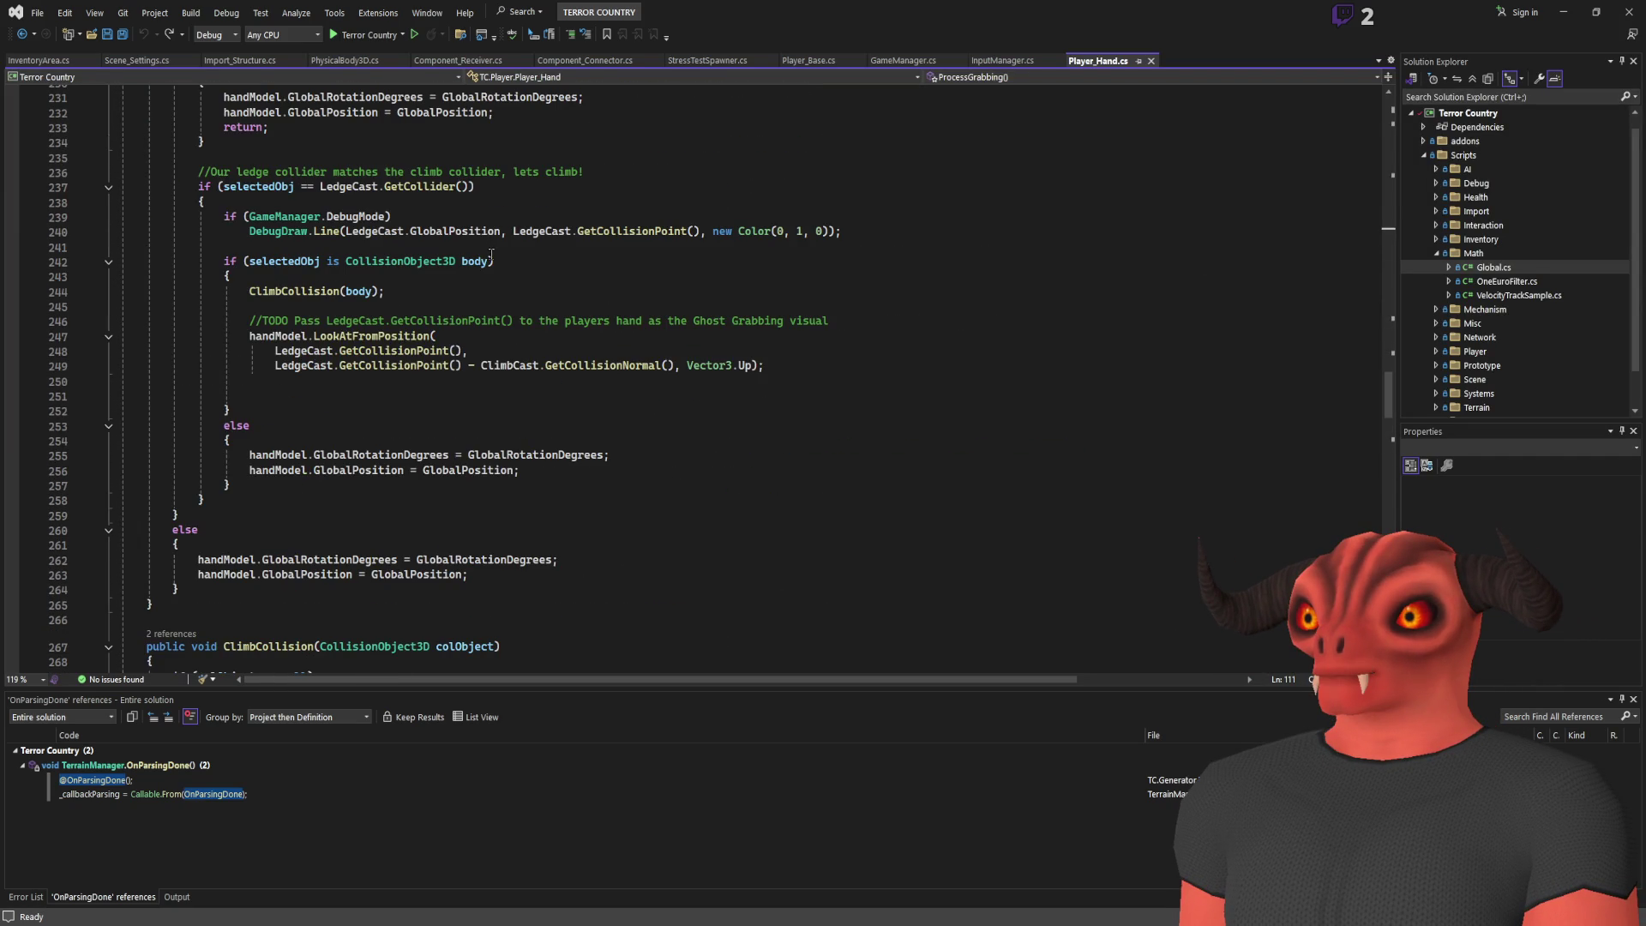
scroll(524, 346, "up", 6)
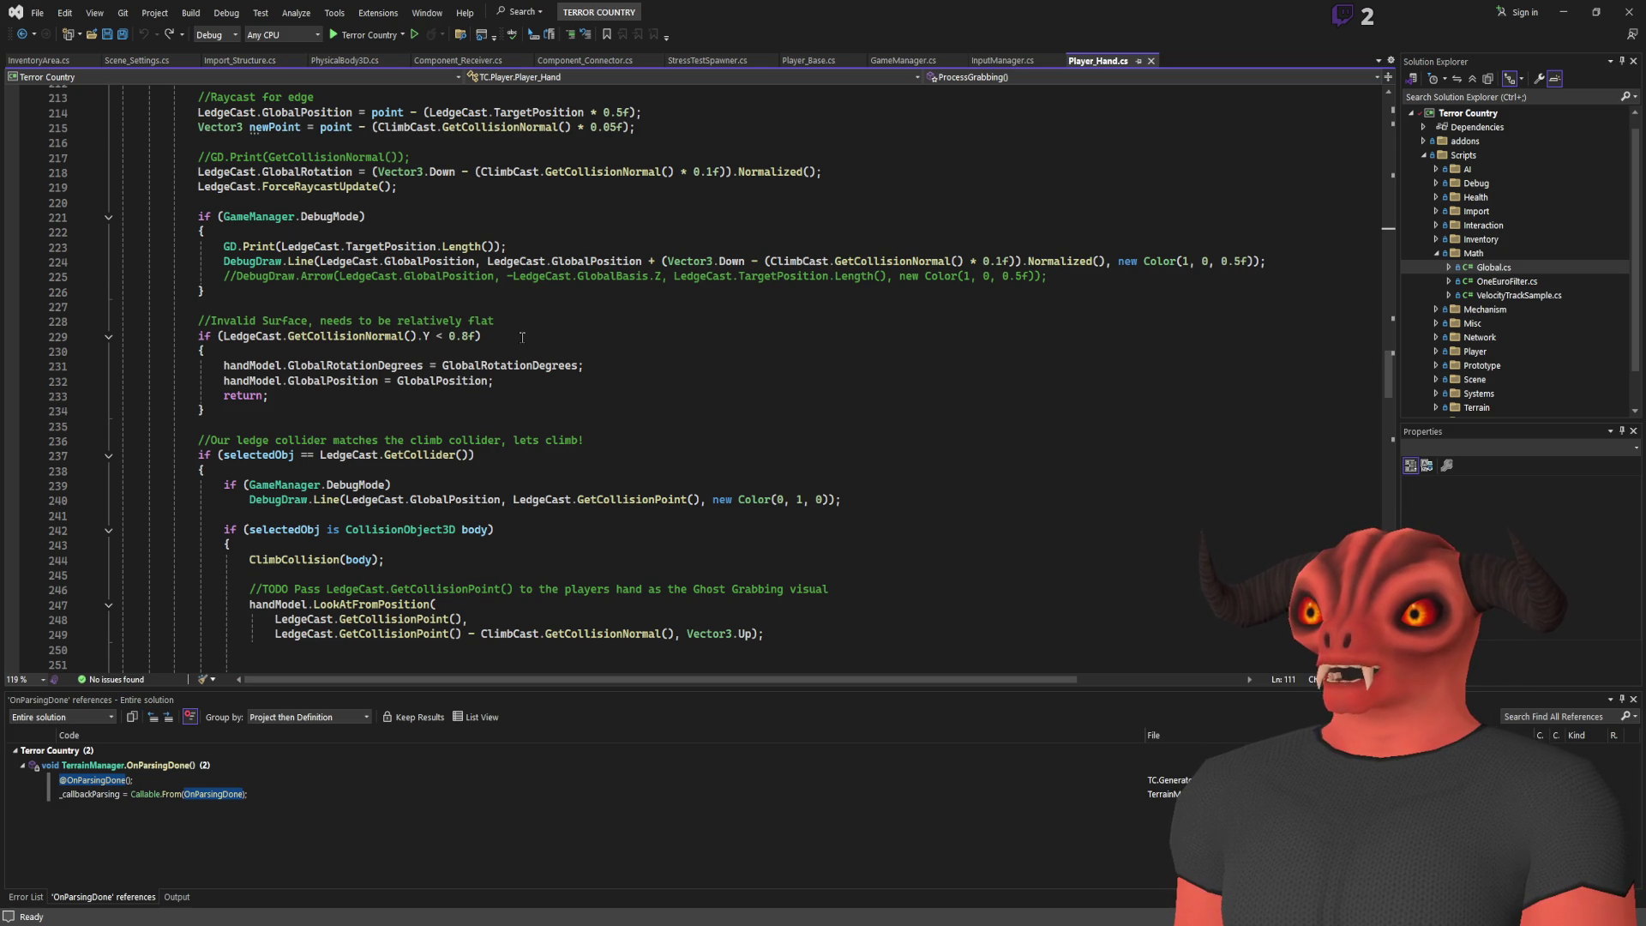
scroll(522, 337, "up", 6)
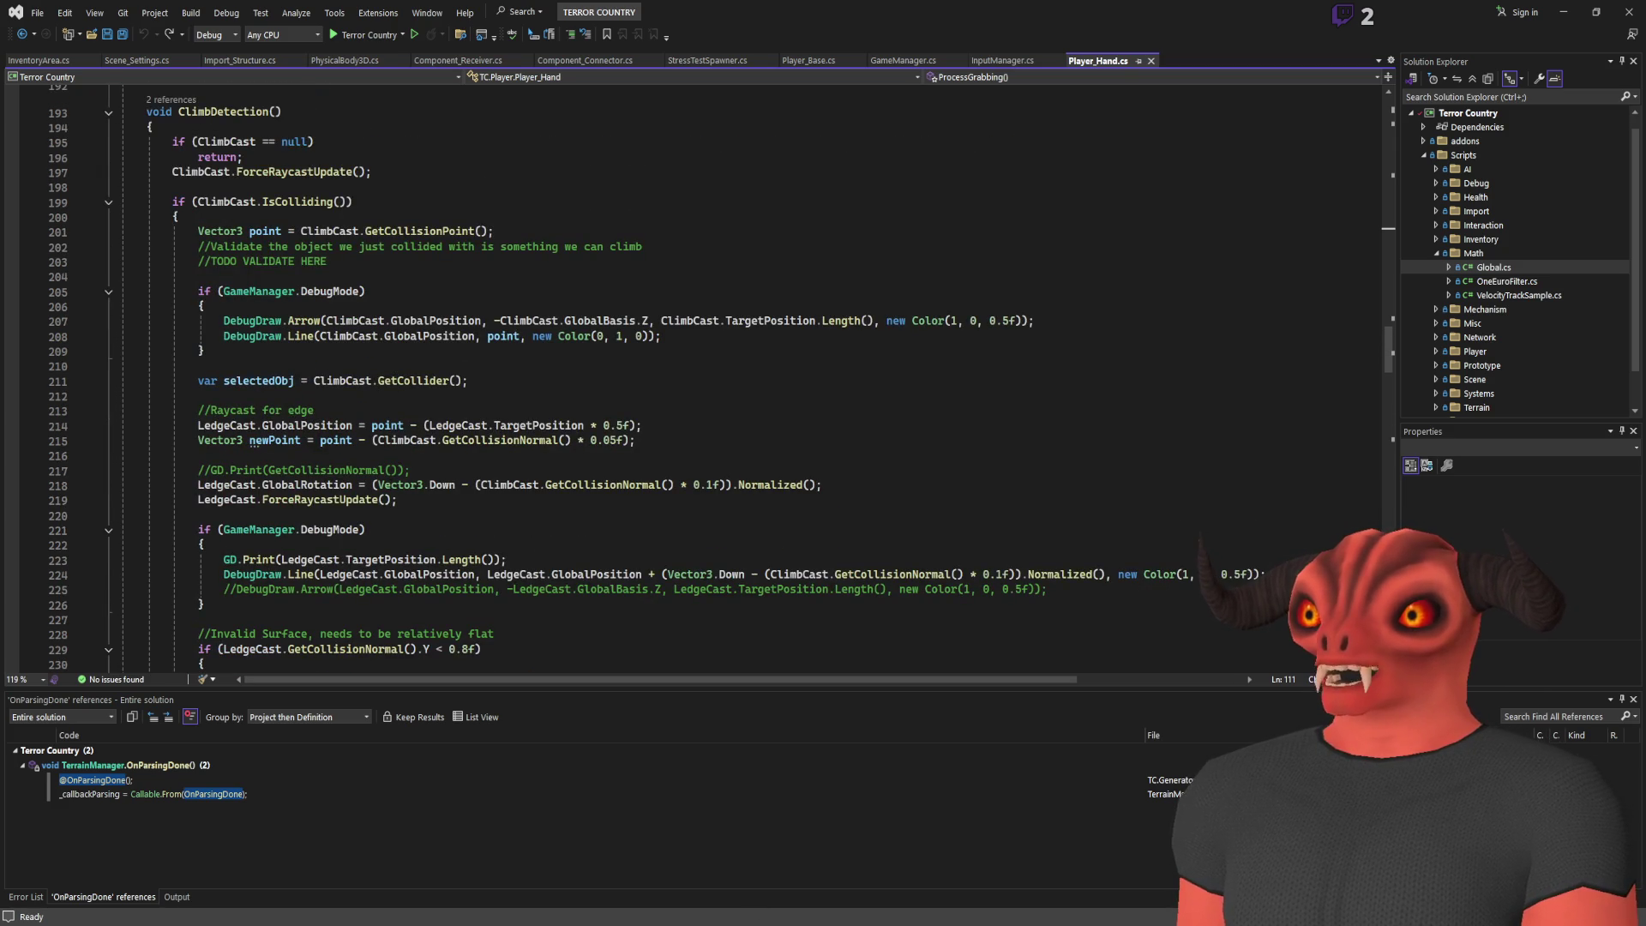
Below the Visual Shader entry, start a line 'Raycast3D, only updating it when needed instead of constant updating'
key("alt+Tab")
left_click(536, 831)
key("Return")
type("Rayca")
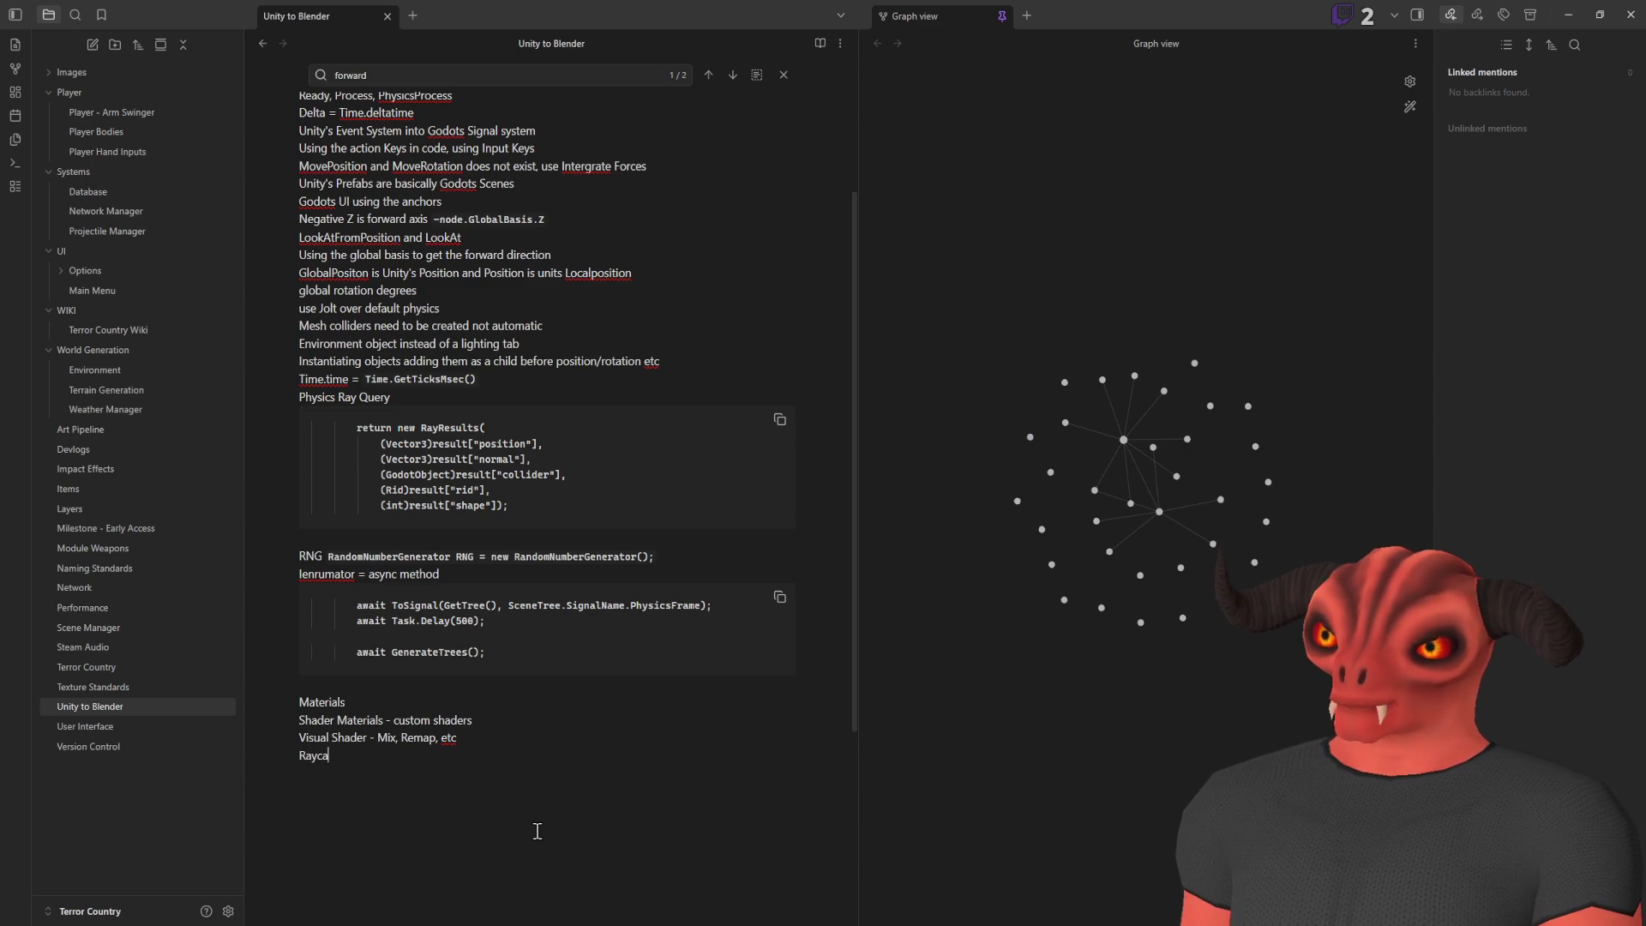
type("st3D")
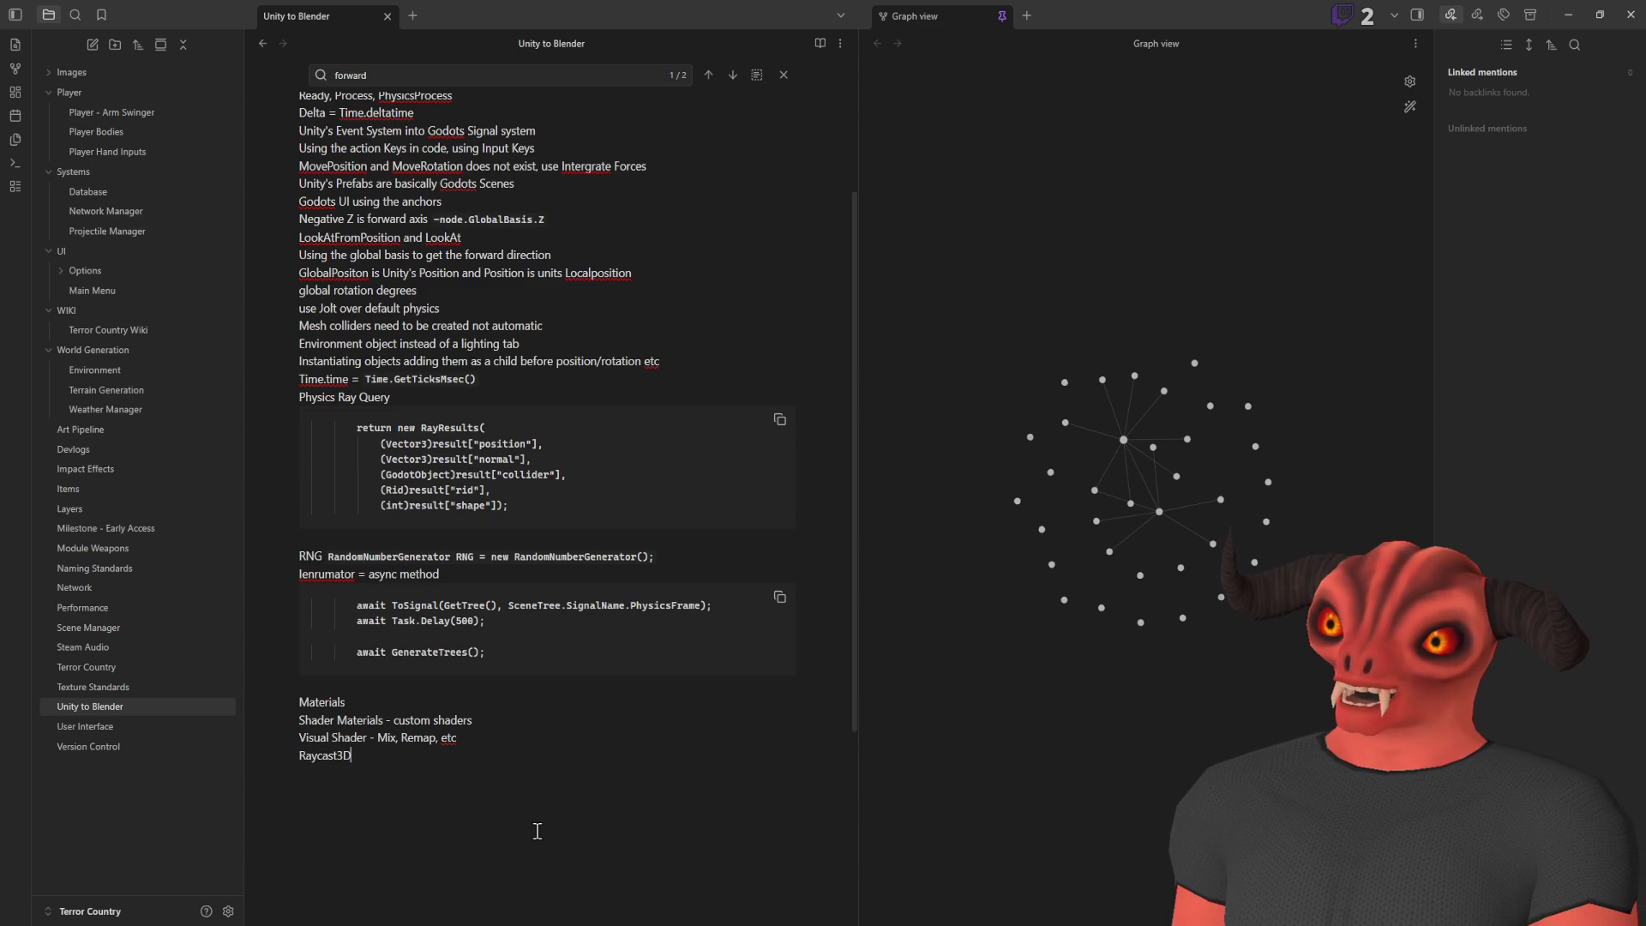
type(", only updating")
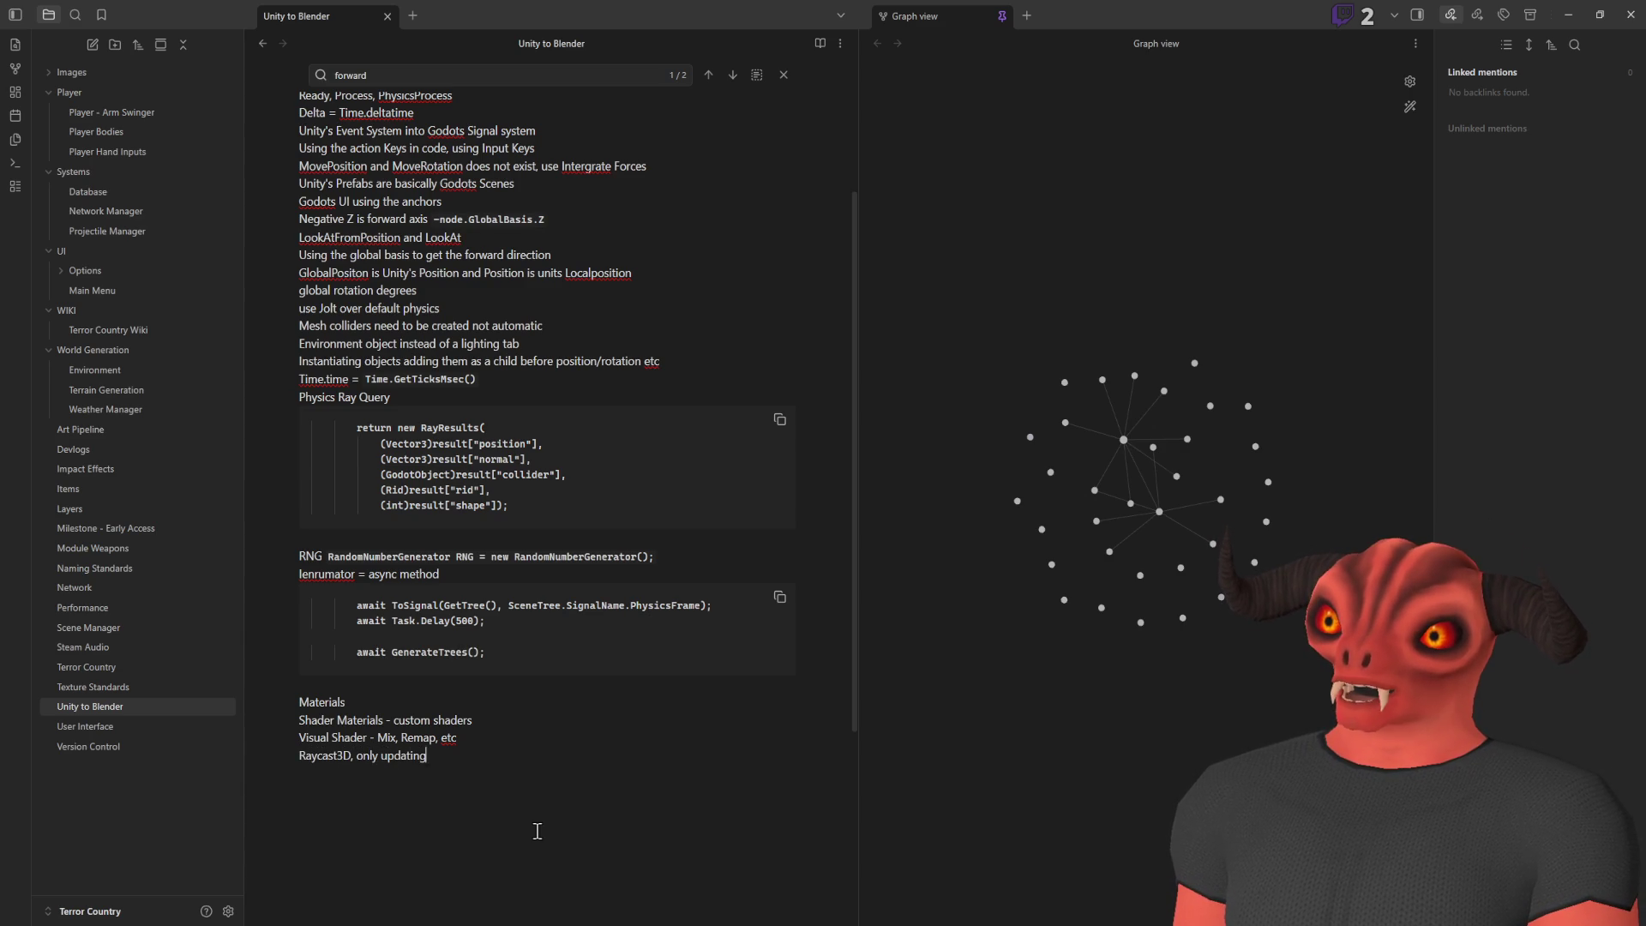
type(" it when needed ")
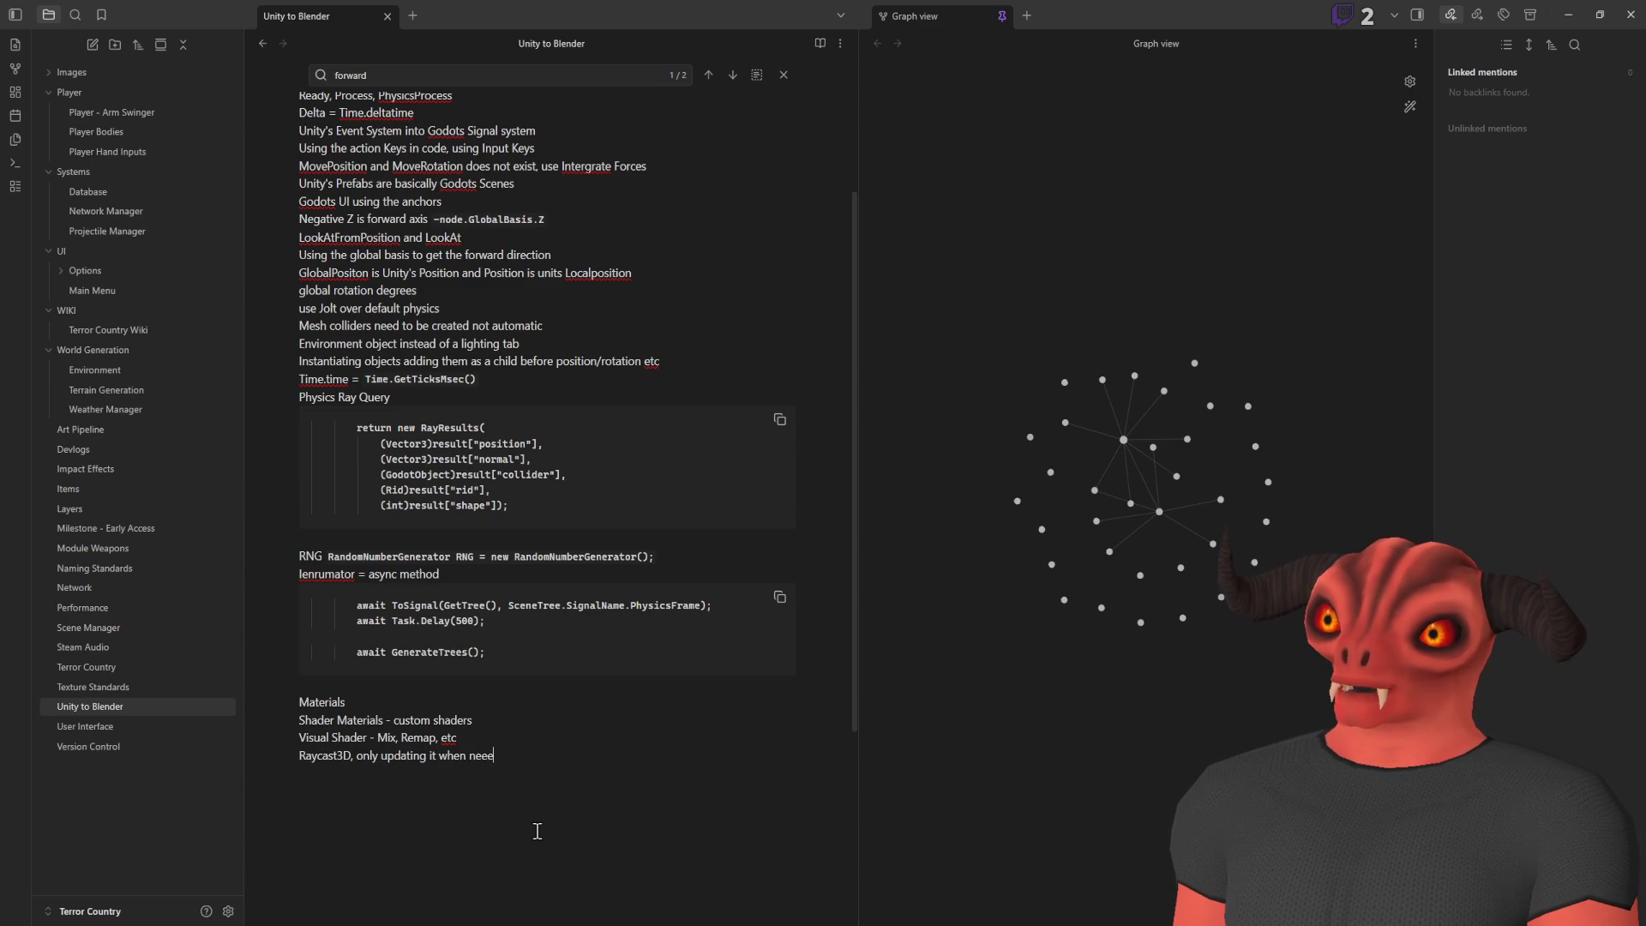
type("instead")
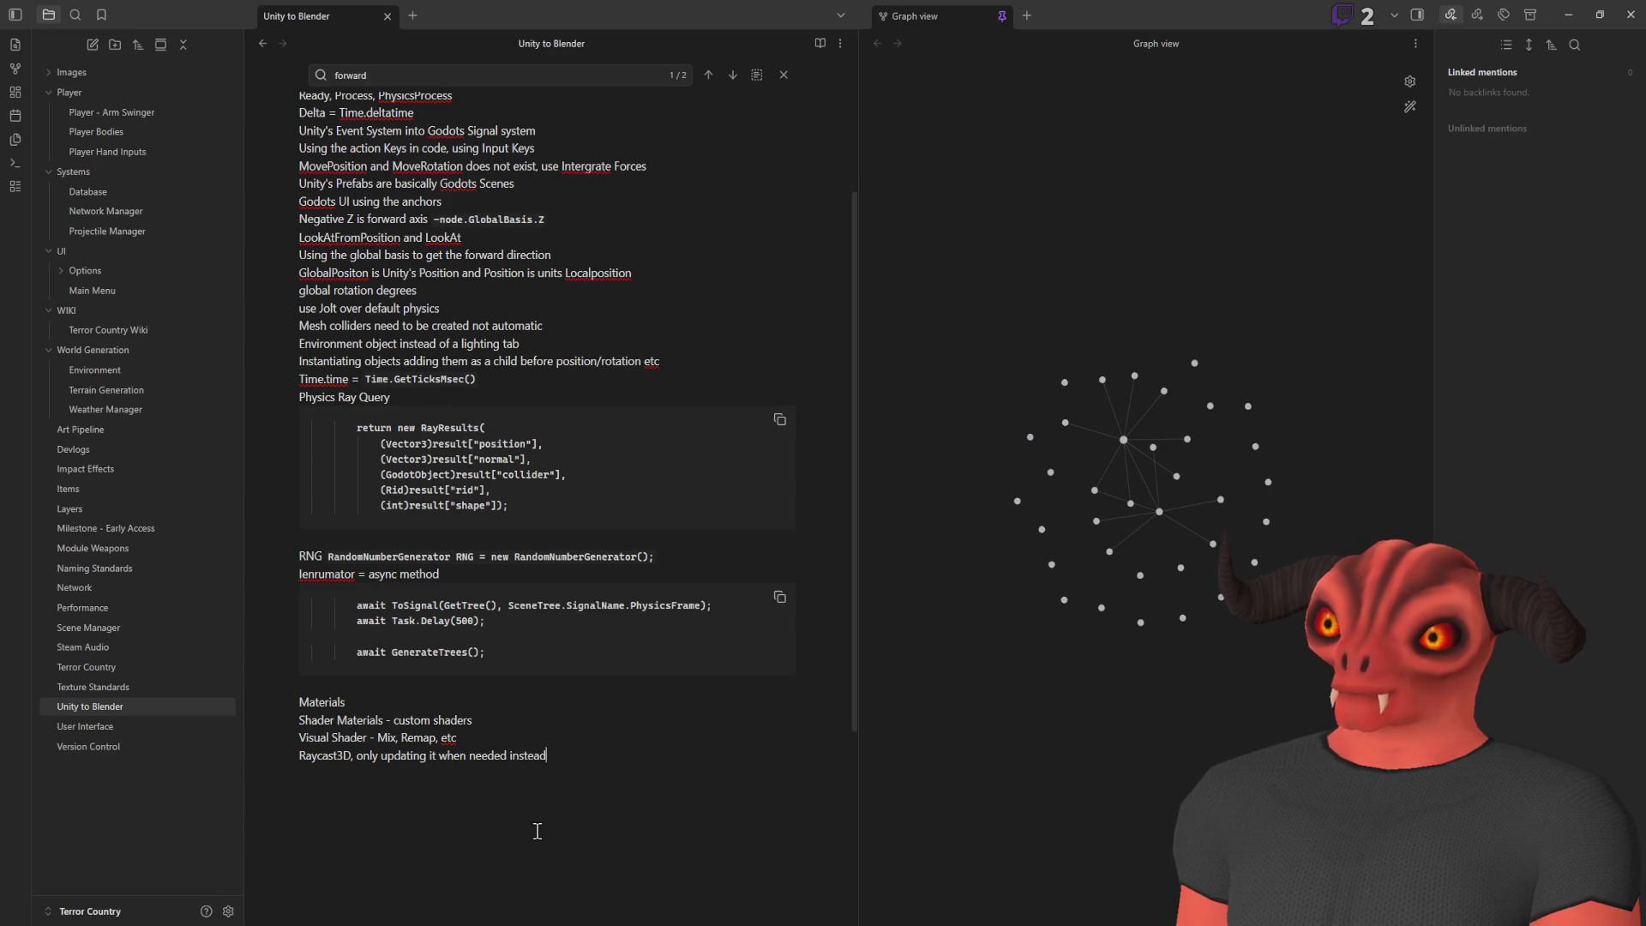
type(" of constant updating")
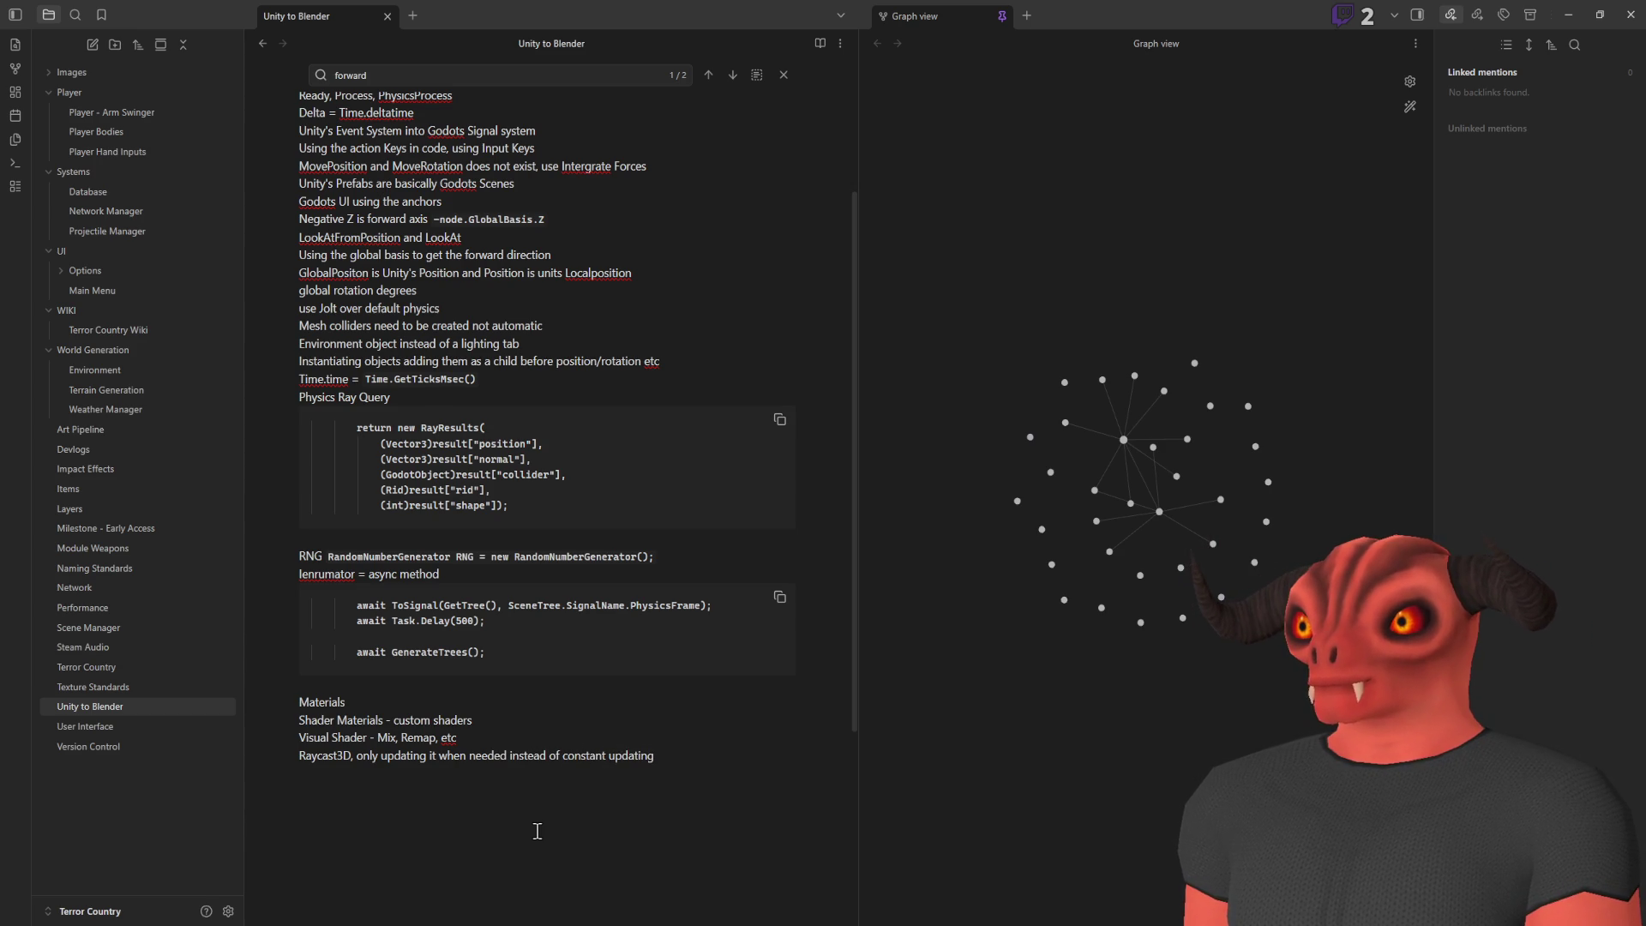
Add a Collision Shapes line below the Raycast3D entry
scroll(538, 831, "down", 2)
key("alt+Tab")
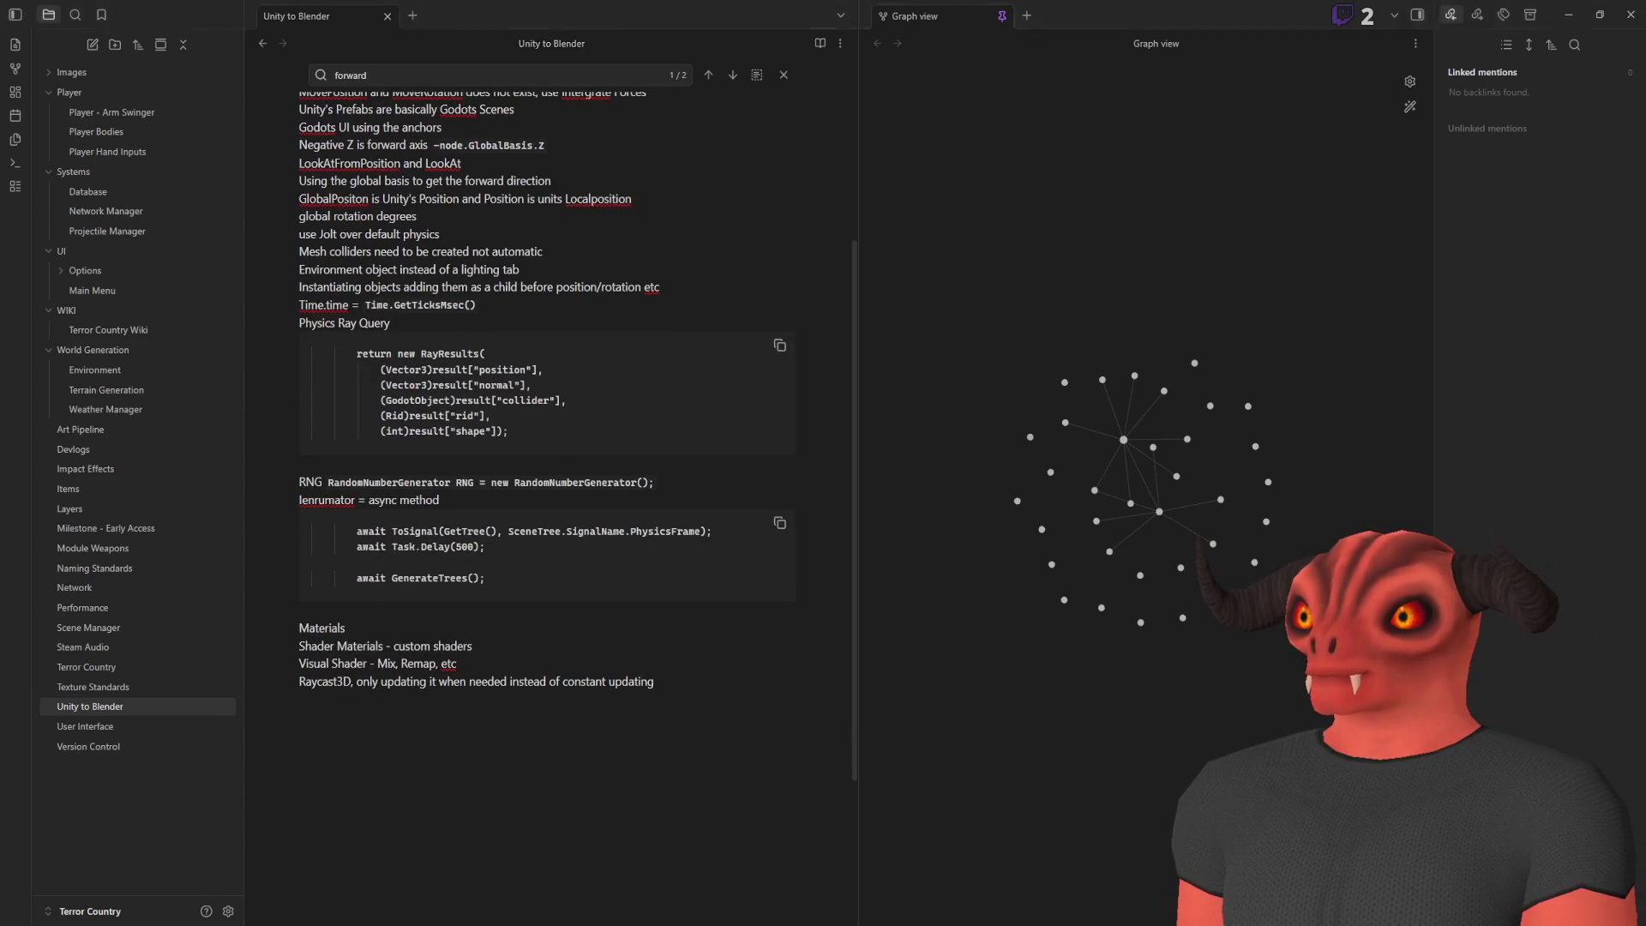
key("alt+Tab")
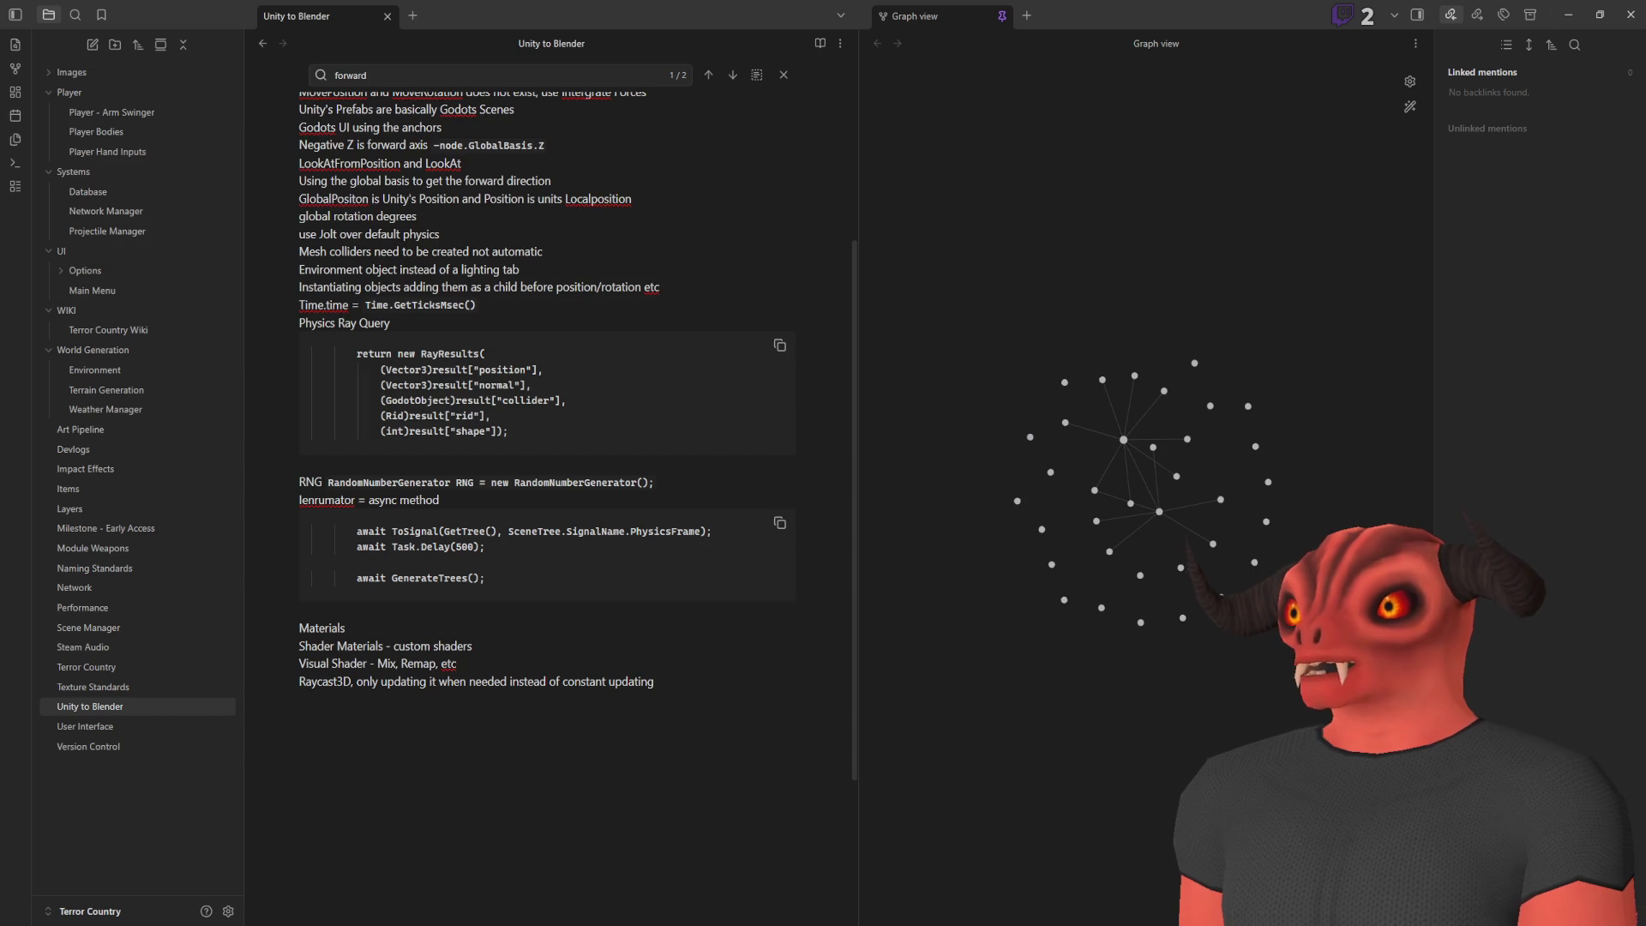
key("Return")
type("Collision")
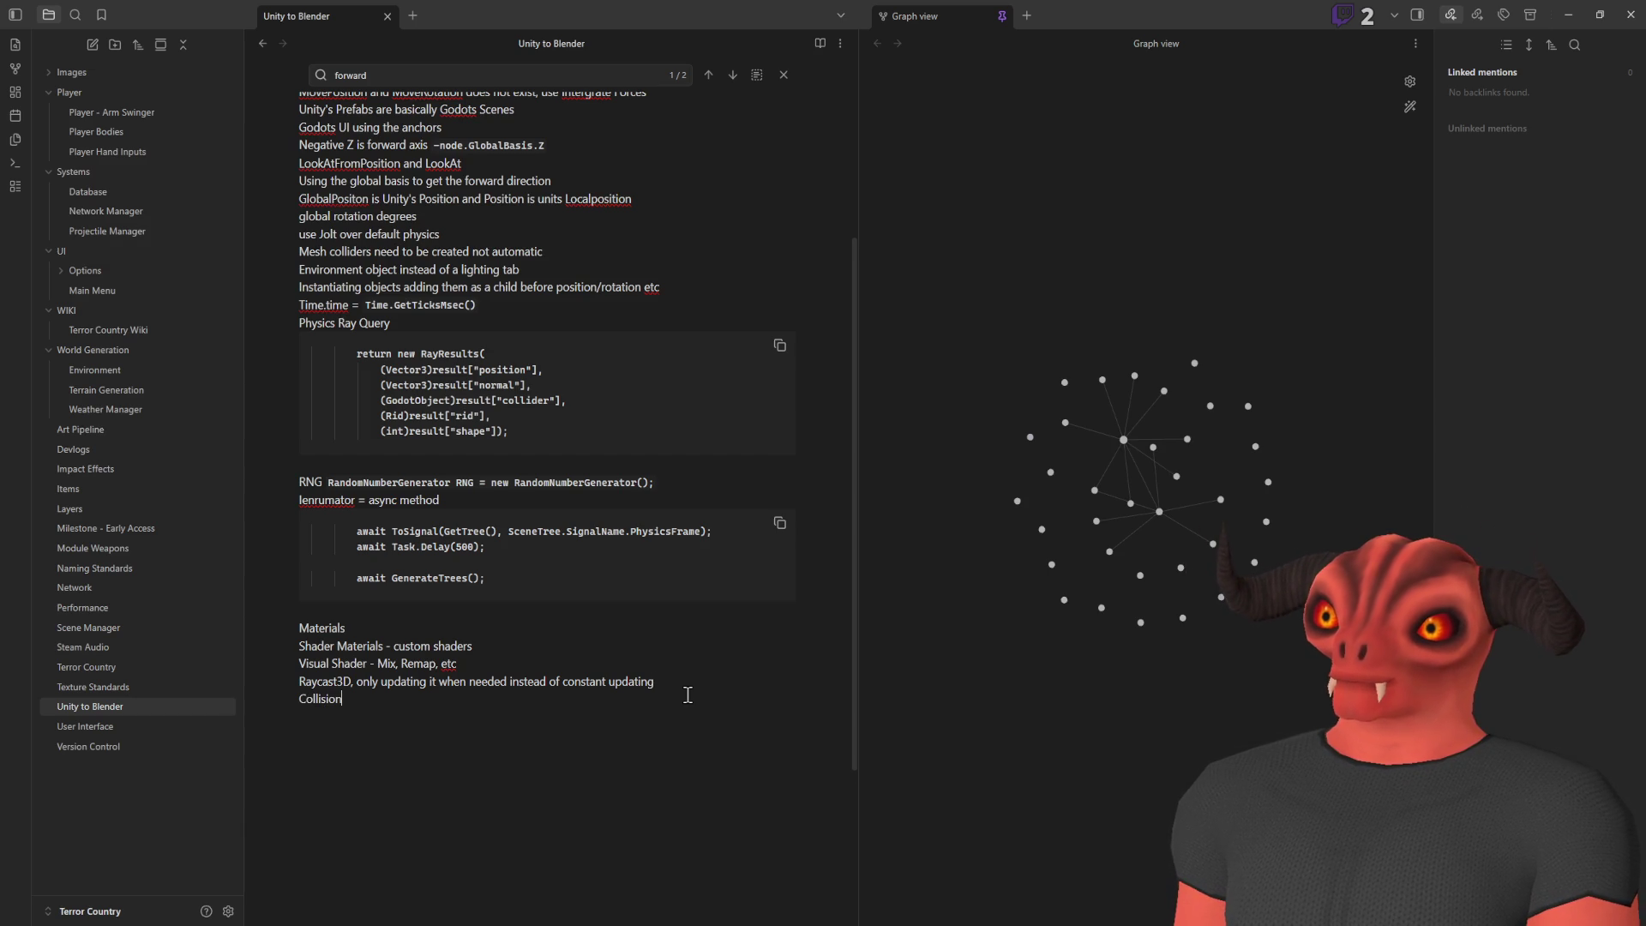
type("SShapes")
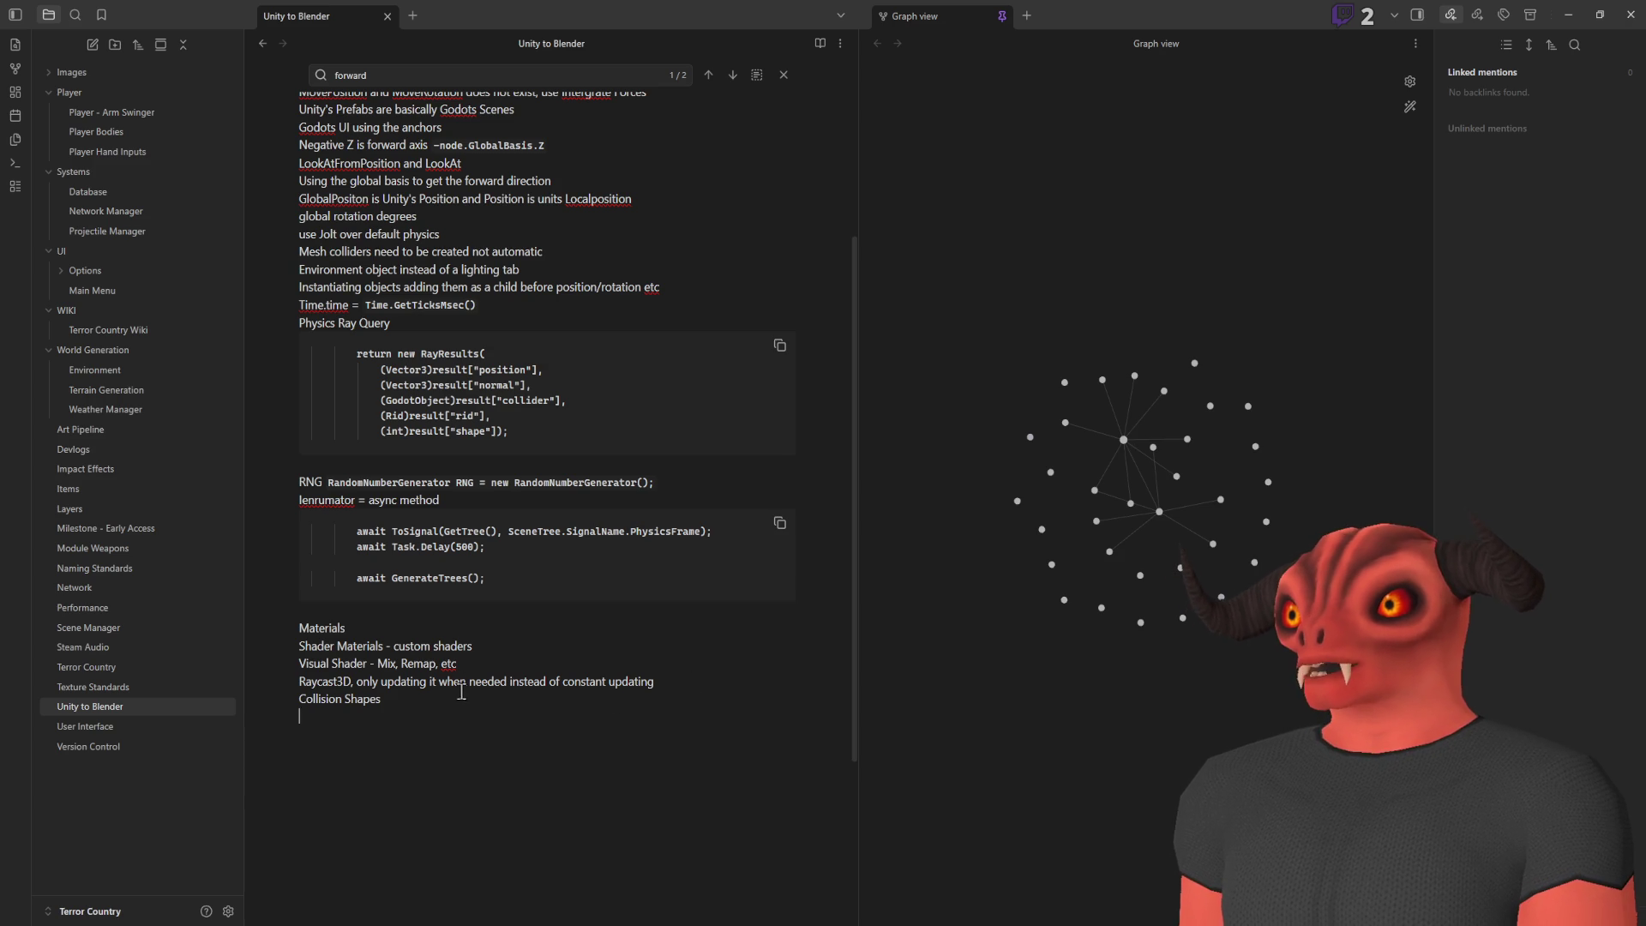
Move Collision Shapes under the Mesh colliders entry and start a Rigidbody line beneath it
key("shift+Home")
key("BackSpace")
key("BackSpace")
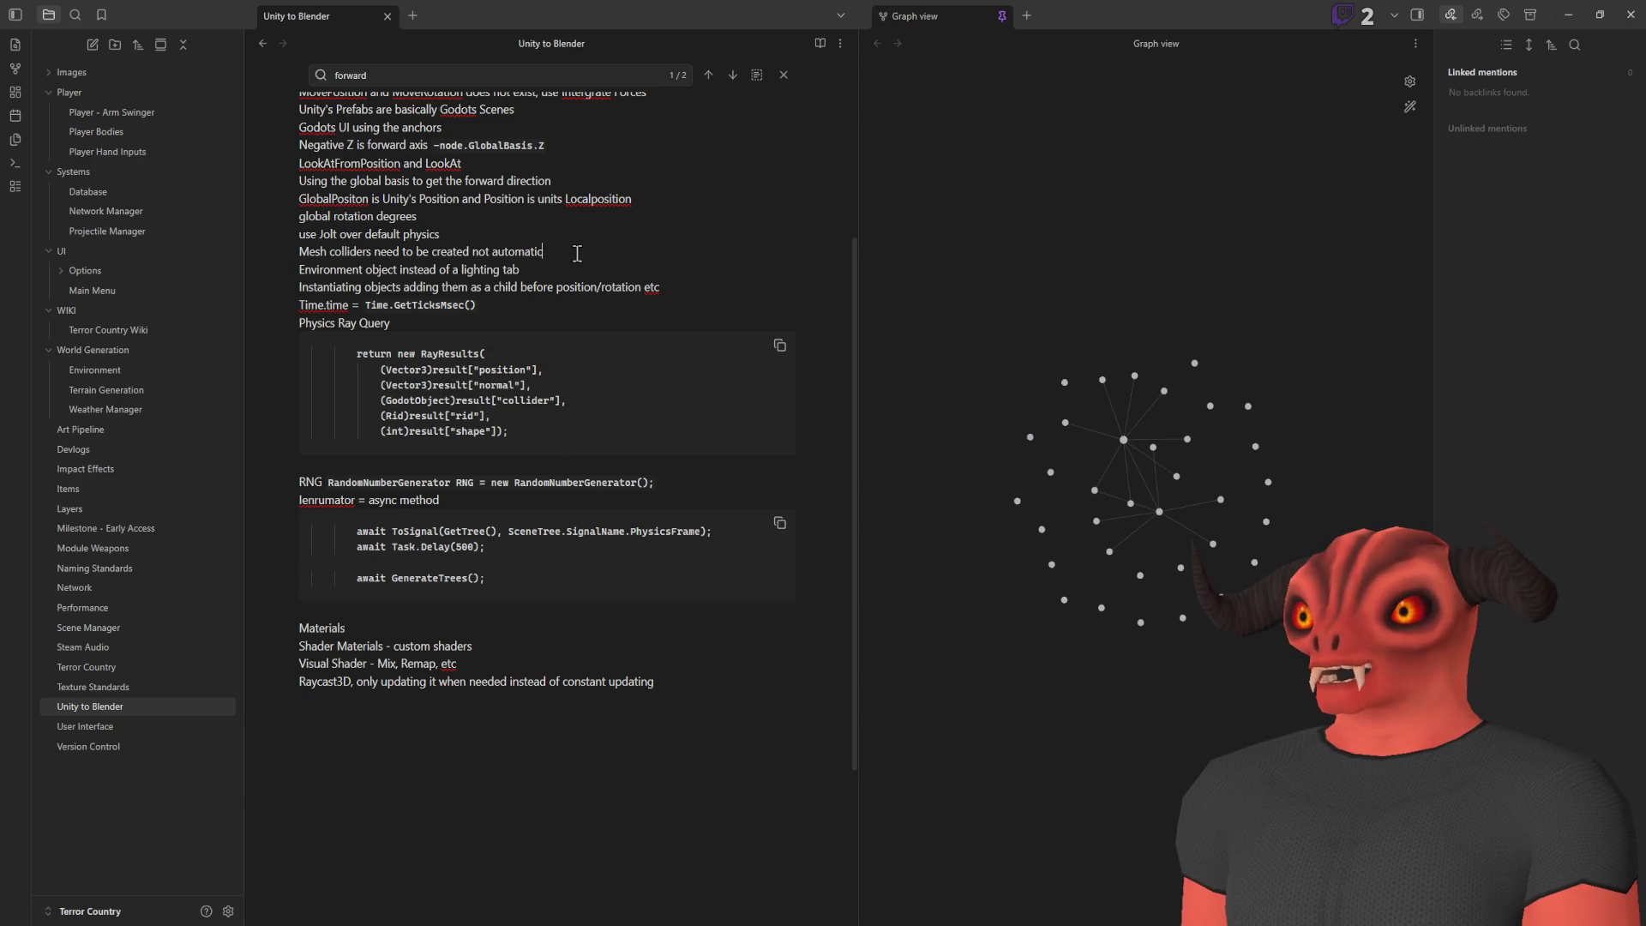
key("ctrl+z")
key("Return")
type("Rigidbody")
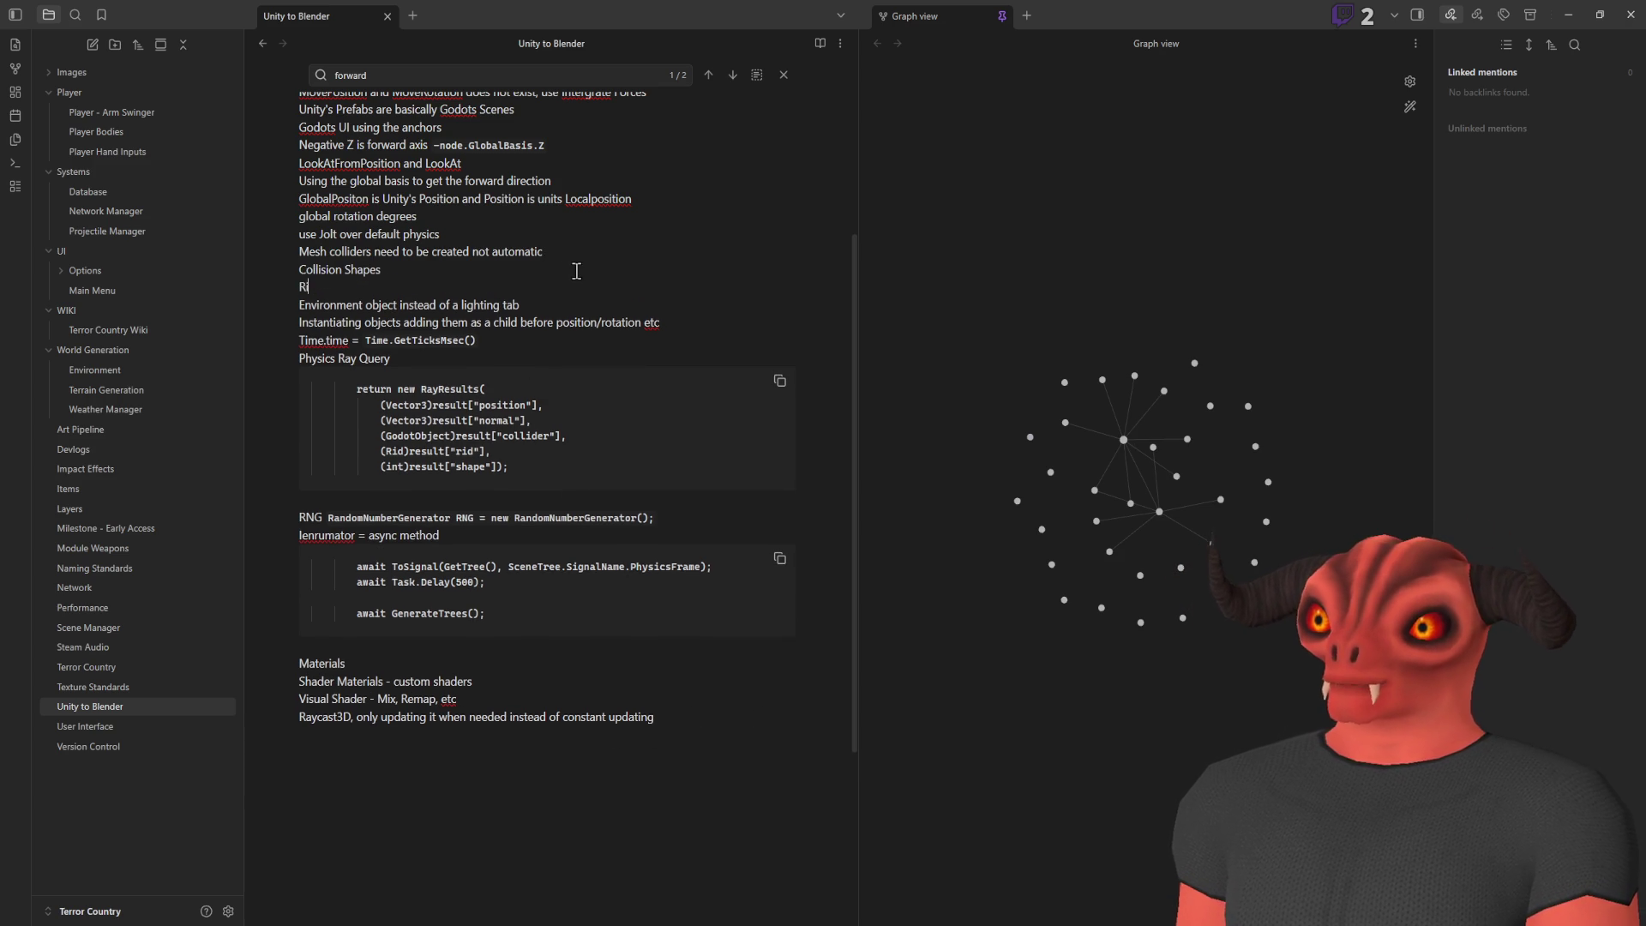
Move the Rigidbodies entry from under Inheritance to beneath Collision Shapes
scroll(577, 108, "up", 1)
scroll(577, 108, "up", 5)
double_click(329, 221)
left_click_drag(329, 221, 385, 480)
key("ctrl+z")
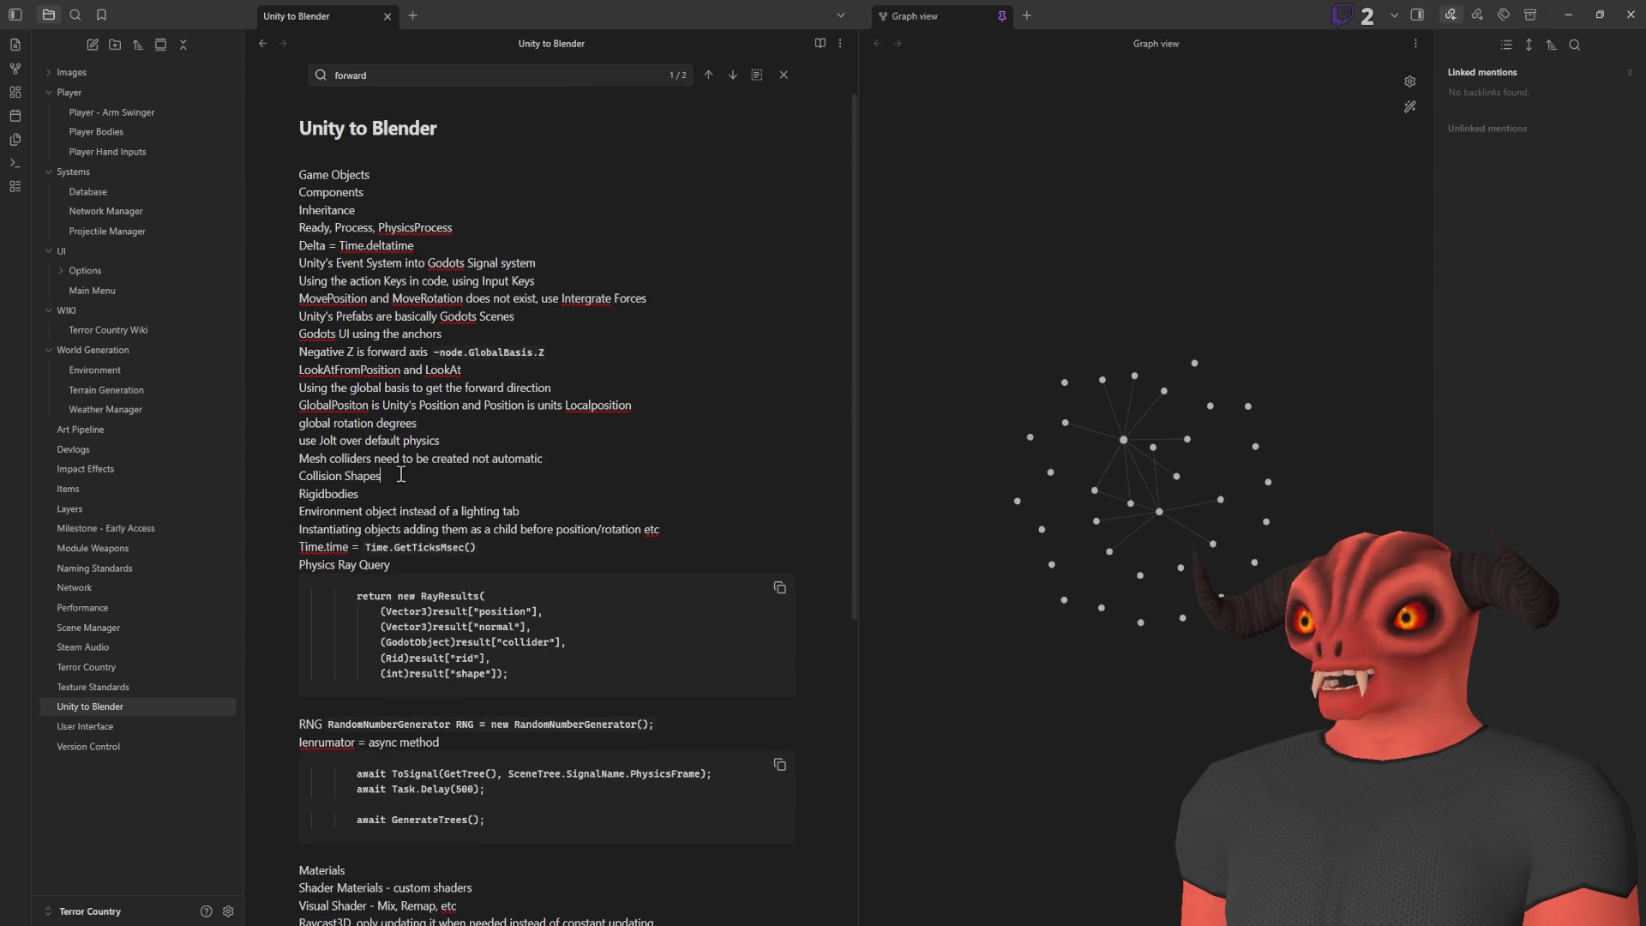
Add a staticbody line after Collision Shapes, then return to Player_Hand.cs
key("Return")
type("staticbody")
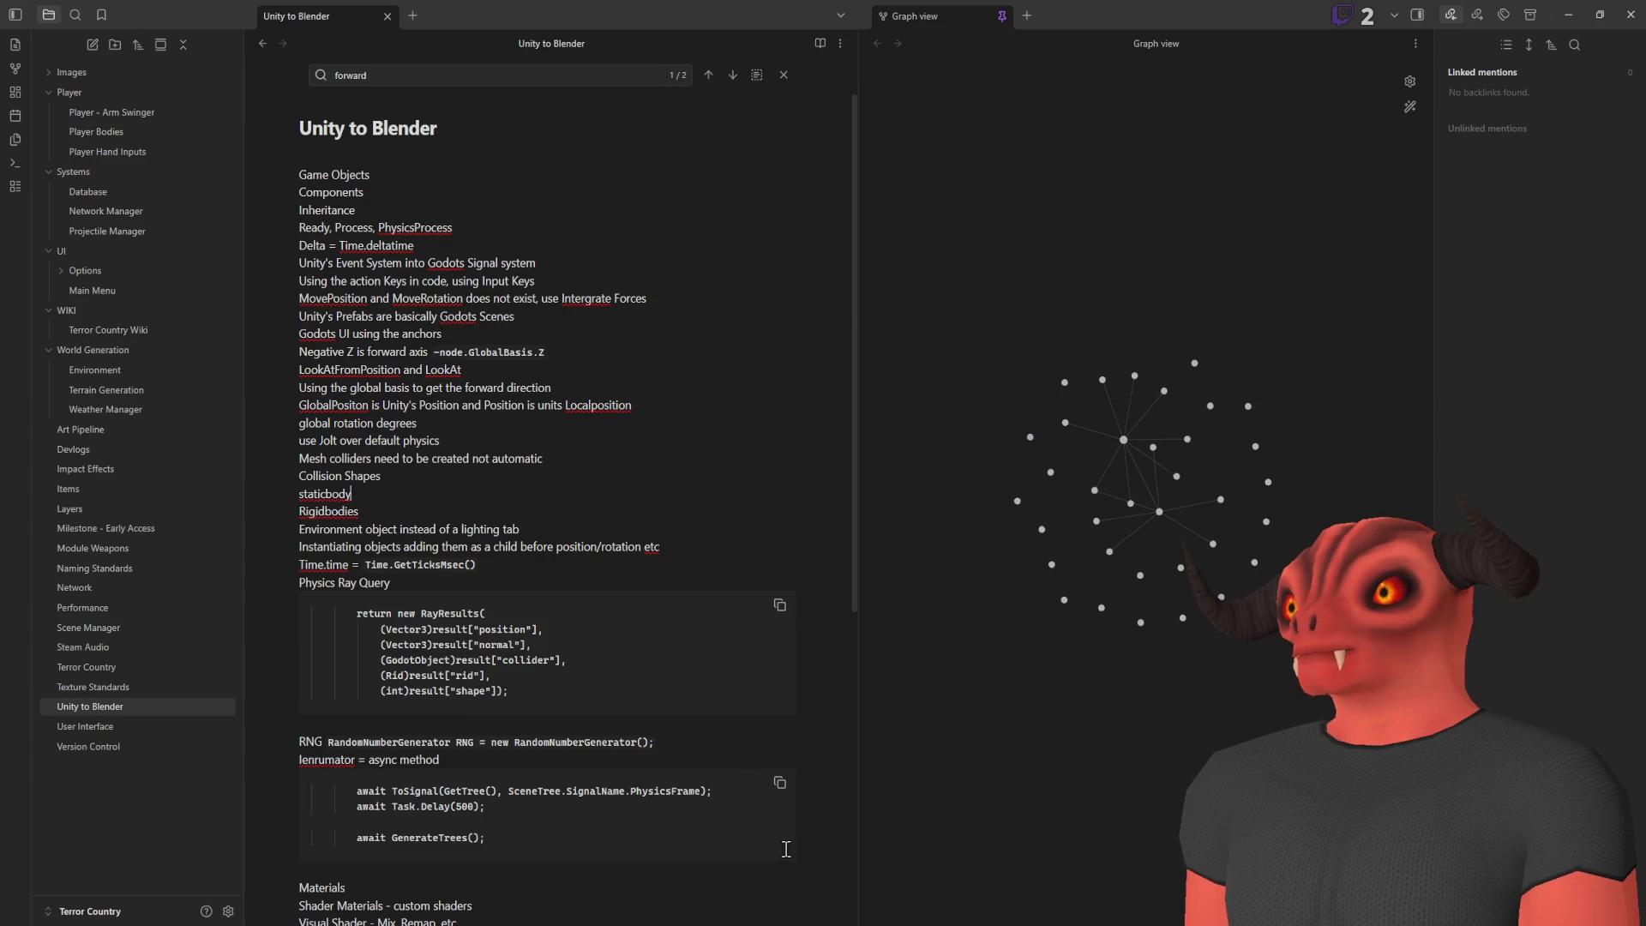
key("alt+Tab")
scroll(608, 397, "up", 7)
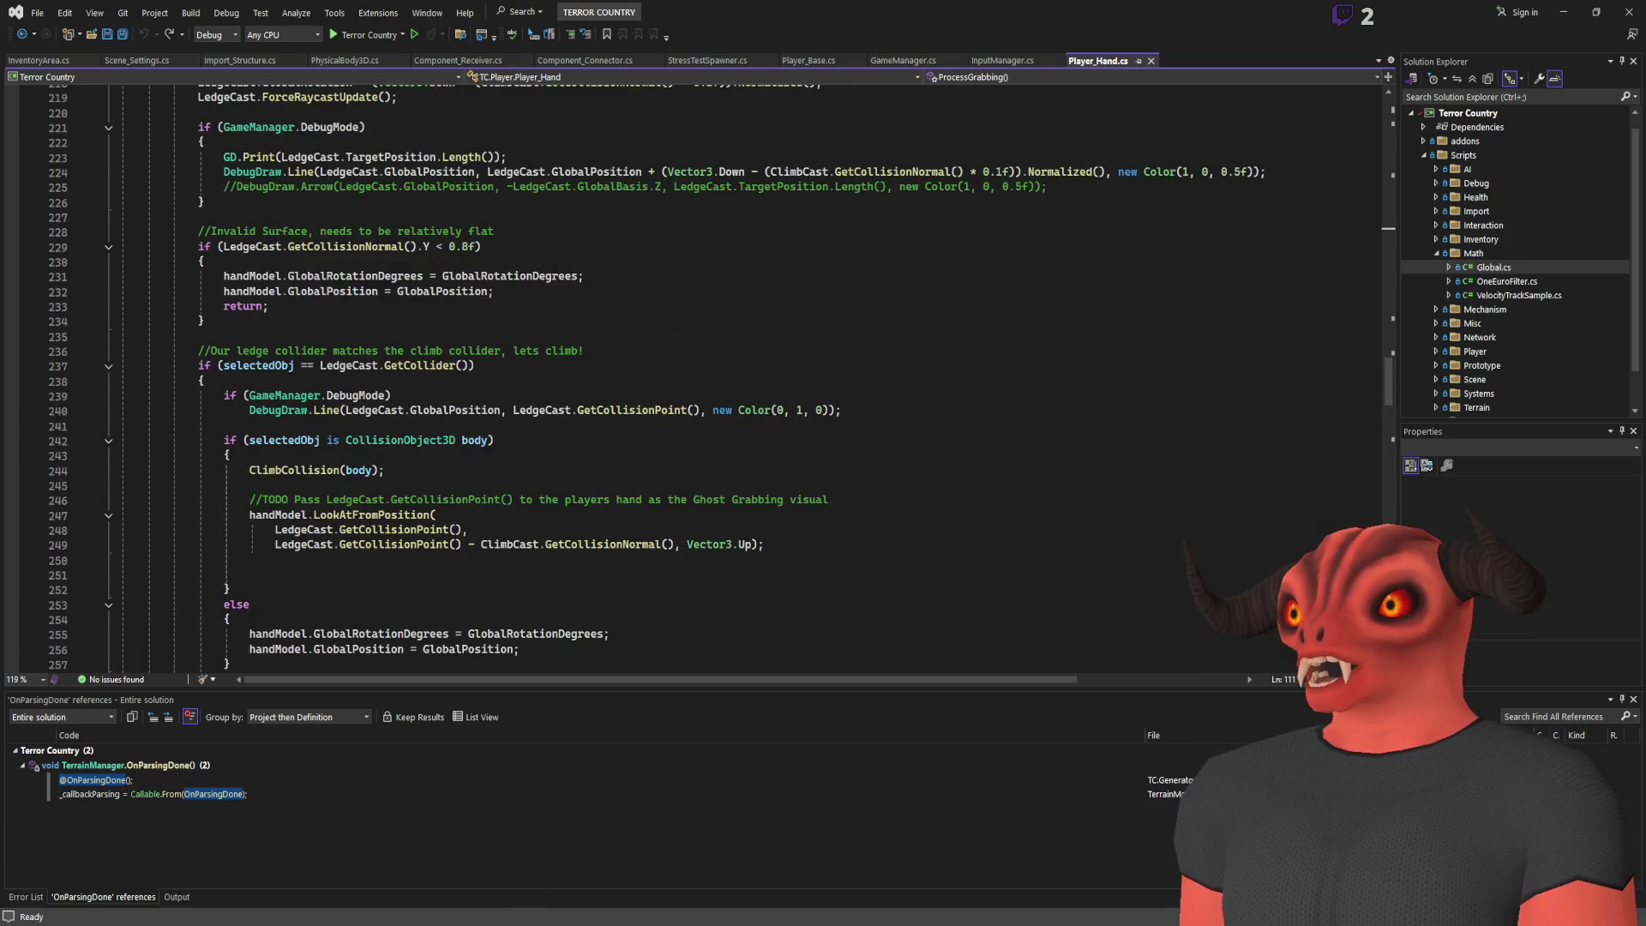
Select the note lines from Game Objects to Materials, then clear the selection
key("alt+Tab")
mouse_move(301, 166)
left_mouse_down()
mouse_move(441, 333)
mouse_move(507, 691)
mouse_move(344, 887)
left_mouse_up()
left_click(662, 613)
scroll(600, 497, "up", 6)
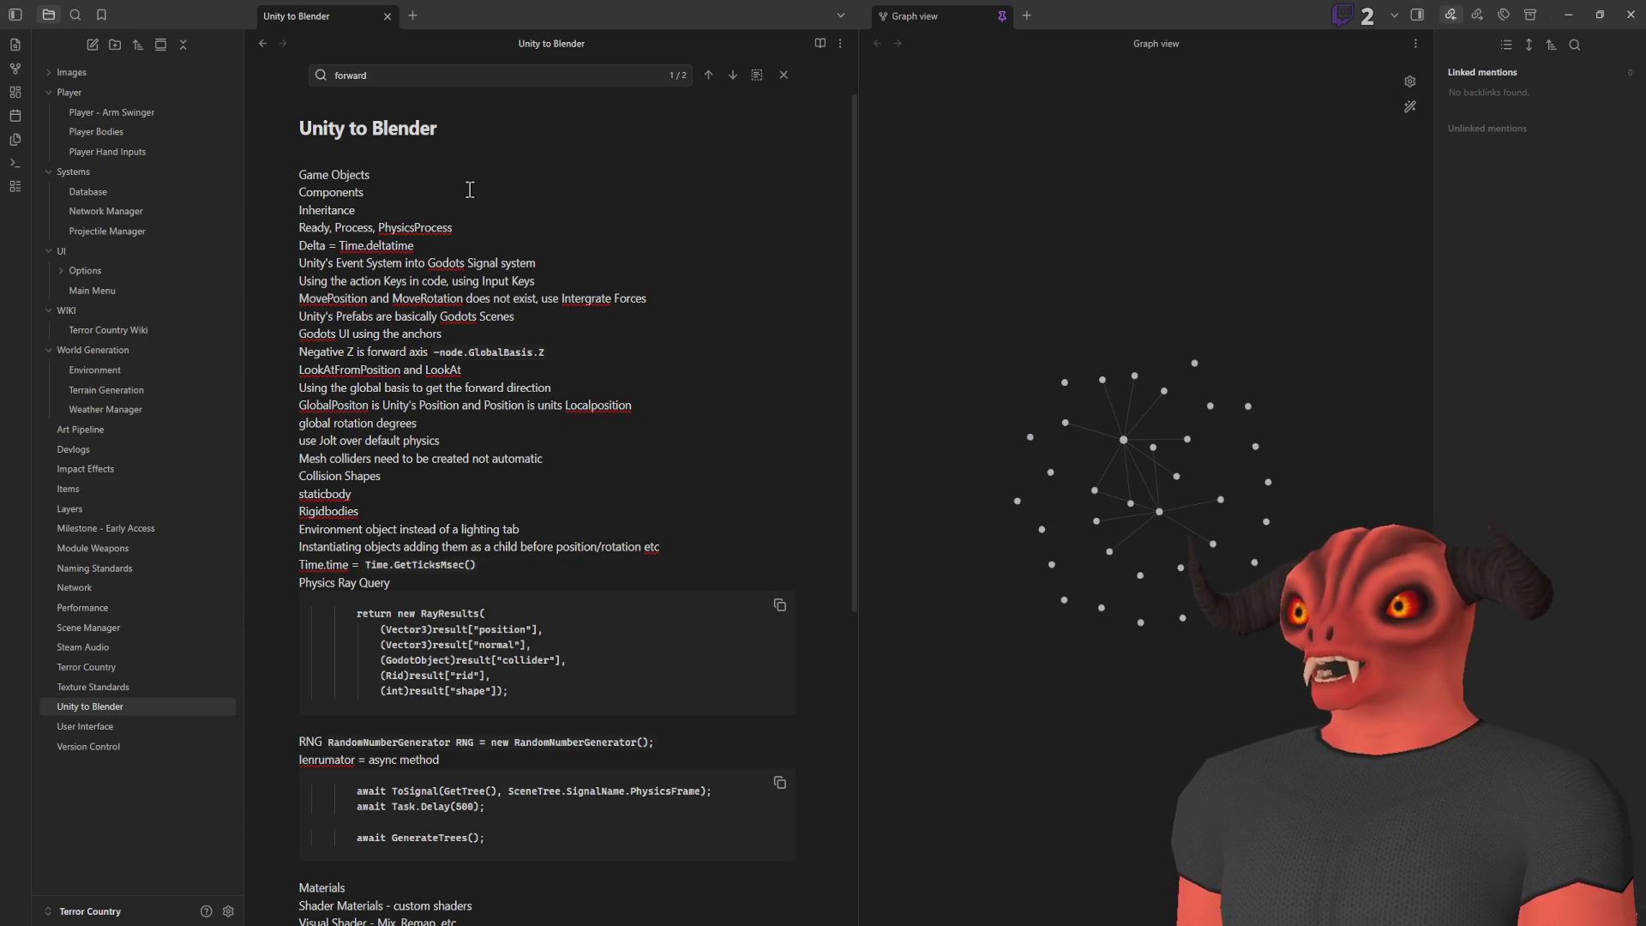
Scroll up and down through the hand code in Player_Hand.cs
key("alt+Tab")
scroll(507, 364, "down", 20)
scroll(506, 364, "down", 6)
scroll(506, 365, "down", 15)
scroll(510, 370, "up", 2)
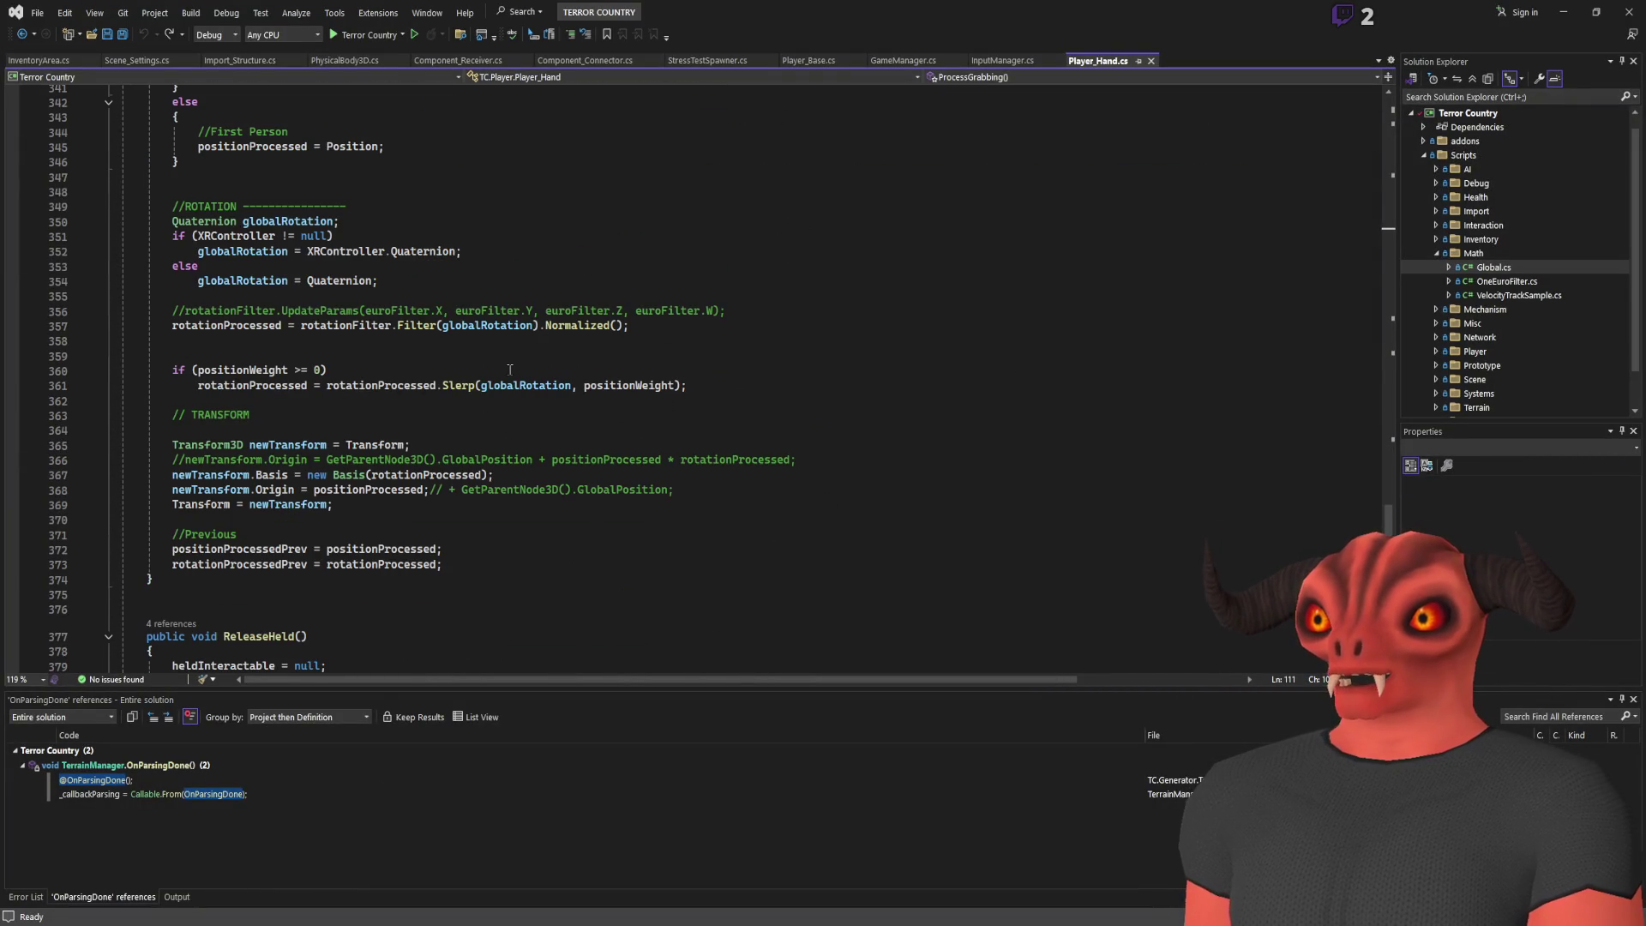
scroll(512, 368, "up", 5)
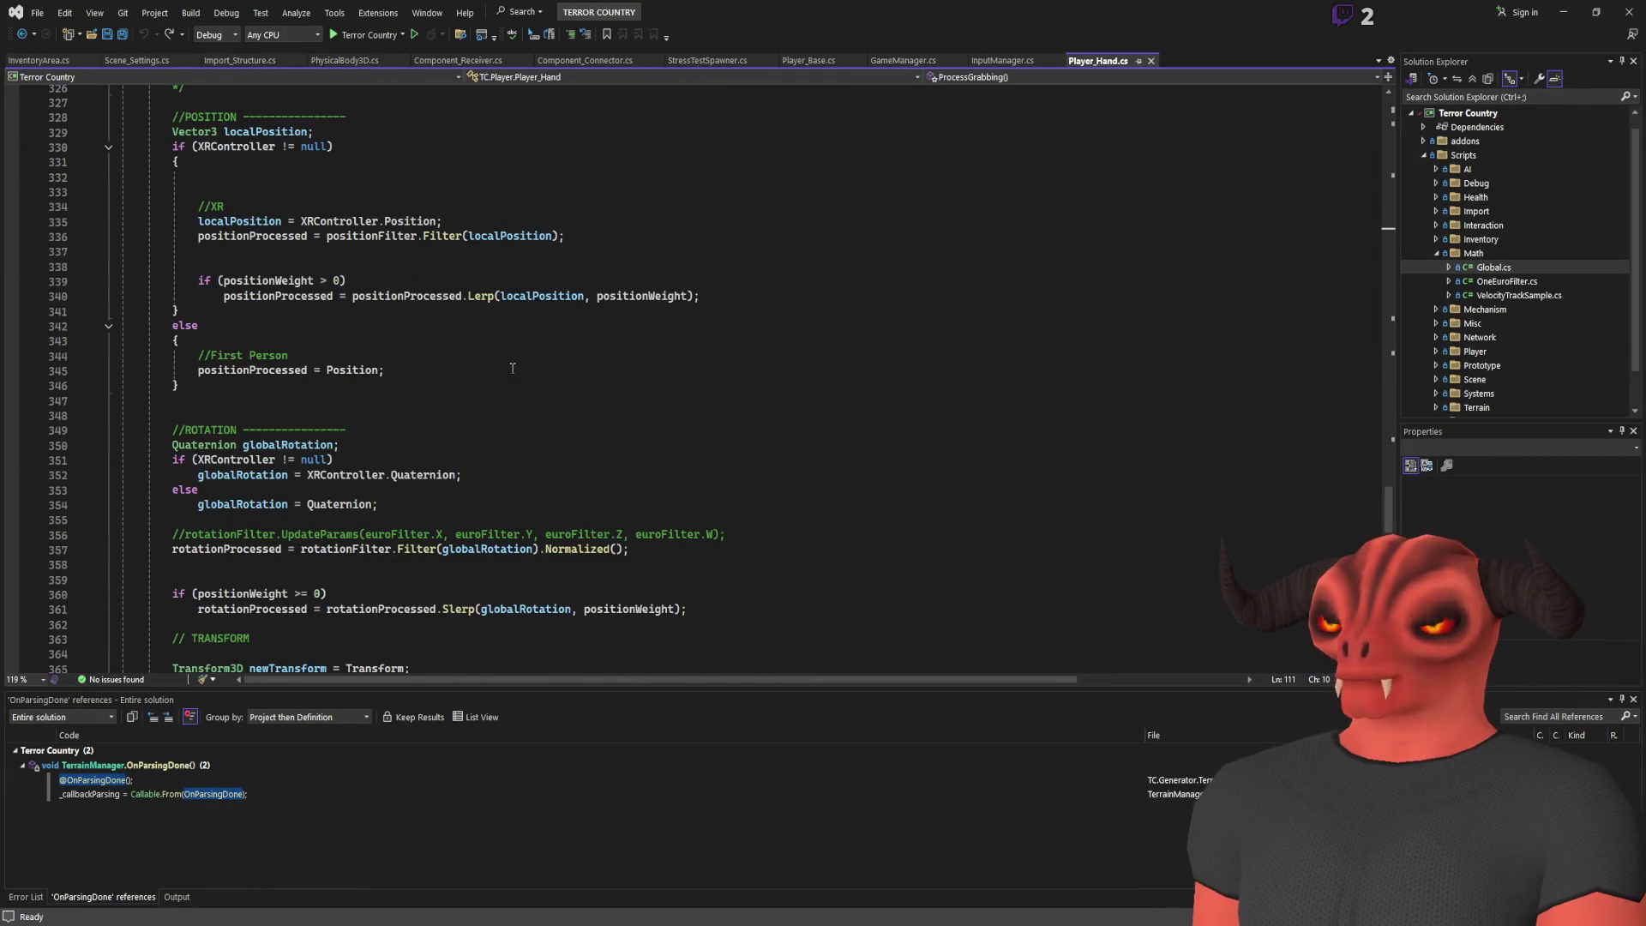
scroll(538, 390, "down", 18)
scroll(538, 383, "down", 10)
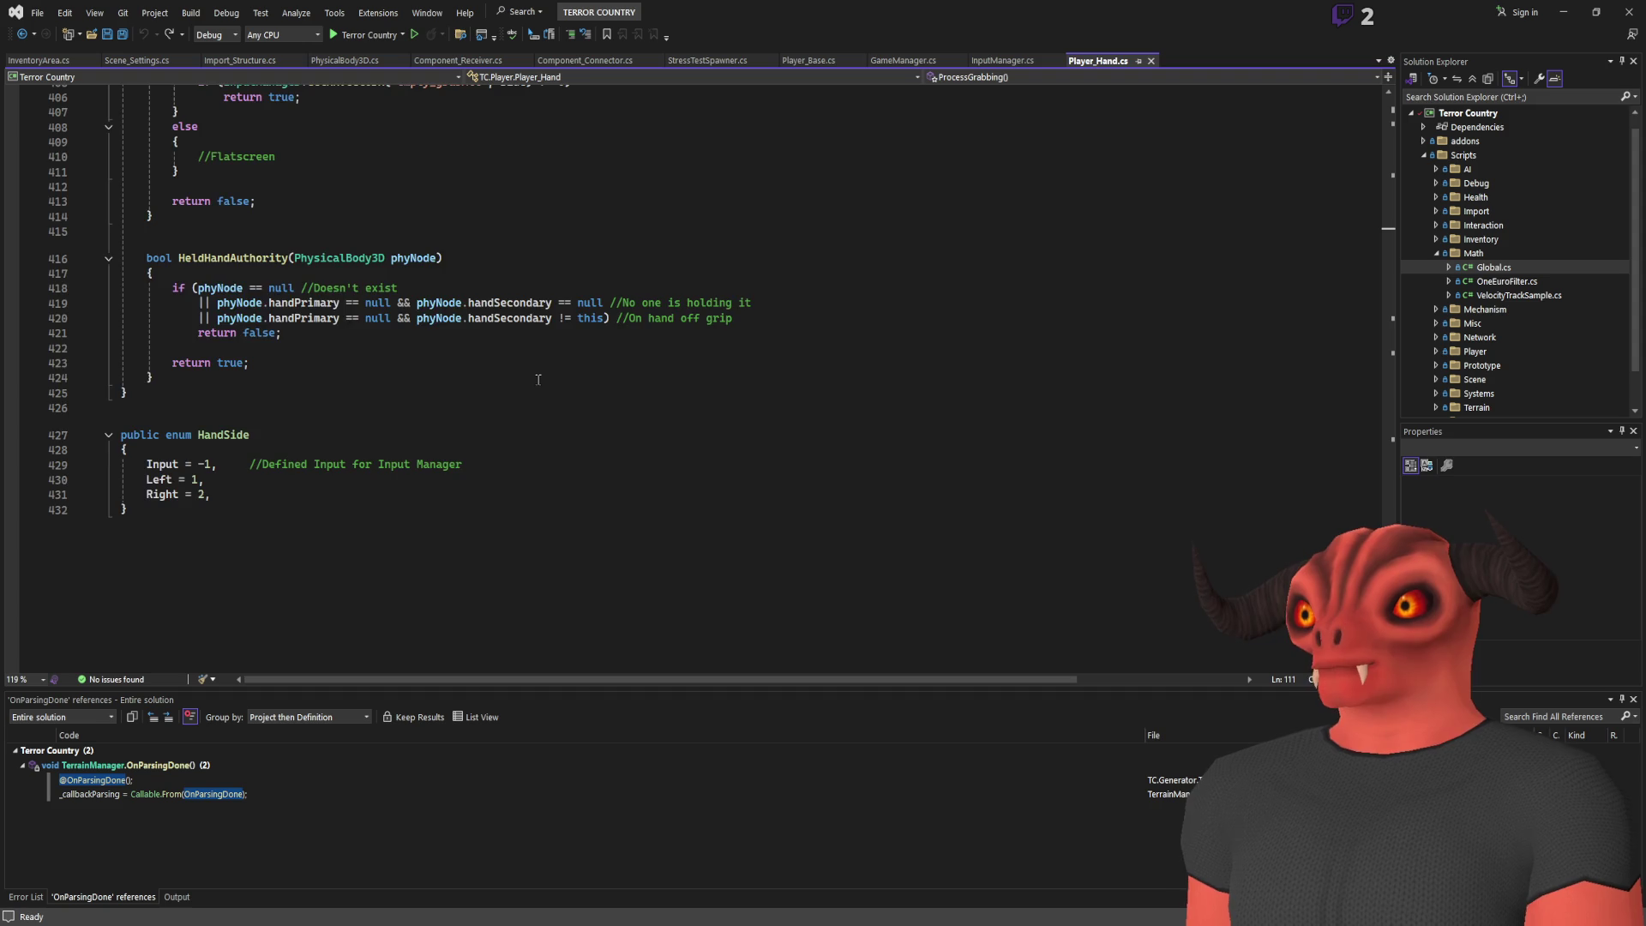
scroll(538, 381, "up", 7)
scroll(538, 380, "up", 4)
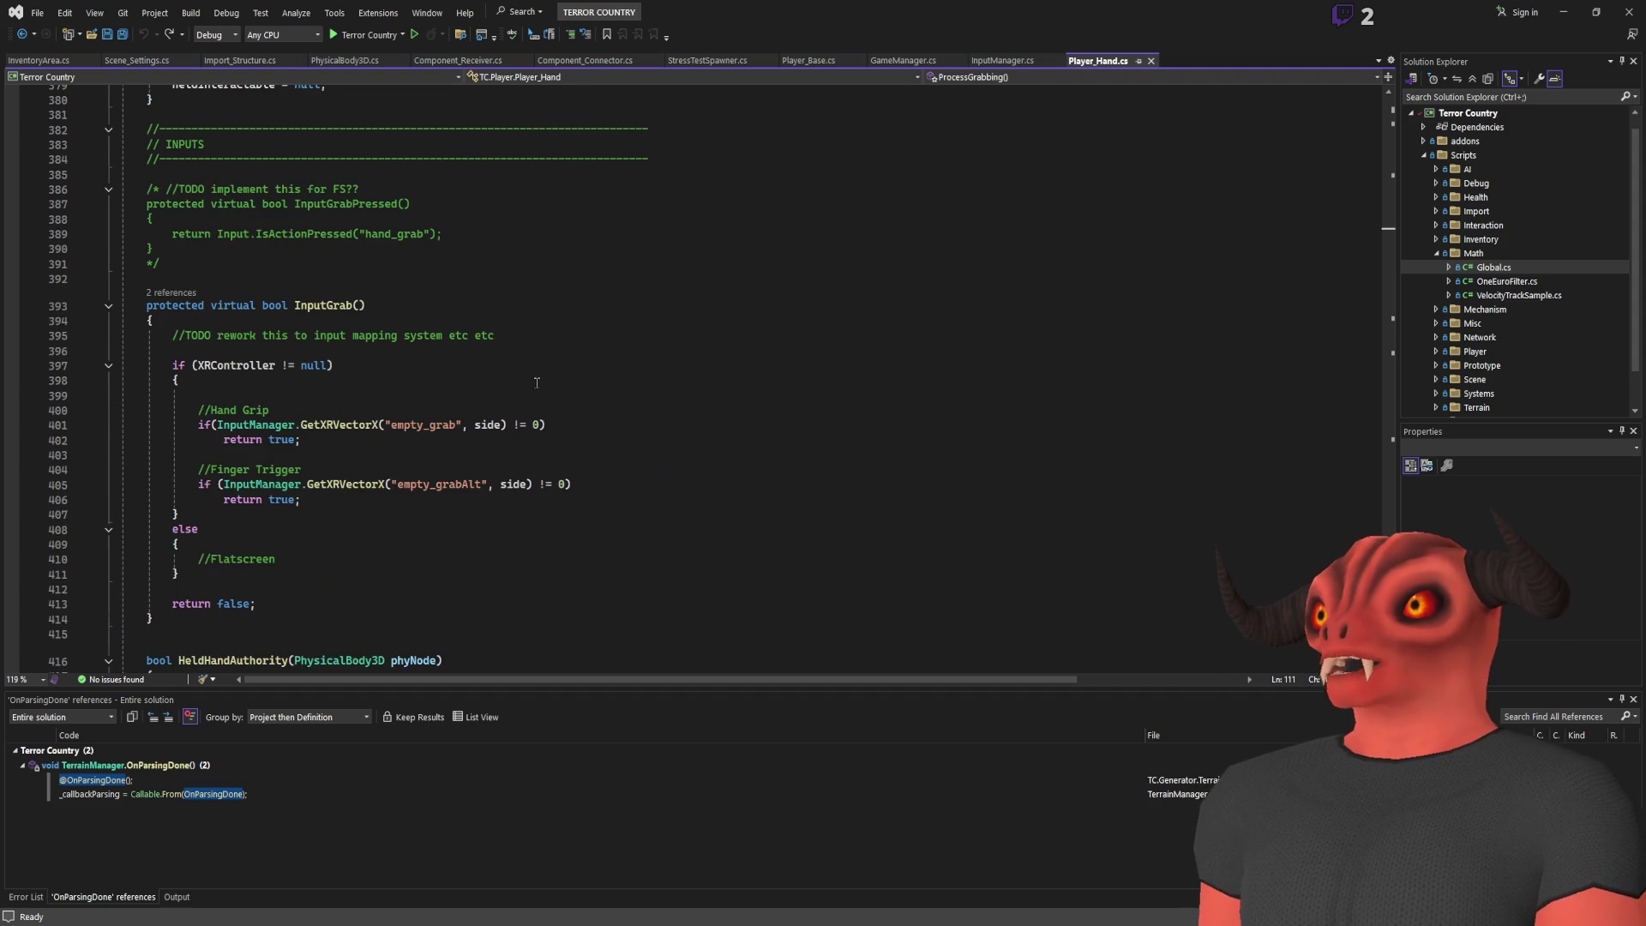
scroll(537, 383, "up", 20)
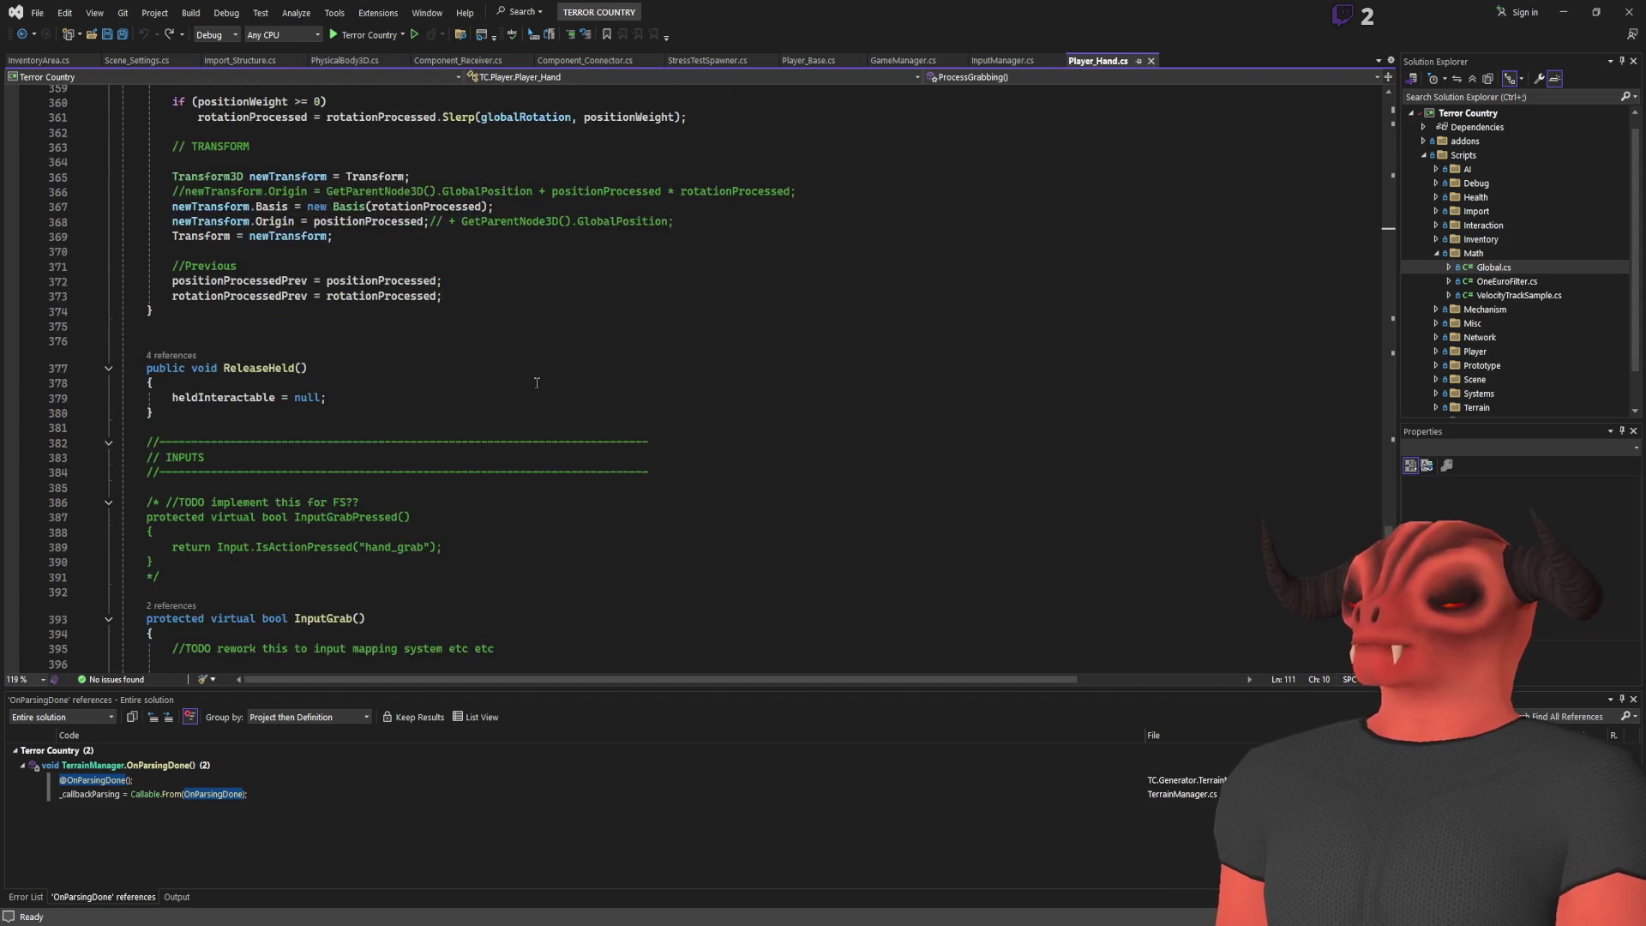
scroll(540, 388, "up", 20)
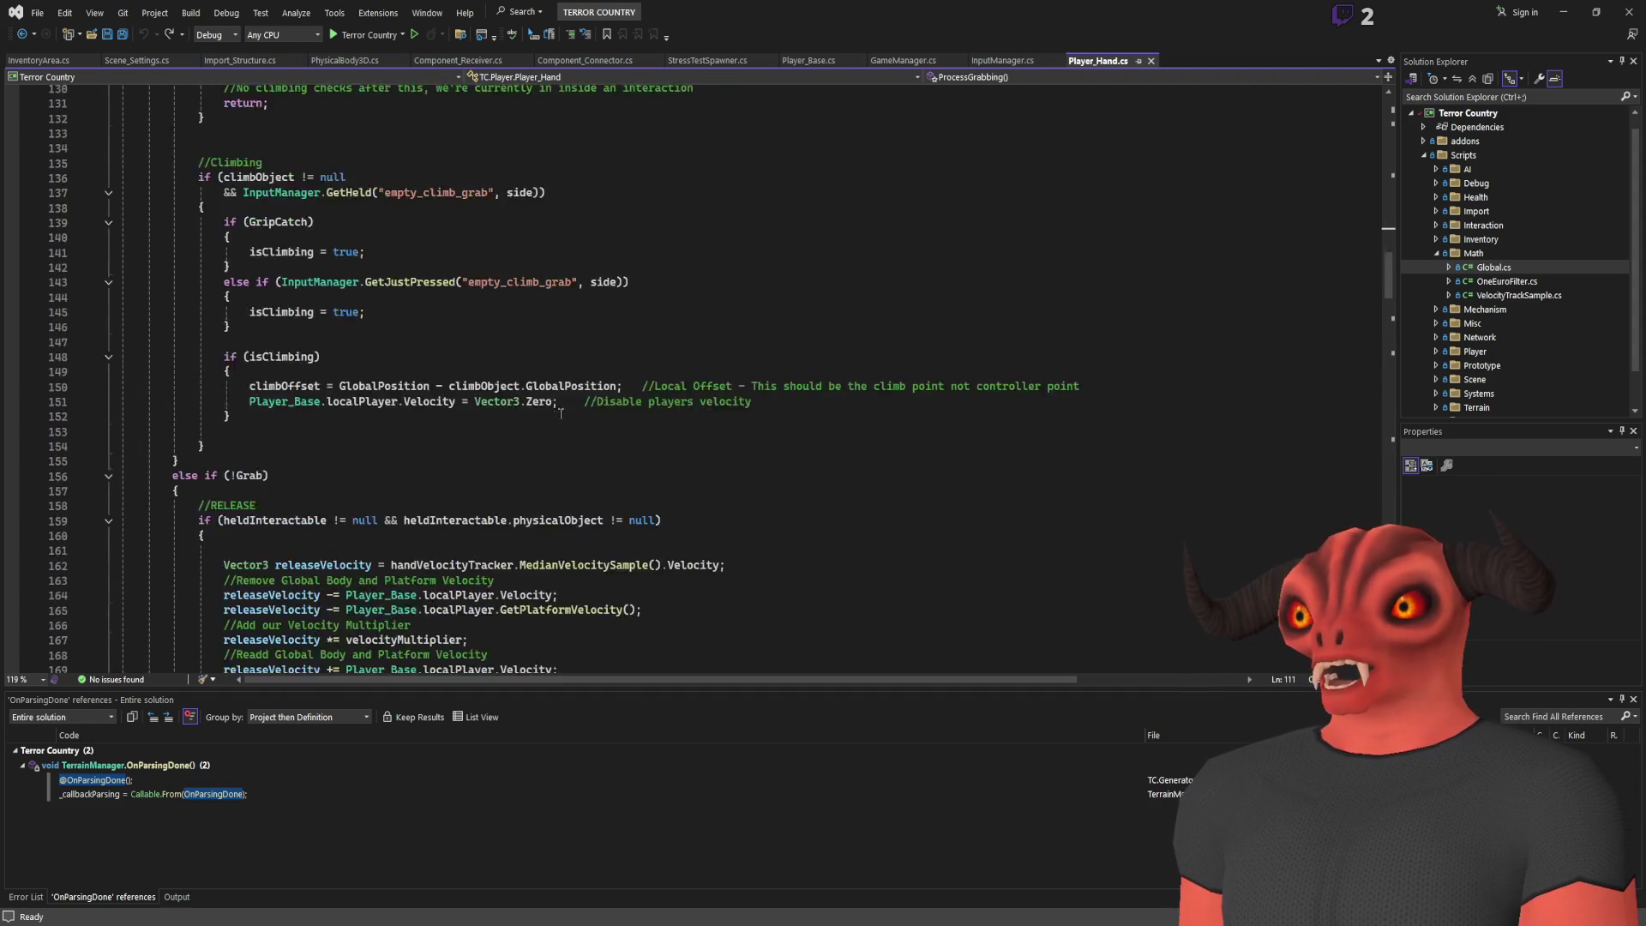
scroll(559, 416, "up", 2)
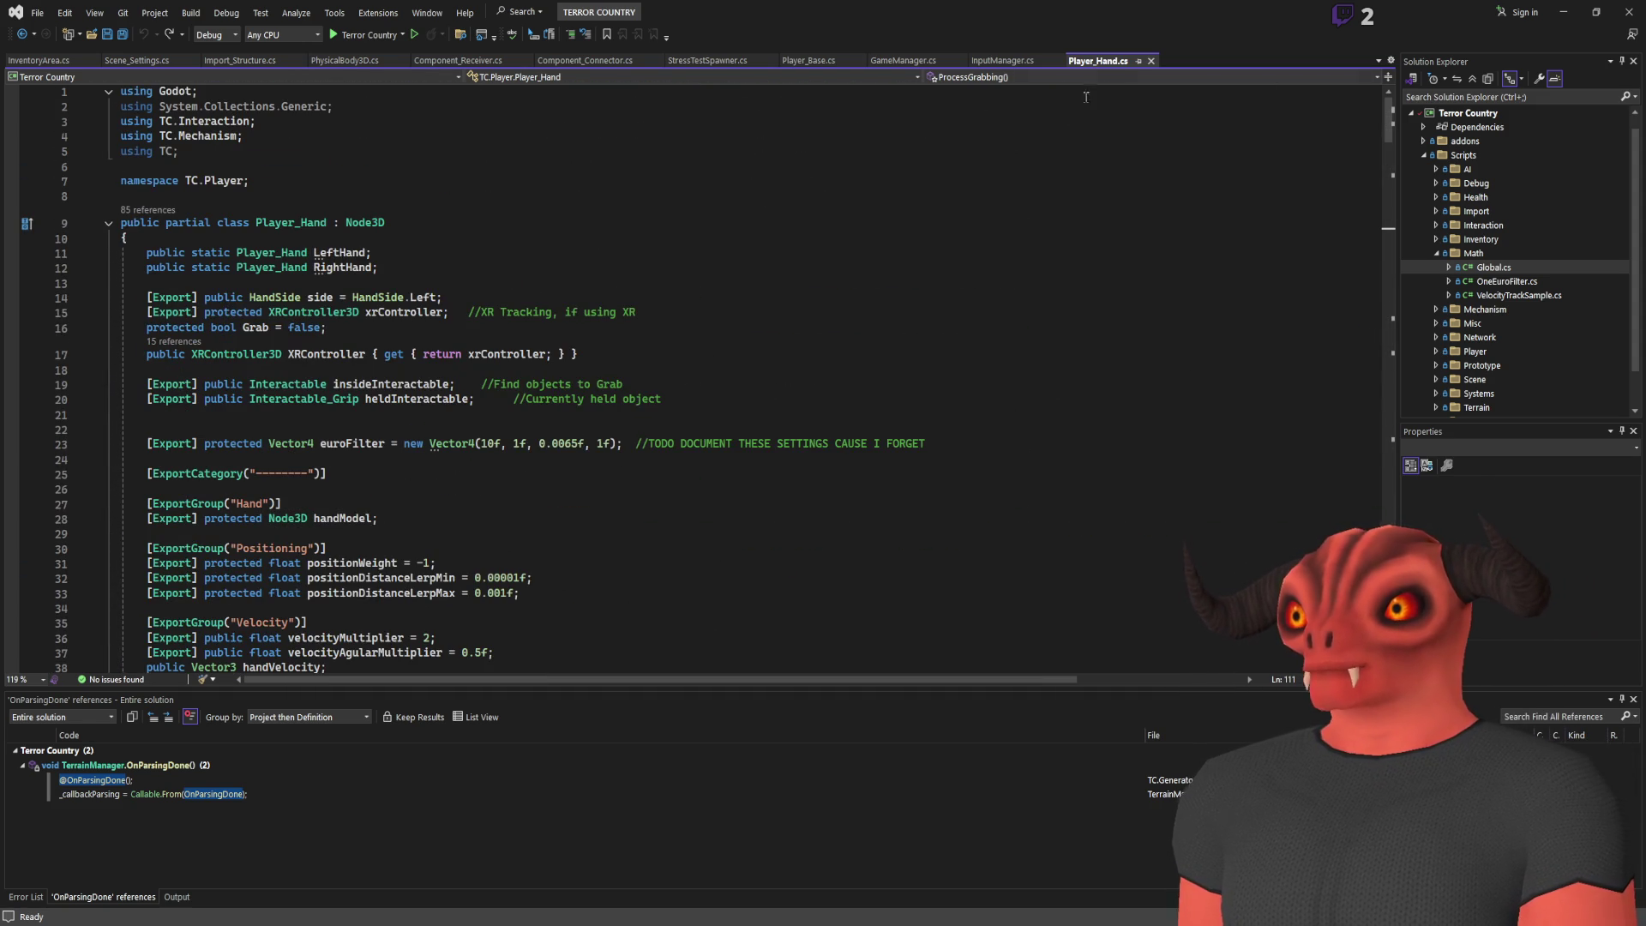
Back in the Unity to Blender note, open a fresh line below the title
key("alt+Tab")
scroll(342, 566, "down", 3)
scroll(342, 565, "up", 3)
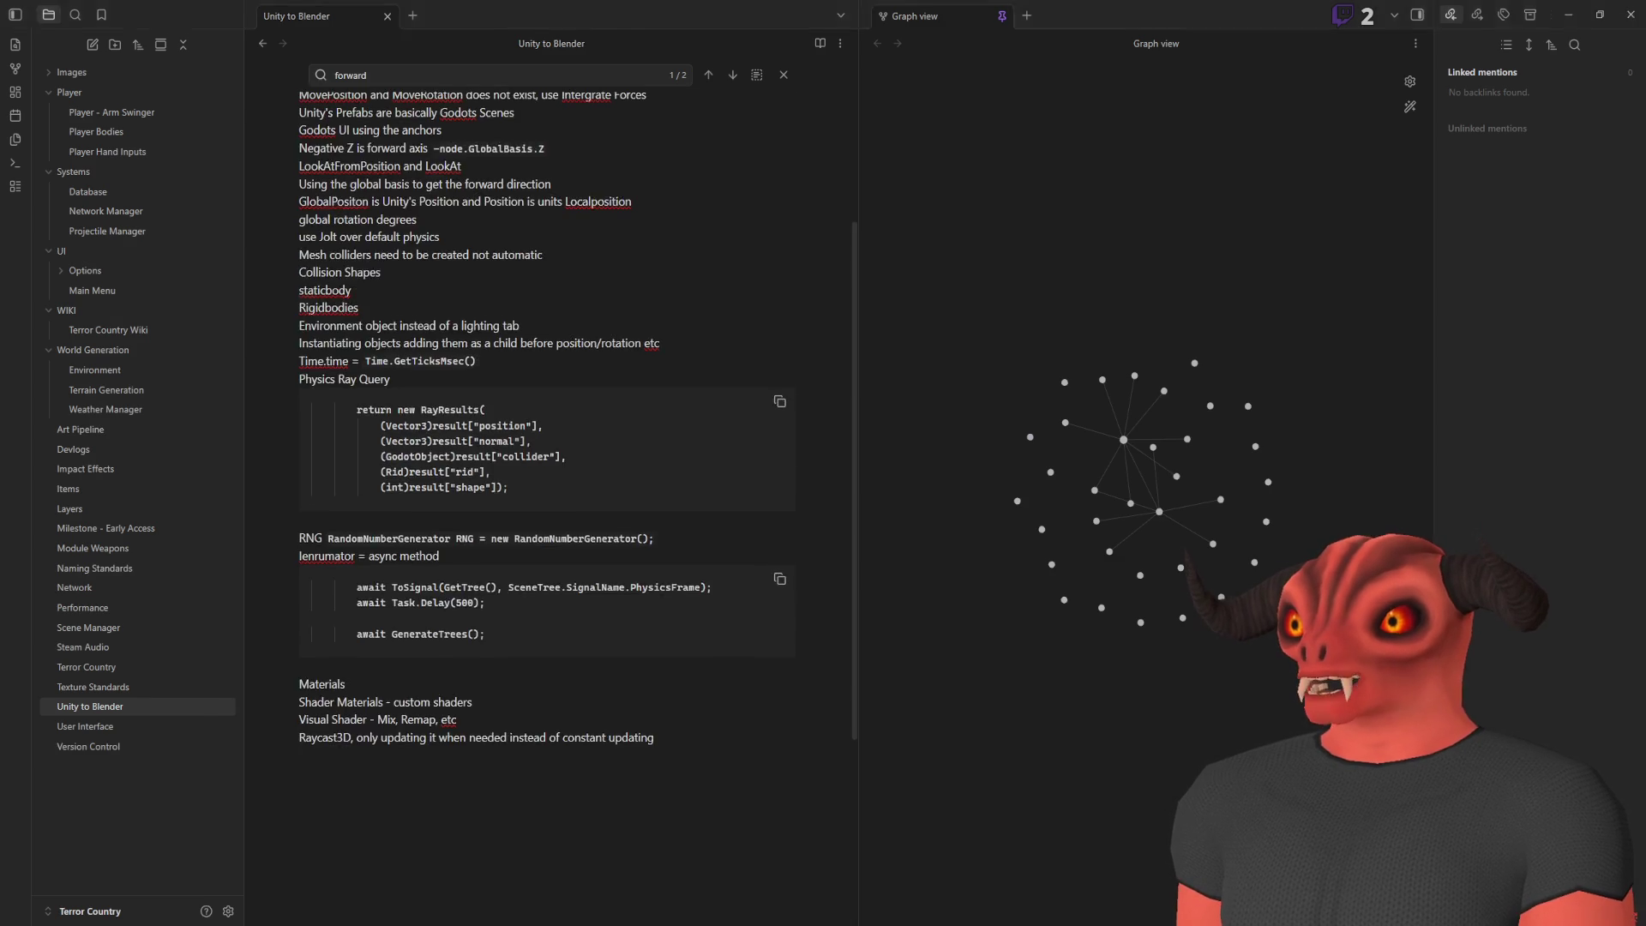
key("alt+Tab")
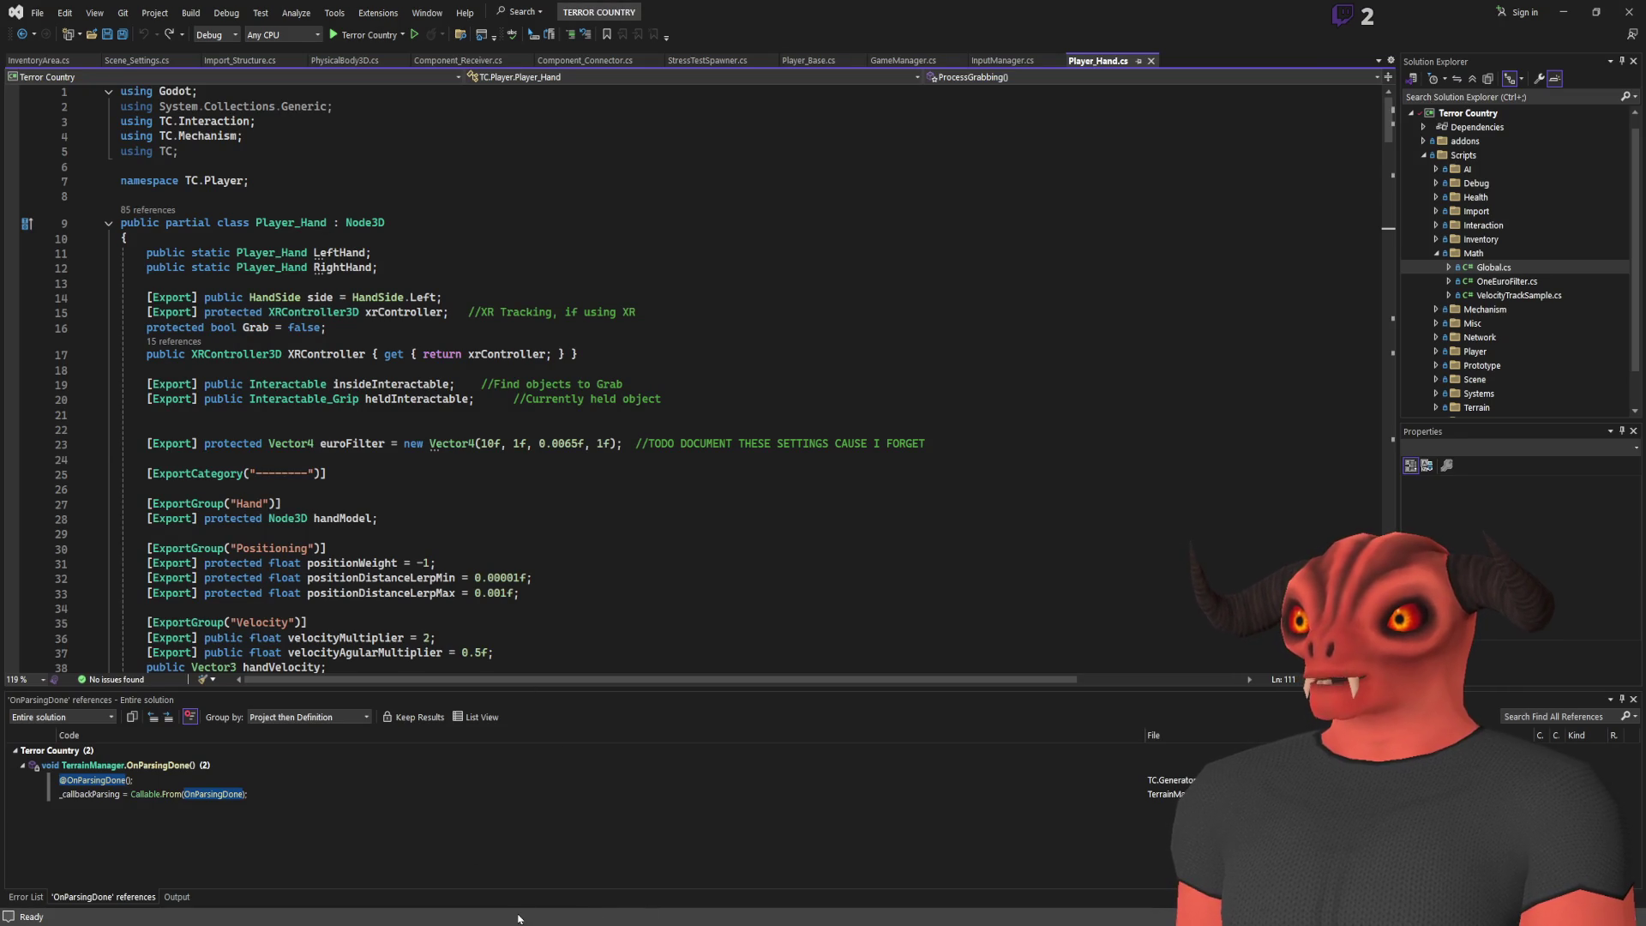
key("alt+Tab")
key("Return")
key("Return")
key("Return")
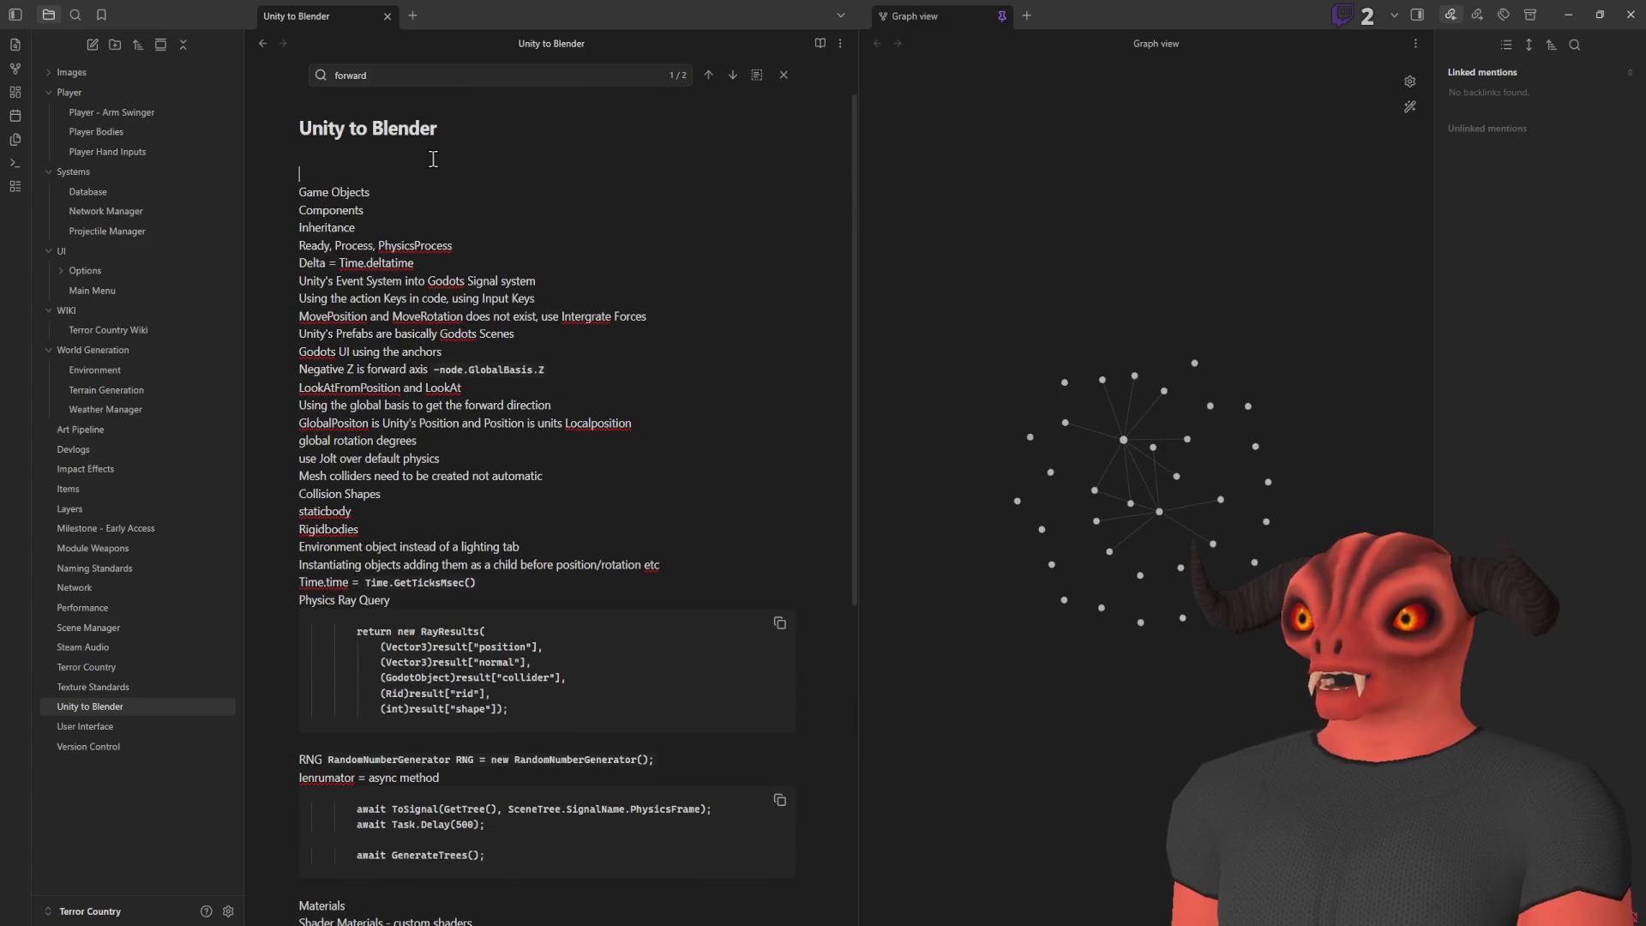
Add a TODO line to list major Godot resources similar to Unity, correcting 'simular' to 'similar'
key("Up")
key("Up")
type("TODO")
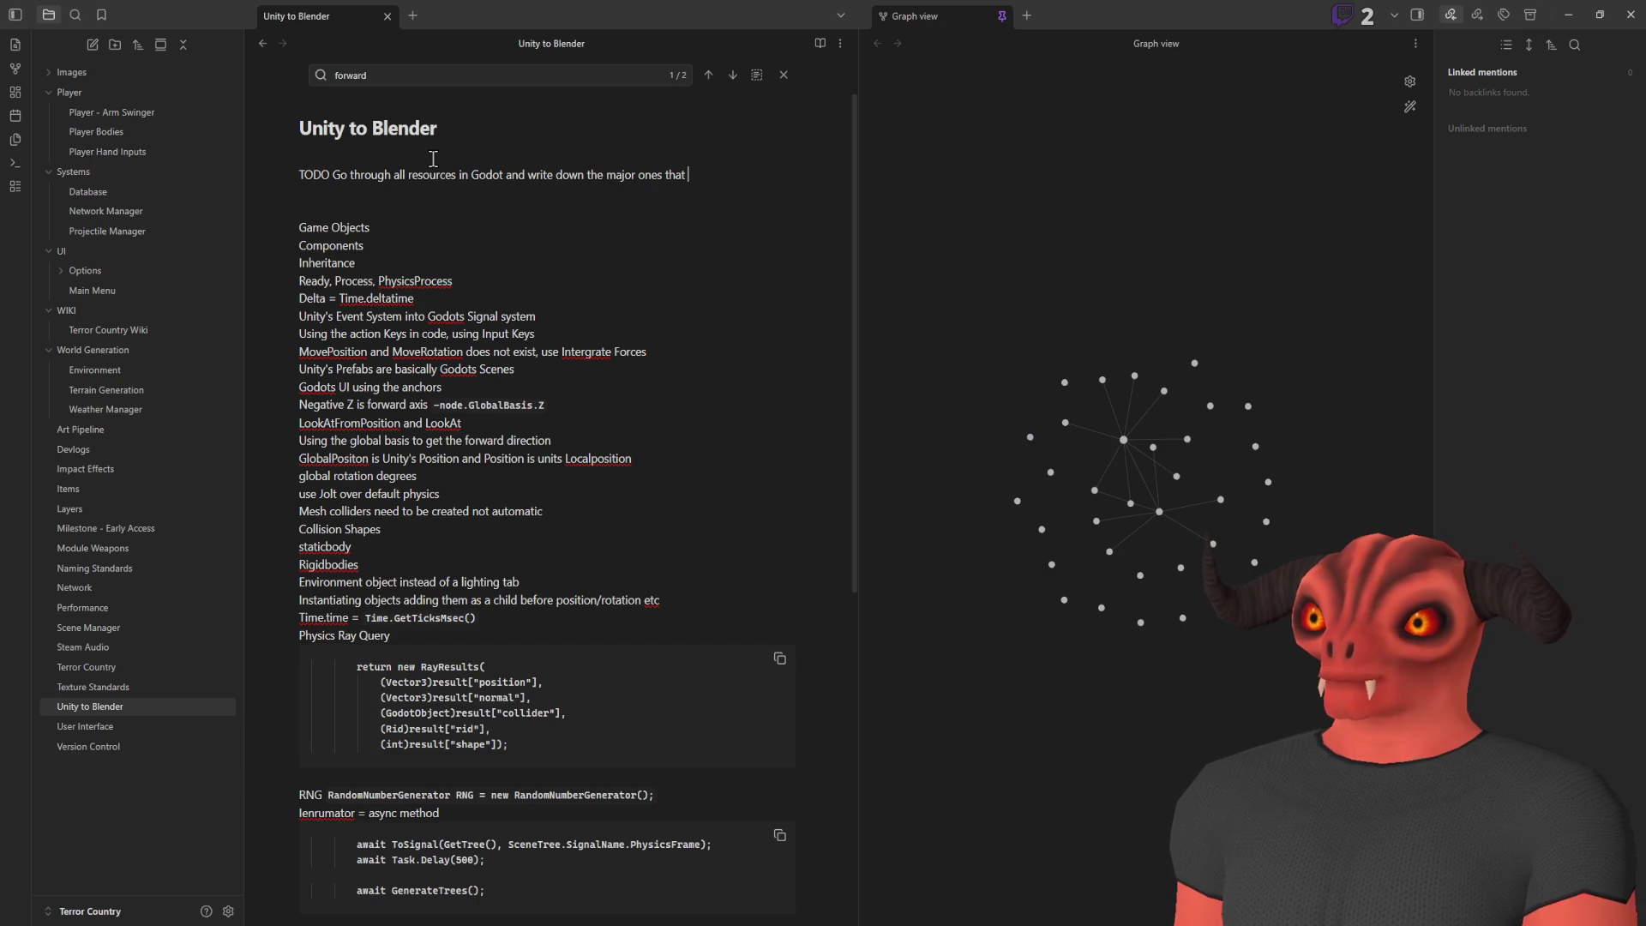
type("to unity")
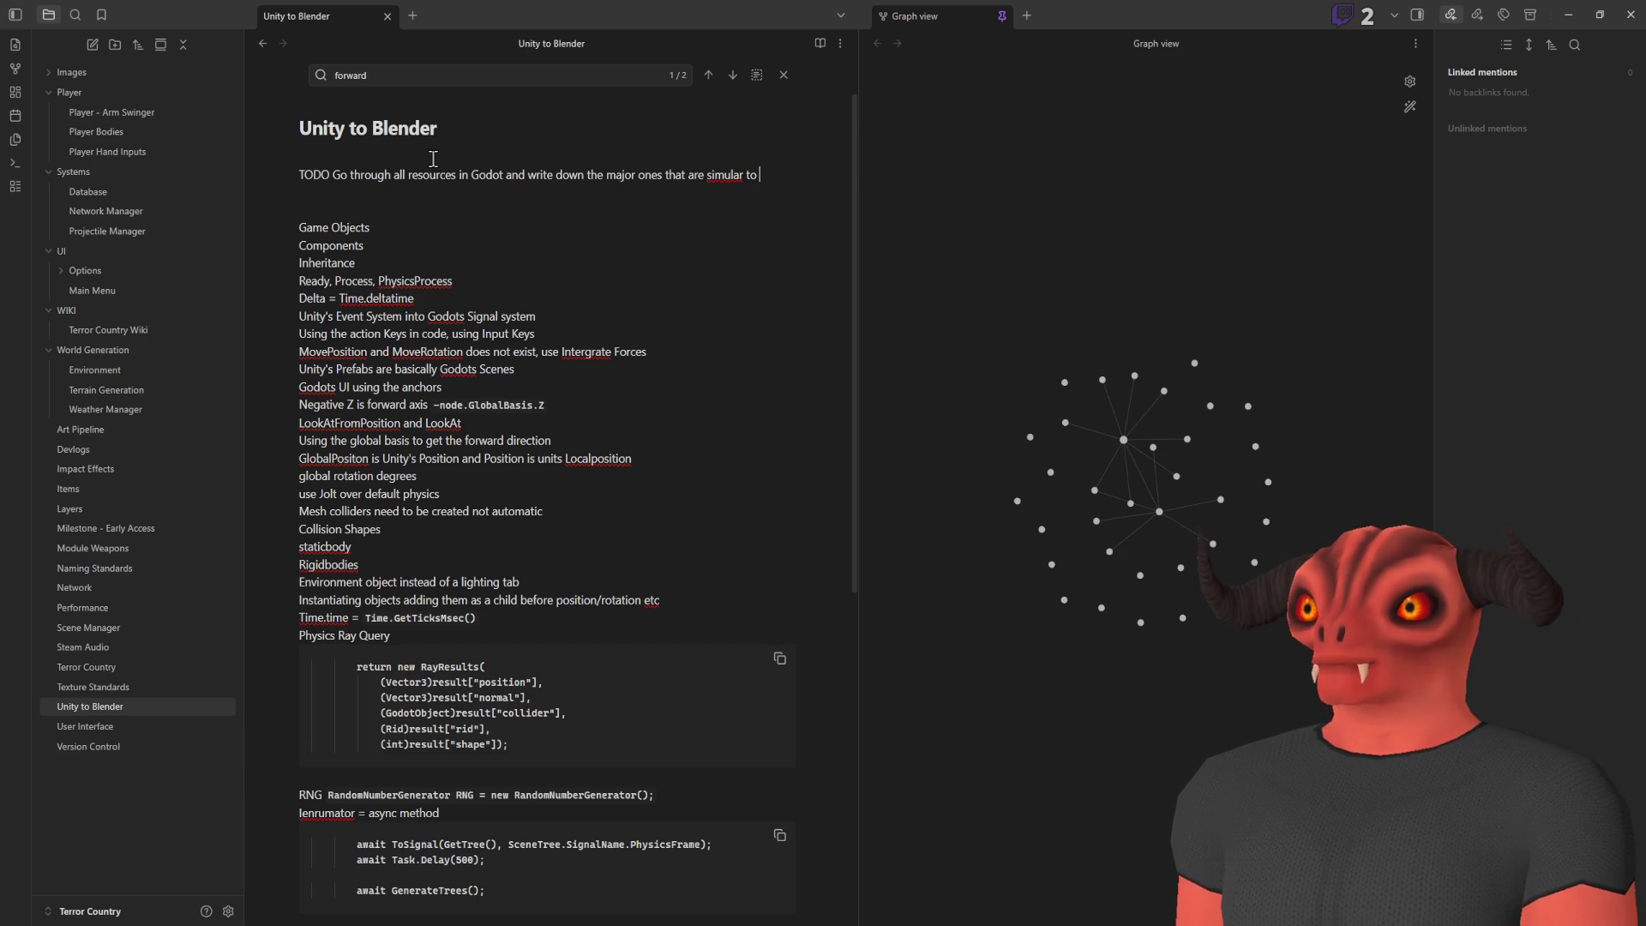
right_click(739, 175)
key("Escape")
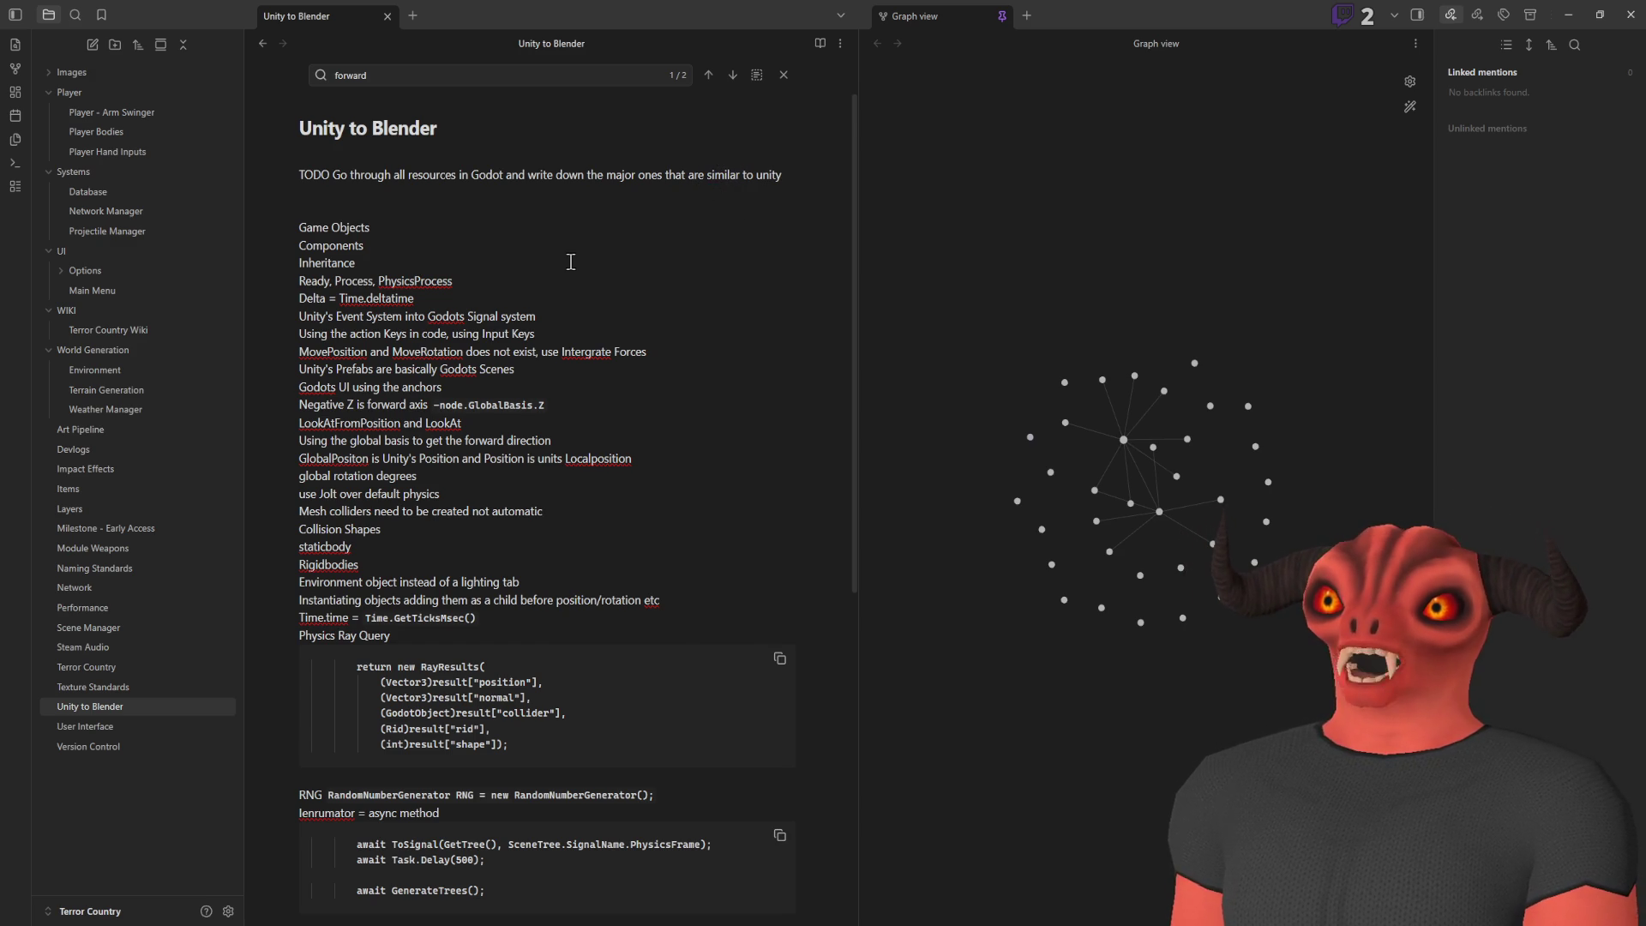
scroll(635, 323, "down", 2)
key("alt+Tab")
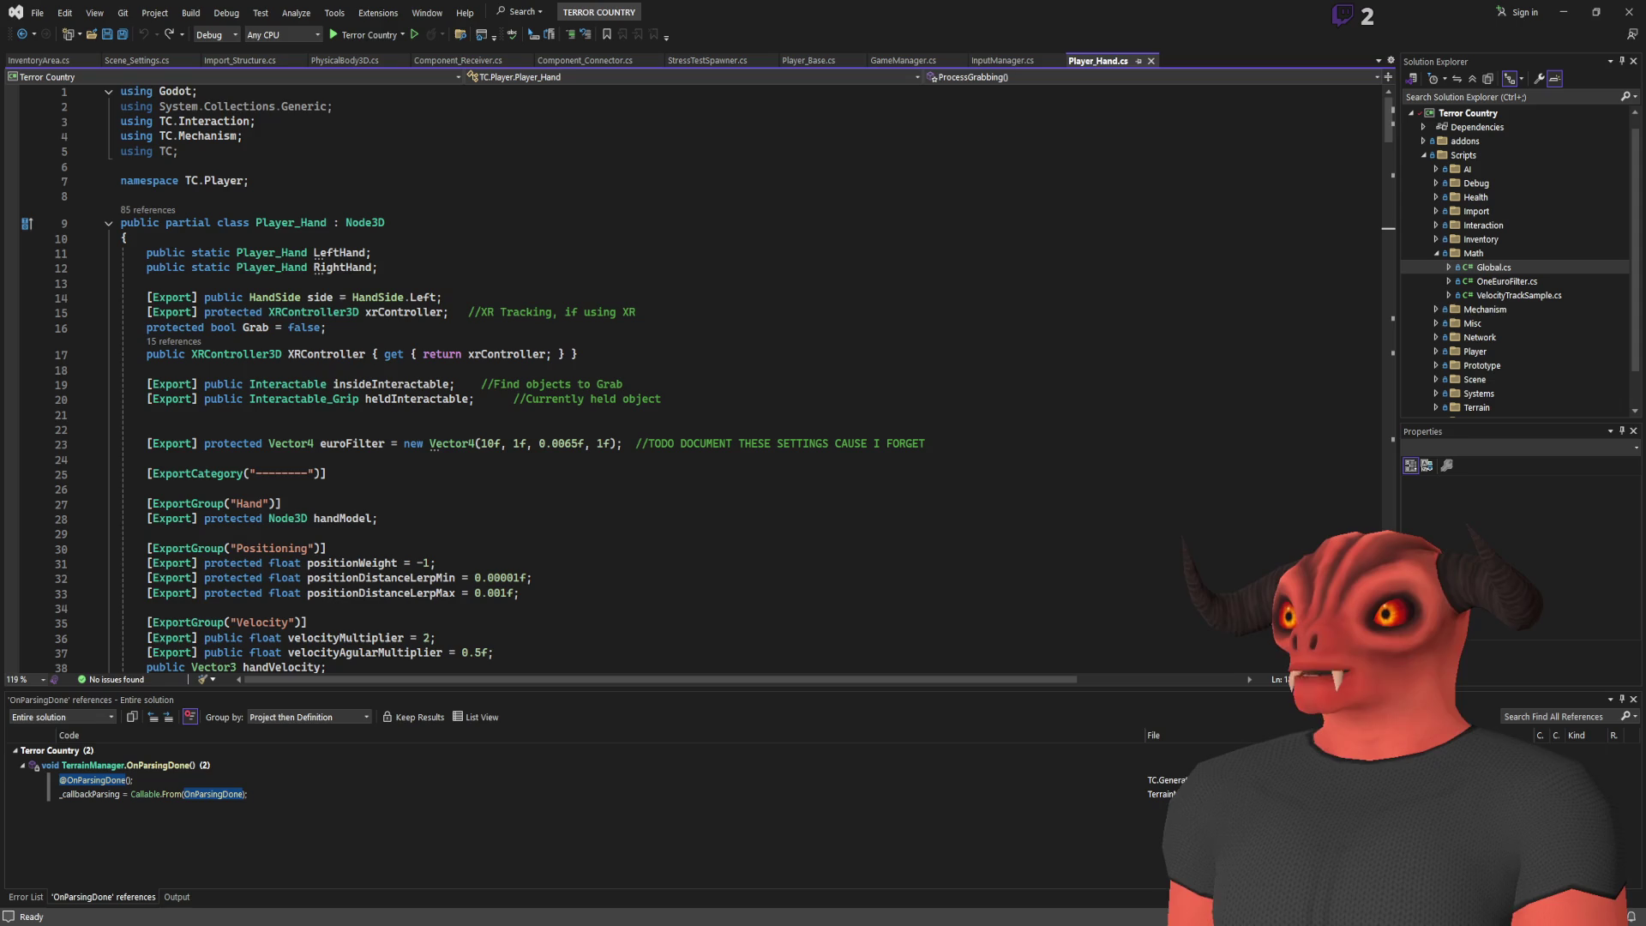
Scroll down to ClimbDetection and select GlobalRotationDegrees on line 231 of Player_Hand.cs
scroll(483, 286, "down", 20)
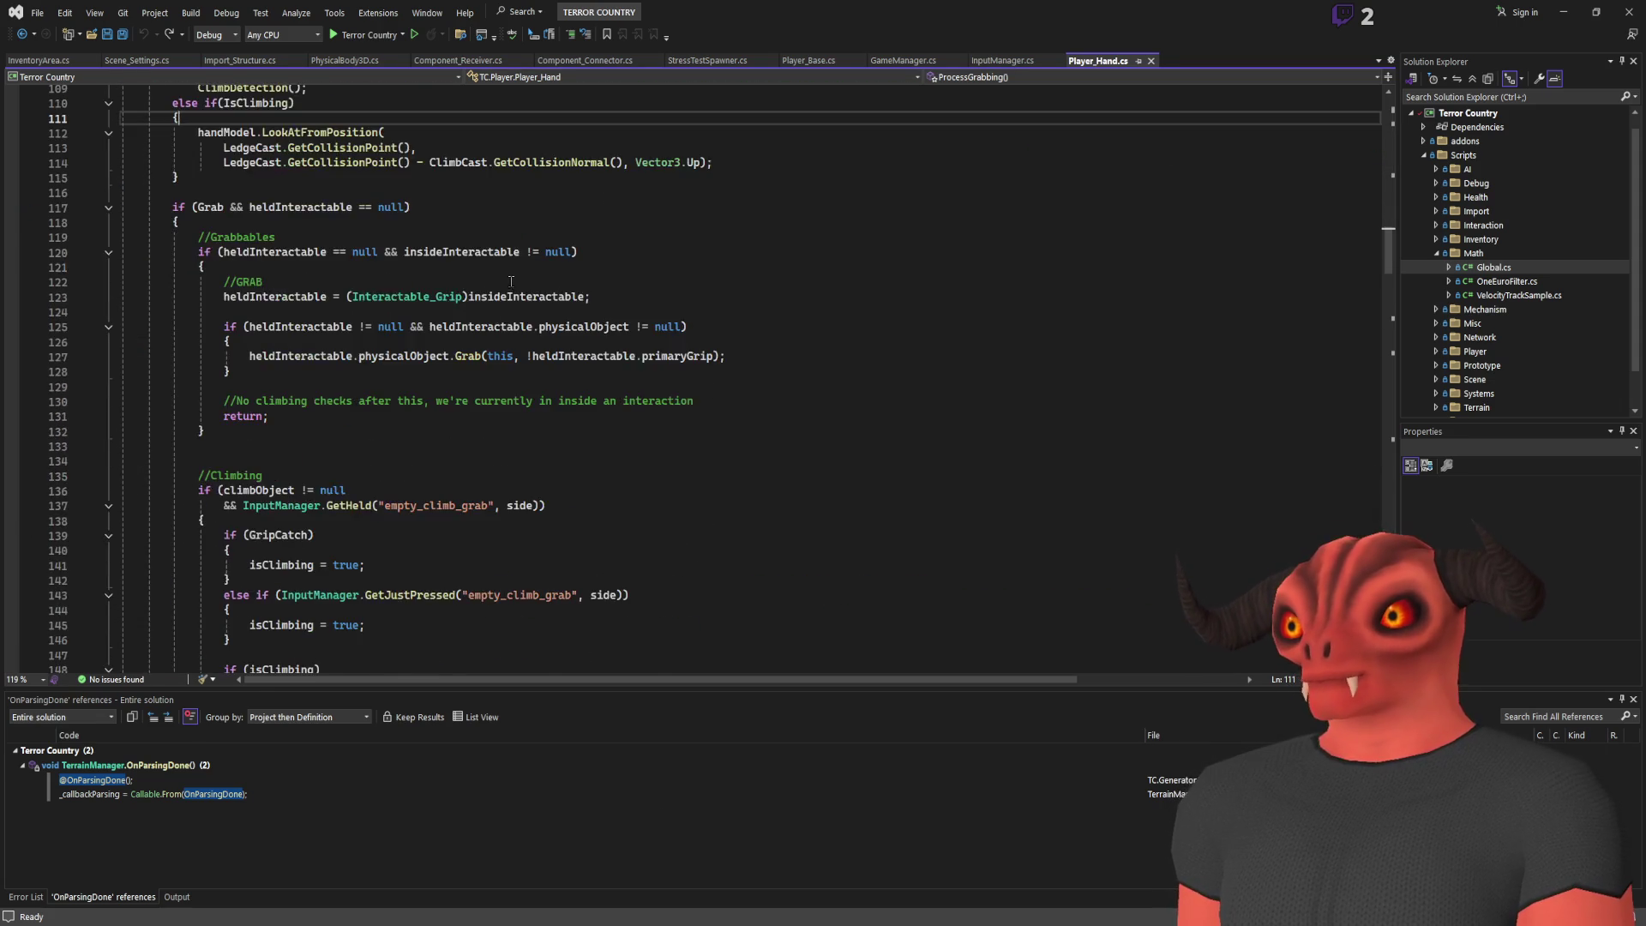
scroll(512, 264, "down", 7)
scroll(510, 238, "down", 10)
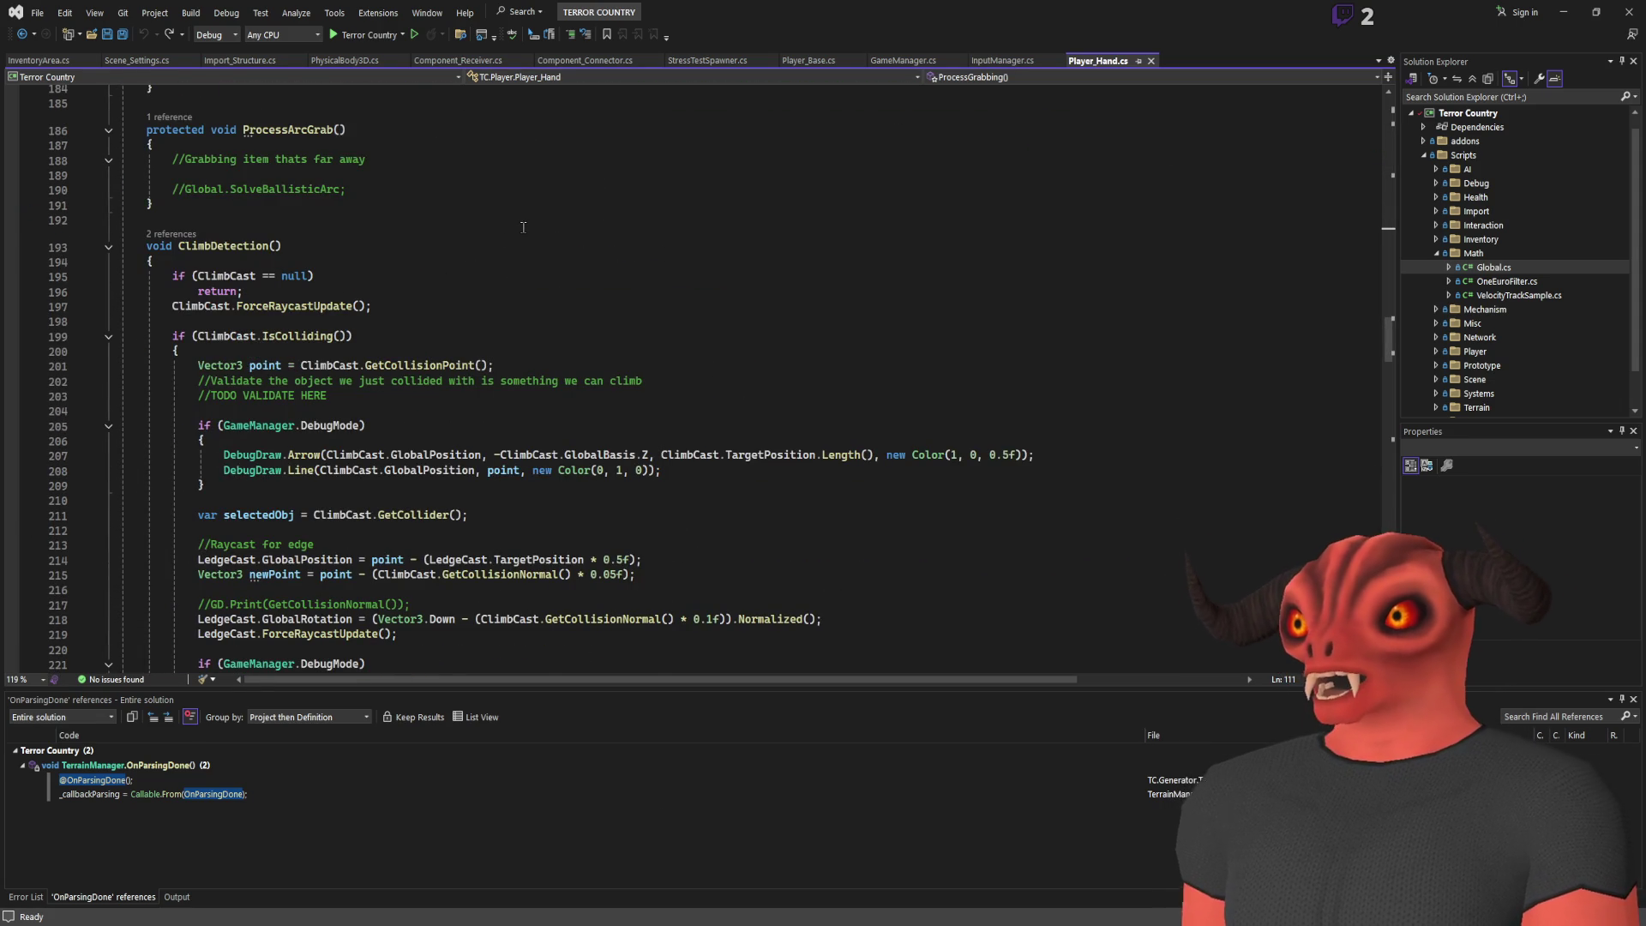
left_click_drag(491, 454, 753, 454)
left_click(641, 440)
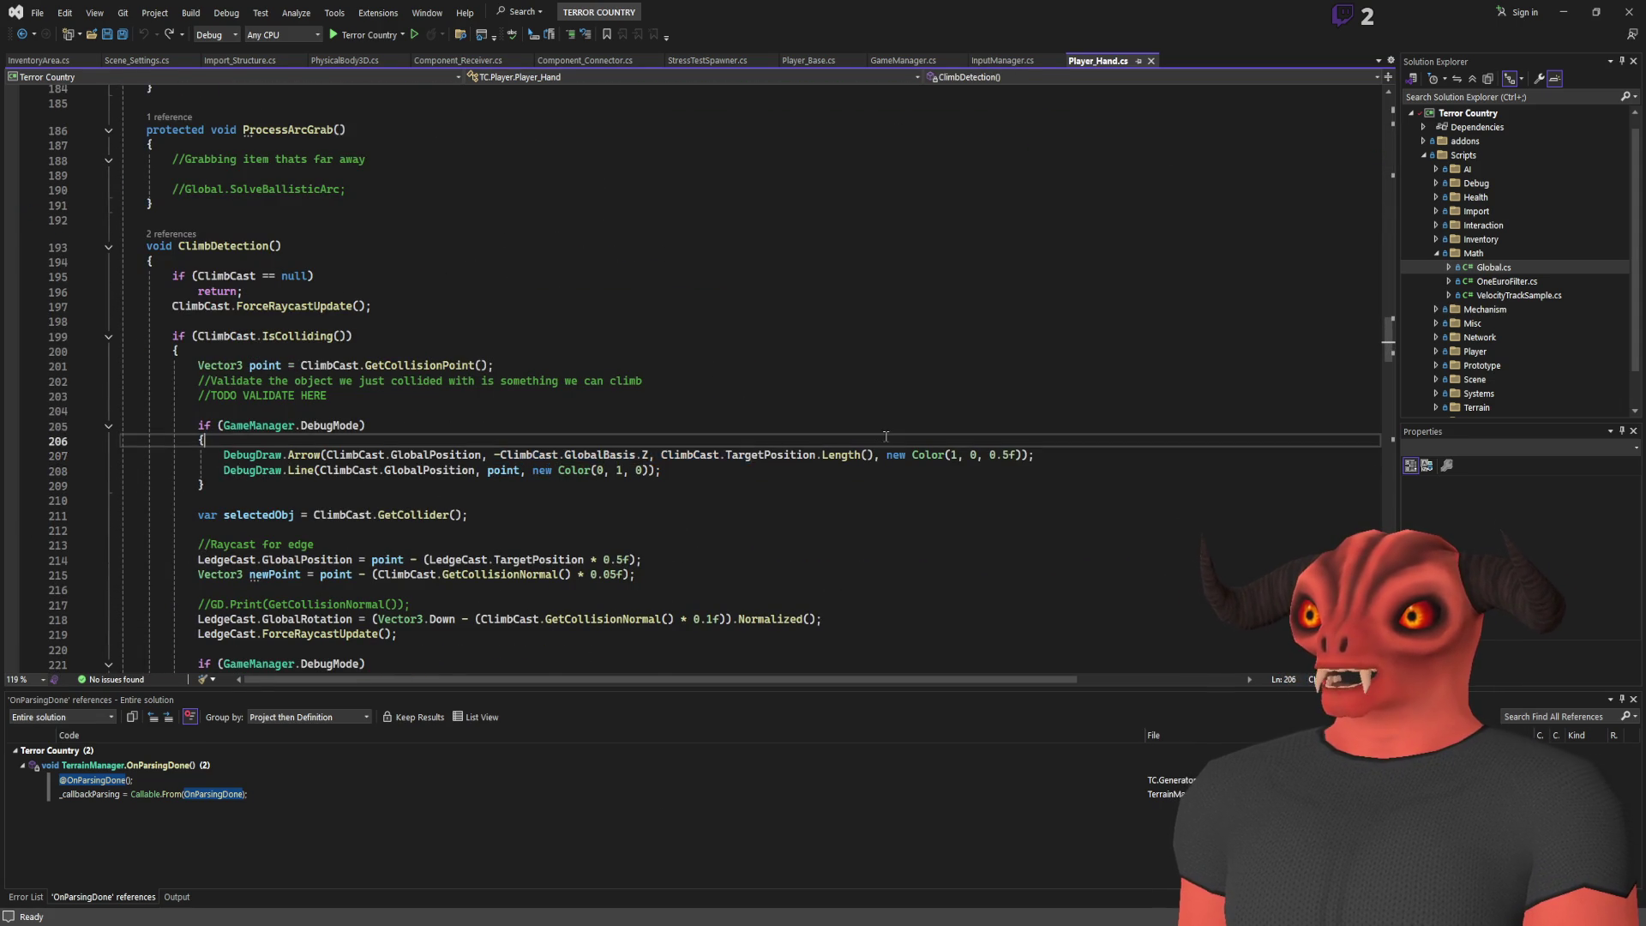
scroll(641, 338, "down", 9)
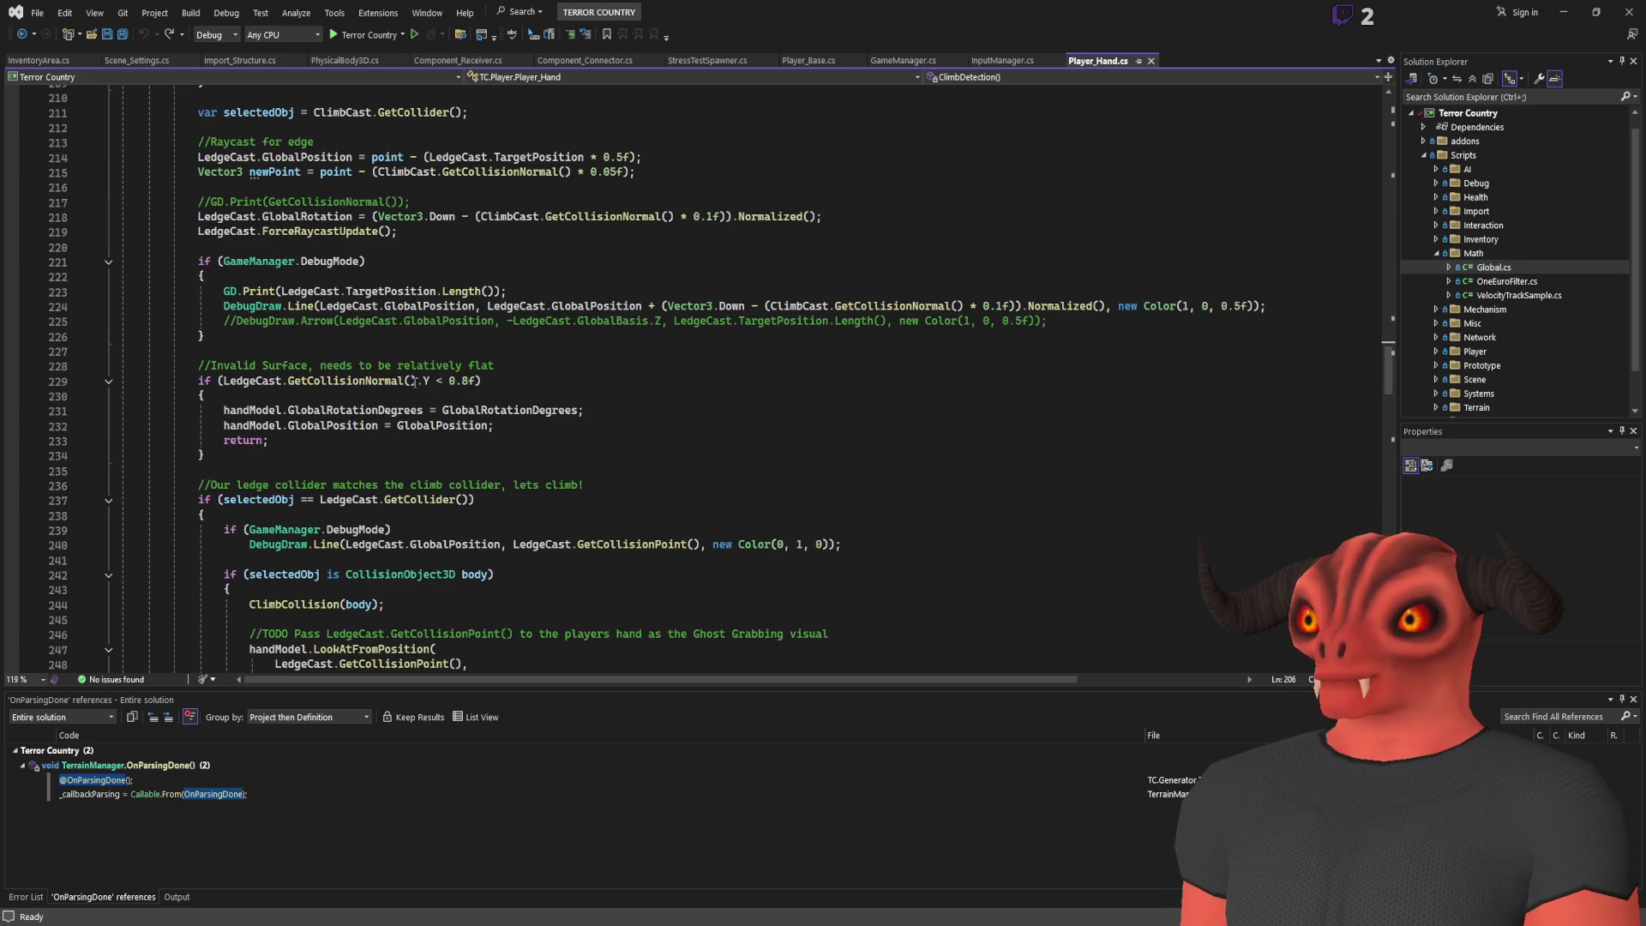
left_click(343, 411)
left_click(253, 411)
Compare the Unity to Blender note against the code, ending on the note
key("alt+Tab")
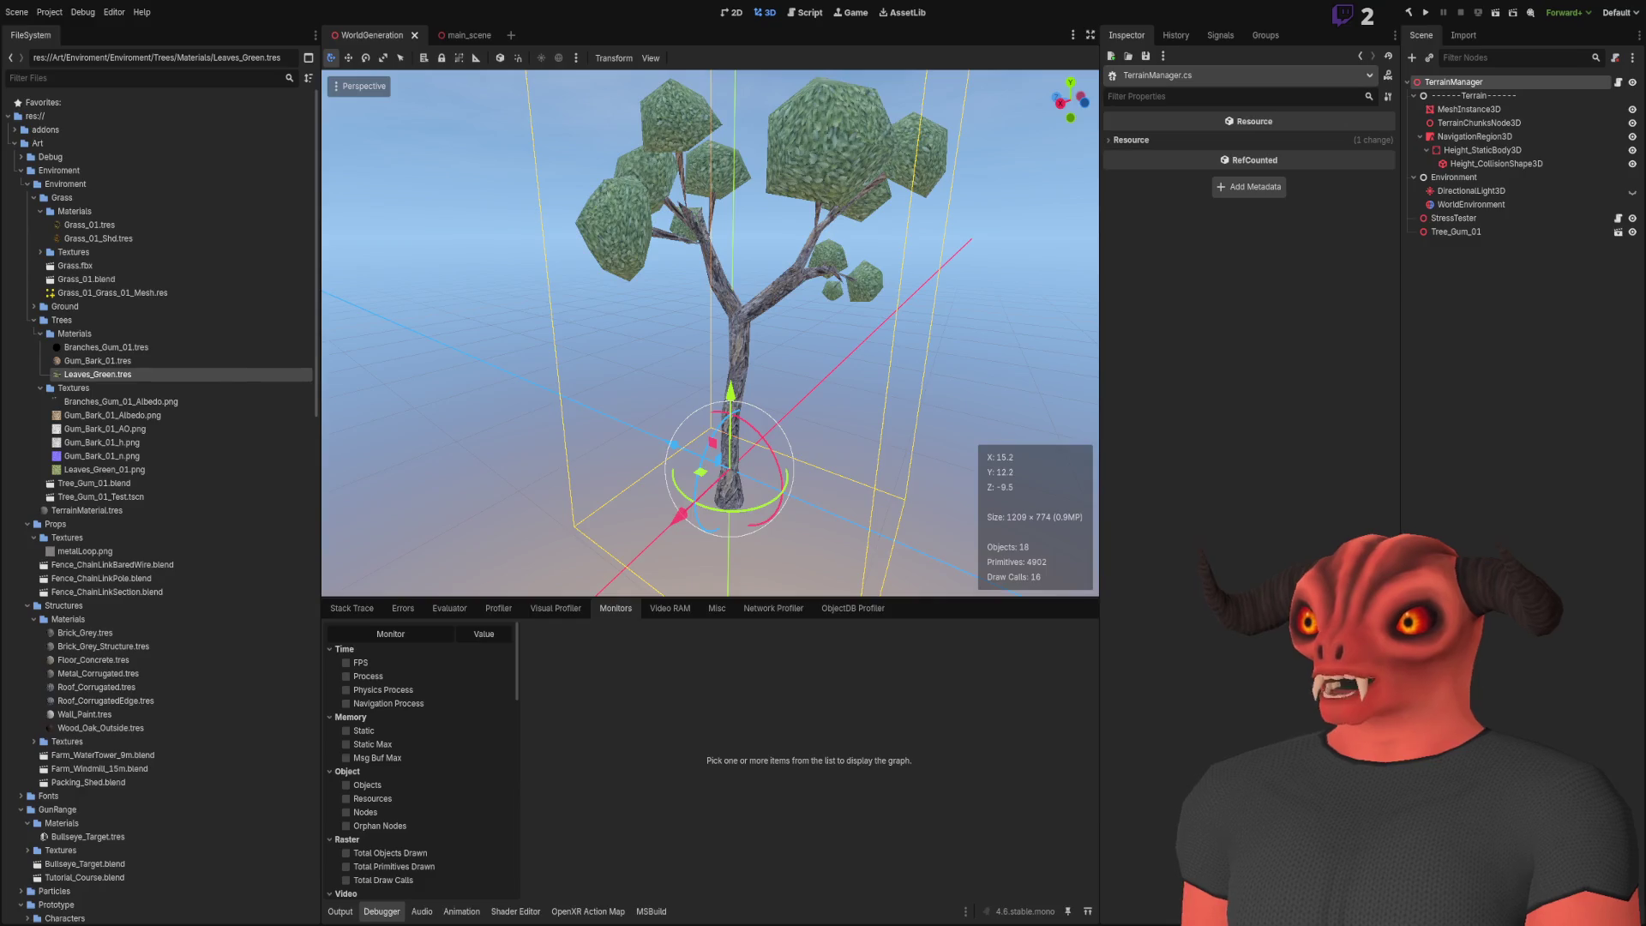
key("alt+Tab")
scroll(342, 487, "up", 5)
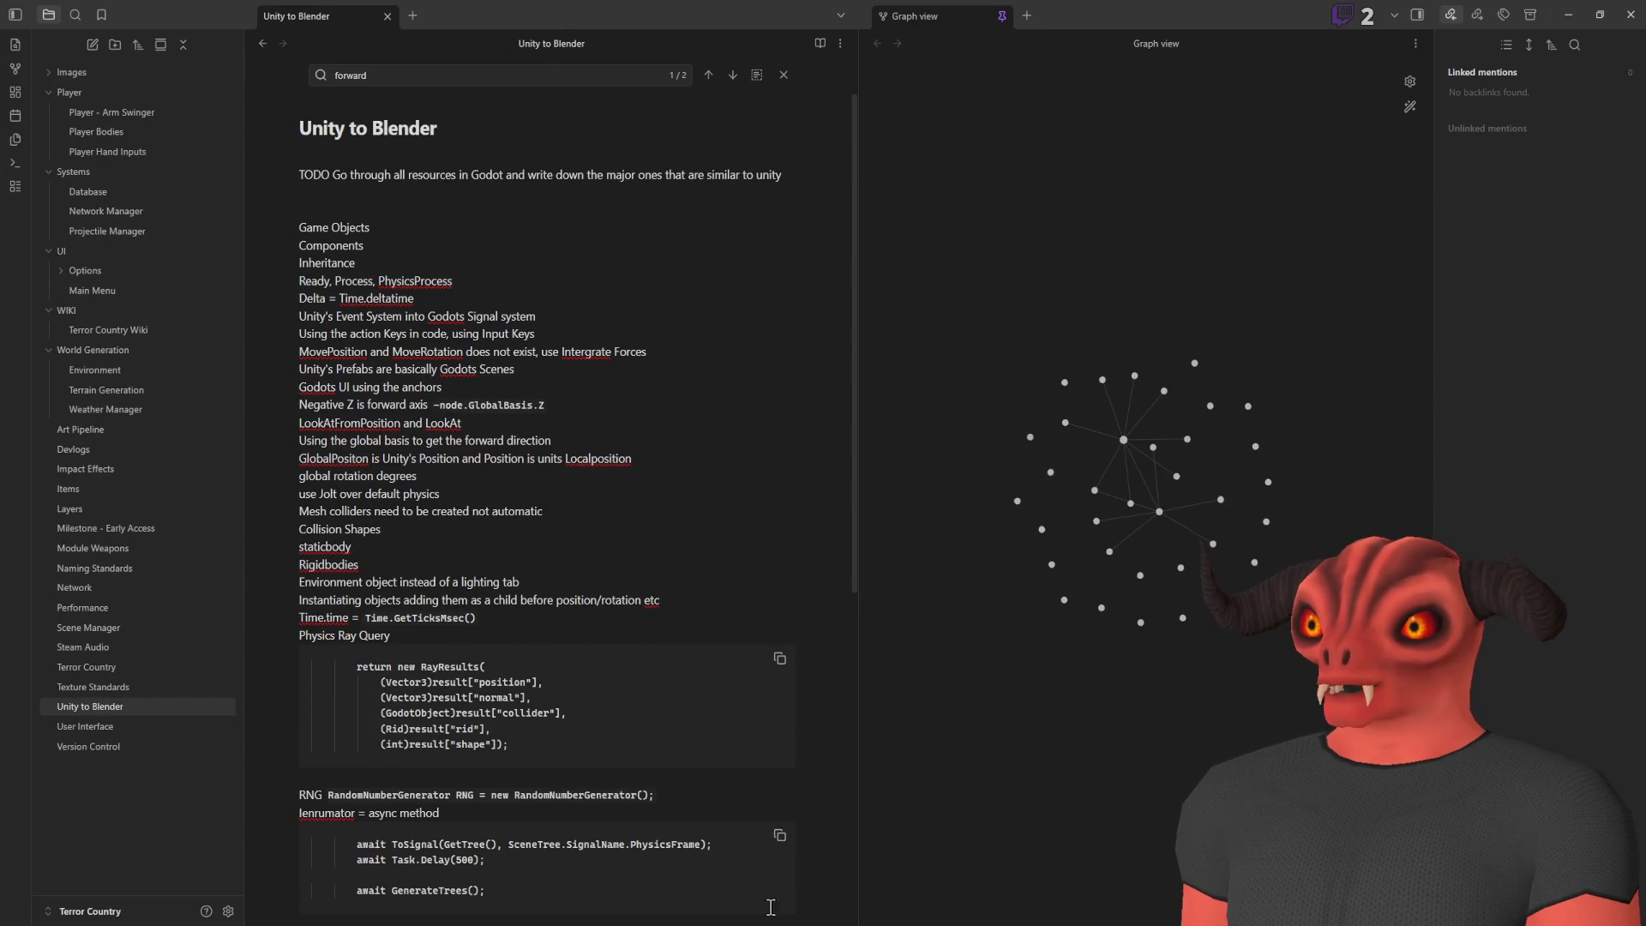
key("alt+Tab")
key("alt+Tab")
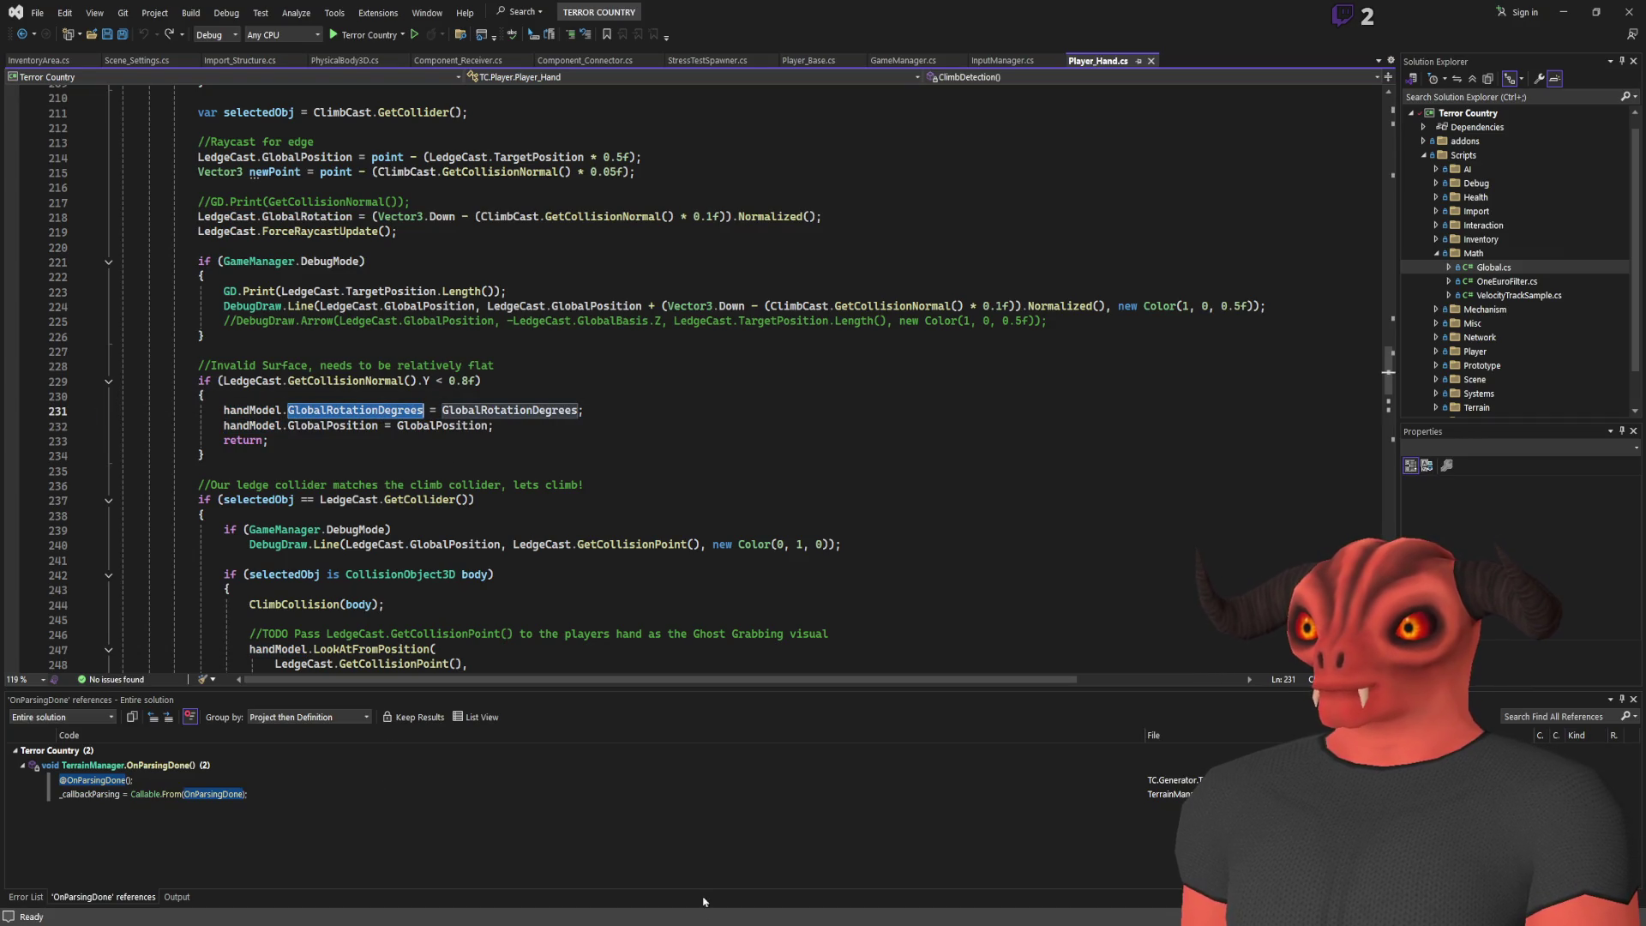
key("alt+Tab")
After 'global rotation degrees', add `GlobalRotationDegrees` for direct euler rotations, fixing the spelling
type("``")
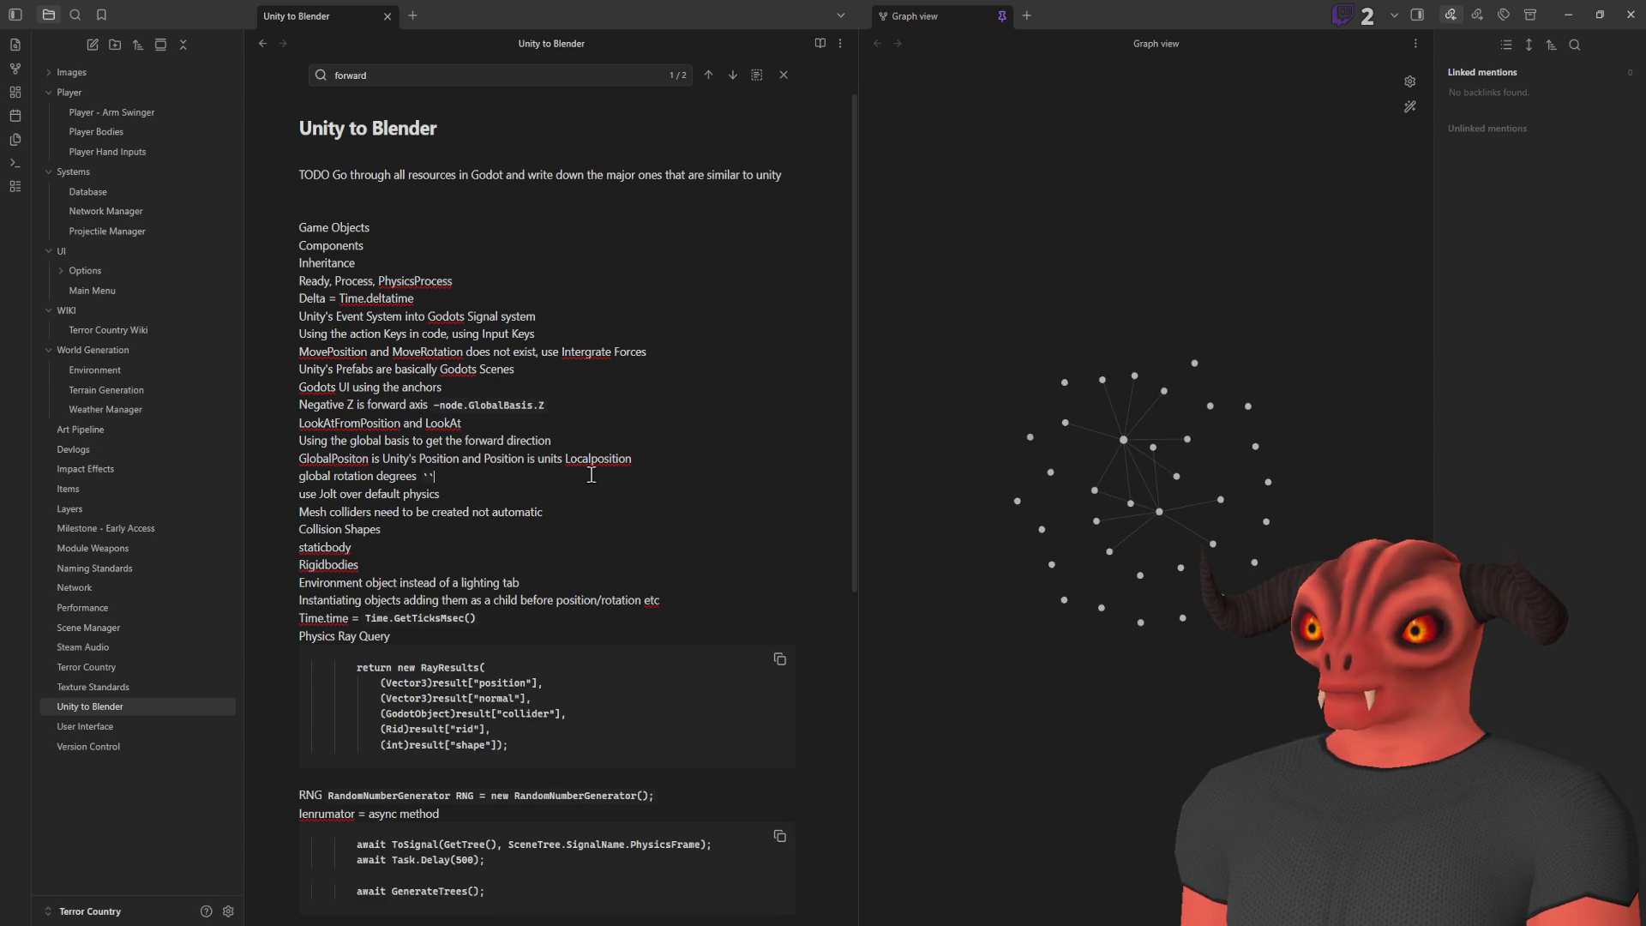
type("GlobalRotationDegrees` for d")
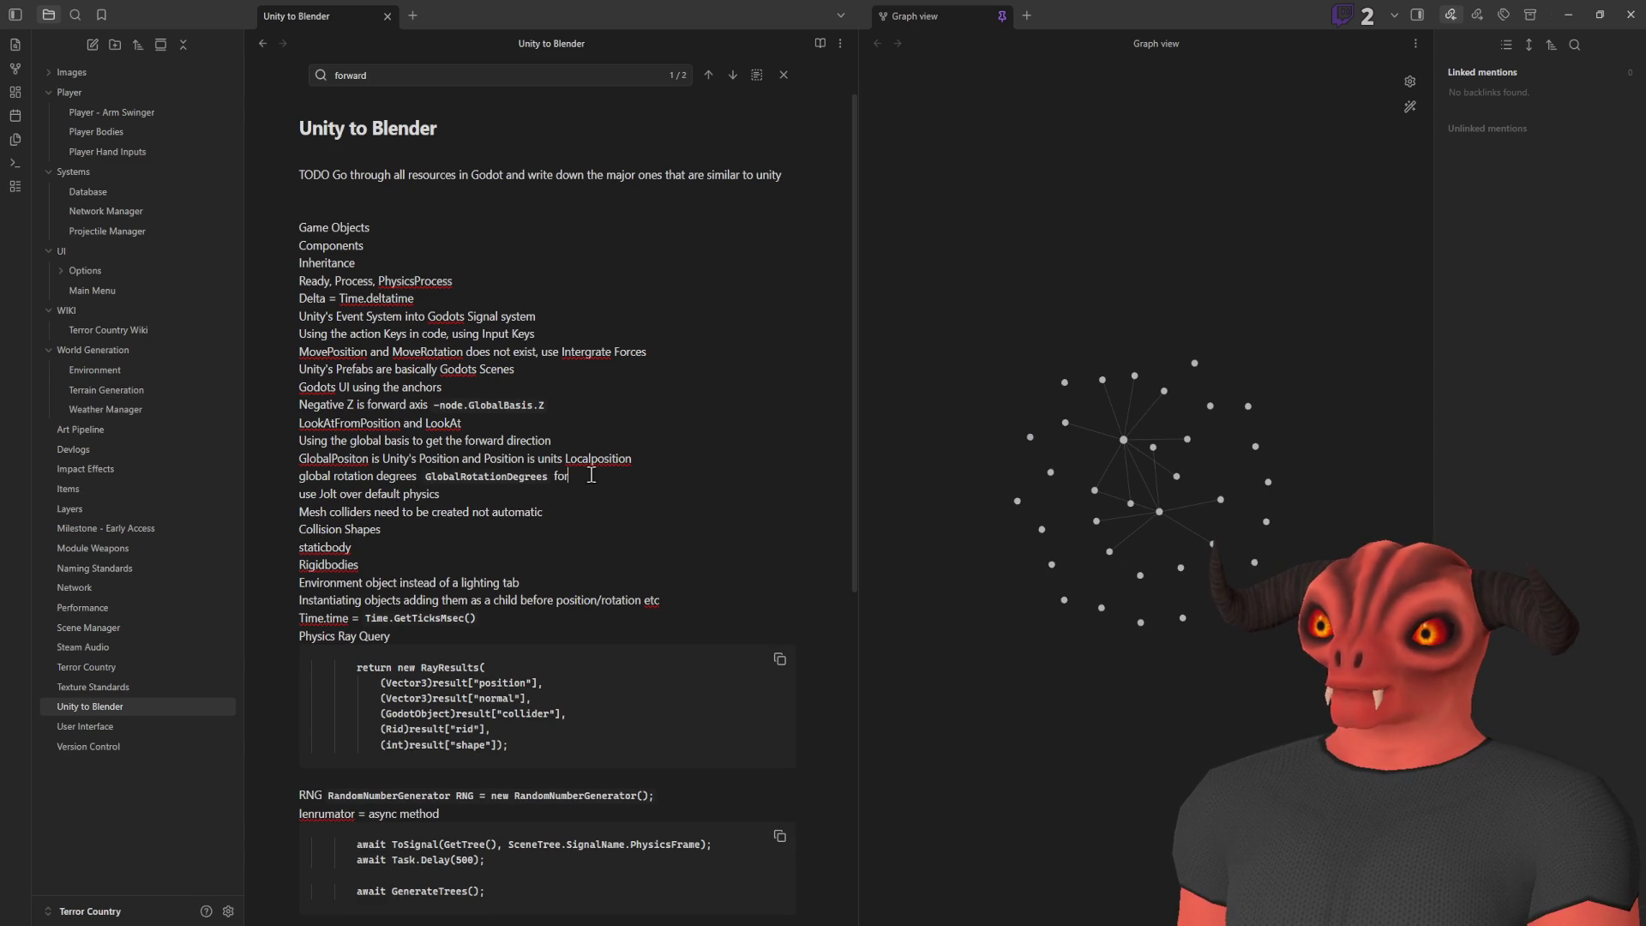
type("irect eu")
key("BackSpace")
key("BackSpace")
type("er rotations")
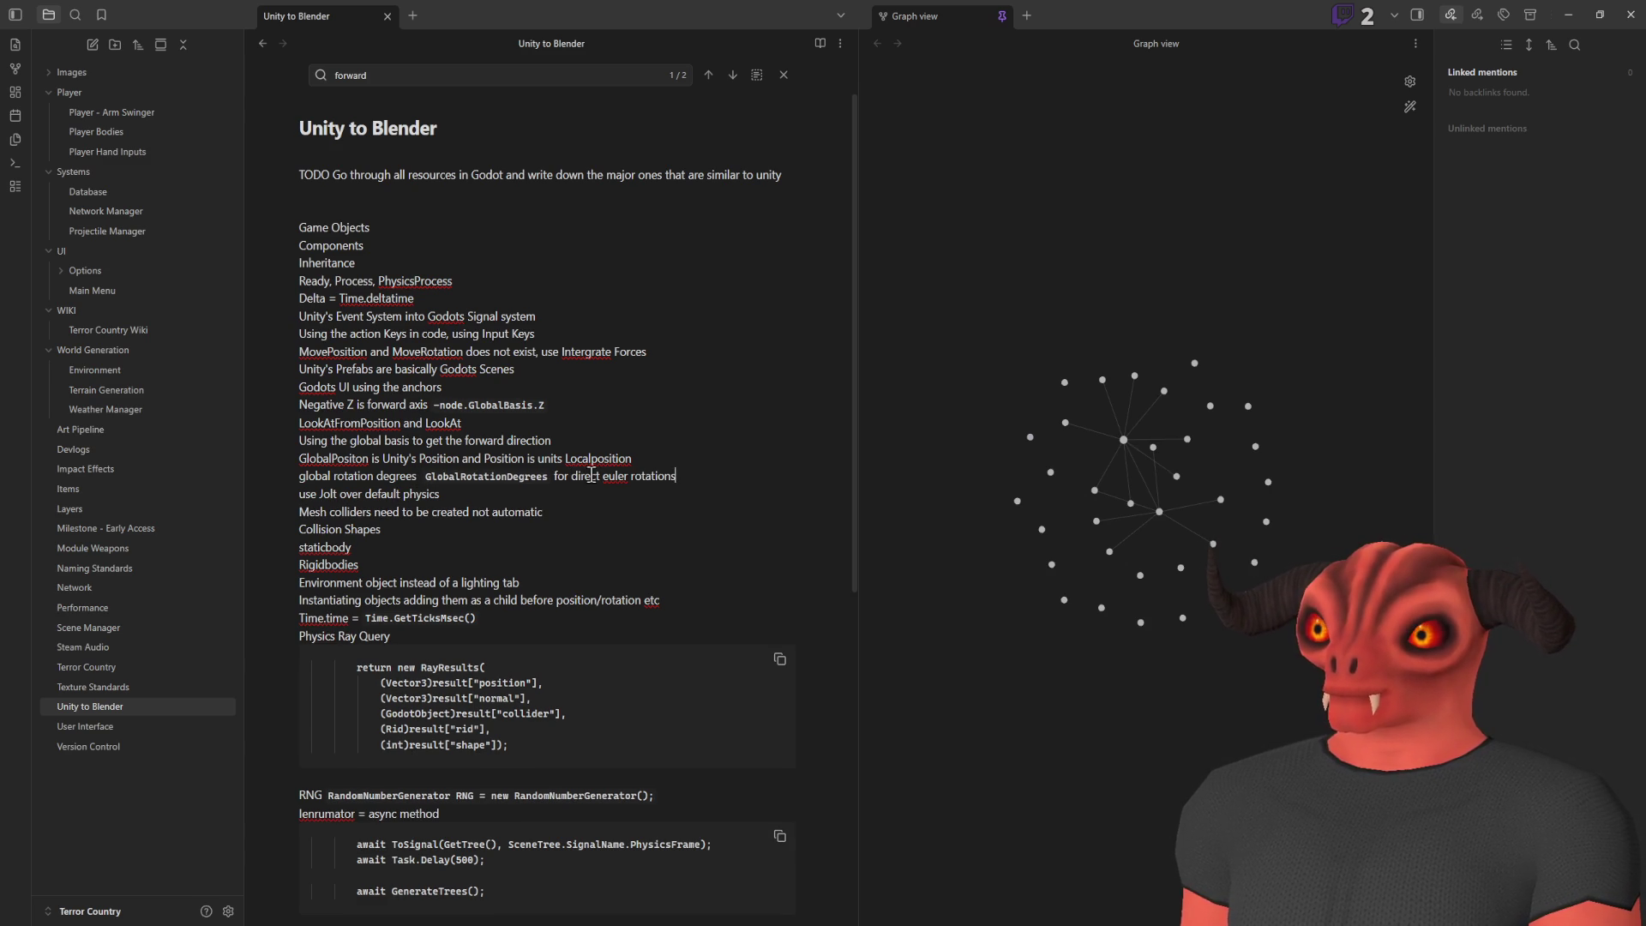
left_click(630, 511)
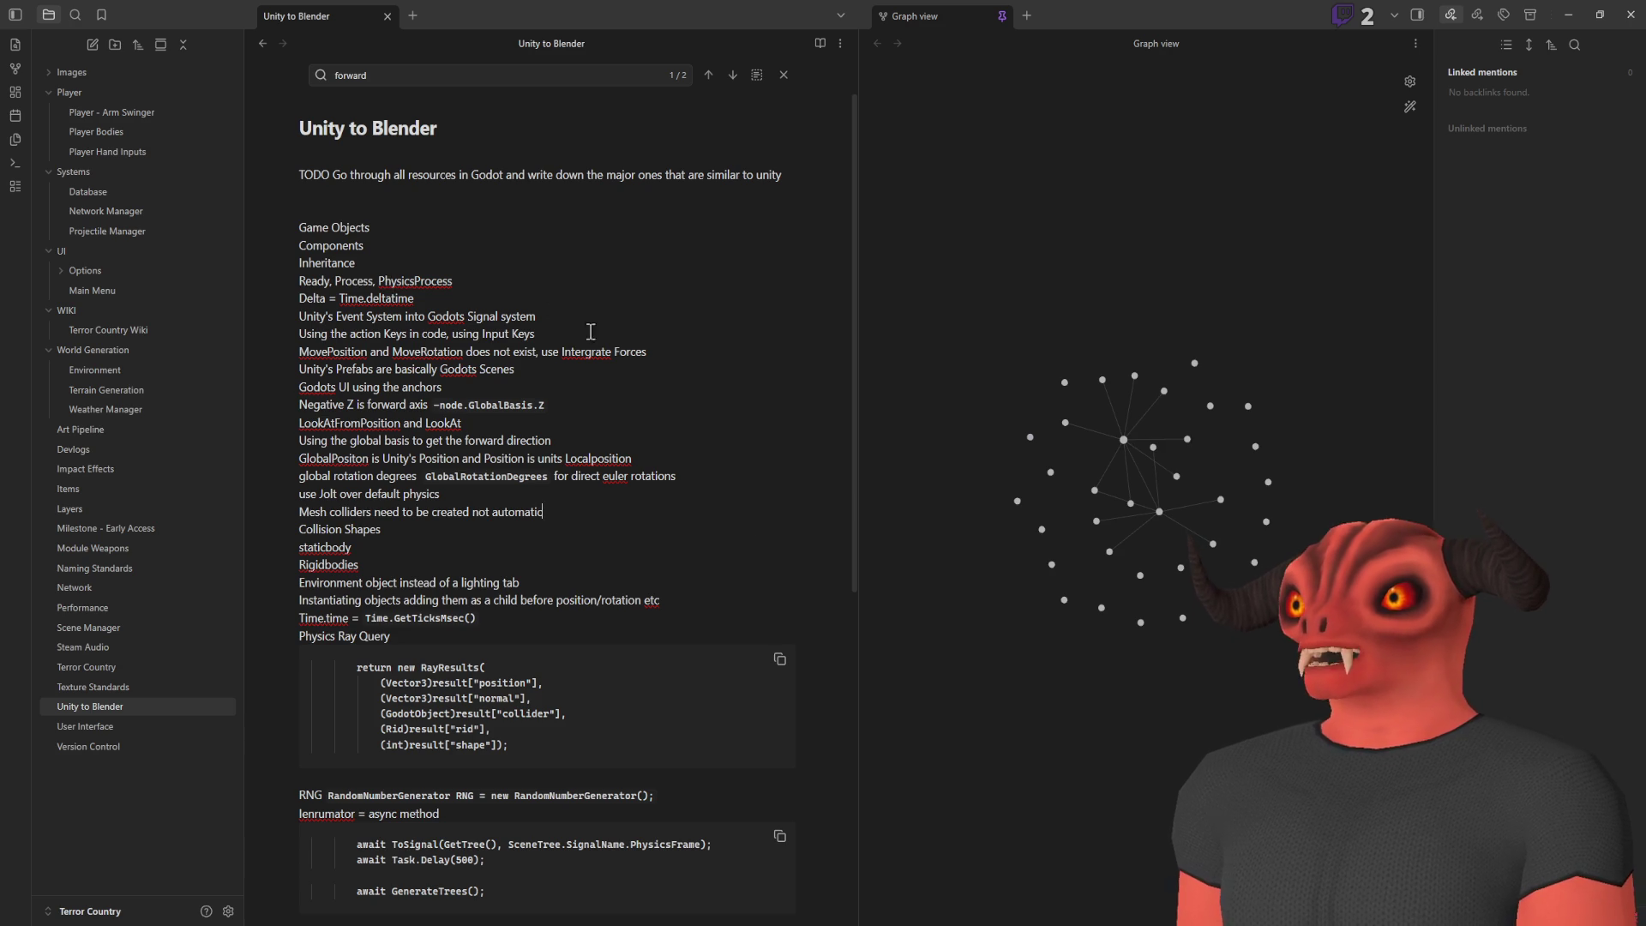
key("alt+Tab")
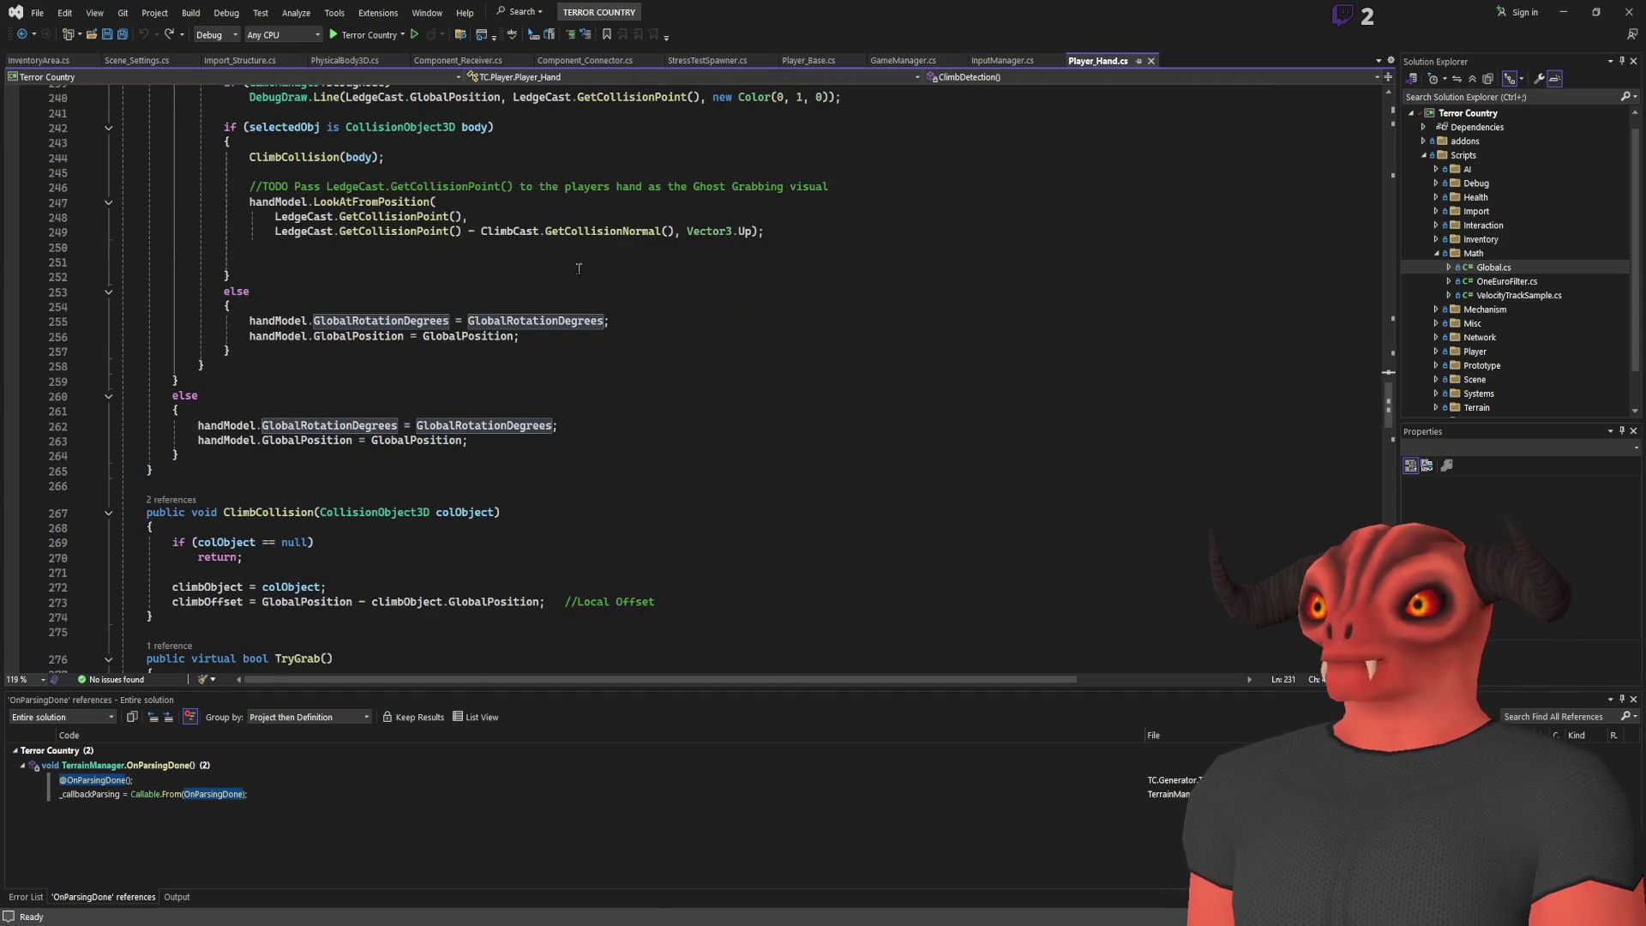
Scroll down through the ClimbCollision code in Player_Hand.cs
scroll(573, 260, "down", 6)
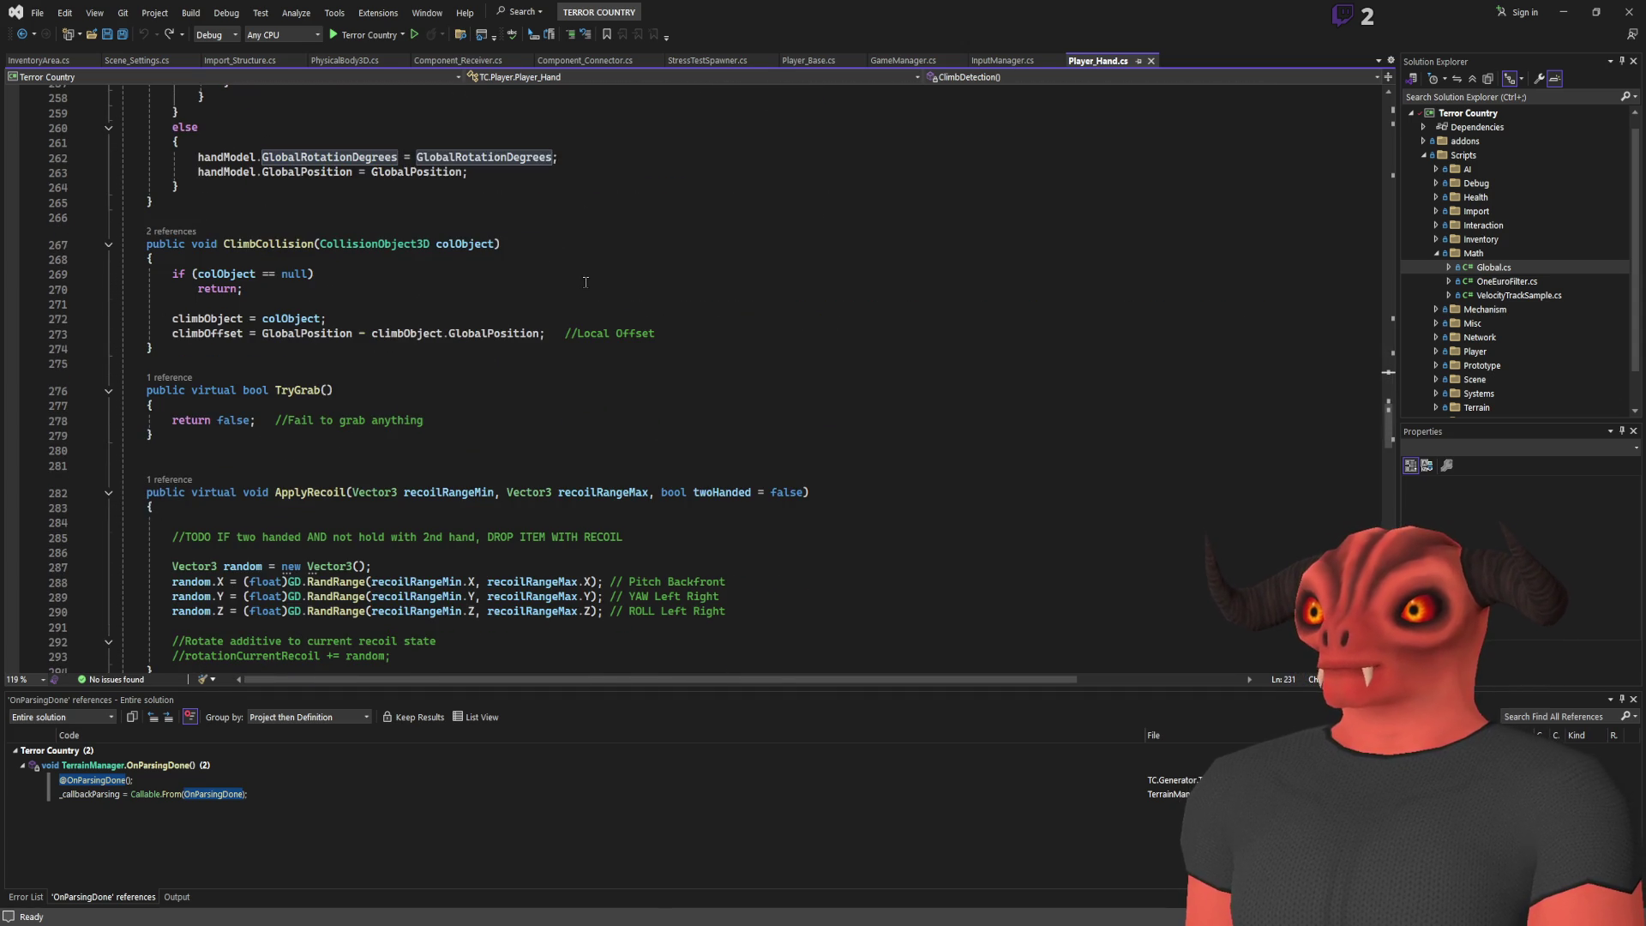
left_click(587, 333)
scroll(426, 224, "down", 6)
scroll(555, 305, "down", 4)
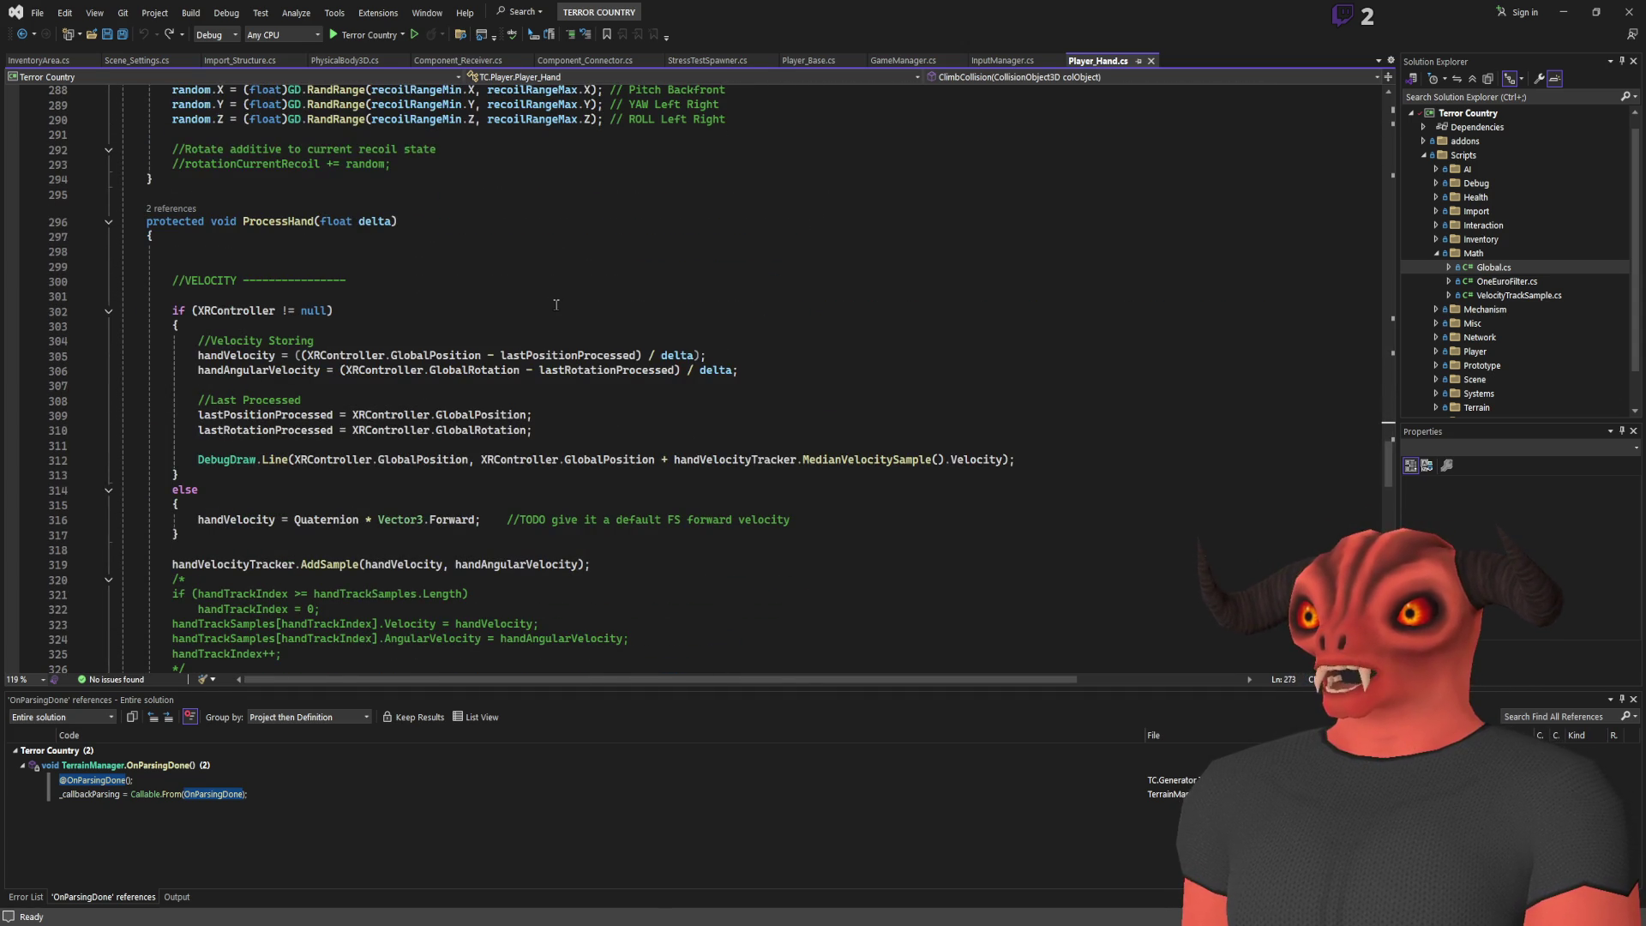
scroll(557, 318, "down", 2)
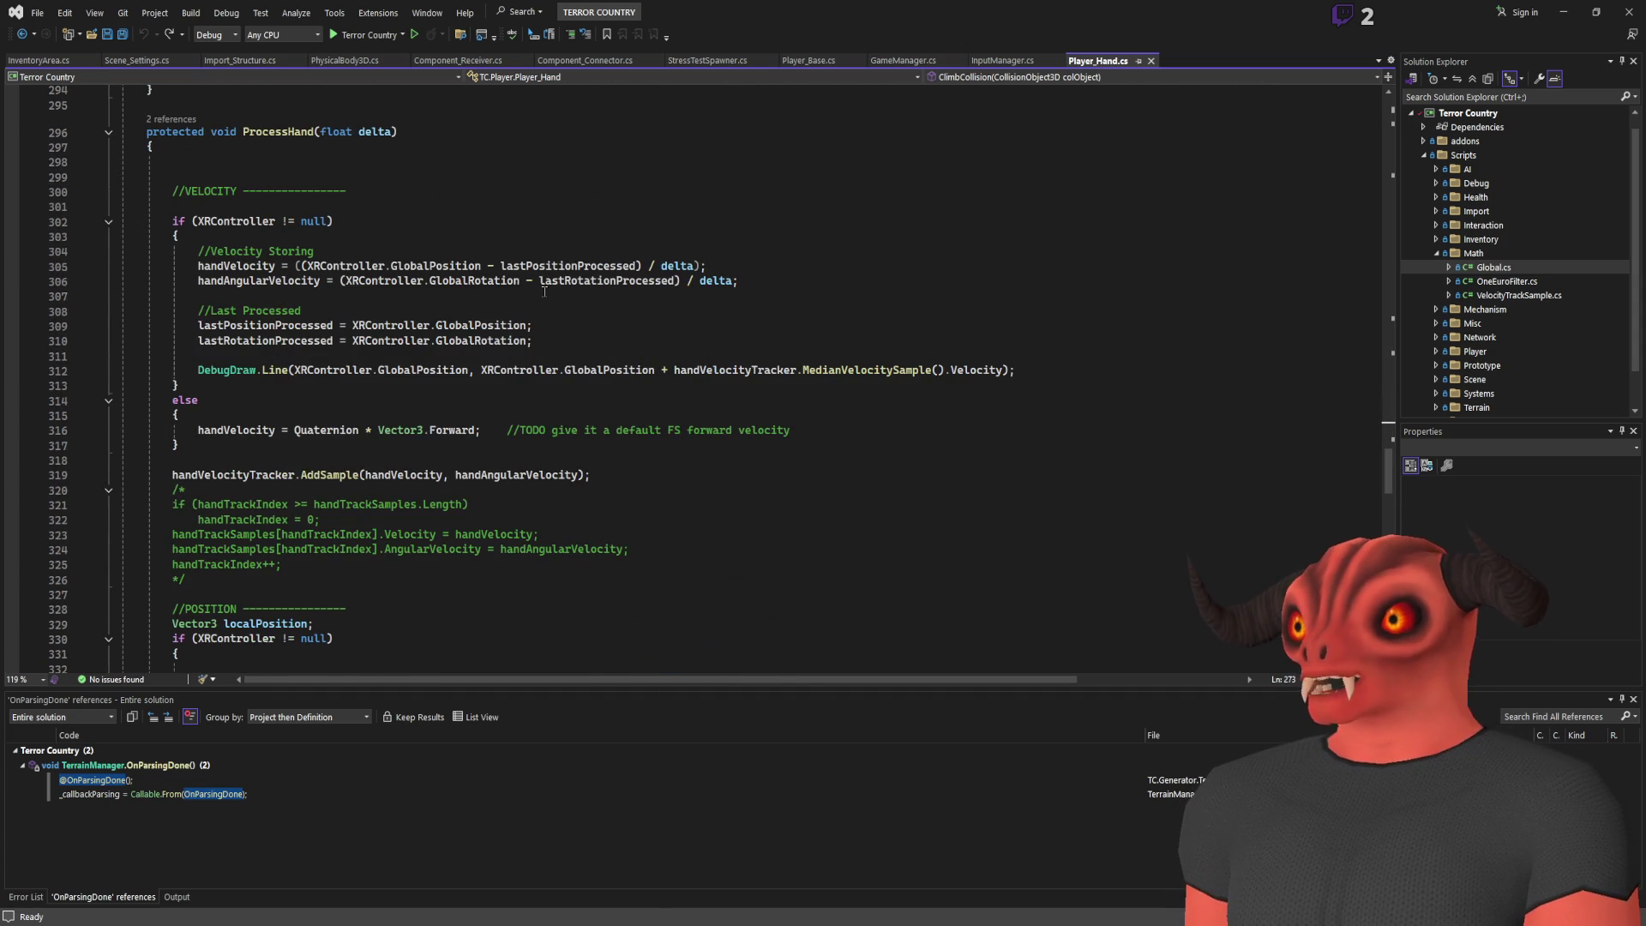
scroll(542, 273, "down", 3)
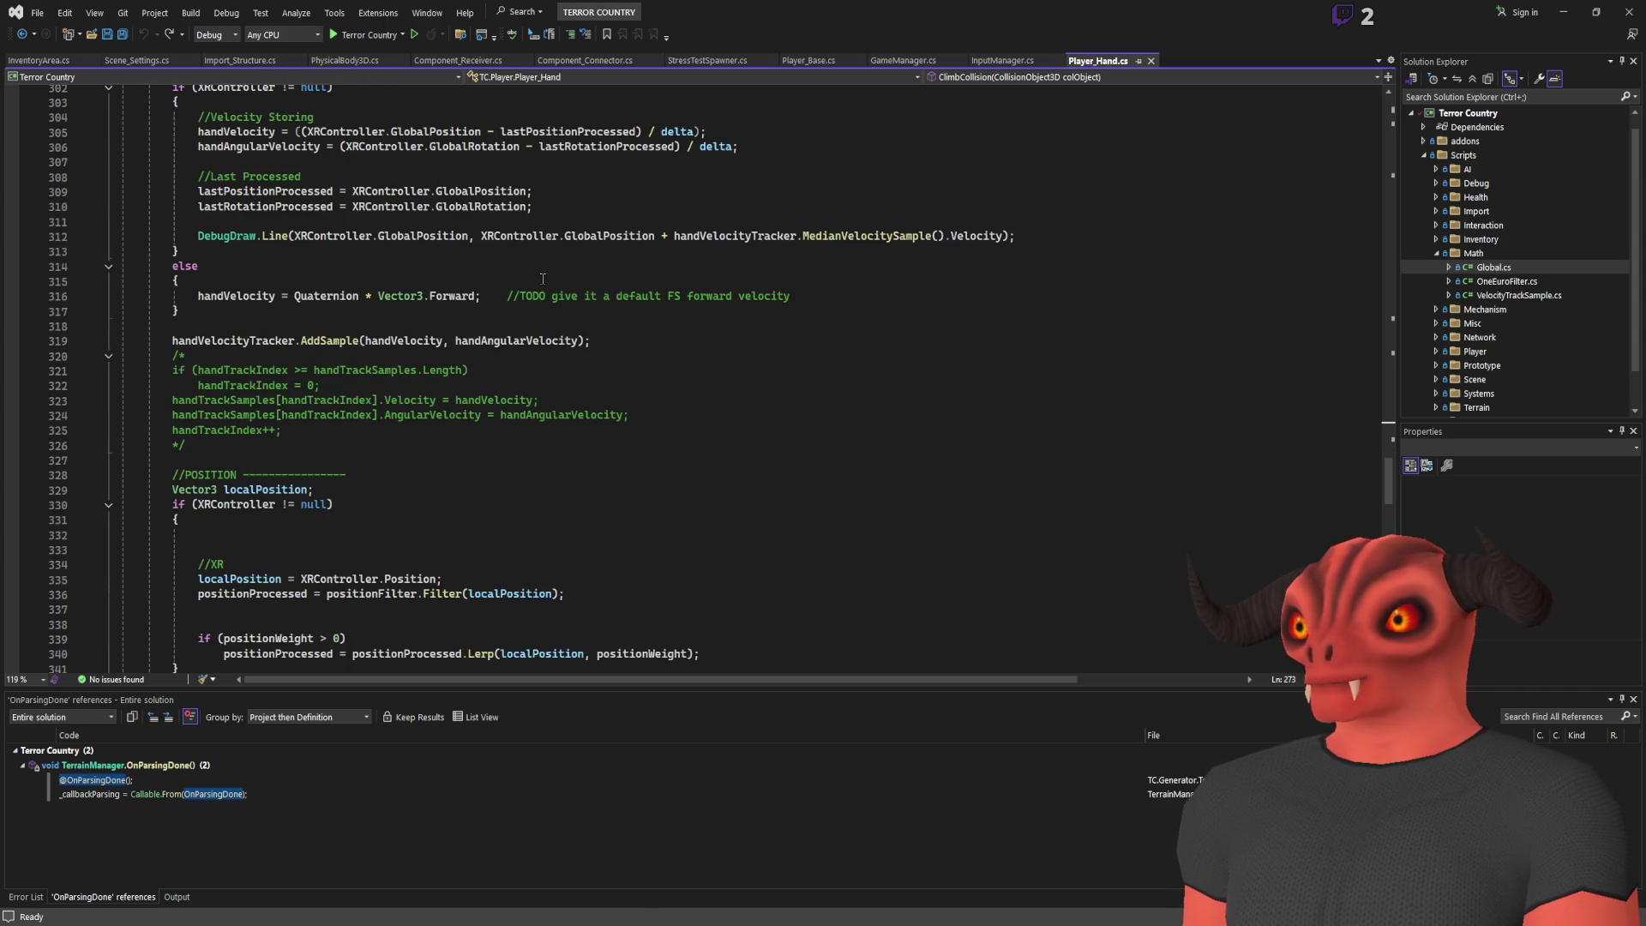
scroll(543, 278, "down", 7)
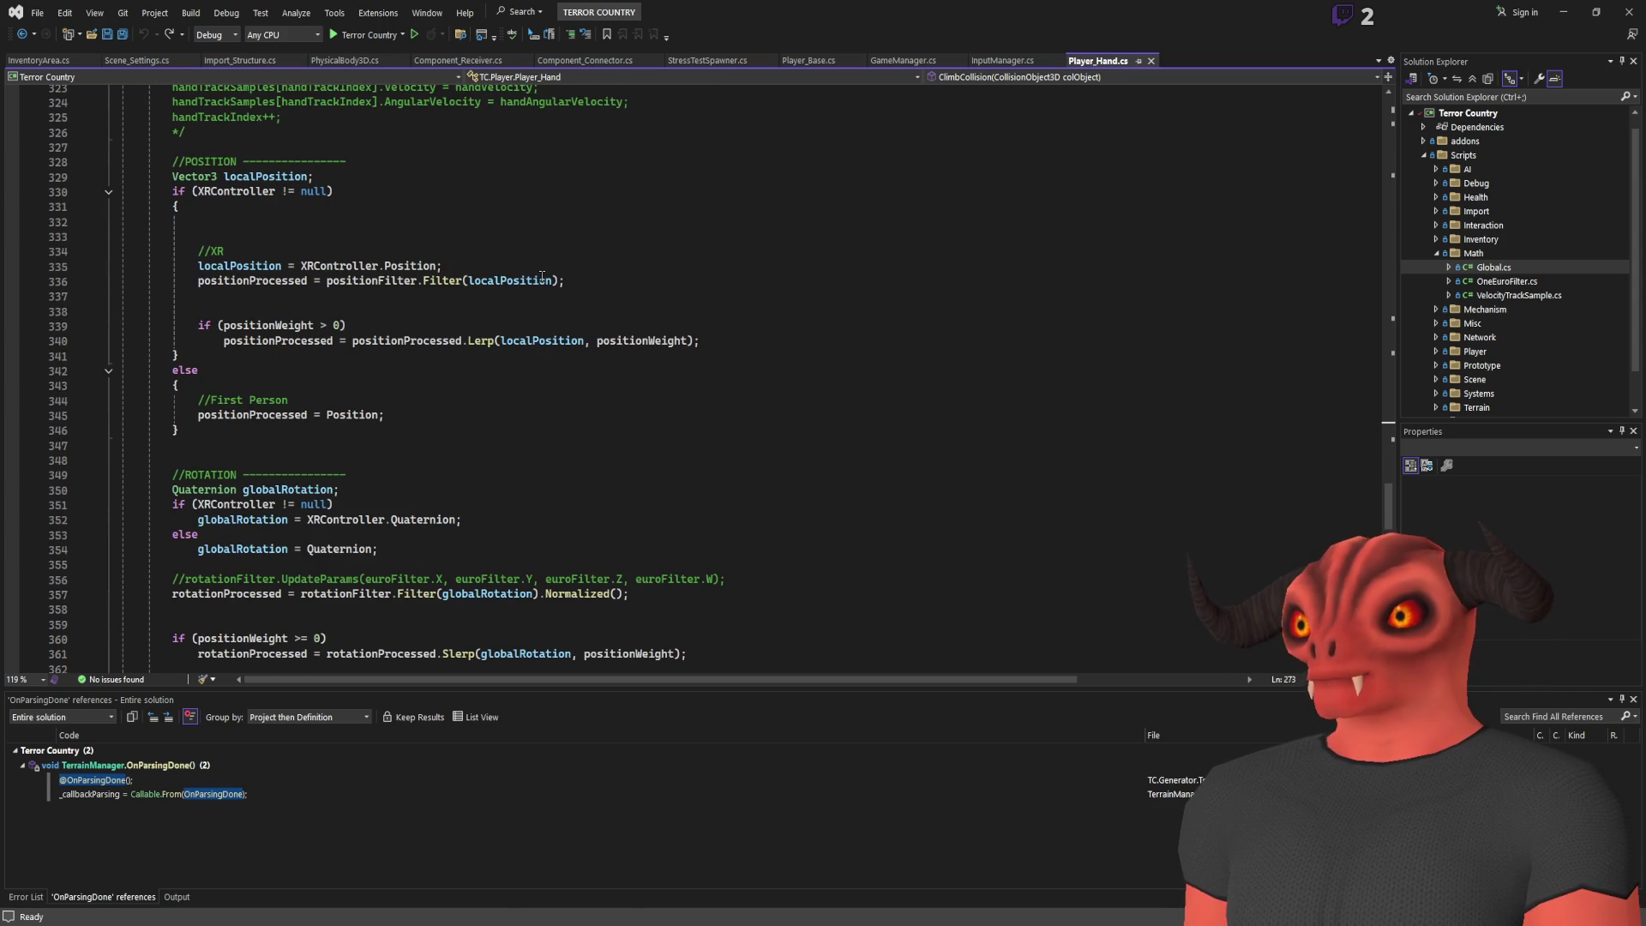
scroll(541, 276, "down", 9)
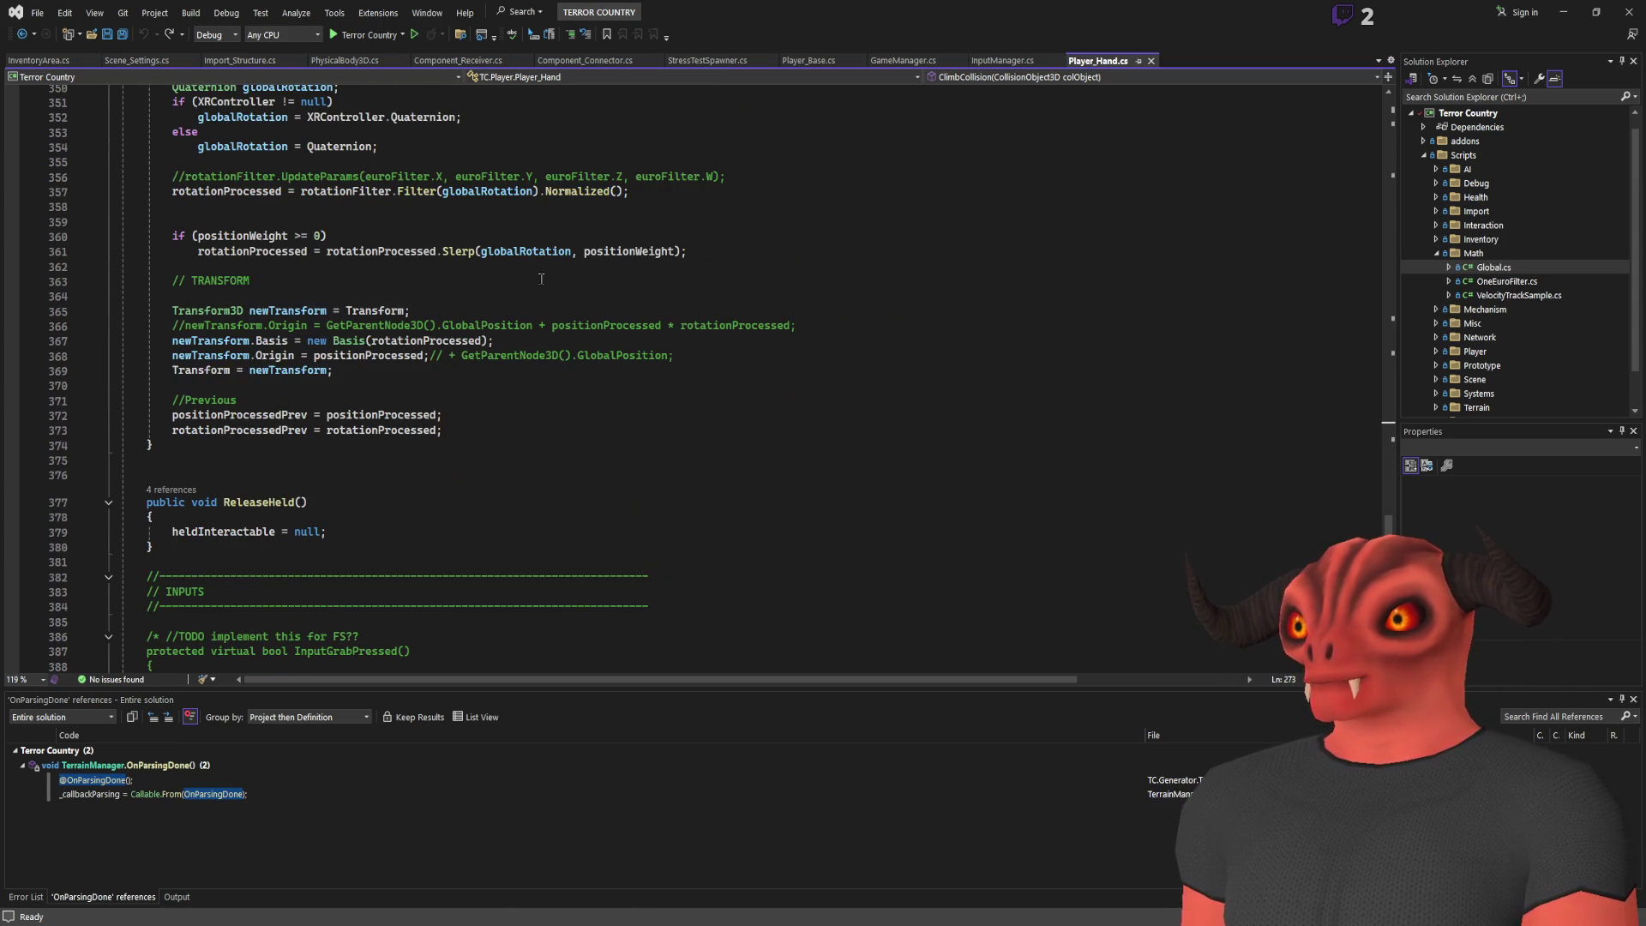
scroll(541, 279, "down", 19)
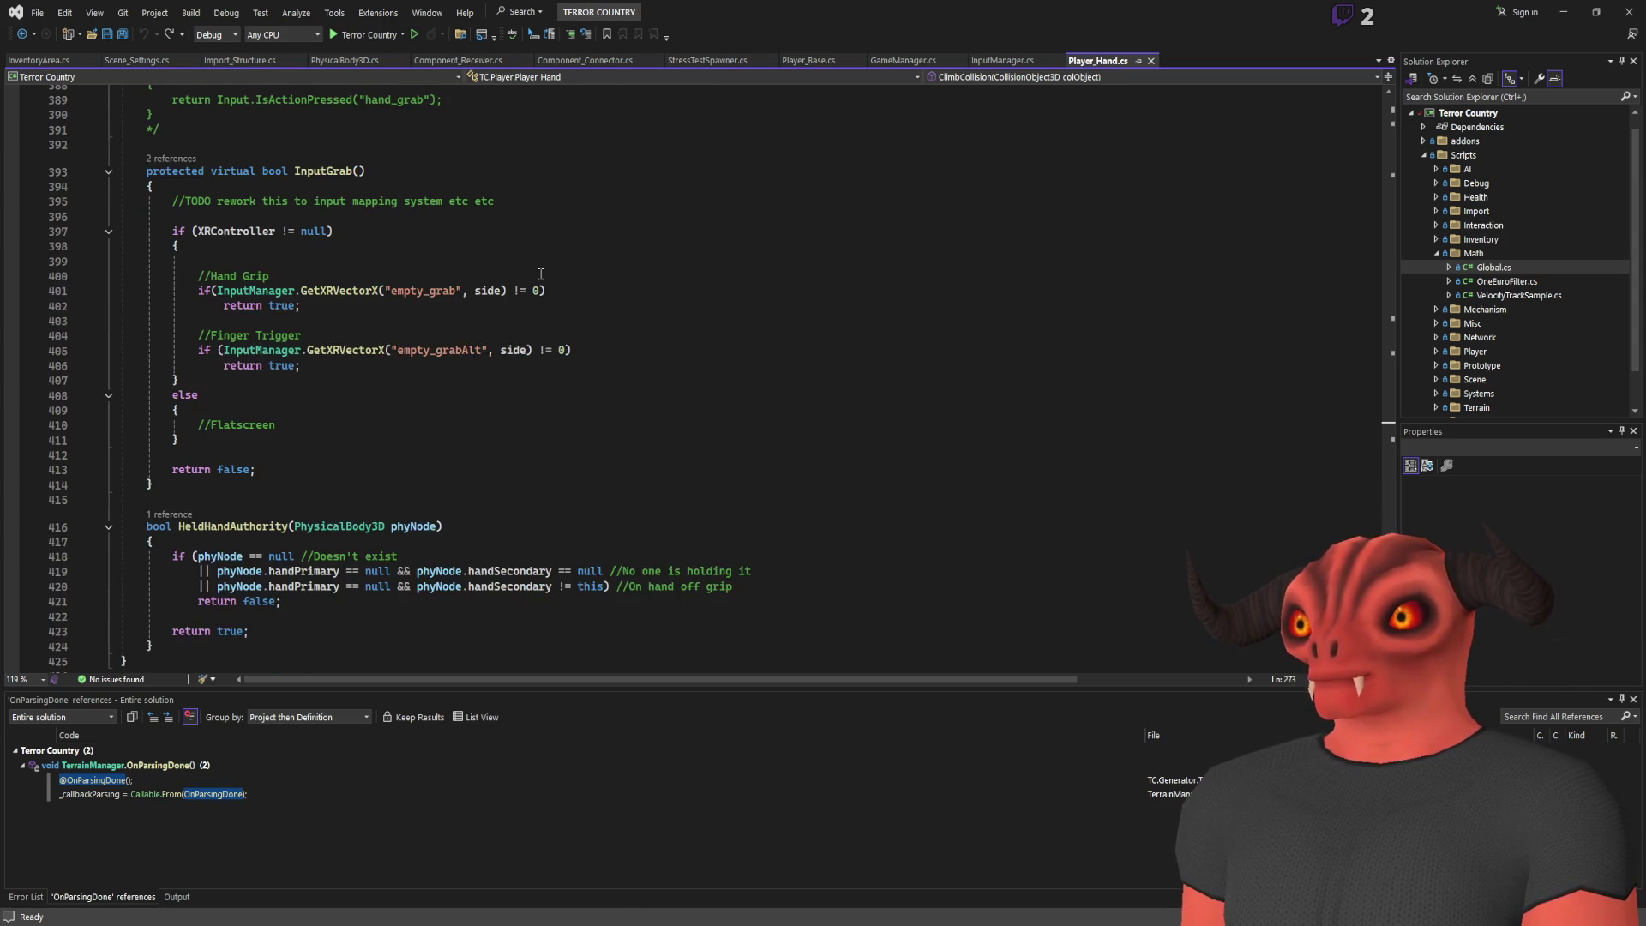
scroll(541, 273, "up", 20)
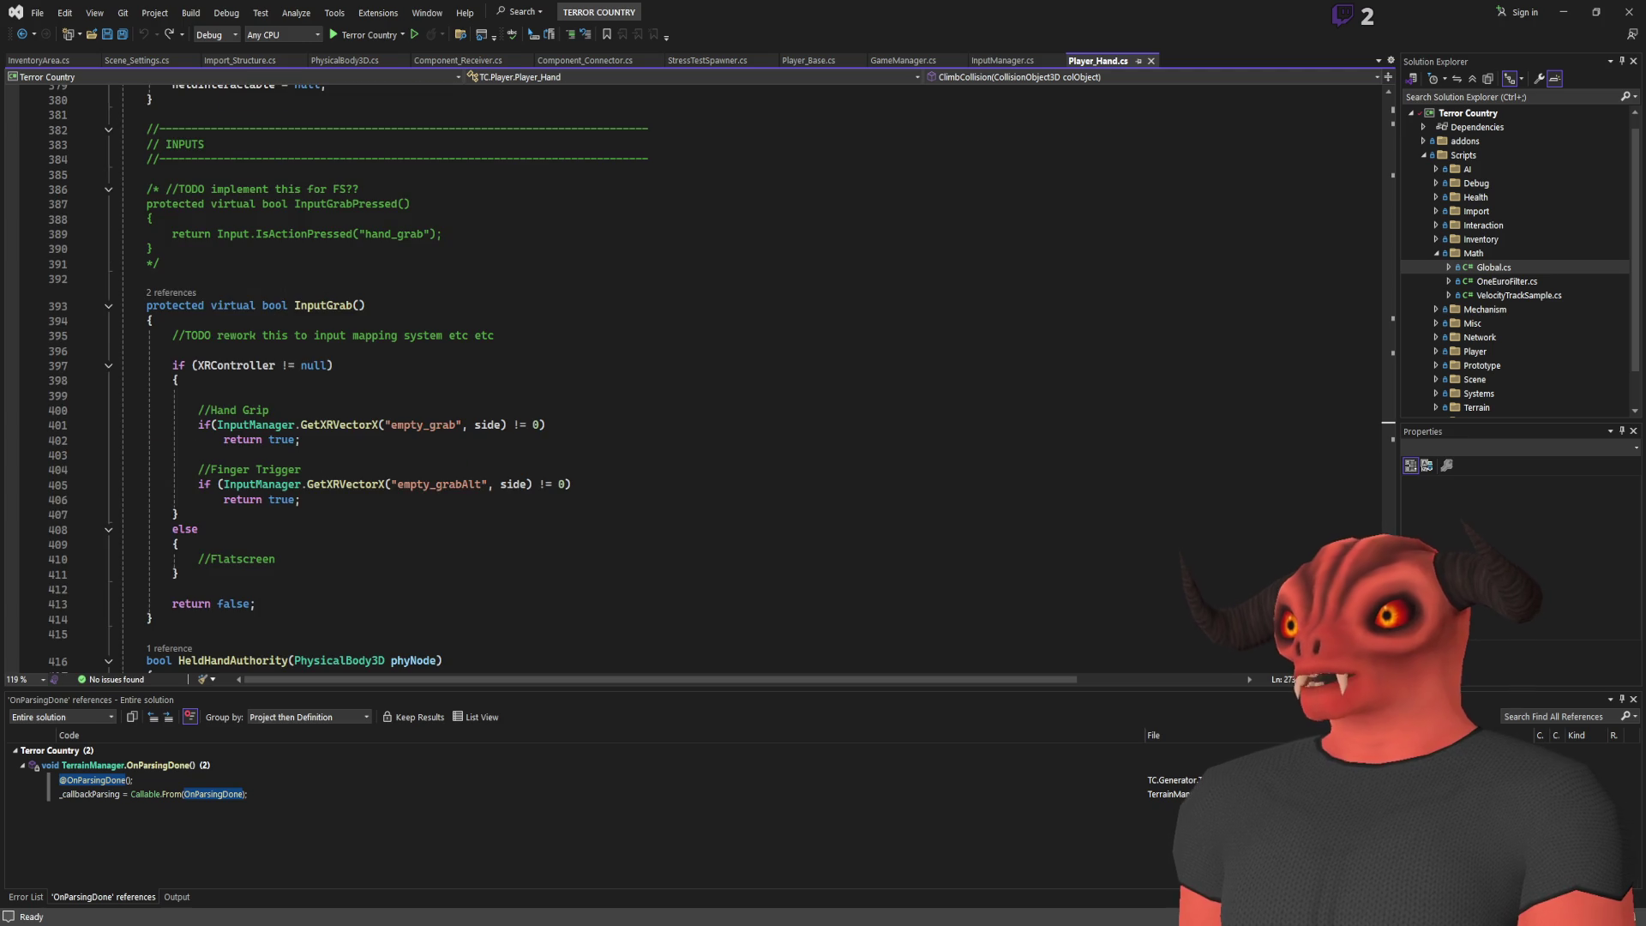
Close the Player_Hand.cs, InputManager.cs and Scene_Settings.cs tabs
left_click(1151, 60)
left_click(854, 247)
scroll(848, 251, "up", 20)
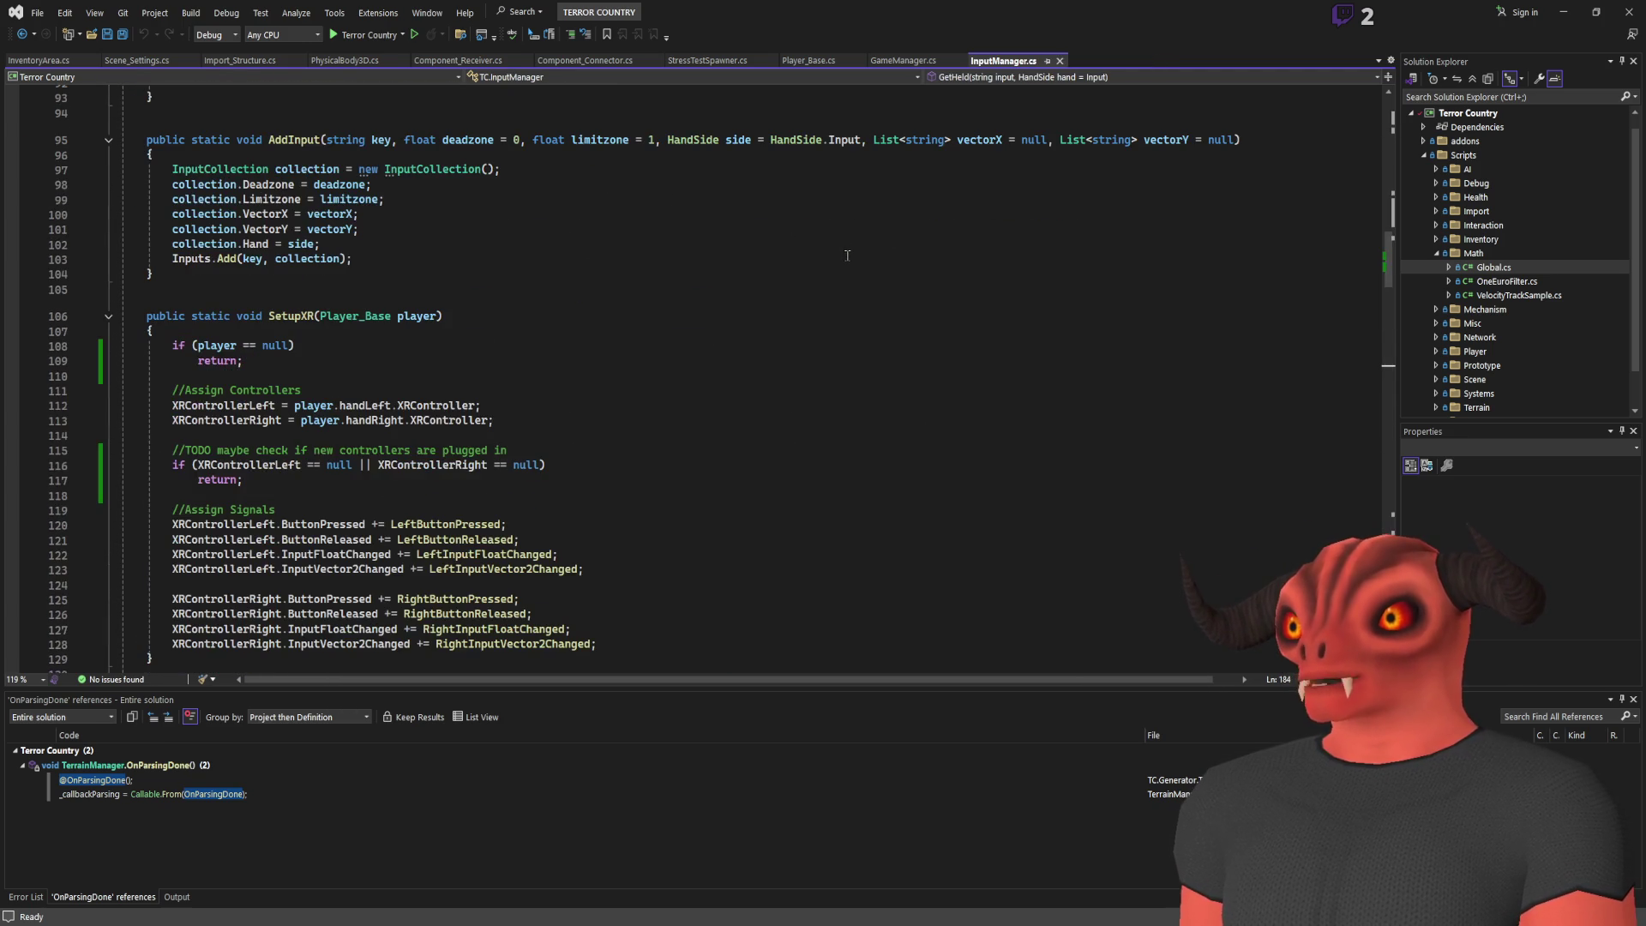
scroll(847, 255, "up", 6)
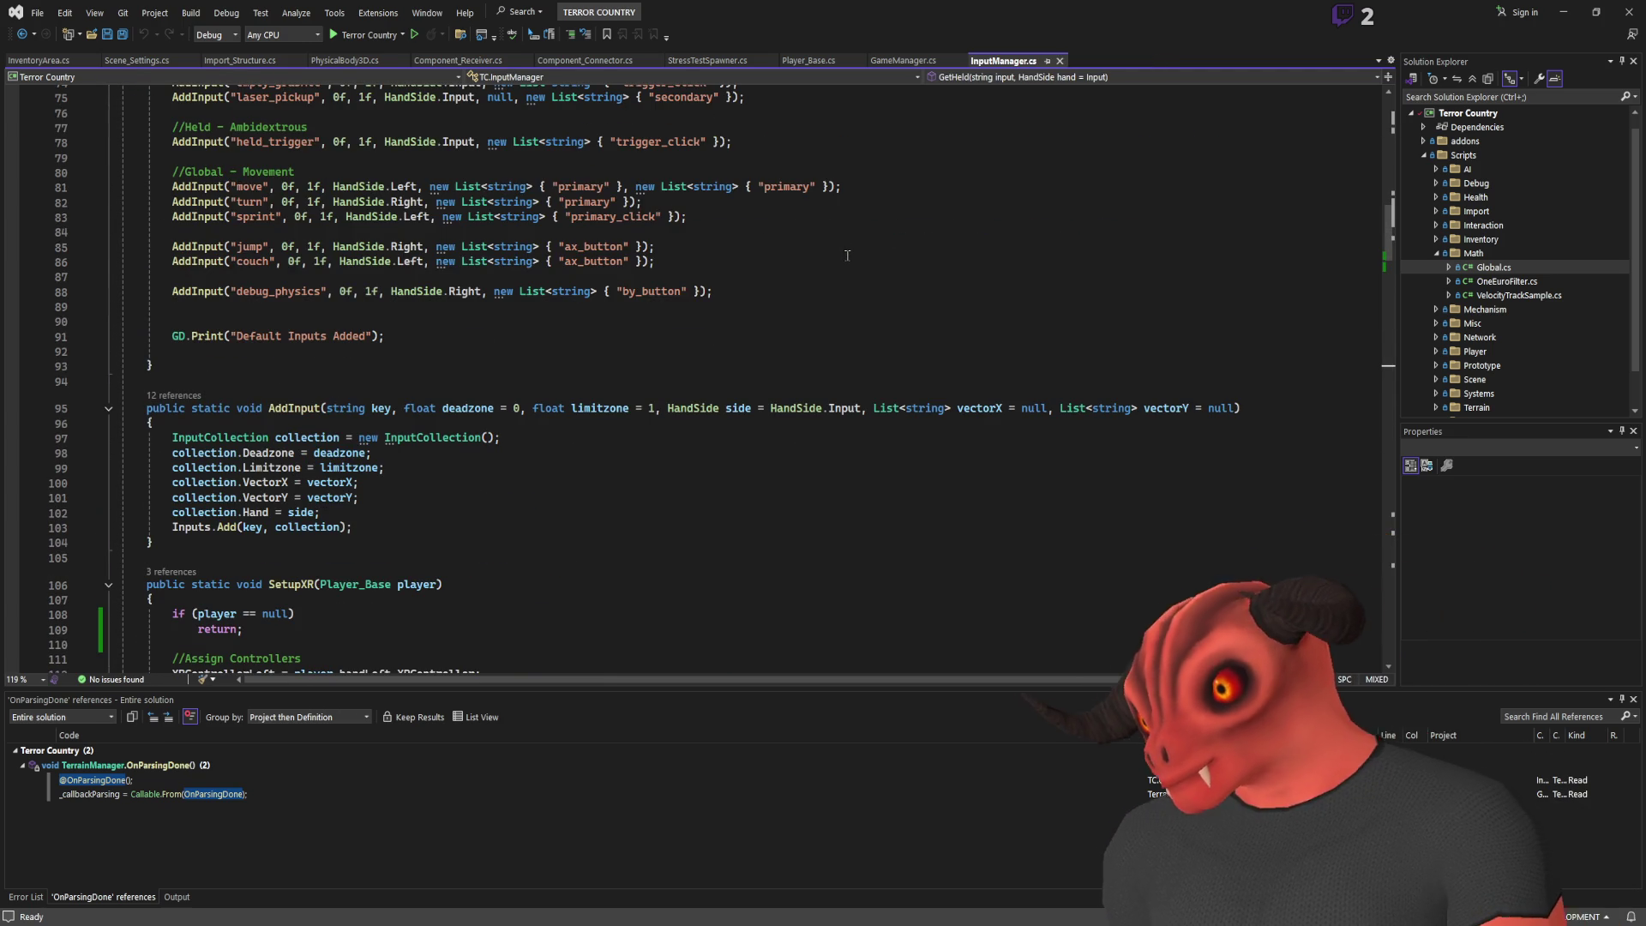
scroll(719, 273, "up", 20)
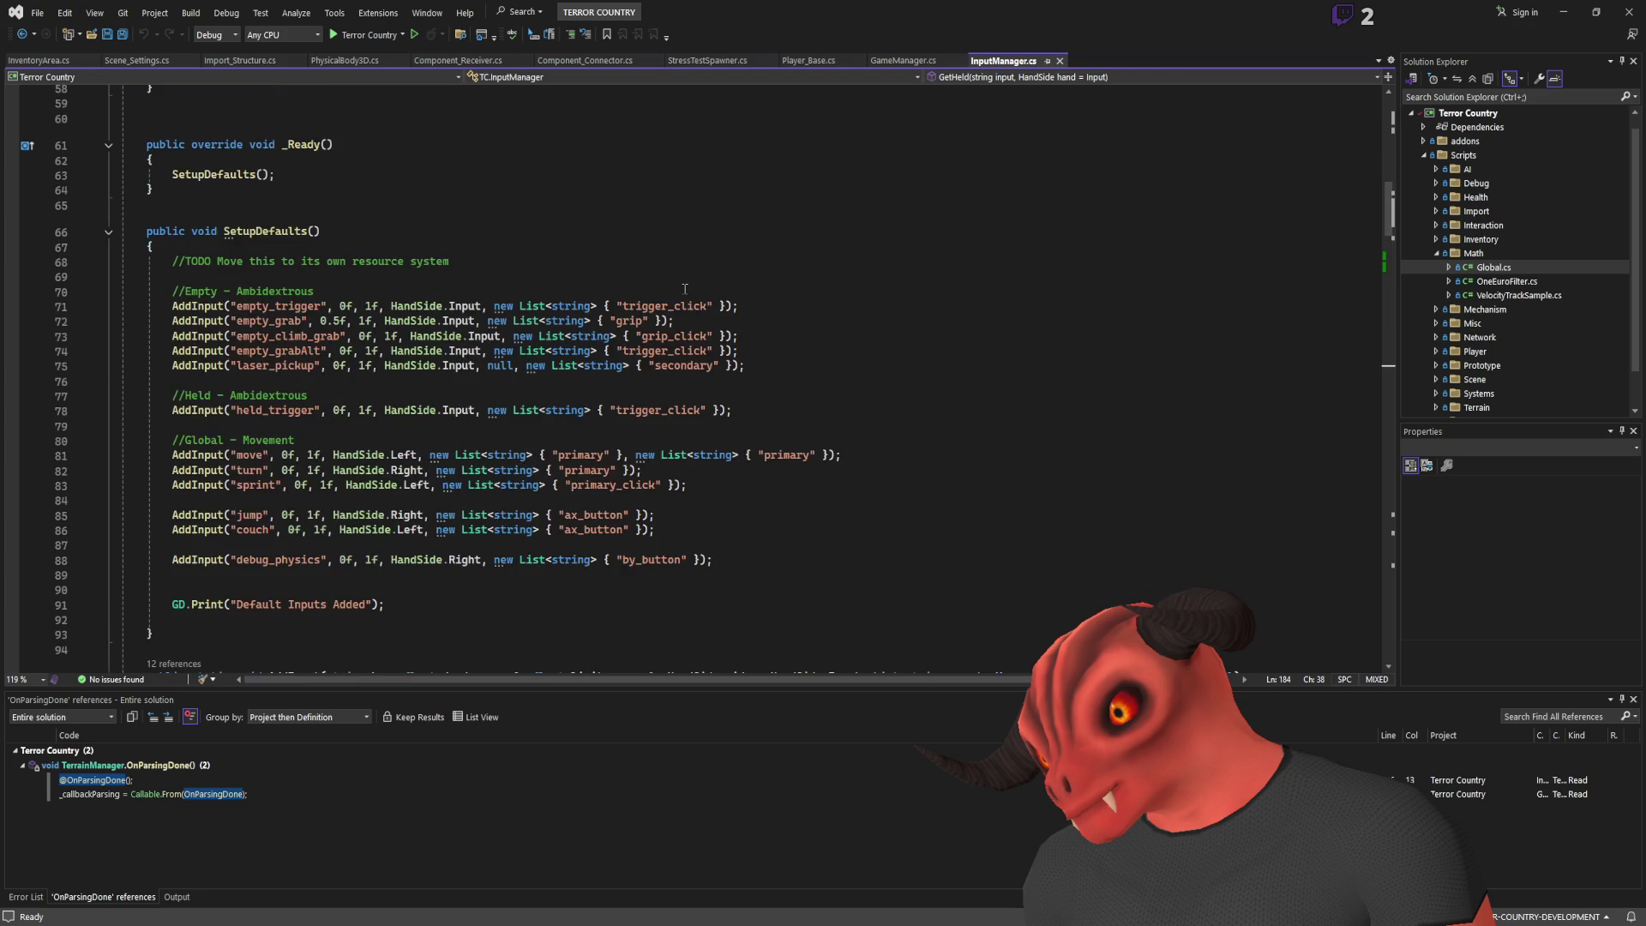
left_click(1060, 60)
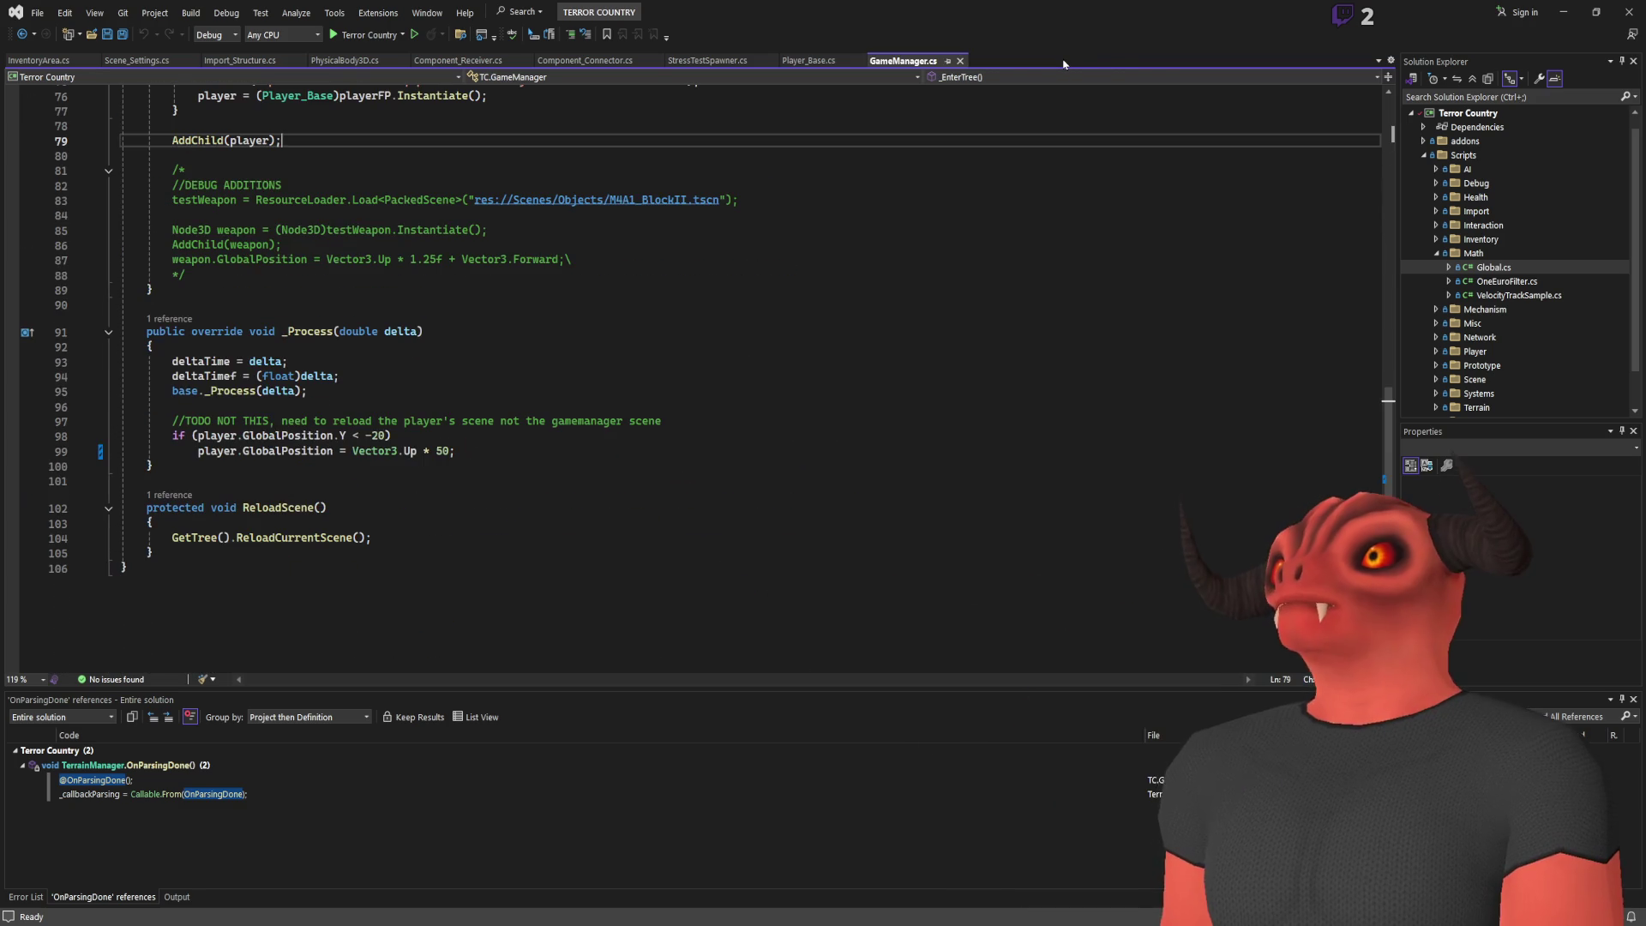
scroll(557, 428, "up", 20)
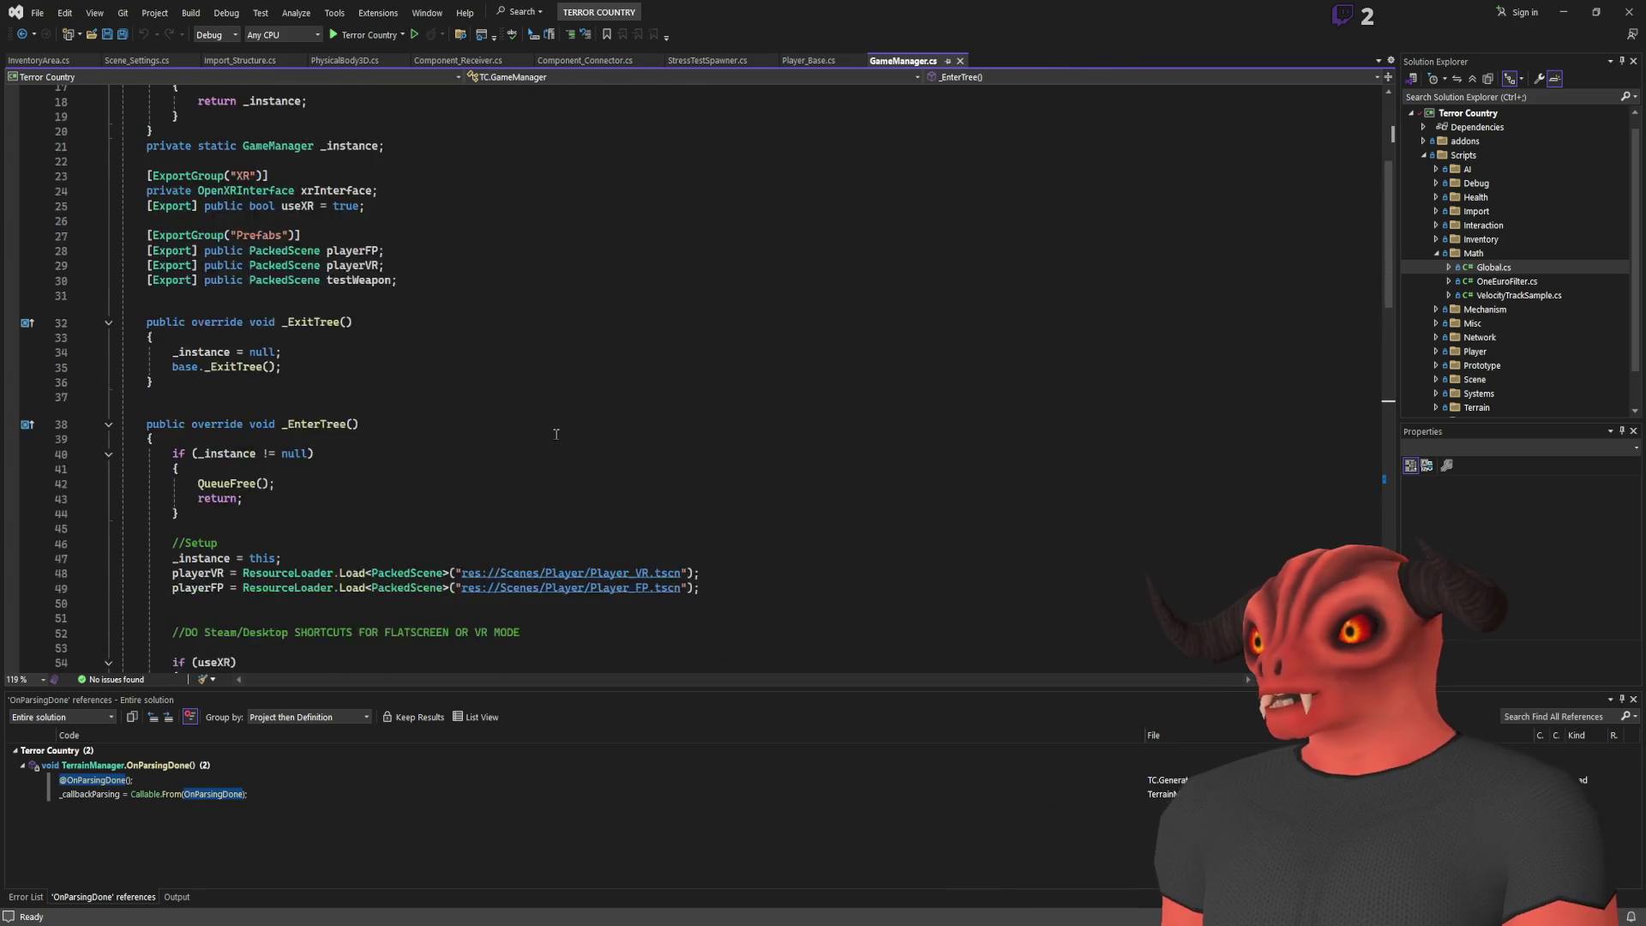
left_click(116, 61)
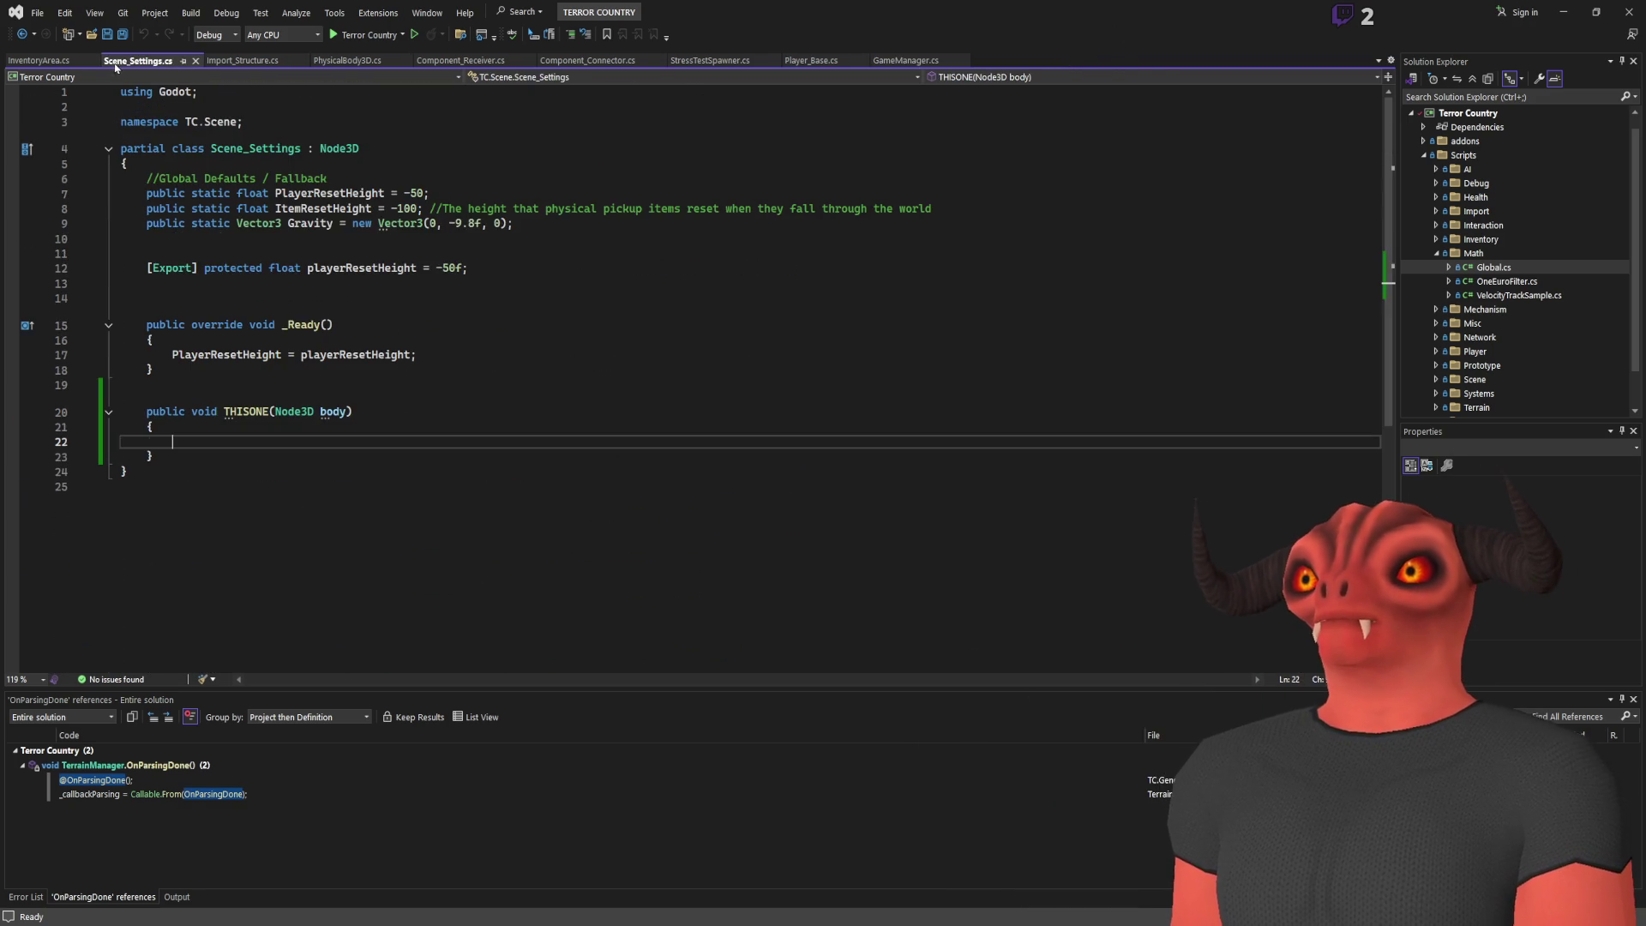
left_click(195, 61)
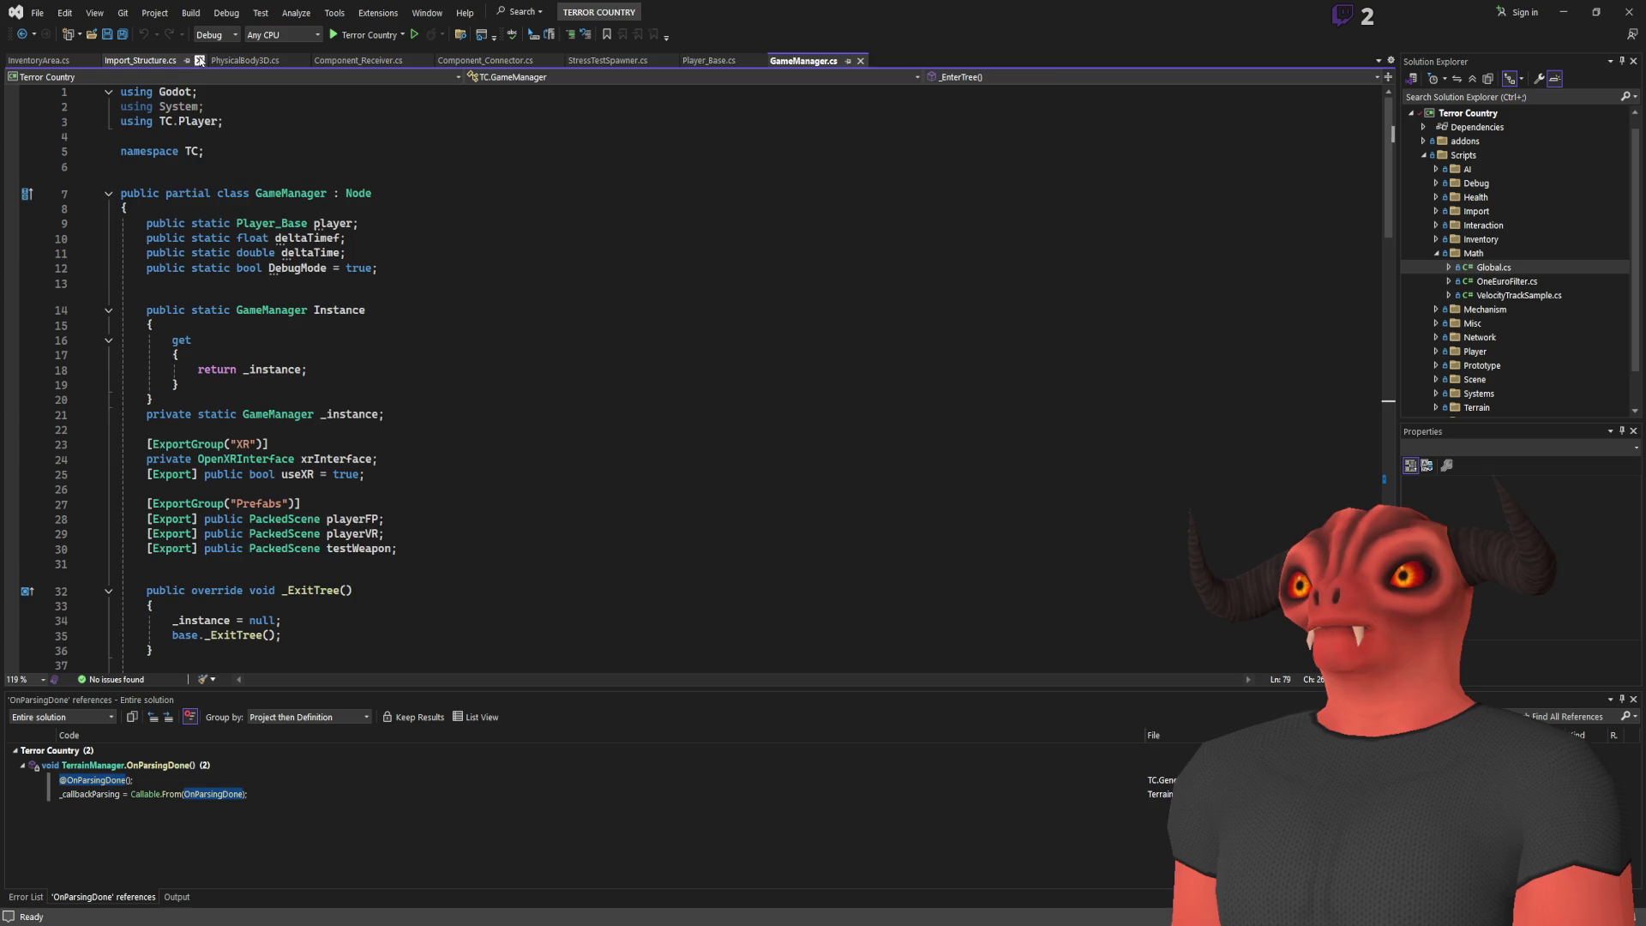
Check Import_Structure.cs and PhysicalBody3D.cs, then close Component_Receiver.cs, Component_Connector.cs and StressTestSpawner.cs
left_click(184, 61)
scroll(429, 278, "down", 14)
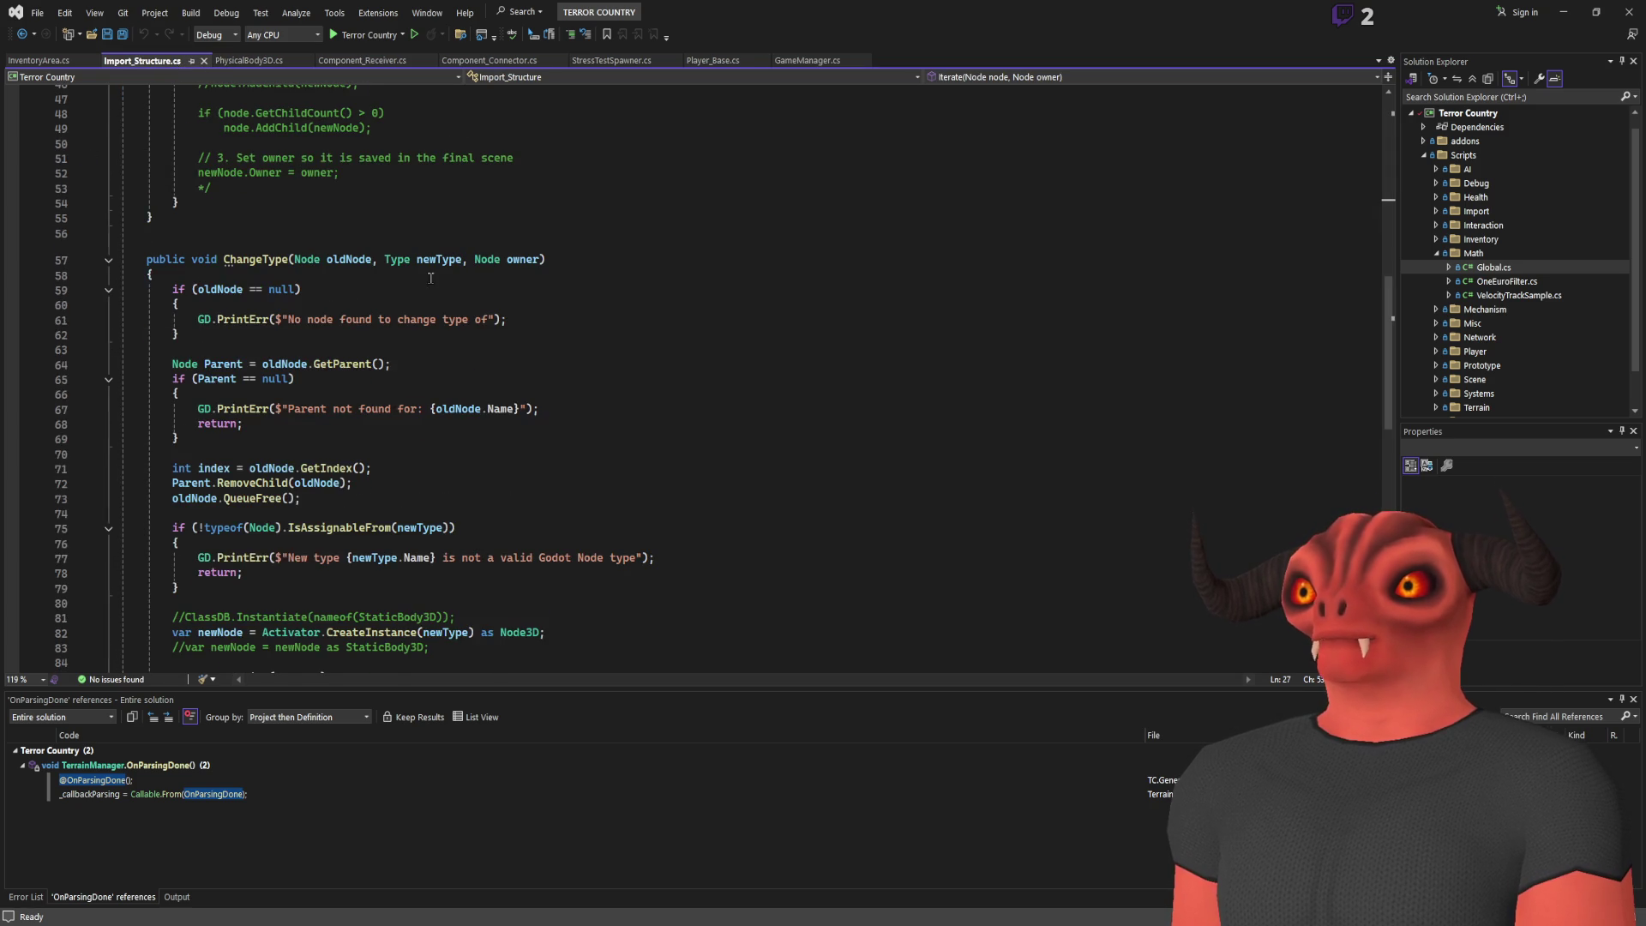
left_click(249, 60)
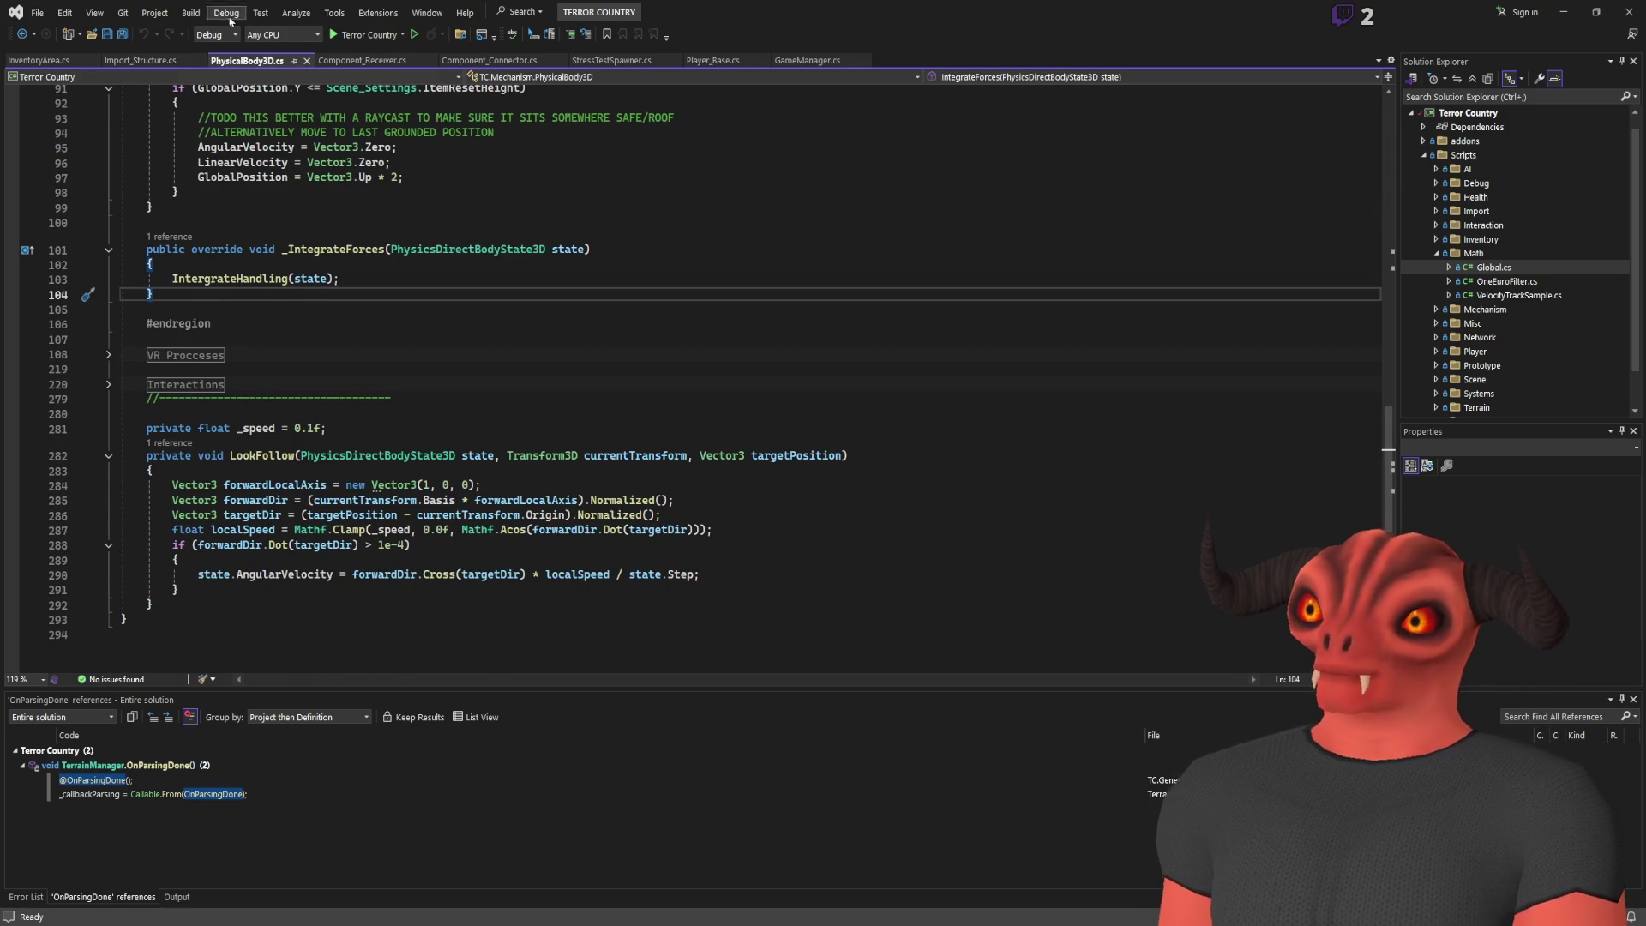
scroll(409, 403, "up", 20)
scroll(410, 403, "up", 7)
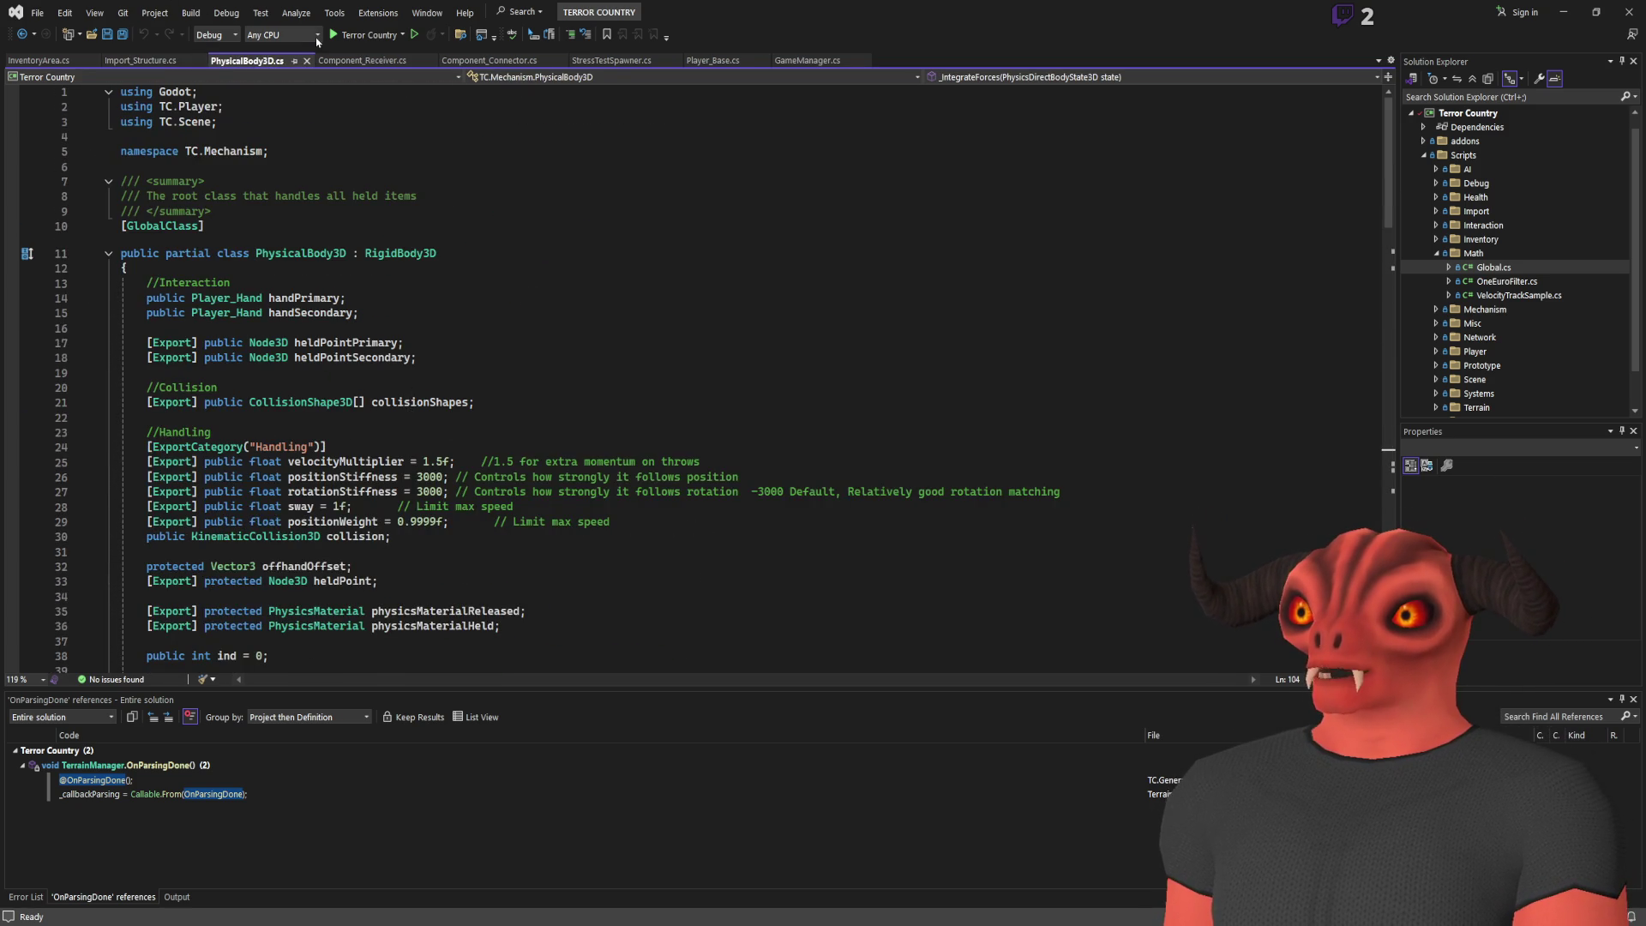
left_click(351, 61)
scroll(492, 318, "down", 20)
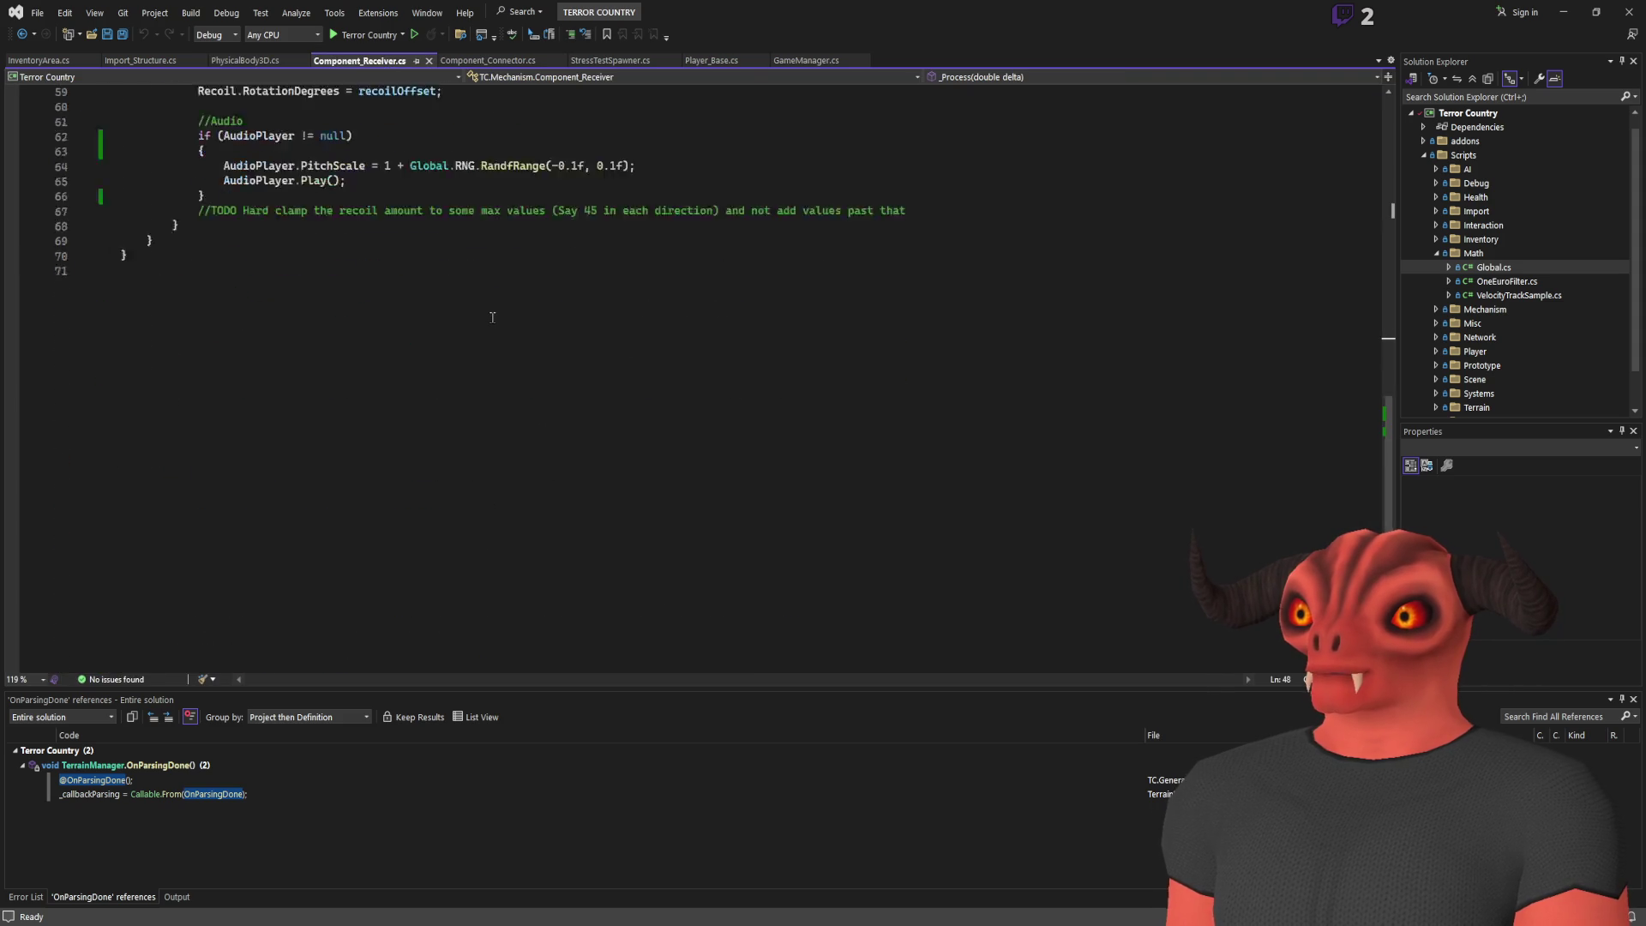
scroll(492, 317, "up", 10)
left_click(430, 61)
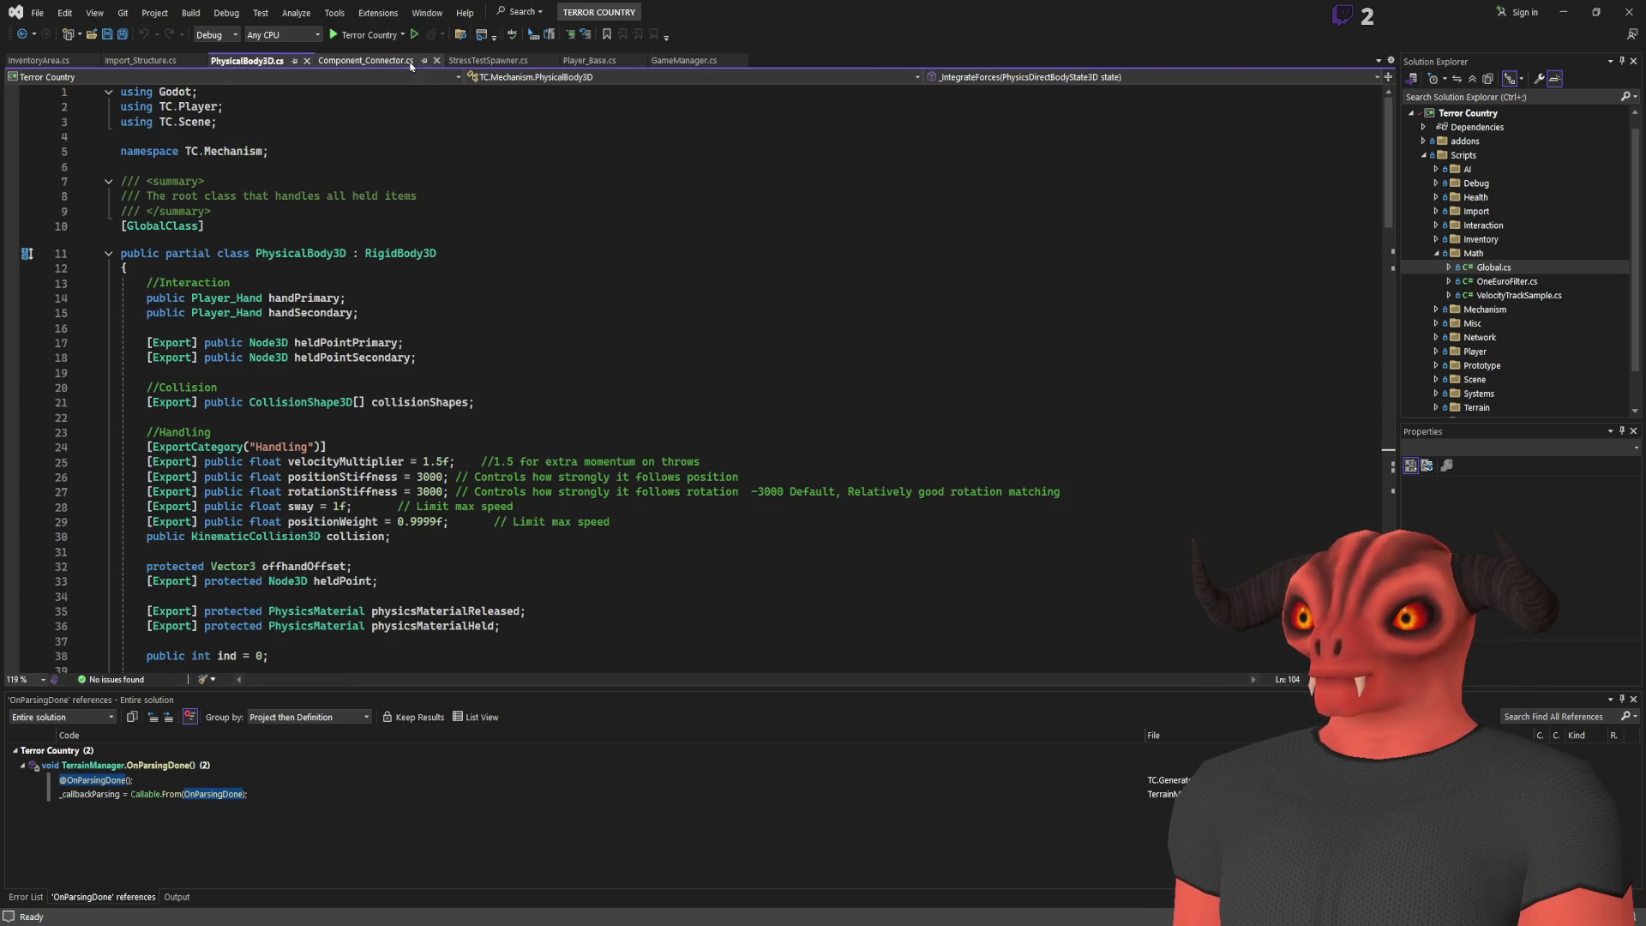
left_click(411, 66)
left_click(436, 61)
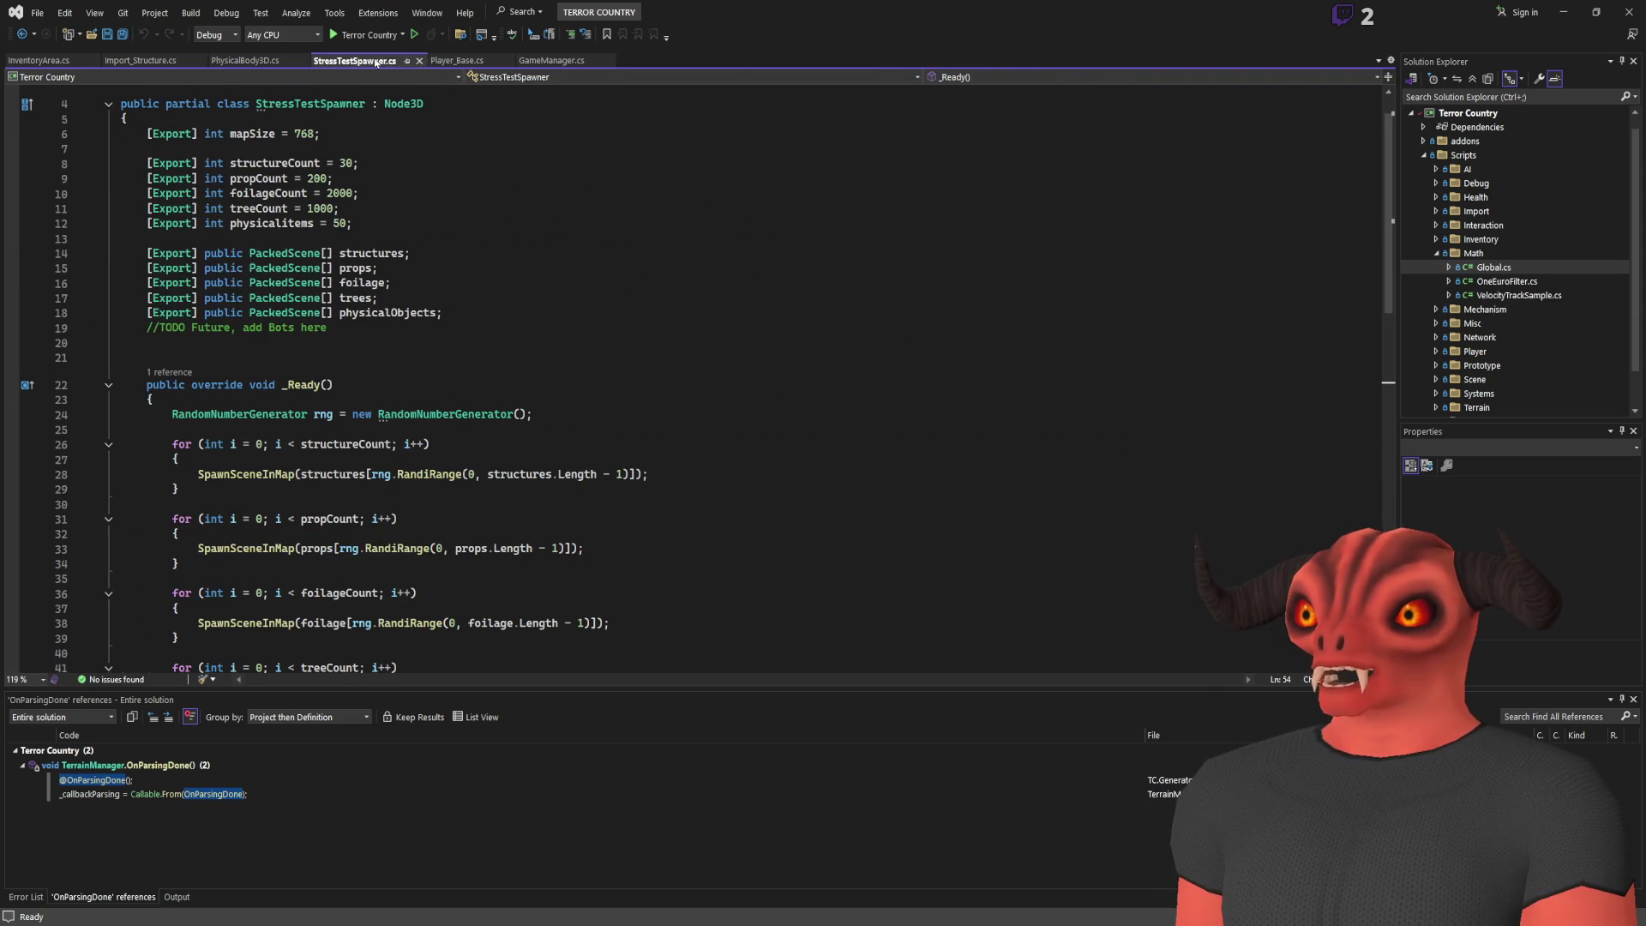
left_click(419, 61)
Scroll through the remaining Player_Base.cs and return to the Unity to Blender note
scroll(686, 377, "down", 17)
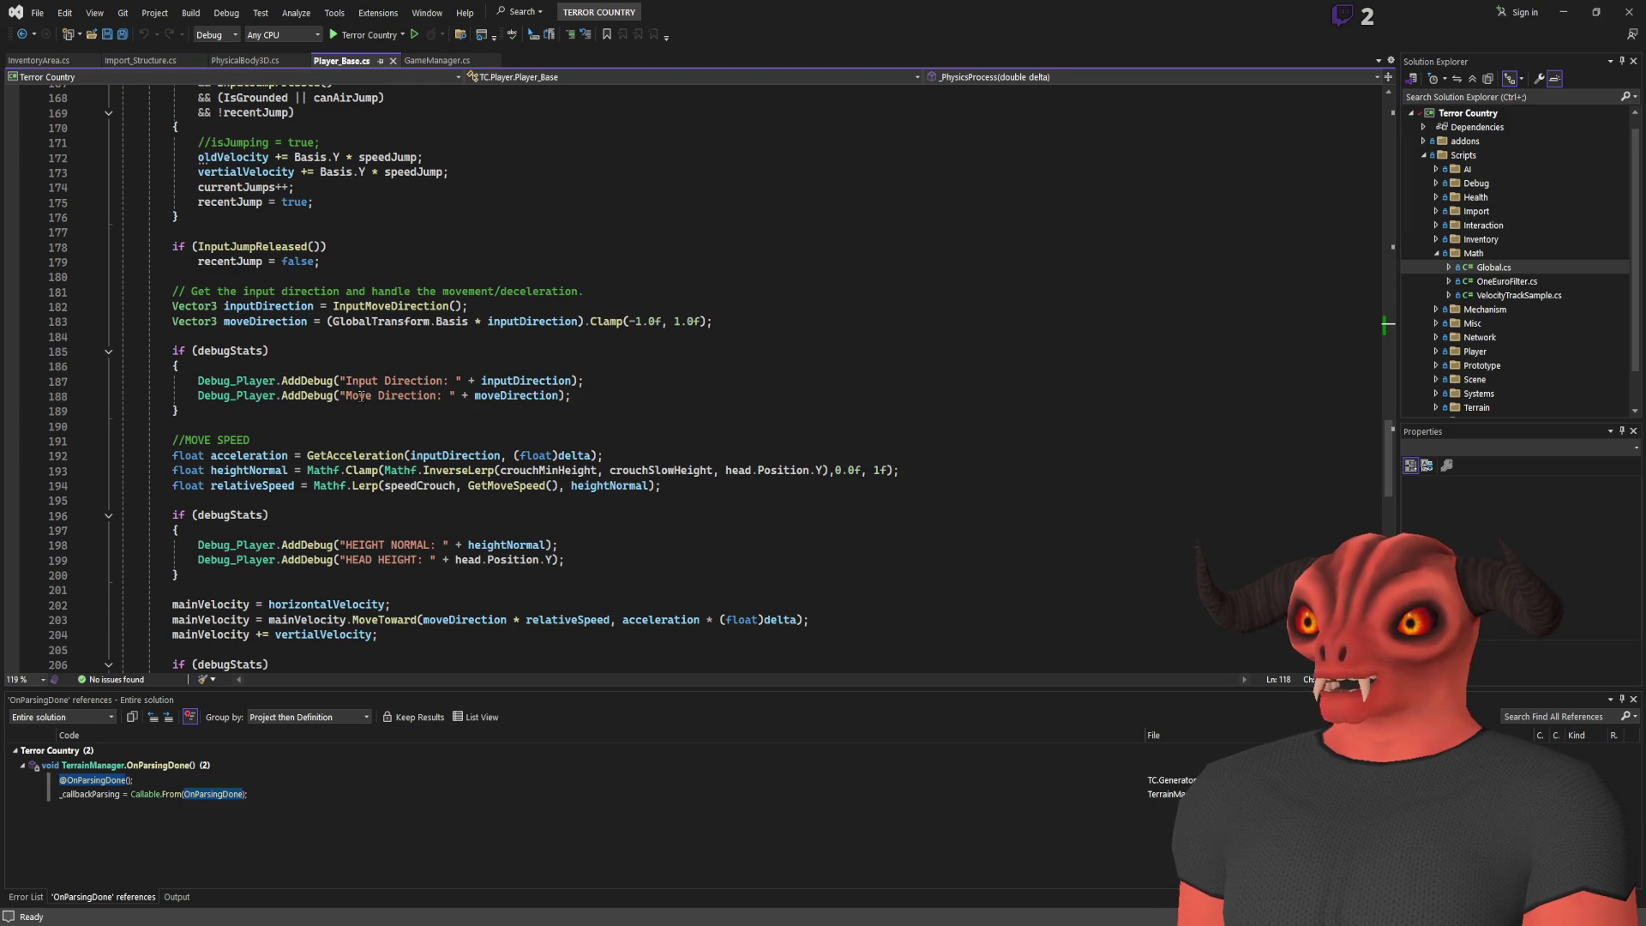
scroll(360, 396, "down", 8)
scroll(363, 392, "up", 6)
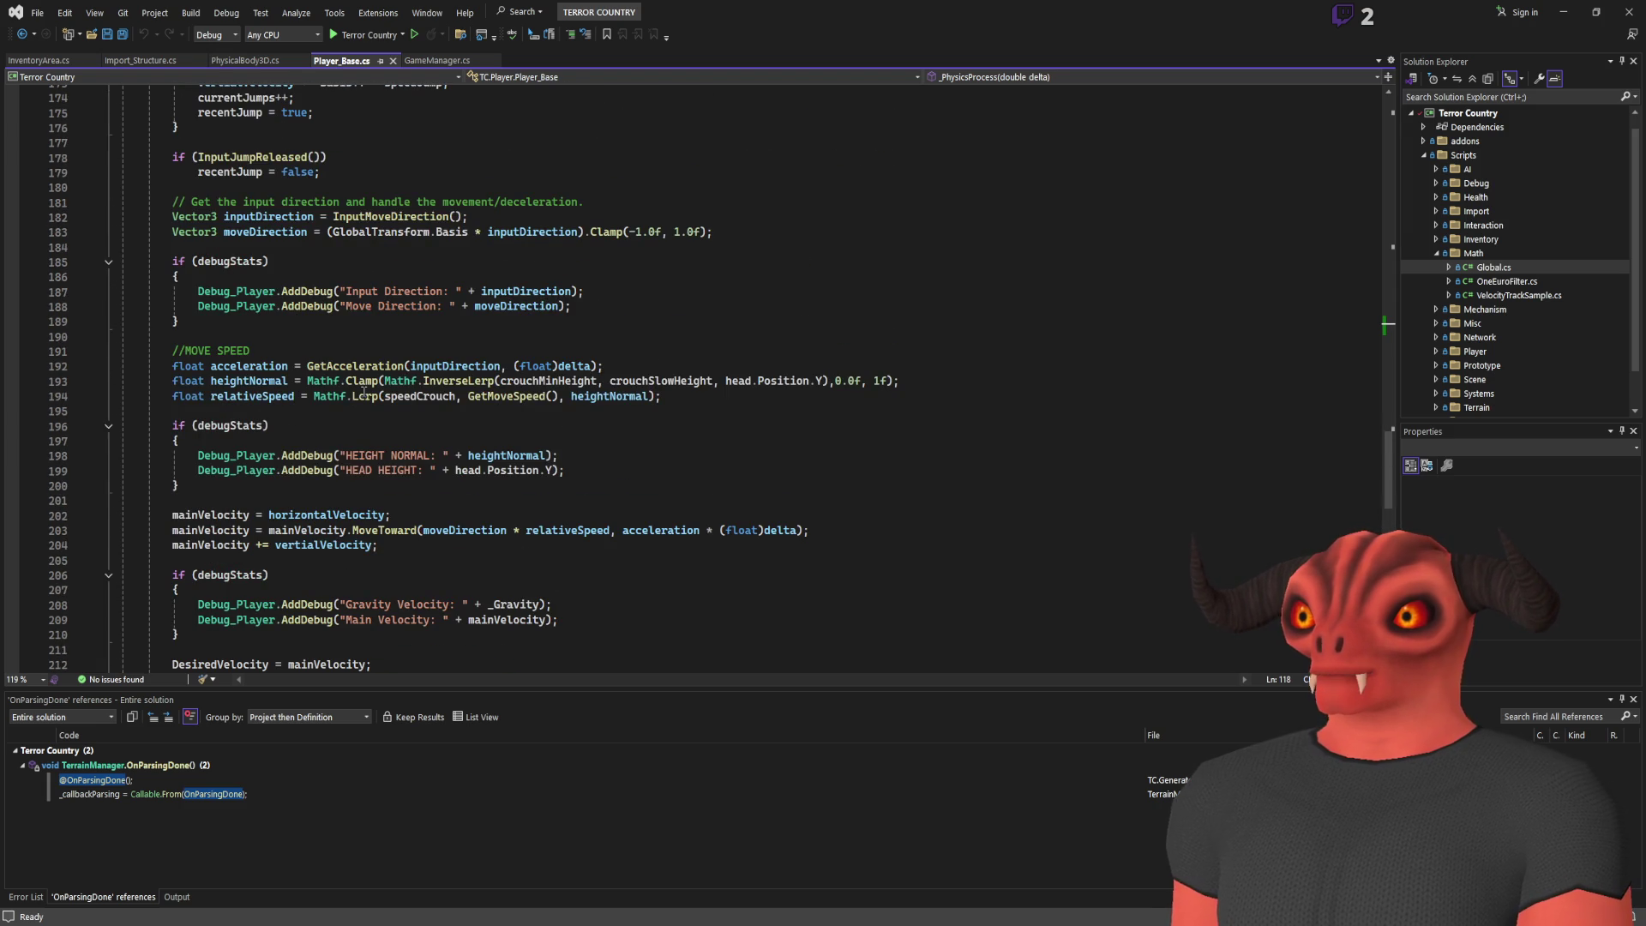
key("alt+Tab")
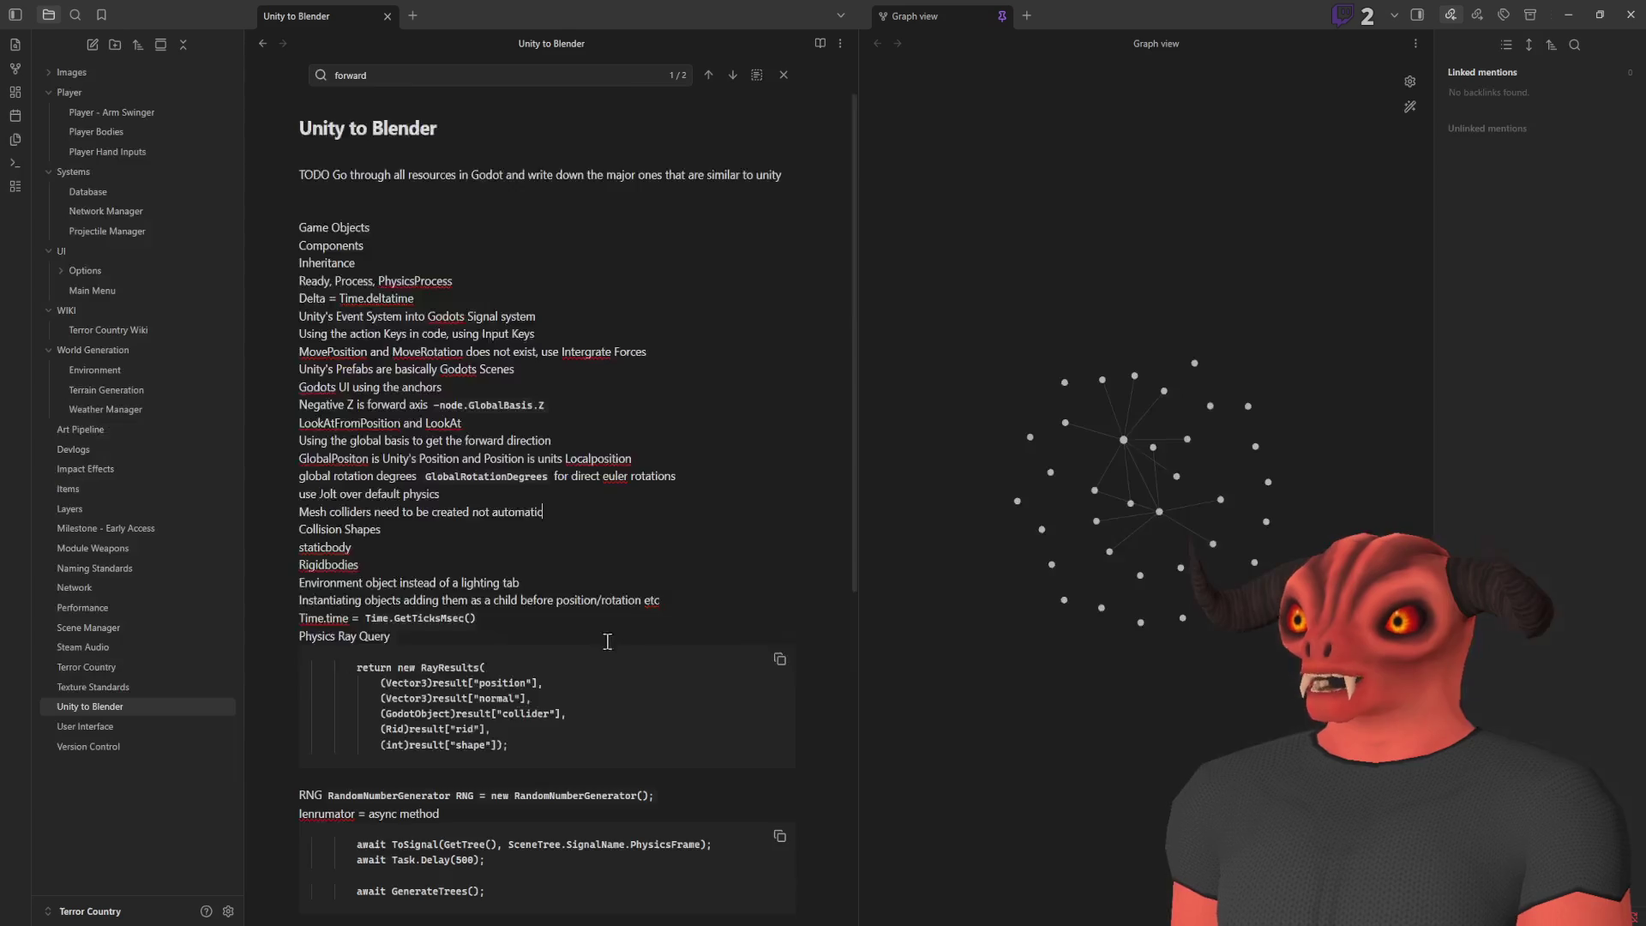
Below the Raycast3D line, add 'No Gizmos - use Debug Drawer' under a '## Missing Features' heading
scroll(621, 609, "down", 10)
left_click(650, 532)
type("No Gizmos")
key("Home")
key("Return")
key("Return")
key("Up")
type("## Missing ")
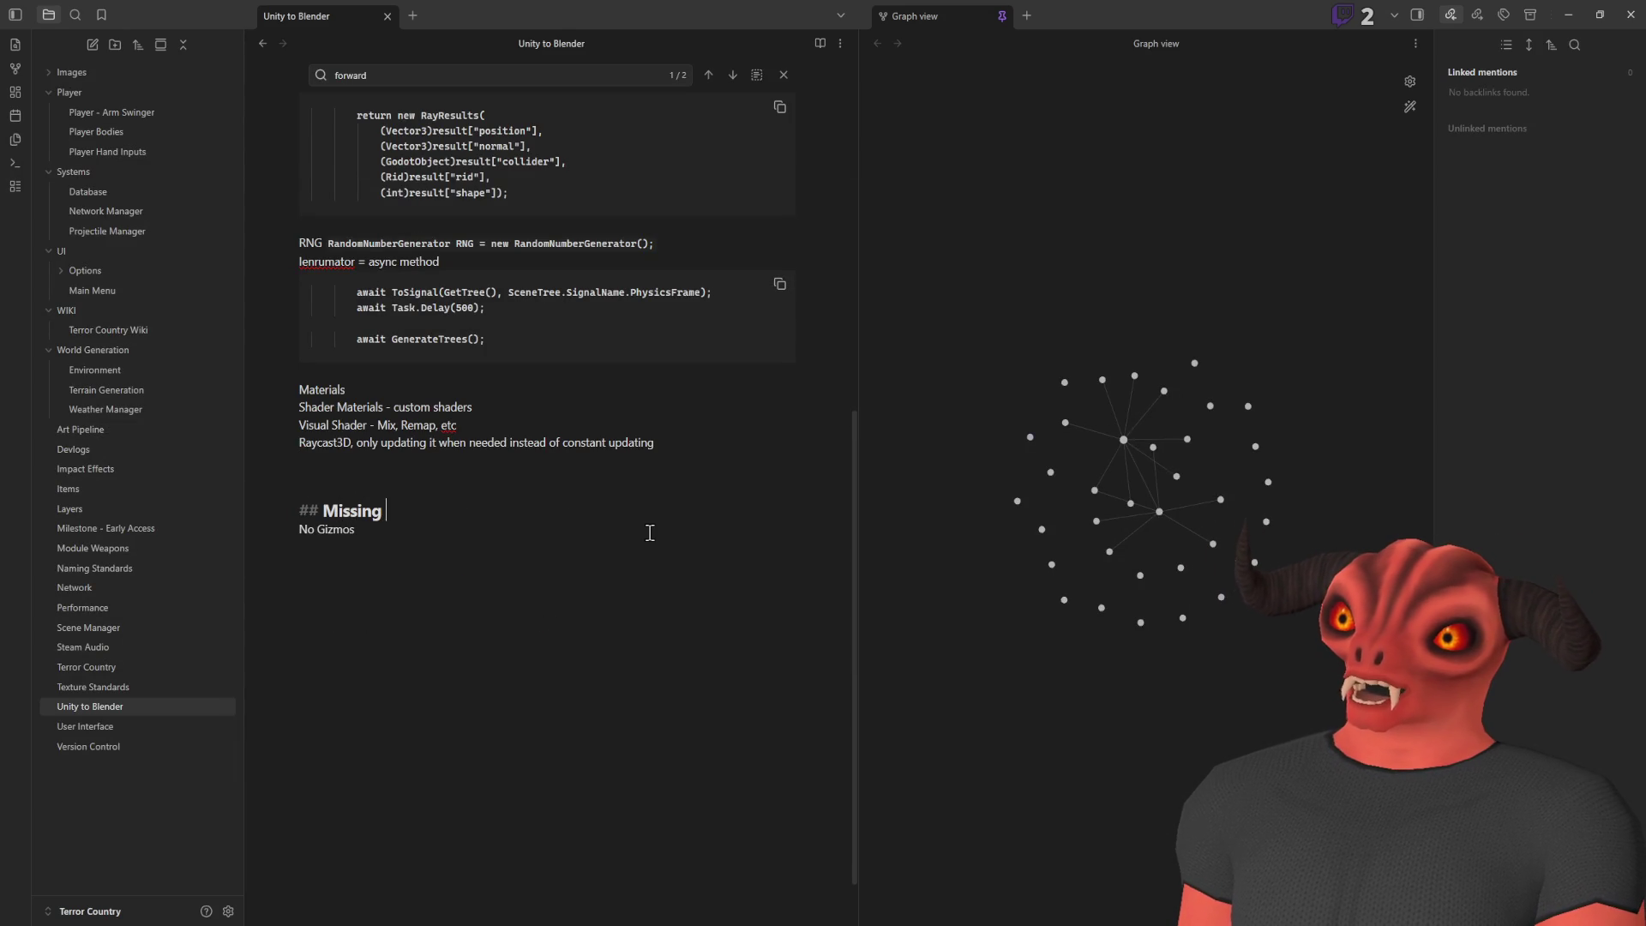
type("Features")
left_click(599, 577)
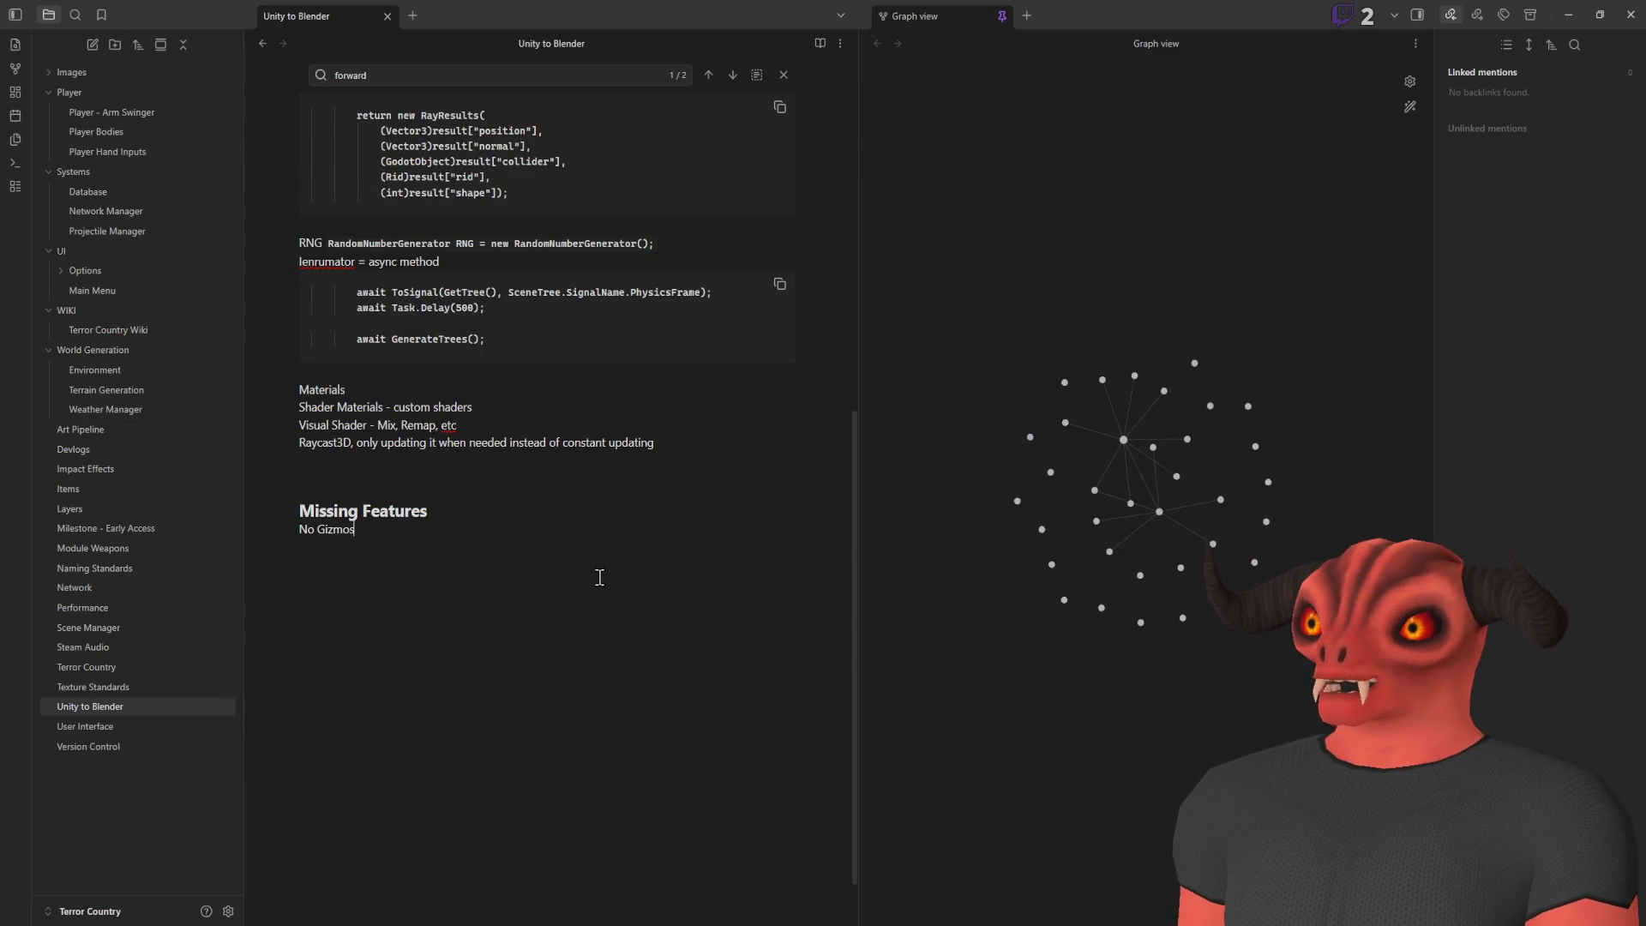
type(" - use Debug Drawer")
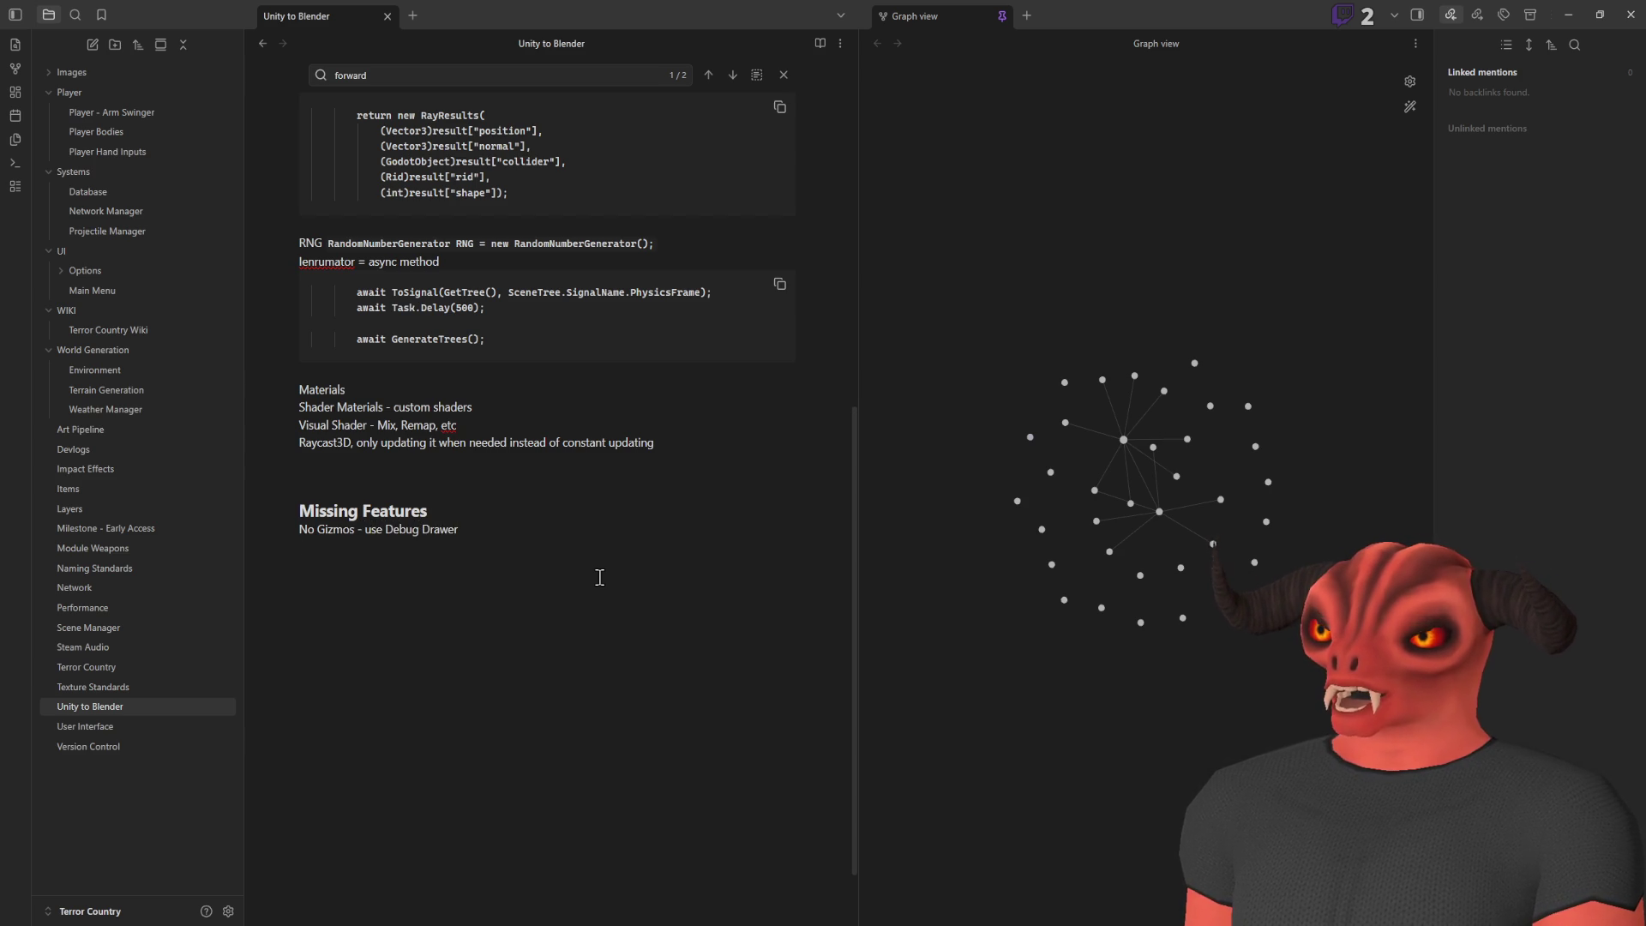
Cycle between Godot, Visual Studio's Player_Base.cs code and the Obsidian note
key("alt+Tab")
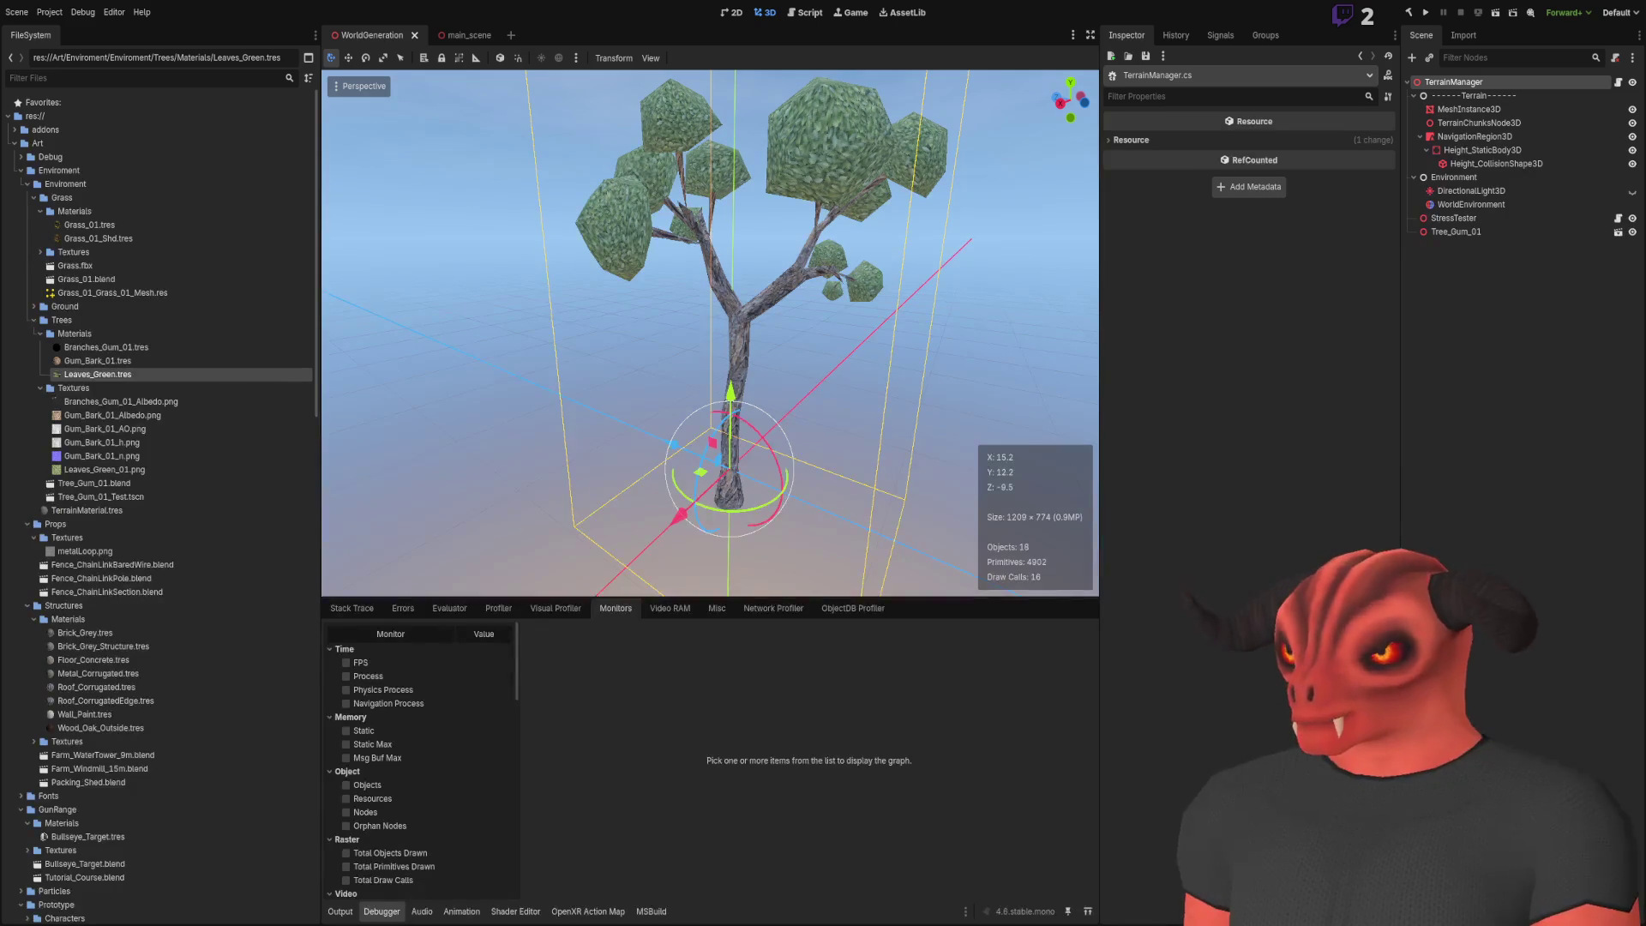
key("alt+Tab")
scroll(465, 531, "down", 12)
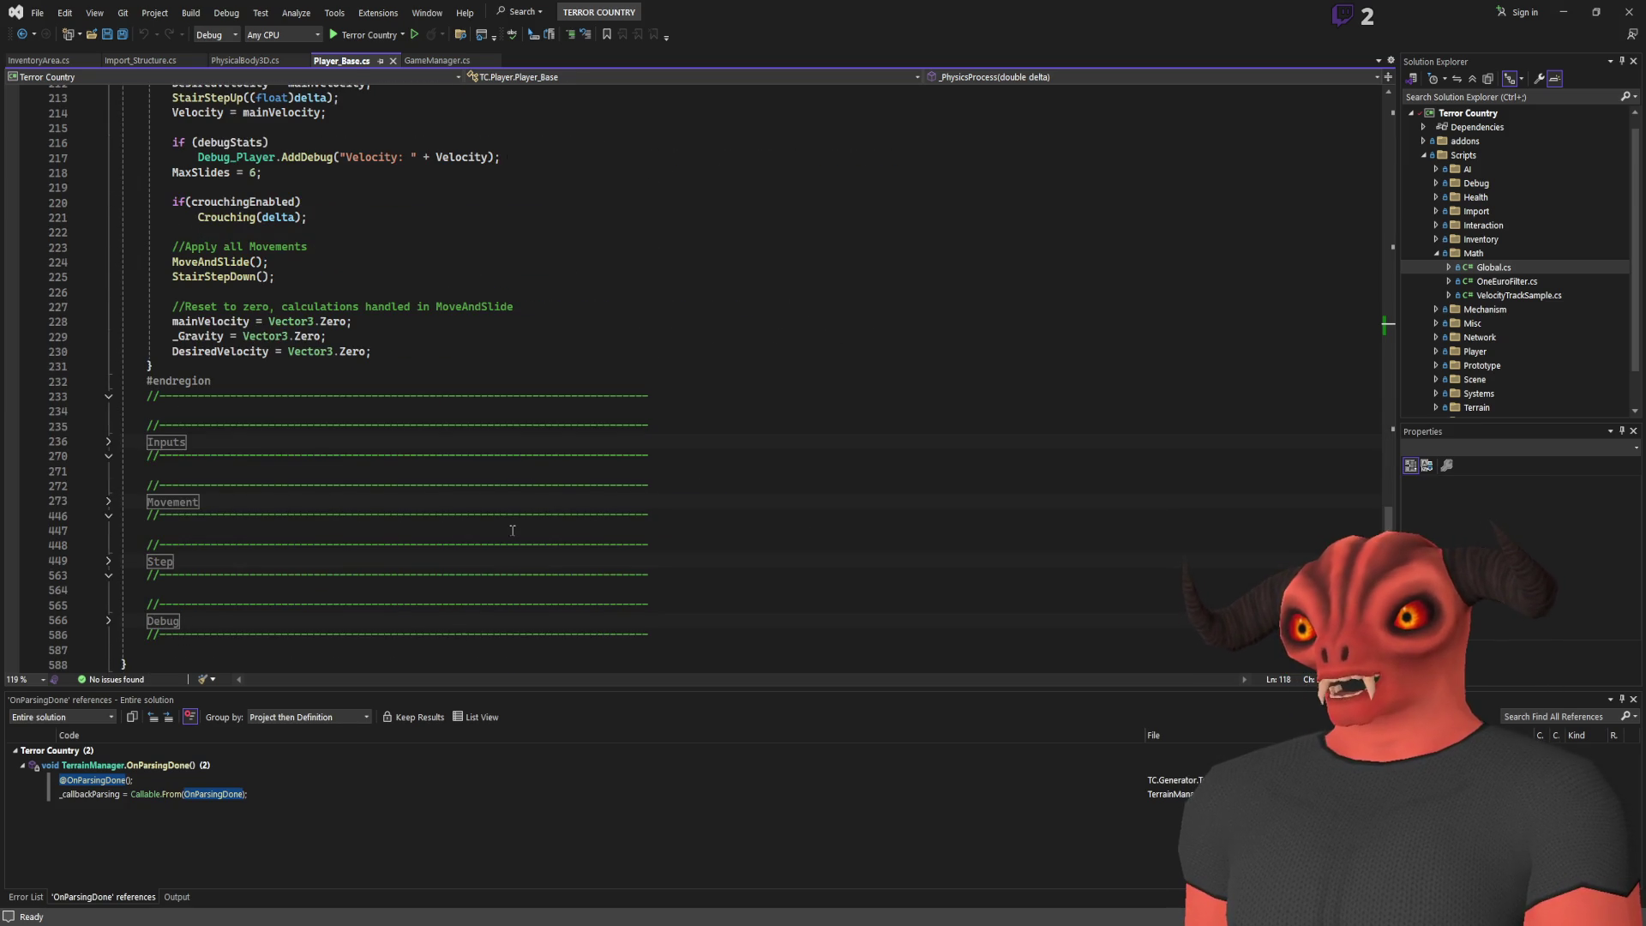
key("alt+Tab")
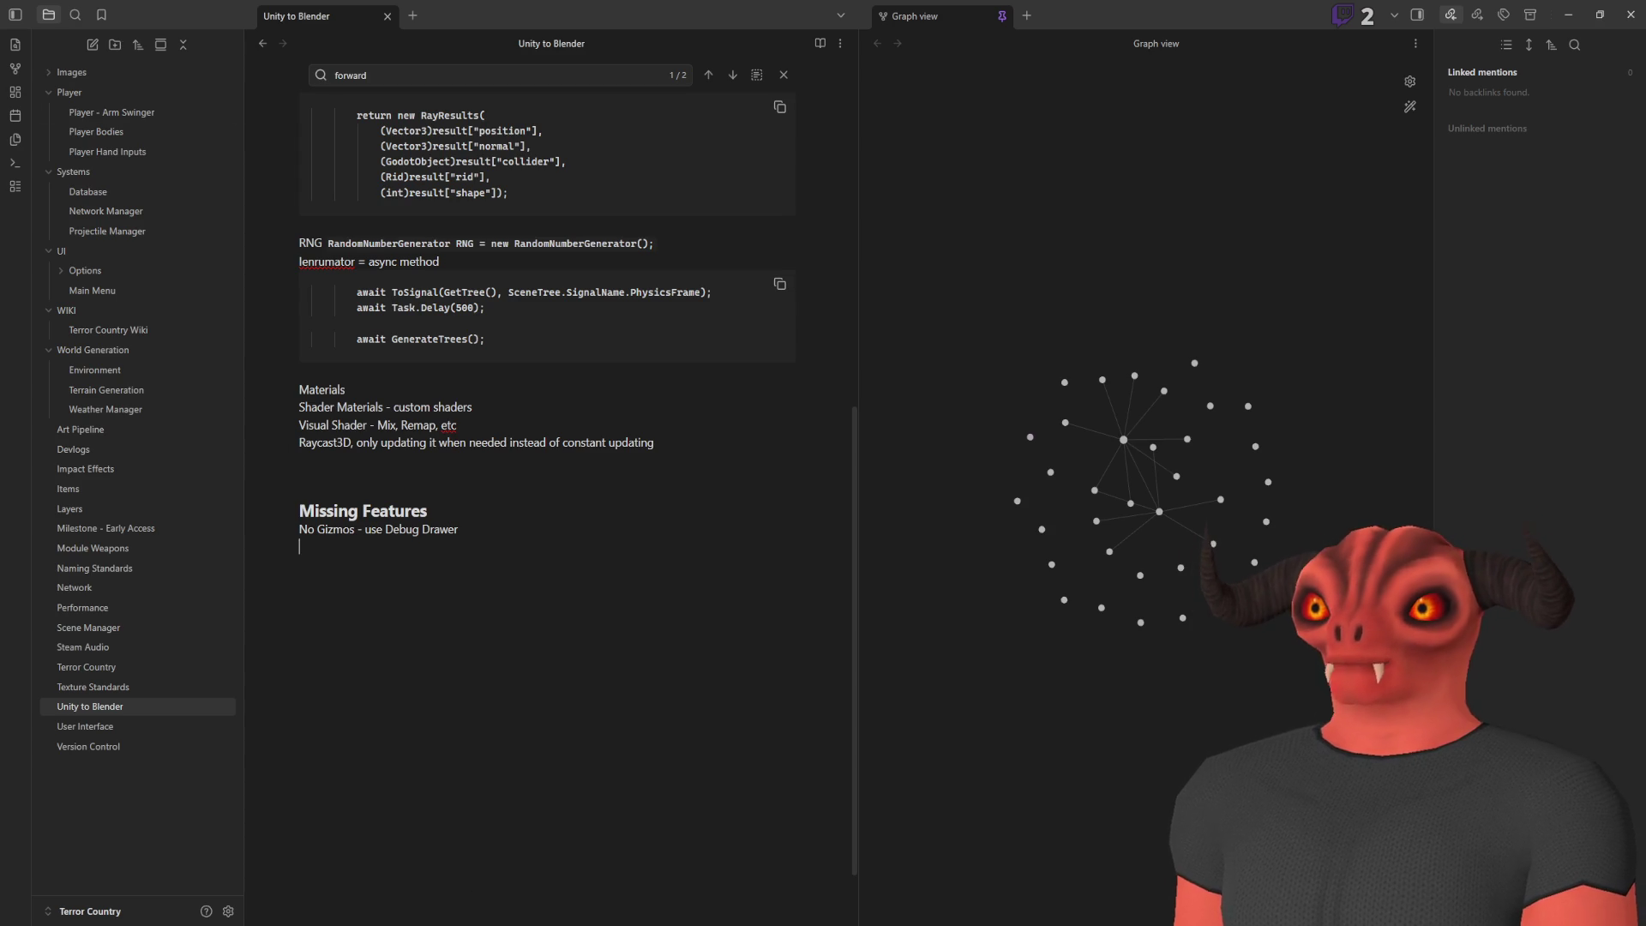
key("alt+Tab")
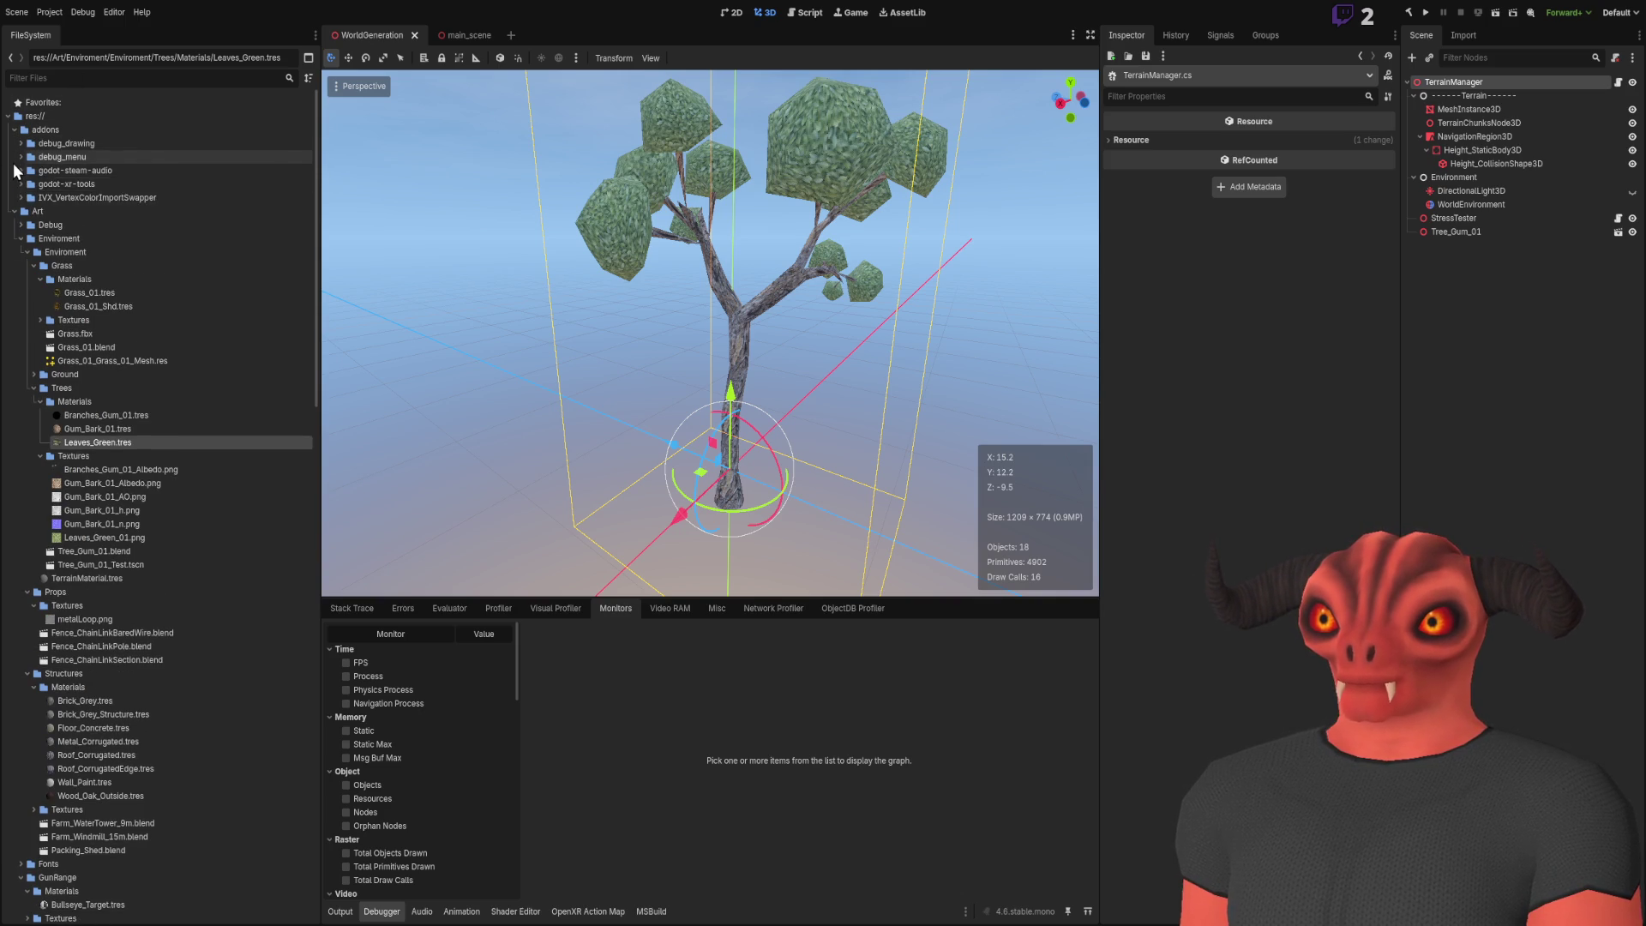
Peek into the debug_drawing and godot-xr-tools addons, selecting events/pointer_event.gd
left_click(18, 144)
left_click(18, 144)
left_click(21, 184)
left_click(28, 198)
left_click(41, 212)
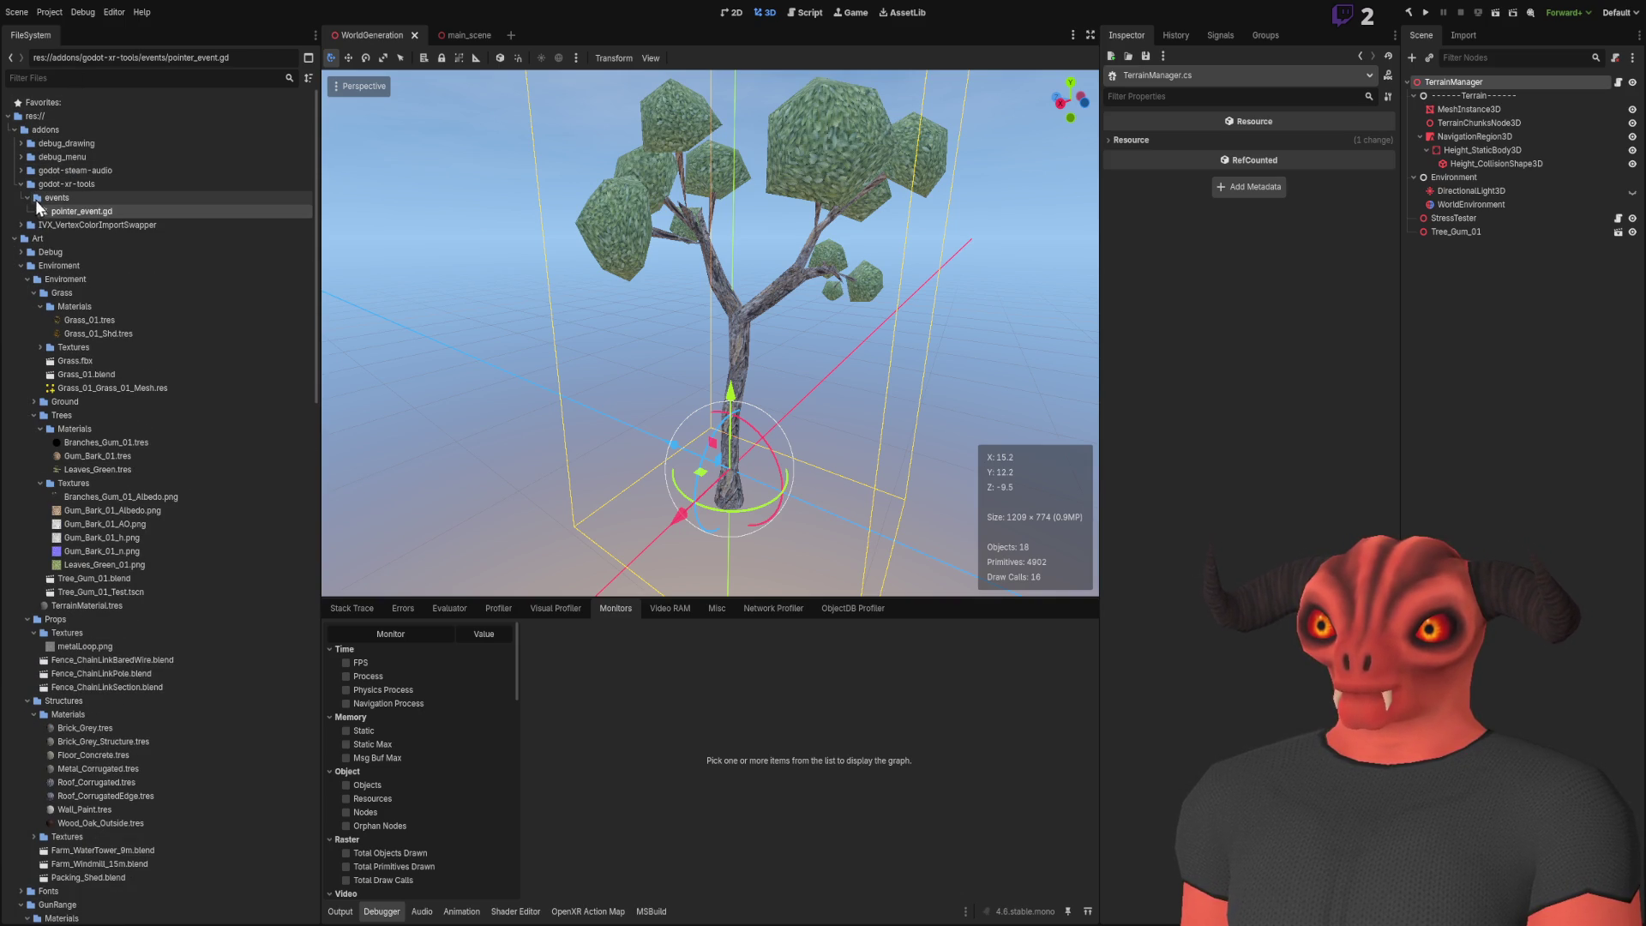
left_click(21, 184)
Check debug_menu, collapse the godot-steam-audio folder, and switch to Visual Studio
left_click(20, 156)
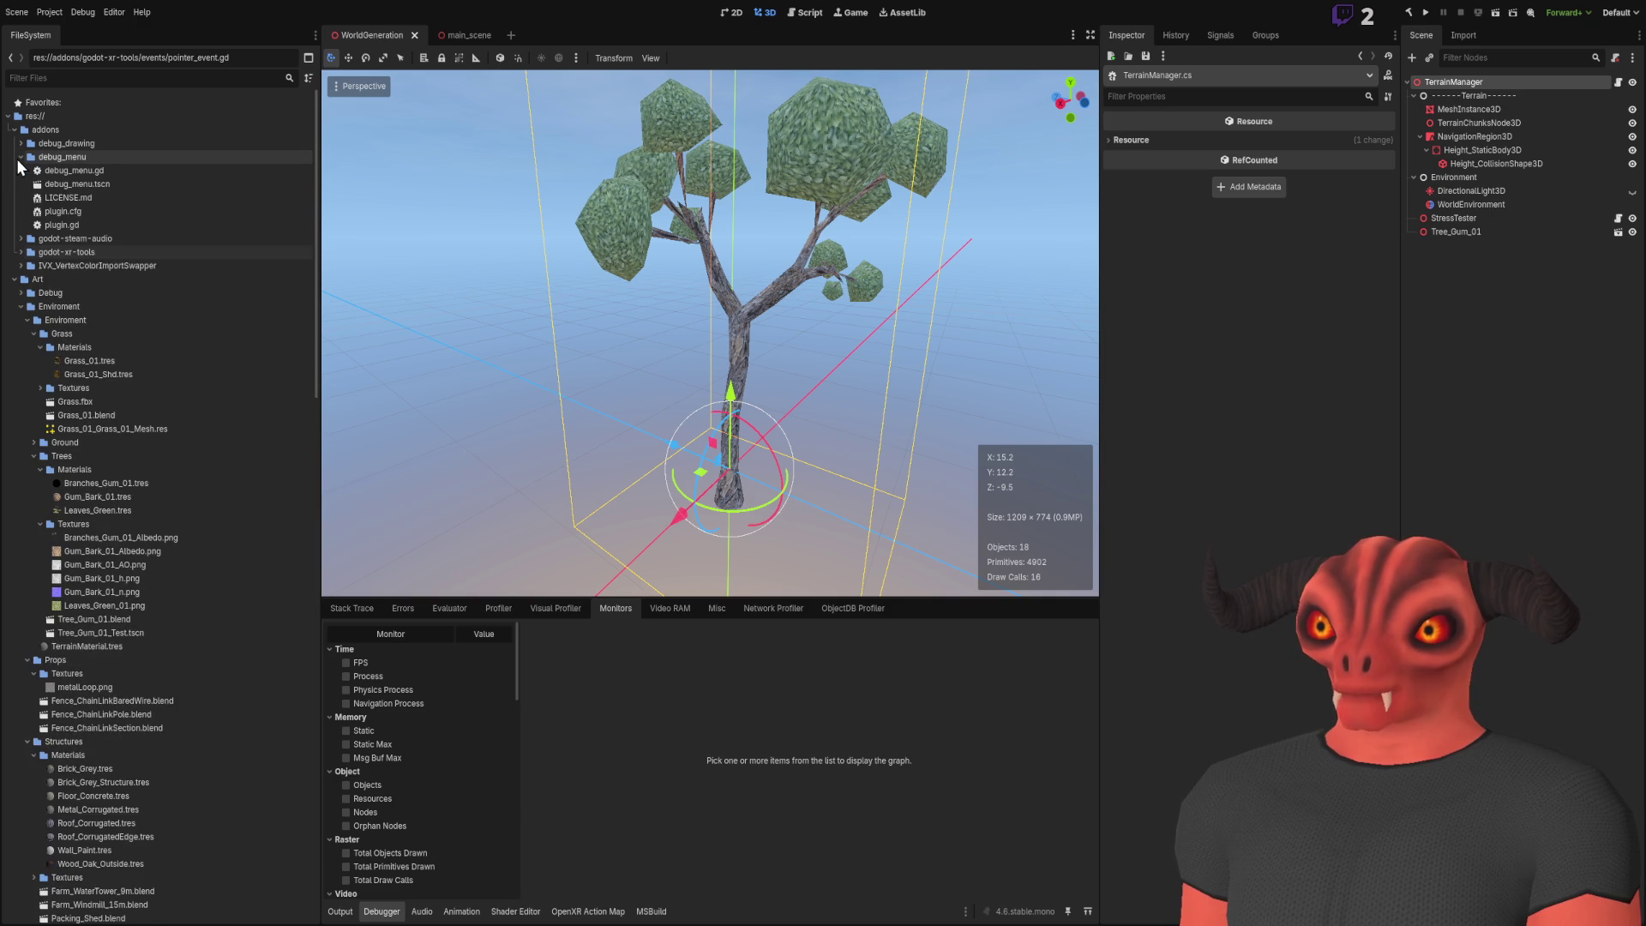
left_click(18, 158)
left_click(19, 145)
left_click(19, 144)
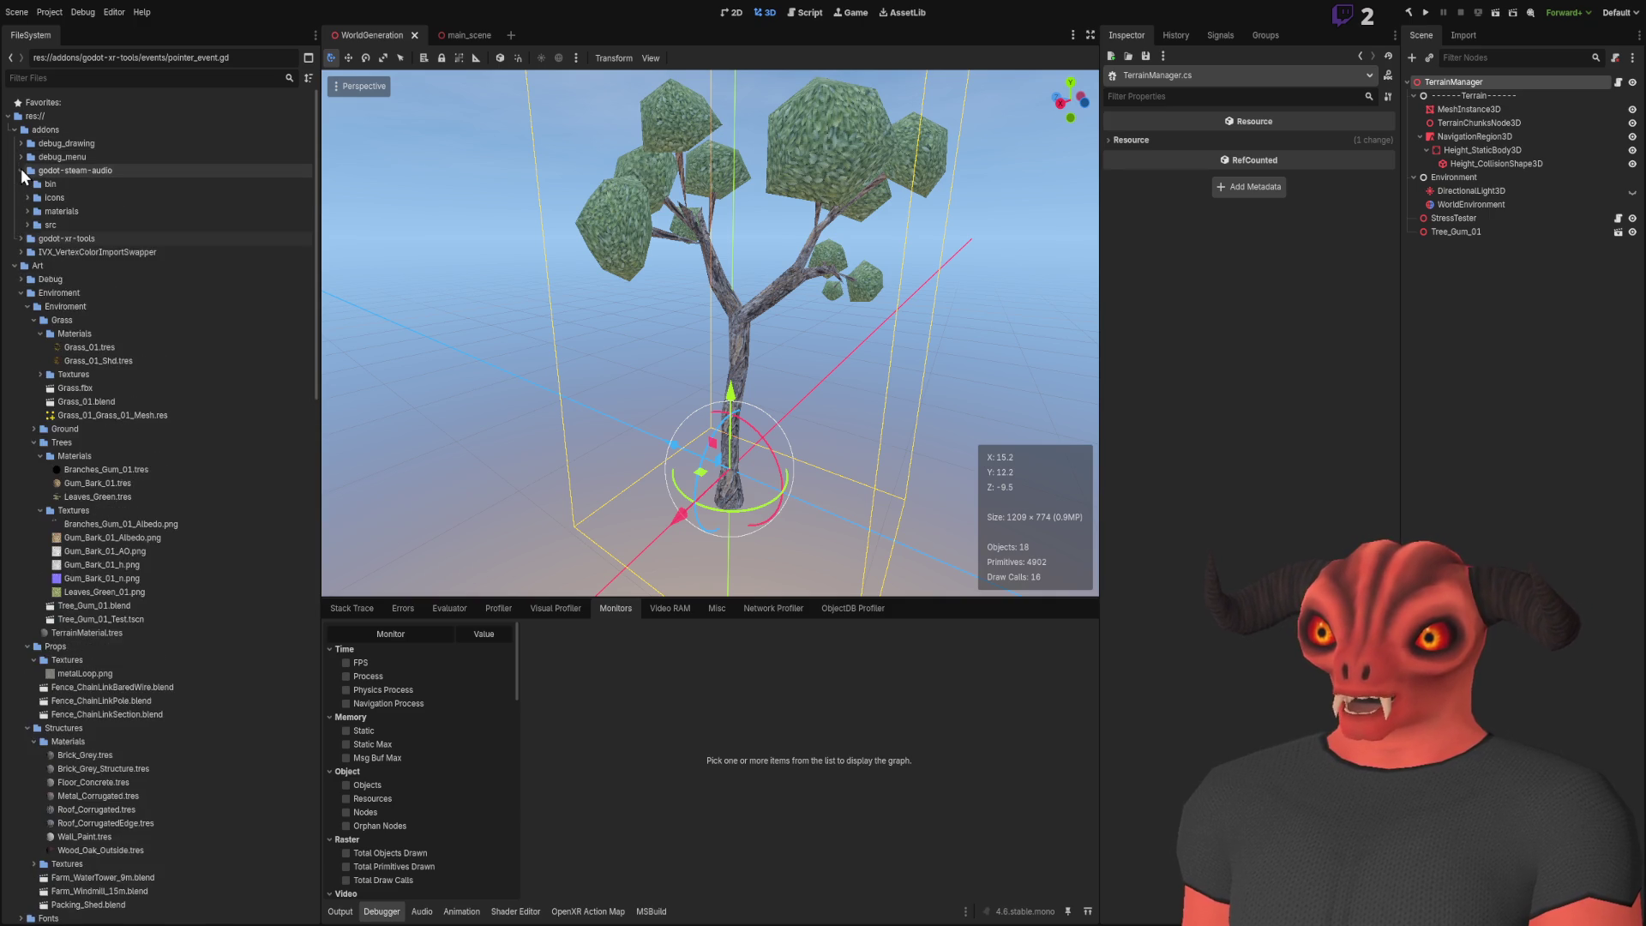
key("alt+Tab")
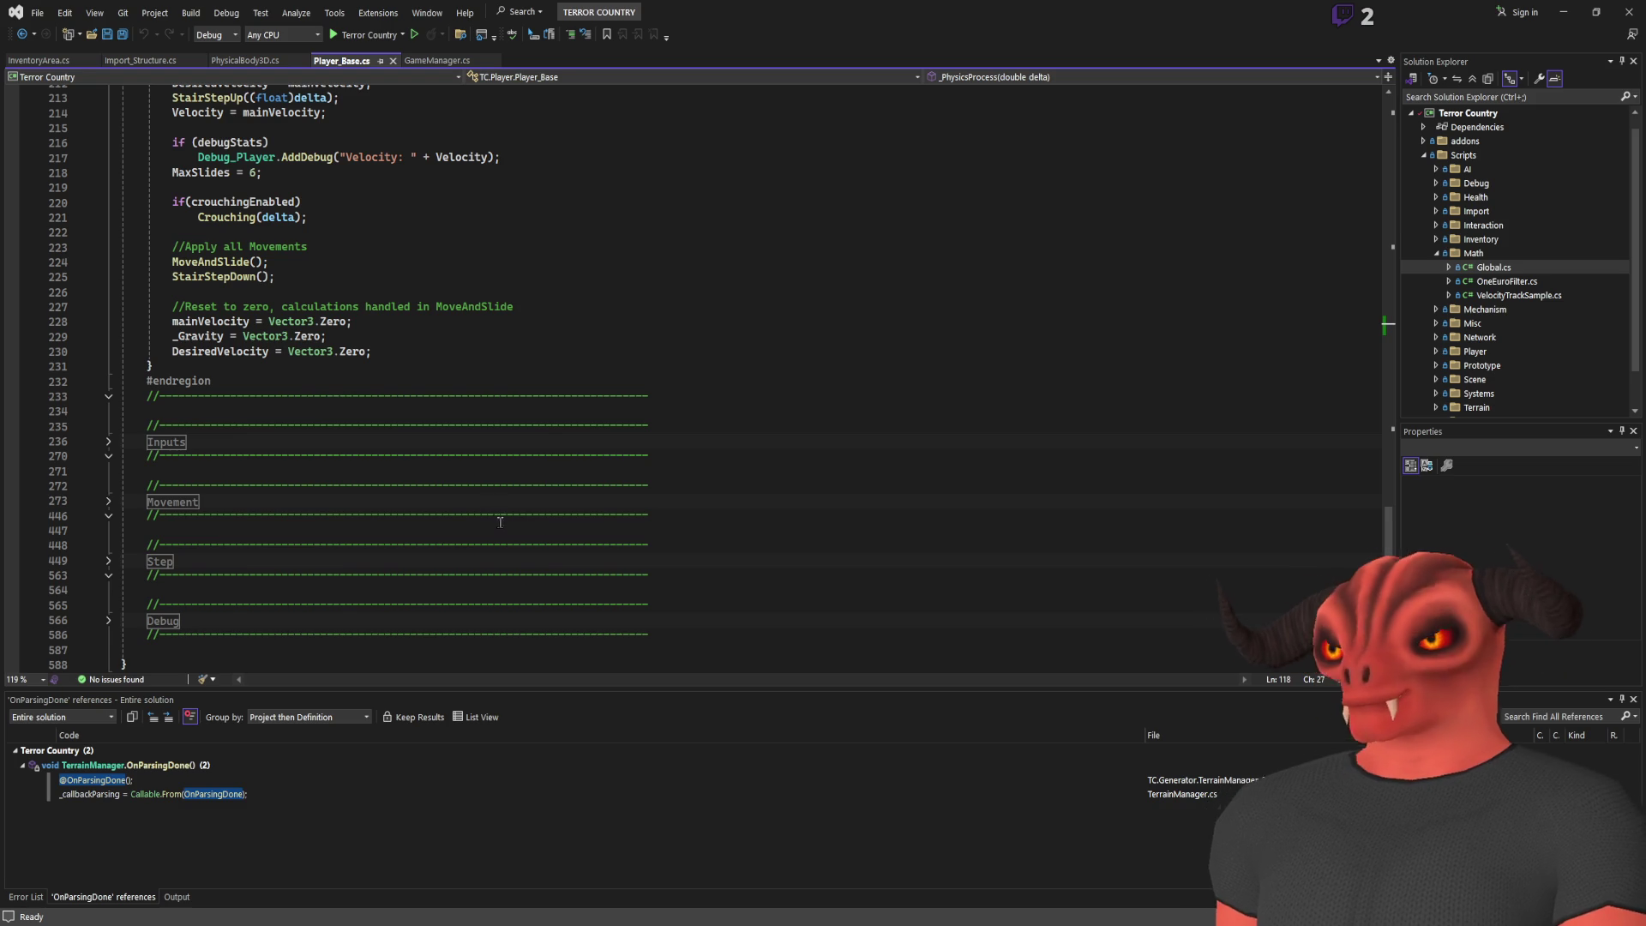
Scroll up and down through Player_Base.cs's _PhysicsProcess movement code, then return to Godot
scroll(417, 380, "down", 5)
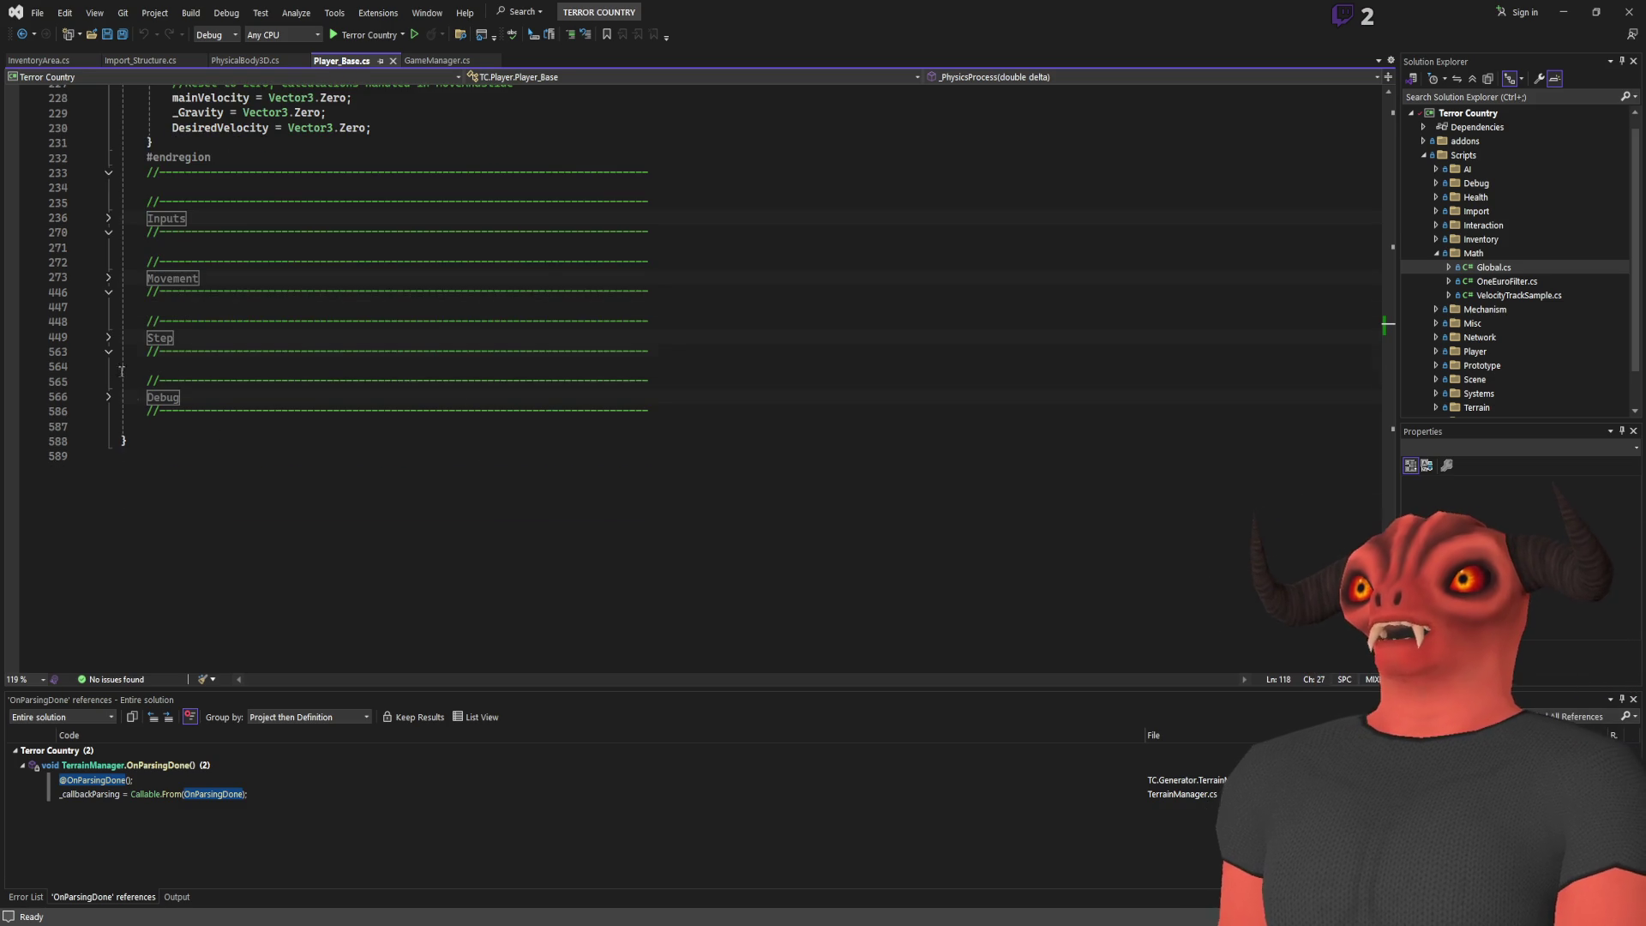
left_click(109, 339)
scroll(545, 400, "up", 20)
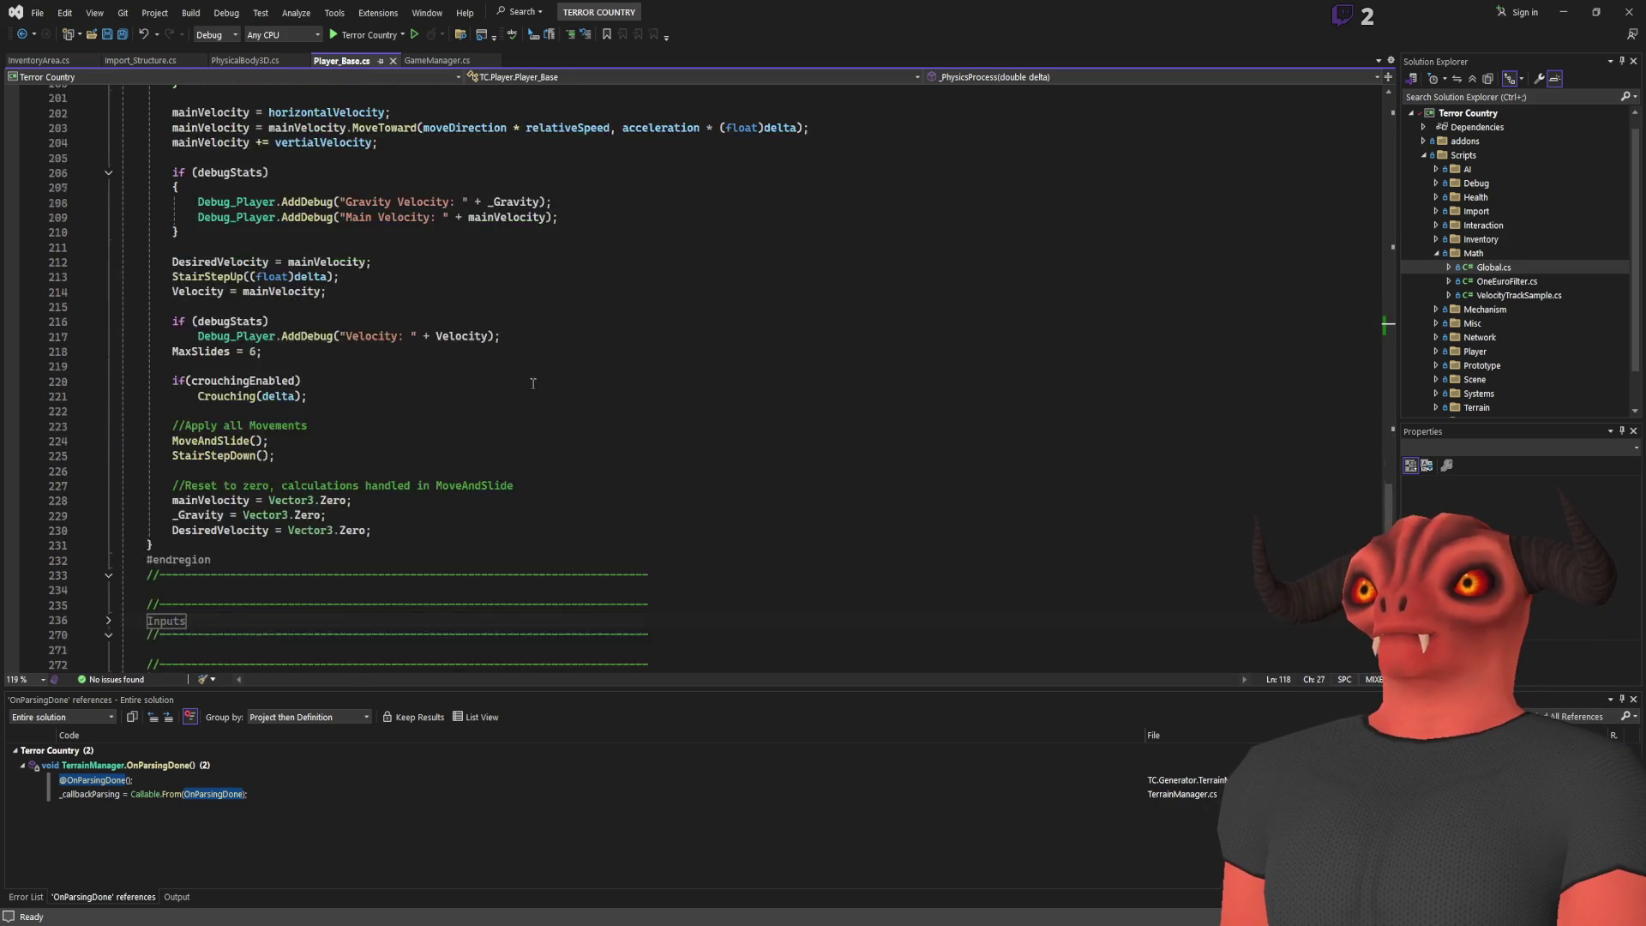
scroll(545, 399, "down", 6)
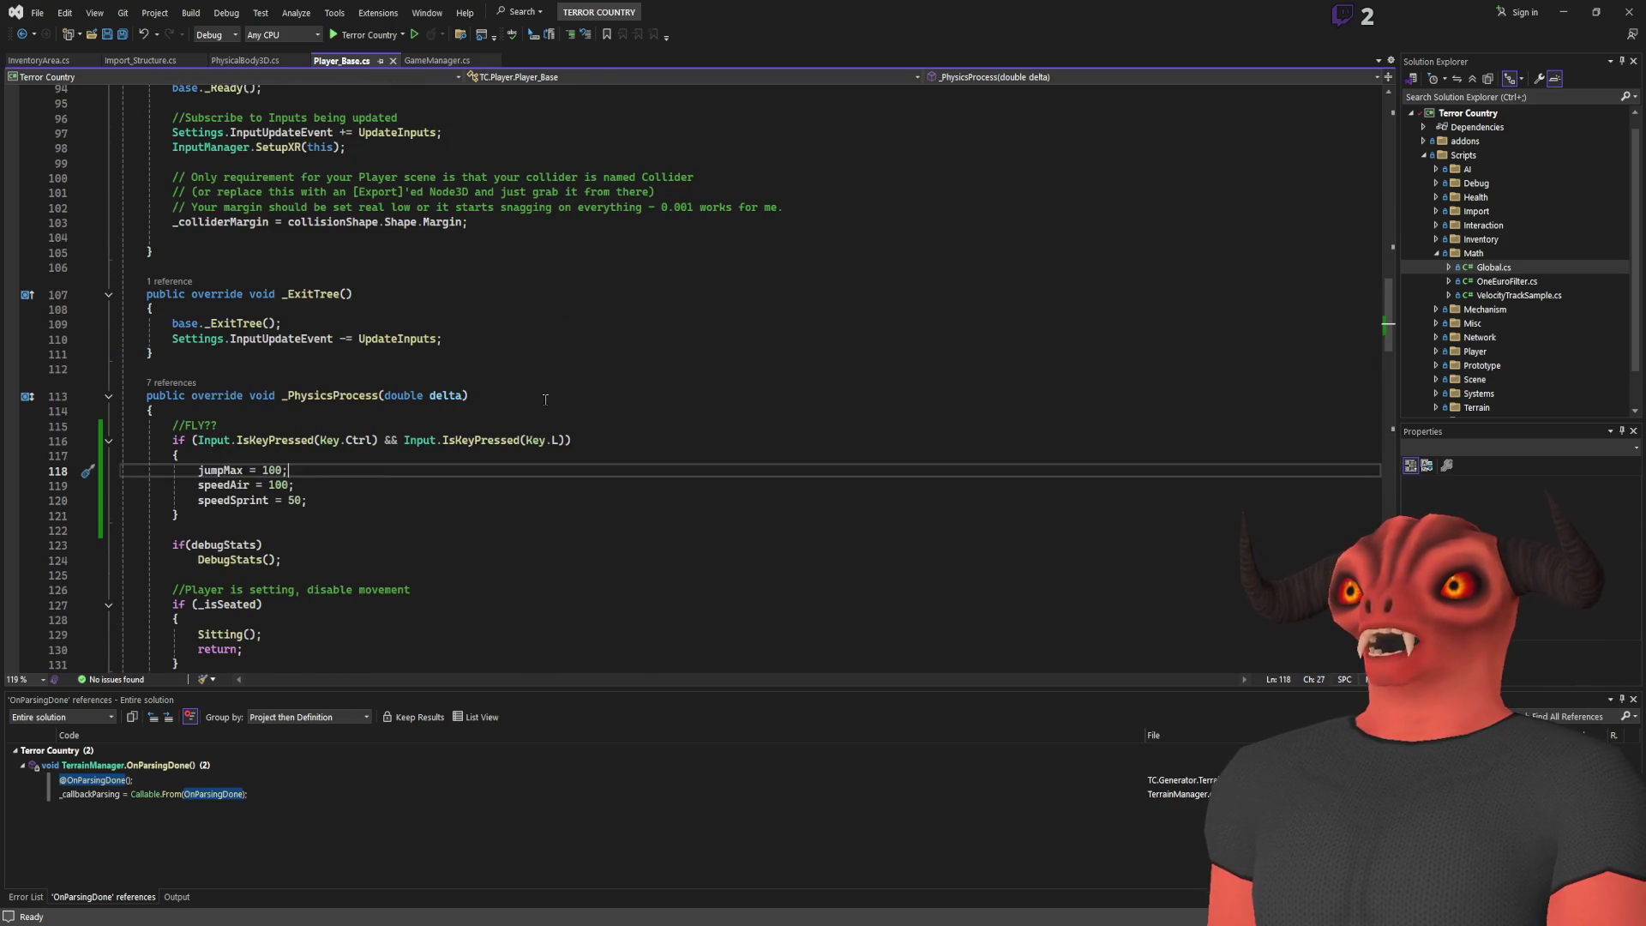
scroll(545, 399, "down", 6)
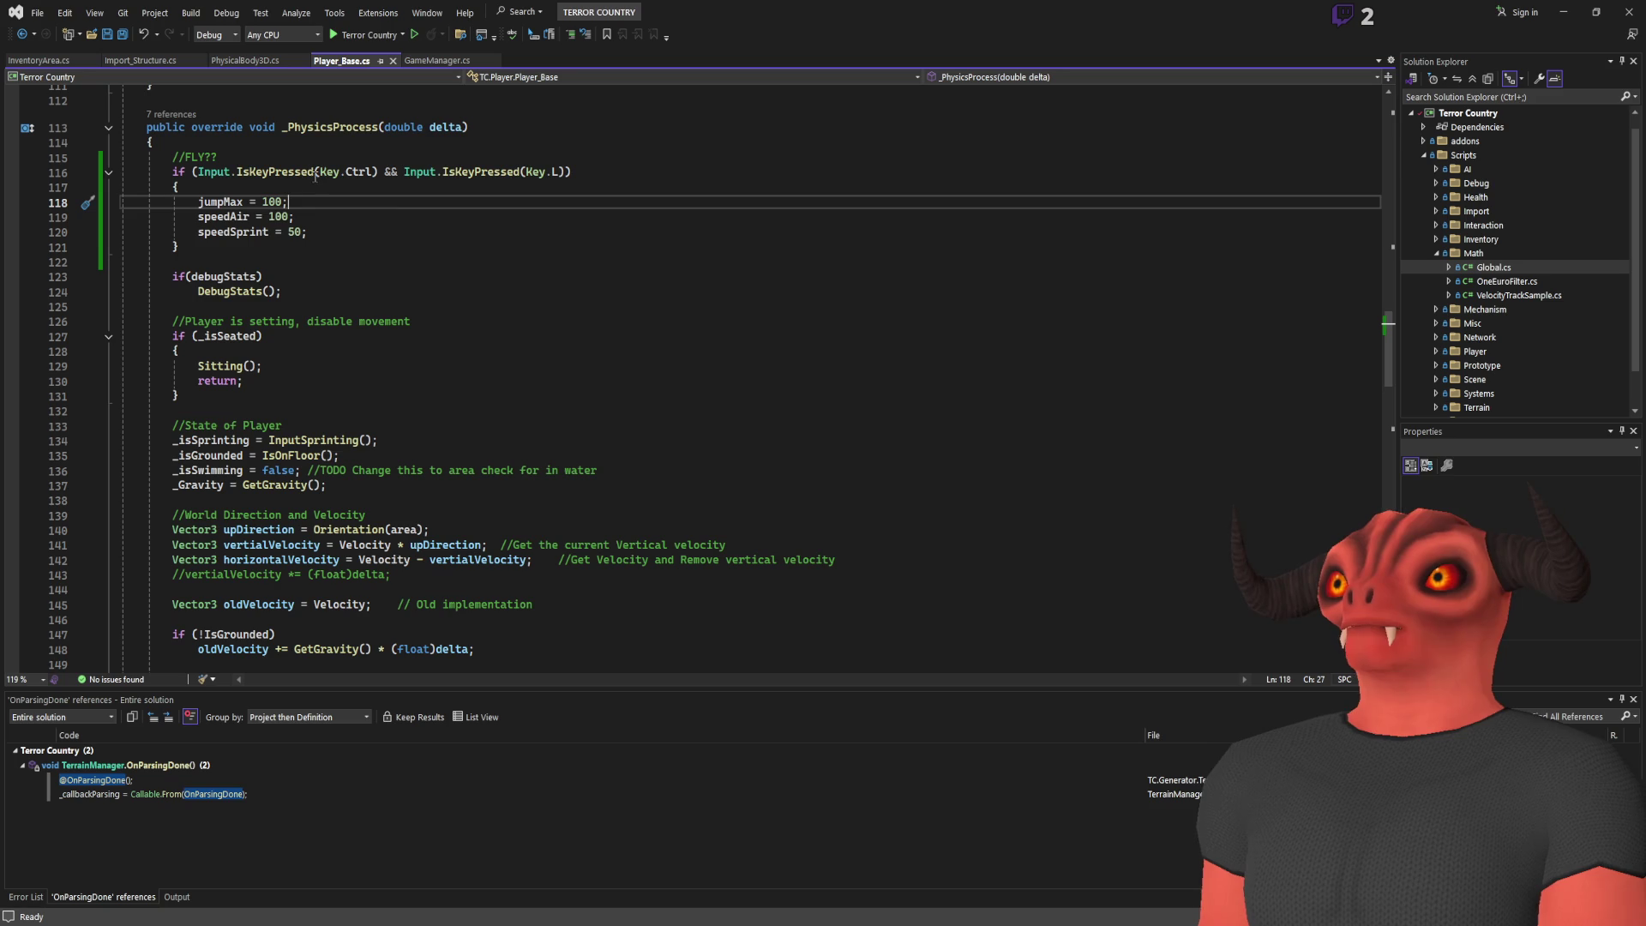
scroll(499, 165, "up", 5)
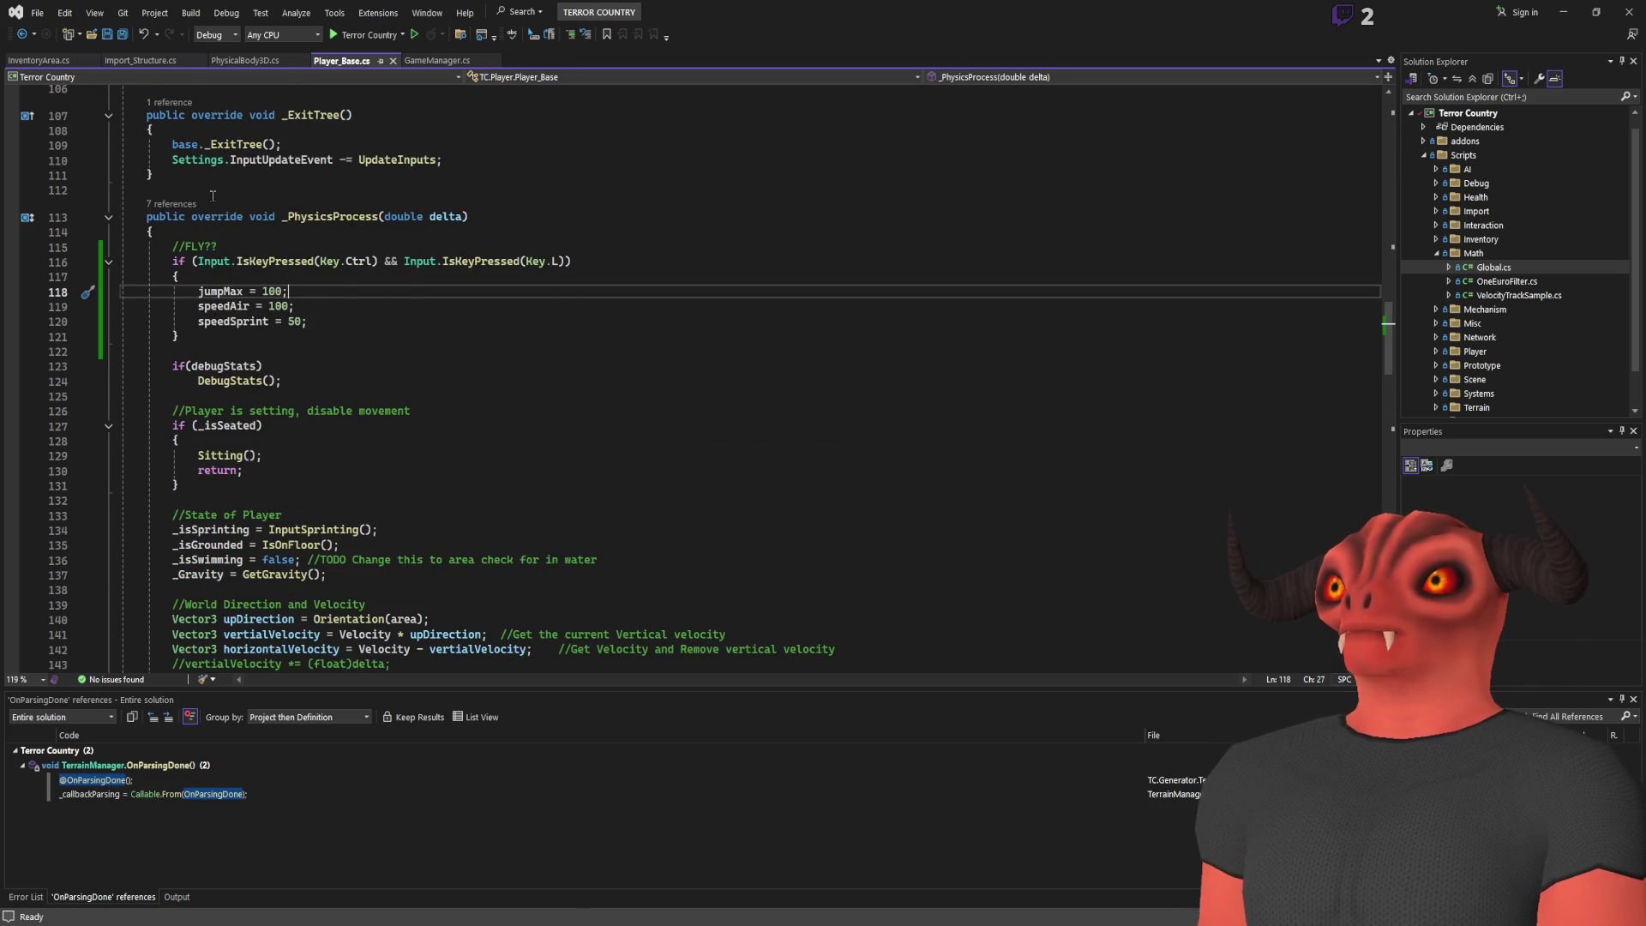
scroll(287, 355, "down", 9)
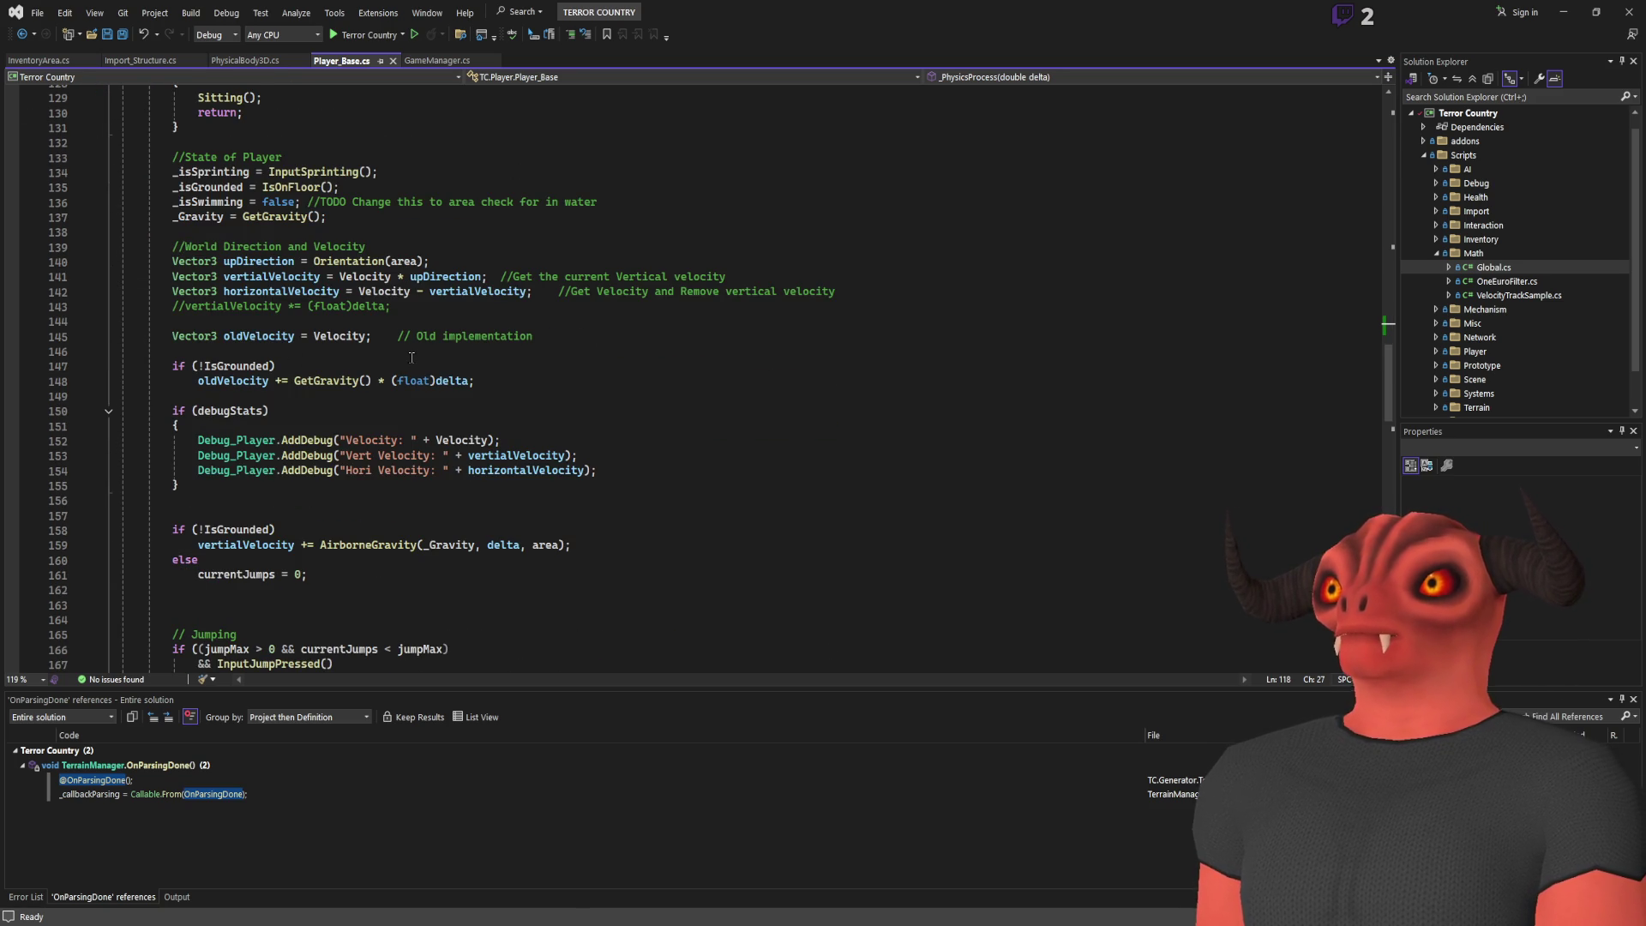
scroll(411, 358, "down", 8)
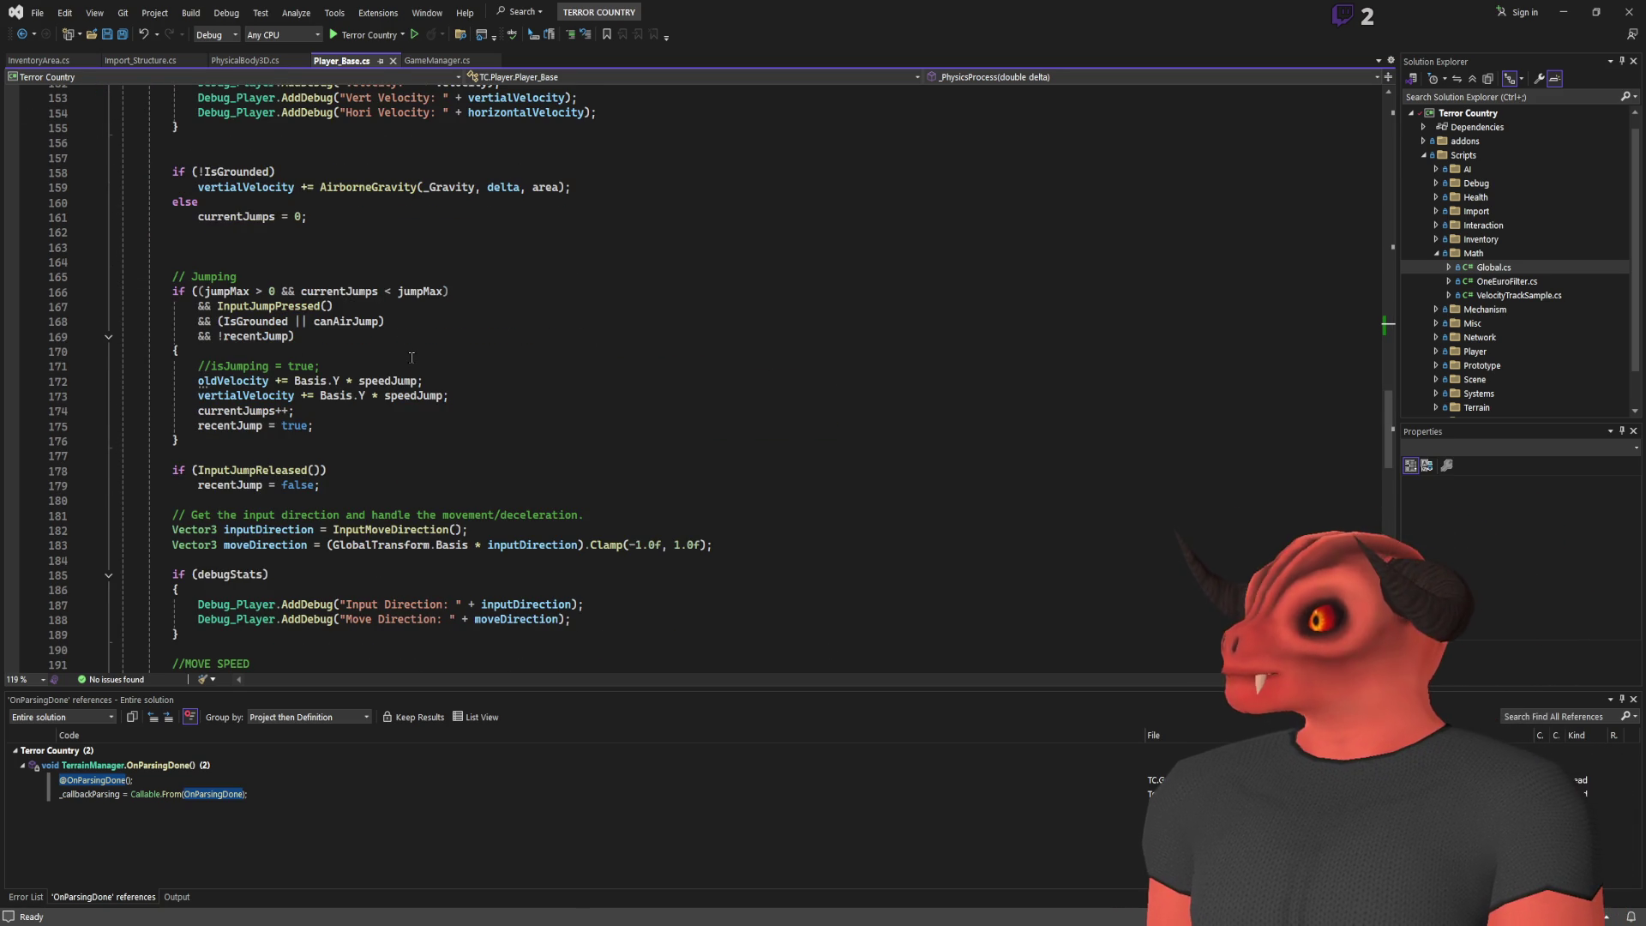
scroll(412, 358, "down", 4)
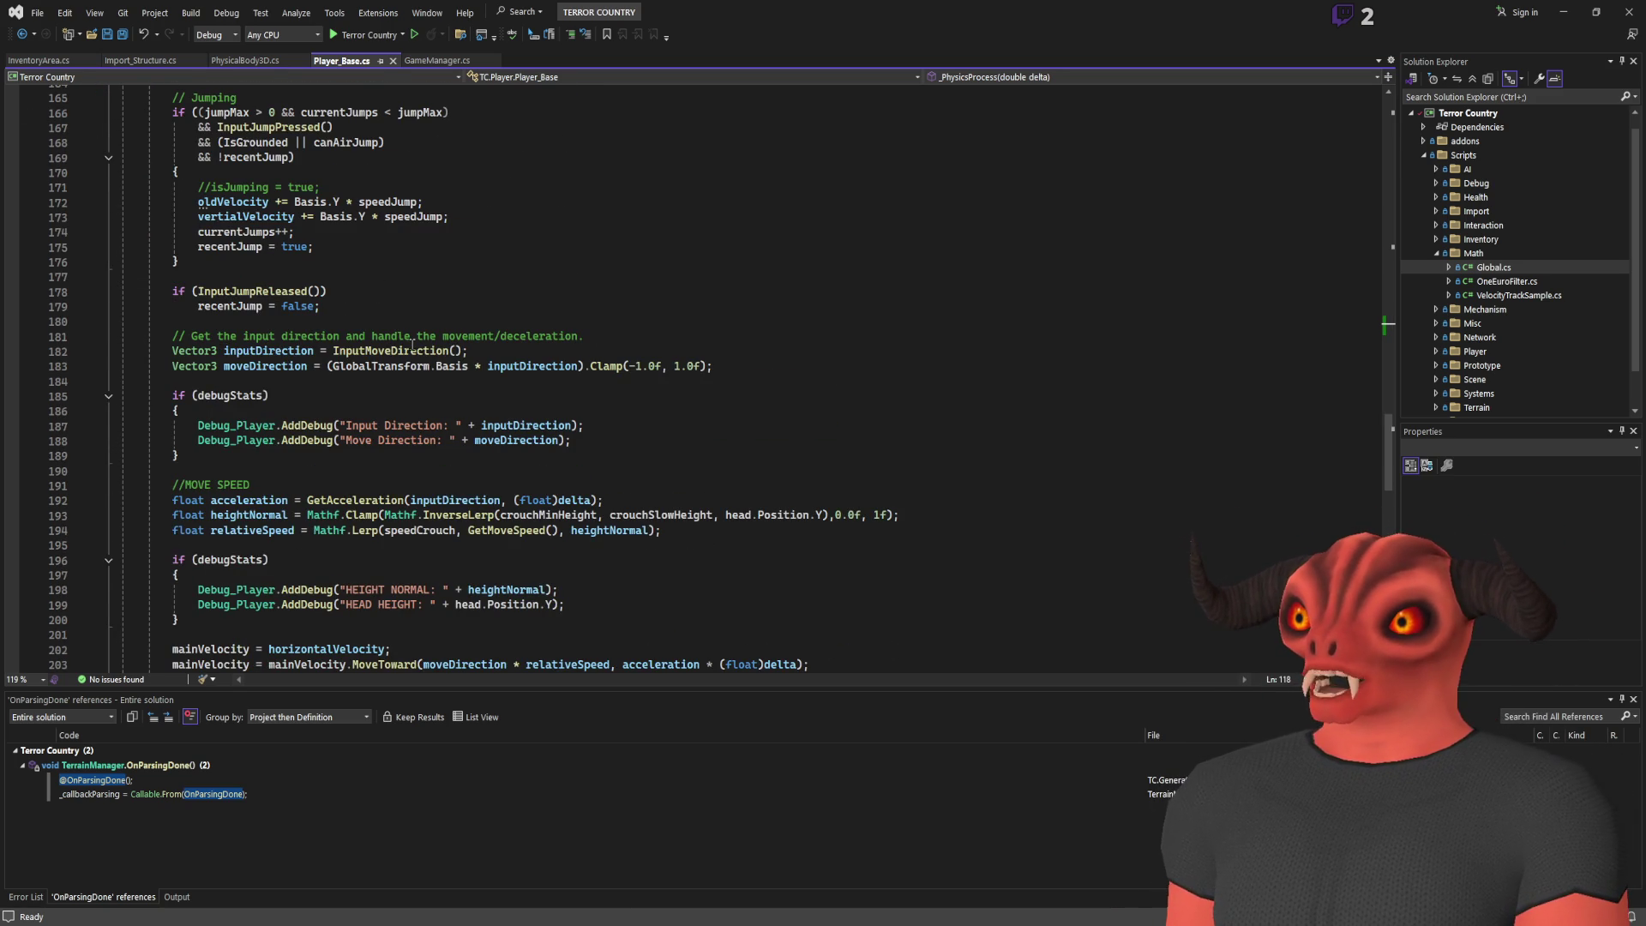
scroll(419, 324, "up", 2)
scroll(418, 324, "up", 20)
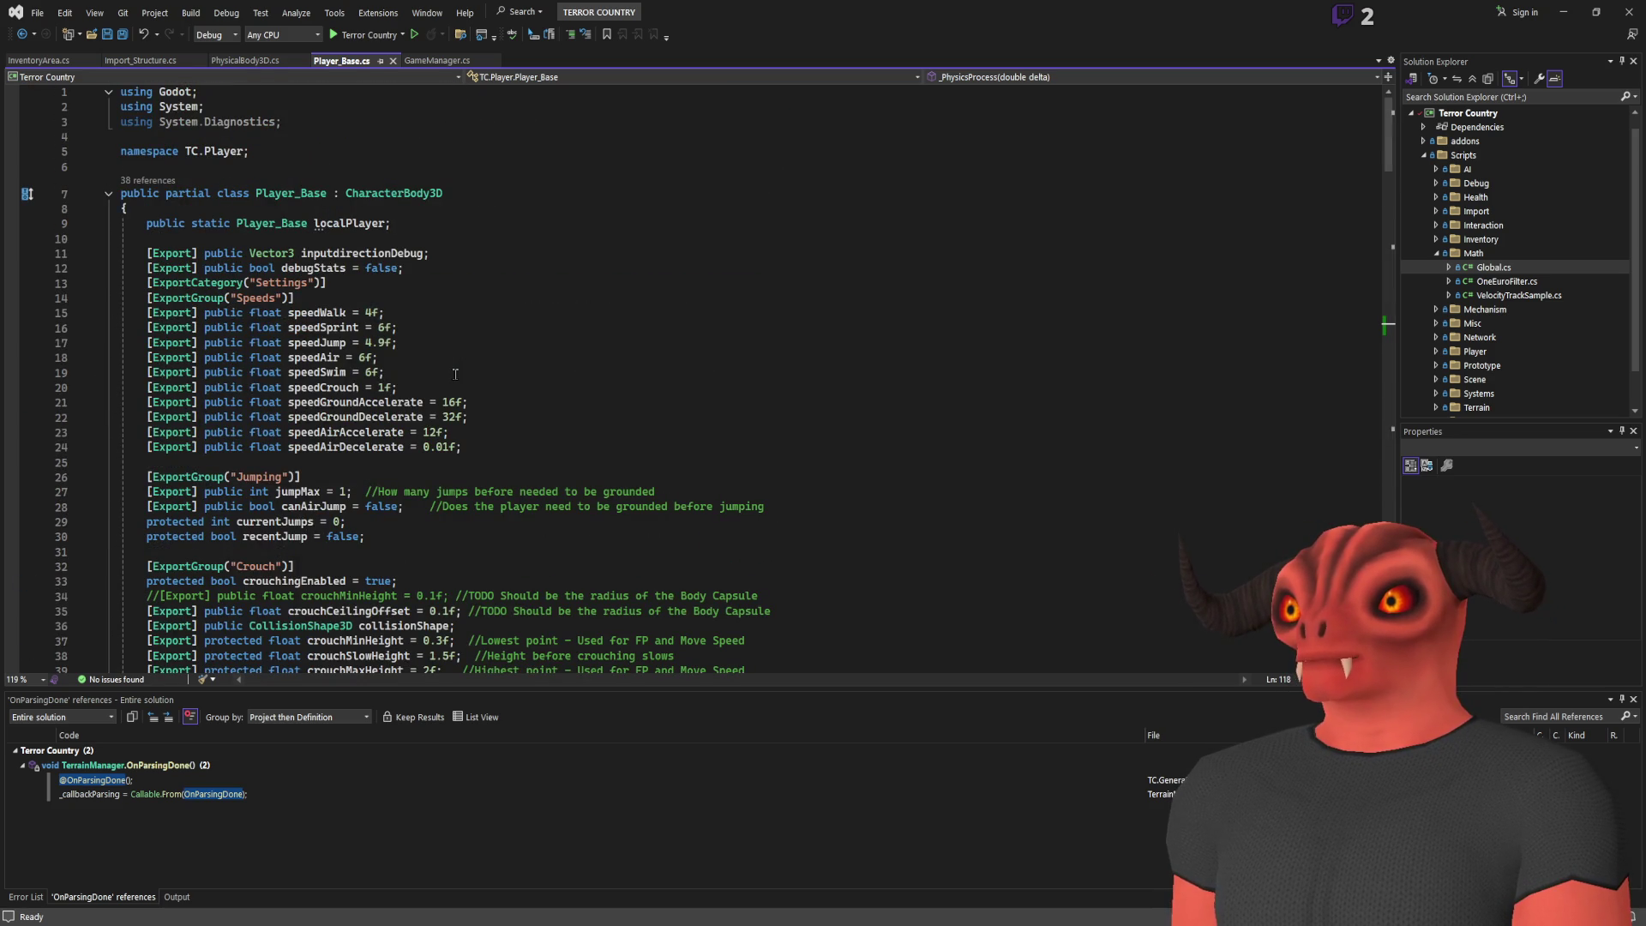
key("alt+Tab")
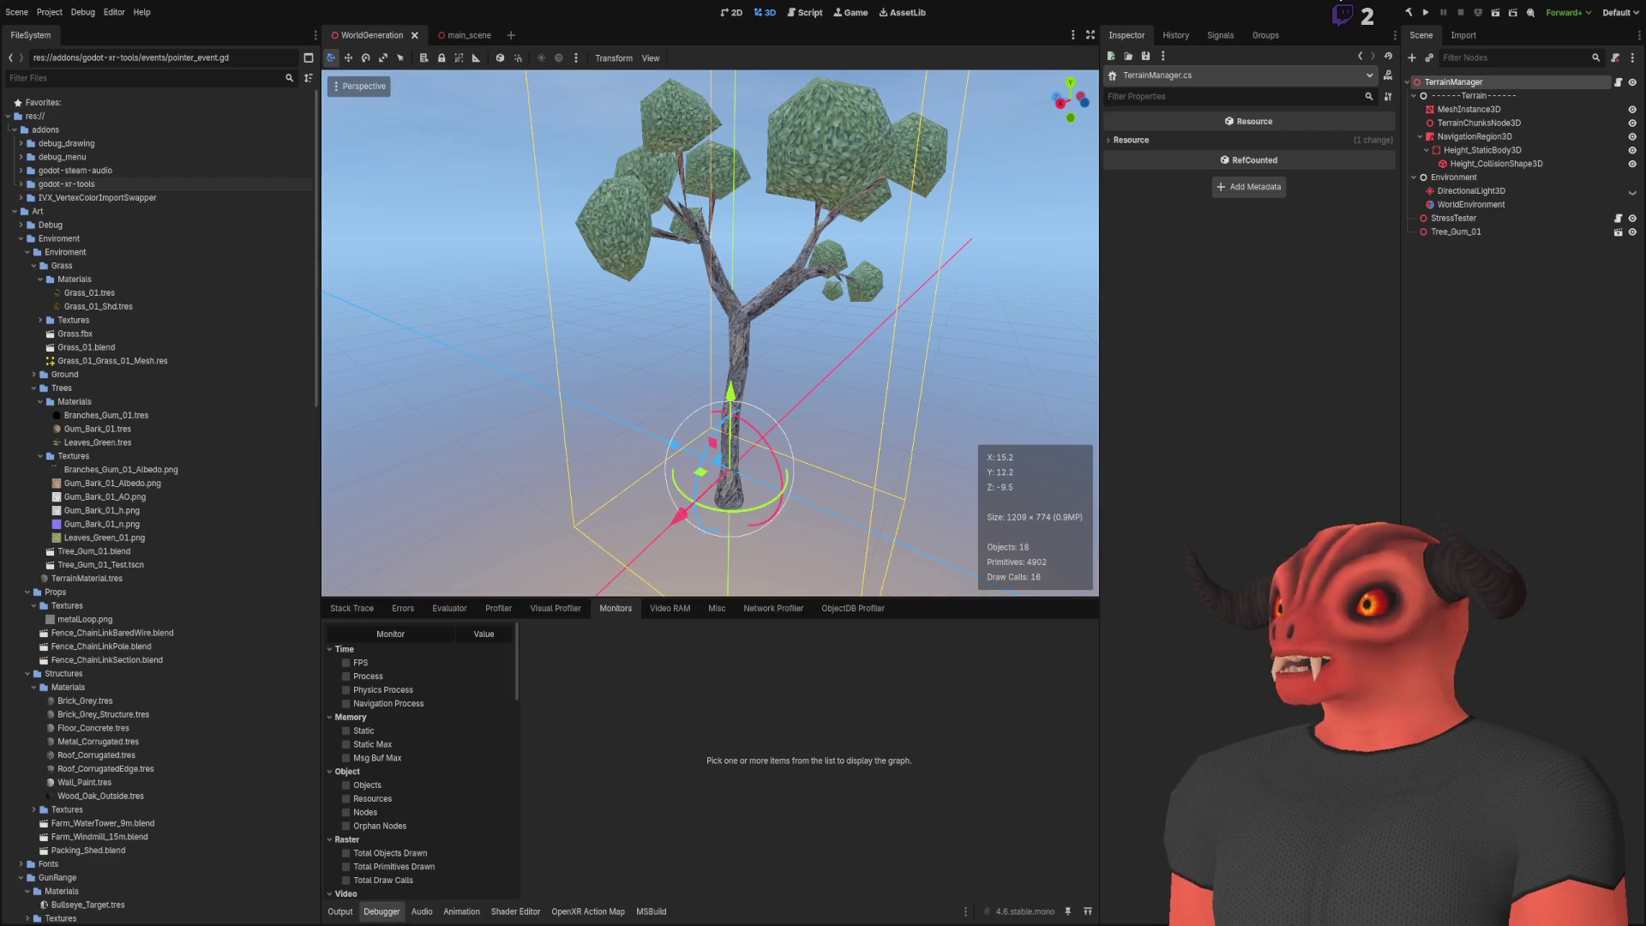
Inspect the terrain manager's changed() signal and groups, then return to its properties
left_click(1209, 42)
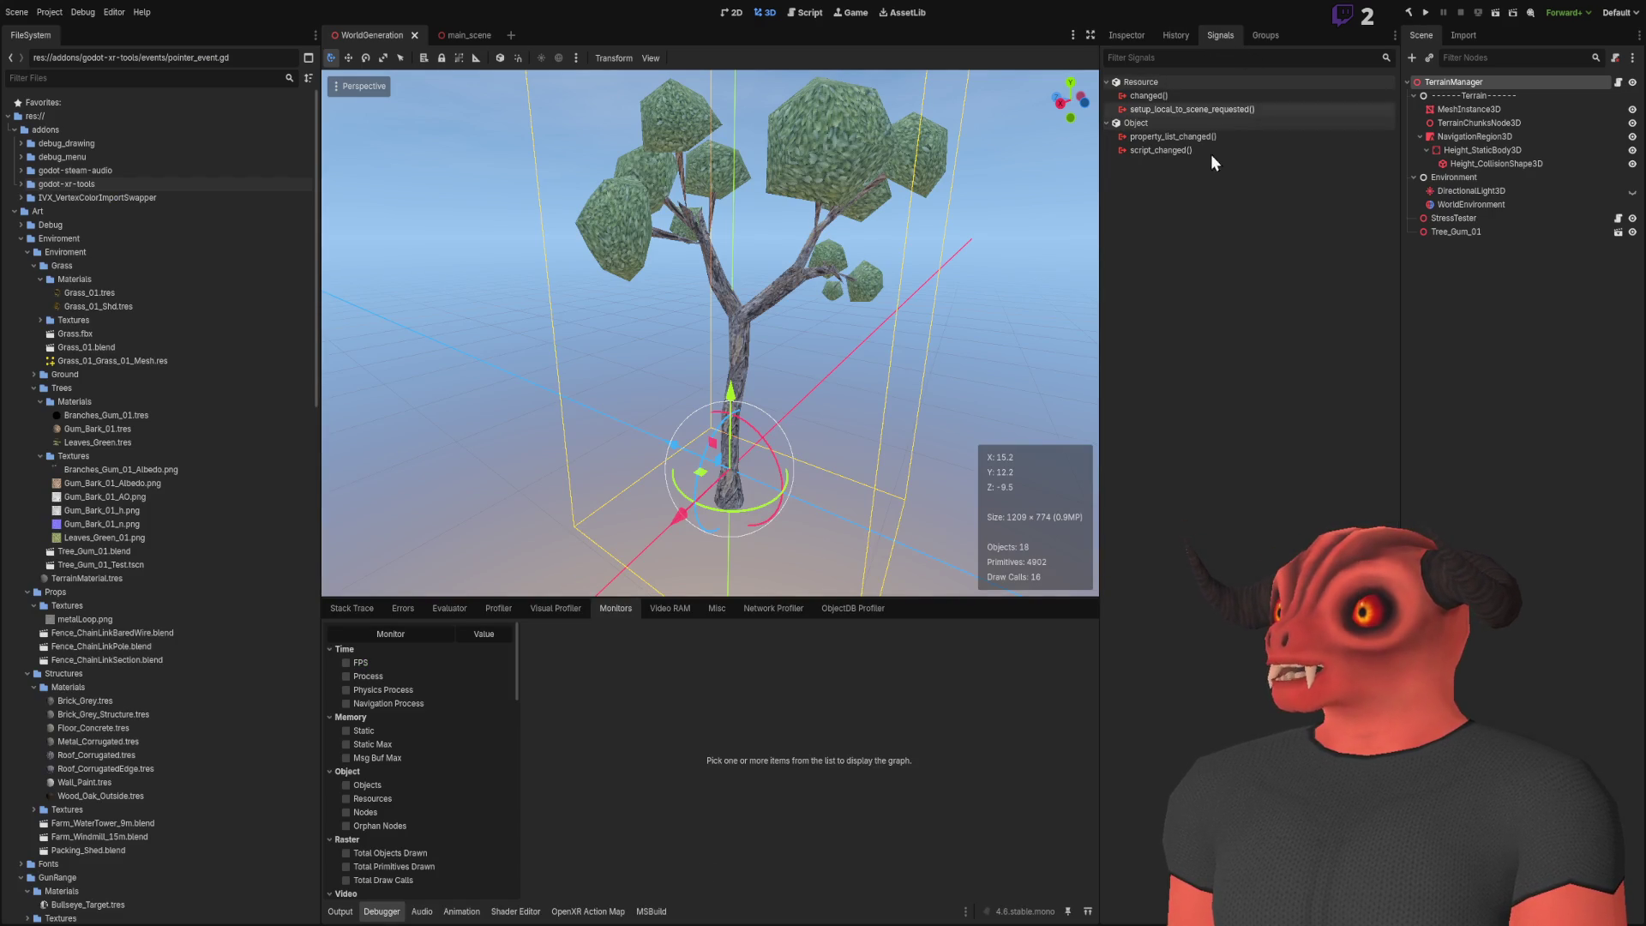
left_click(1149, 95)
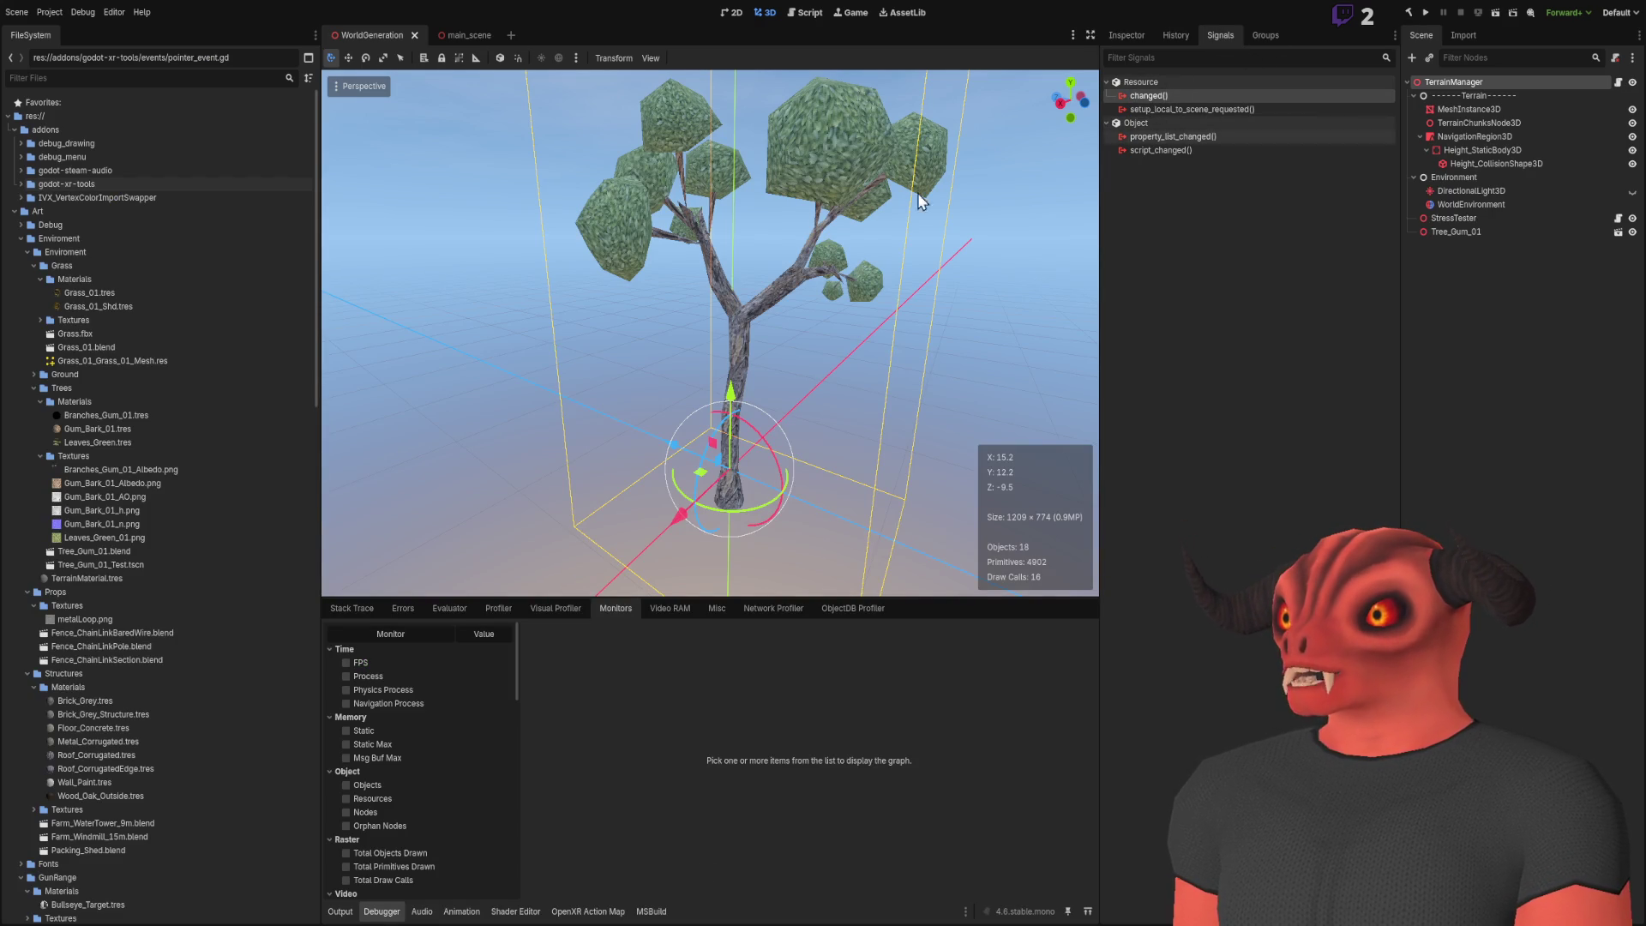
left_click(1271, 35)
left_click(1128, 35)
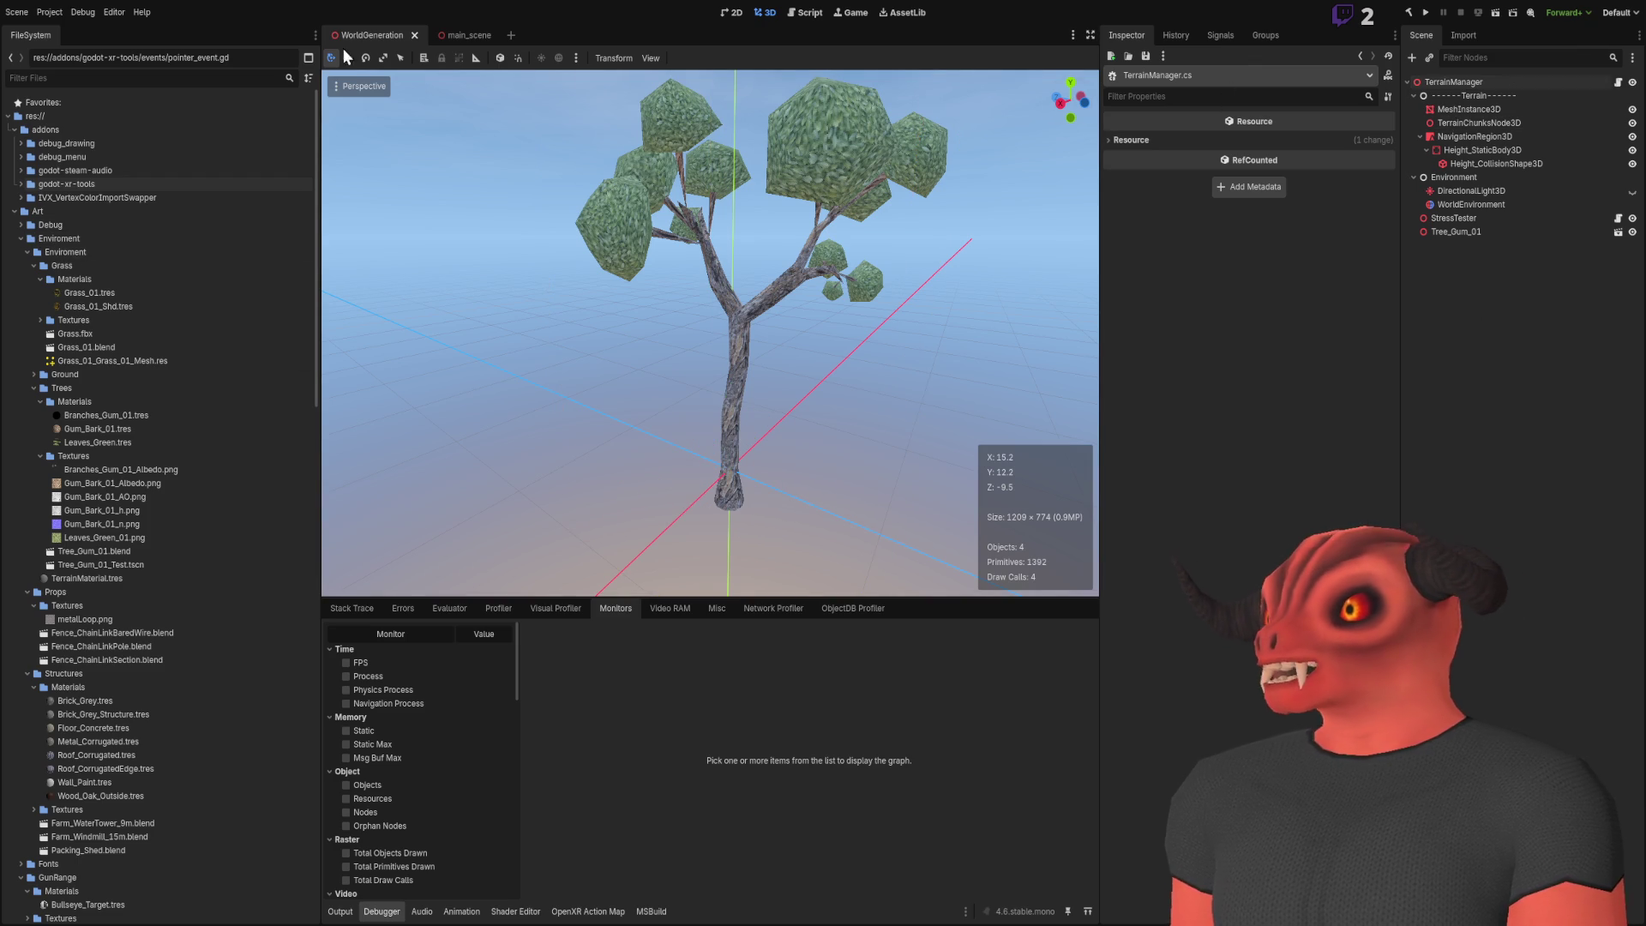
In main_scene, delete the flat MeshInstance3D4 plane and save the scene
left_click(446, 35)
key("w")
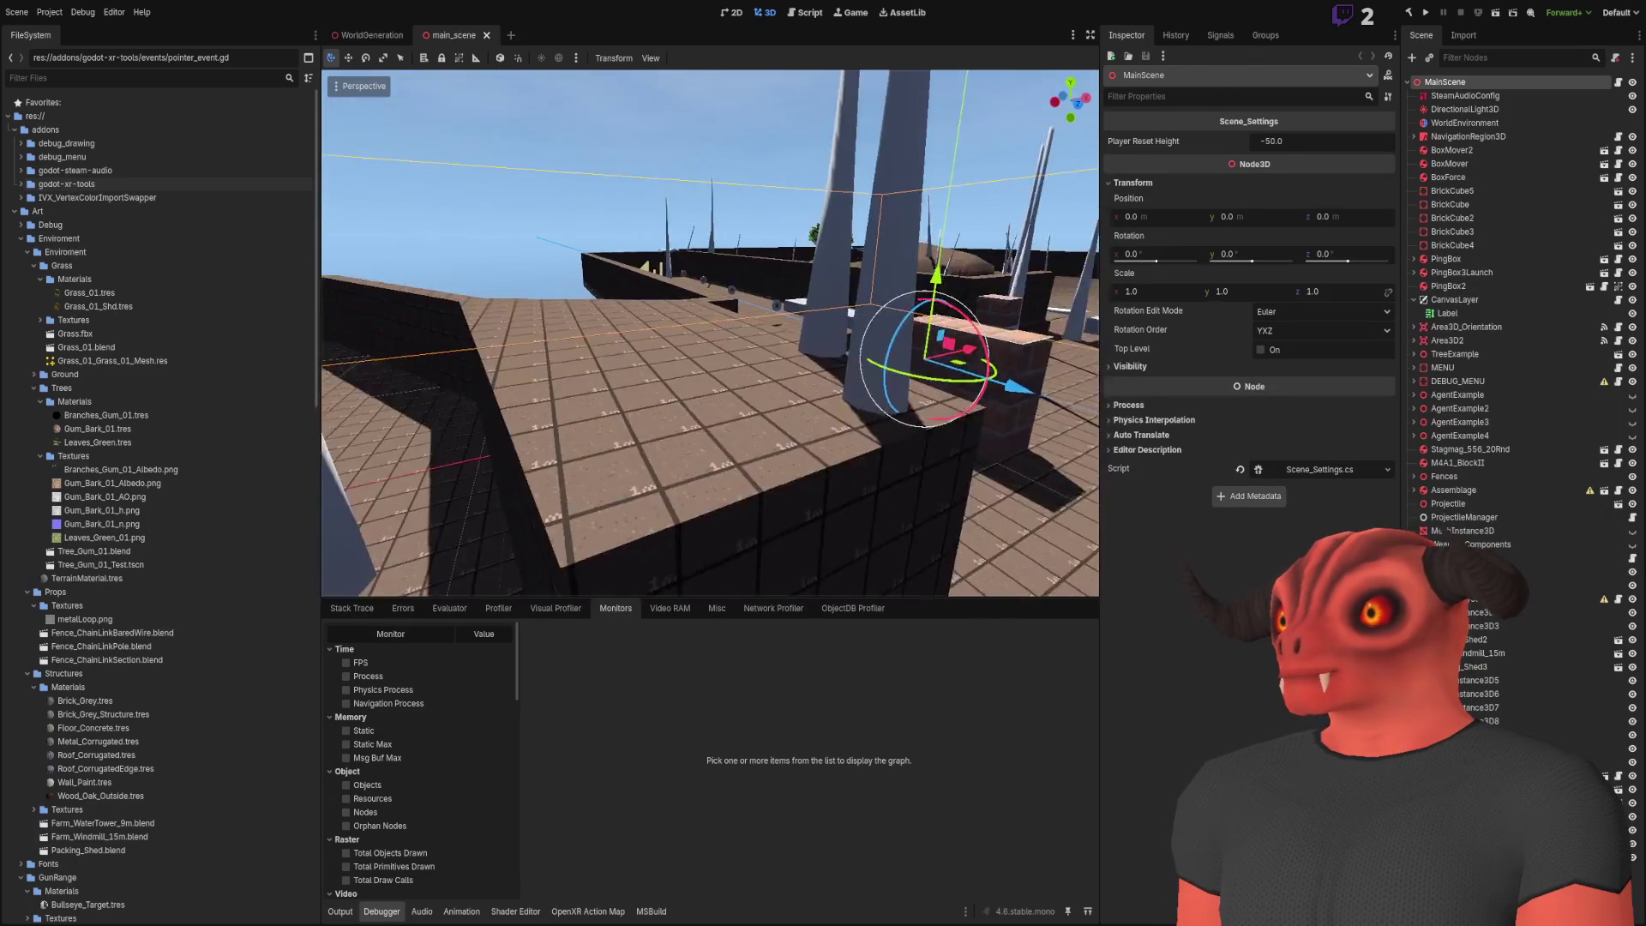
left_click(710, 429)
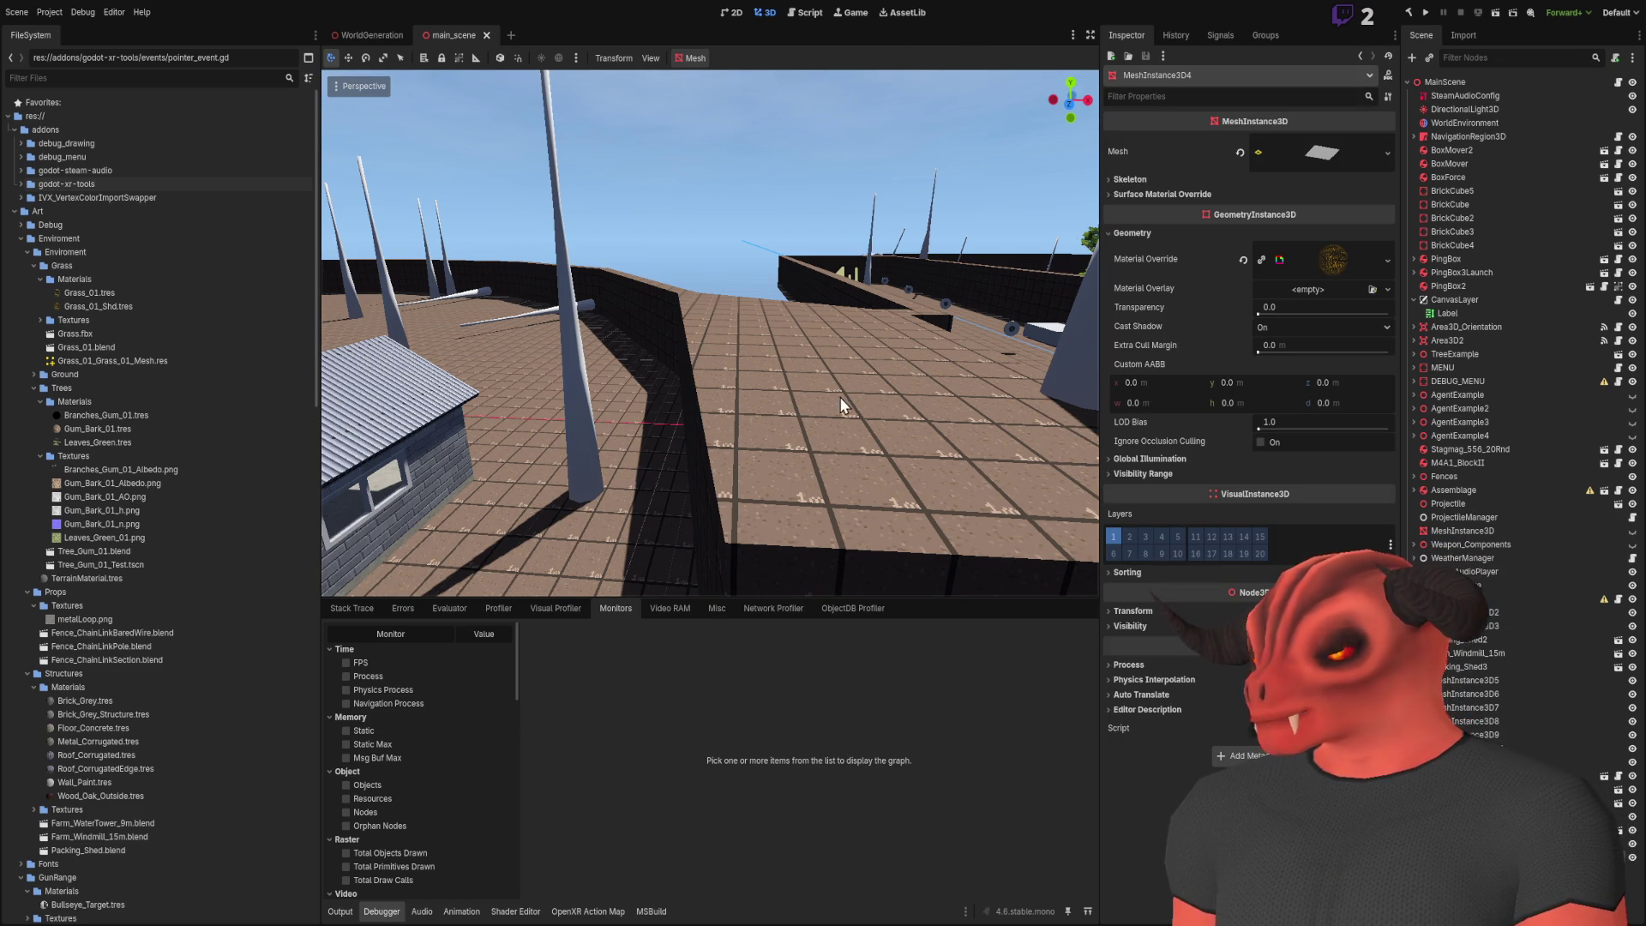
mouse_move(851, 494)
left_mouse_down()
mouse_move(754, 428)
mouse_move(703, 484)
mouse_move(686, 428)
mouse_move(776, 535)
mouse_move(813, 393)
left_mouse_up()
key("Delete")
key("ctrl+s")
Open the TestWorld brick mesh's Structure_Shader.tres material override parameters
left_click(902, 387)
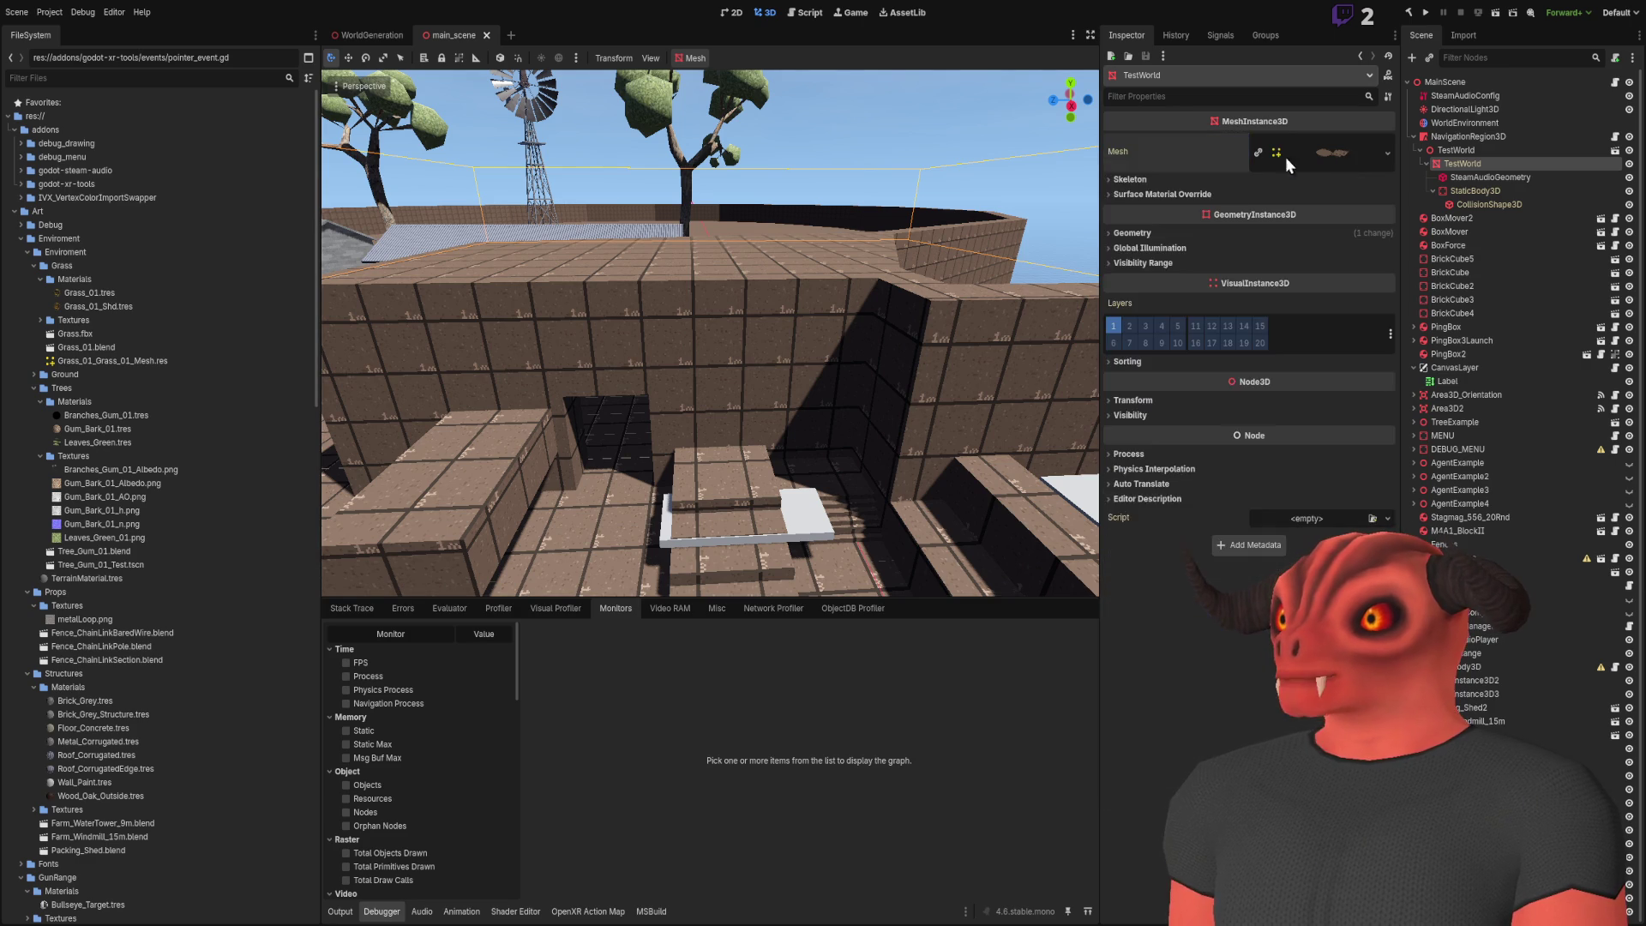
left_click(1141, 230)
left_click(1333, 255)
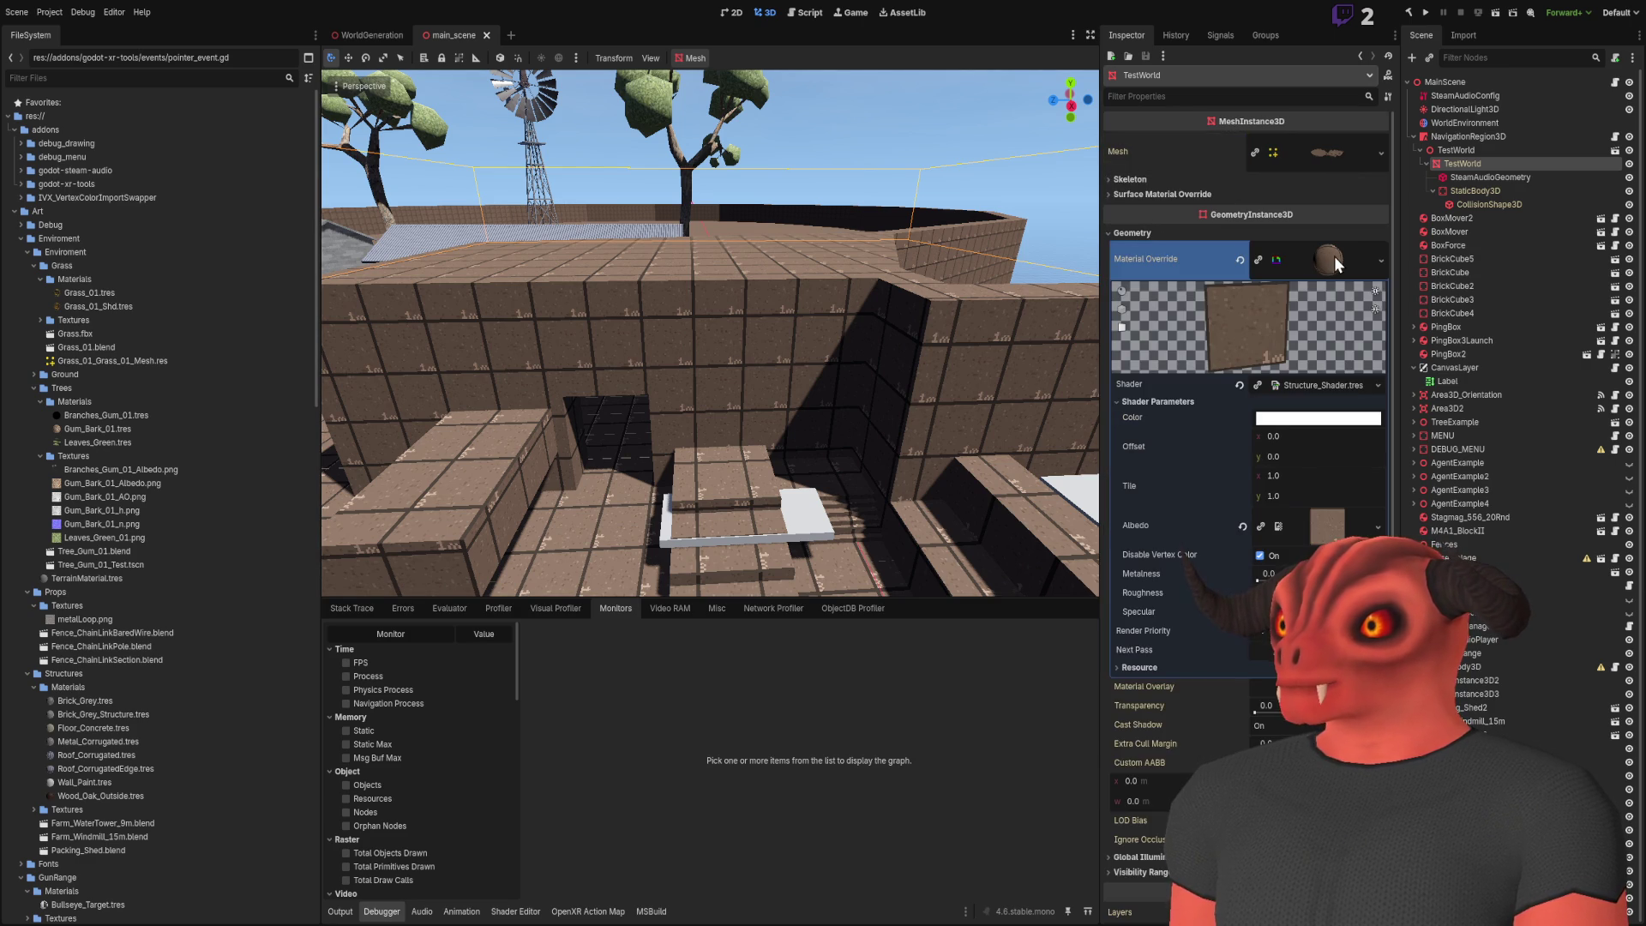
Turn off Disable Vertex Color on the brick material override, then clear the selection
left_click(1260, 556)
left_click(1260, 555)
left_click(1260, 556)
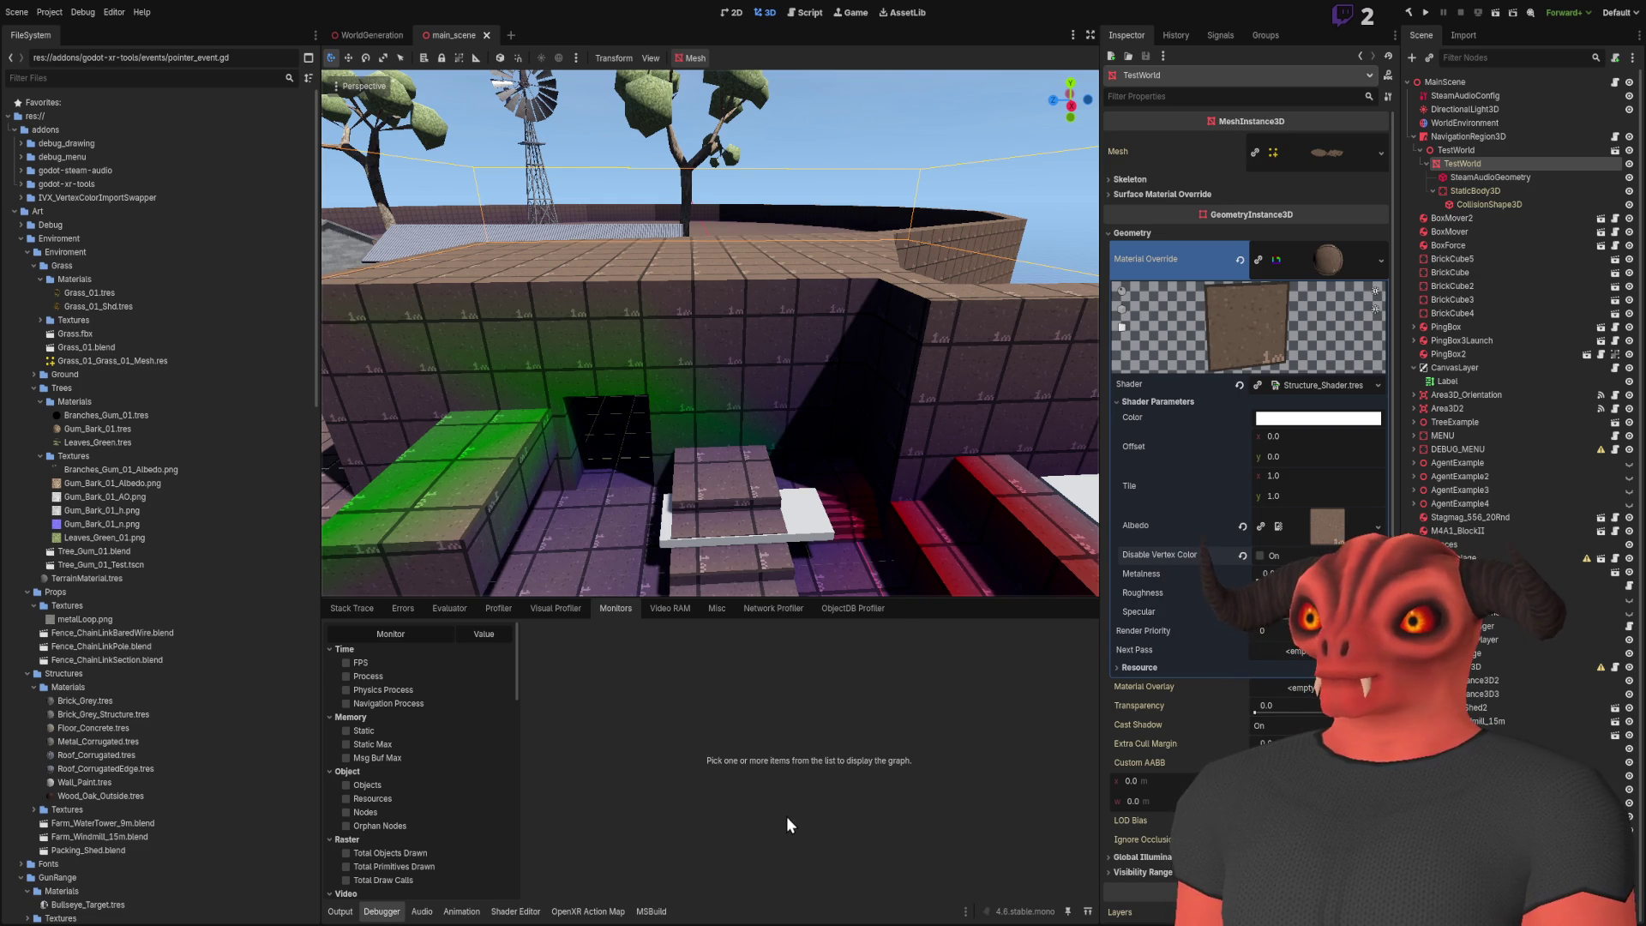
left_click(836, 265)
Fly through the brick room to the shed near the gum tree and frame it
key("w")
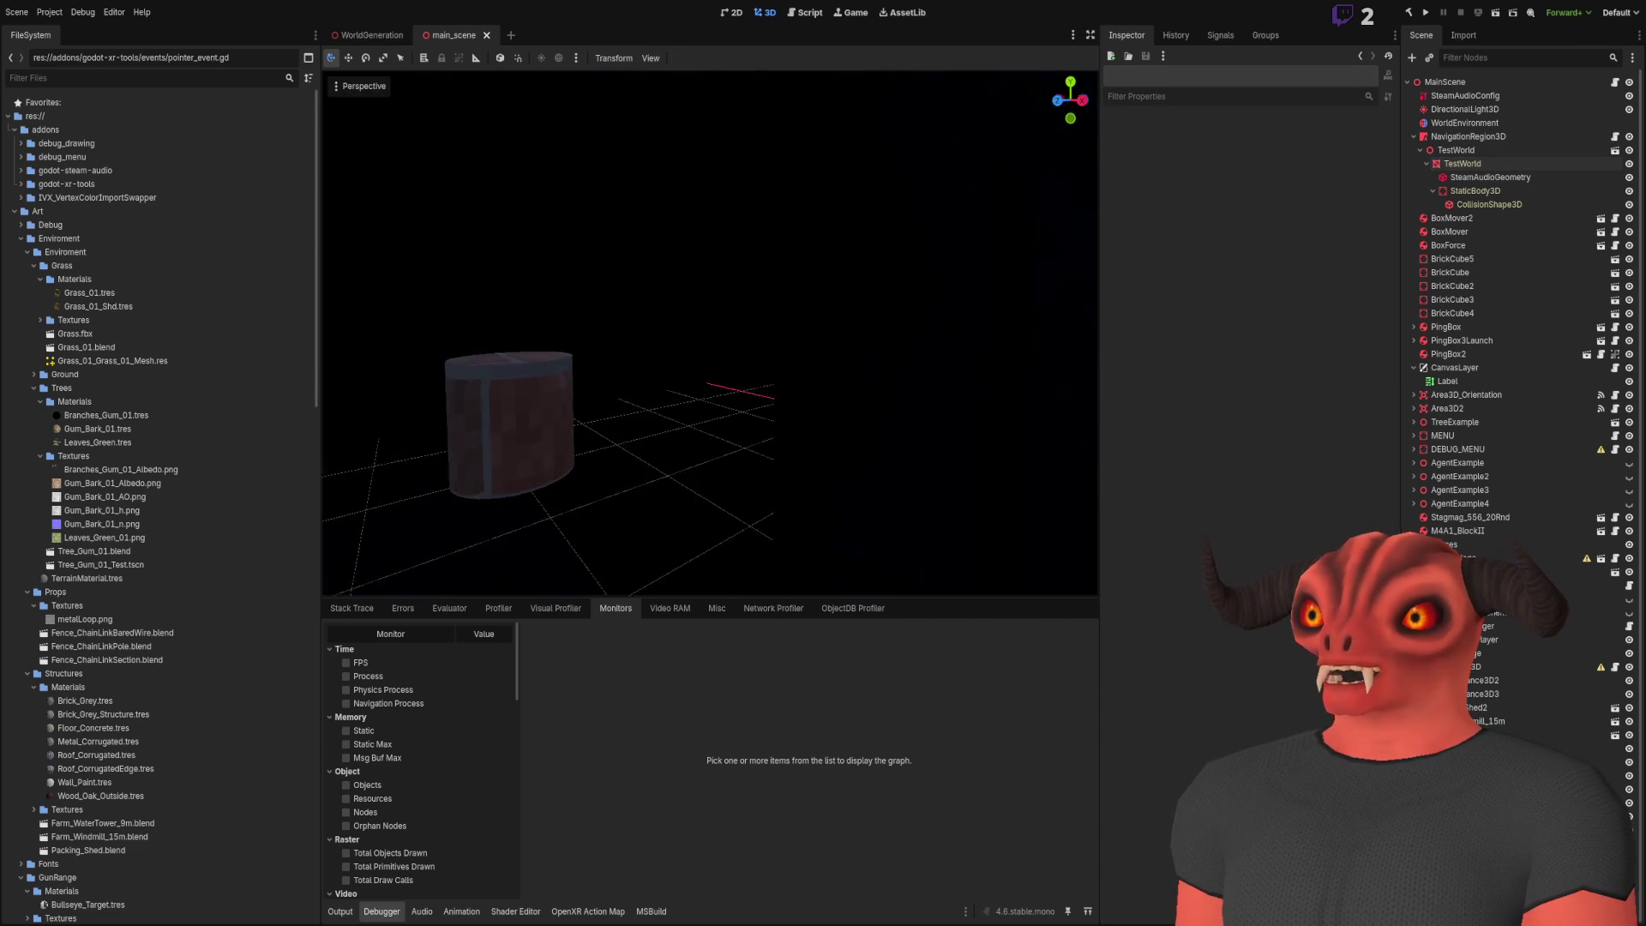
key("w")
key("w")
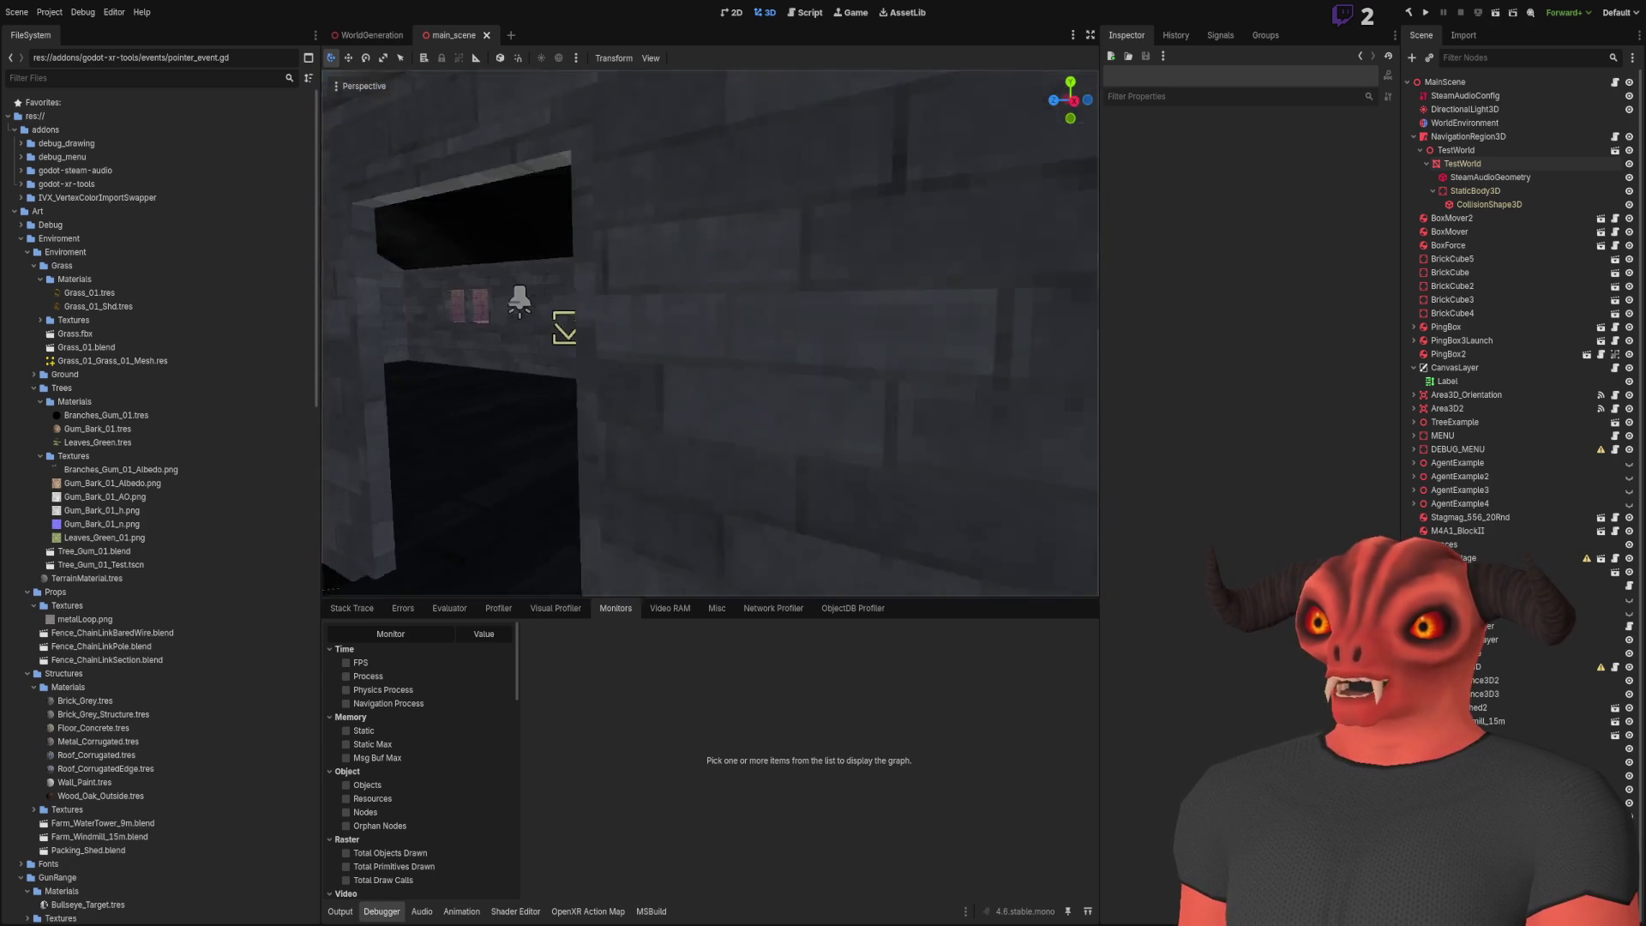
key("w")
key("w")
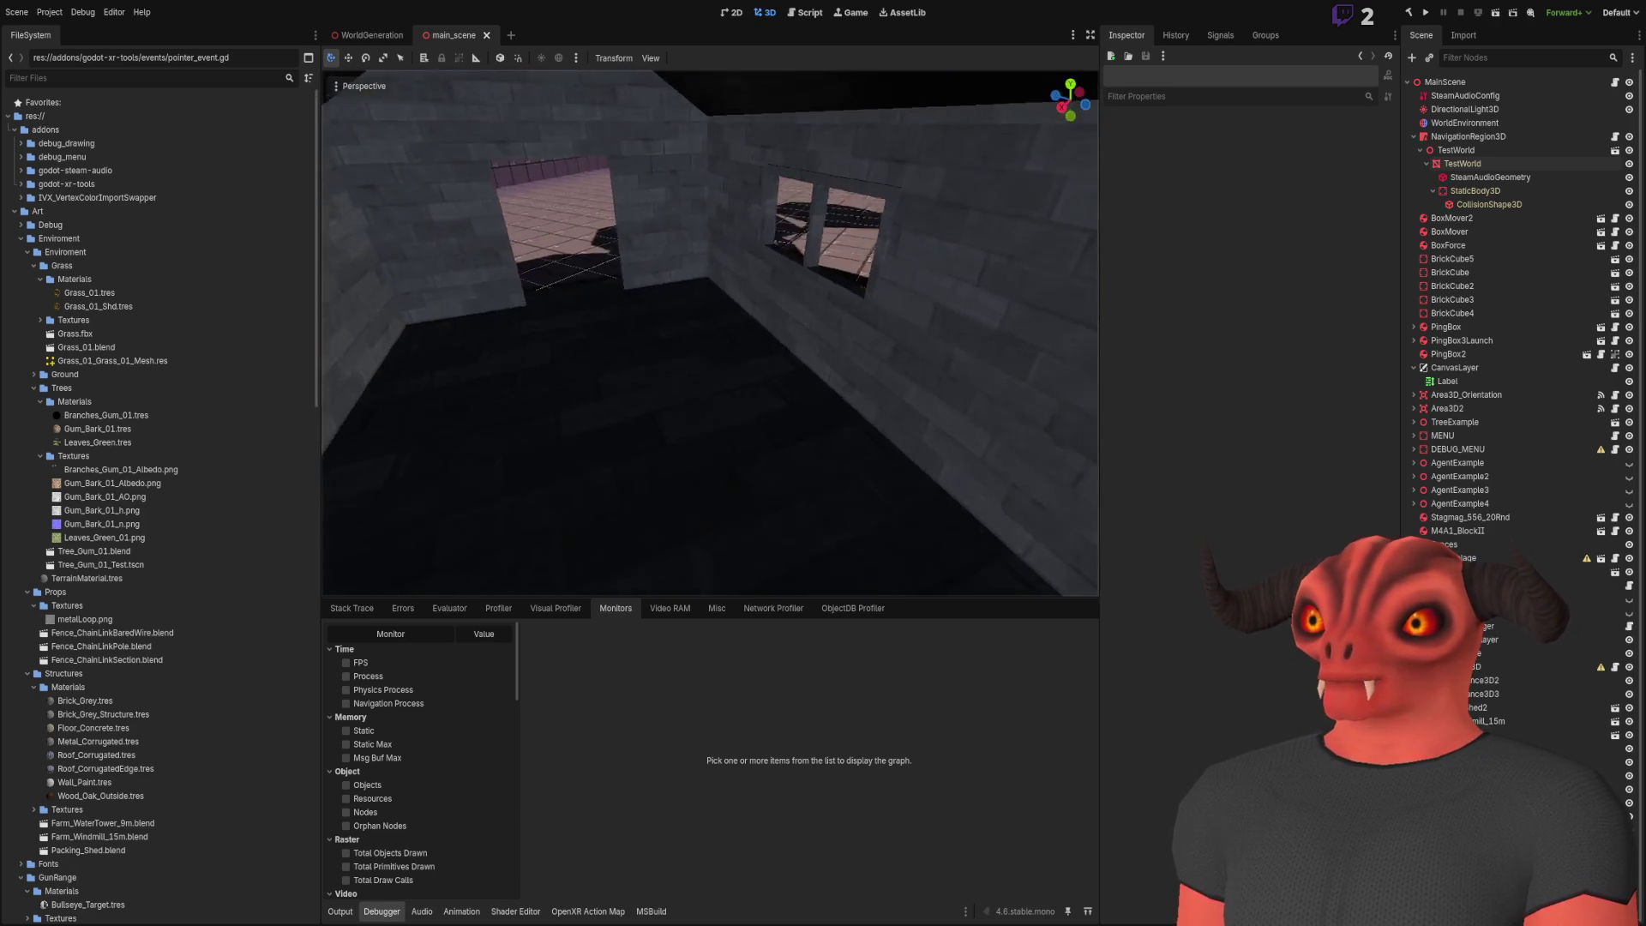
key("w")
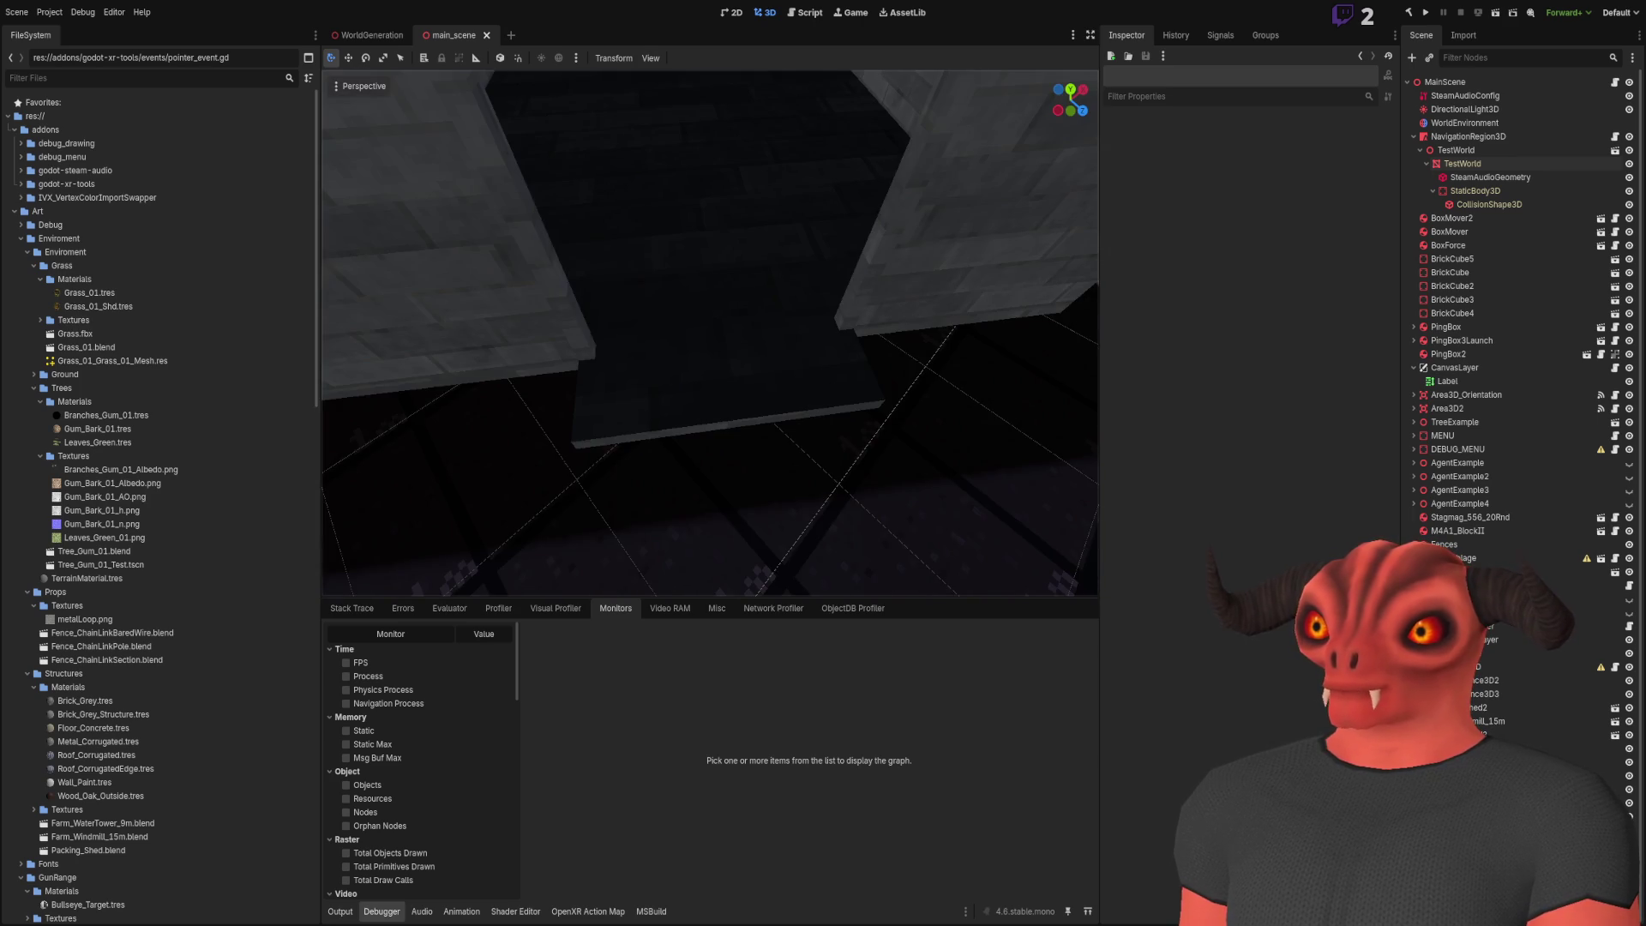
key("w")
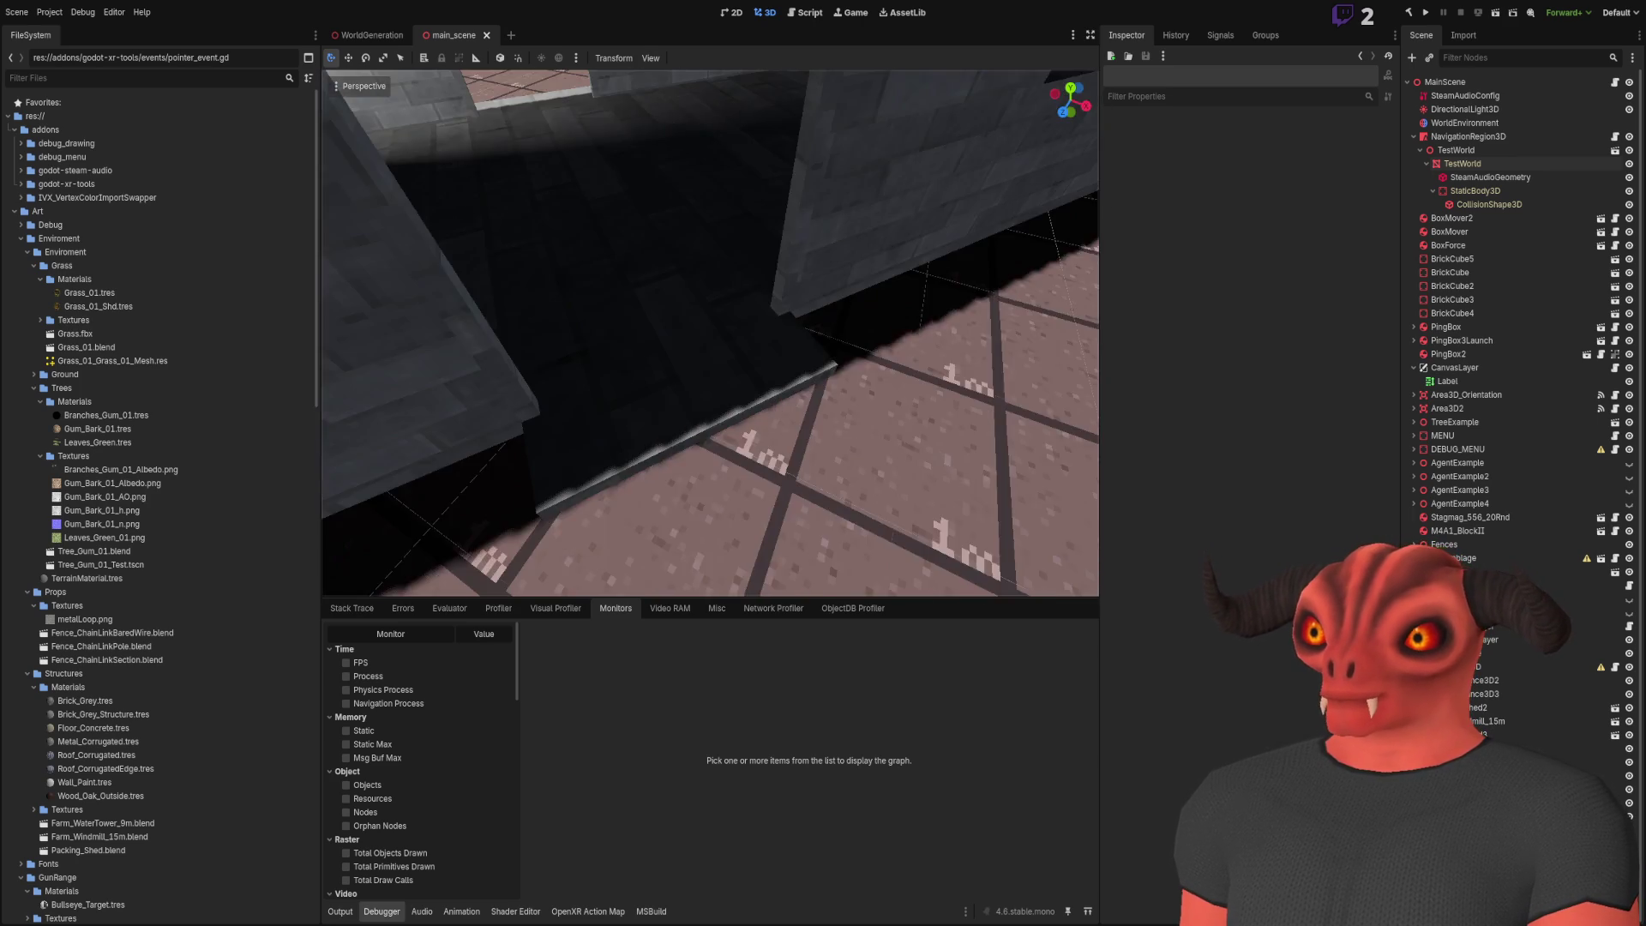
key("w")
left_click(759, 322)
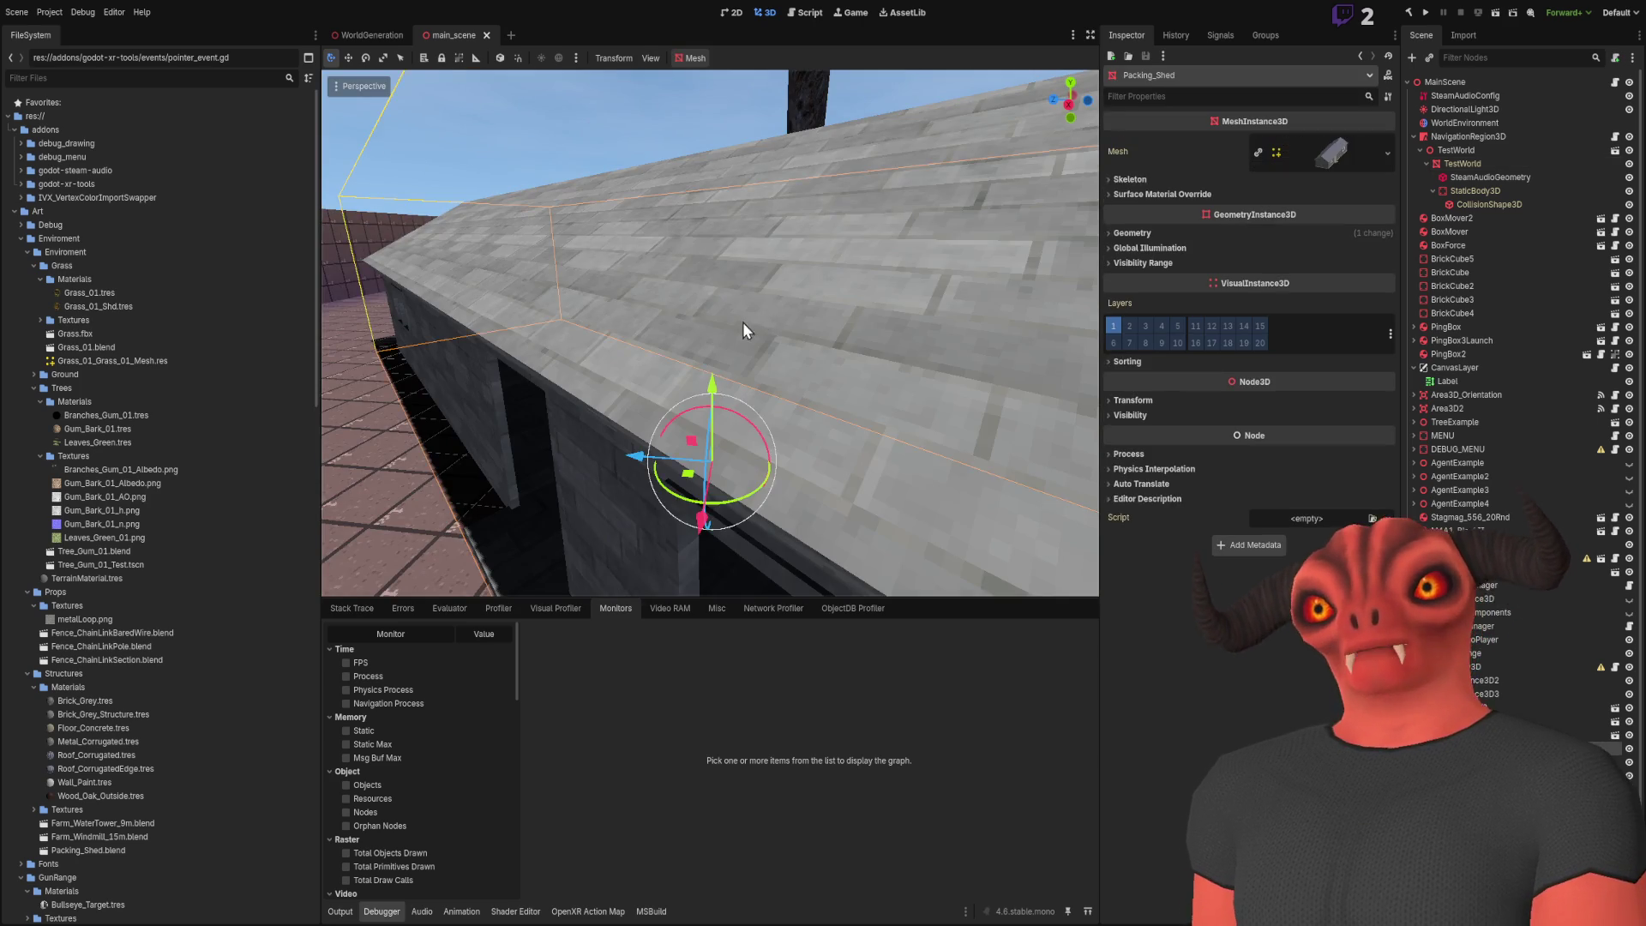
key("f")
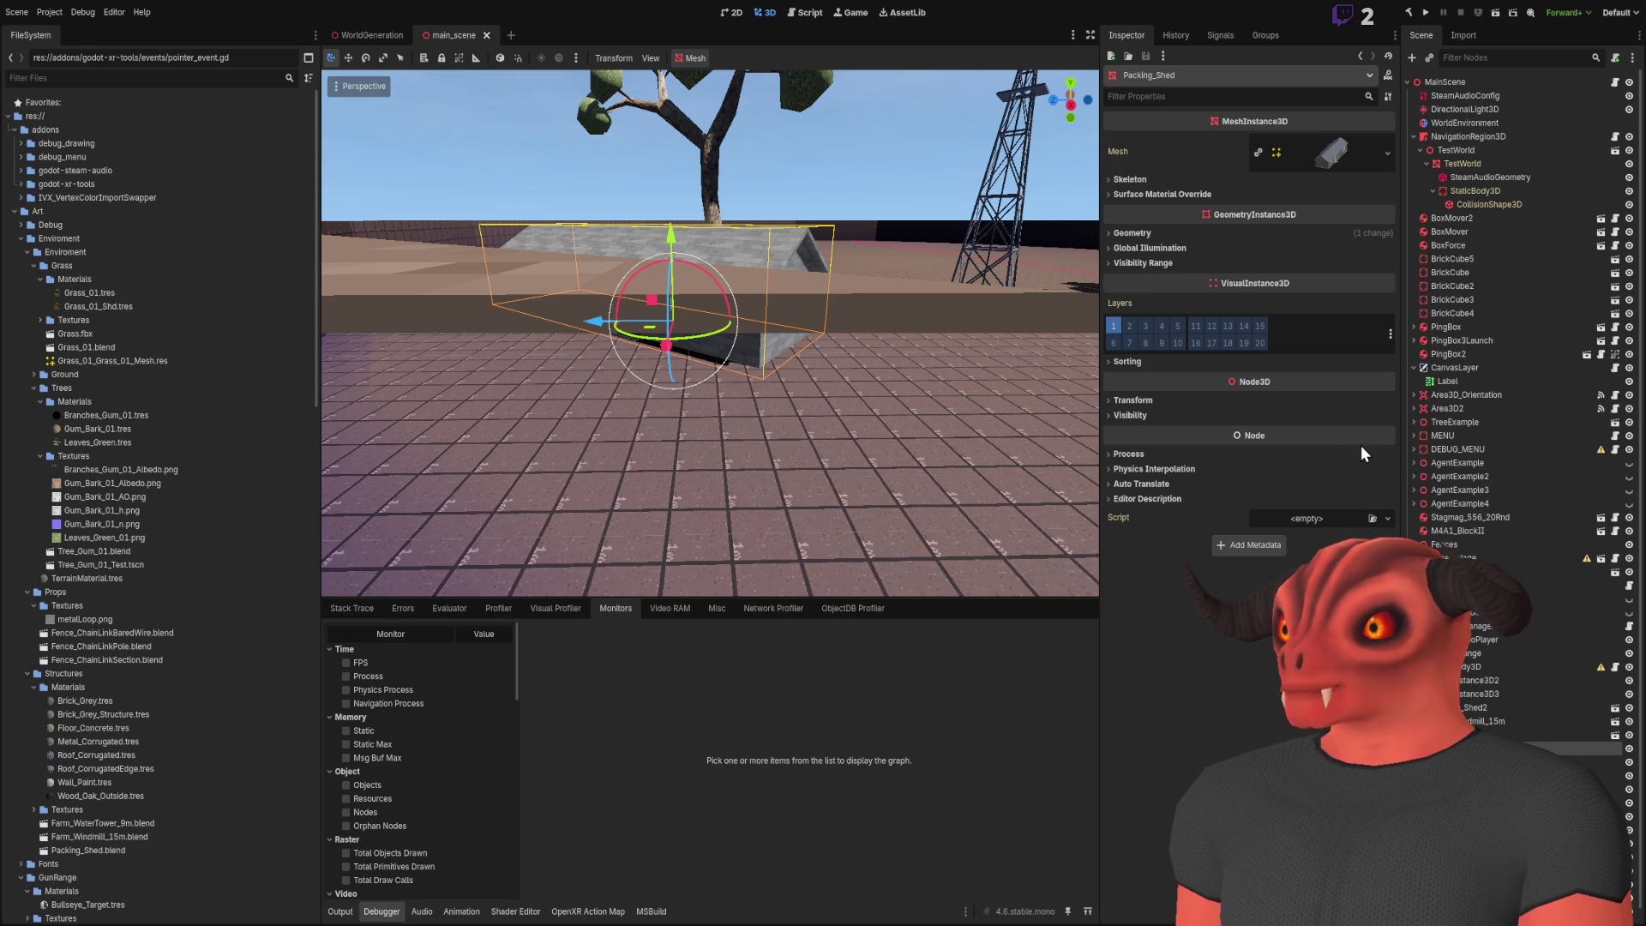
Select the Packing_Shed3 node and delete it
key("Up")
key("f")
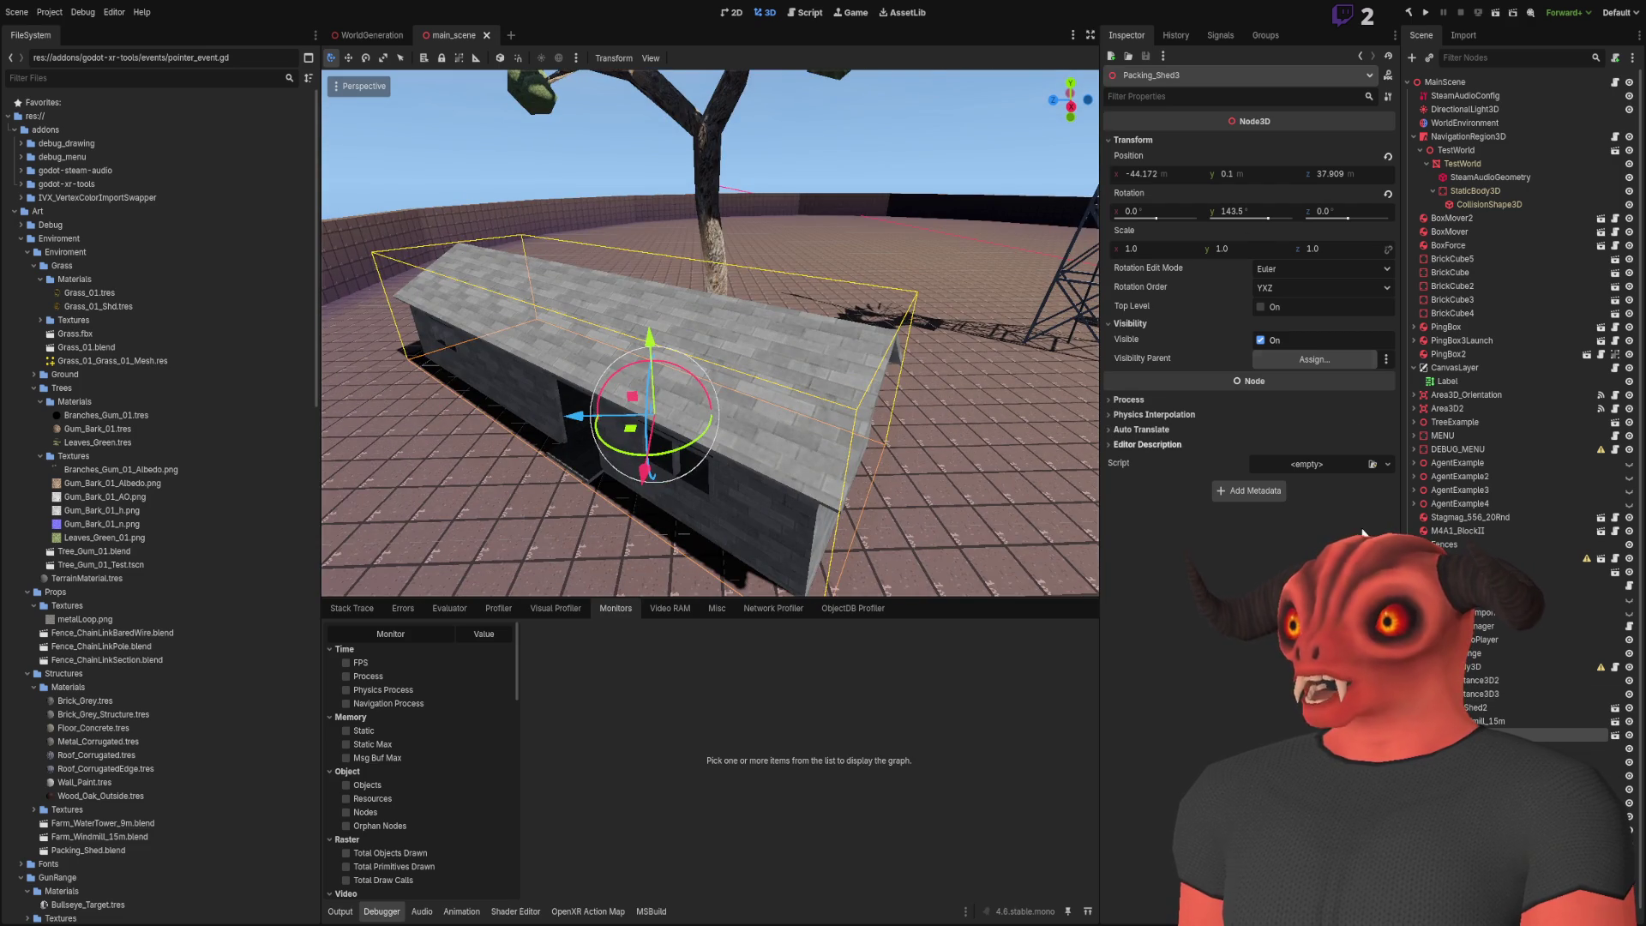
key("Down")
key("Down")
key("Delete")
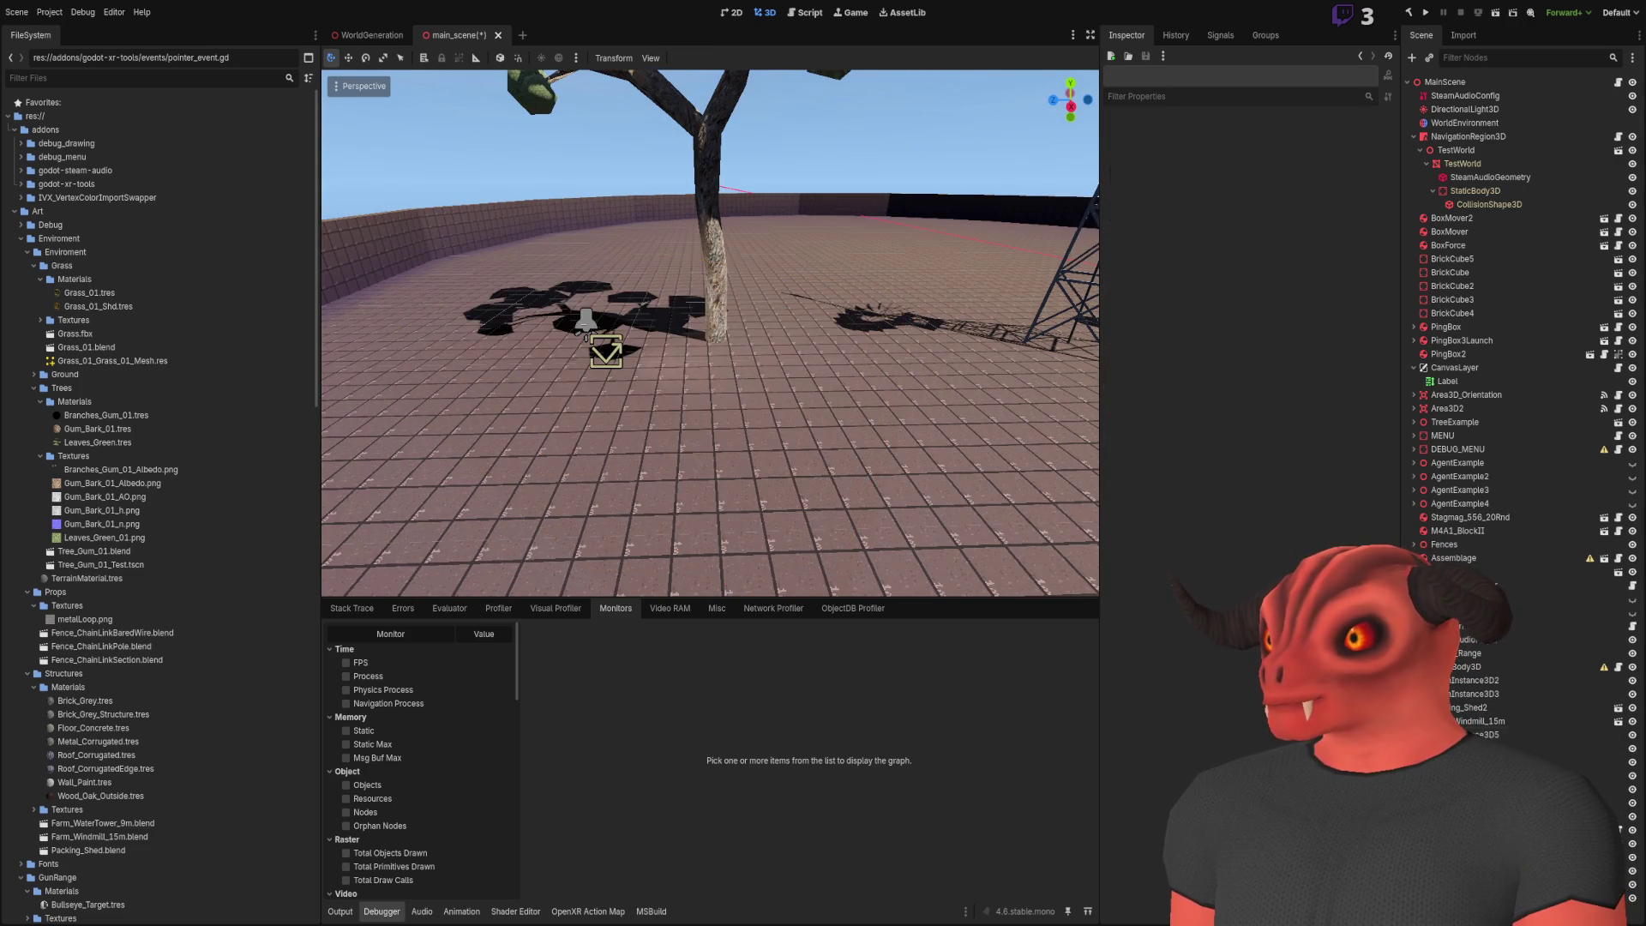
Select the Packing_Shed2 node, then open its Packing_Shed.blend source file in Blender
left_click(786, 454)
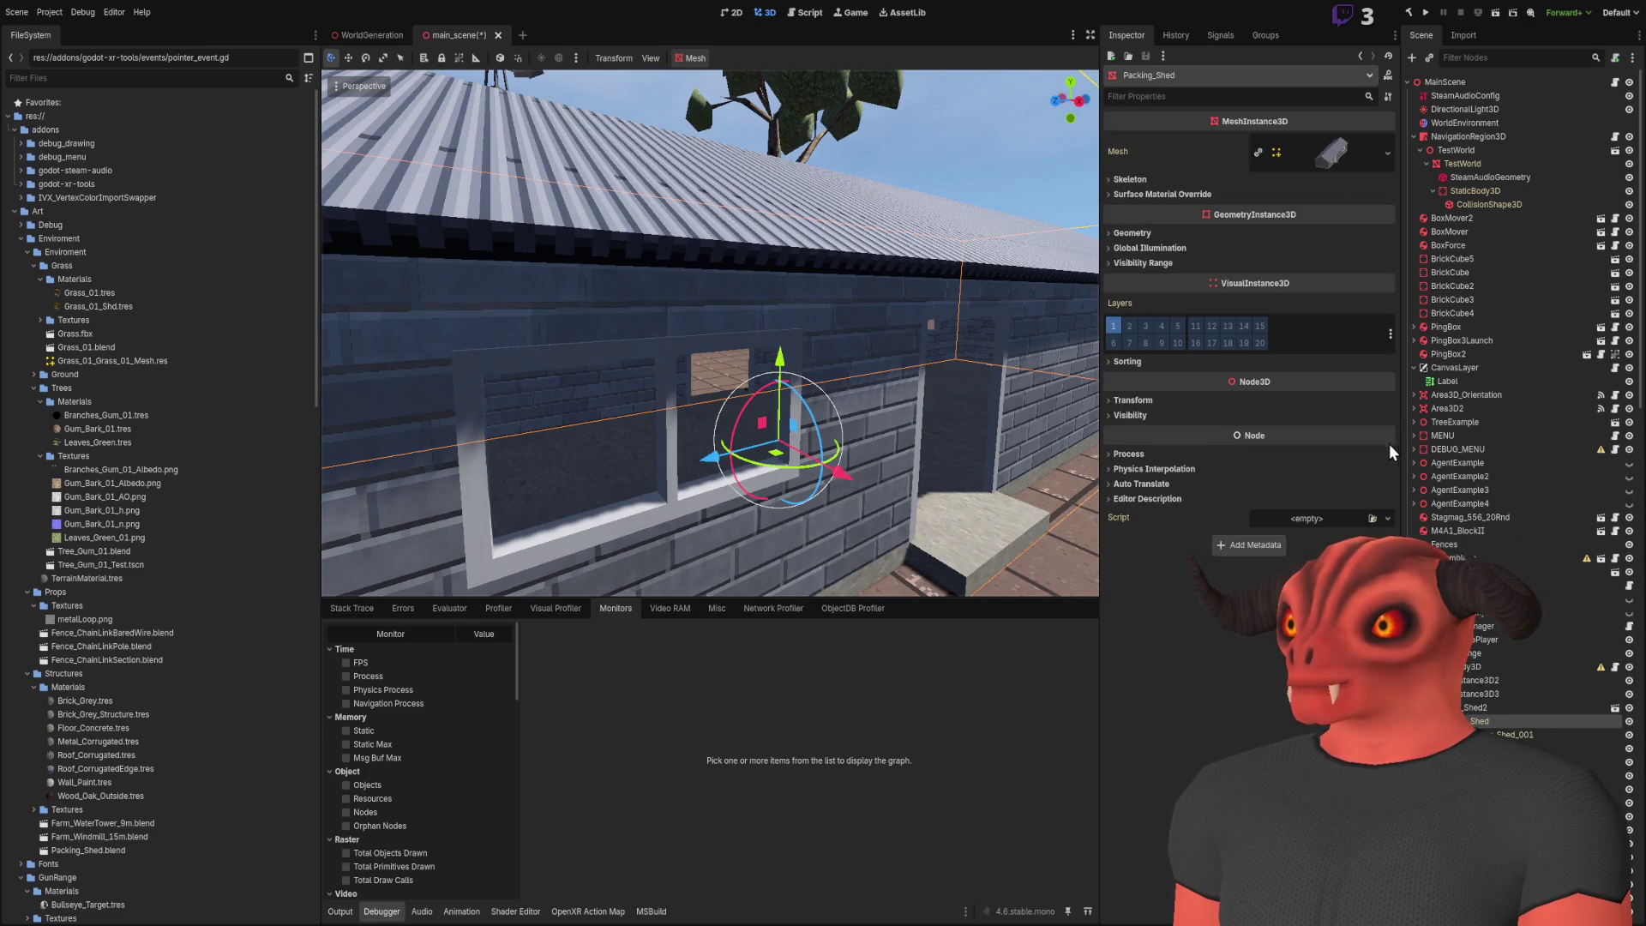
left_click(1474, 709)
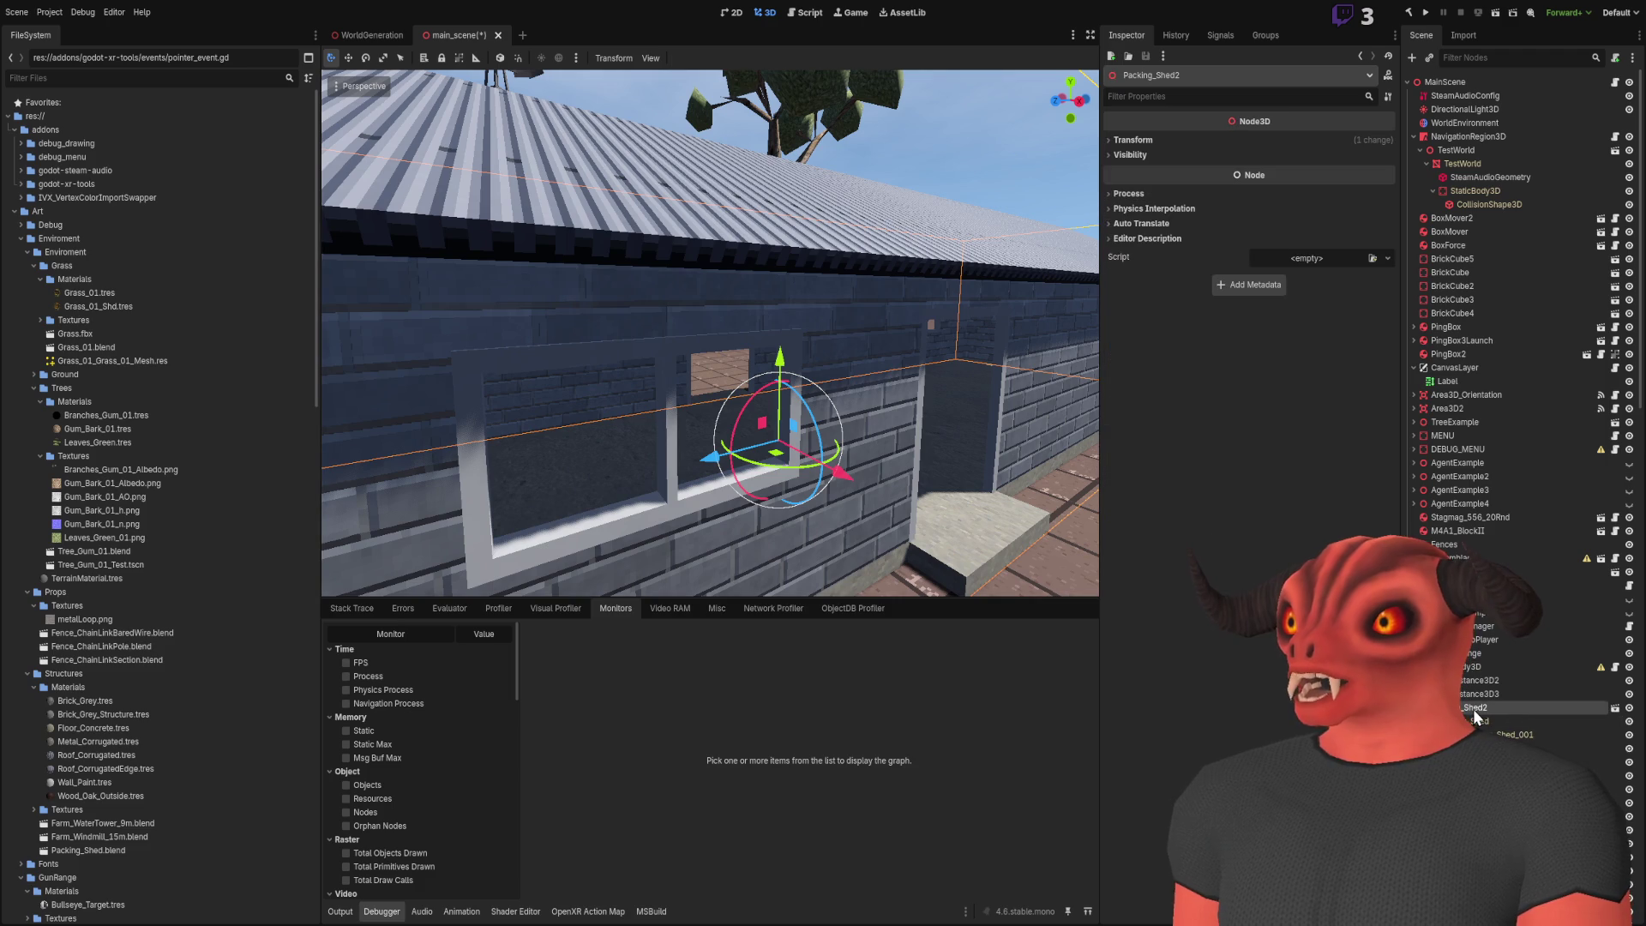
left_click(86, 850)
scroll(144, 511, "down", 10)
left_click_drag(428, 257, 523, 378)
mouse_move(712, 335)
left_mouse_down()
mouse_move(986, 420)
mouse_move(1159, 449)
left_mouse_up()
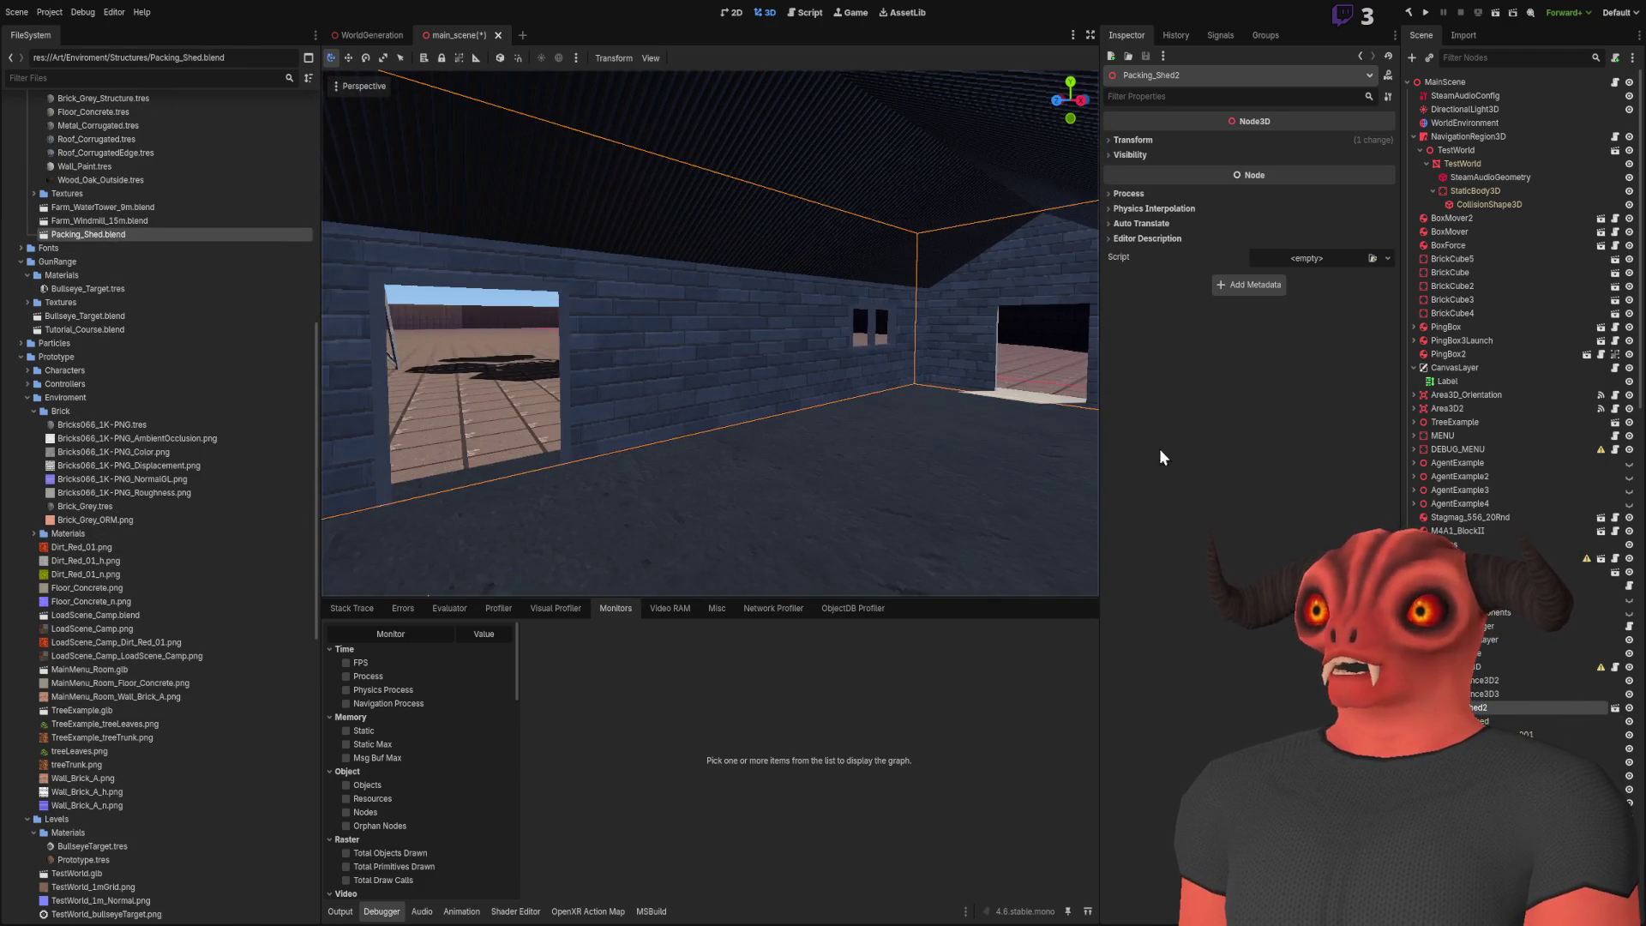
double_click(115, 235)
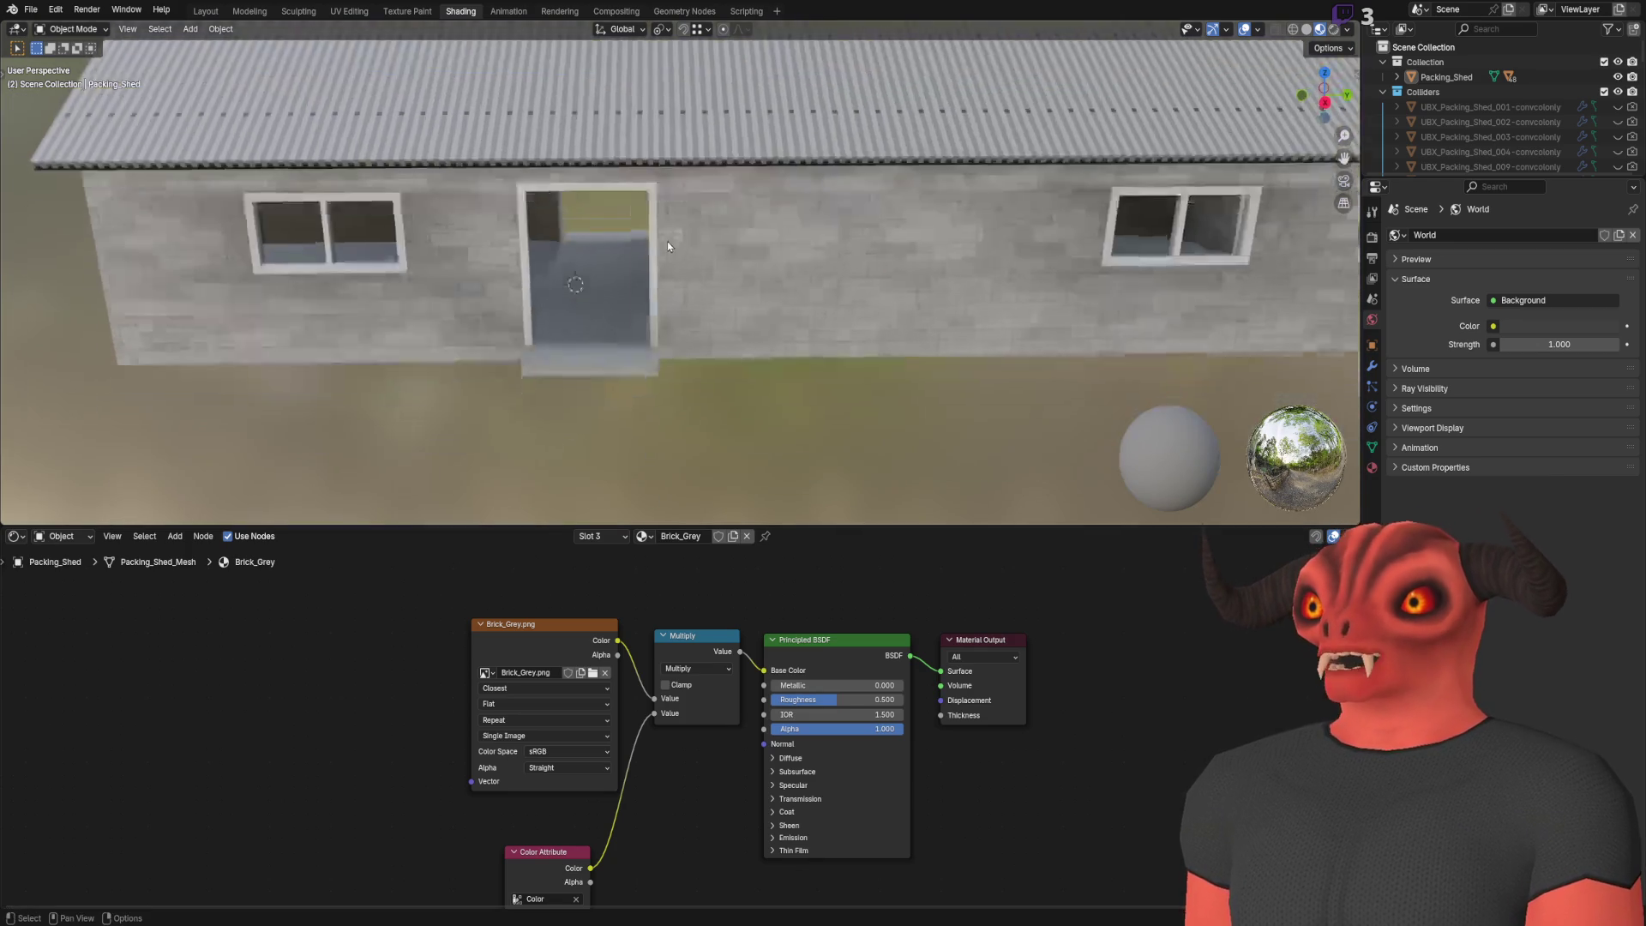
Select Packing_Shed and expand Color Attributes in its Mesh Data properties
scroll(667, 242, "up", 10)
left_click(771, 305)
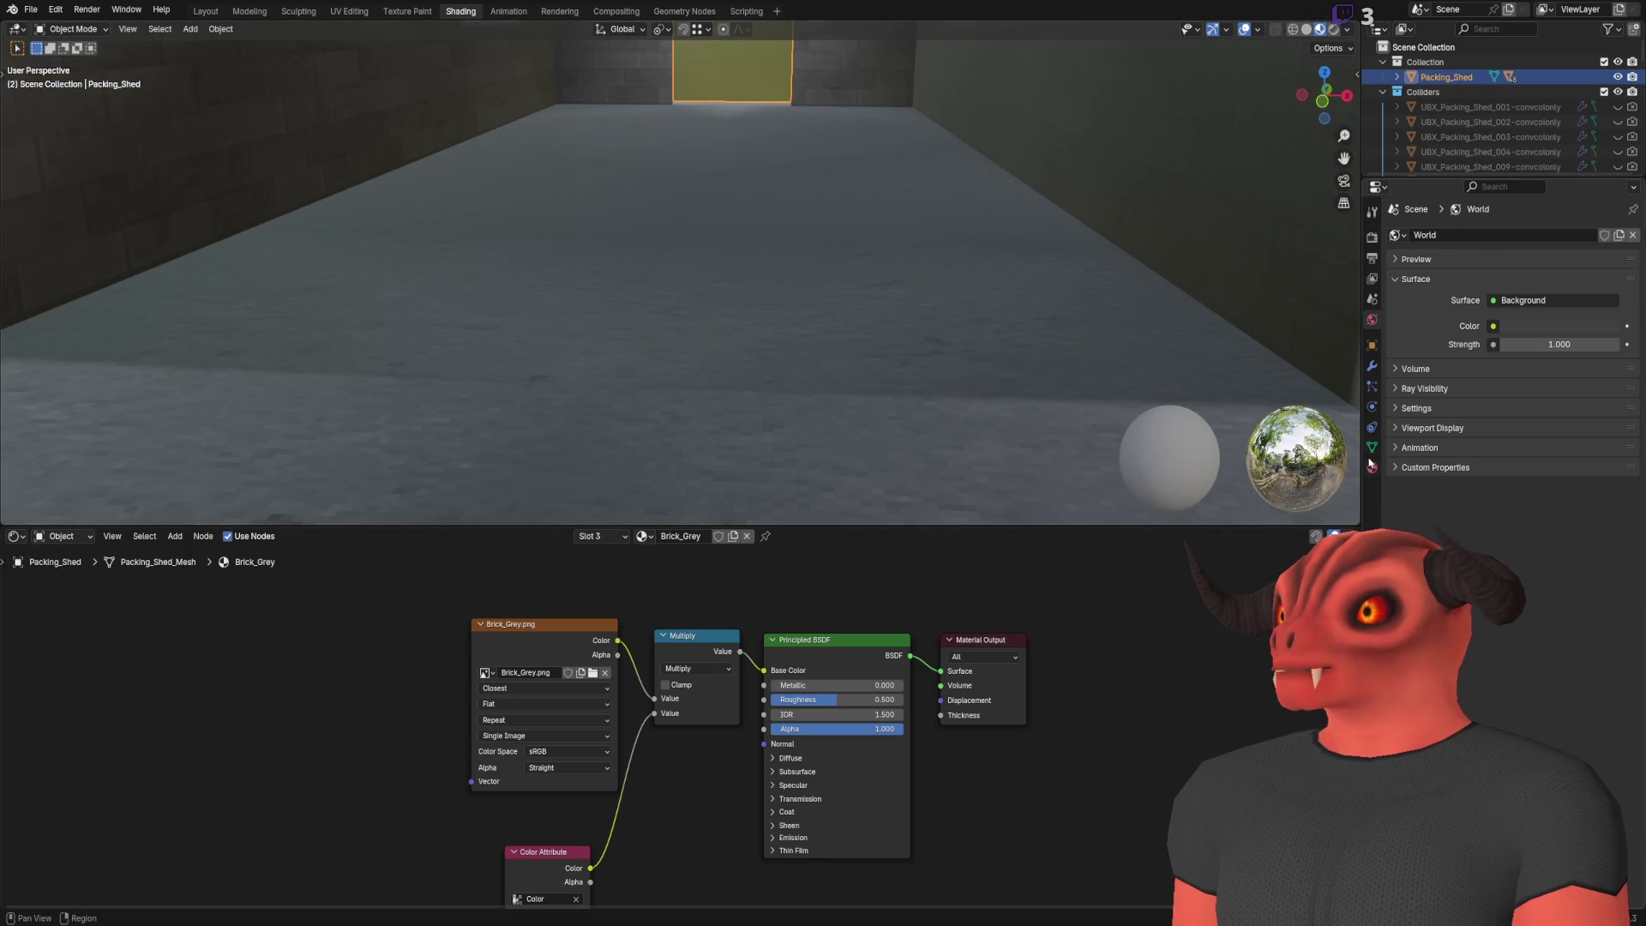
left_click(1371, 450)
scroll(1087, 397, "down", 6)
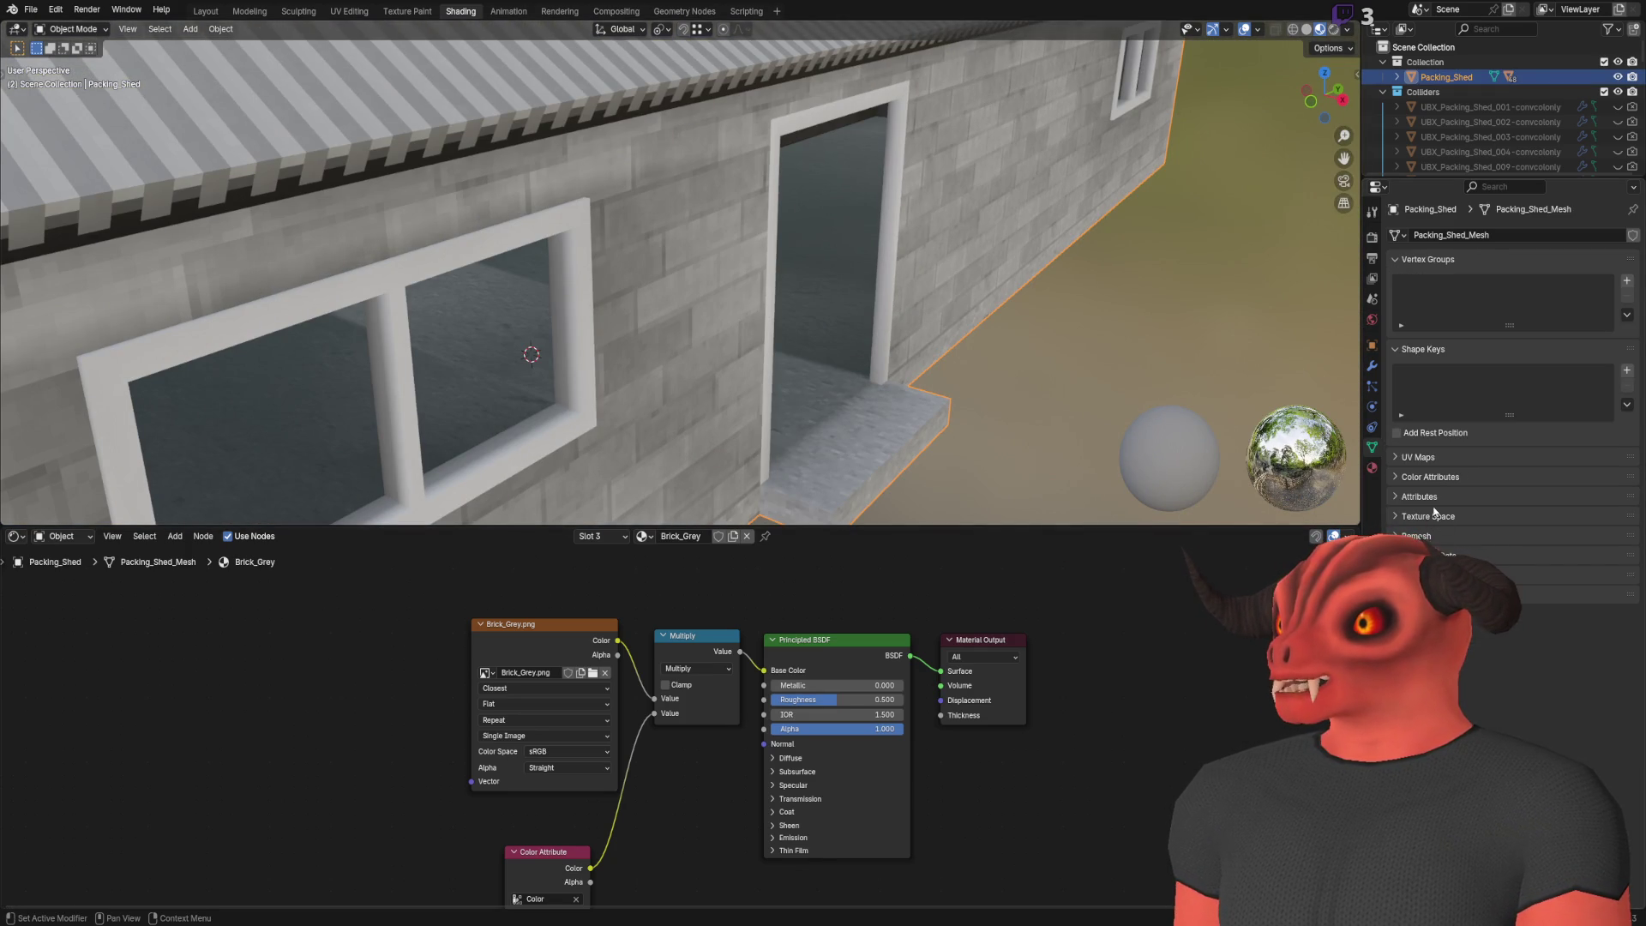
left_click(1423, 477)
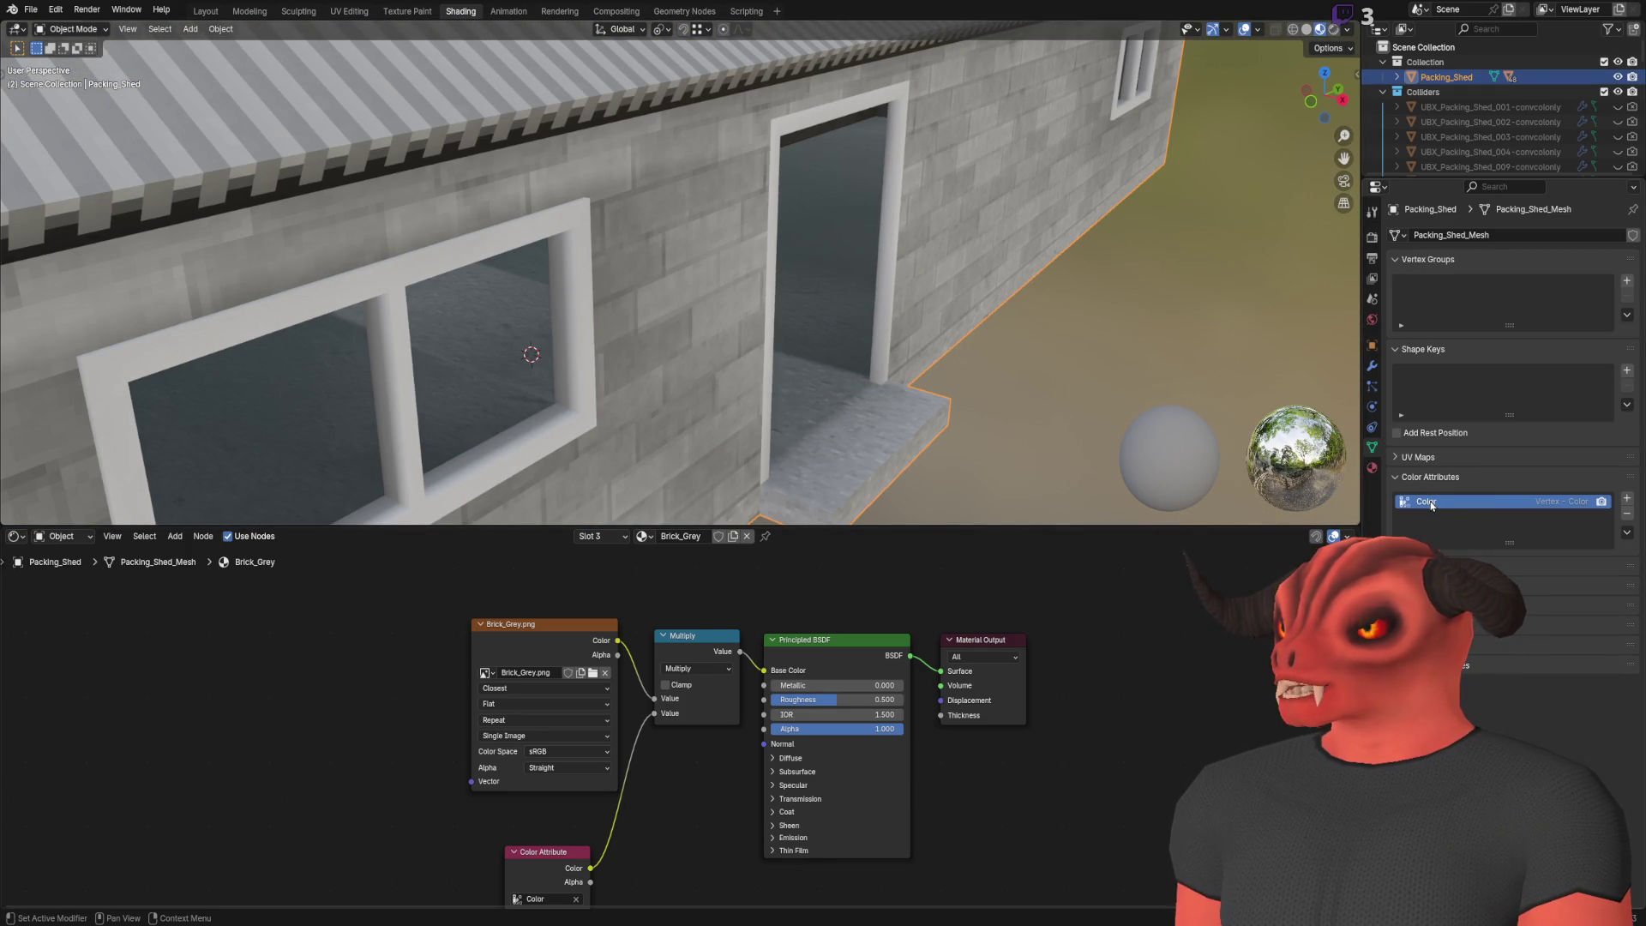
scroll(894, 308, "up", 5)
scroll(904, 307, "down", 4)
scroll(859, 325, "up", 5)
scroll(860, 325, "down", 4)
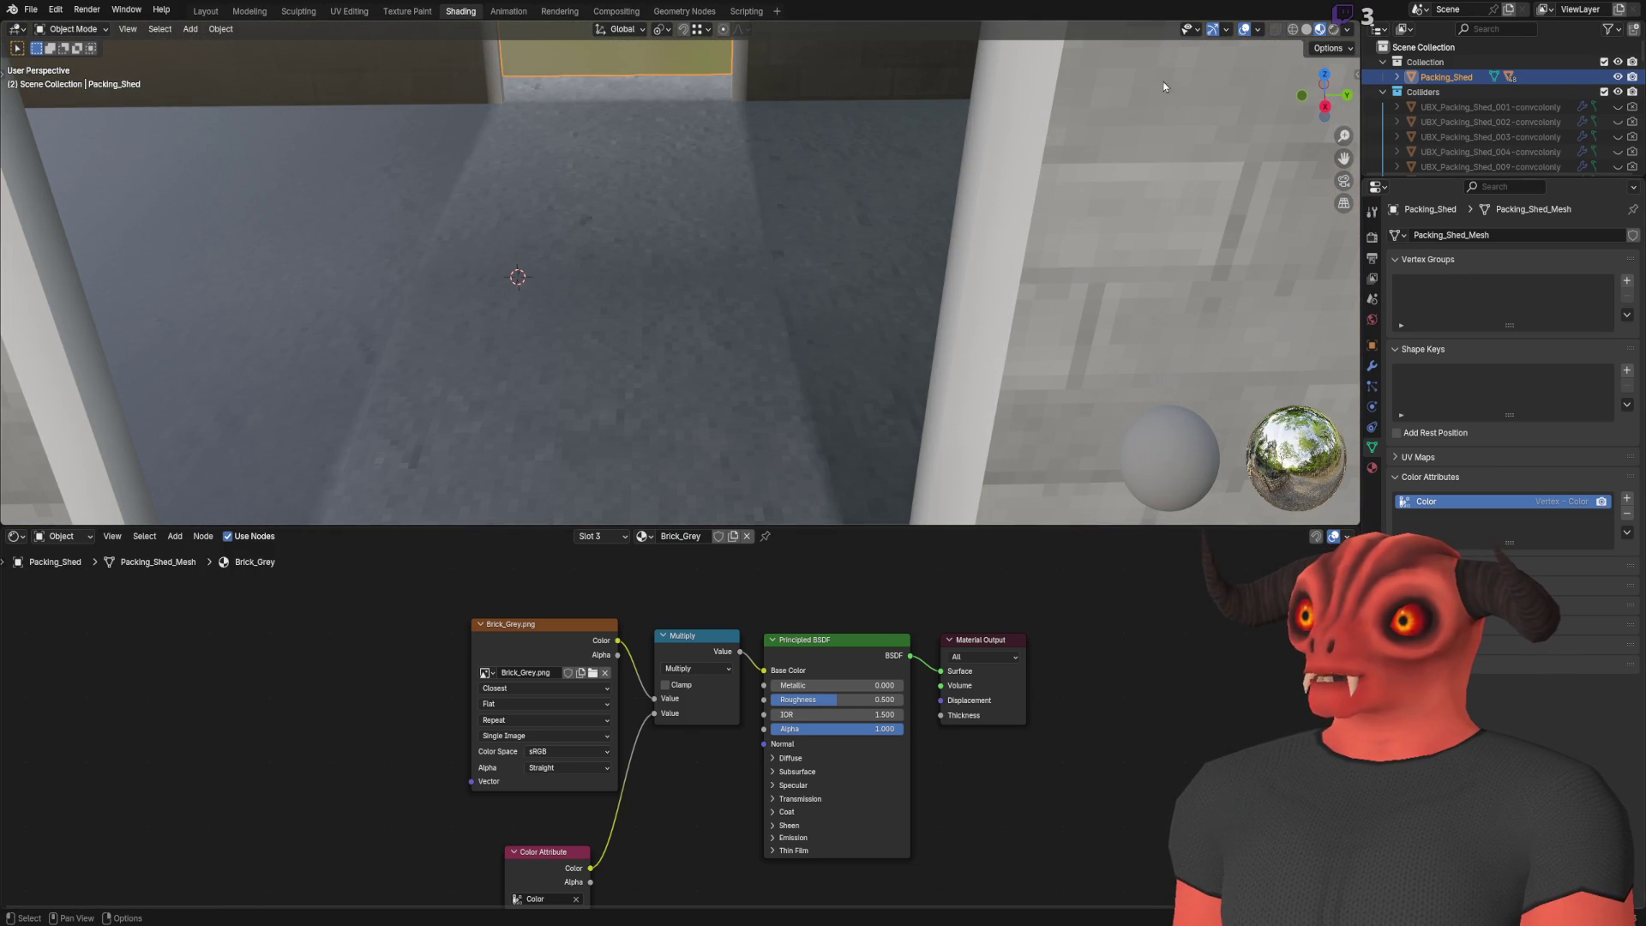
Switch to Solid shading with vertex colours shown and view the shed's back wall
left_click(1305, 28)
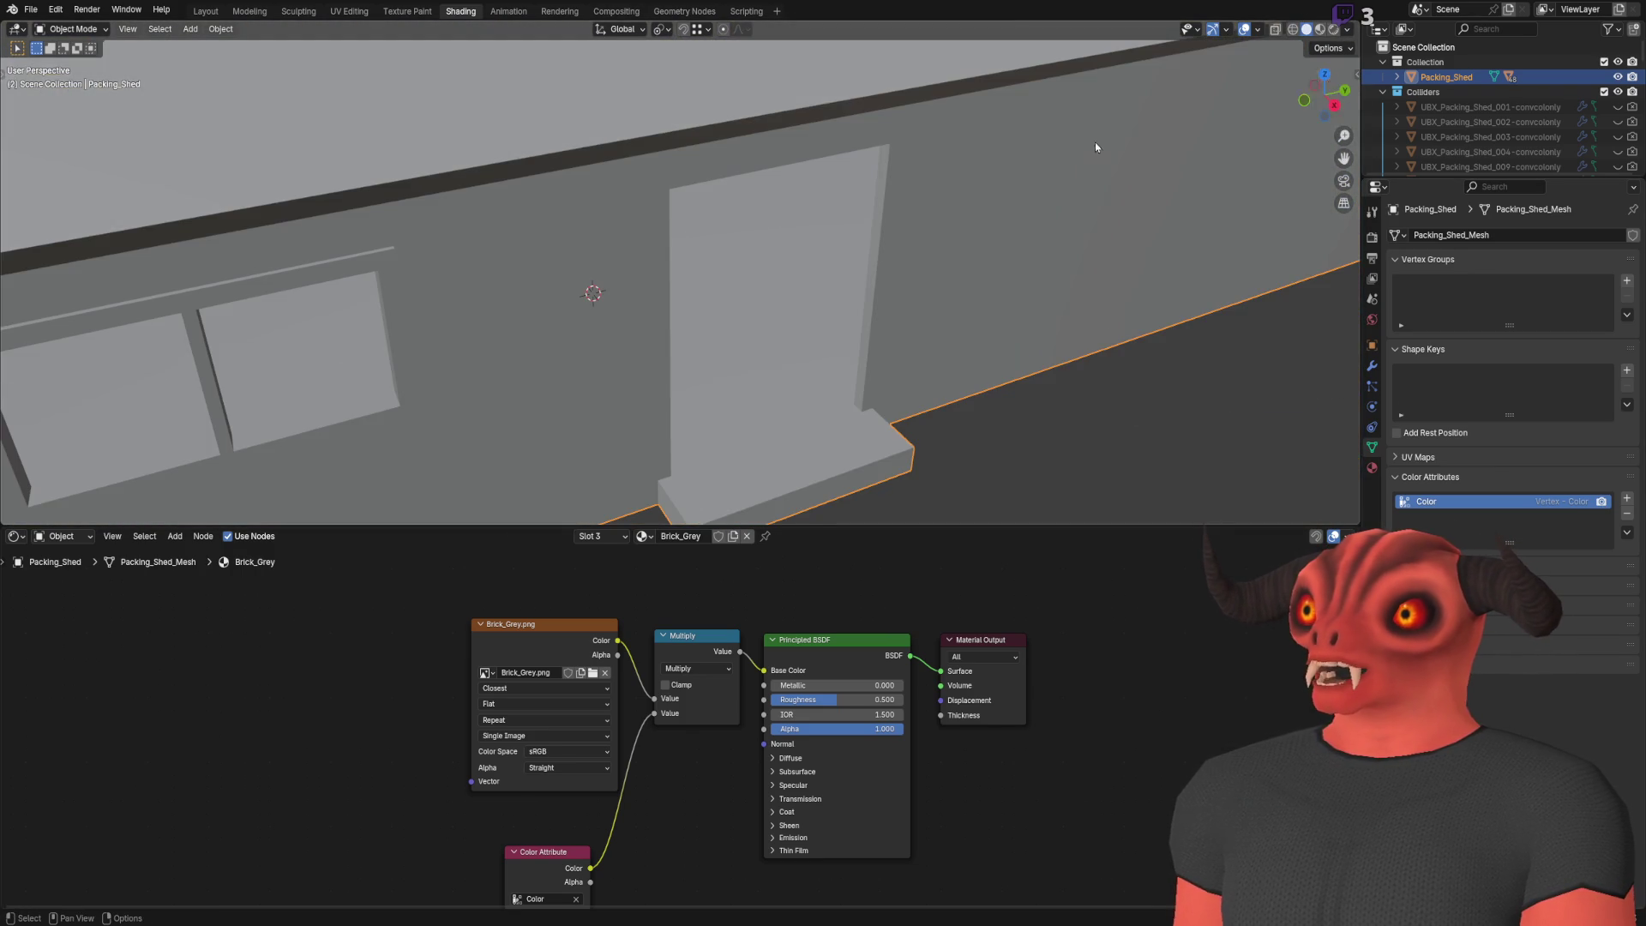
left_click(1345, 28)
left_click(1410, 273)
mouse_move(803, 302)
left_mouse_down()
mouse_move(804, 264)
mouse_move(765, 323)
mouse_move(448, 342)
mouse_move(840, 206)
left_mouse_up()
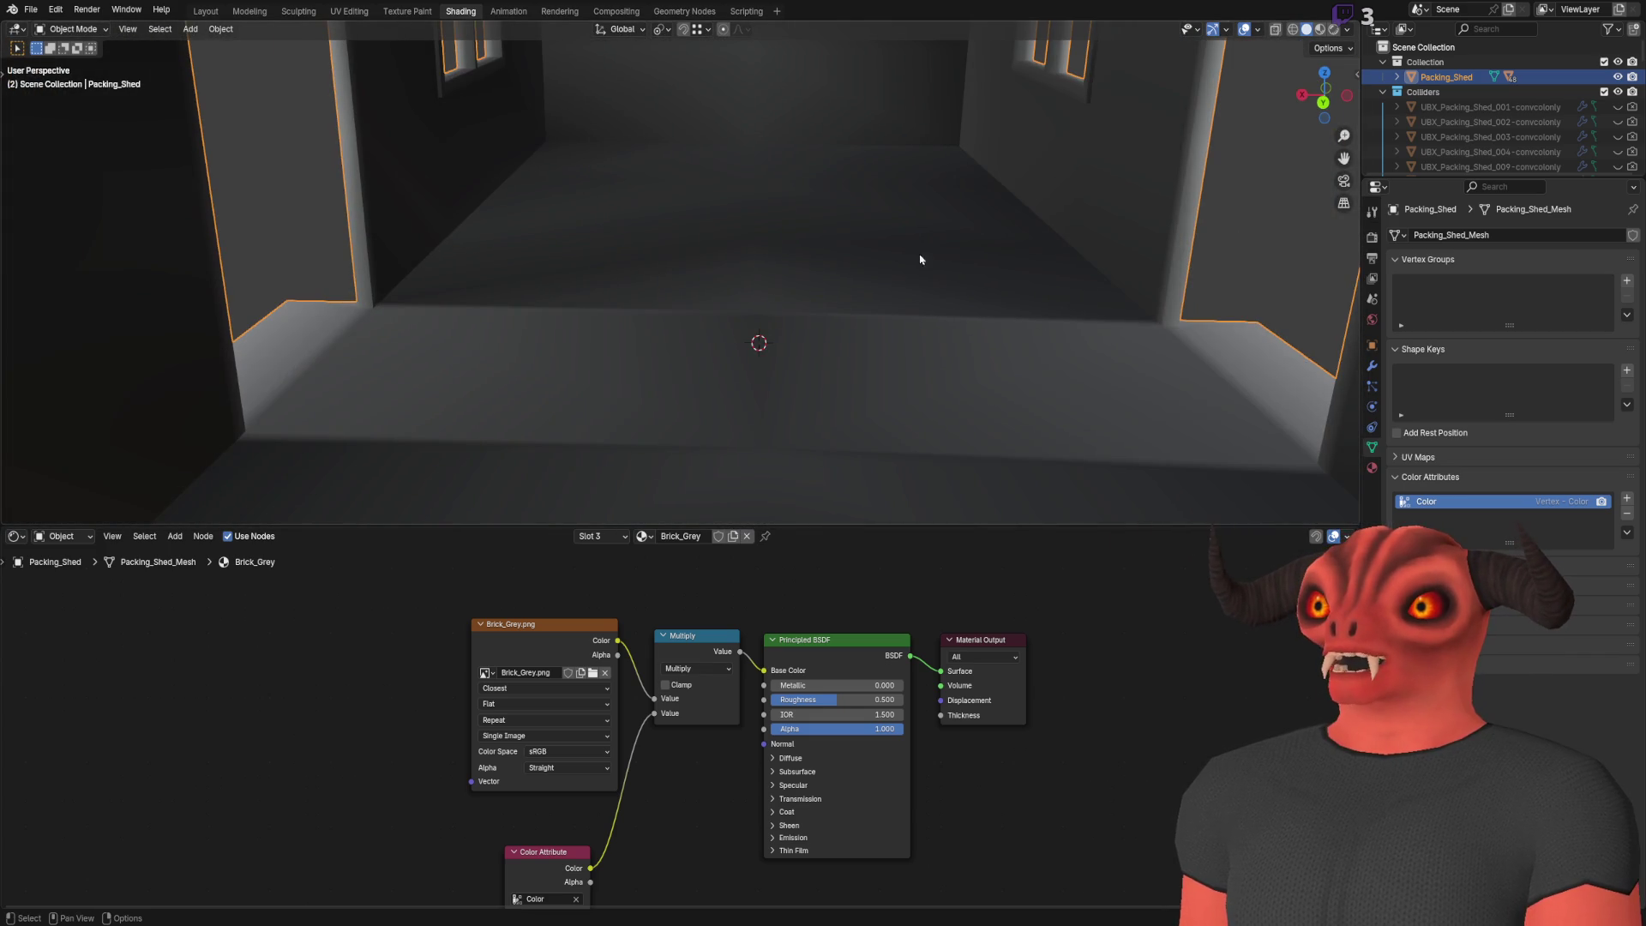
mouse_move(566, 202)
left_mouse_down()
mouse_move(779, 282)
mouse_move(846, 257)
mouse_move(729, 382)
left_mouse_up()
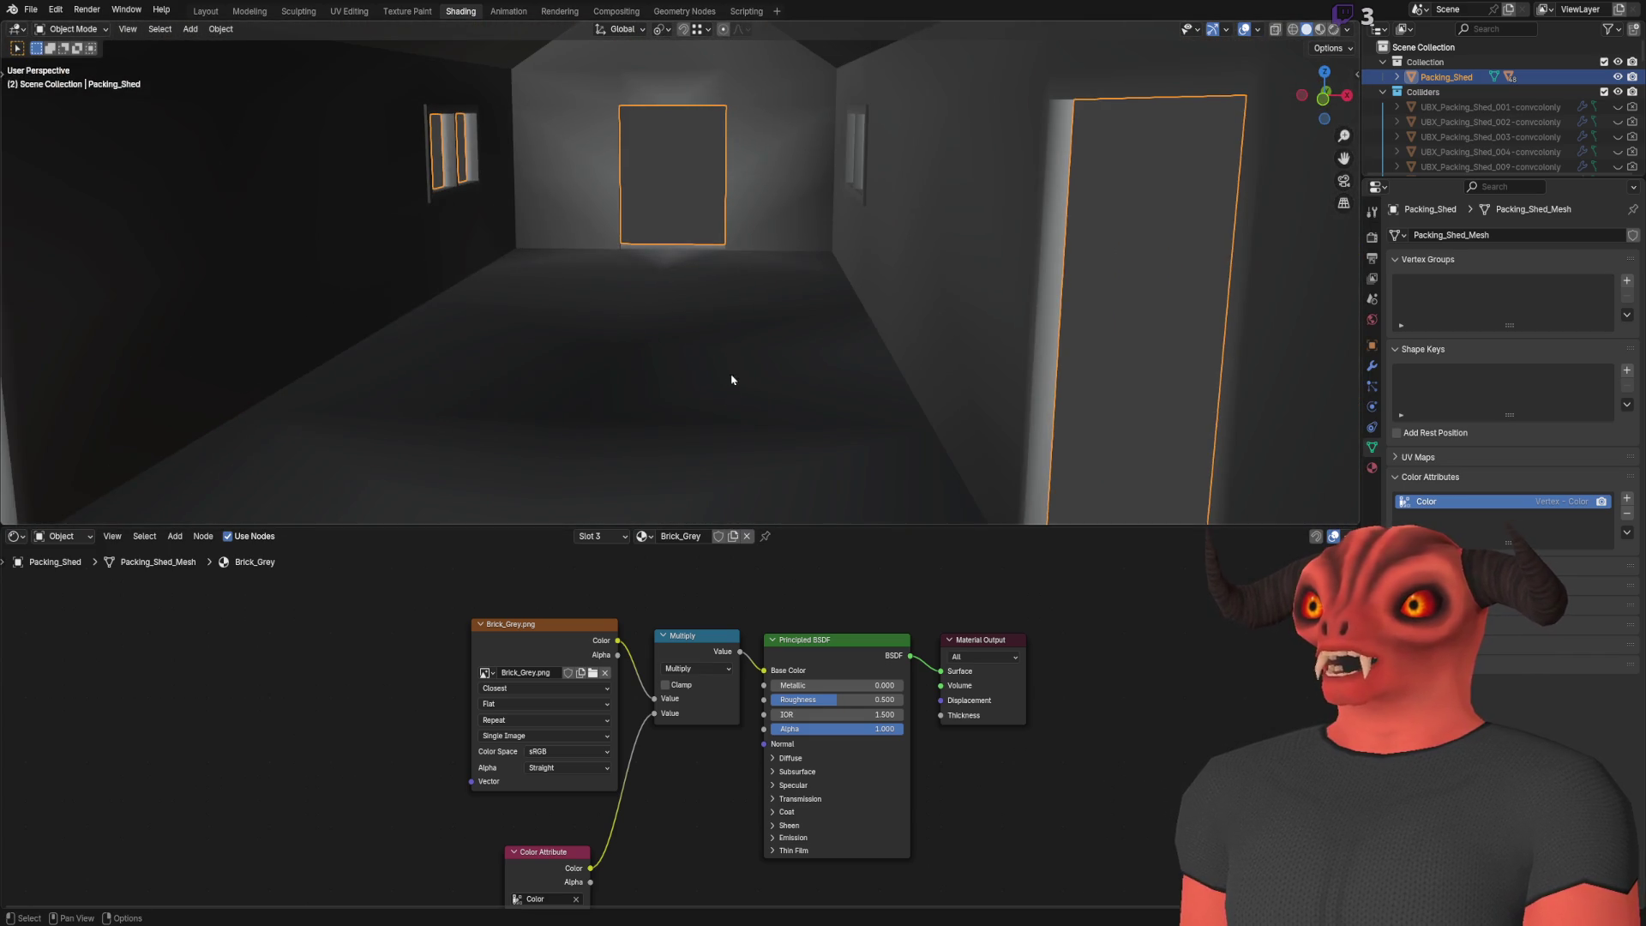
scroll(1201, 232, "down", 2)
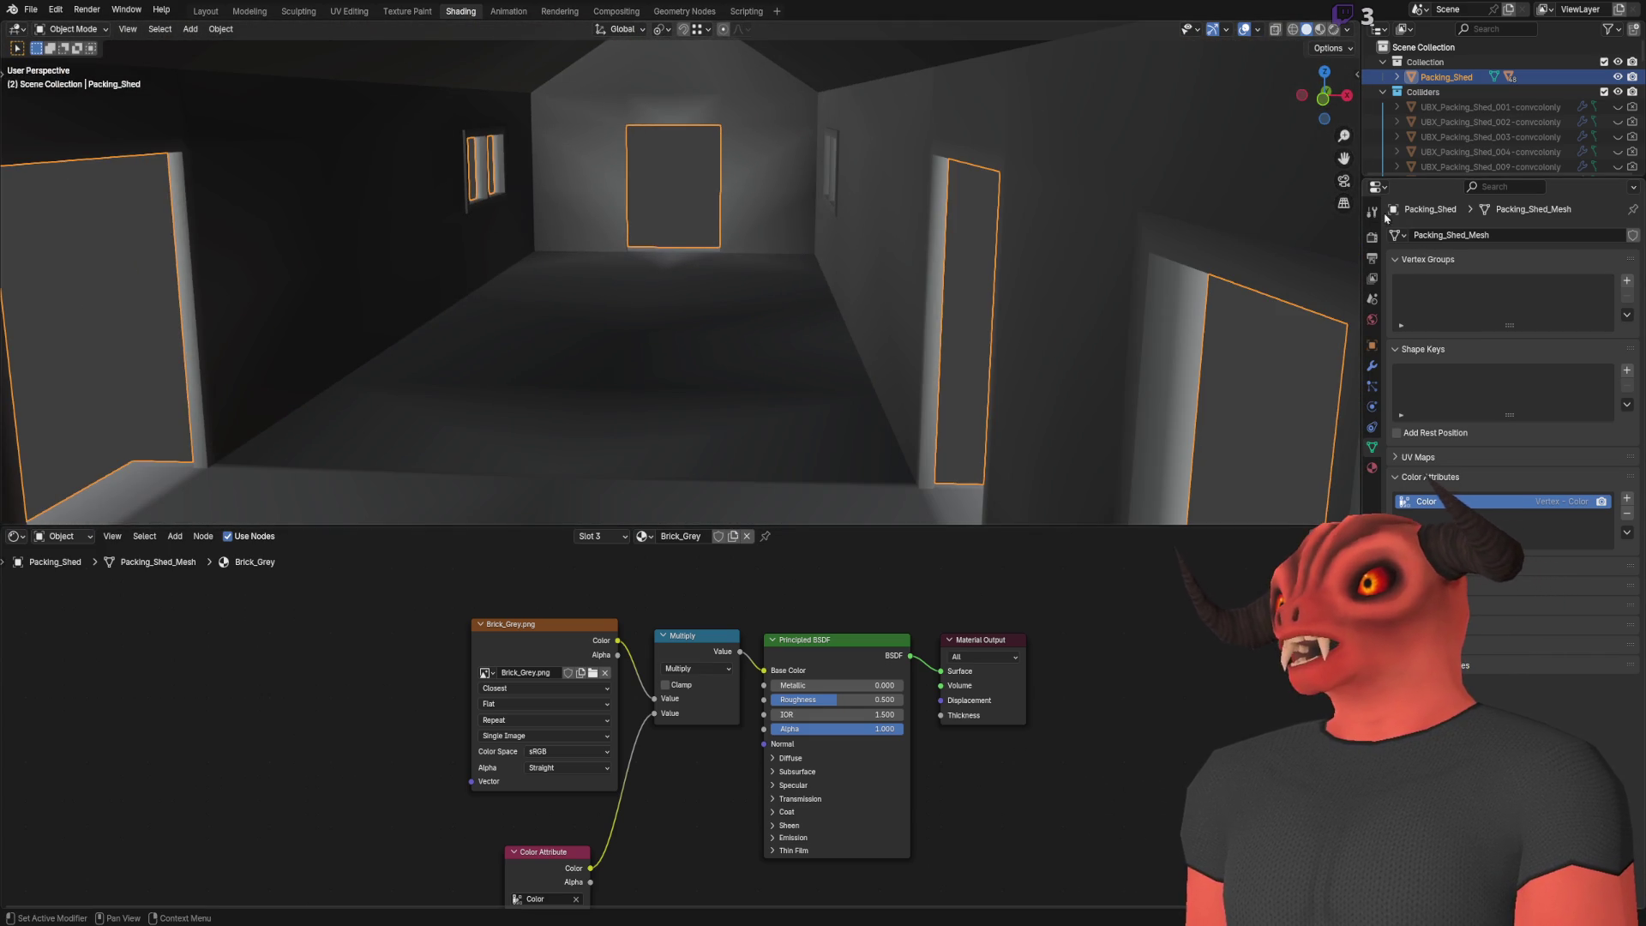
Open the N sidebar's vertex colour add-on tools, frame the shed, and return to Godot
left_click(1371, 214)
left_click(1371, 237)
scroll(1054, 349, "up", 2)
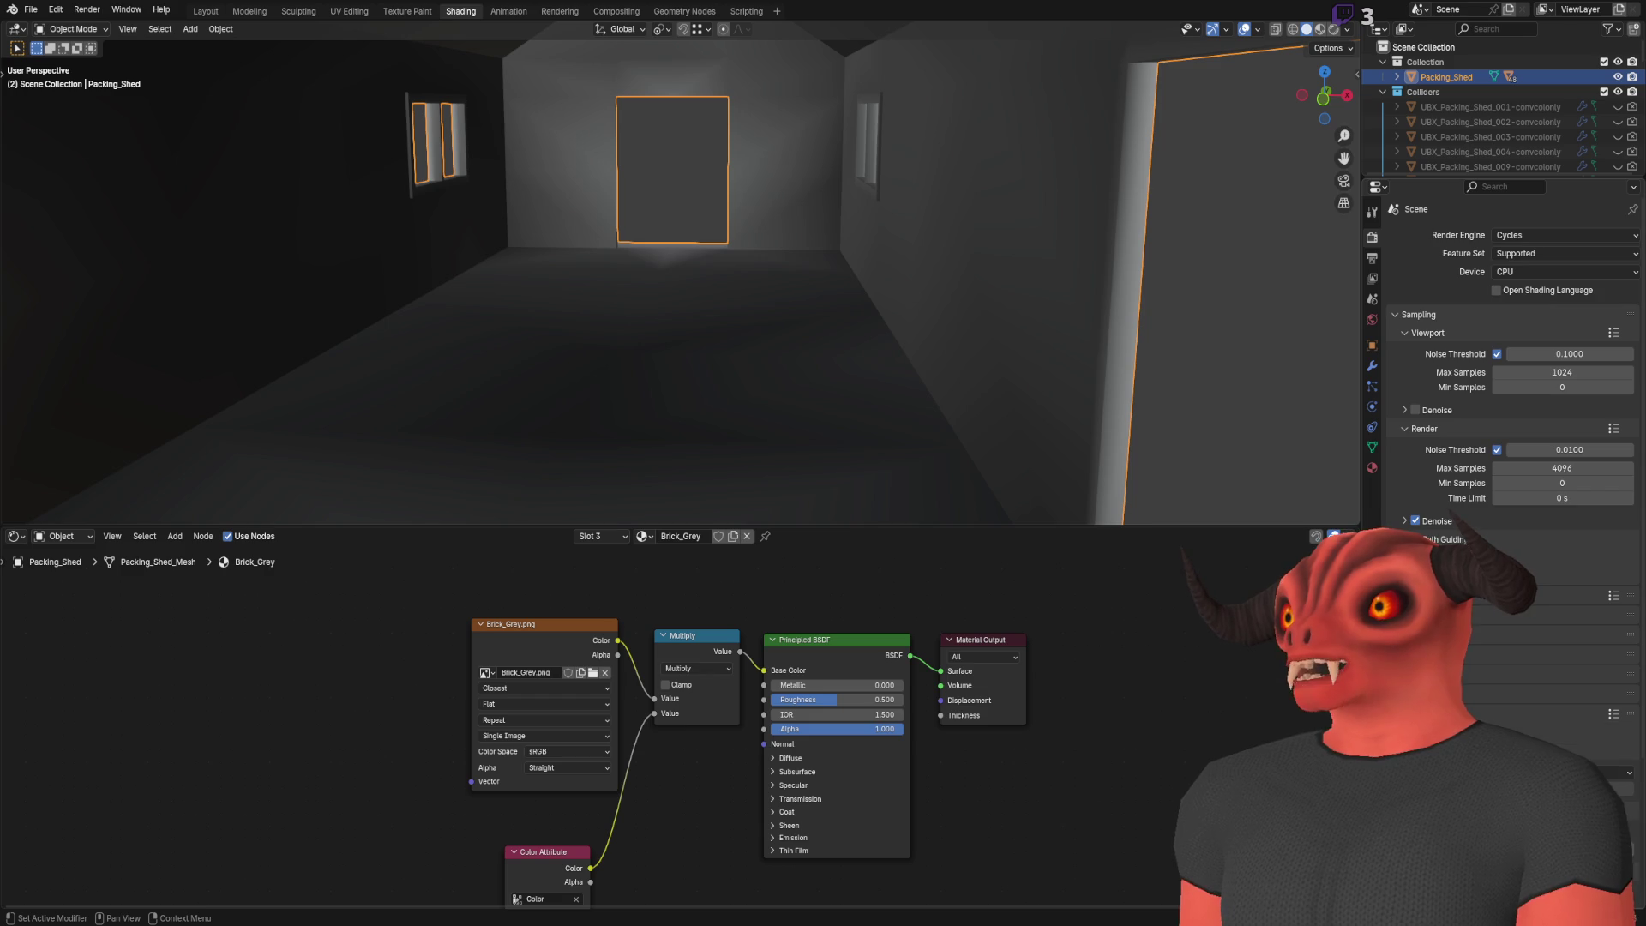
left_click(1353, 77)
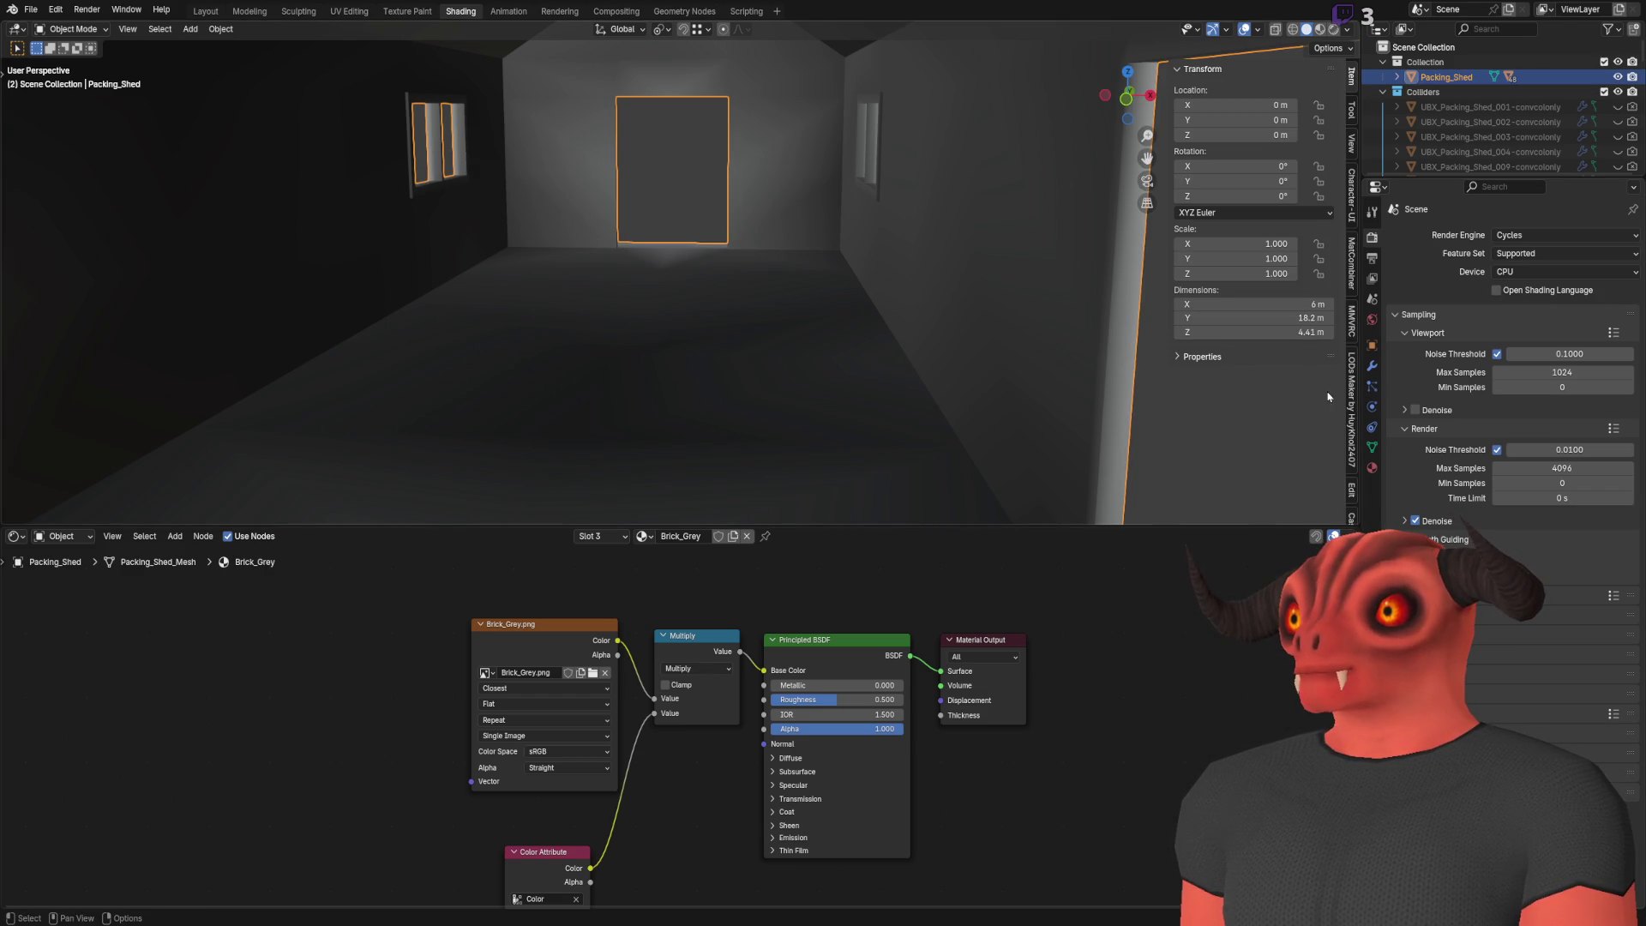
scroll(1352, 515, "down", 5)
key("KP_Decimal")
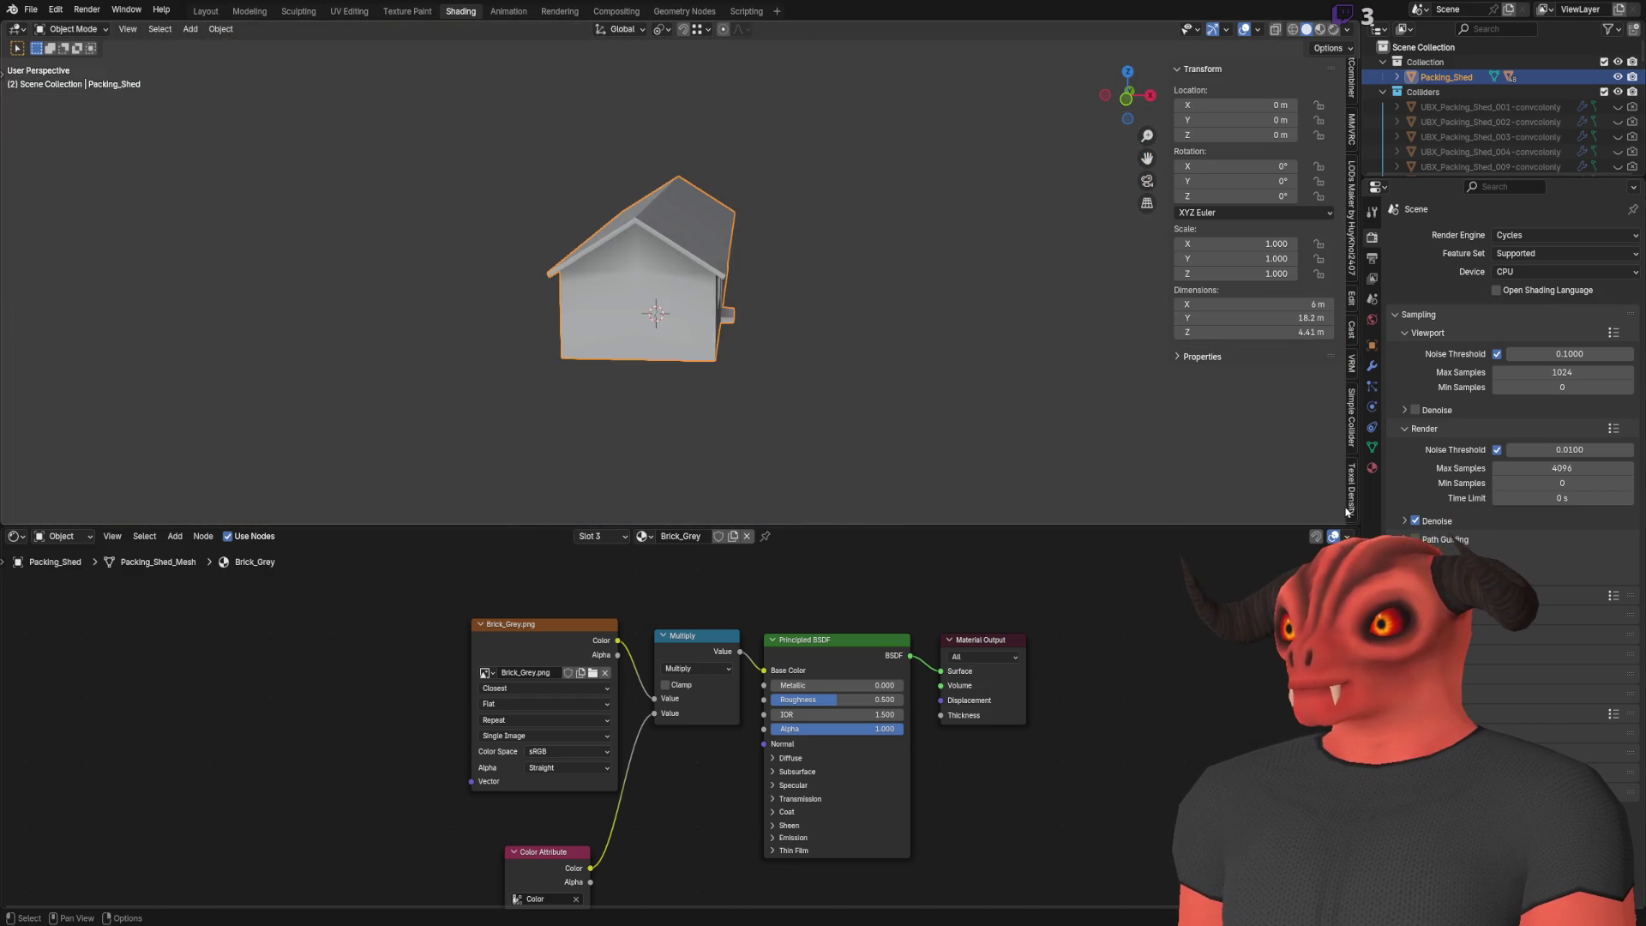
scroll(1350, 509, "up", 10)
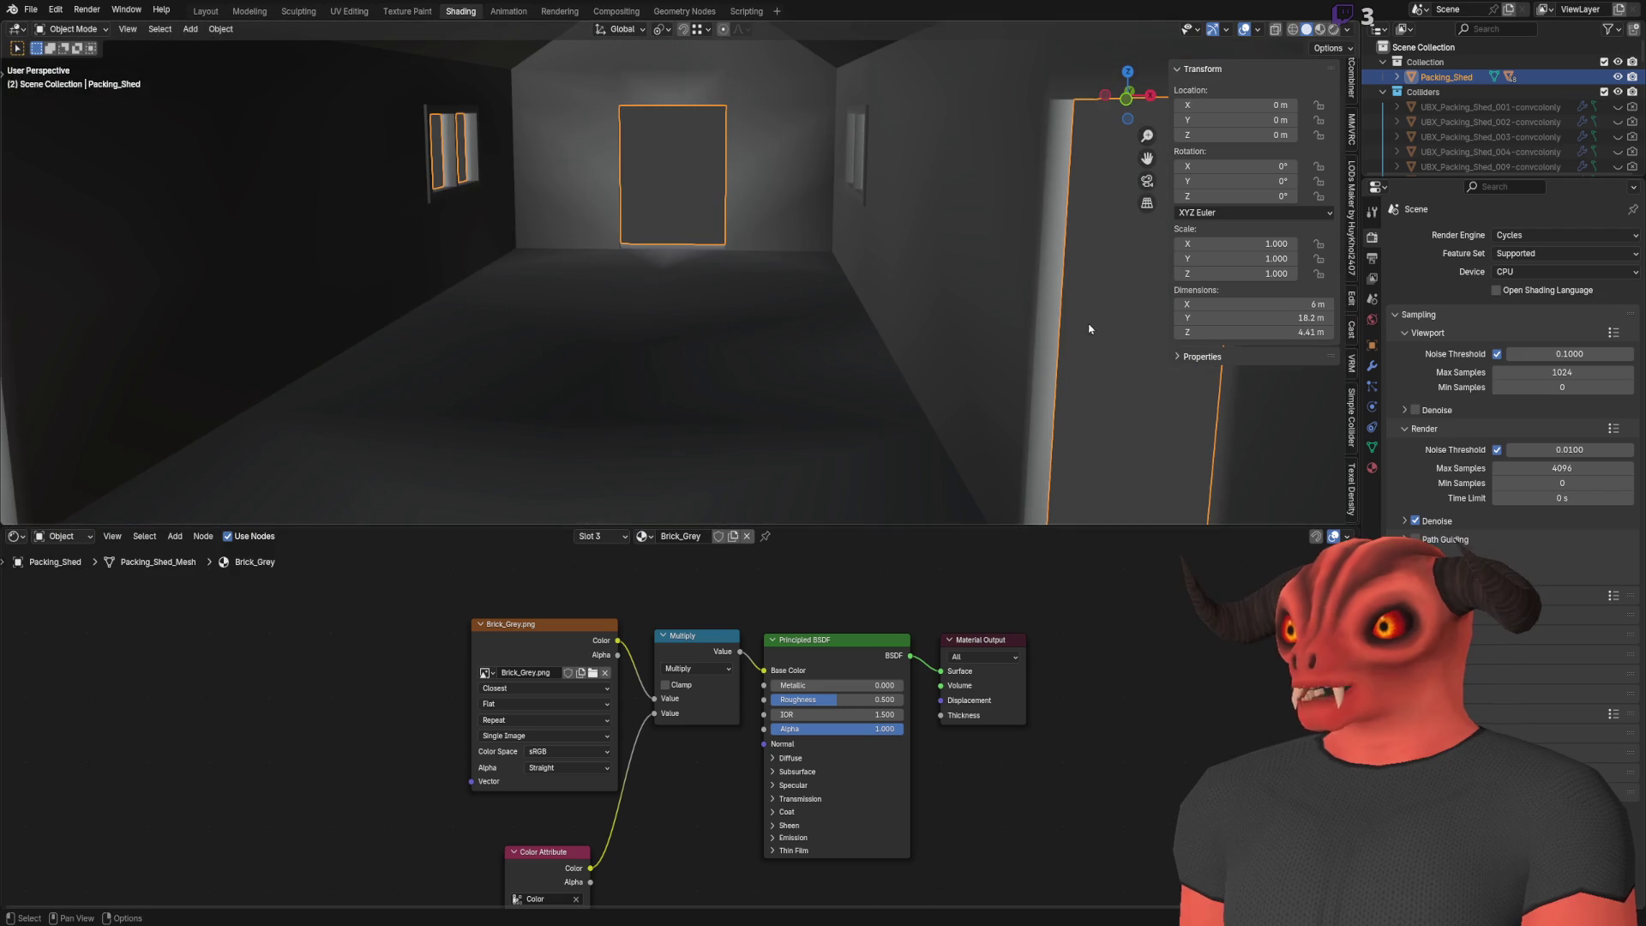
scroll(1351, 150, "up", 4)
left_click(1350, 111)
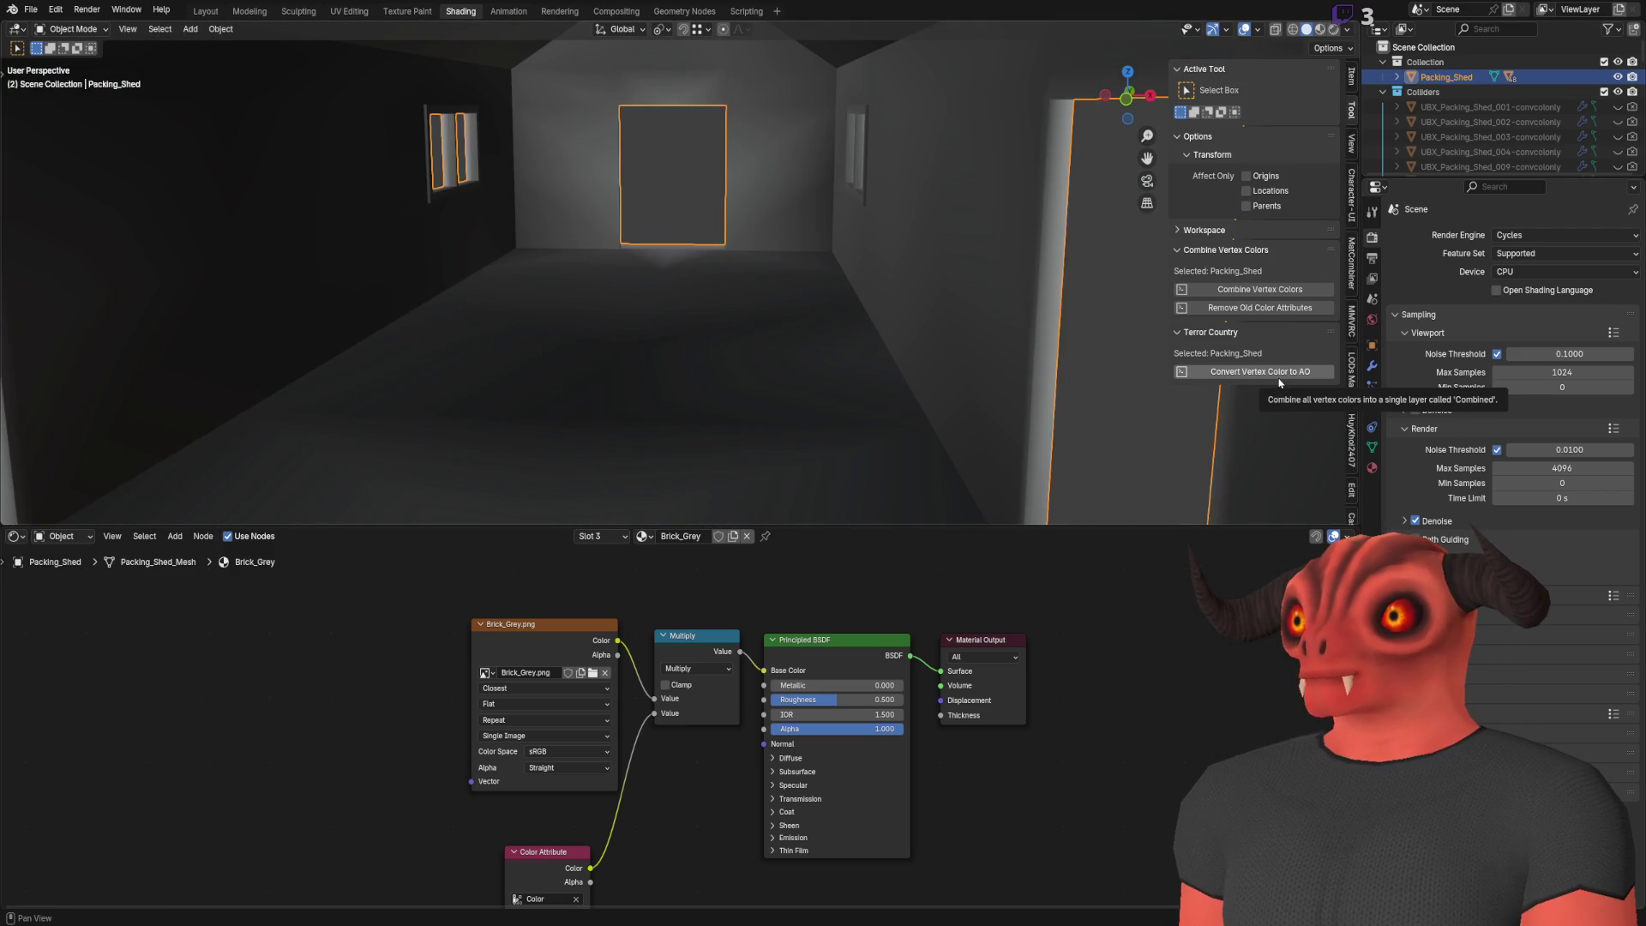
mouse_move(1114, 377)
left_mouse_down()
mouse_move(779, 327)
mouse_move(741, 347)
mouse_move(654, 308)
mouse_move(666, 291)
left_mouse_up()
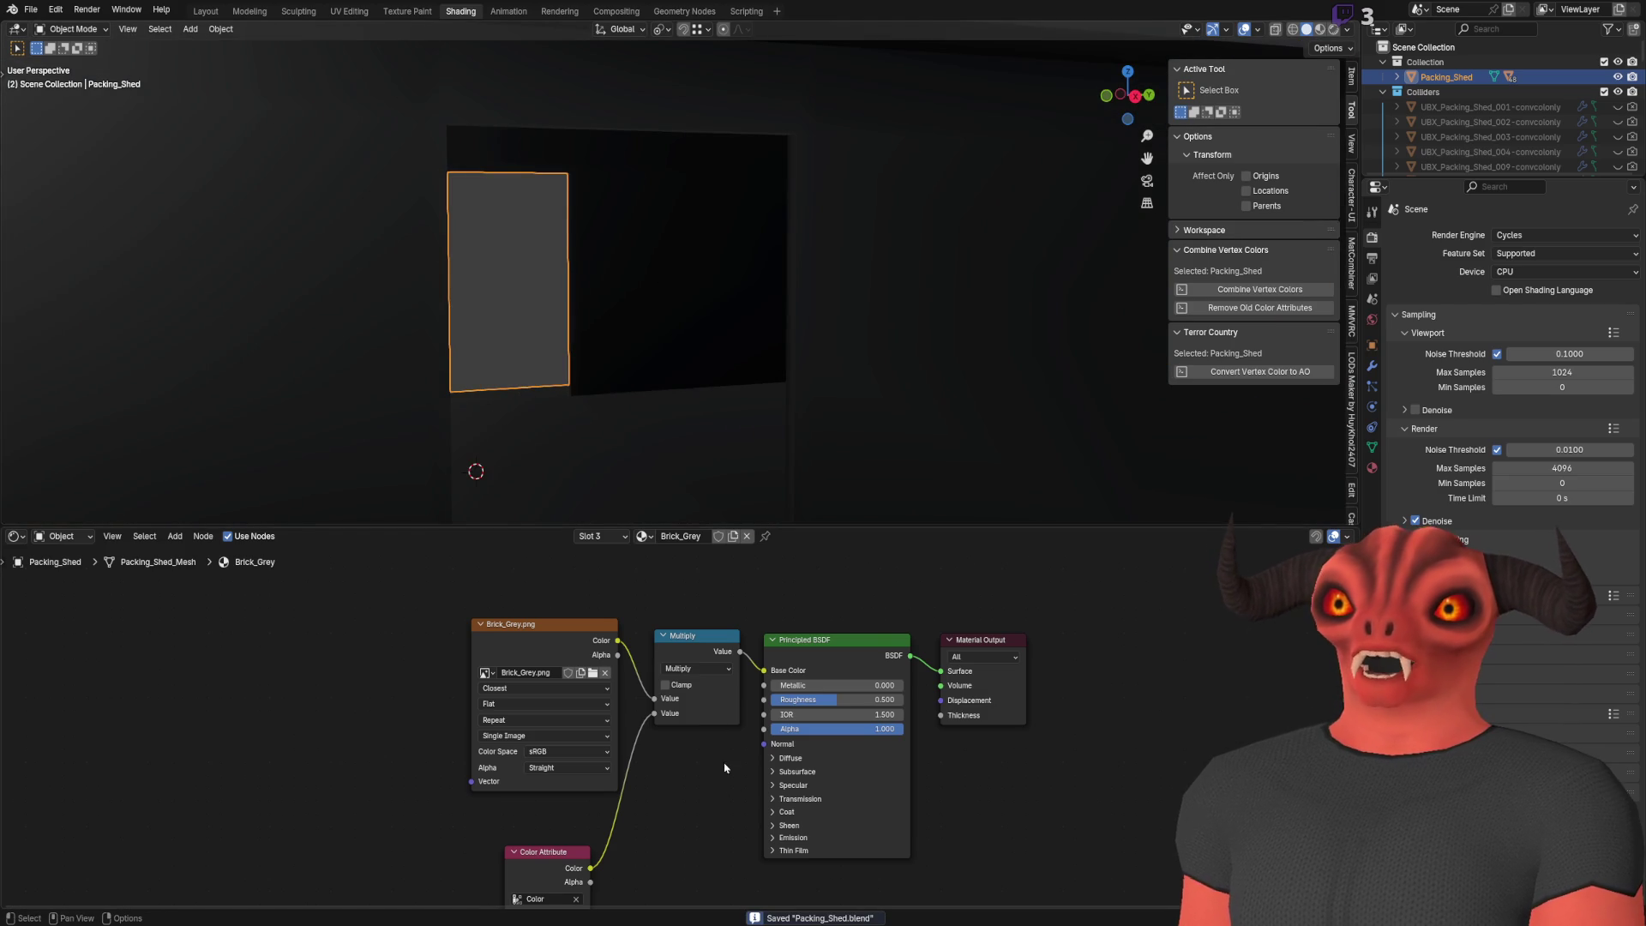
key("alt+Tab")
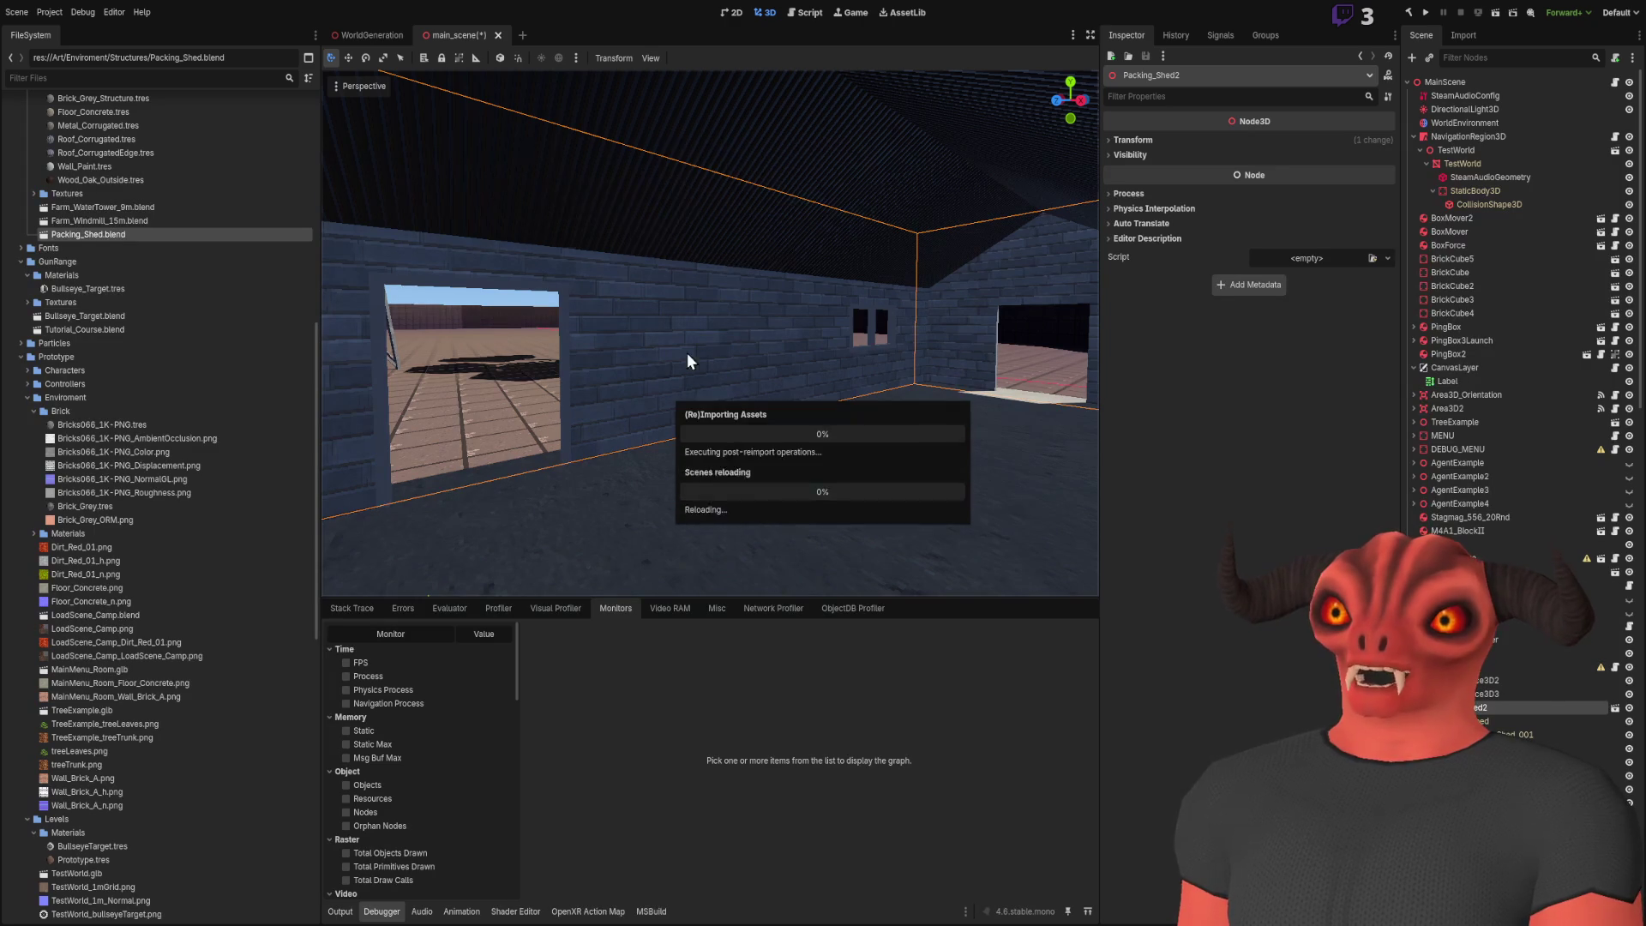
Enable Use as Albedo for vertex colour on the Floor_Concrete material
mouse_move(709, 332)
left_mouse_down()
mouse_move(850, 311)
mouse_move(651, 343)
left_mouse_up()
scroll(147, 307, "up", 5)
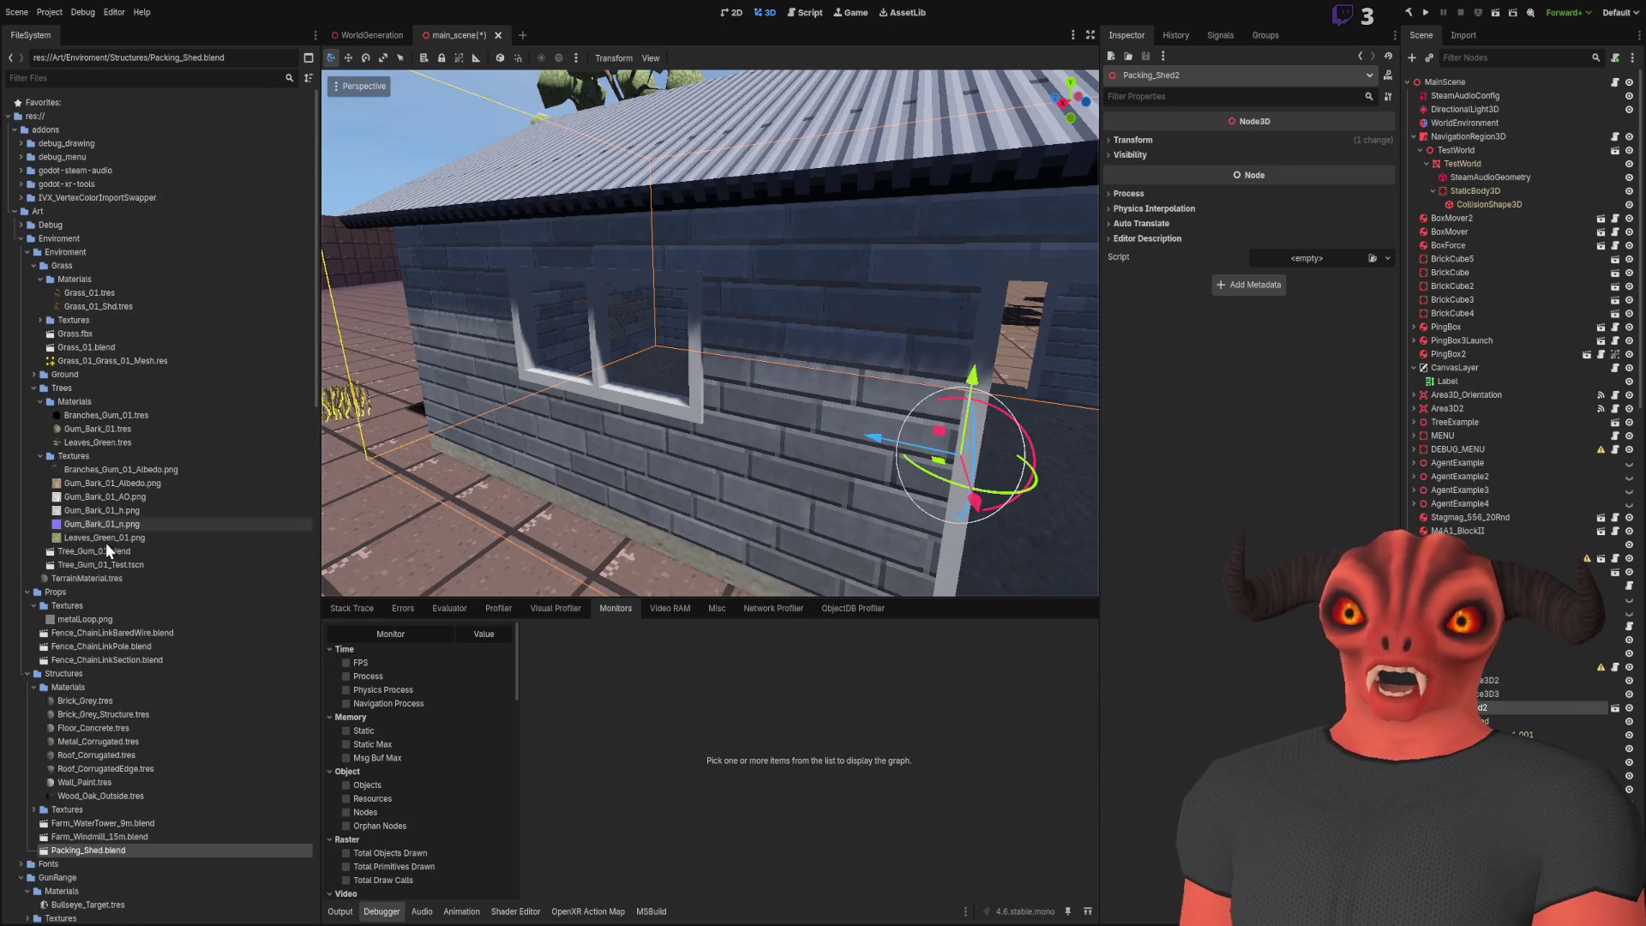
left_click(123, 316)
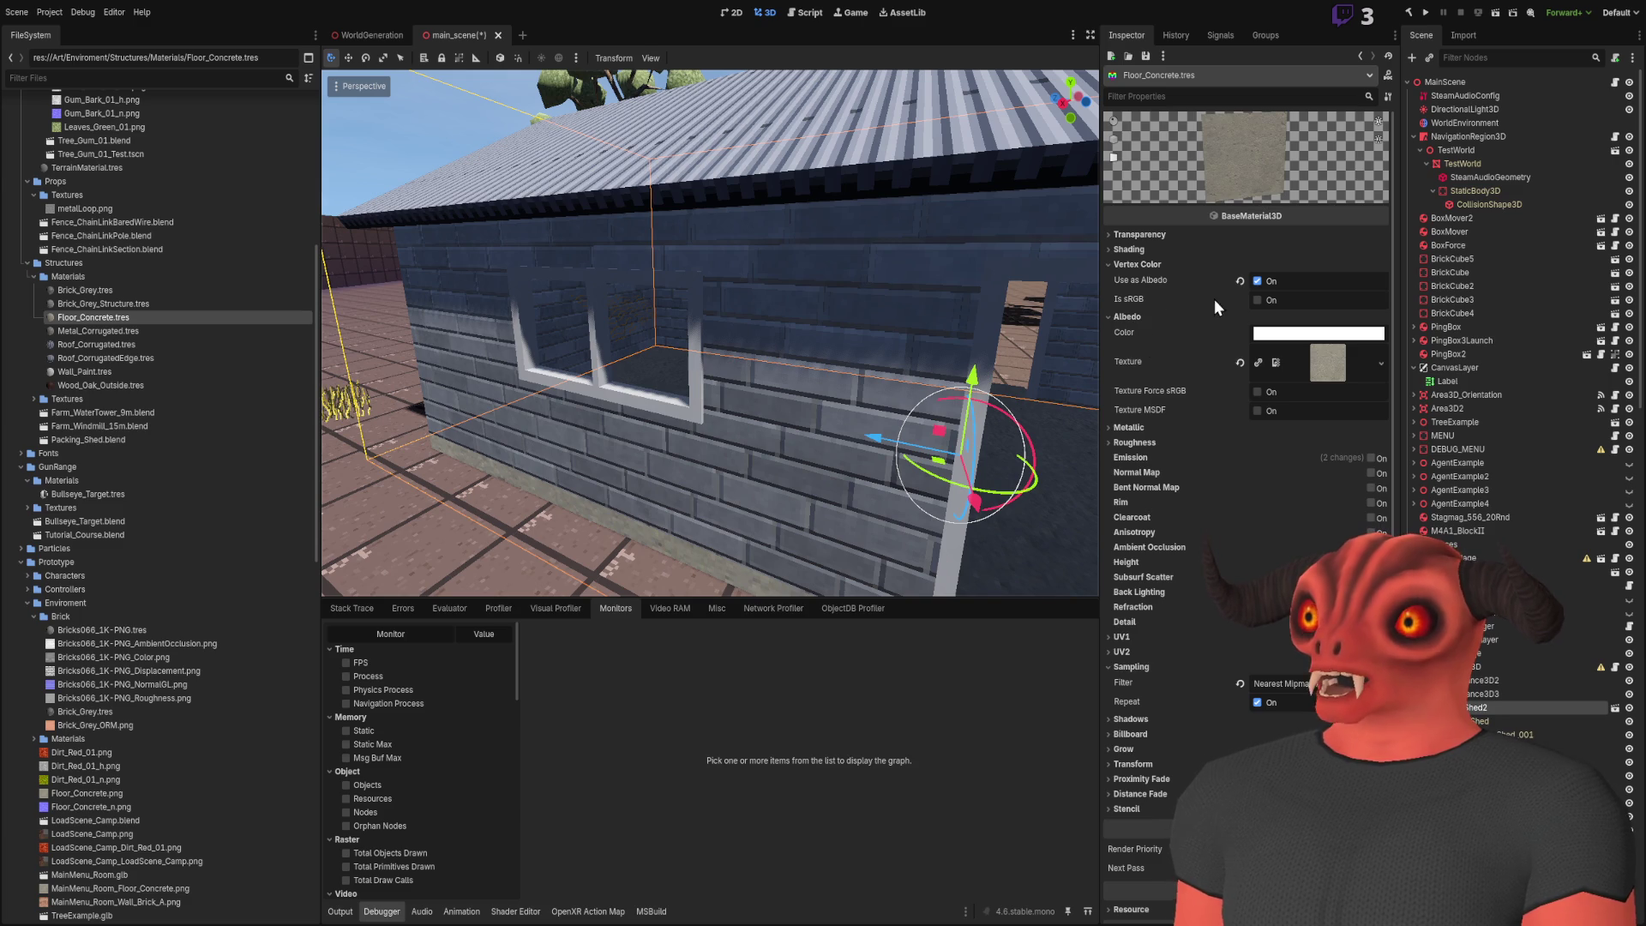
left_click(1258, 282)
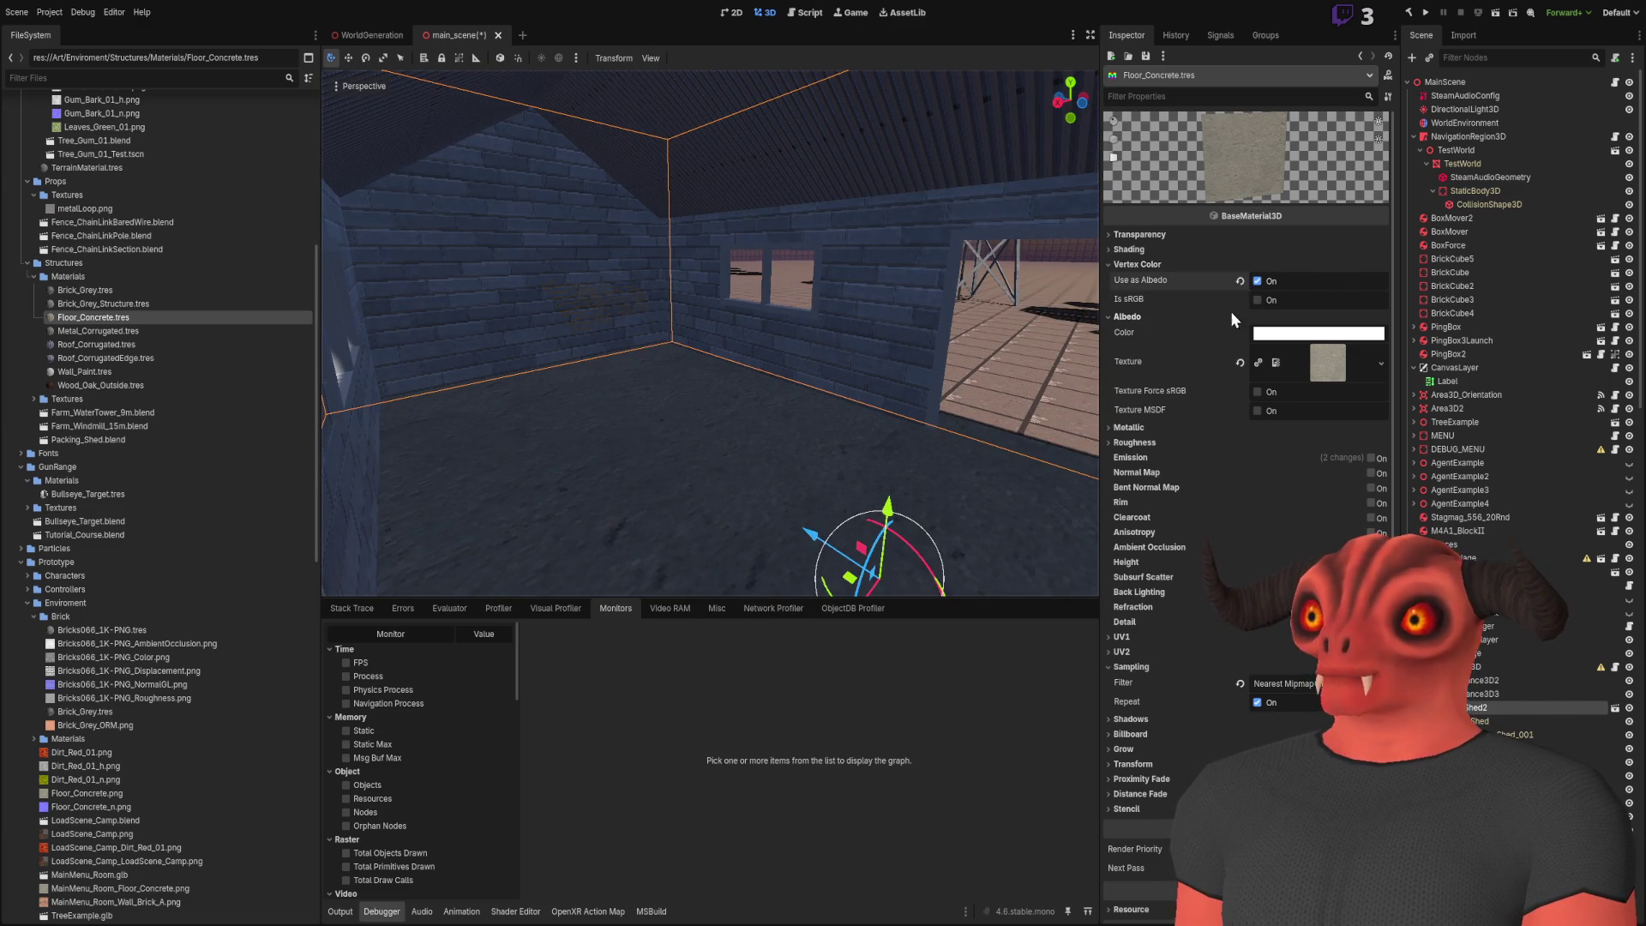
Uncheck Disable Vertex Color in Brick_Grey.tres's shader parameters and save the scene
left_click(197, 305)
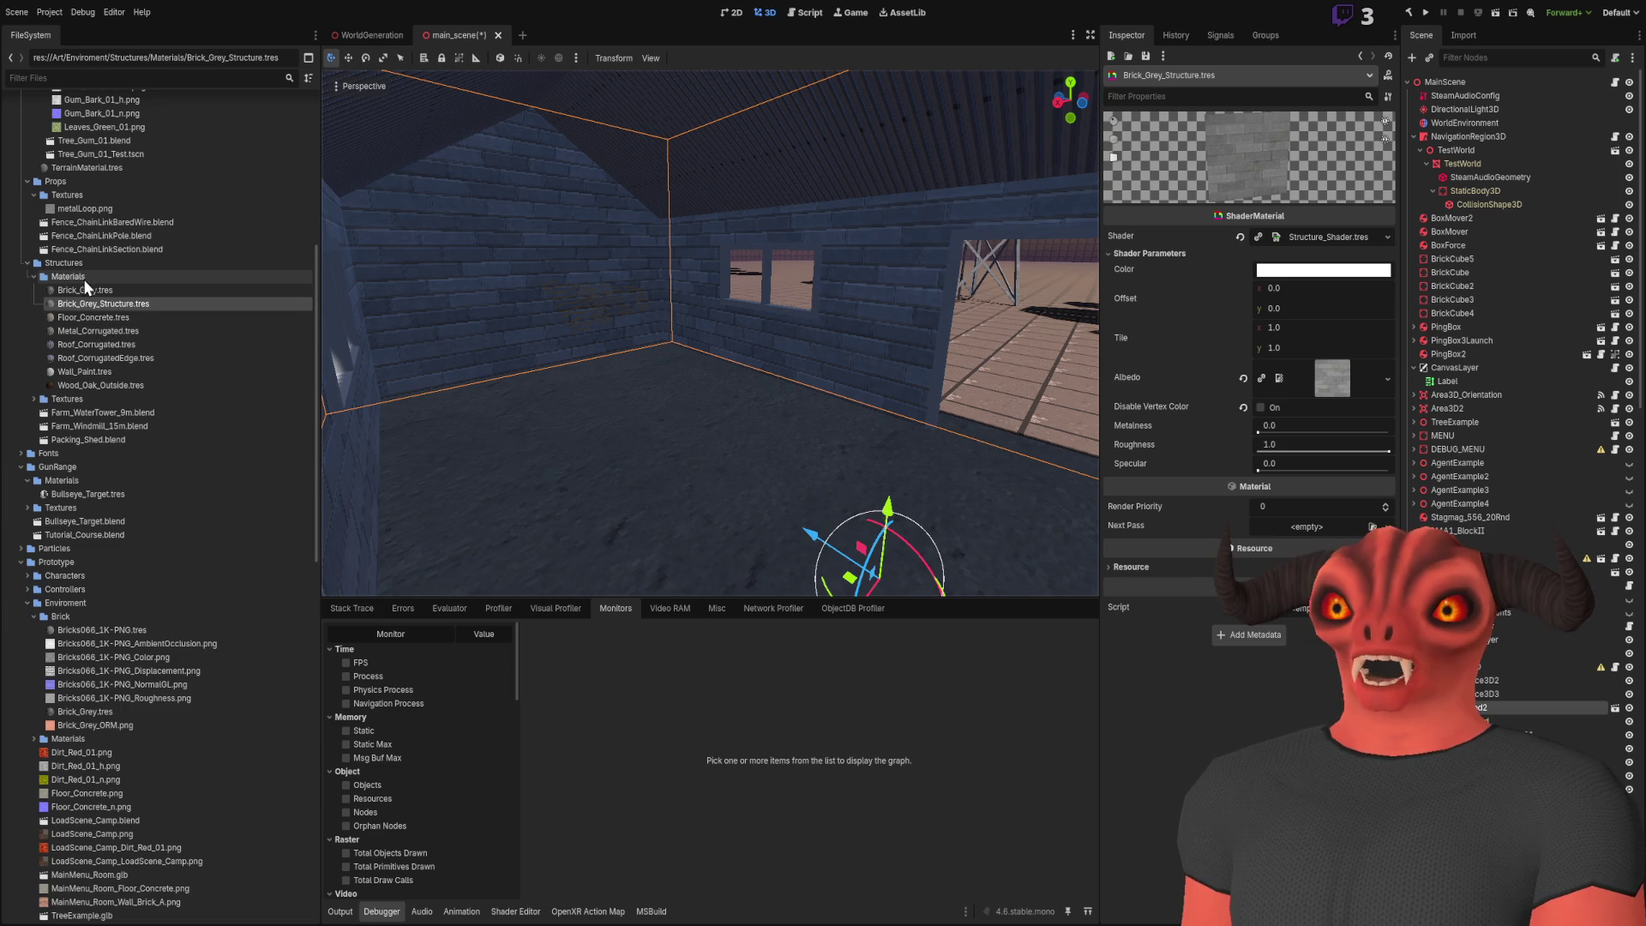
mouse_move(1200, 181)
left_mouse_down()
mouse_move(1308, 187)
mouse_move(1232, 121)
mouse_move(1250, 176)
left_mouse_up()
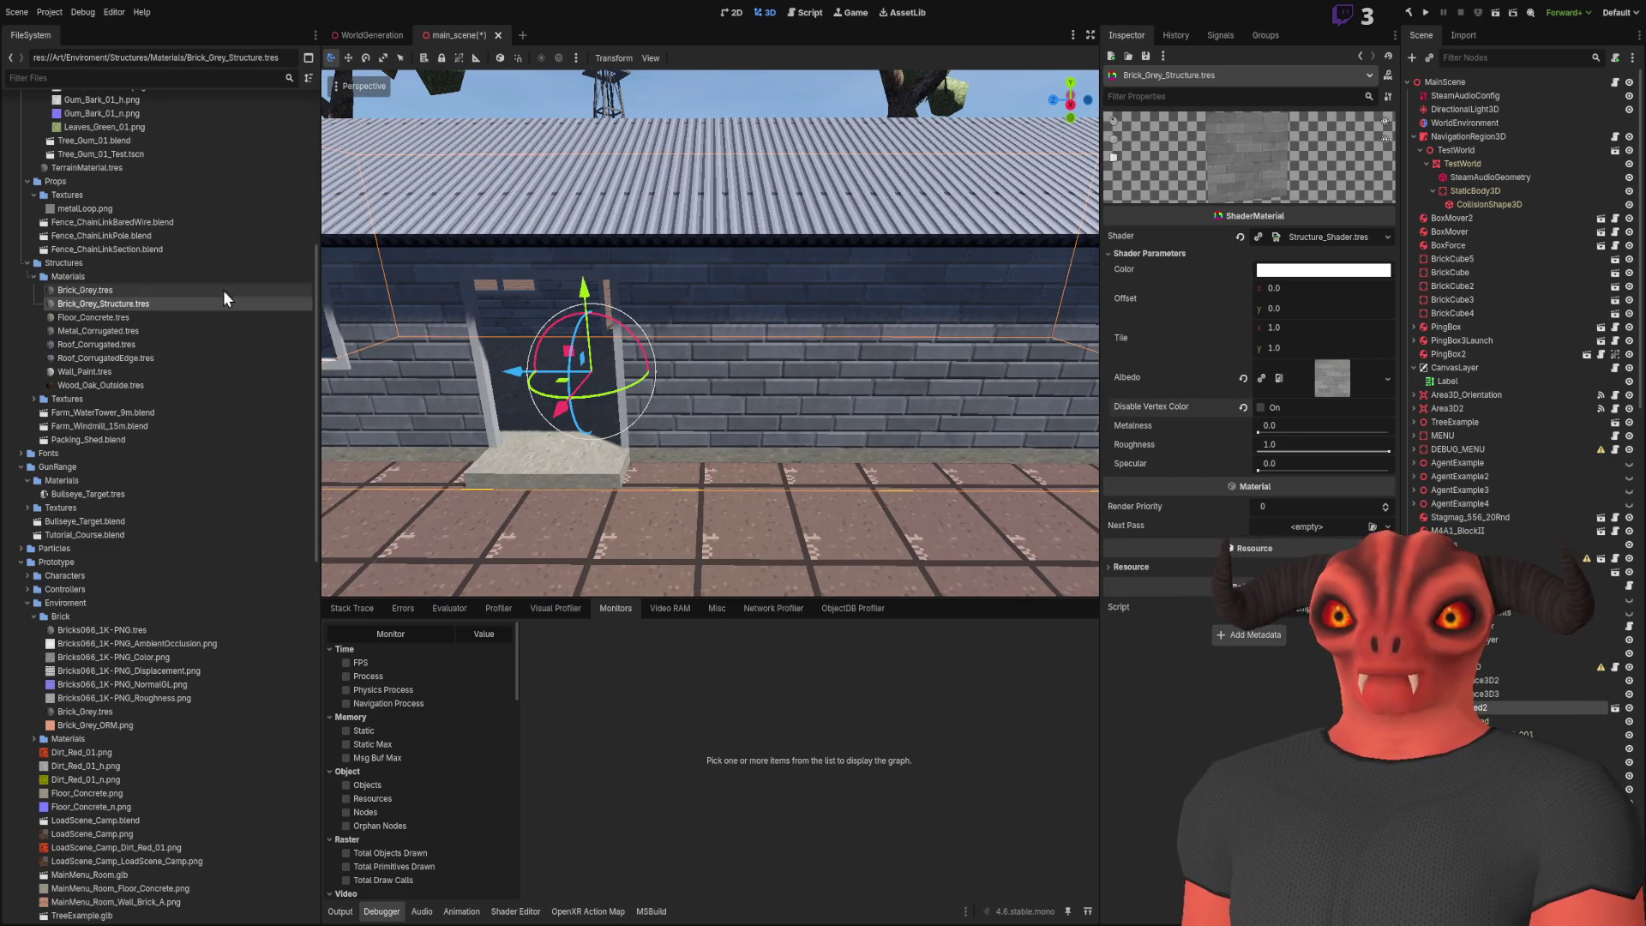
left_click(117, 276)
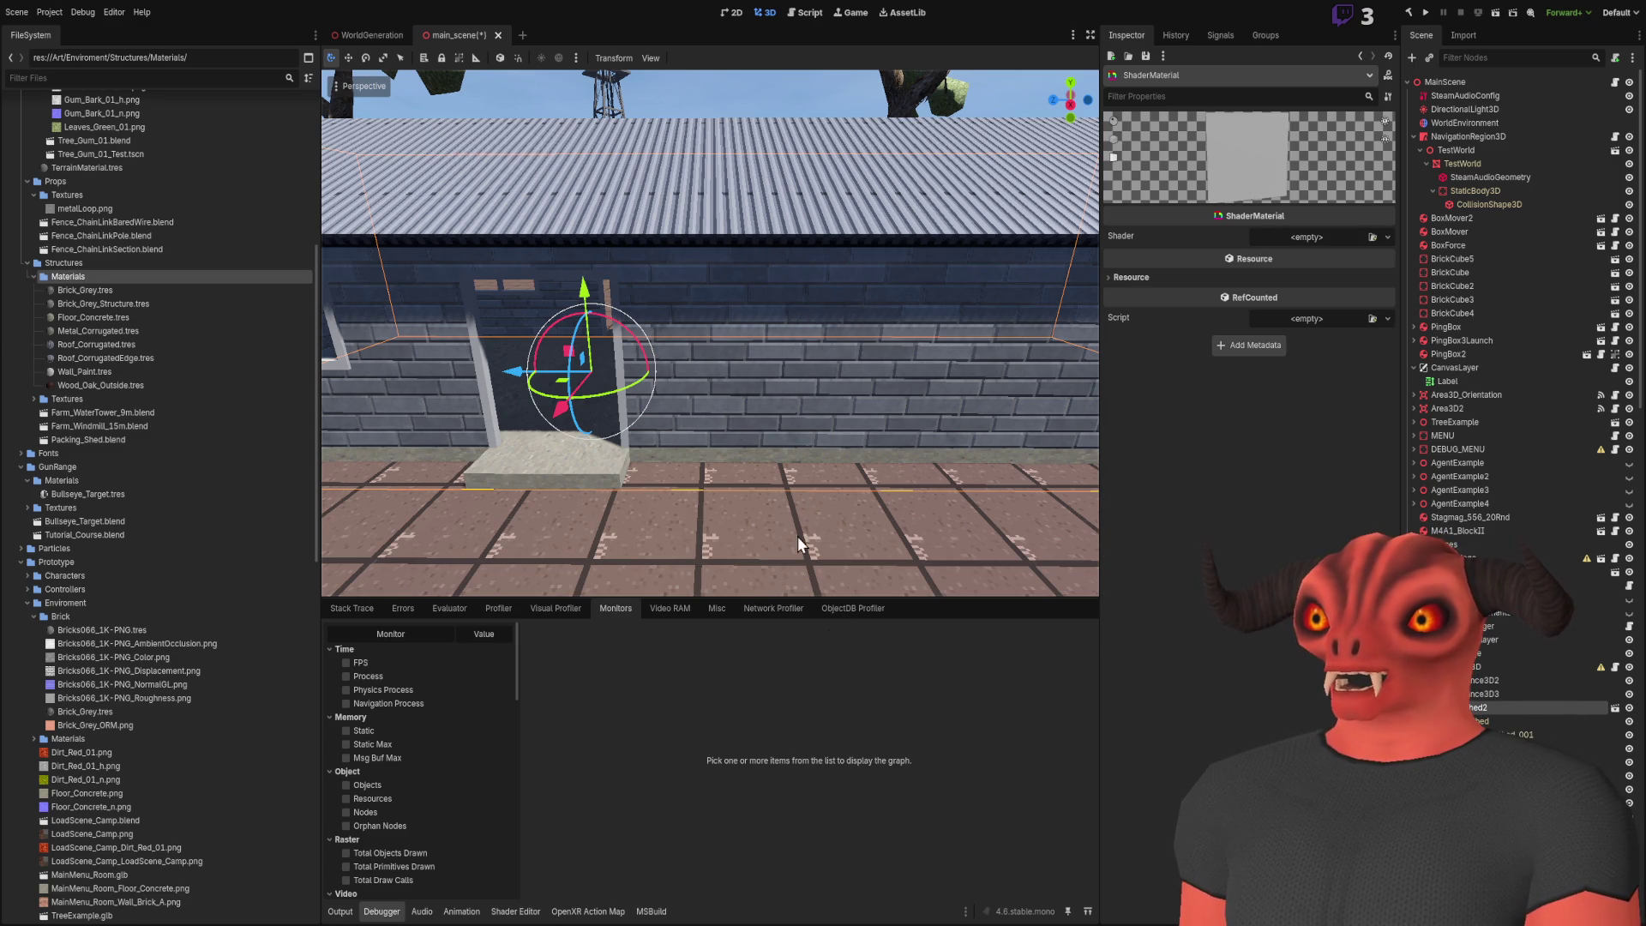
left_click(147, 292)
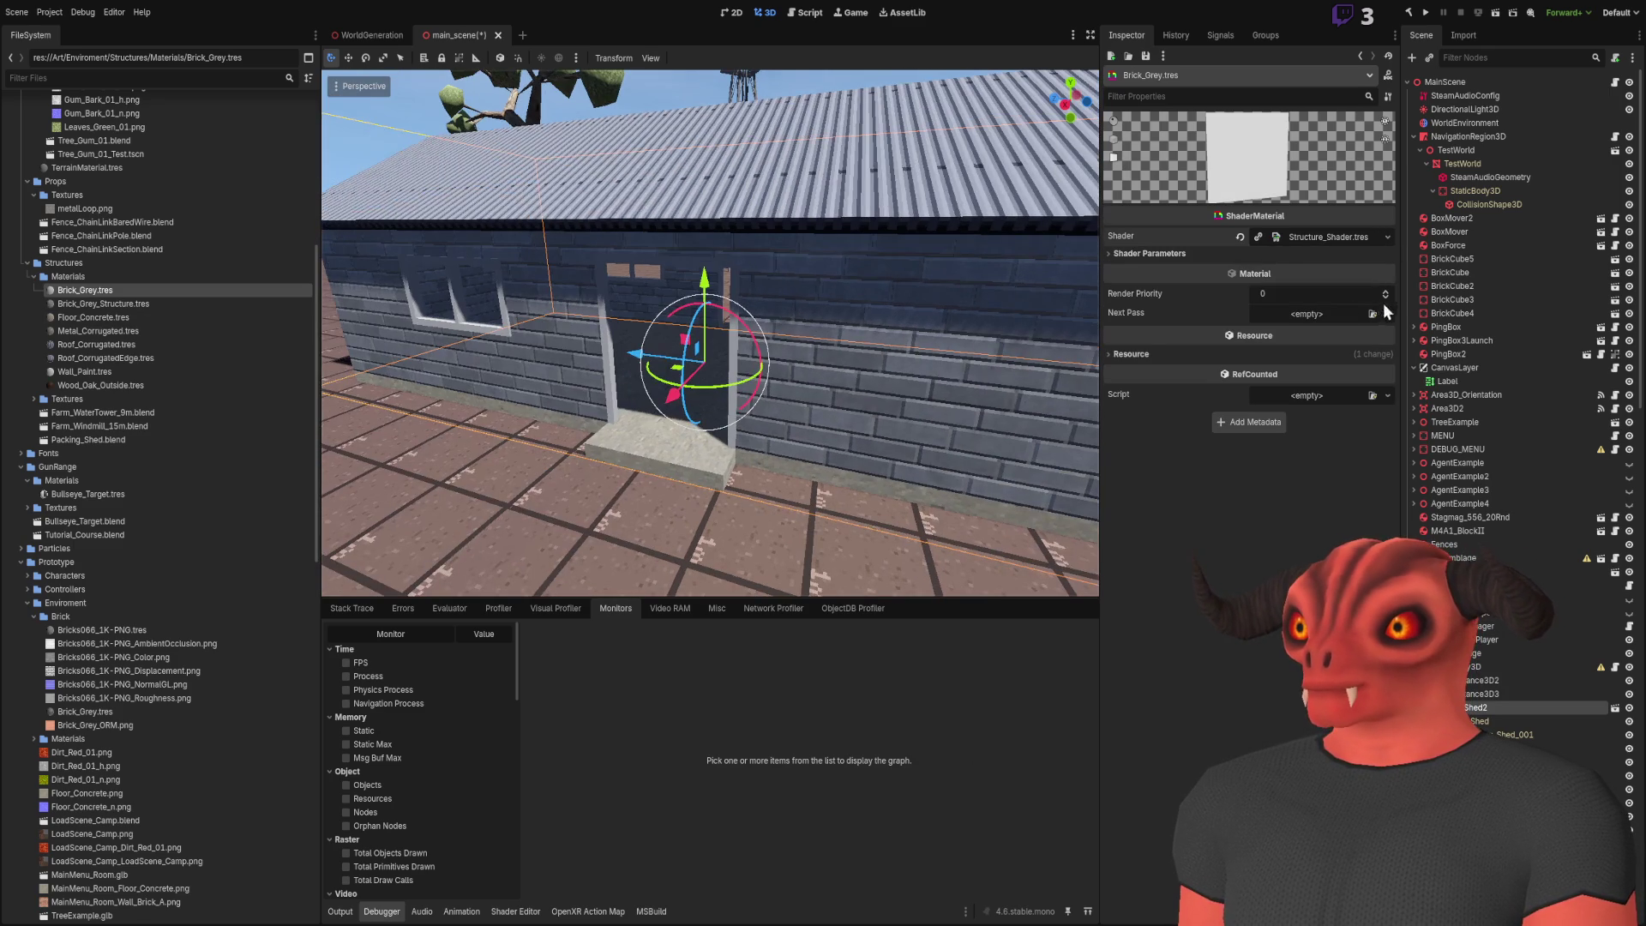
left_click(1266, 255)
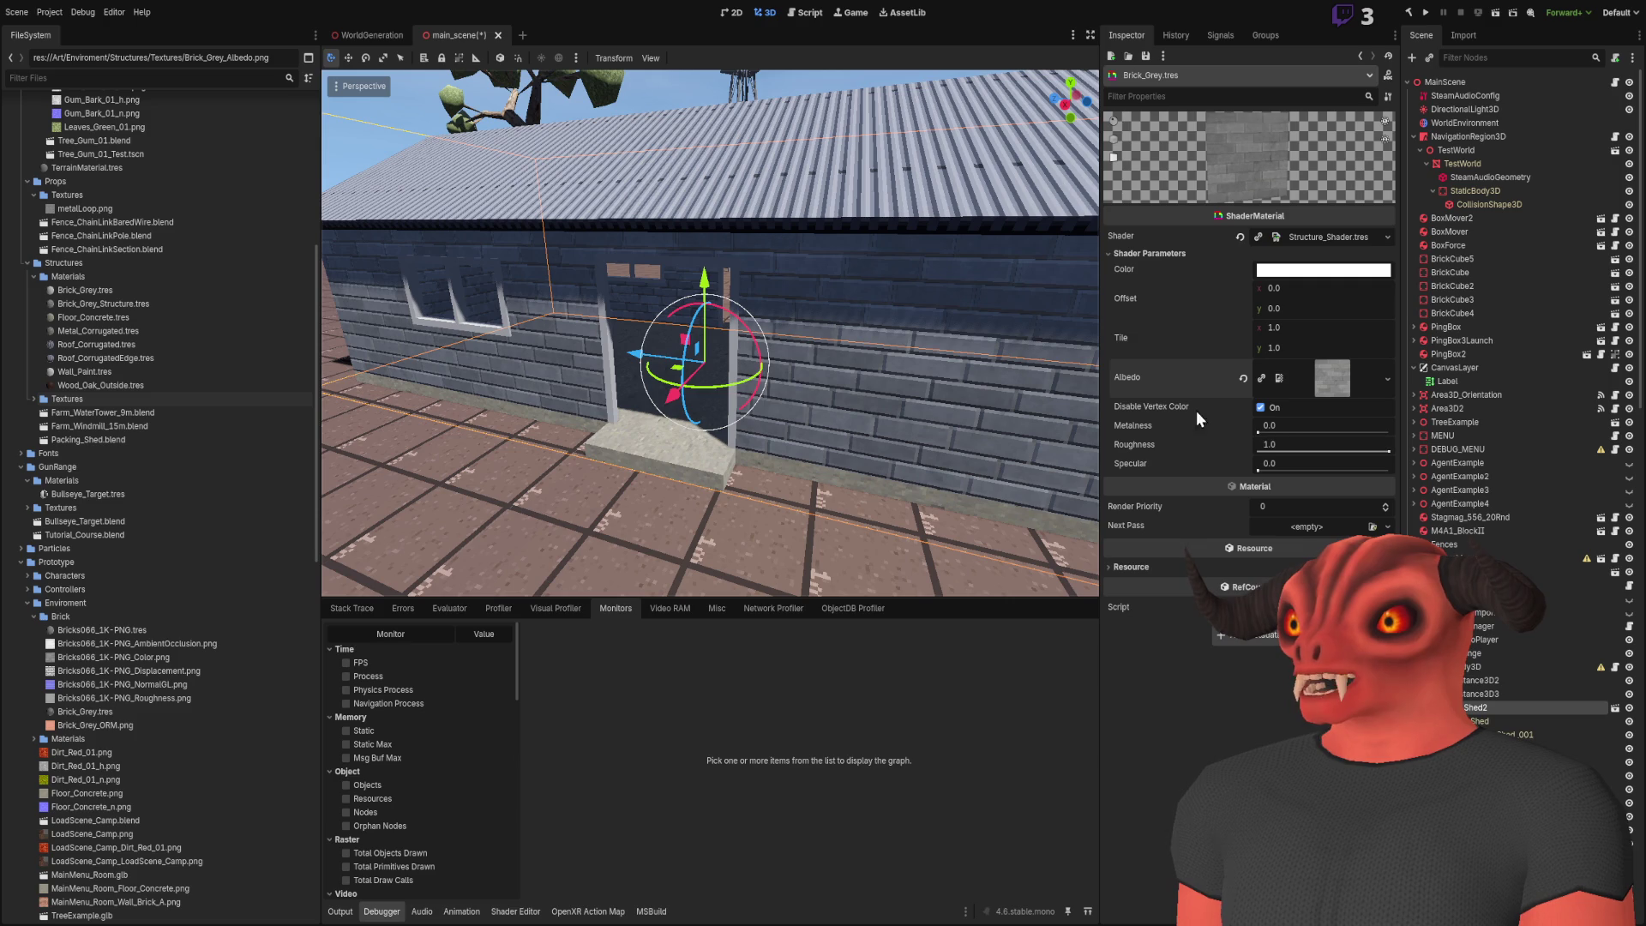
left_click(1259, 408)
key("ctrl+s")
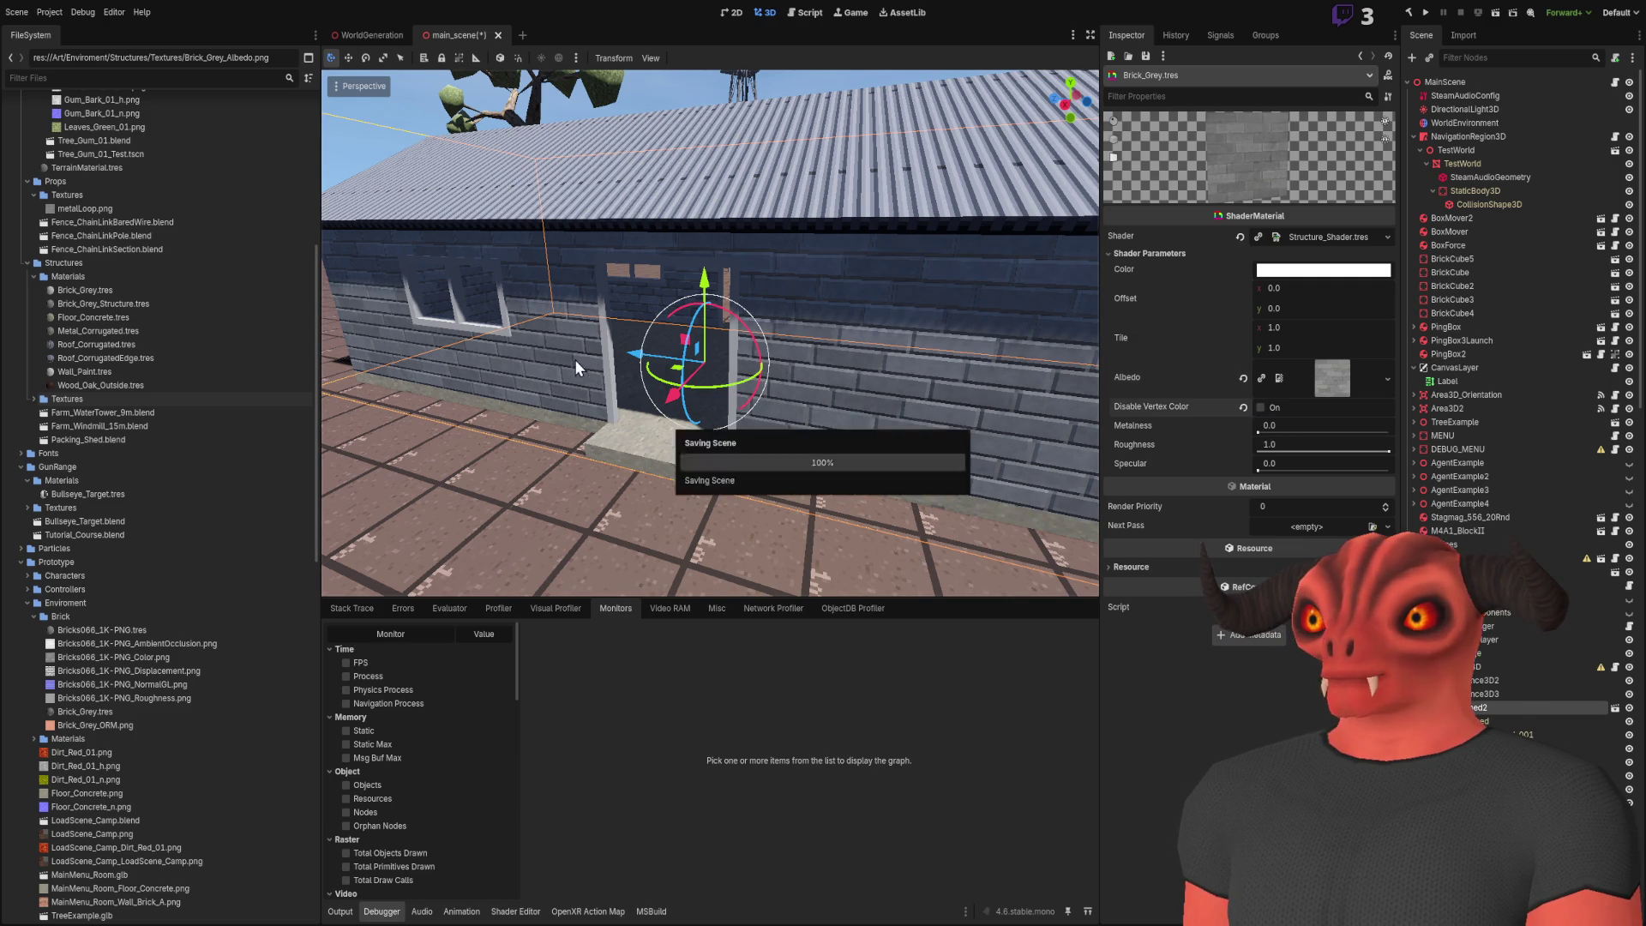
Fly through the reimported Packing_Shed2's brick interior and undo an accidental tilt of the shed
left_click(94, 435)
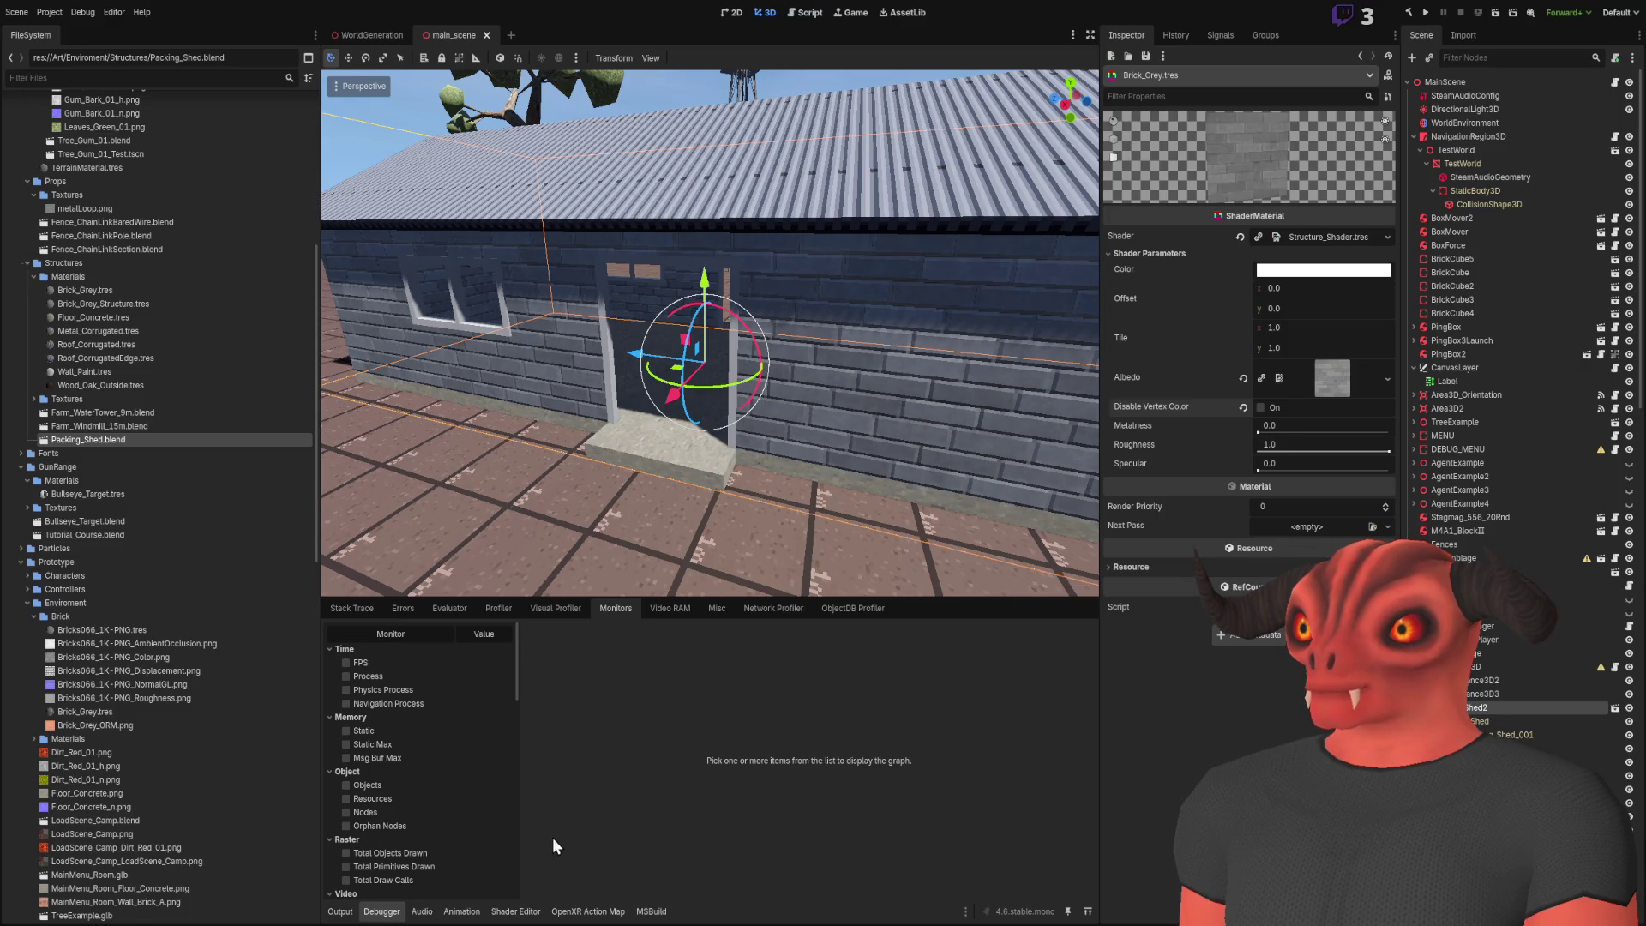
key("w")
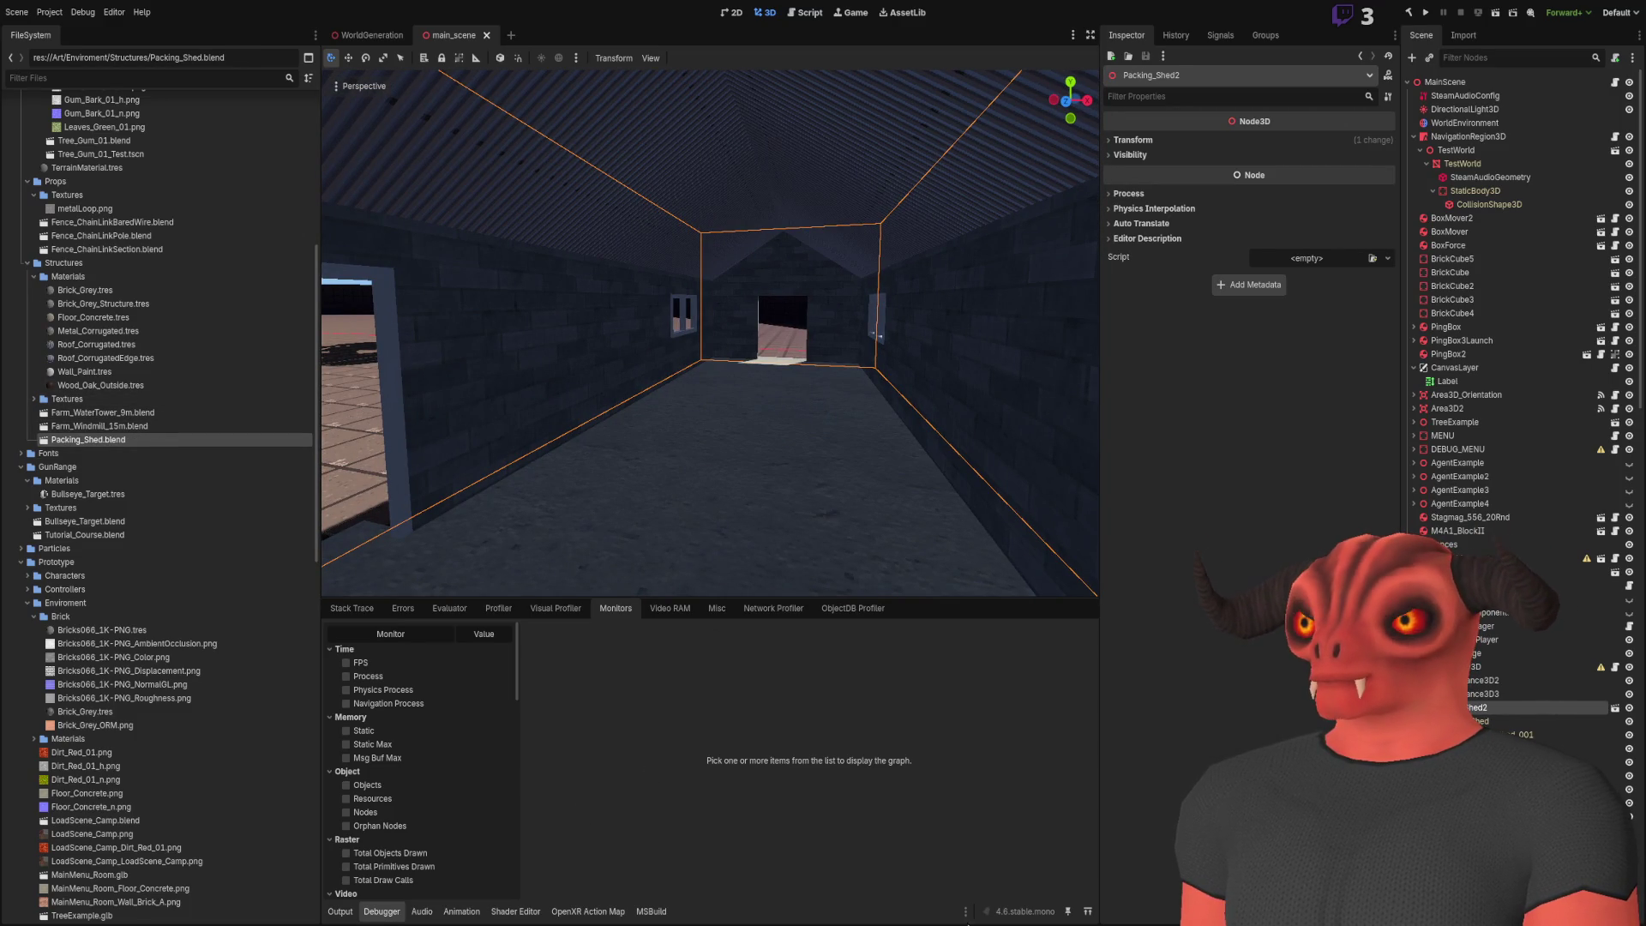
key("f")
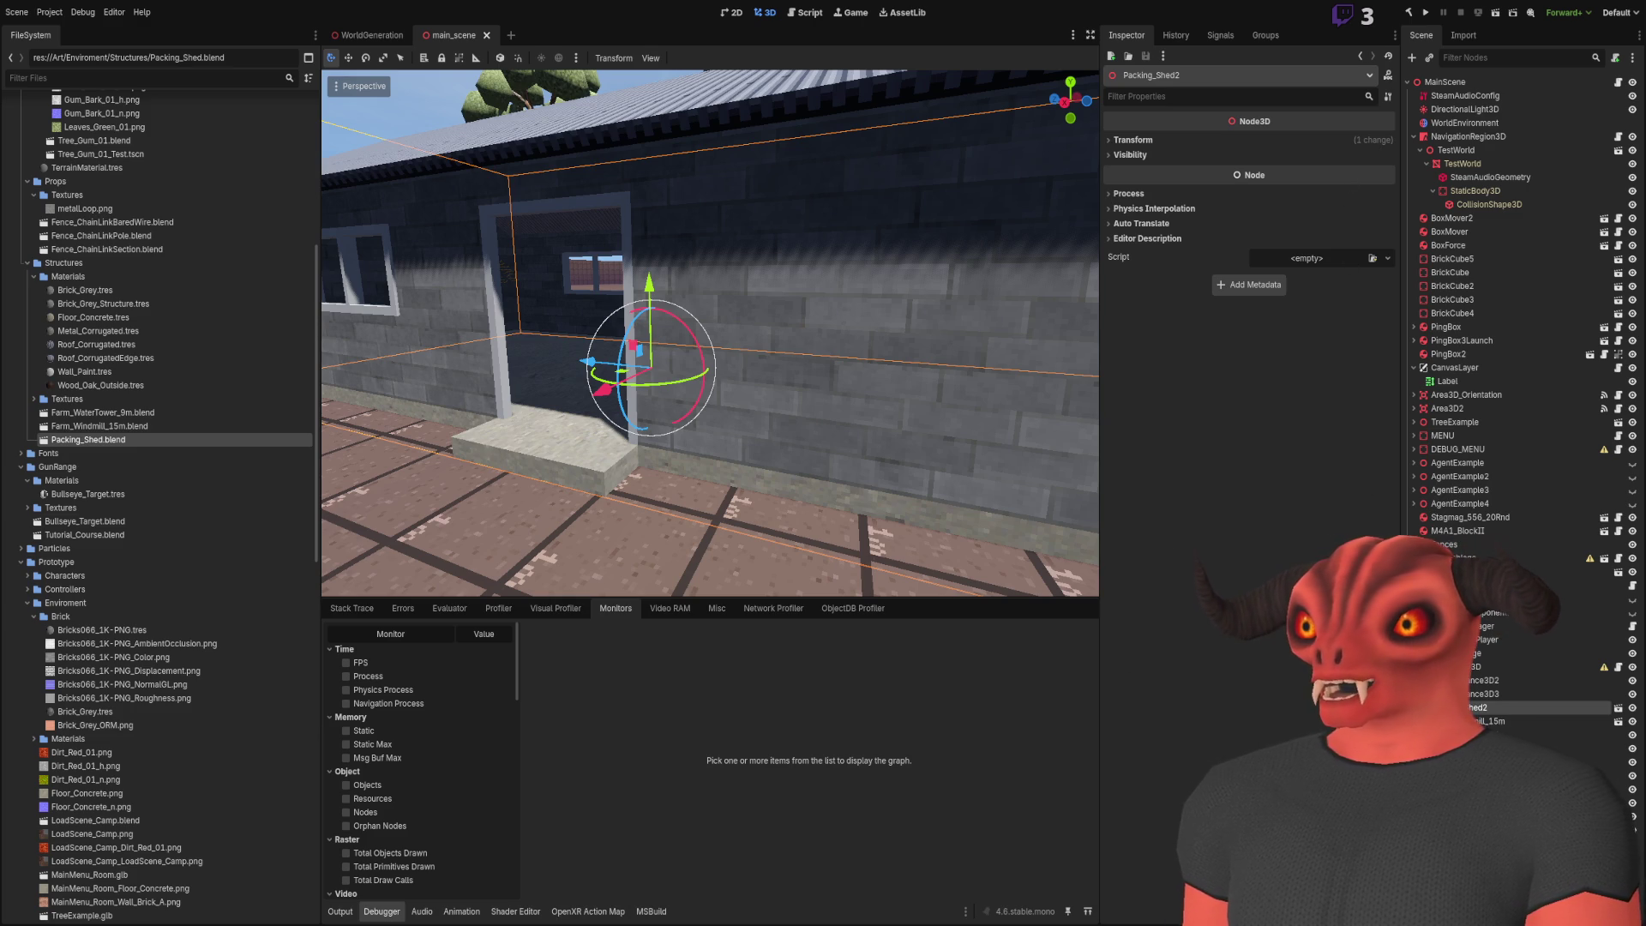
mouse_move(722, 418)
left_mouse_down()
mouse_move(827, 425)
mouse_move(413, 406)
left_mouse_up()
key("ctrl+z")
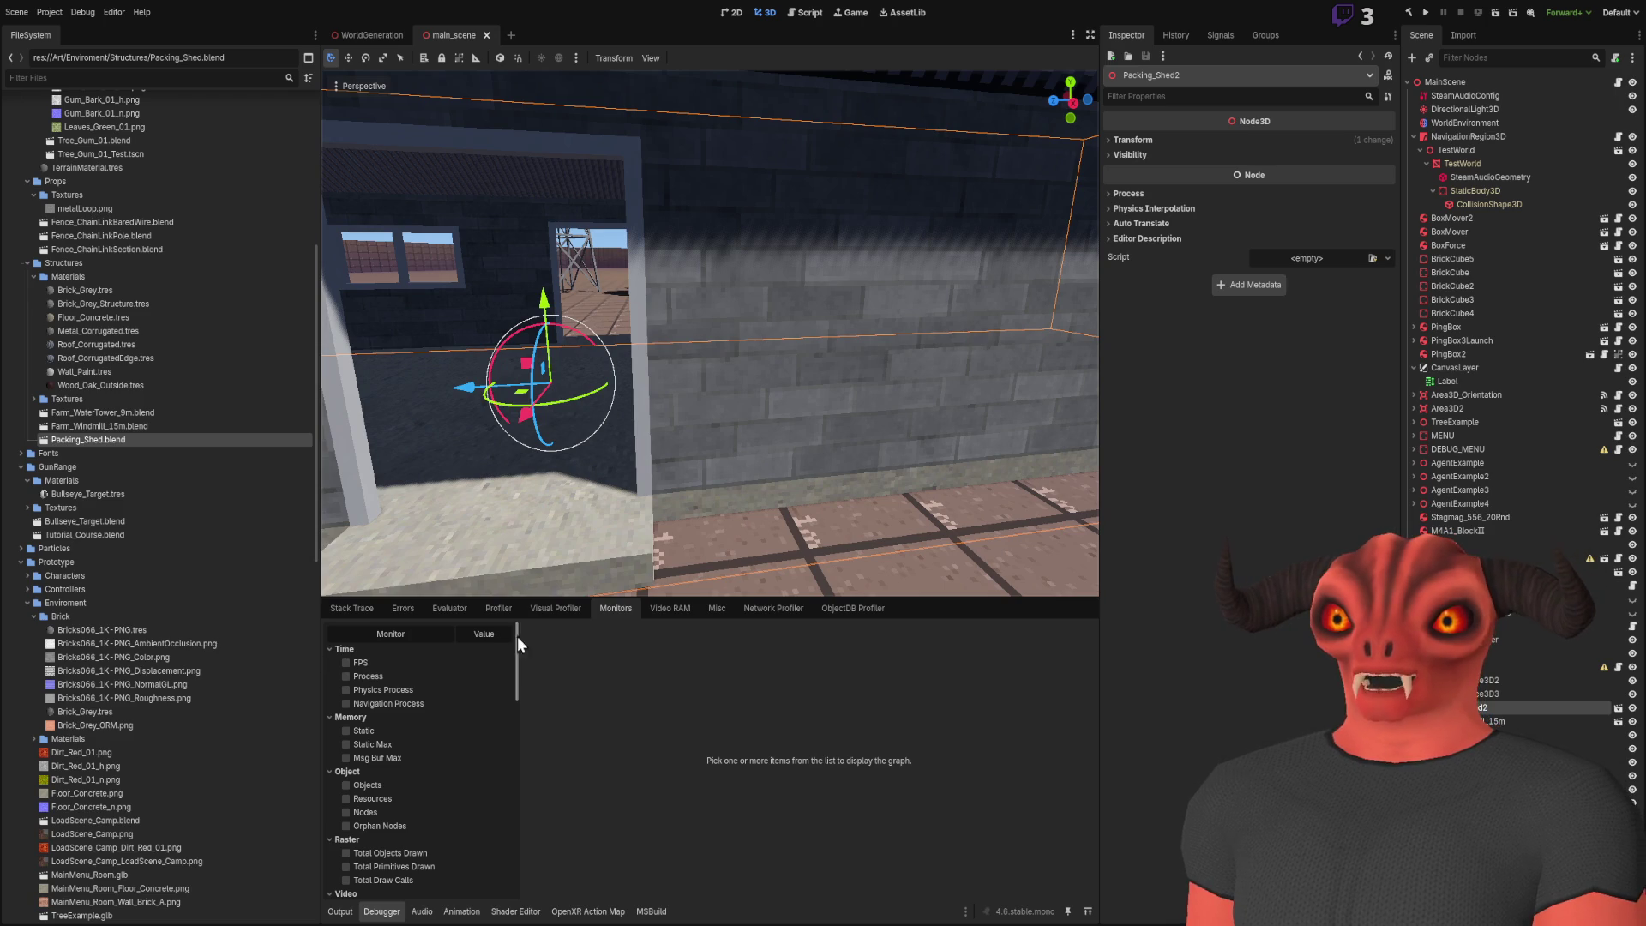
Open Structure_Shader.tres in the shader editor in Fragment mode and frame the Output node
left_click(514, 911)
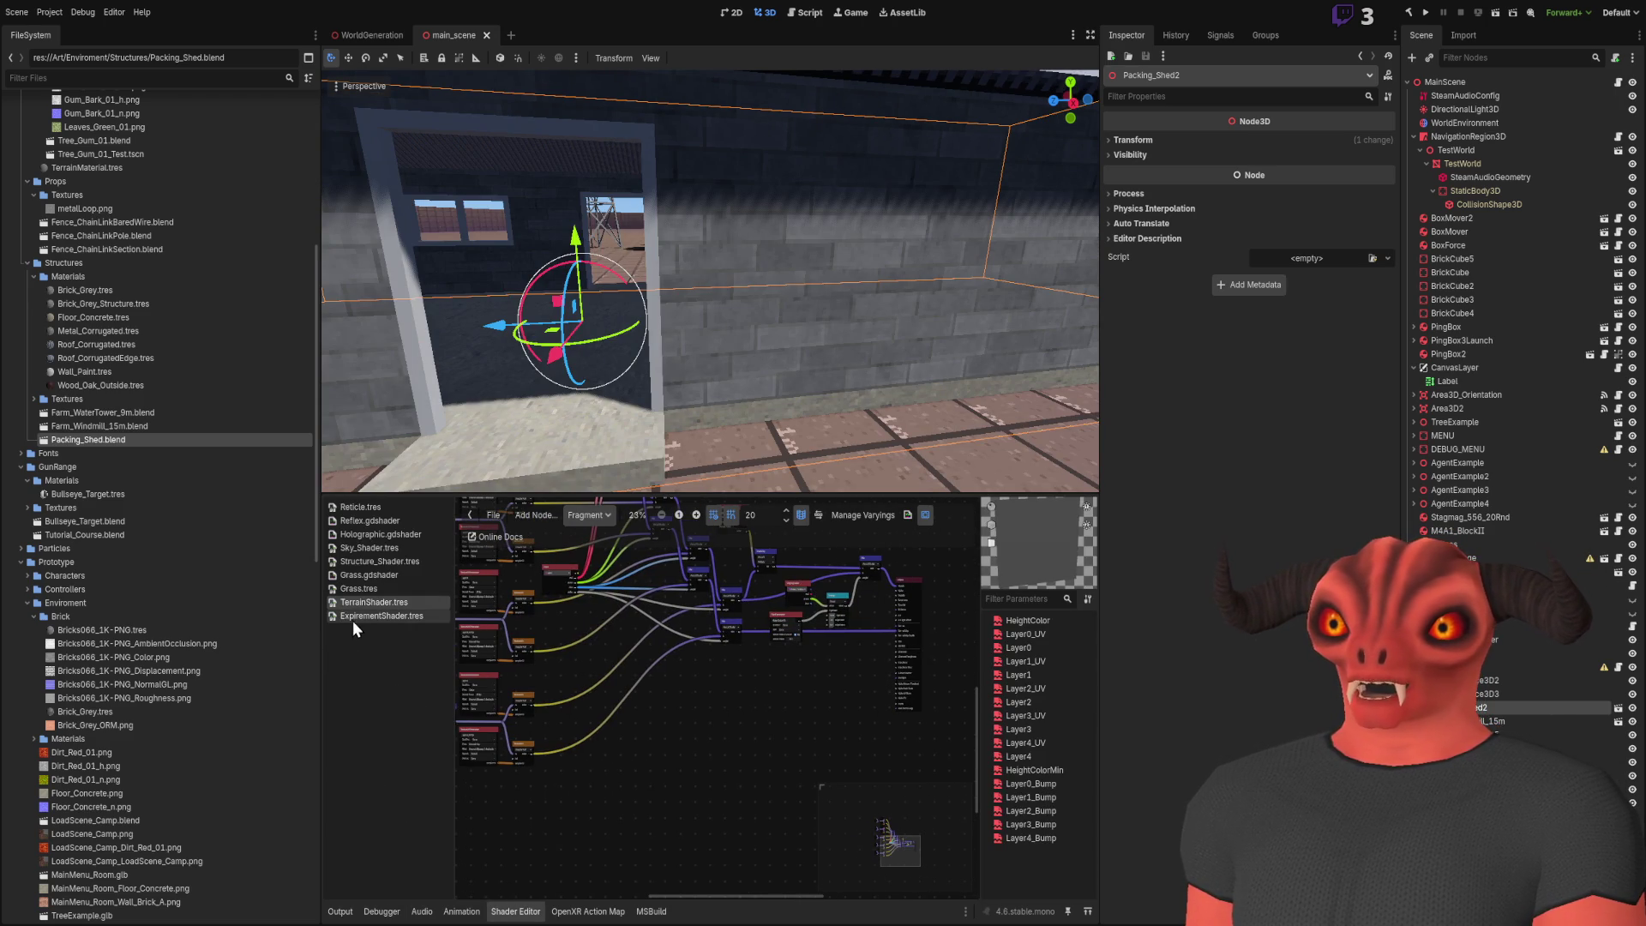
left_click(378, 559)
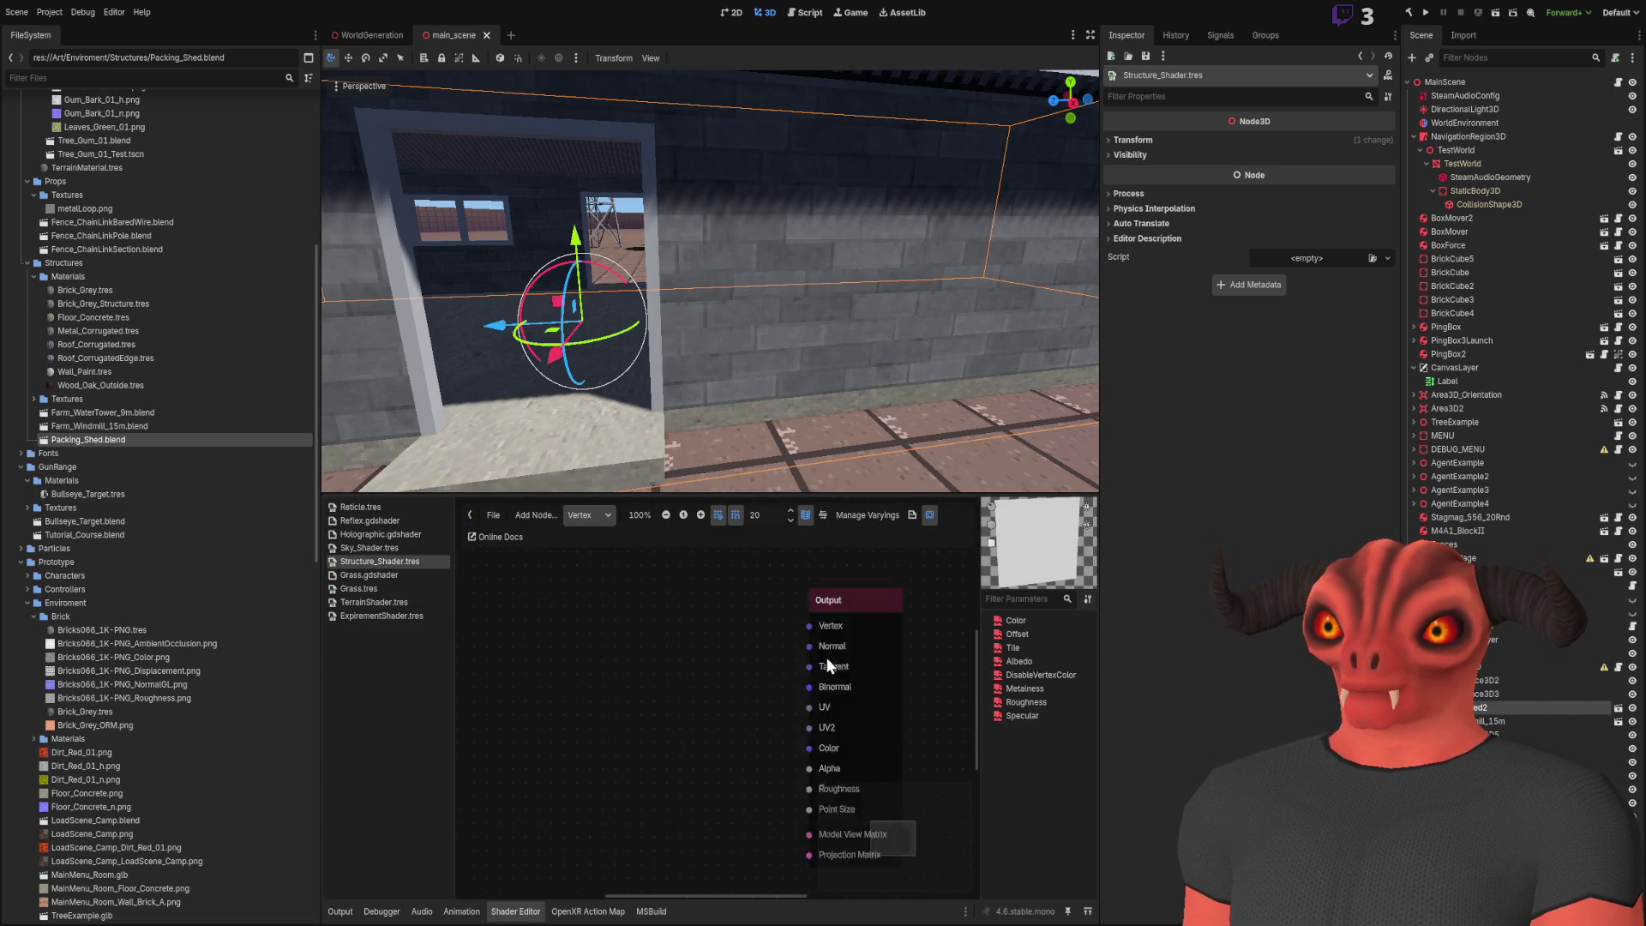
left_click(588, 515)
left_click(588, 554)
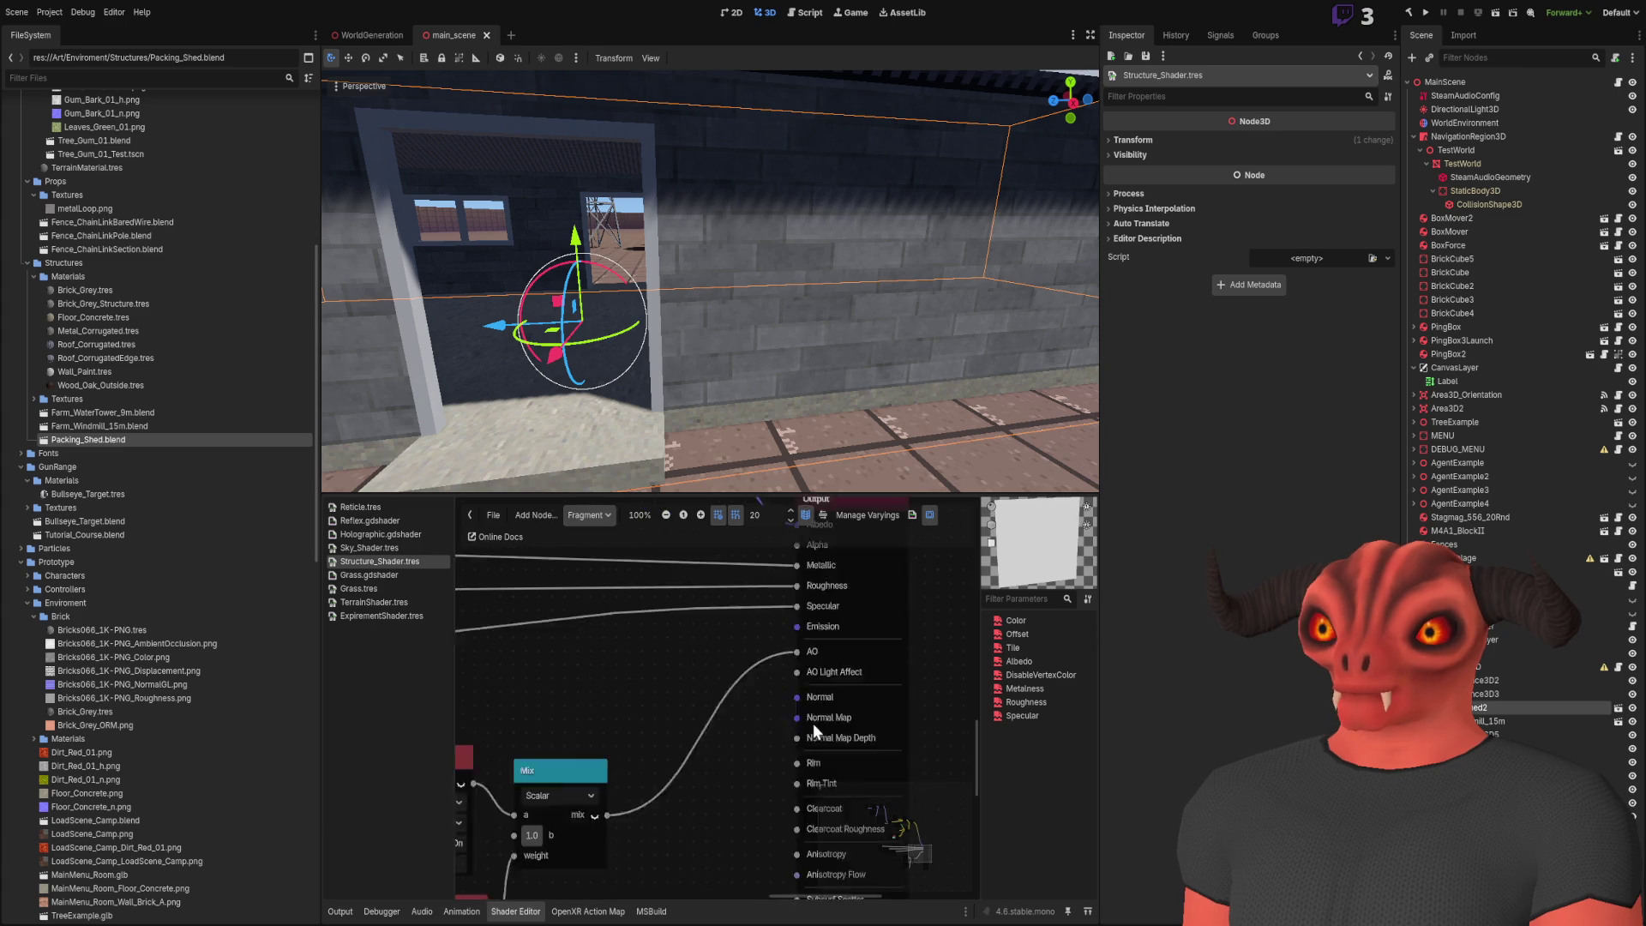
scroll(780, 723, "down", 3)
scroll(682, 779, "up", 5)
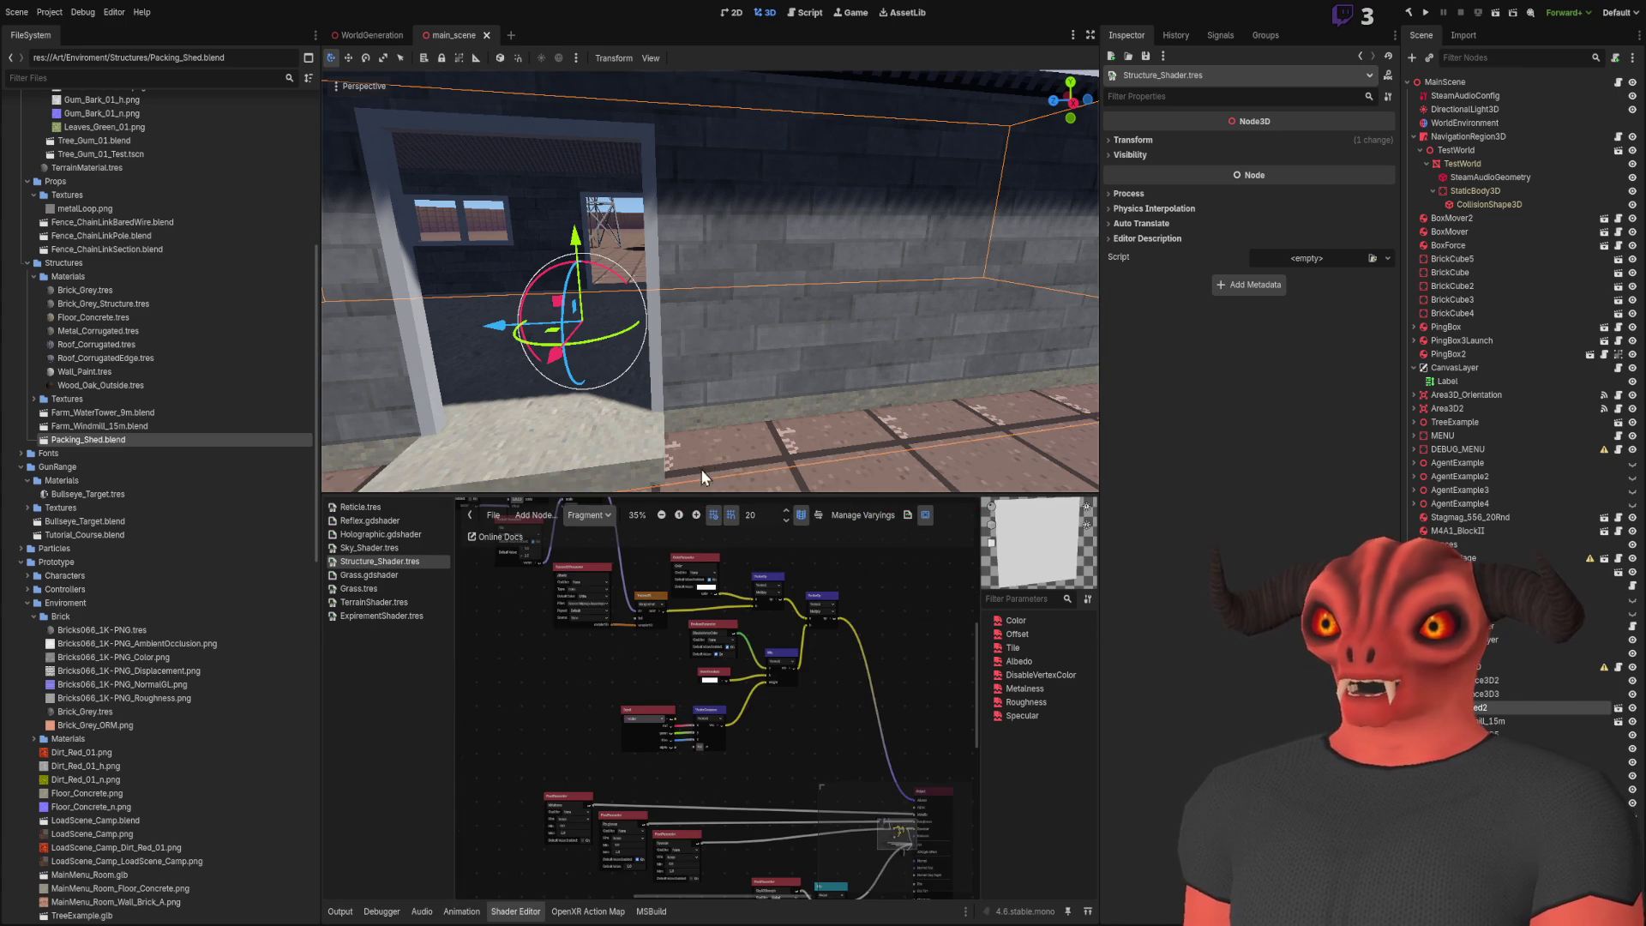
scroll(747, 751, "up", 1)
left_click_drag(748, 751, 638, 700)
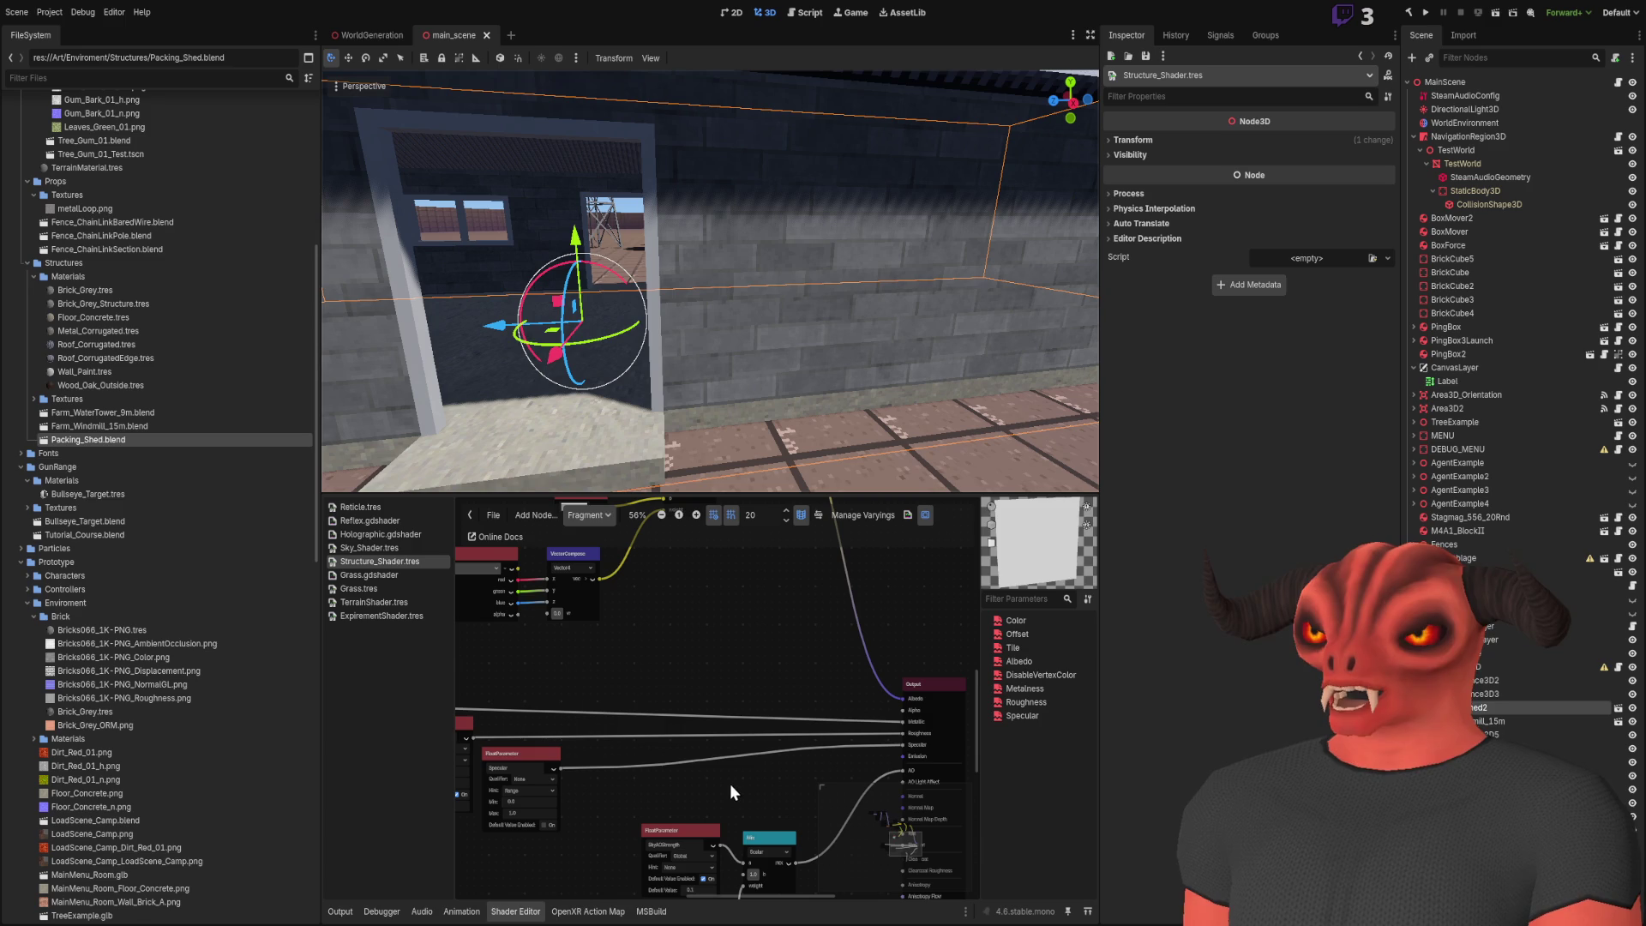
Restore the Texture2D node and insert it into the albedo connection
key("ctrl+z")
left_click_drag(661, 699, 723, 657)
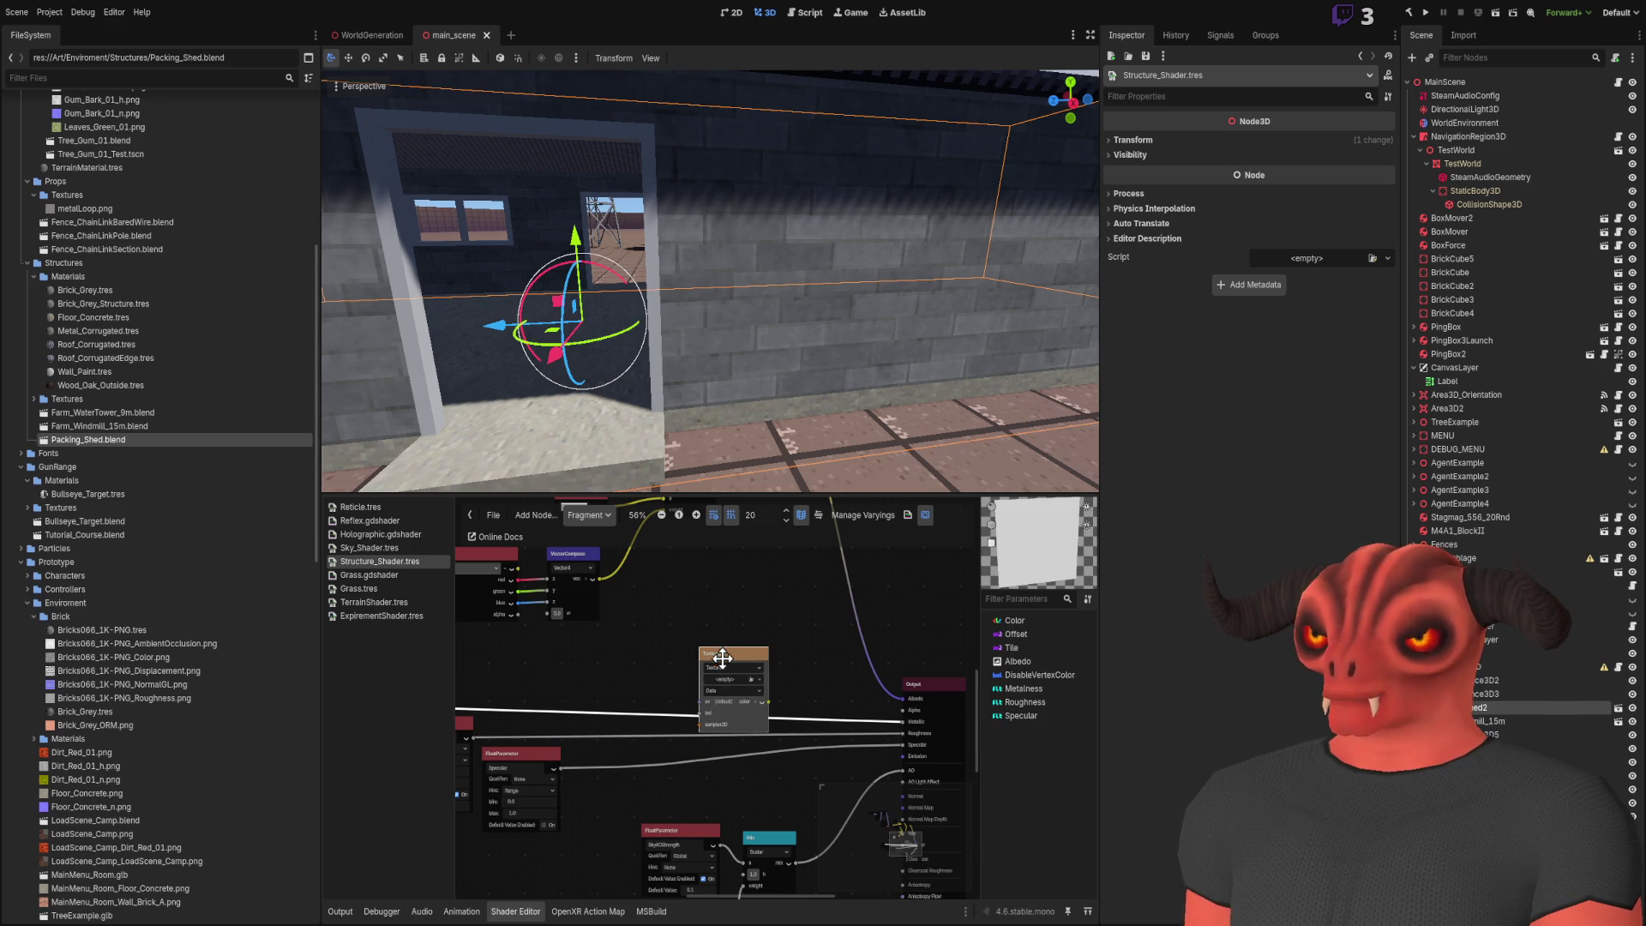
left_click_drag(611, 655, 563, 660)
scroll(556, 667, "up", 1)
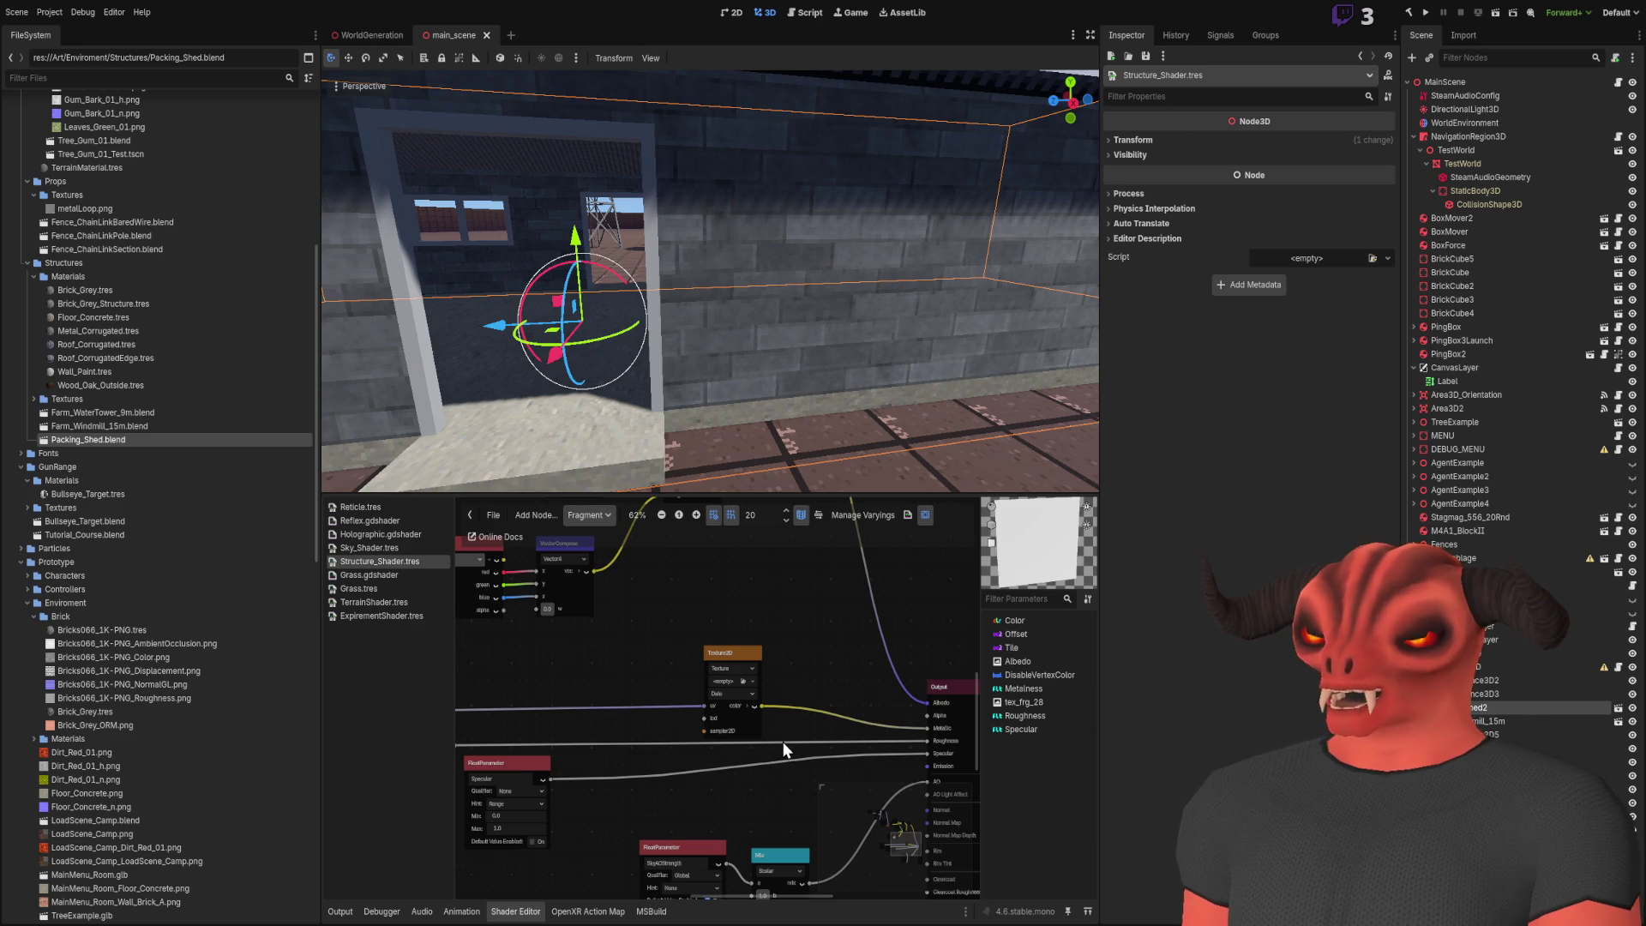
scroll(687, 707, "up", 5)
Feed a Texture2DParameter named Normal into it, set to Normal Map with Nearest Mipmap Anisotropic filtering
mouse_move(718, 607)
left_mouse_down()
mouse_move(518, 602)
mouse_move(569, 605)
left_mouse_up()
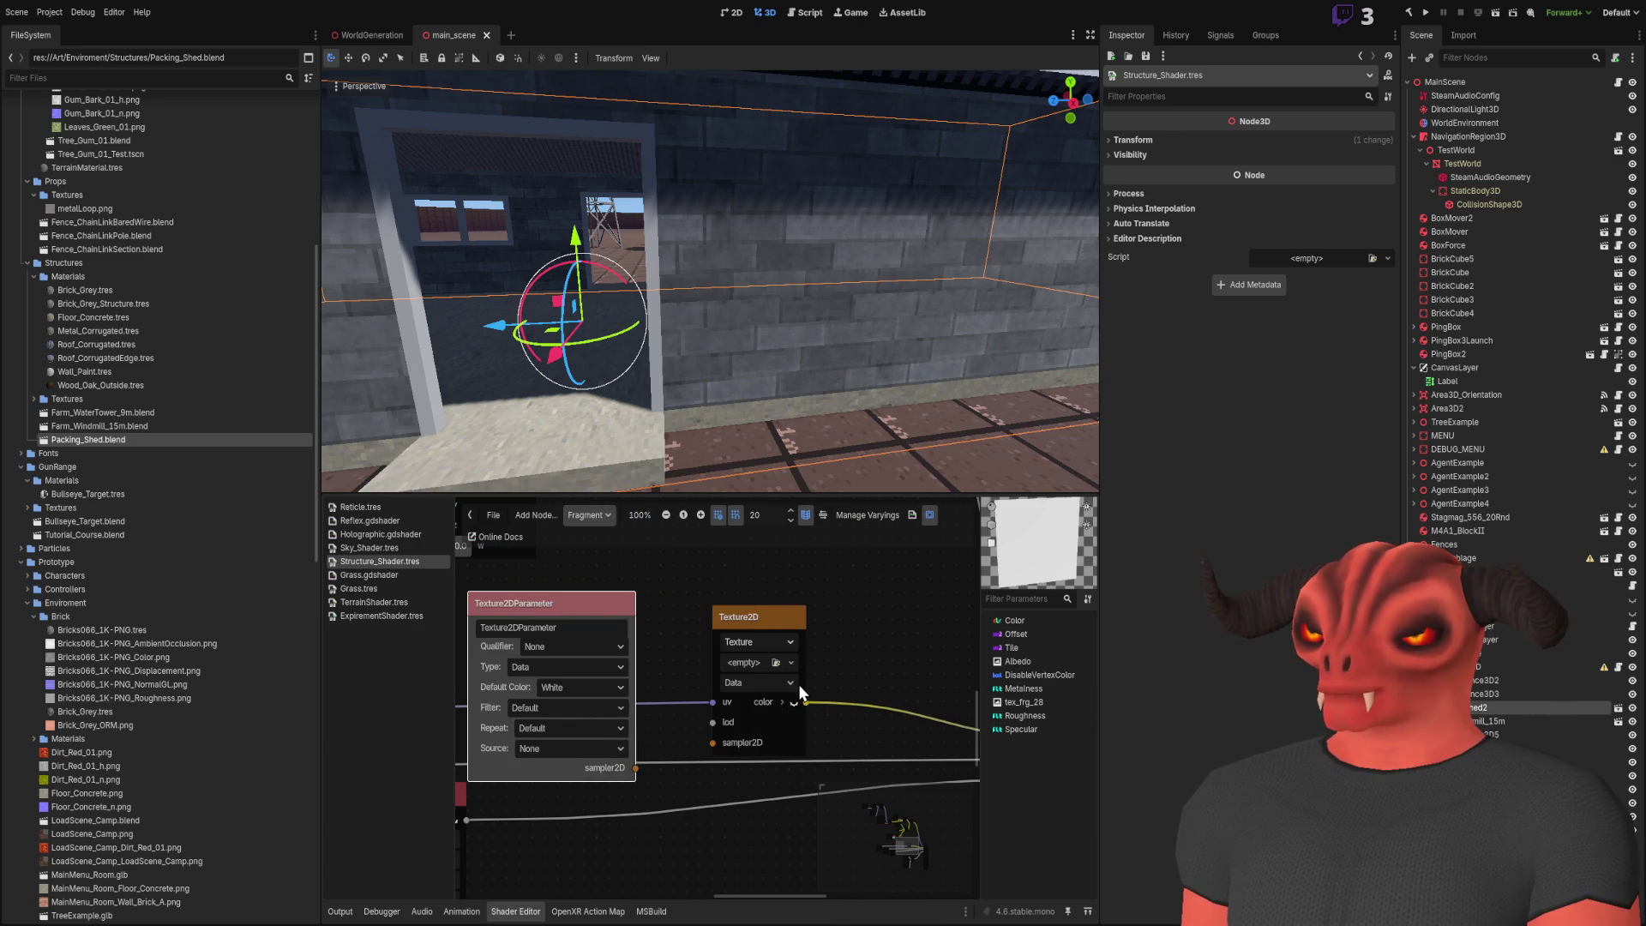
left_click_drag(635, 768, 701, 744)
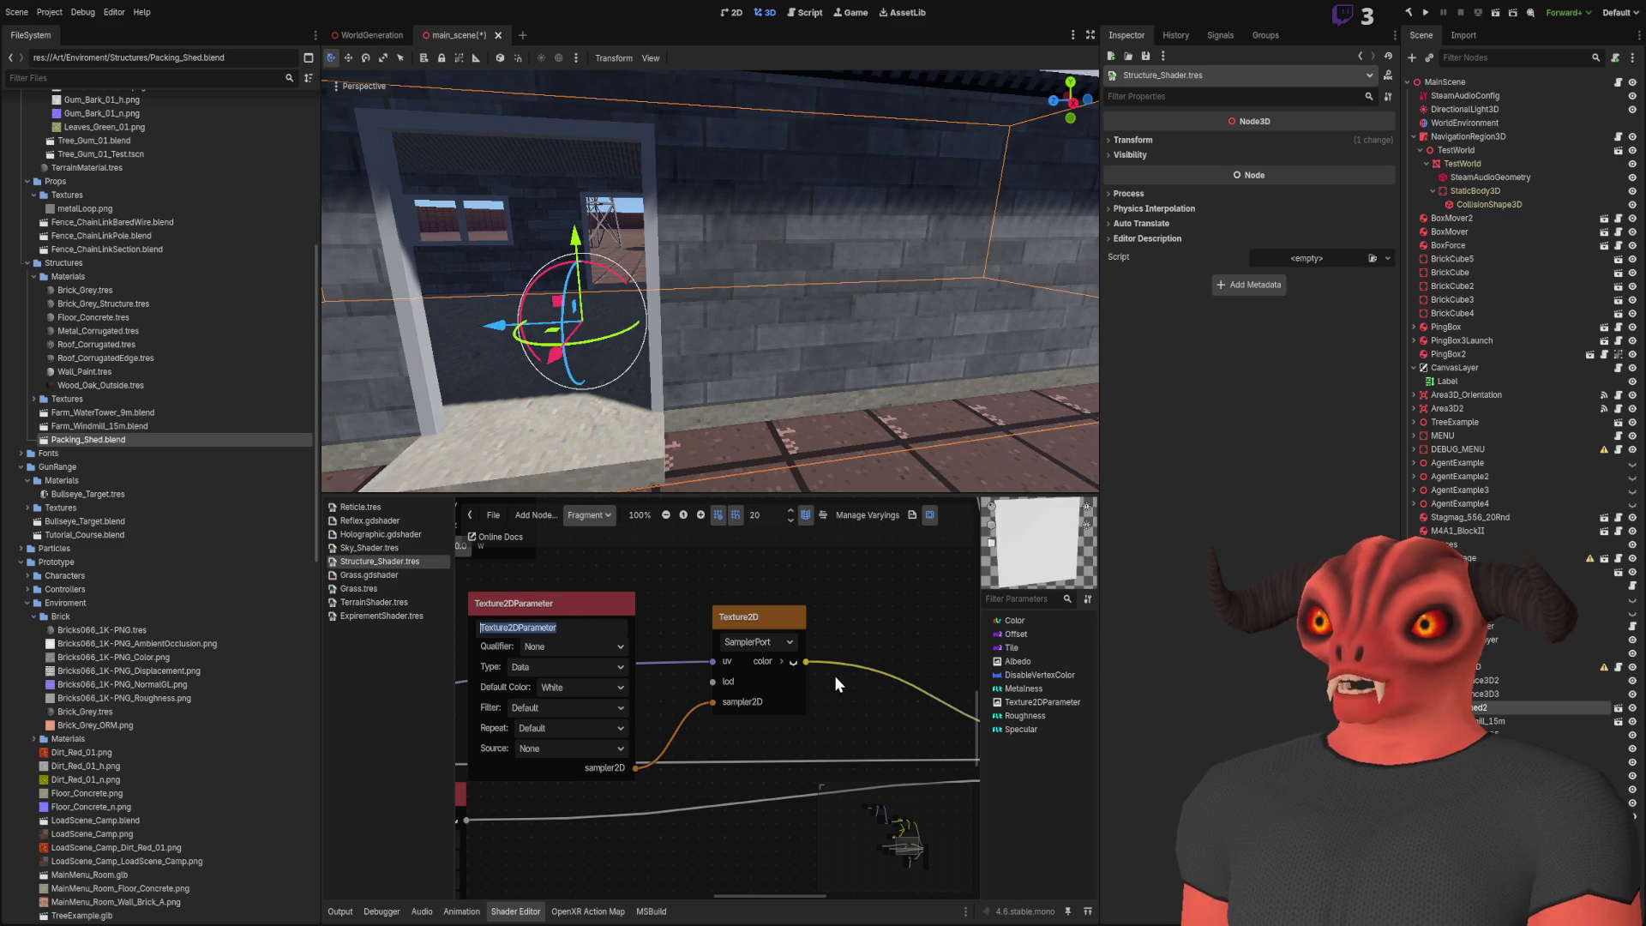
type("Normal")
key("Return")
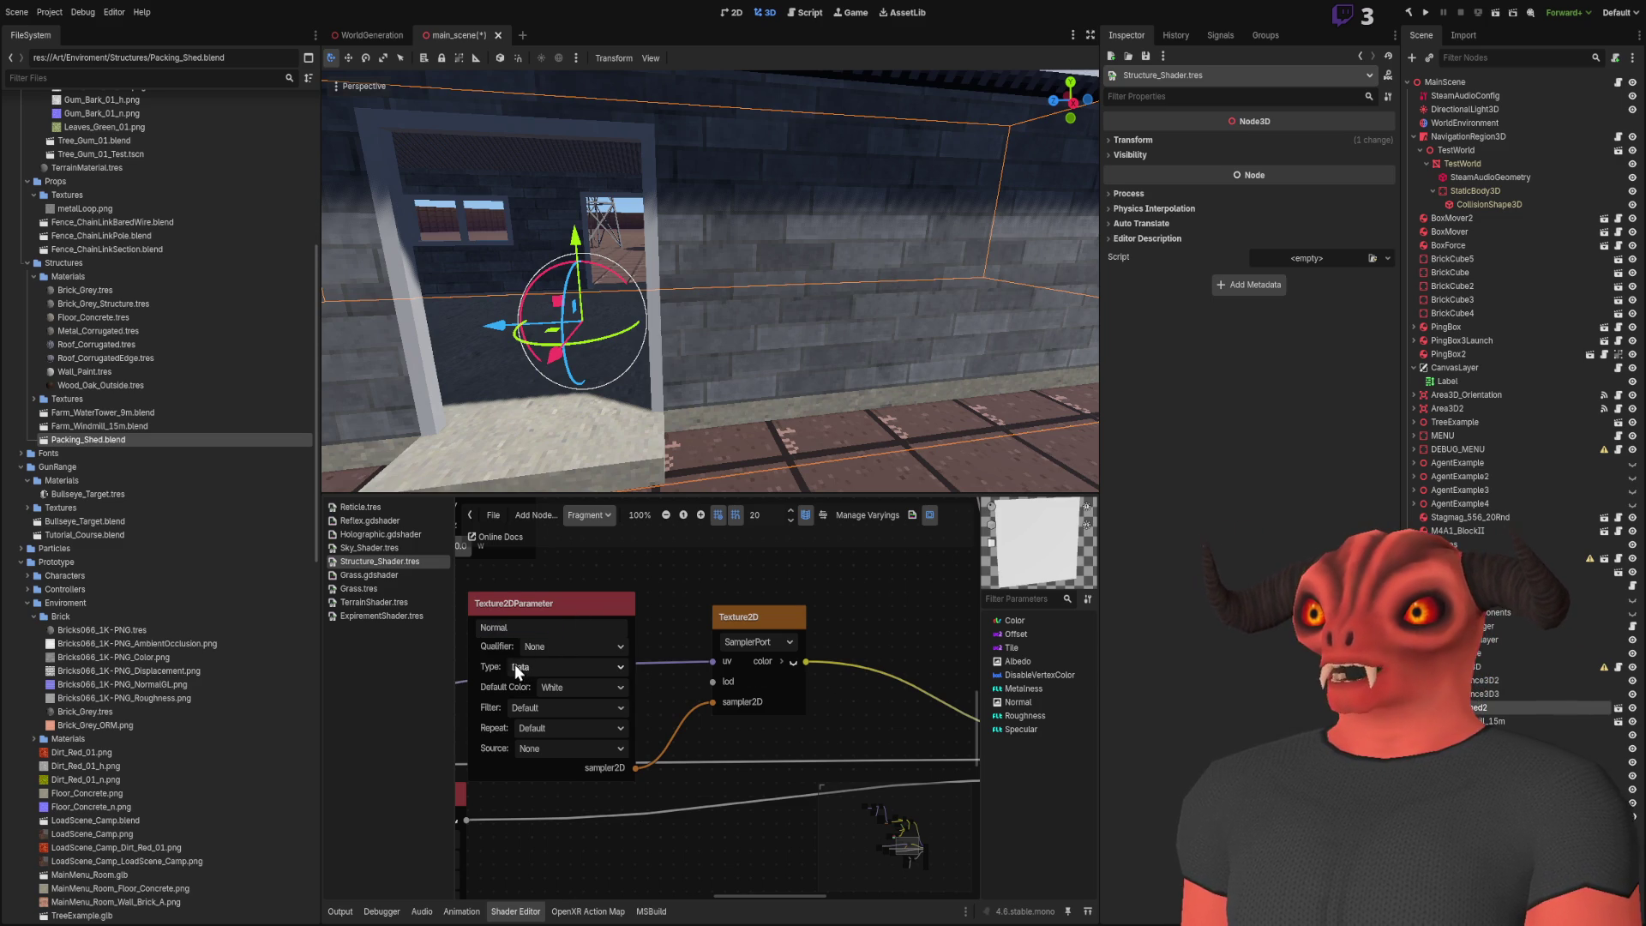
left_click(576, 712)
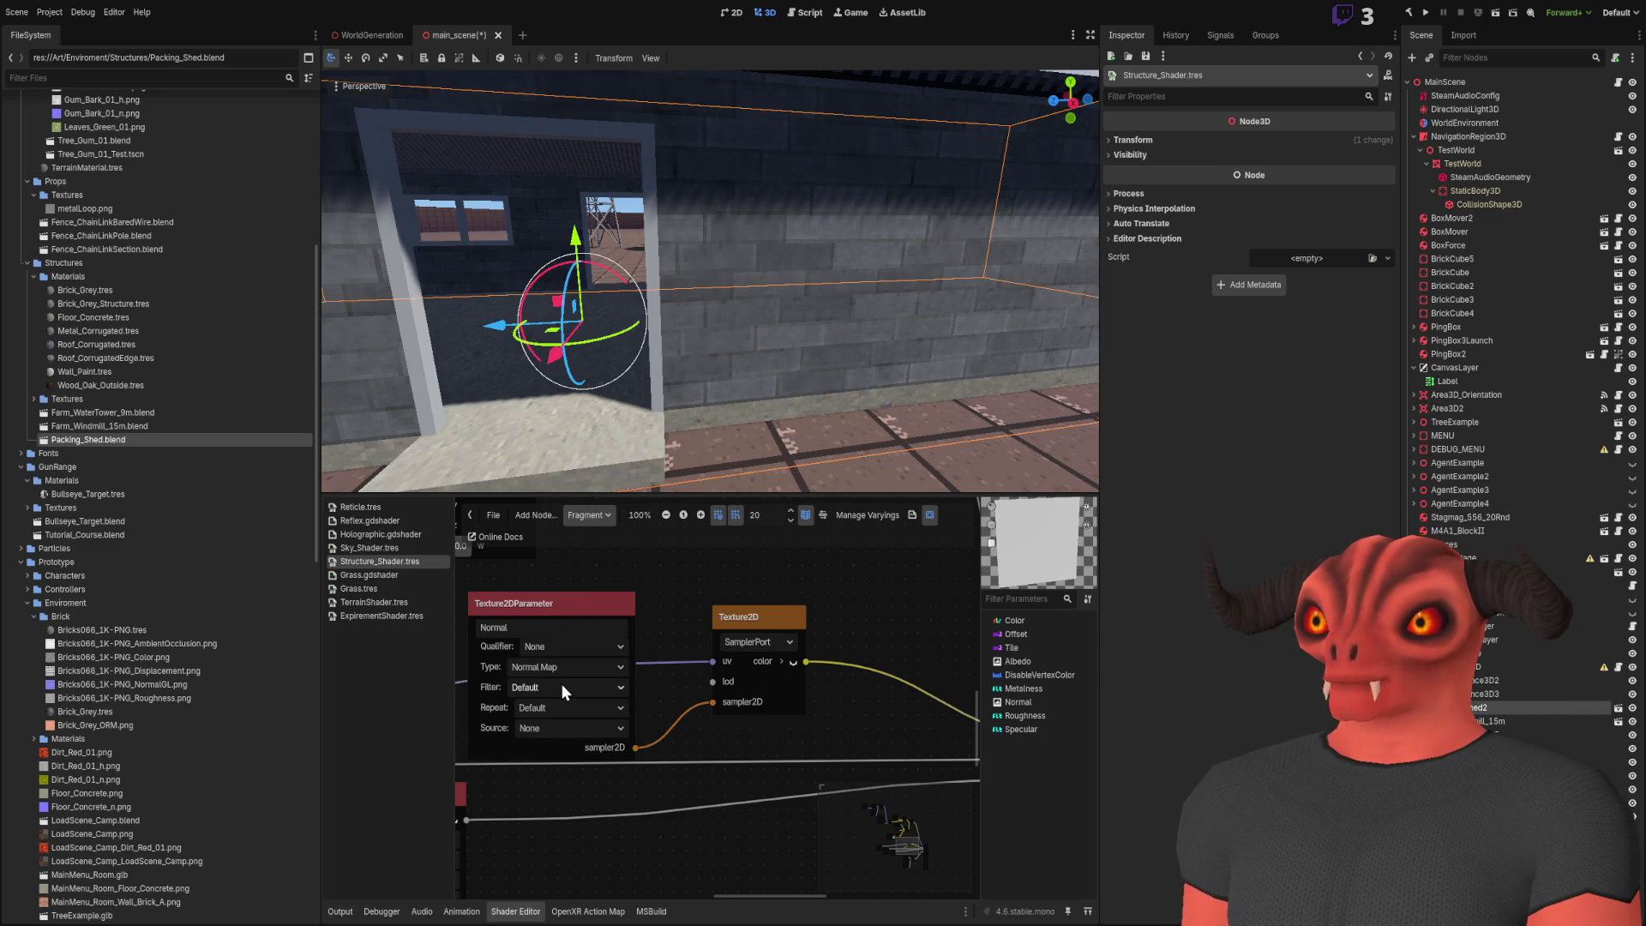
left_click(563, 779)
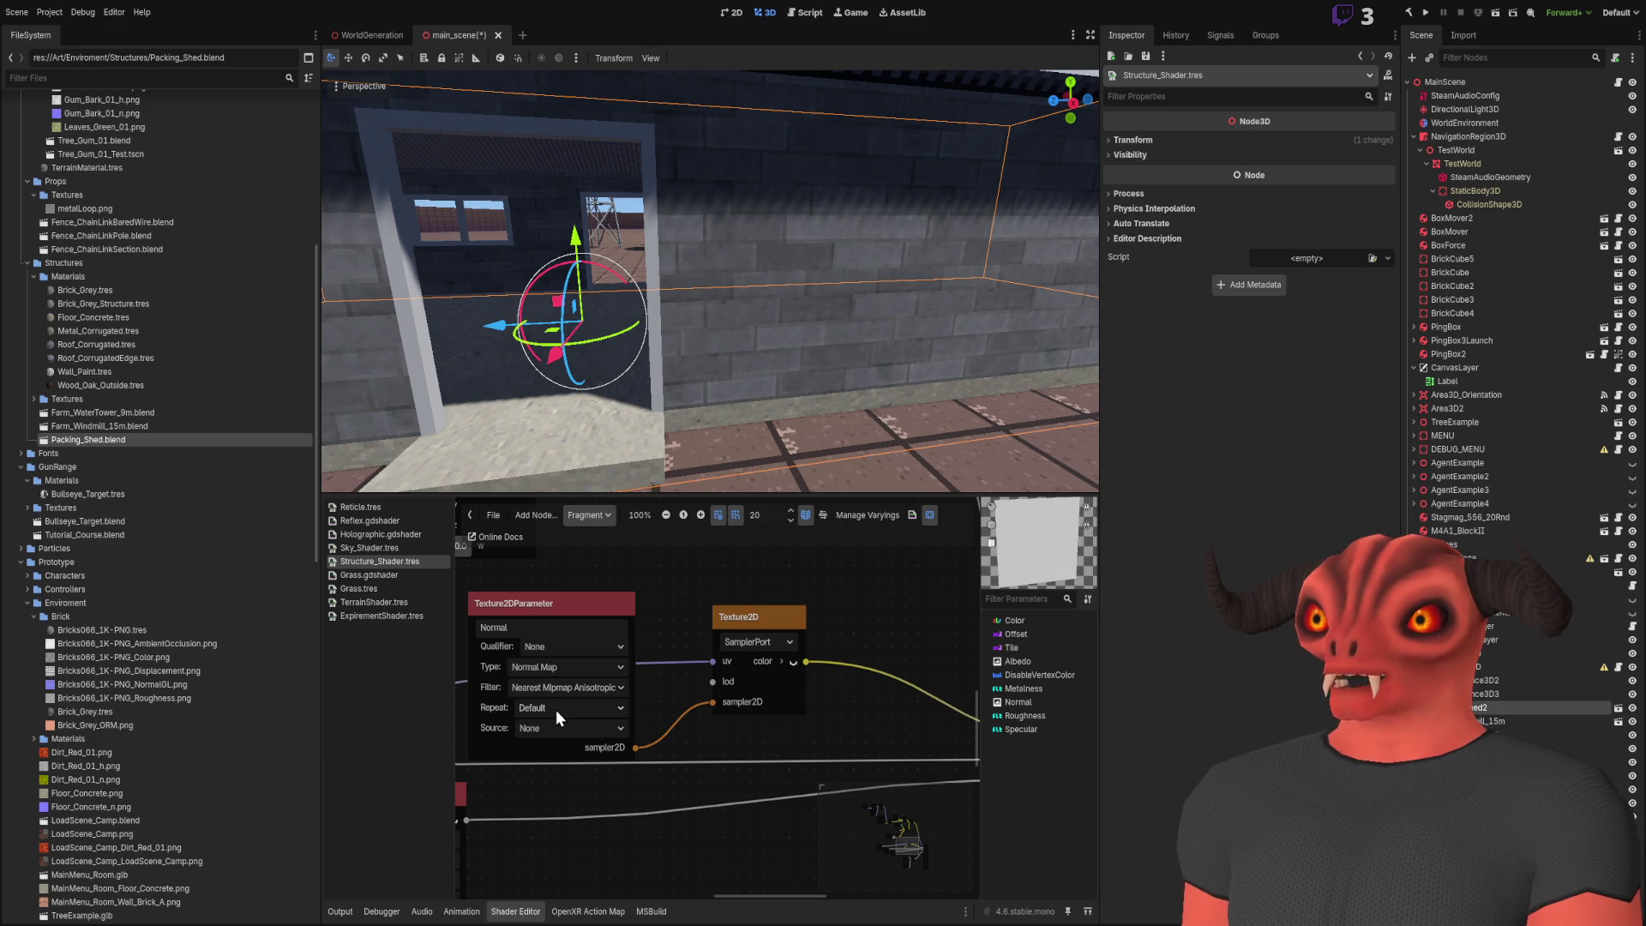
scroll(603, 660, "down", 3)
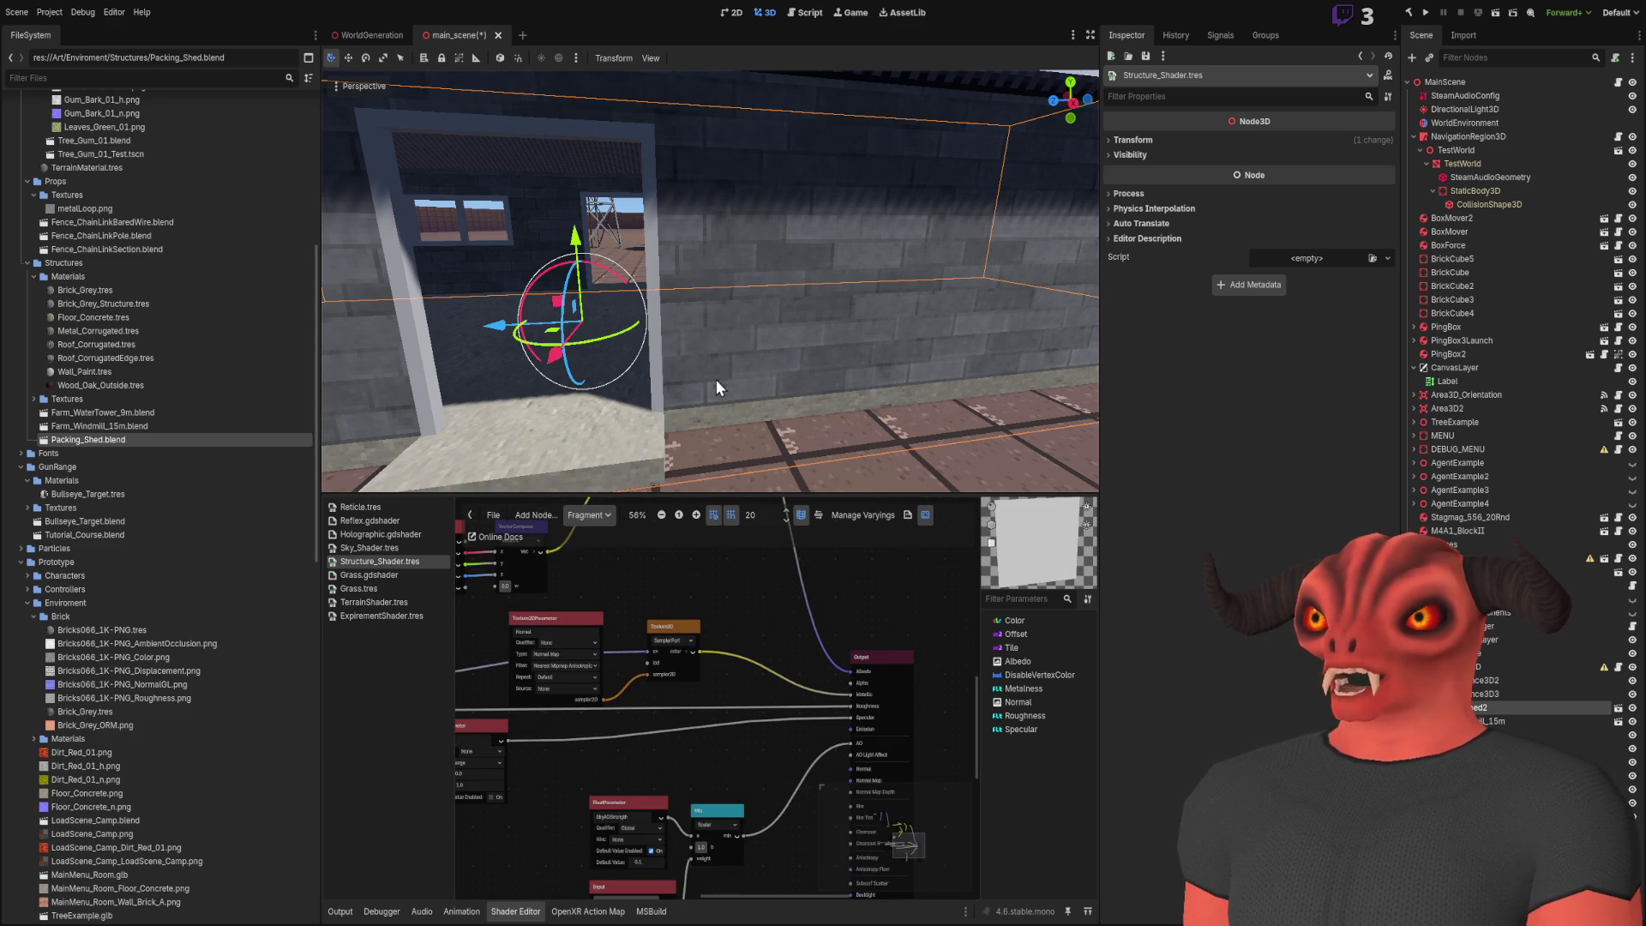
Rearrange the Texture2D nodes and wire the FloatParameter output to the Output node
left_click_drag(686, 645, 720, 646)
scroll(588, 595, "down", 2)
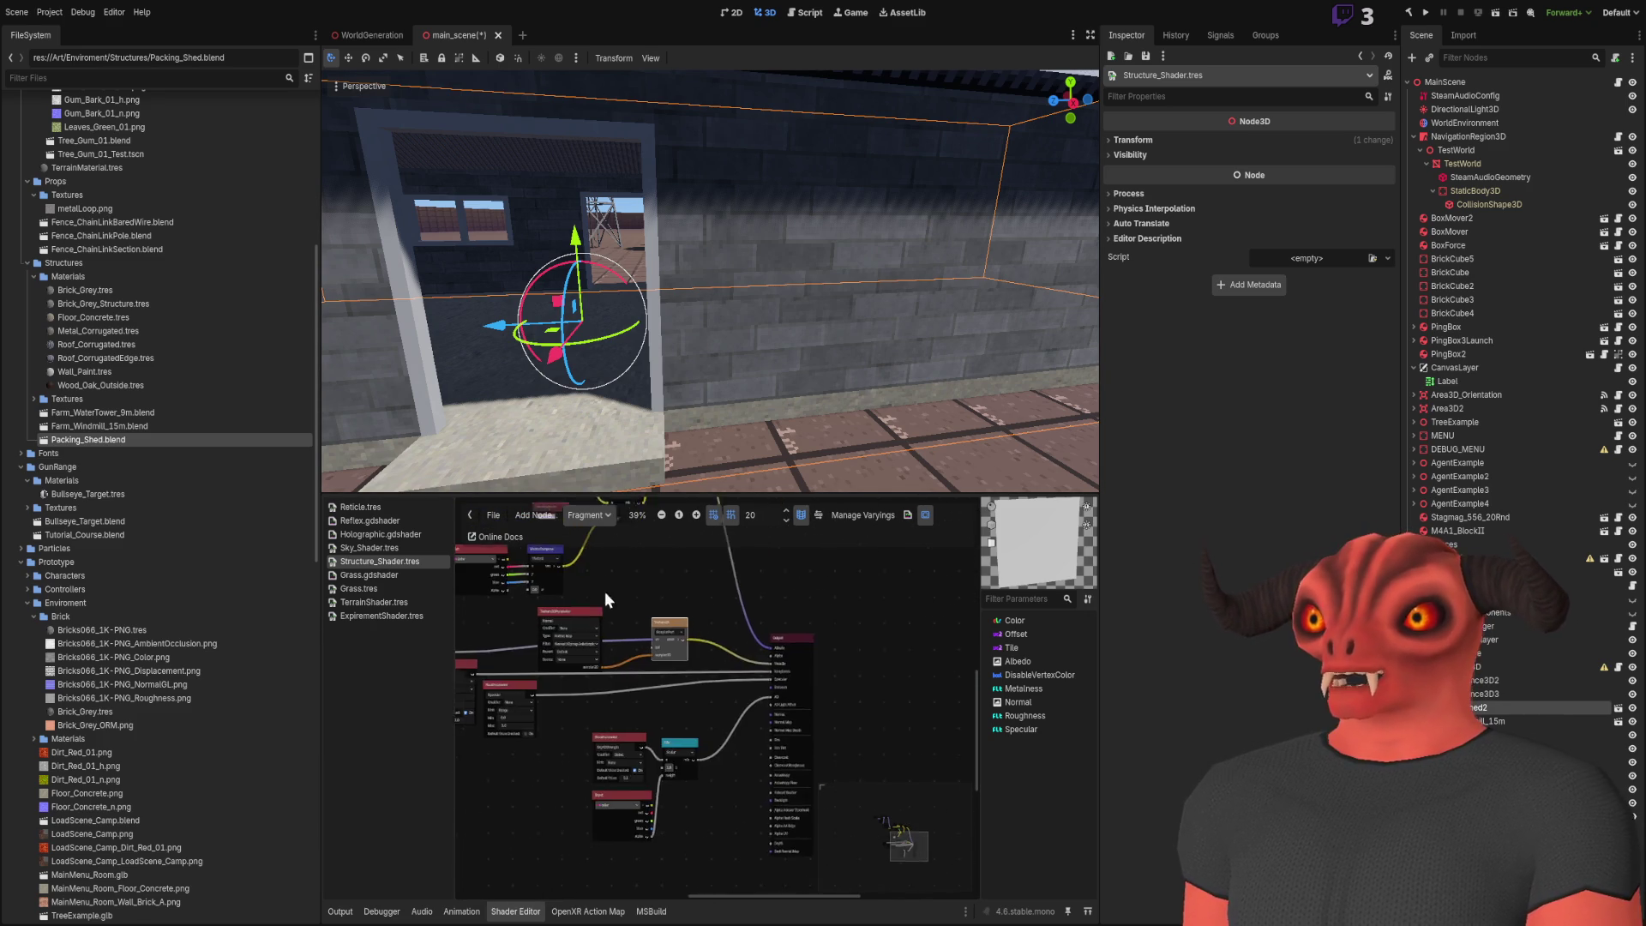
scroll(847, 724, "up", 5)
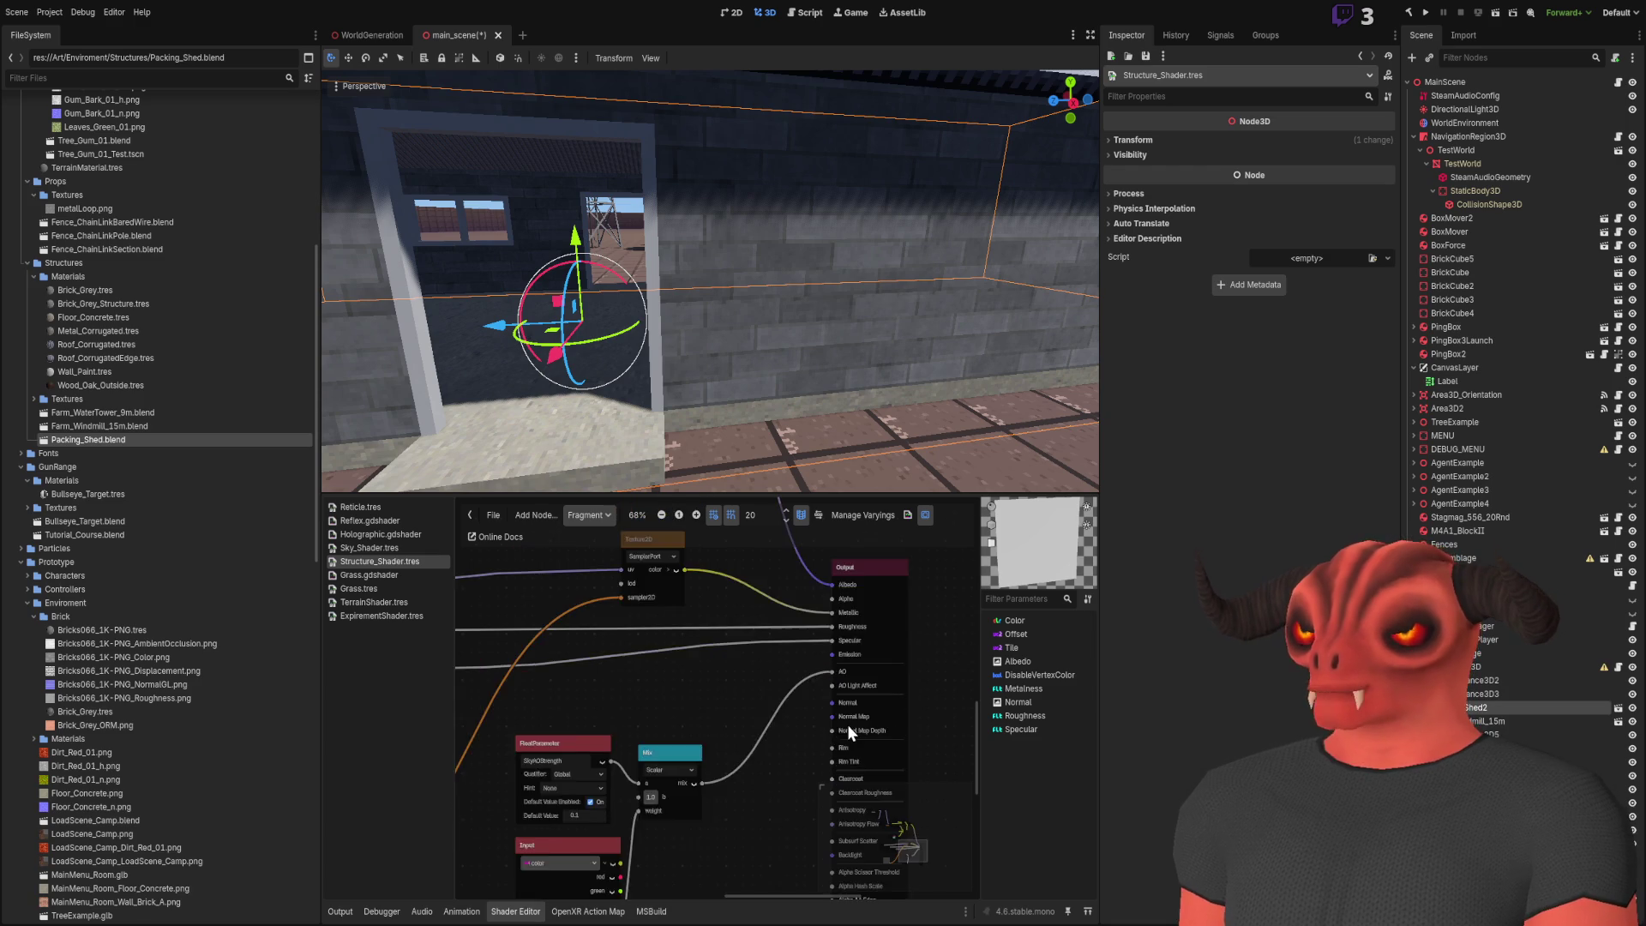
scroll(723, 747, "down", 6)
left_click_drag(636, 661, 630, 859)
scroll(609, 647, "up", 2)
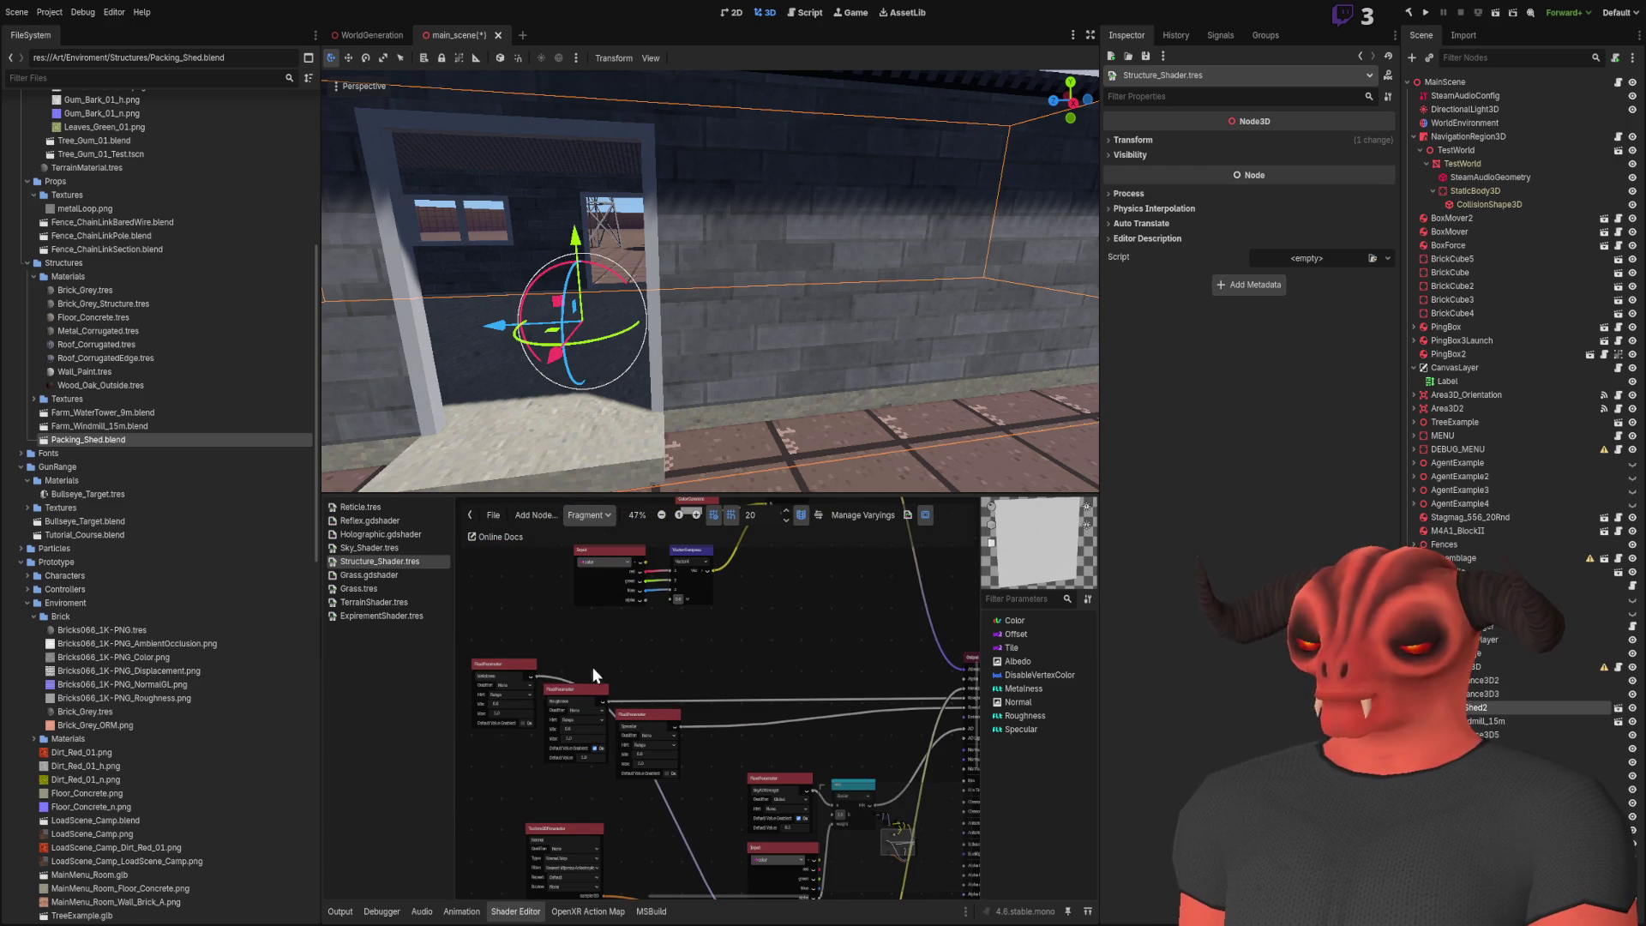
left_click_drag(532, 680, 955, 691)
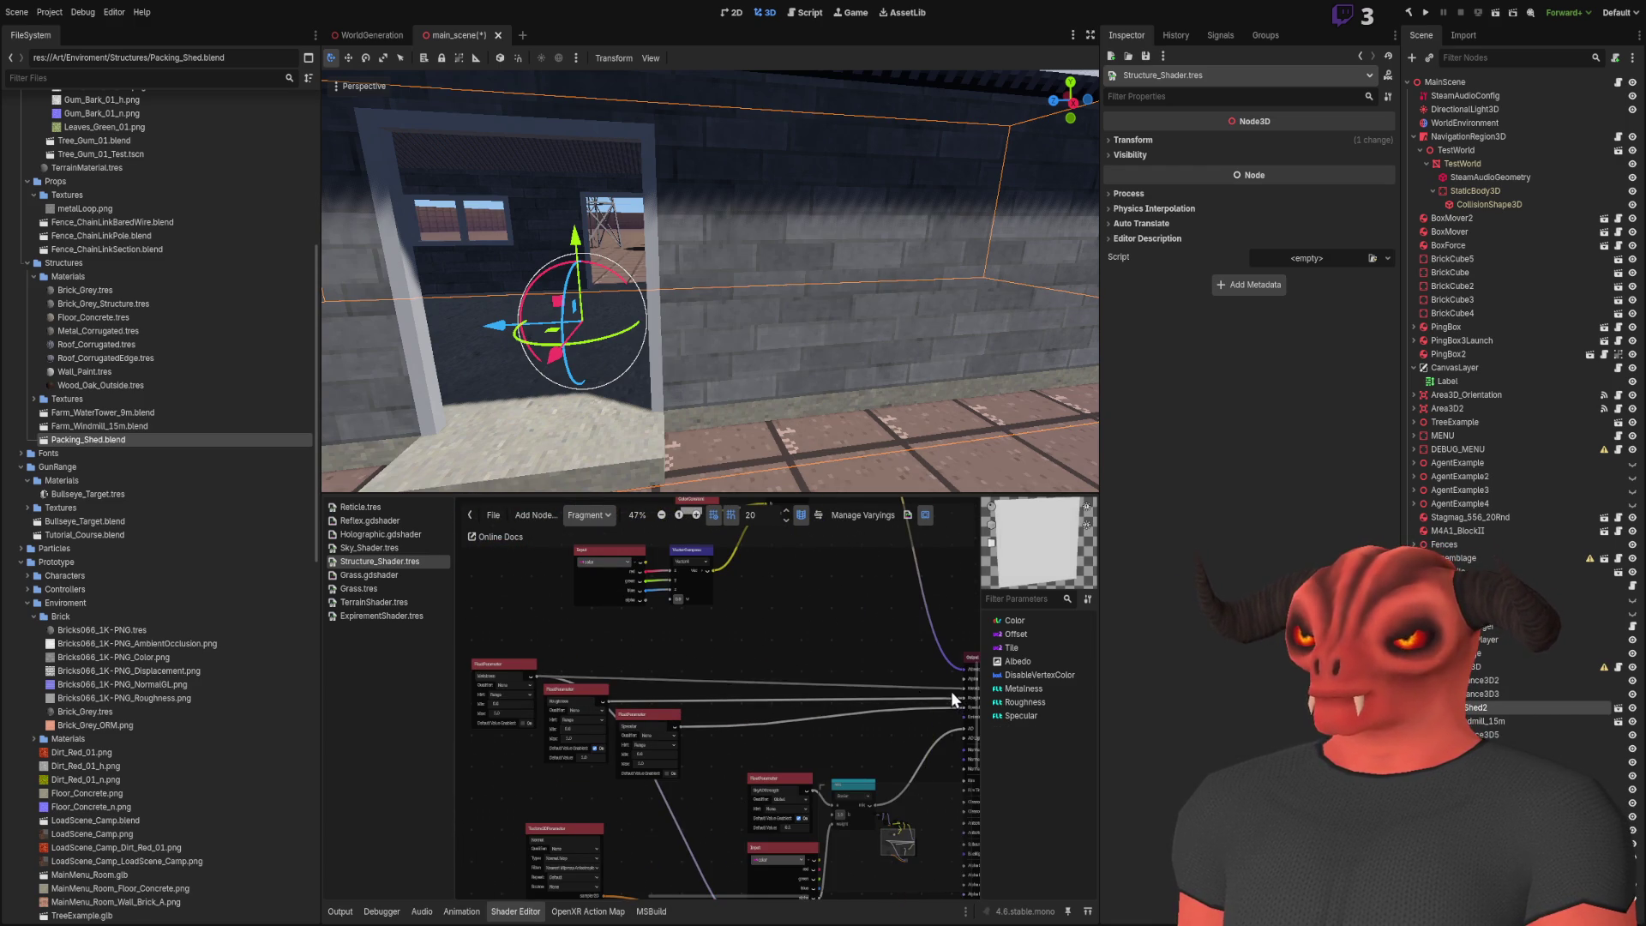
Reposition the Texture2D, Texture2DParameter and Specular nodes and disconnect the Texture2D uv input
scroll(795, 660, "down", 5)
scroll(697, 727, "right", 3)
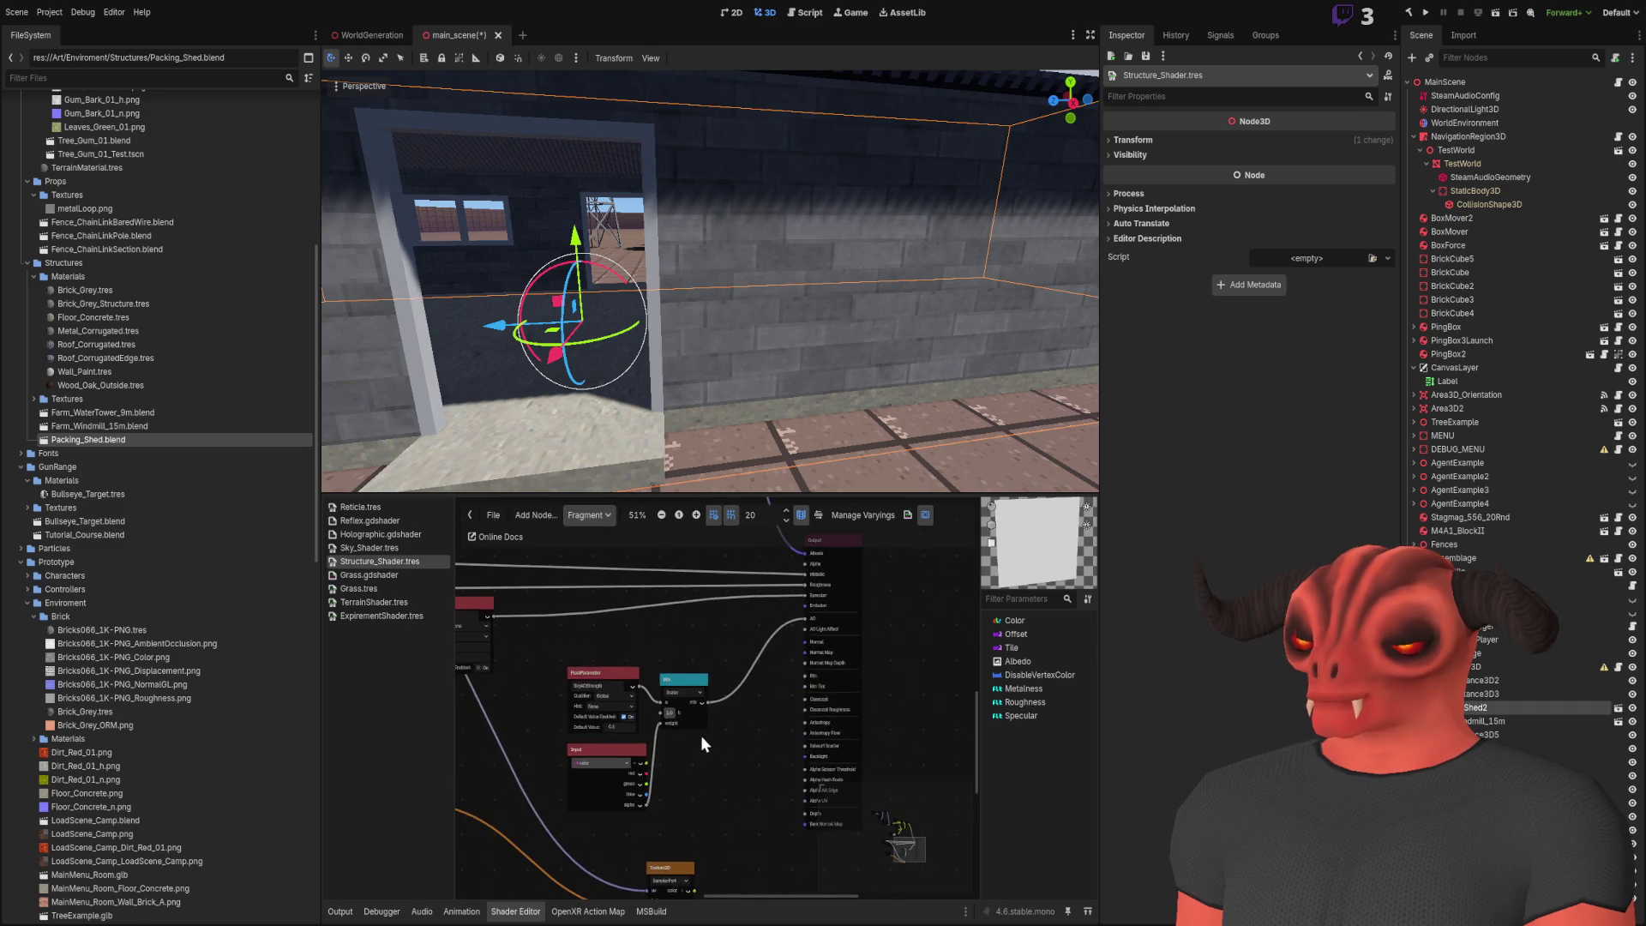
left_click_drag(641, 738, 628, 732)
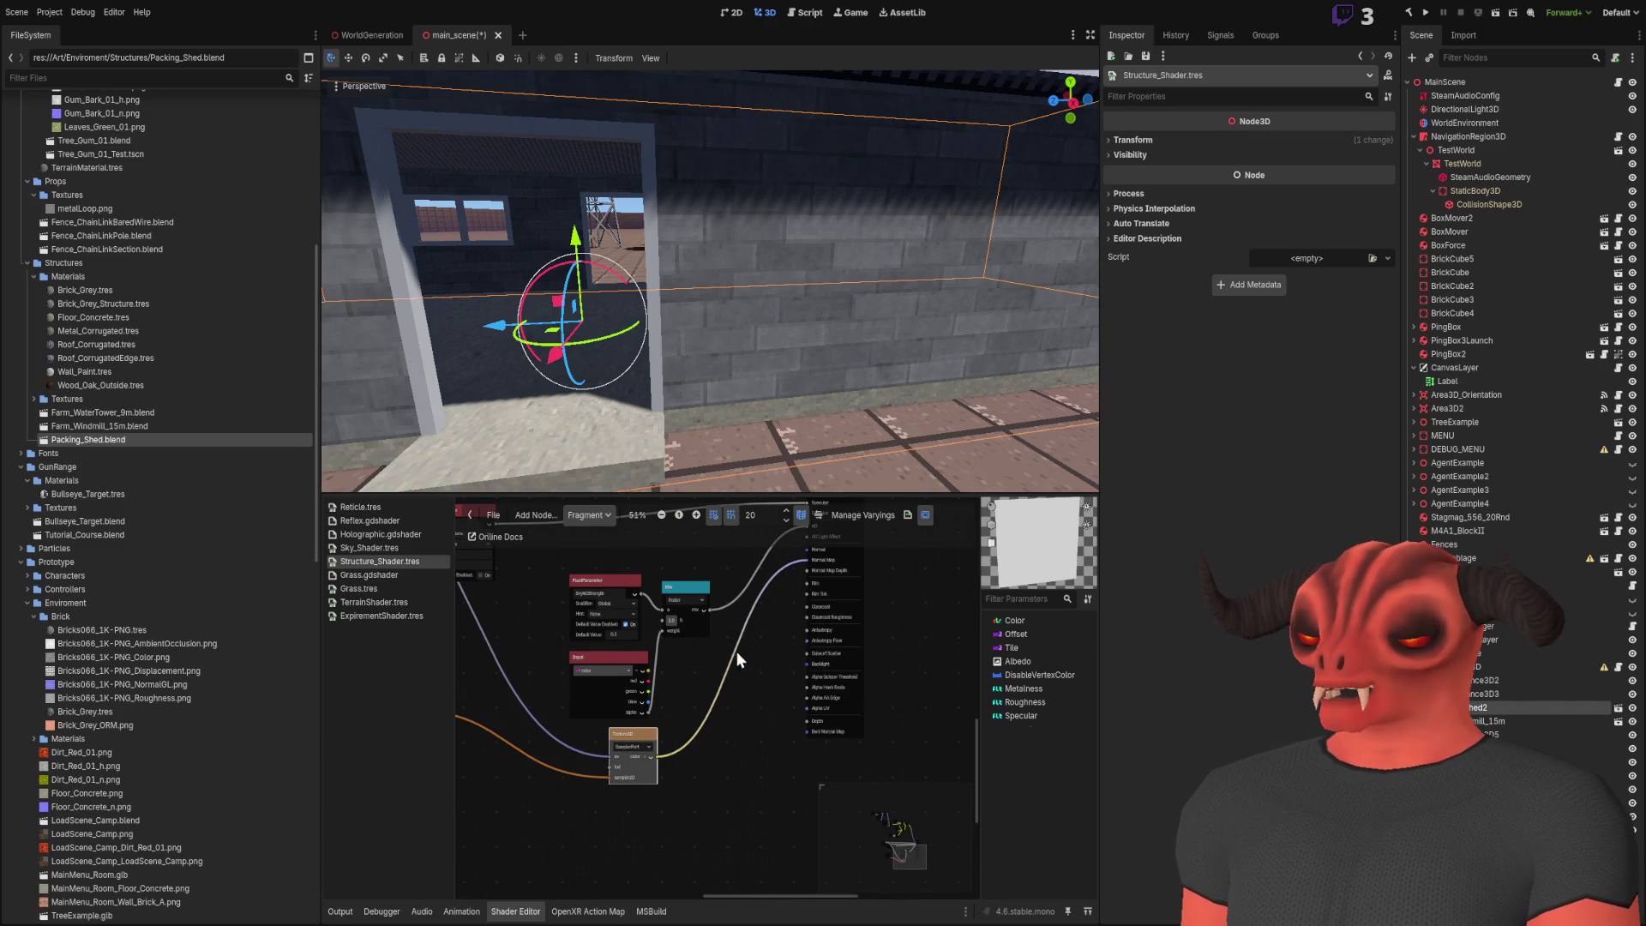
scroll(737, 649, "left", 5)
scroll(737, 650, "up", 1)
left_click_drag(601, 674, 734, 821)
mouse_move(686, 548)
left_mouse_down()
mouse_move(686, 734)
mouse_move(729, 550)
mouse_move(650, 735)
mouse_move(749, 710)
mouse_move(590, 650)
mouse_move(578, 569)
left_mouse_up()
scroll(692, 779, "up", 3)
left_click_drag(714, 744, 706, 747)
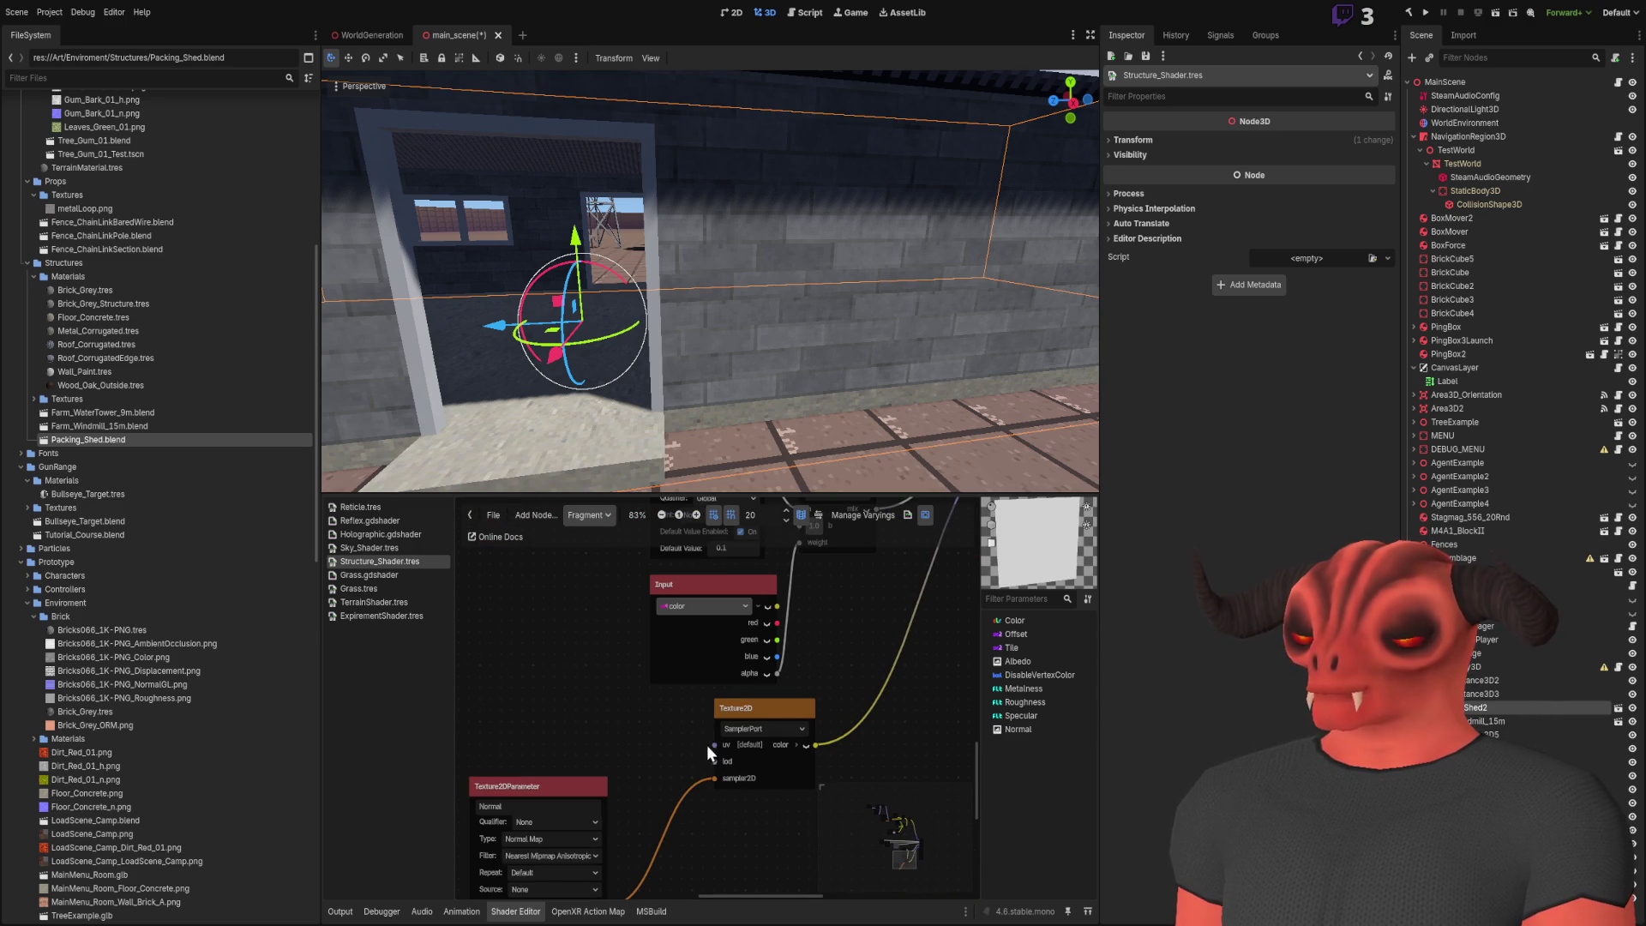
left_click_drag(557, 787, 525, 686)
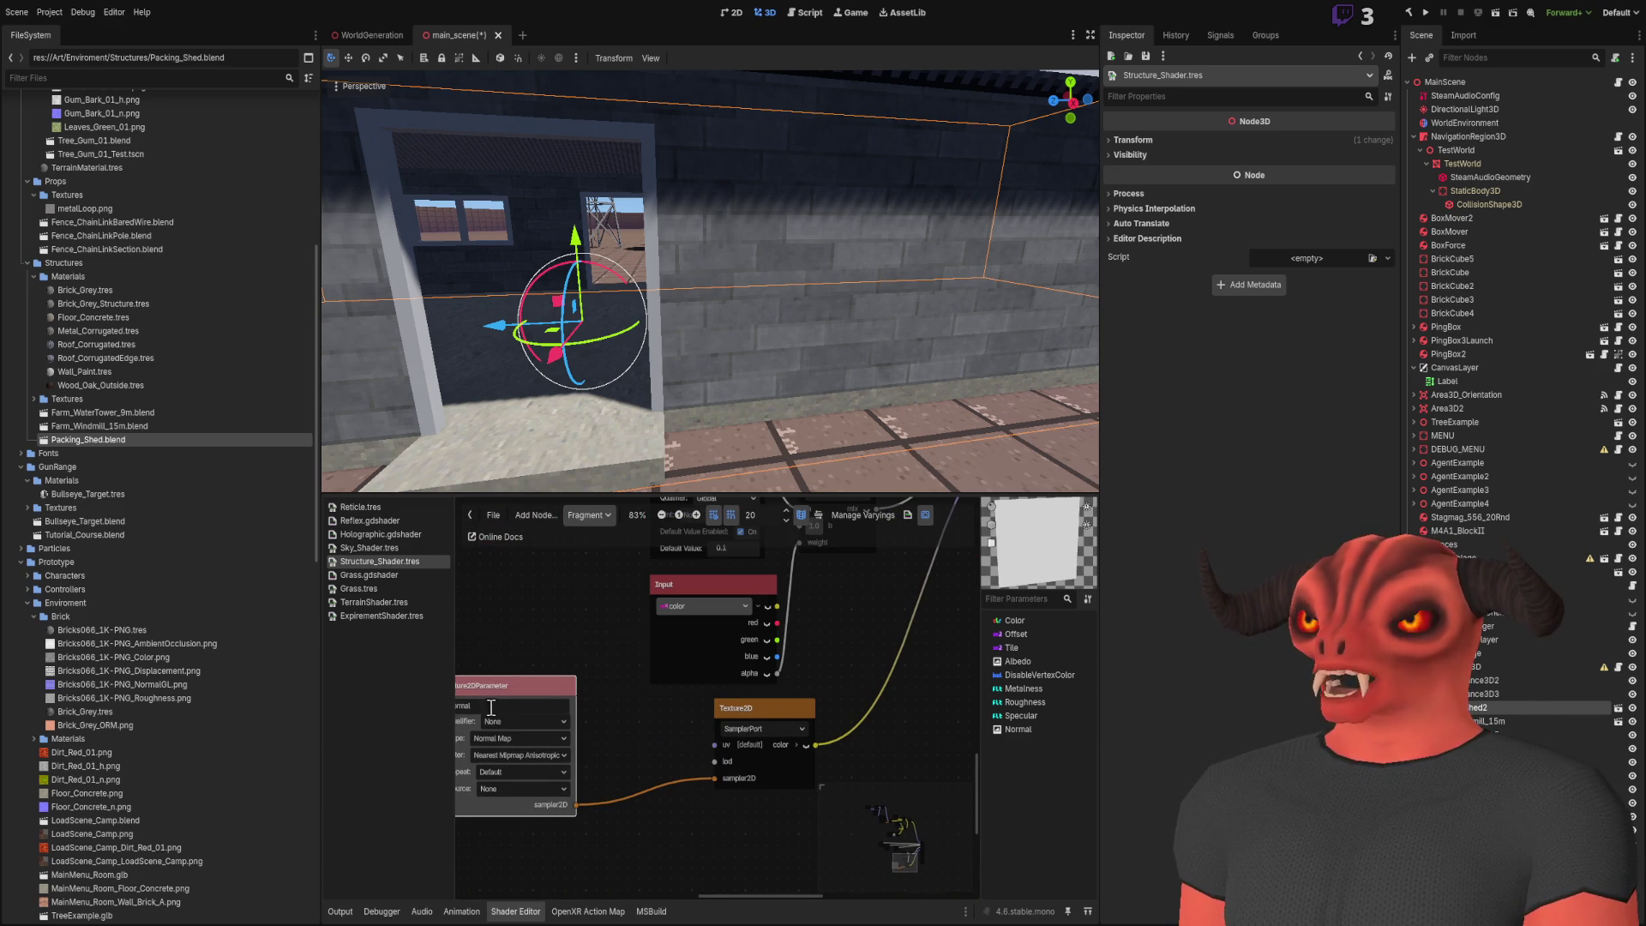
scroll(908, 743, "up", 1)
mouse_move(939, 655)
left_mouse_down()
mouse_move(785, 632)
mouse_move(451, 723)
left_mouse_up()
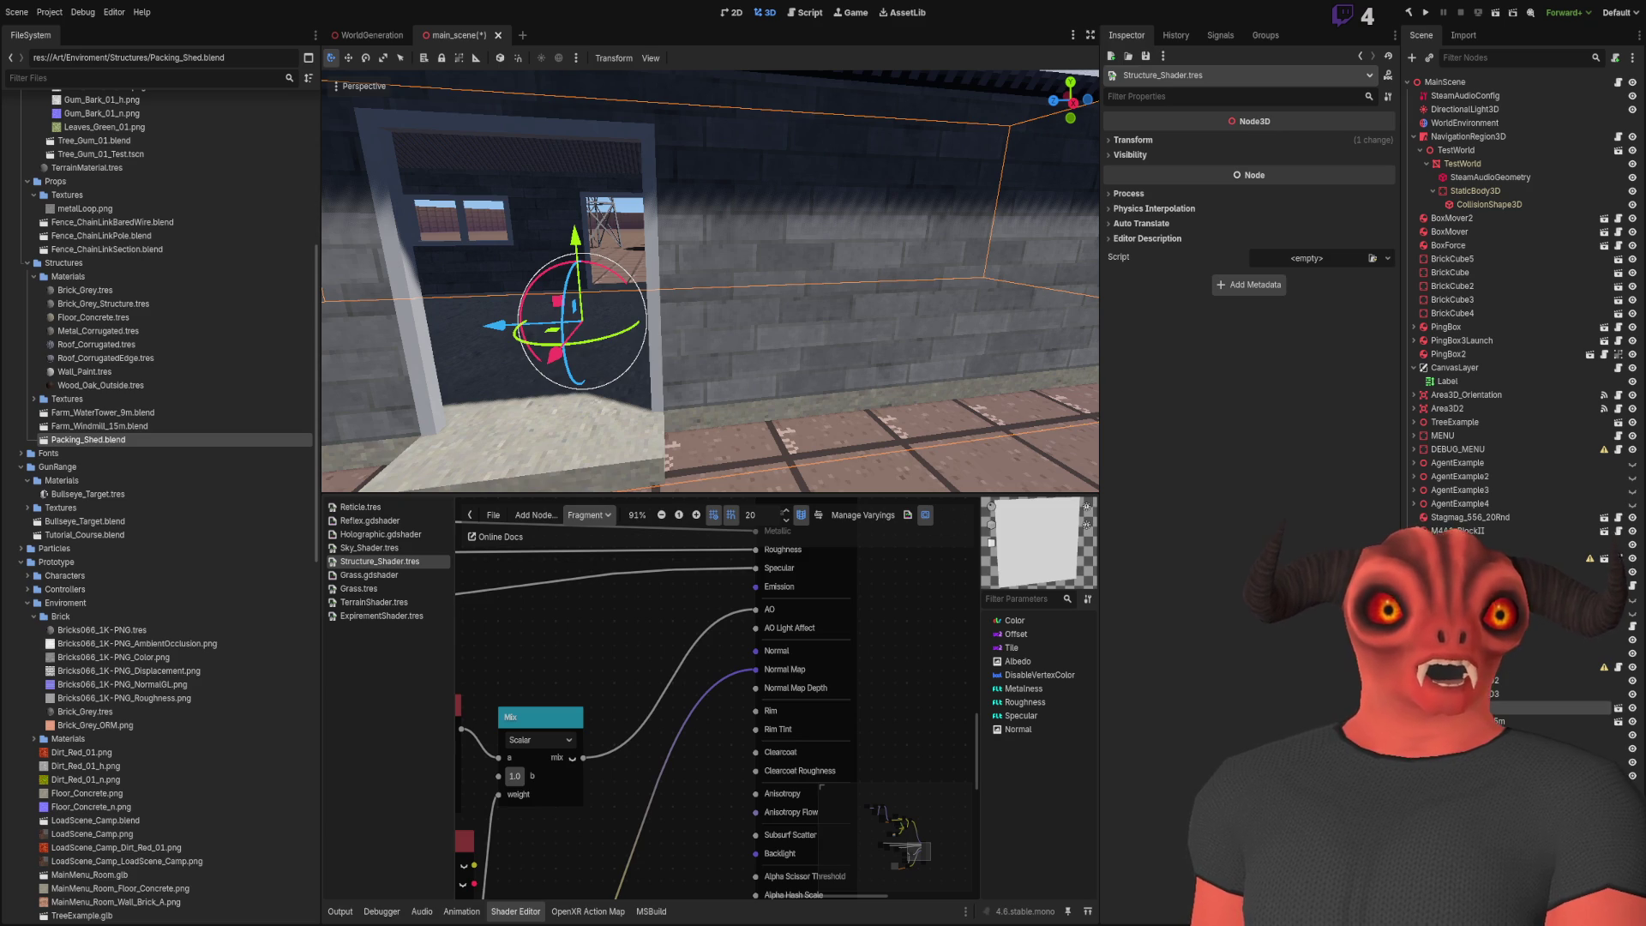
Rename the Texture2DParameter from Normal to Normal_Map
scroll(918, 600, "left", 8)
scroll(918, 600, "down", 2)
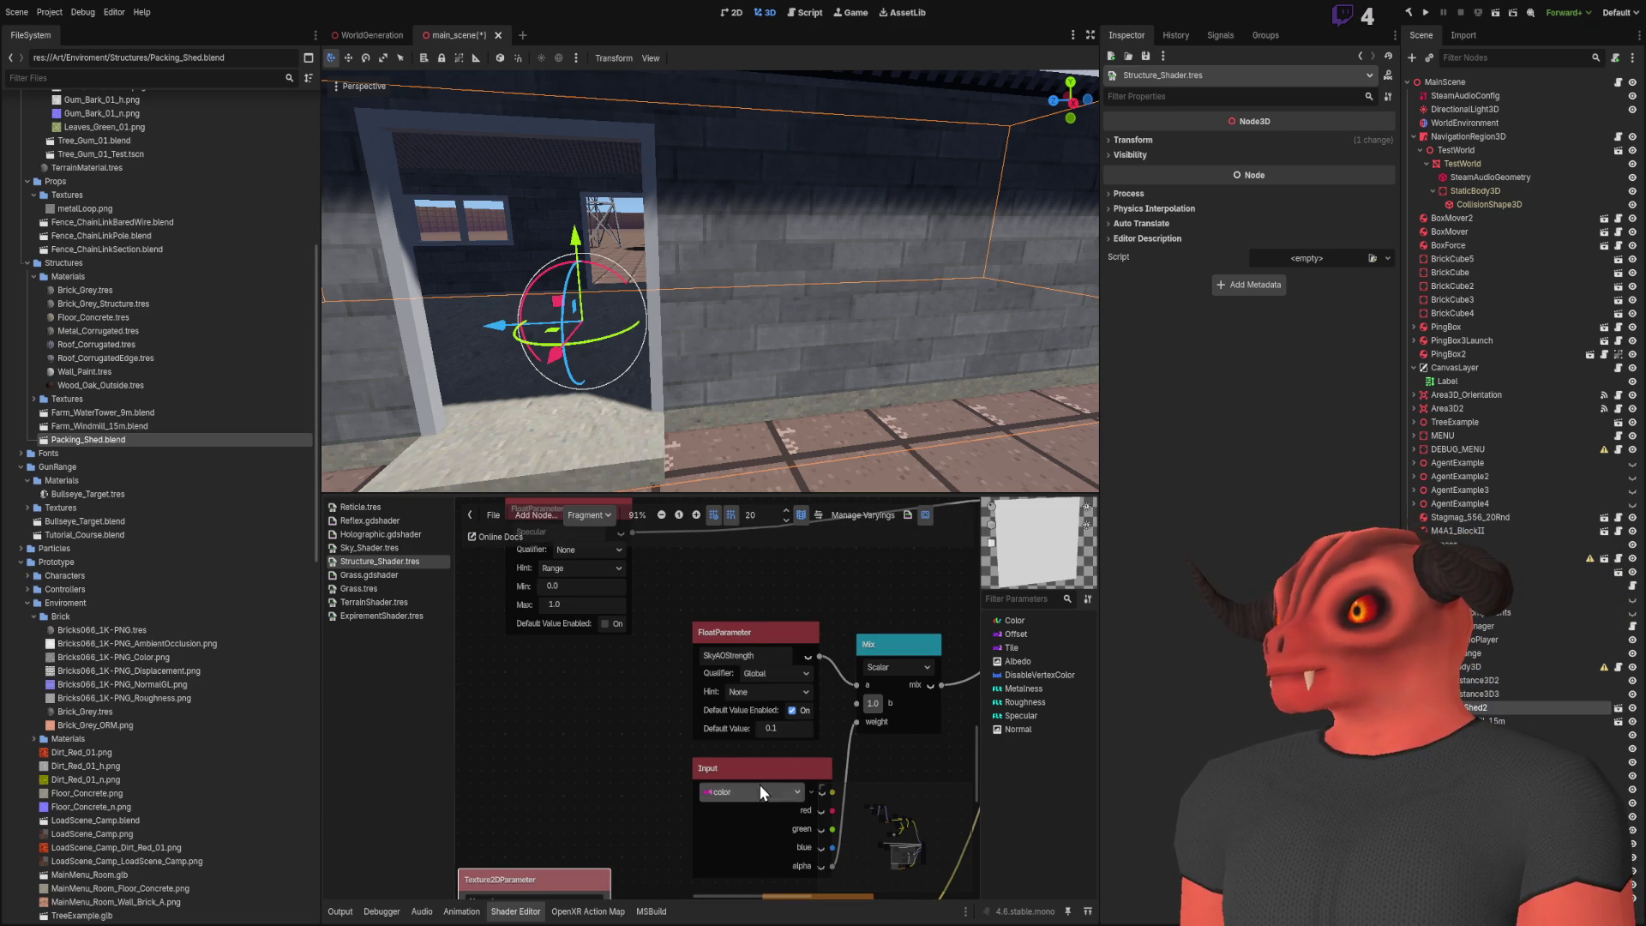
scroll(760, 785, "down", 5)
scroll(814, 701, "up", 3, "ctrl")
type("Norma")
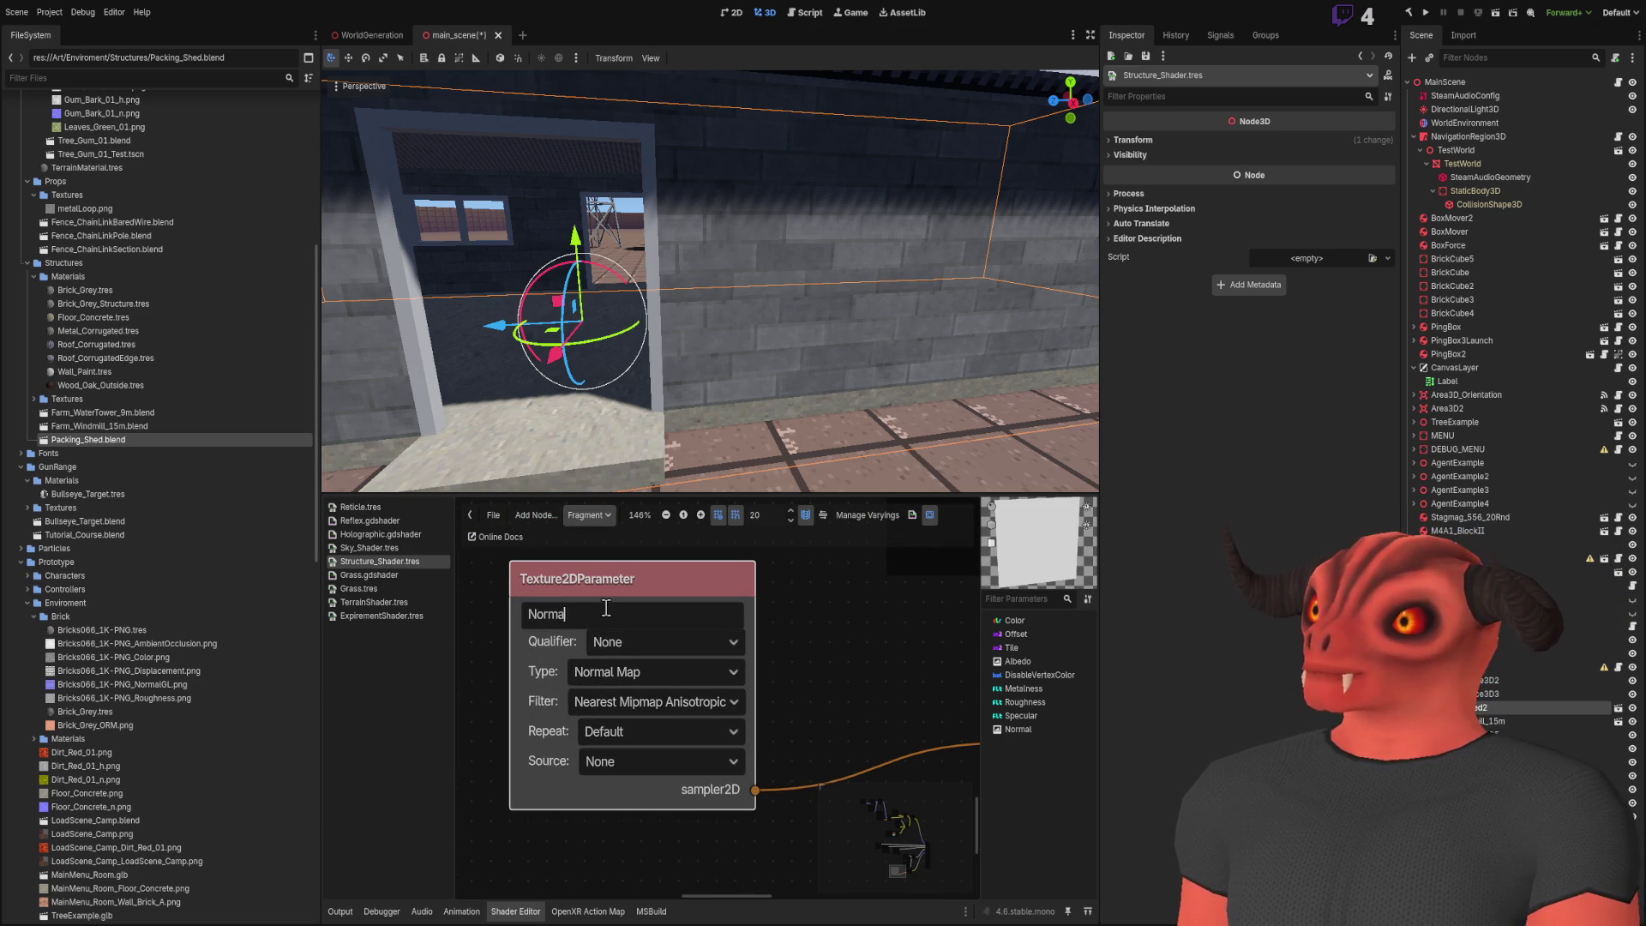
type("l_Map")
key("Return")
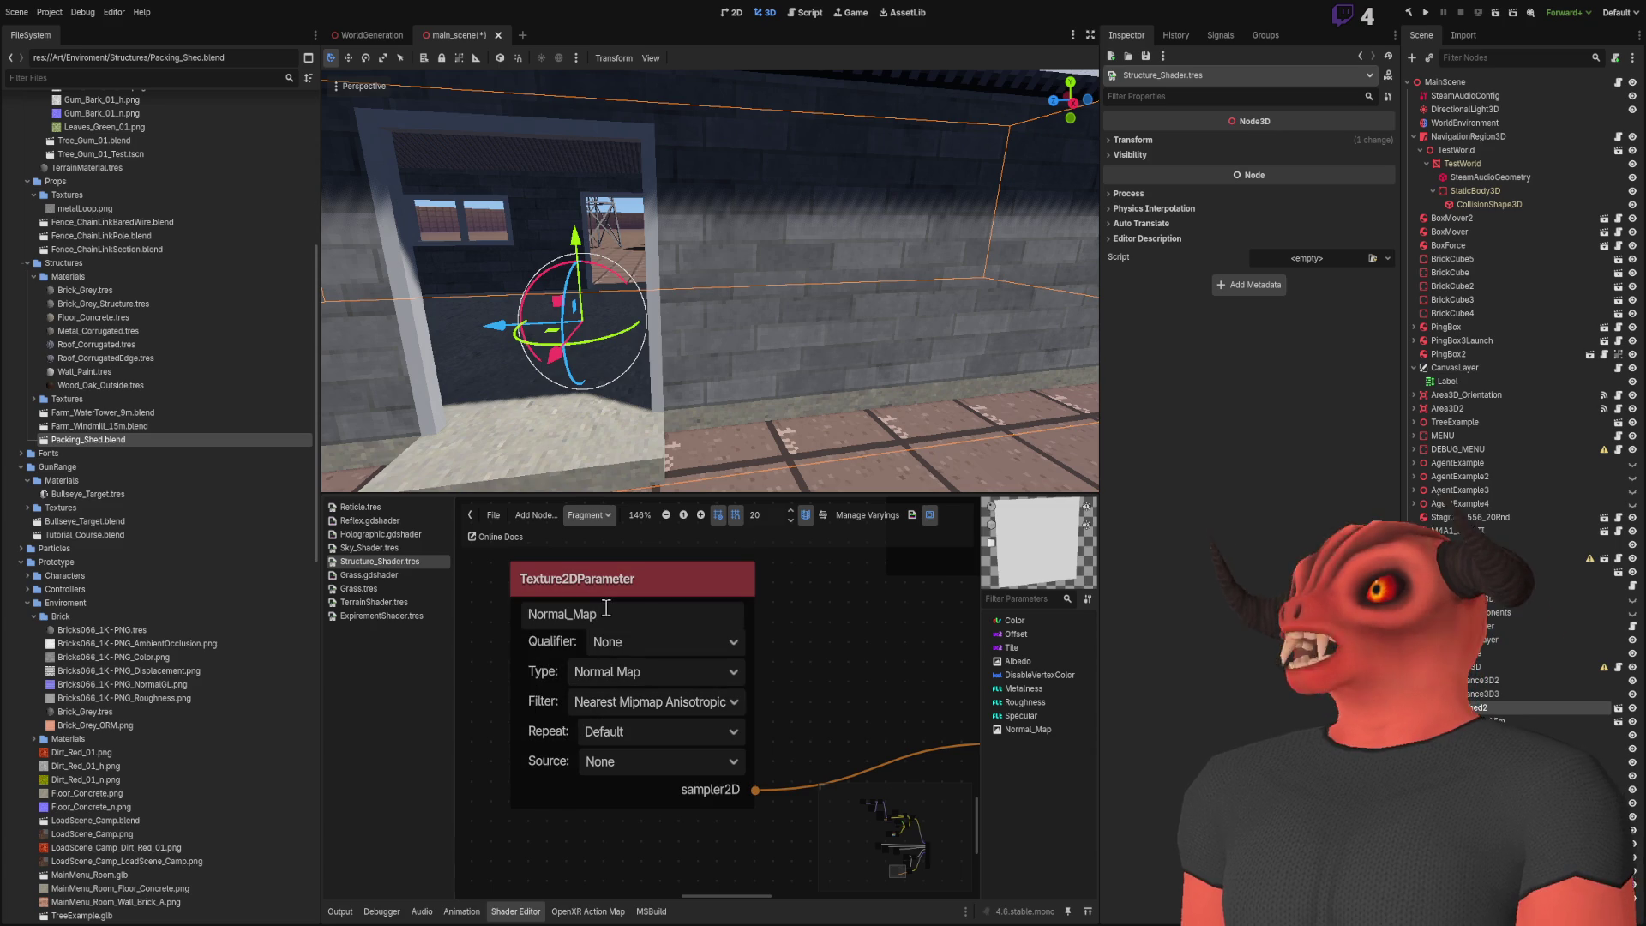
scroll(577, 695, "down", 4, "ctrl")
scroll(577, 687, "up", 3)
scroll(641, 649, "right", 2)
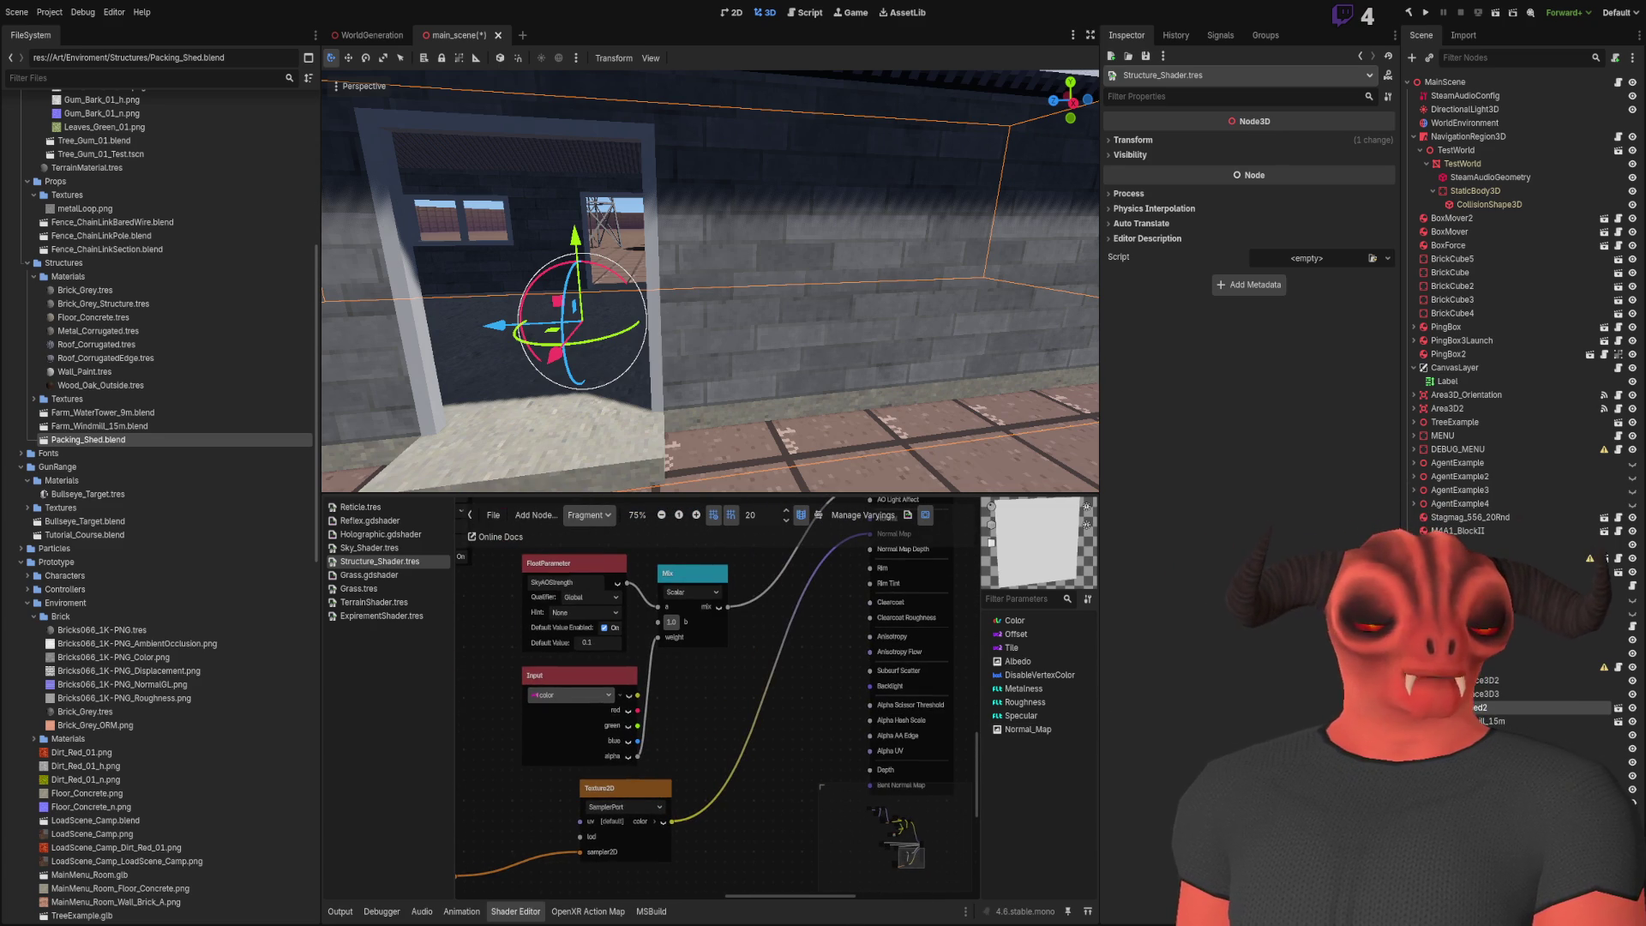
scroll(614, 732, "up", 2, "ctrl")
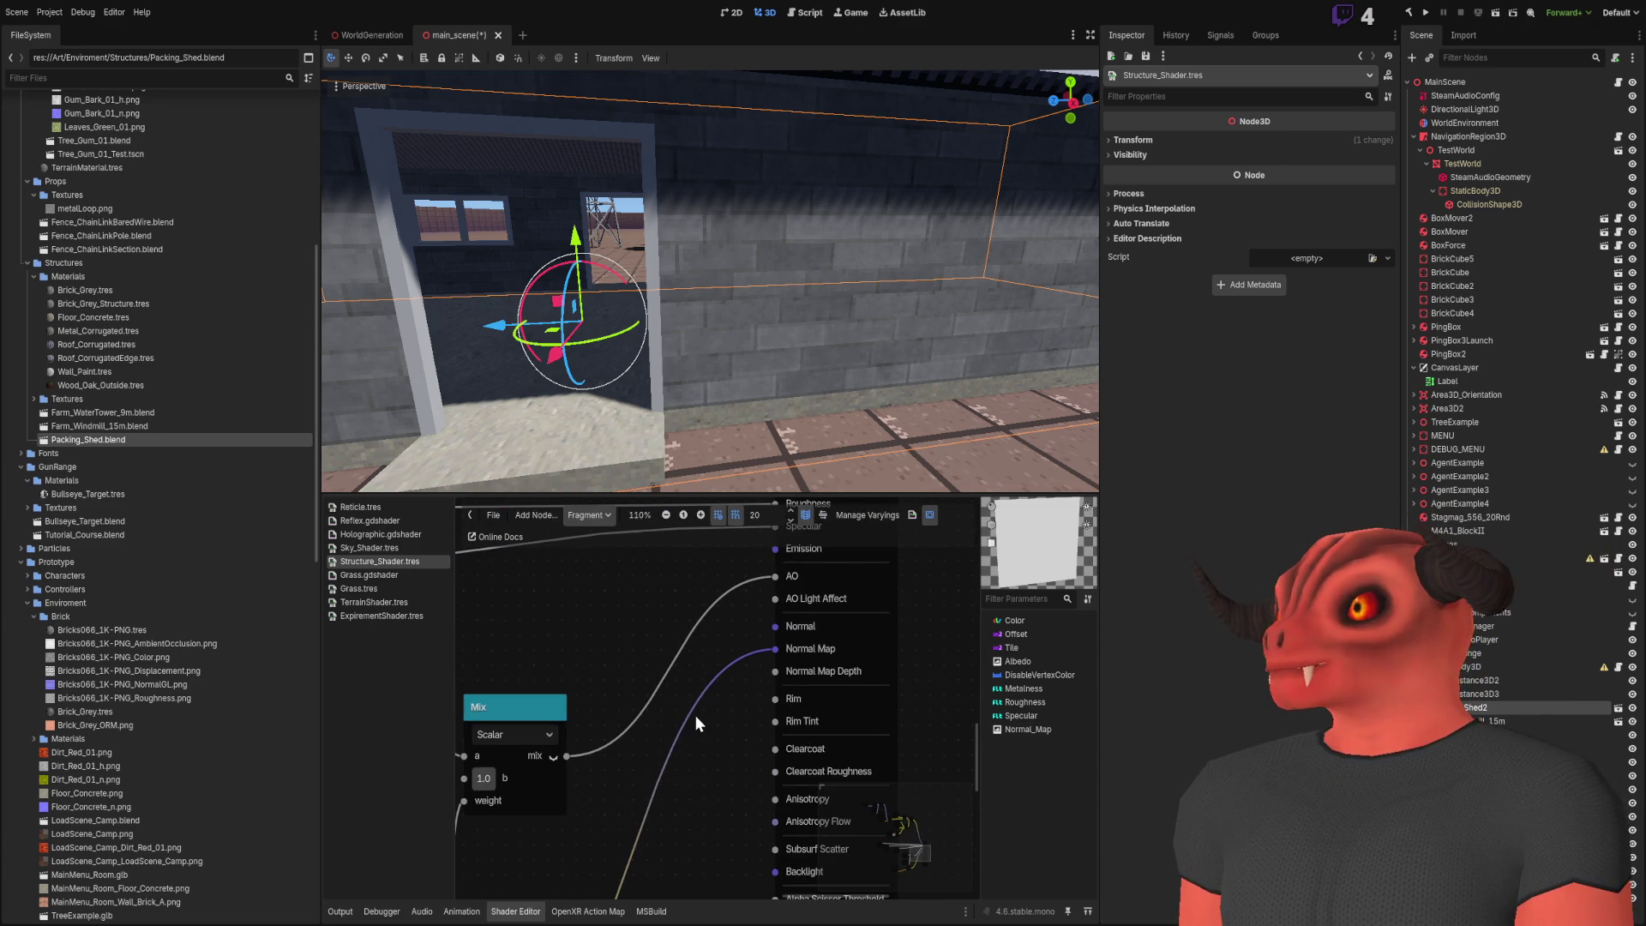
scroll(711, 759, "down", 2, "ctrl")
scroll(744, 692, "down", 3)
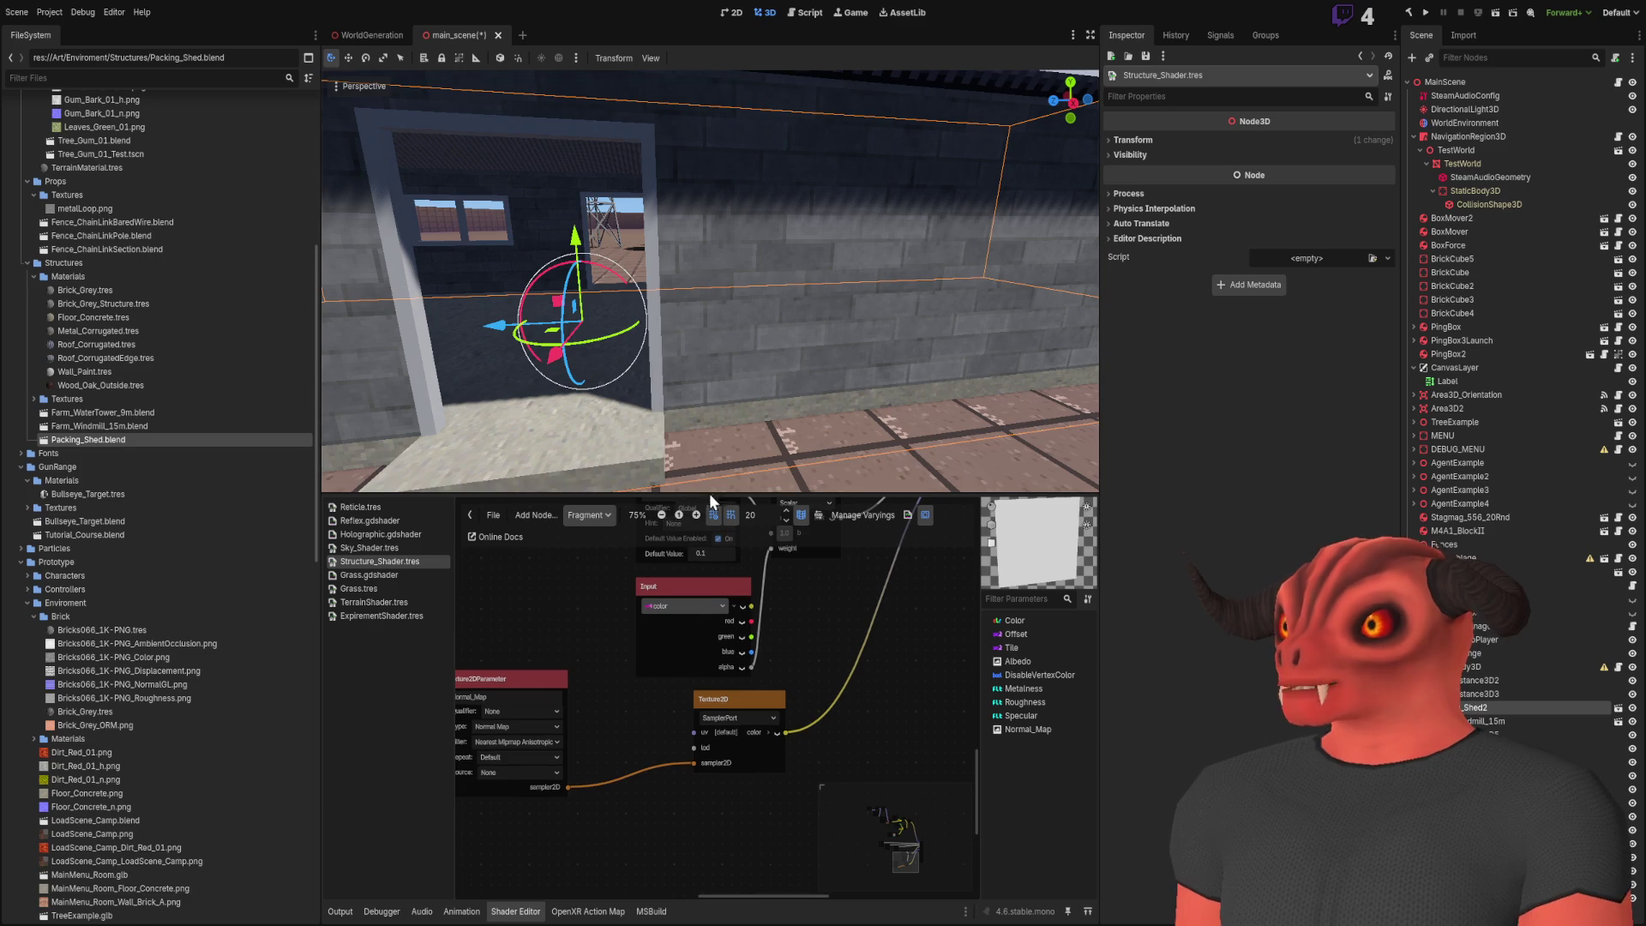
left_click(76, 291)
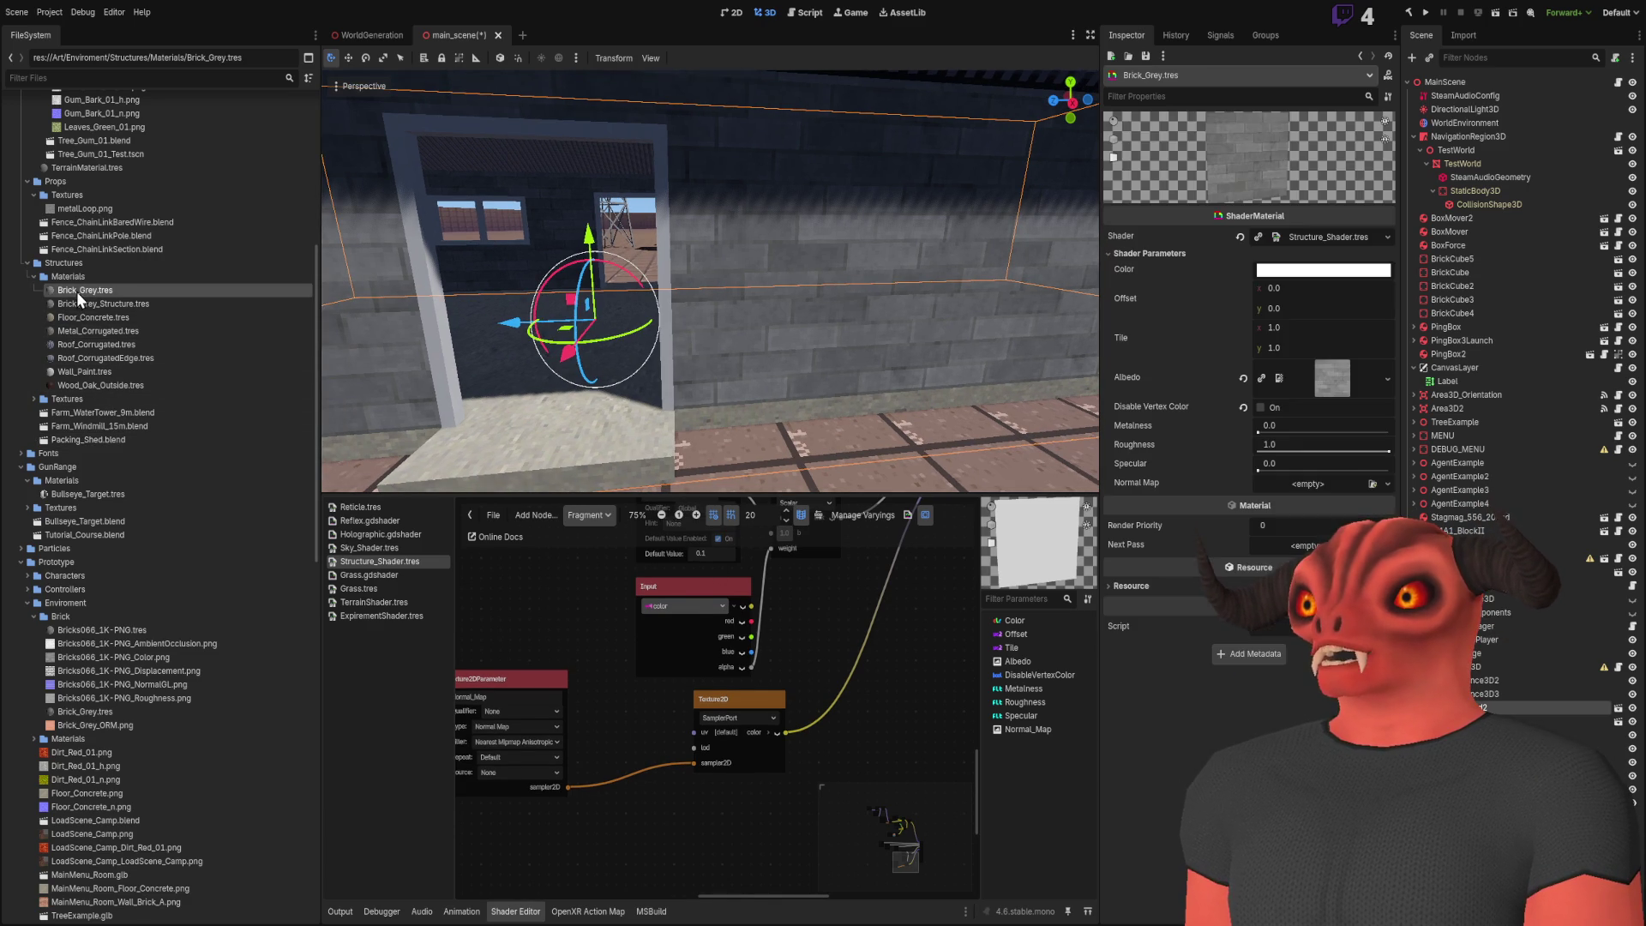
left_click(1350, 480)
mouse_move(819, 393)
left_mouse_down()
mouse_move(771, 385)
mouse_move(668, 428)
mouse_move(489, 570)
left_mouse_up()
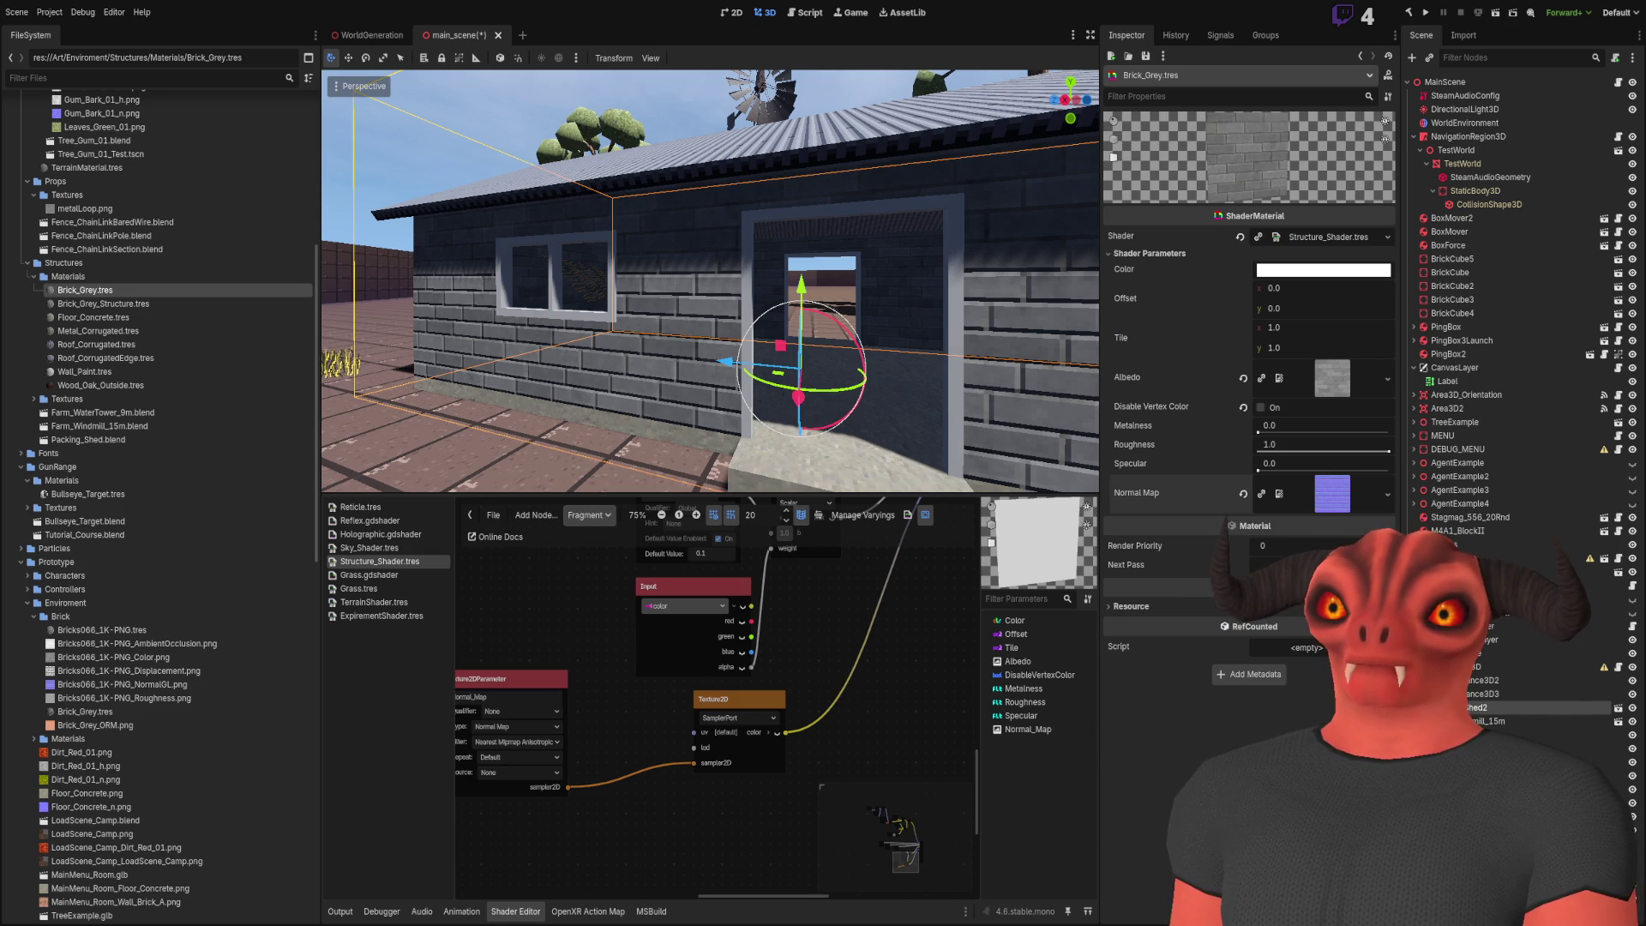
scroll(660, 641, "down", 2)
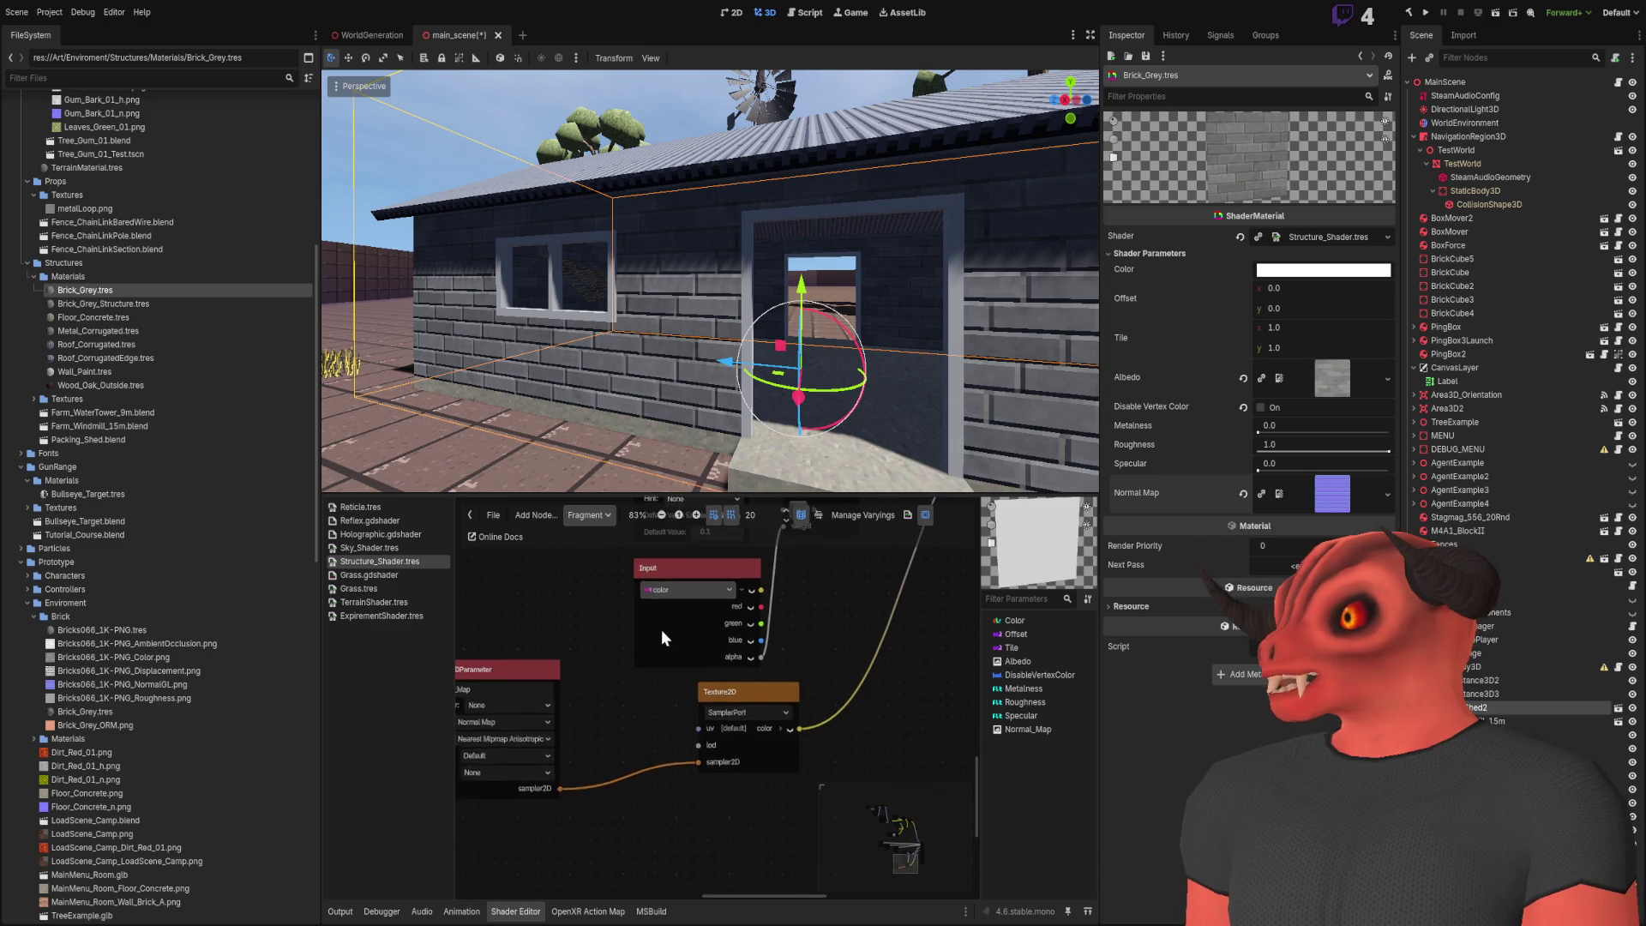
scroll(742, 705, "down", 2)
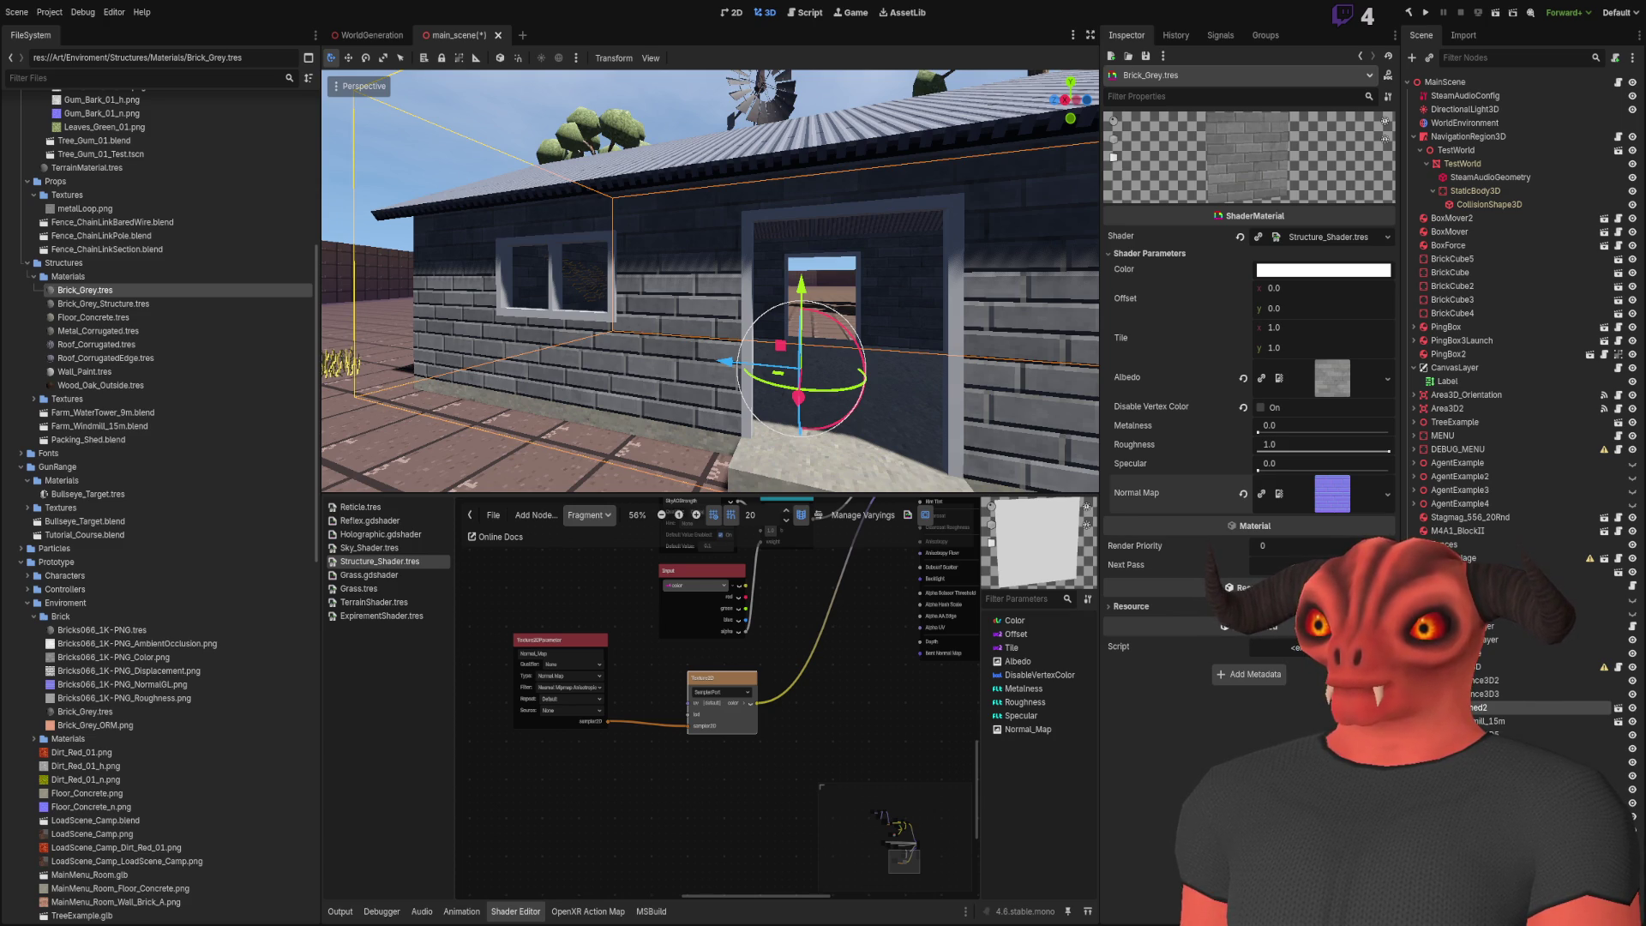
scroll(661, 742, "down", 2)
scroll(662, 743, "left", 3)
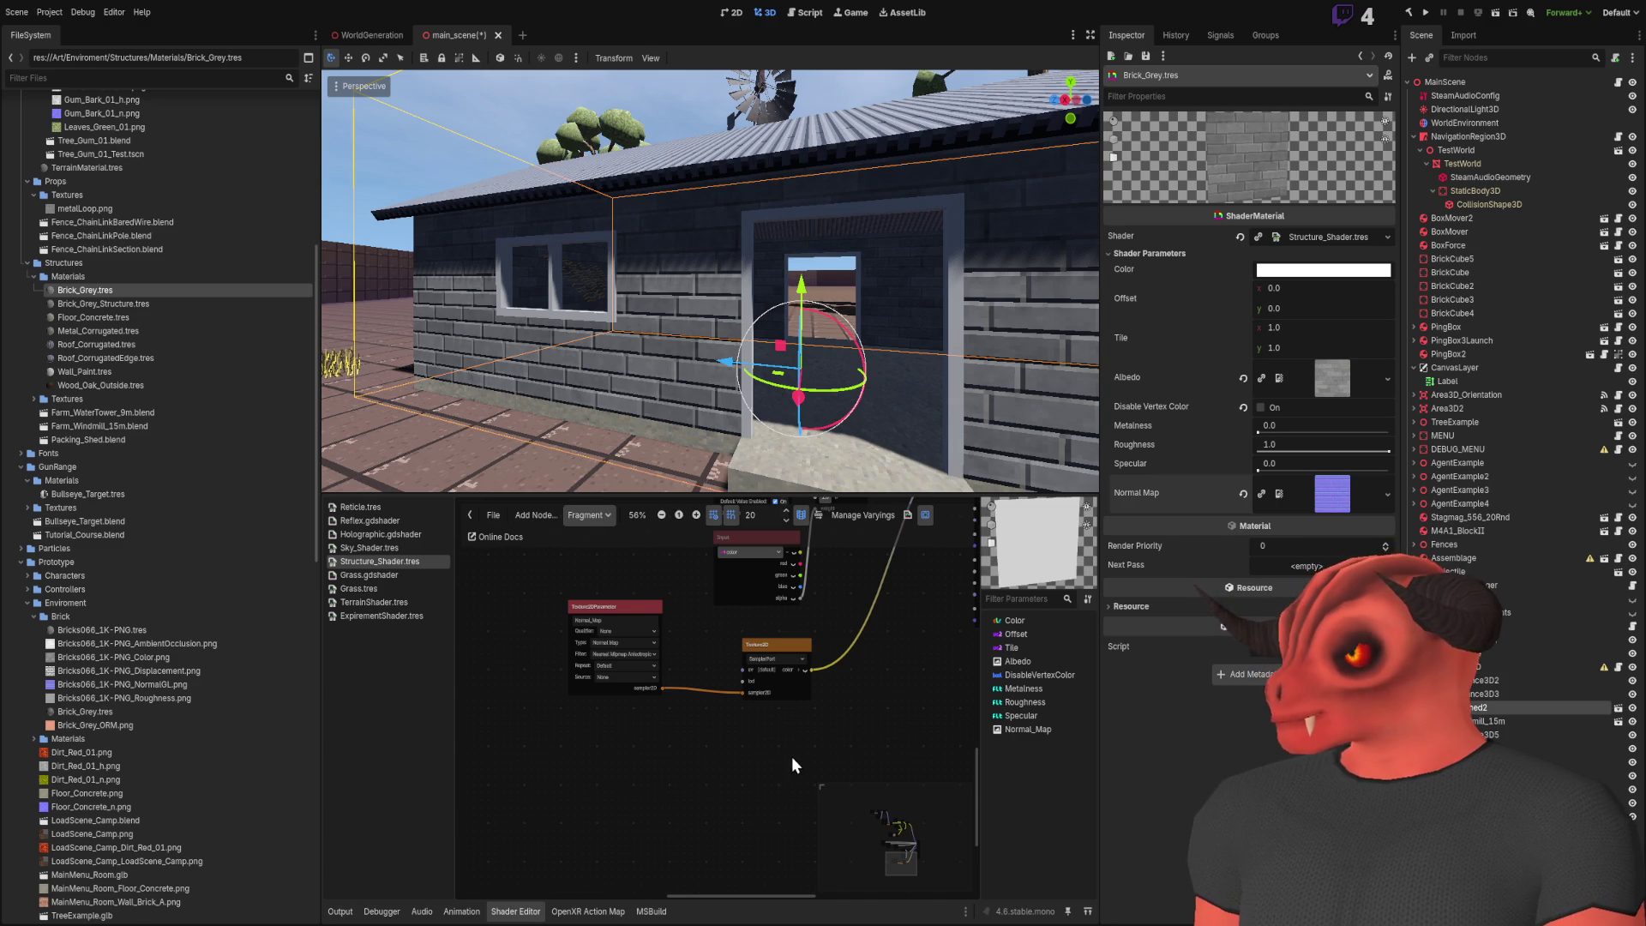
Paste in a float Multiply node, place it, then delete it
key("ctrl+v")
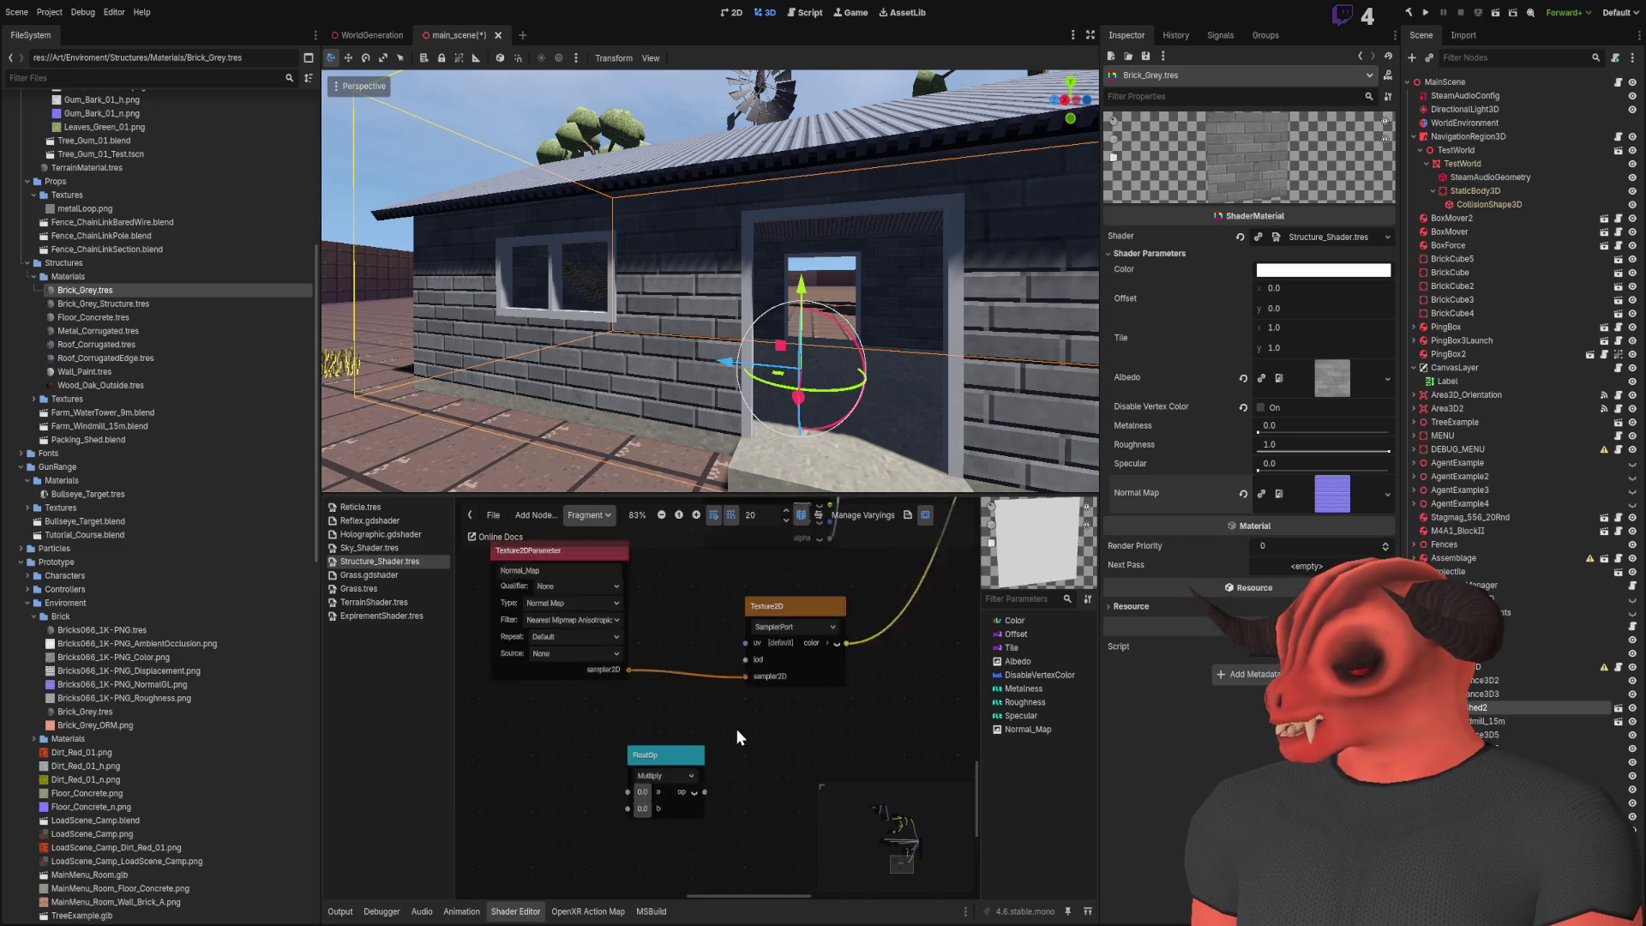
scroll(737, 728, "up", 3)
left_click_drag(661, 754, 660, 640)
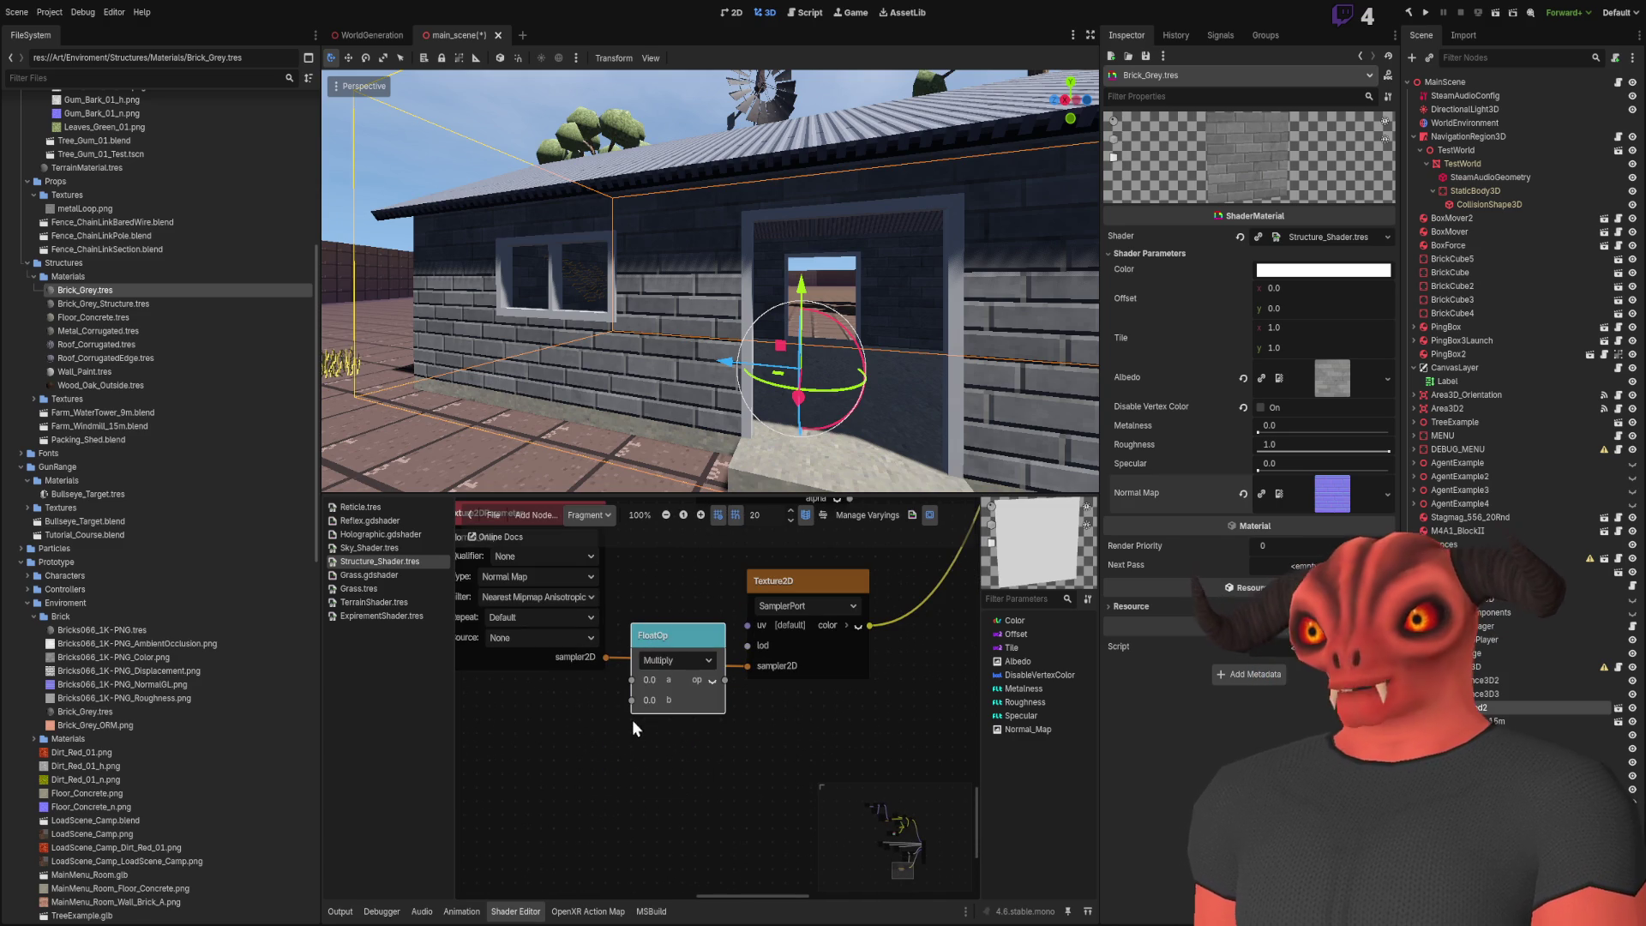
scroll(815, 660, "up", 2)
left_click_drag(815, 668, 828, 669)
scroll(669, 784, "left", 3)
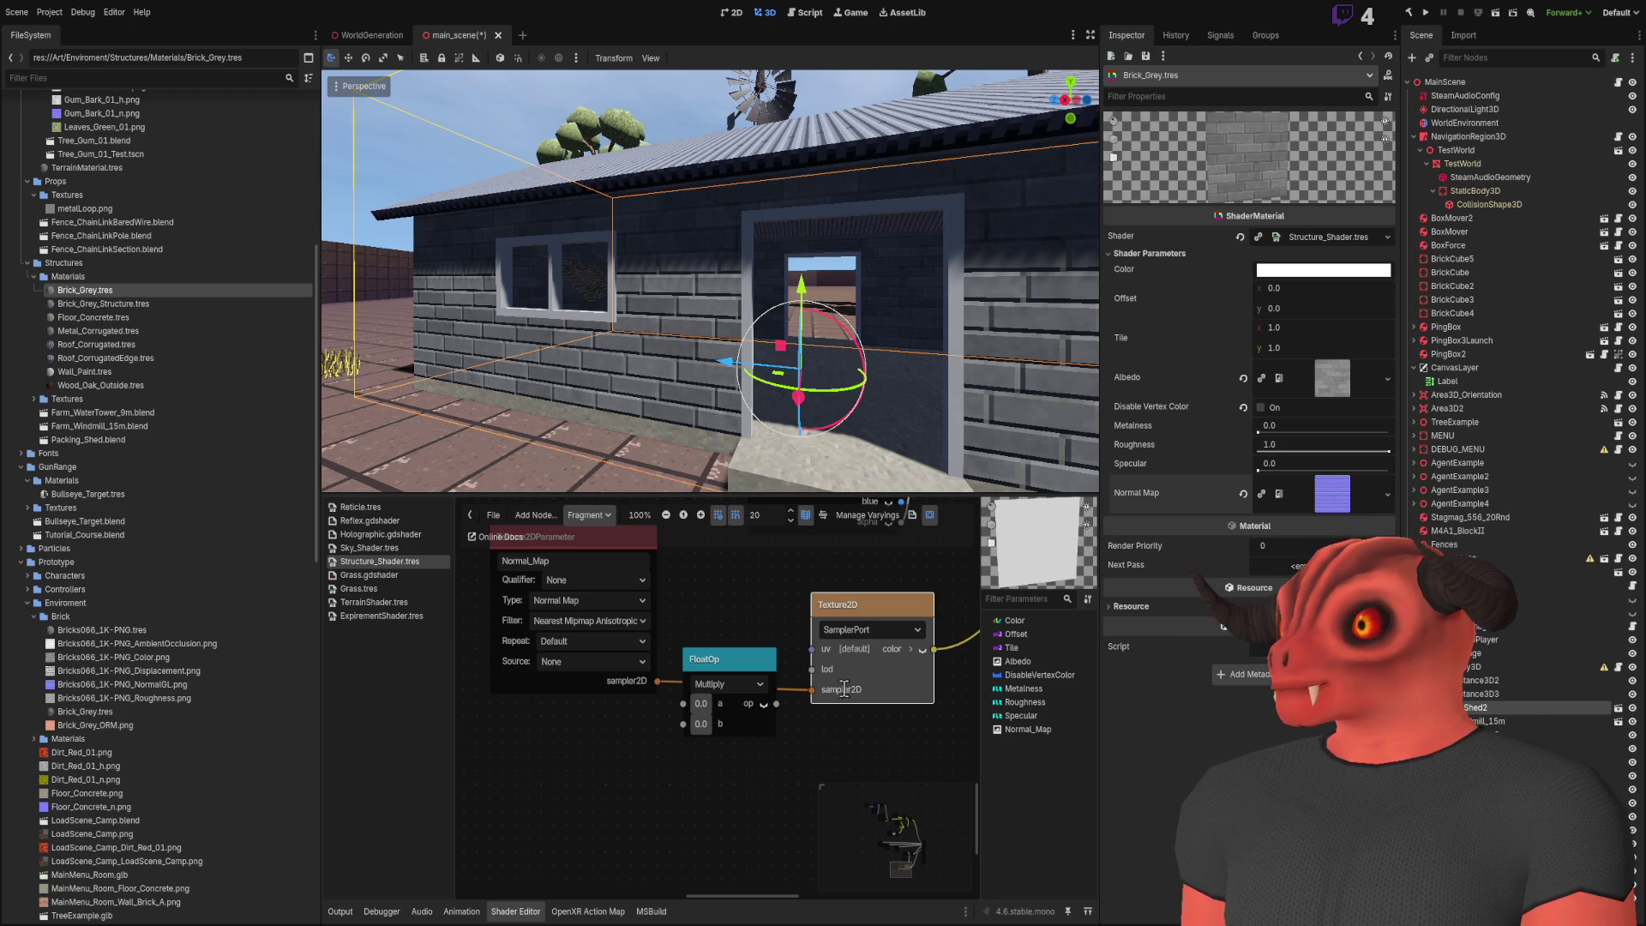
left_click(753, 673)
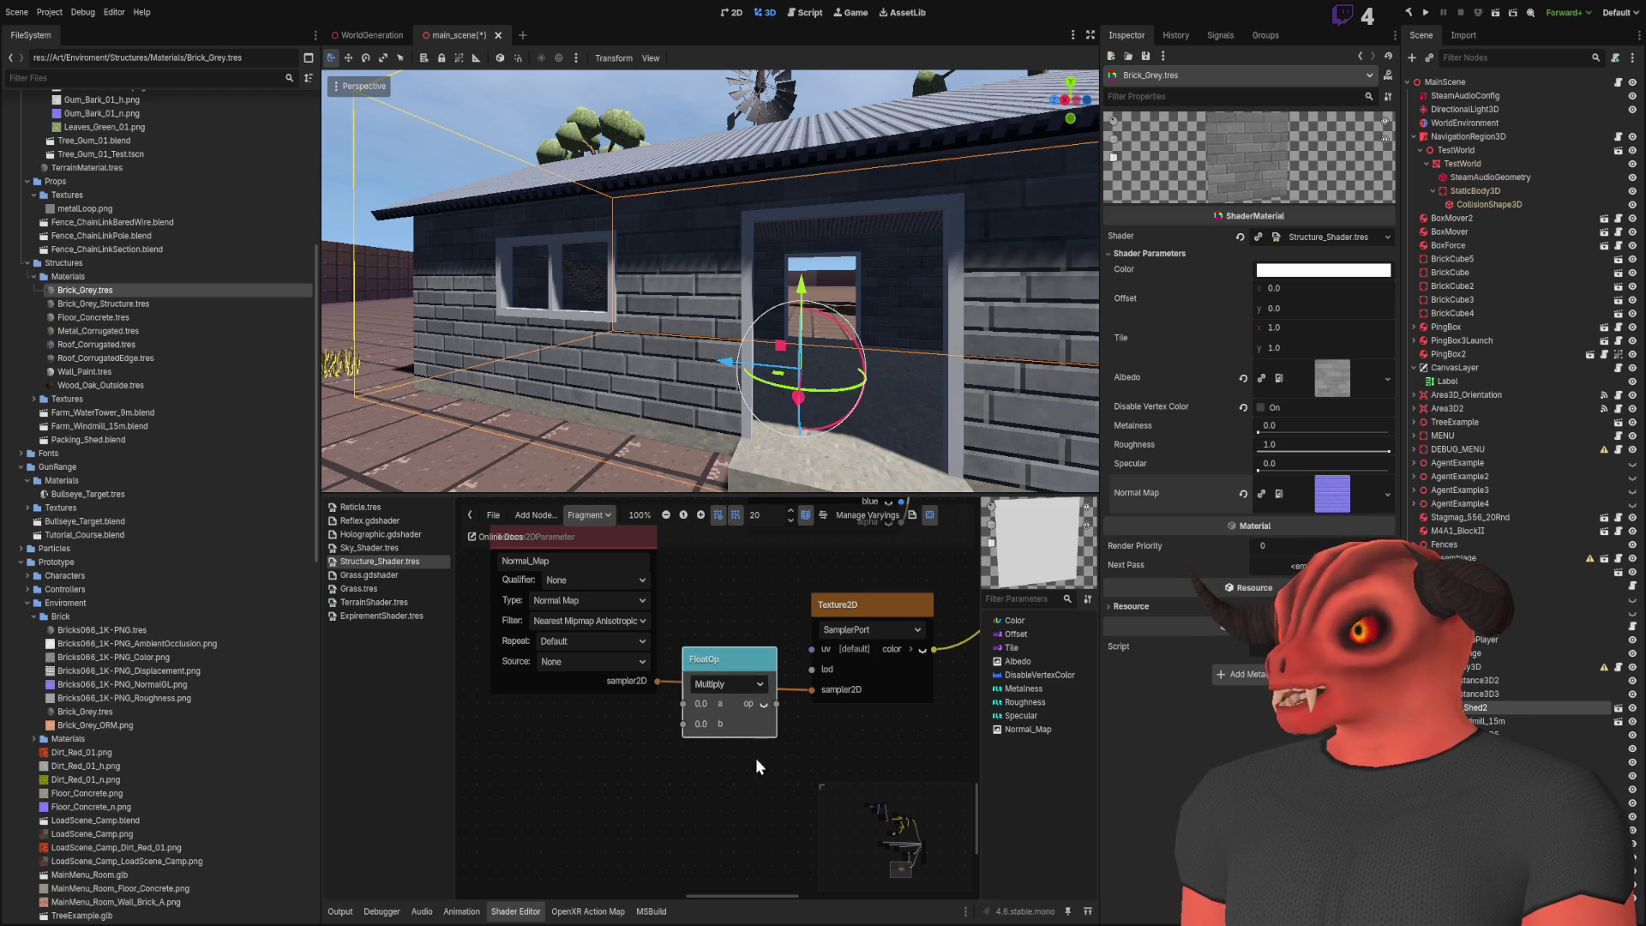
key("Delete")
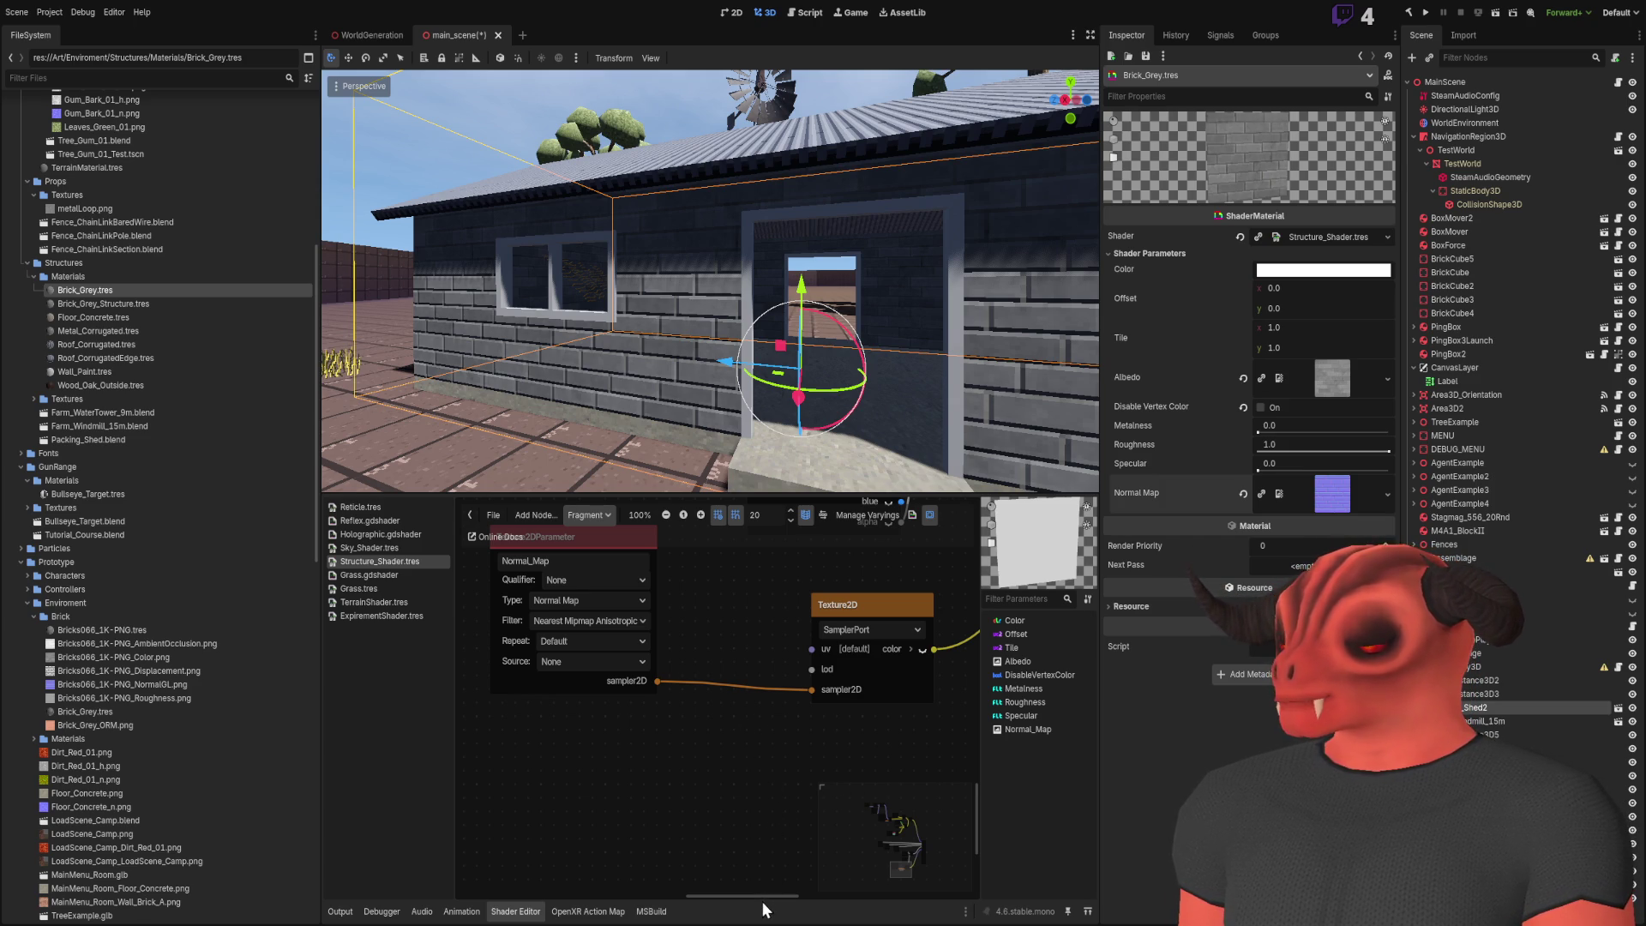
Insert a Vector3 Multiply node into the Texture2D colour link, then delete it
key("ctrl+v")
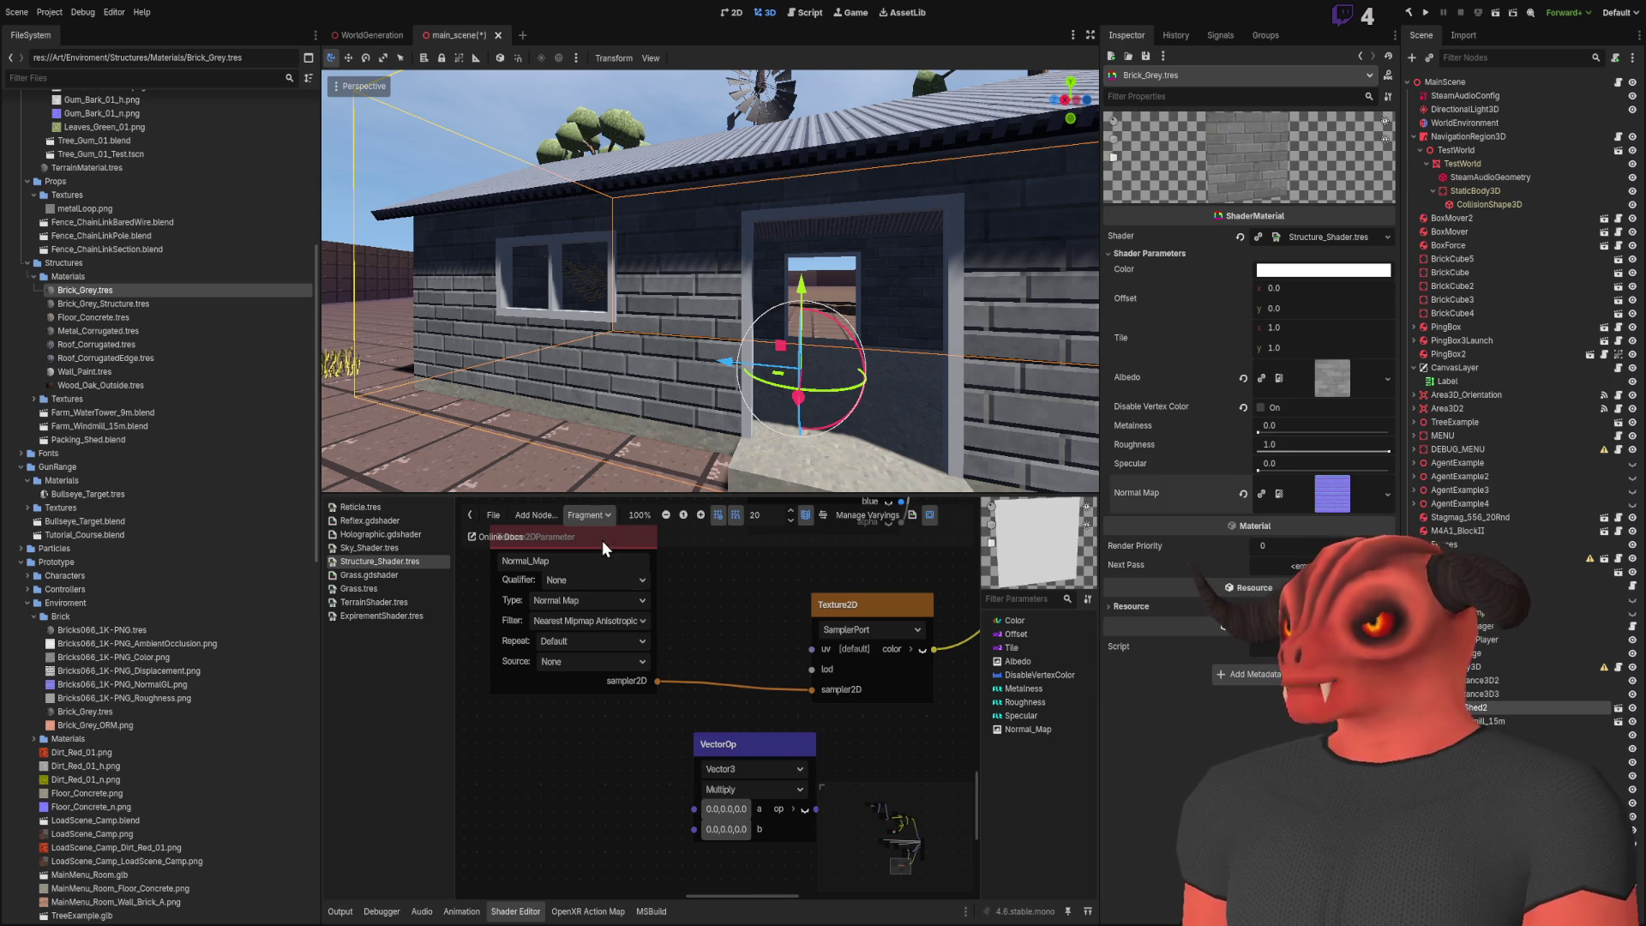
left_click_drag(602, 540, 524, 540)
right_click(524, 540)
left_click_drag(768, 740, 706, 641)
scroll(619, 737, "left", 2)
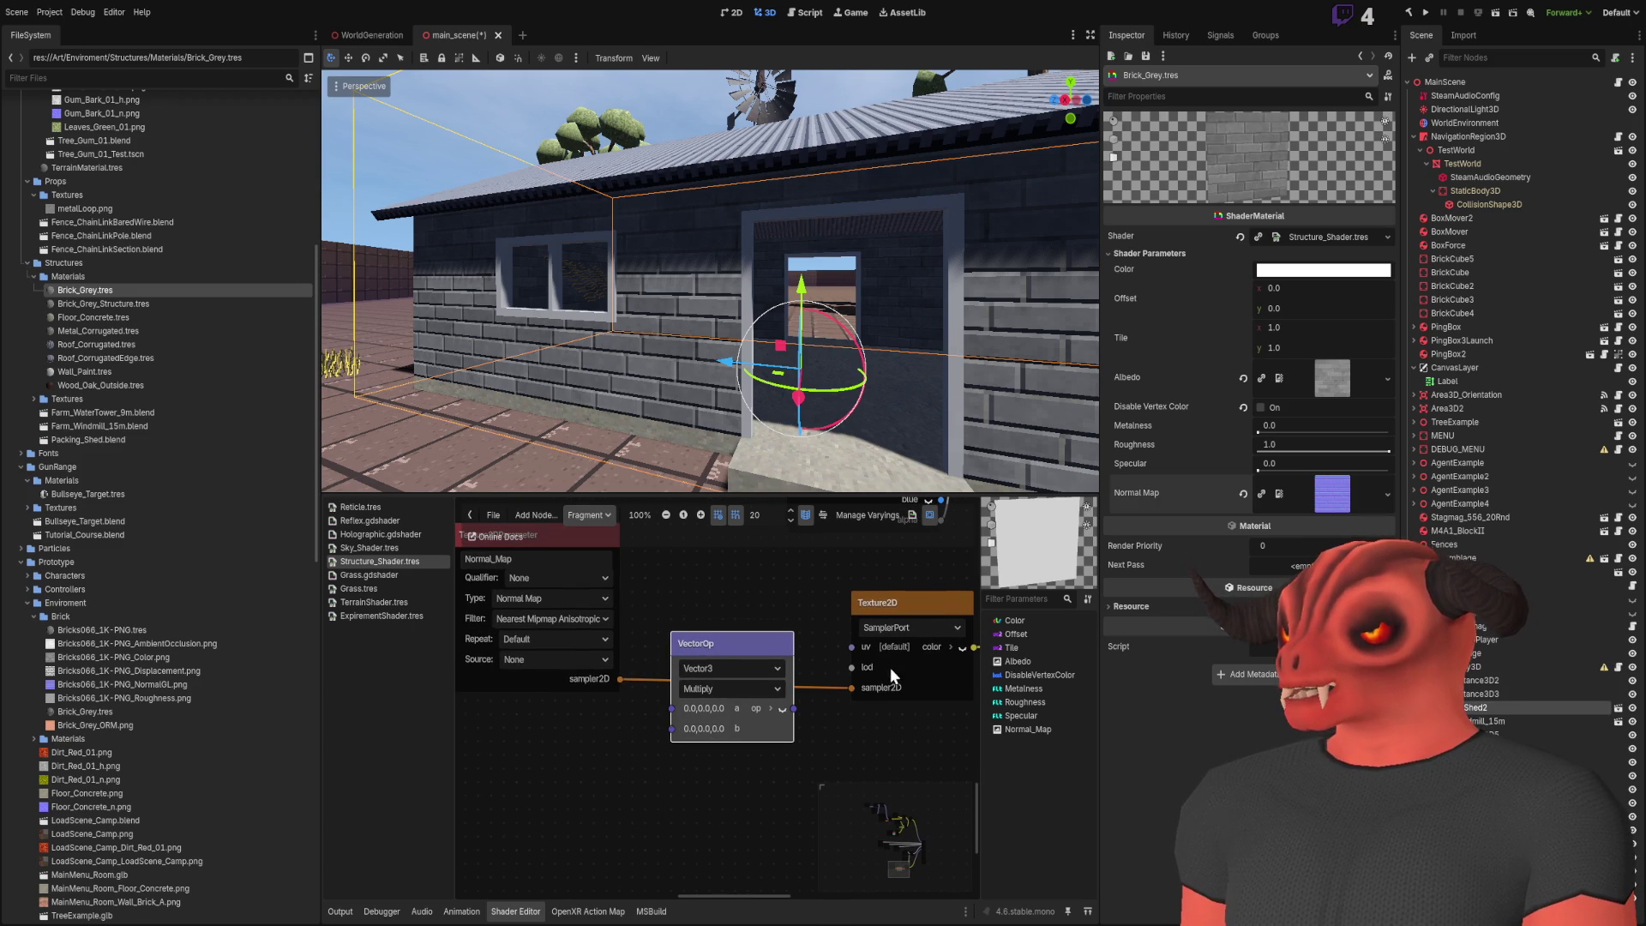
left_click(597, 715)
scroll(624, 665, "up", 1)
scroll(624, 666, "right", 4)
left_click_drag(514, 686, 928, 686)
left_click_drag(716, 645, 493, 643)
mouse_move(904, 681)
left_mouse_down()
mouse_move(649, 651)
mouse_move(797, 646)
left_mouse_up()
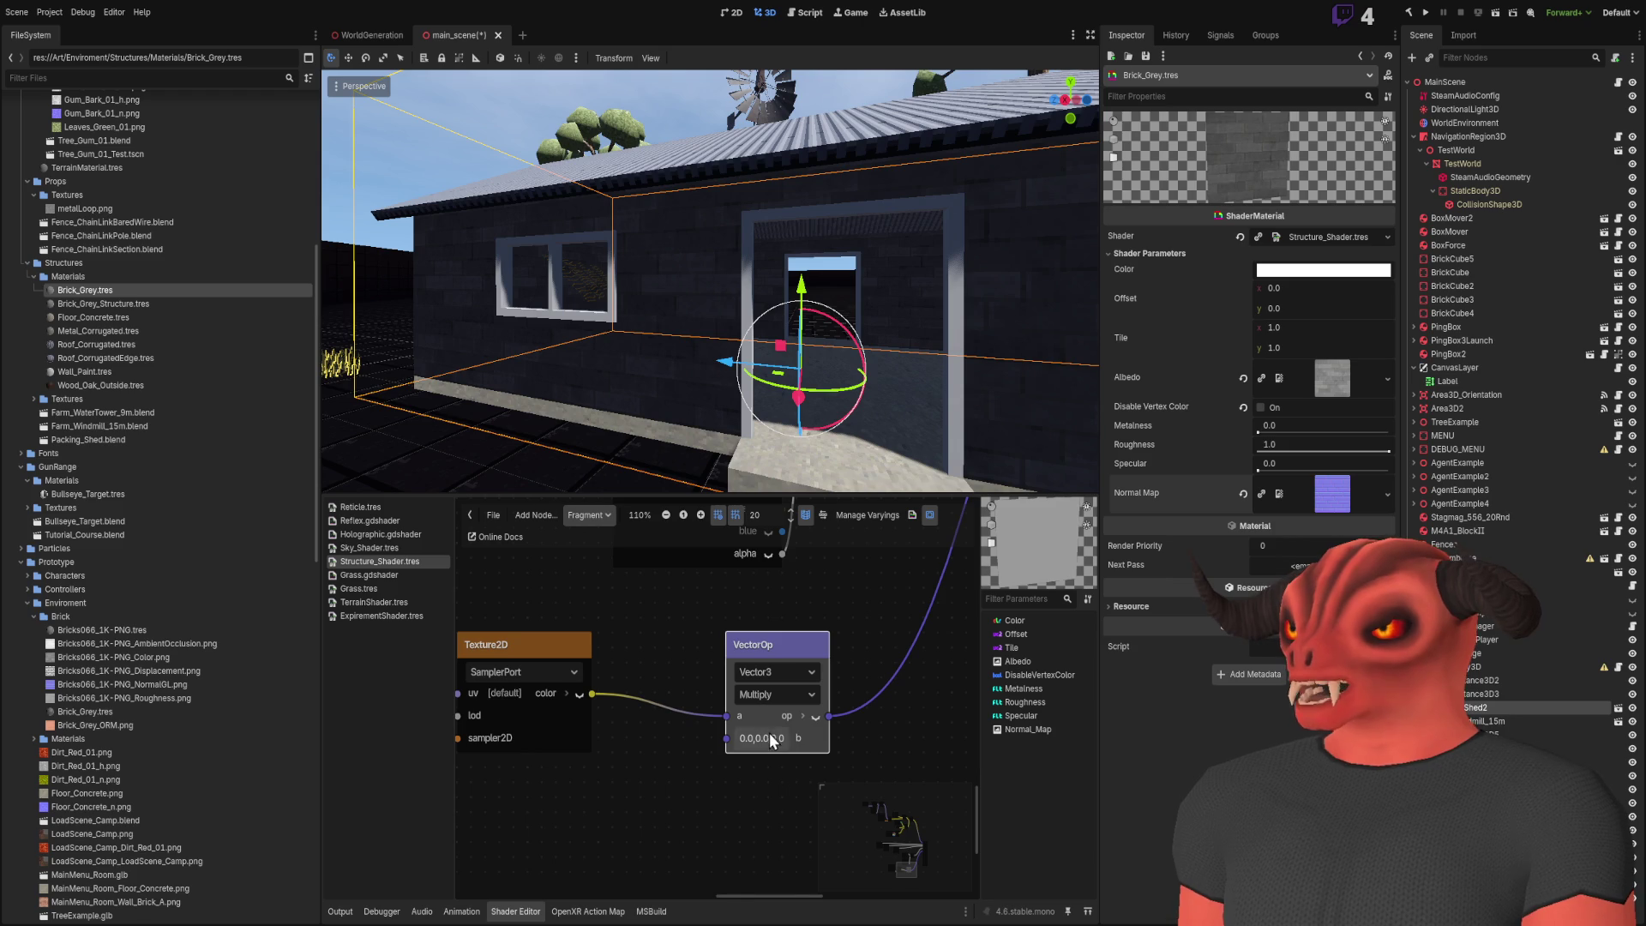
scroll(600, 778, "left", 3)
scroll(599, 778, "down", 1)
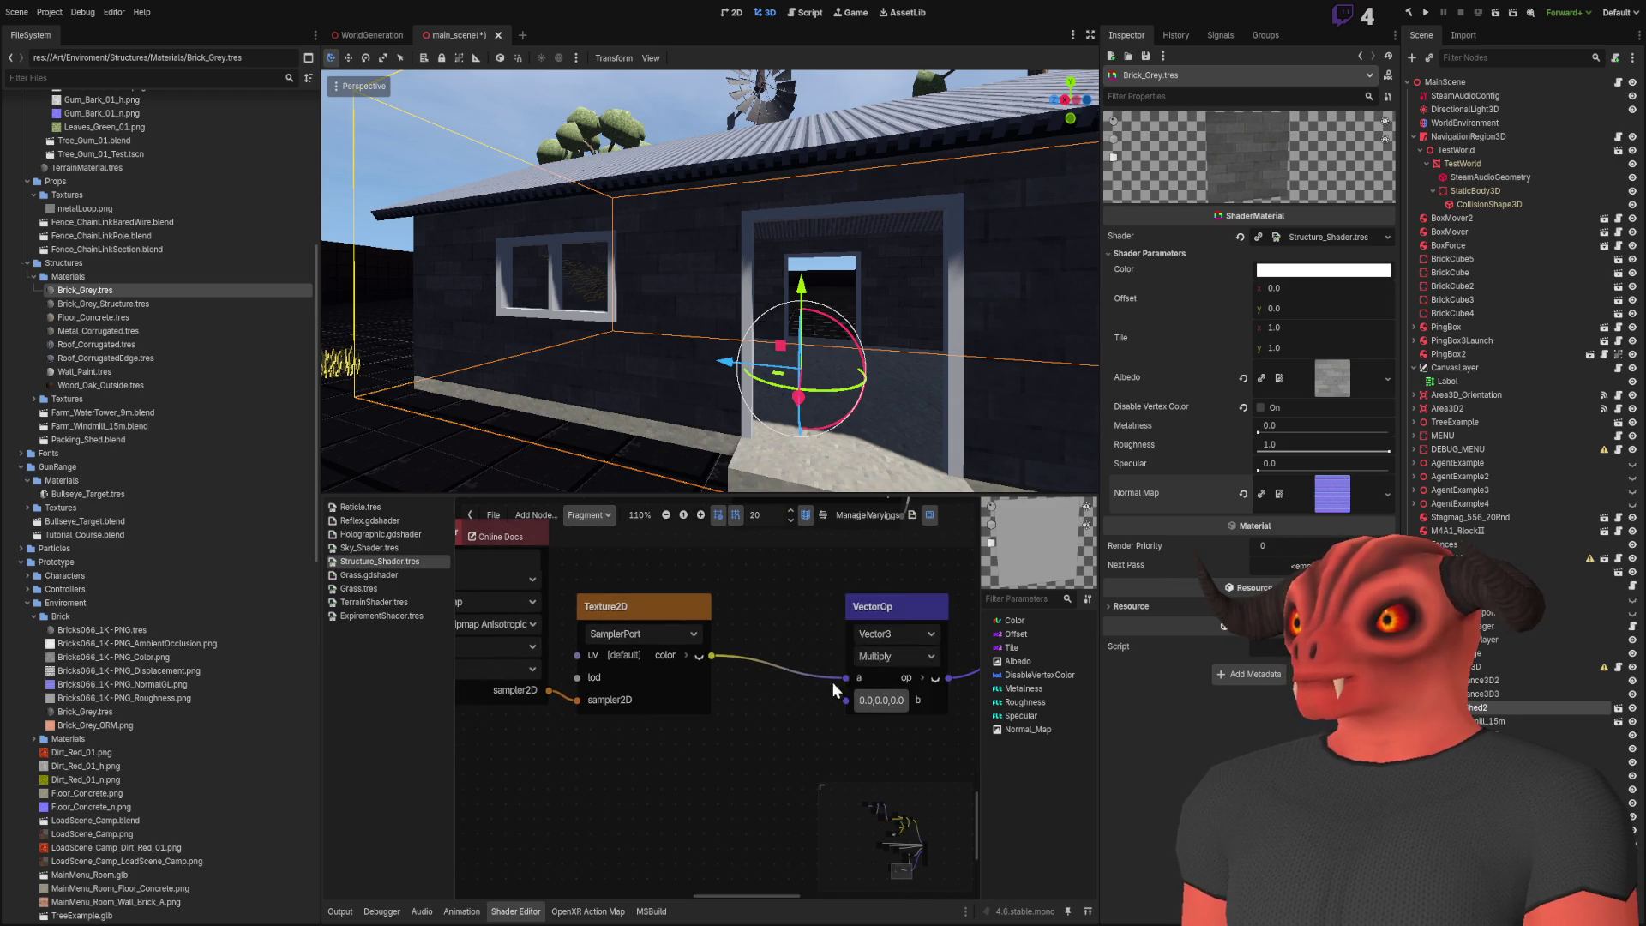
key("Delete")
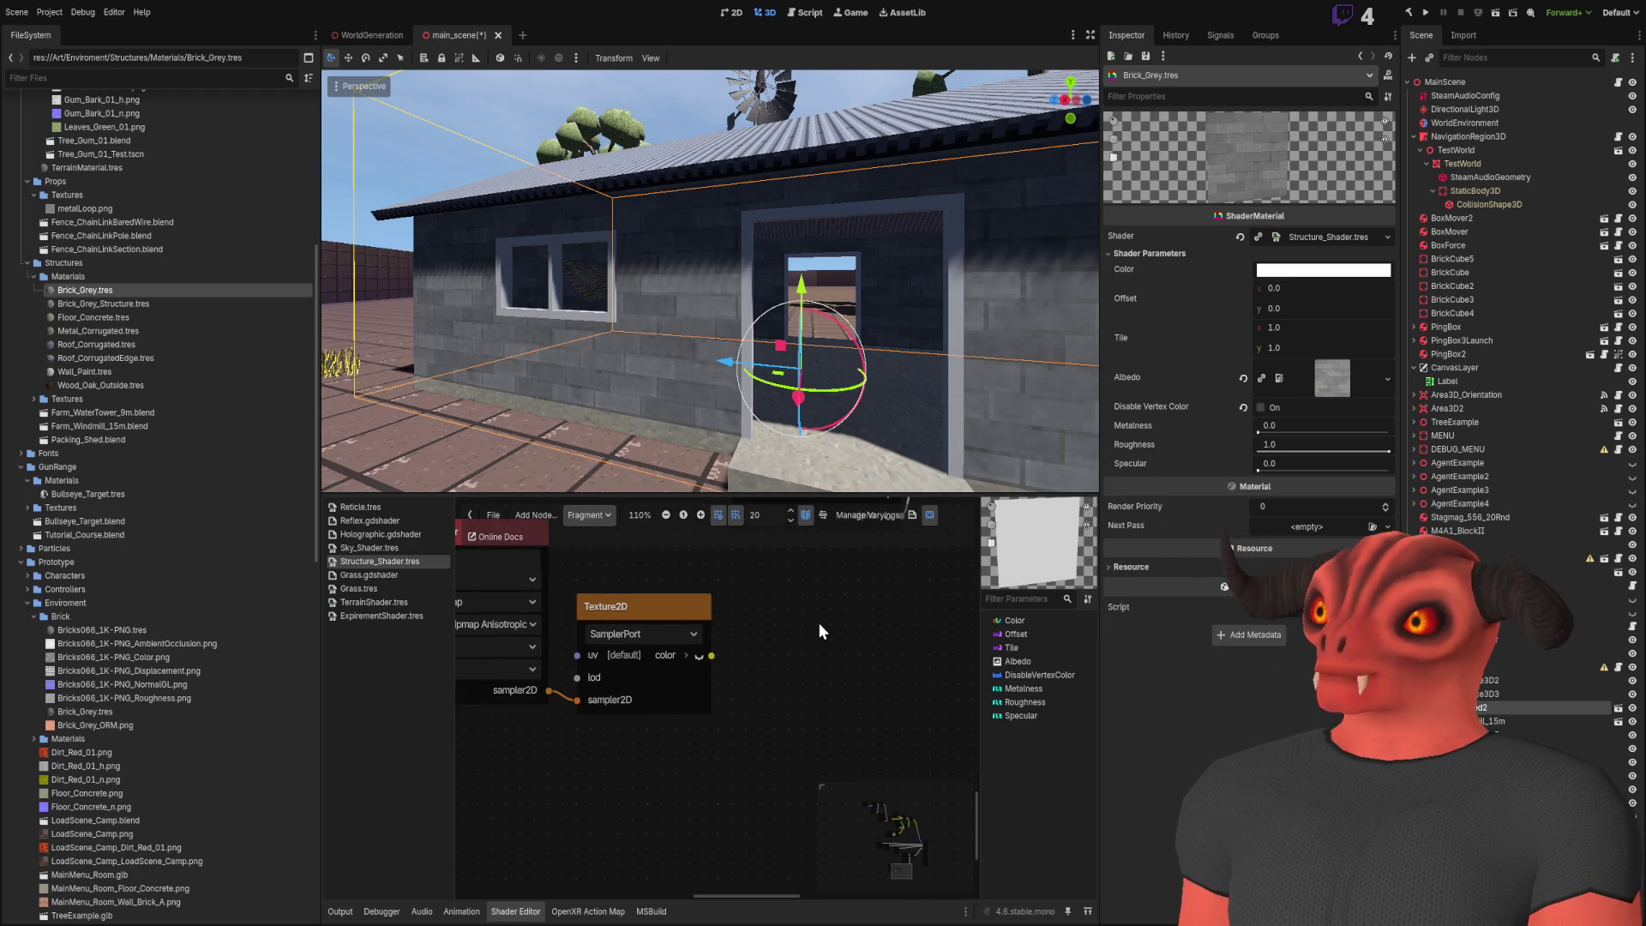
Try a float Multiply node wired toward the Normal Map input, then delete it
key("ctrl+v")
mouse_move(866, 637)
left_mouse_down()
mouse_move(853, 625)
mouse_move(810, 665)
mouse_move(822, 503)
left_mouse_up()
scroll(878, 734, "down", 3)
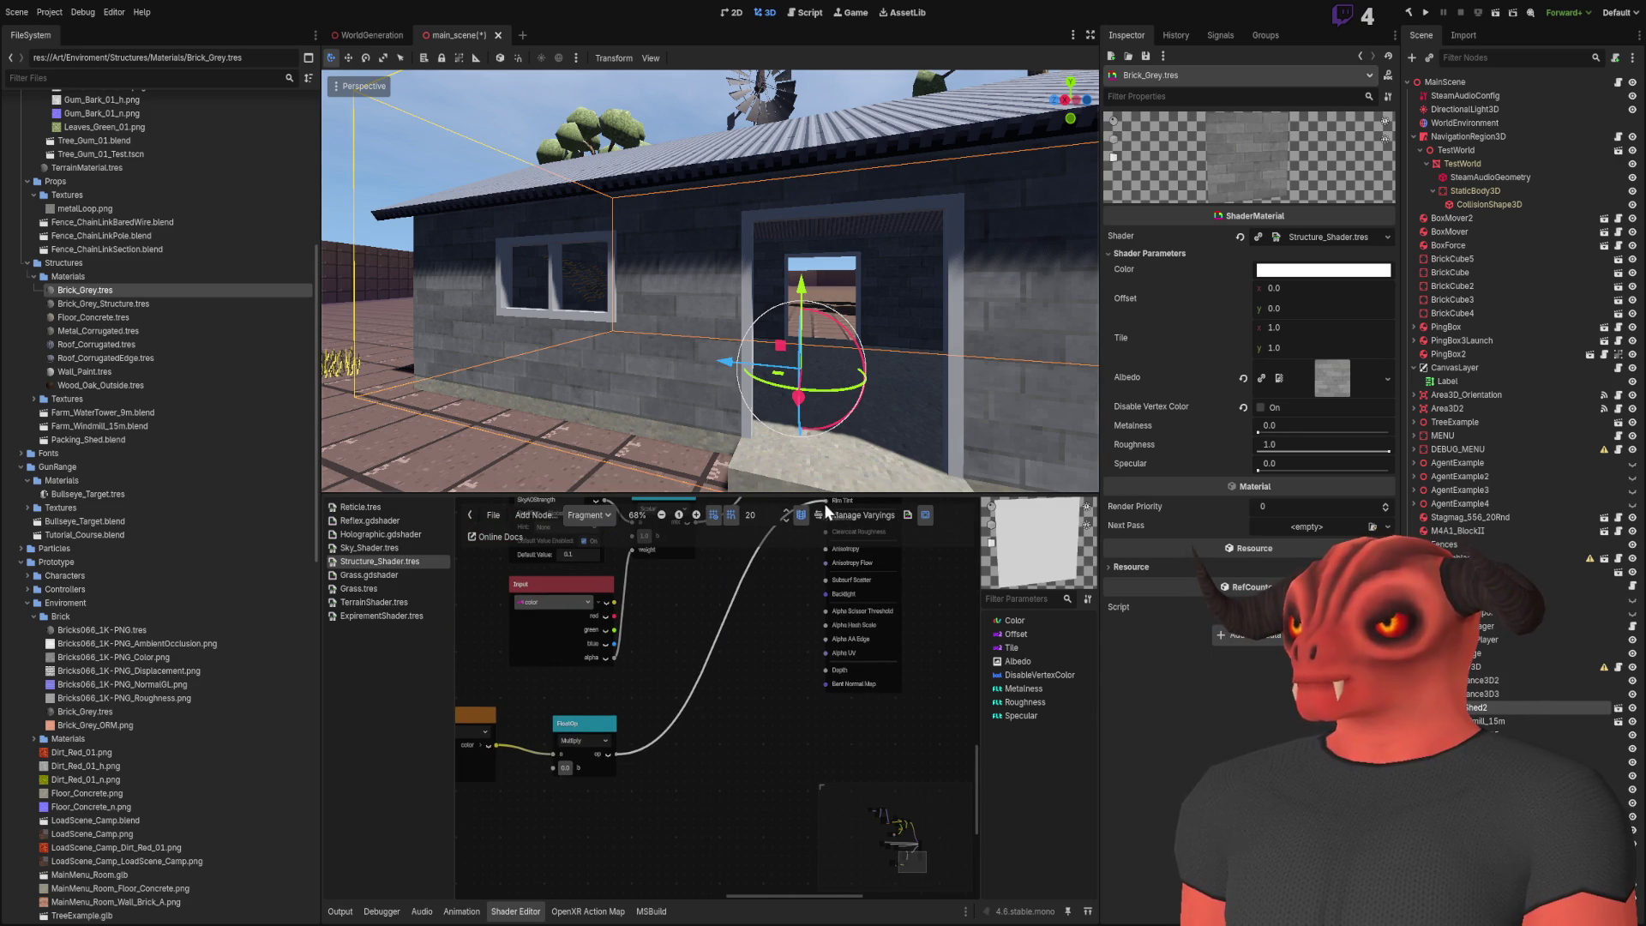
scroll(778, 629, "up", 5)
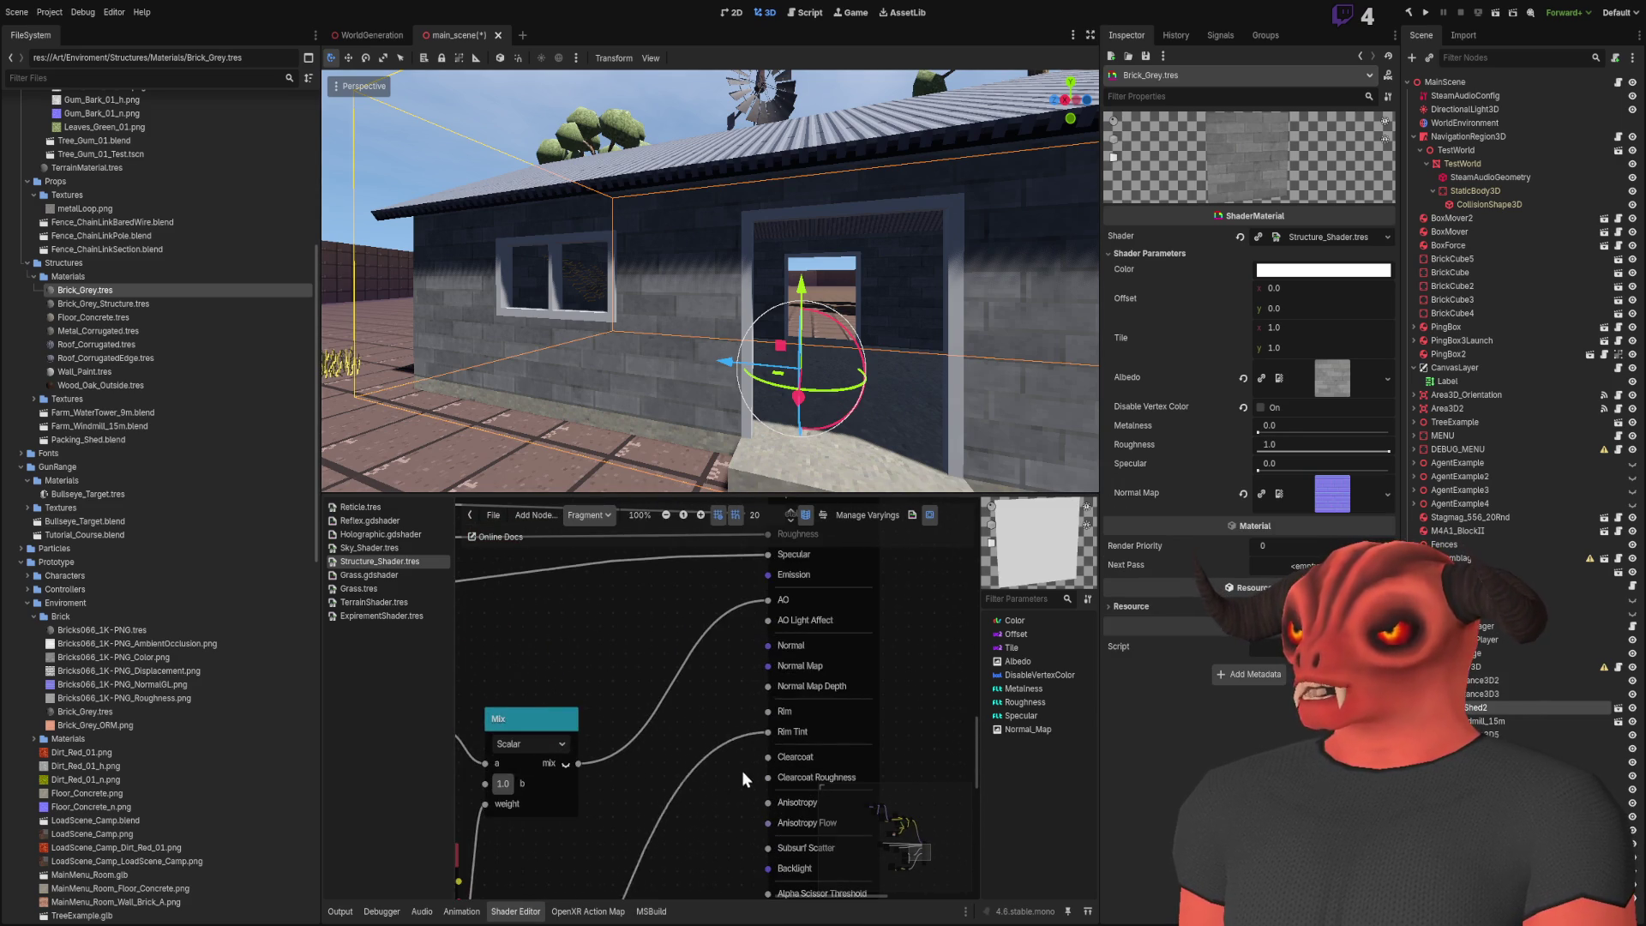
scroll(730, 677, "down", 2)
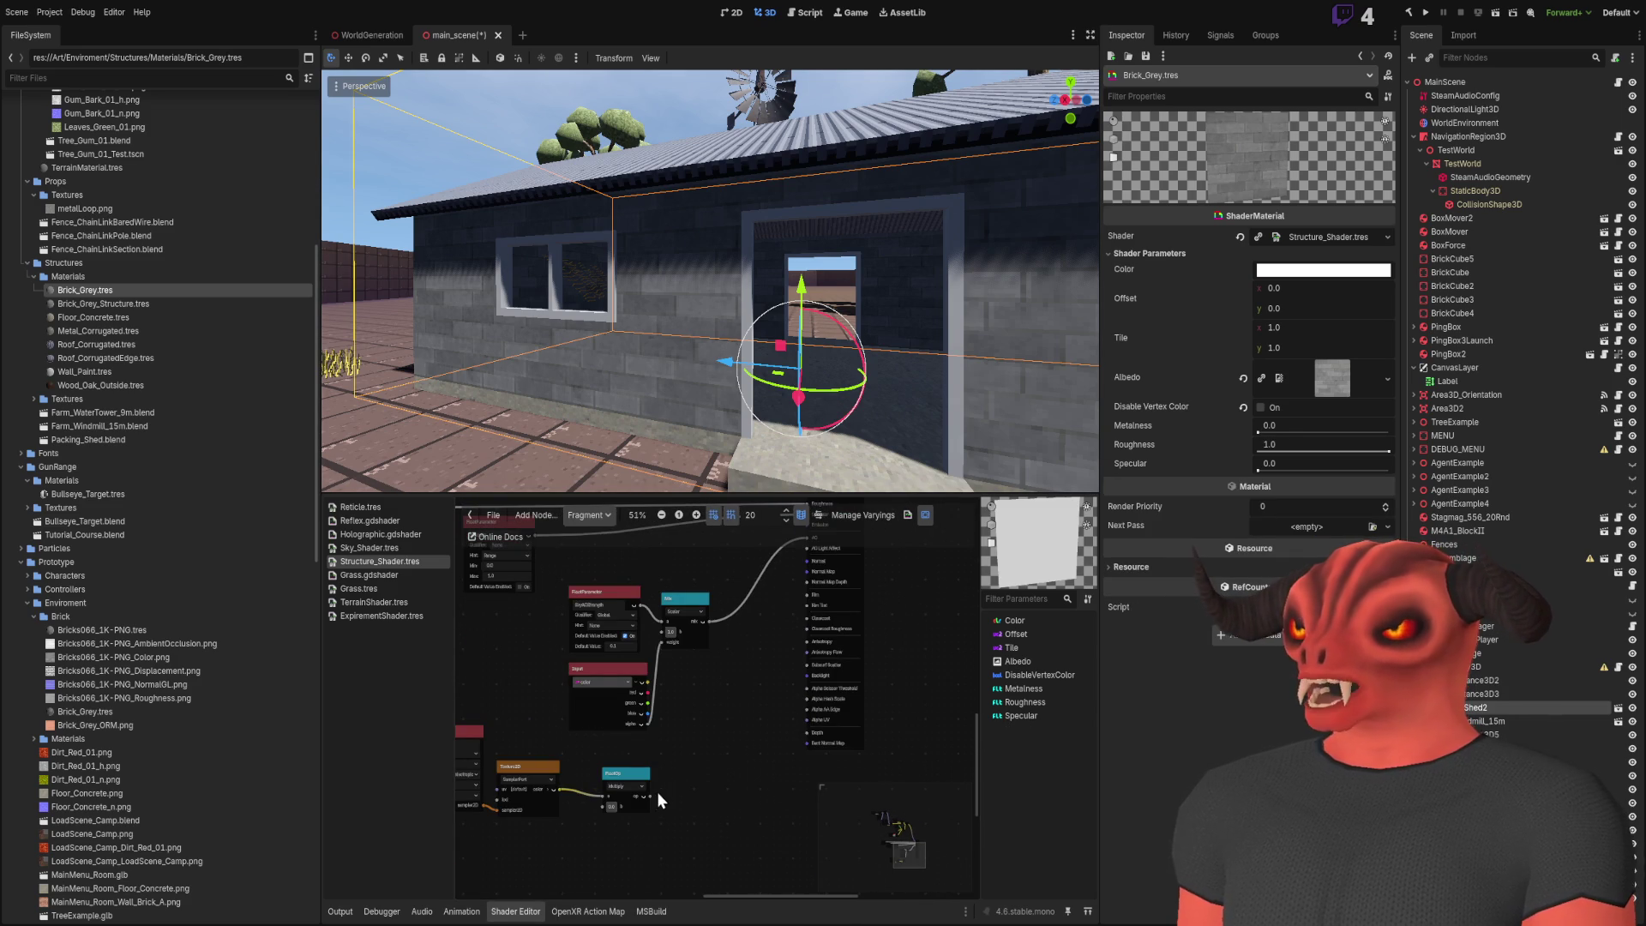
left_click_drag(763, 690, 806, 576)
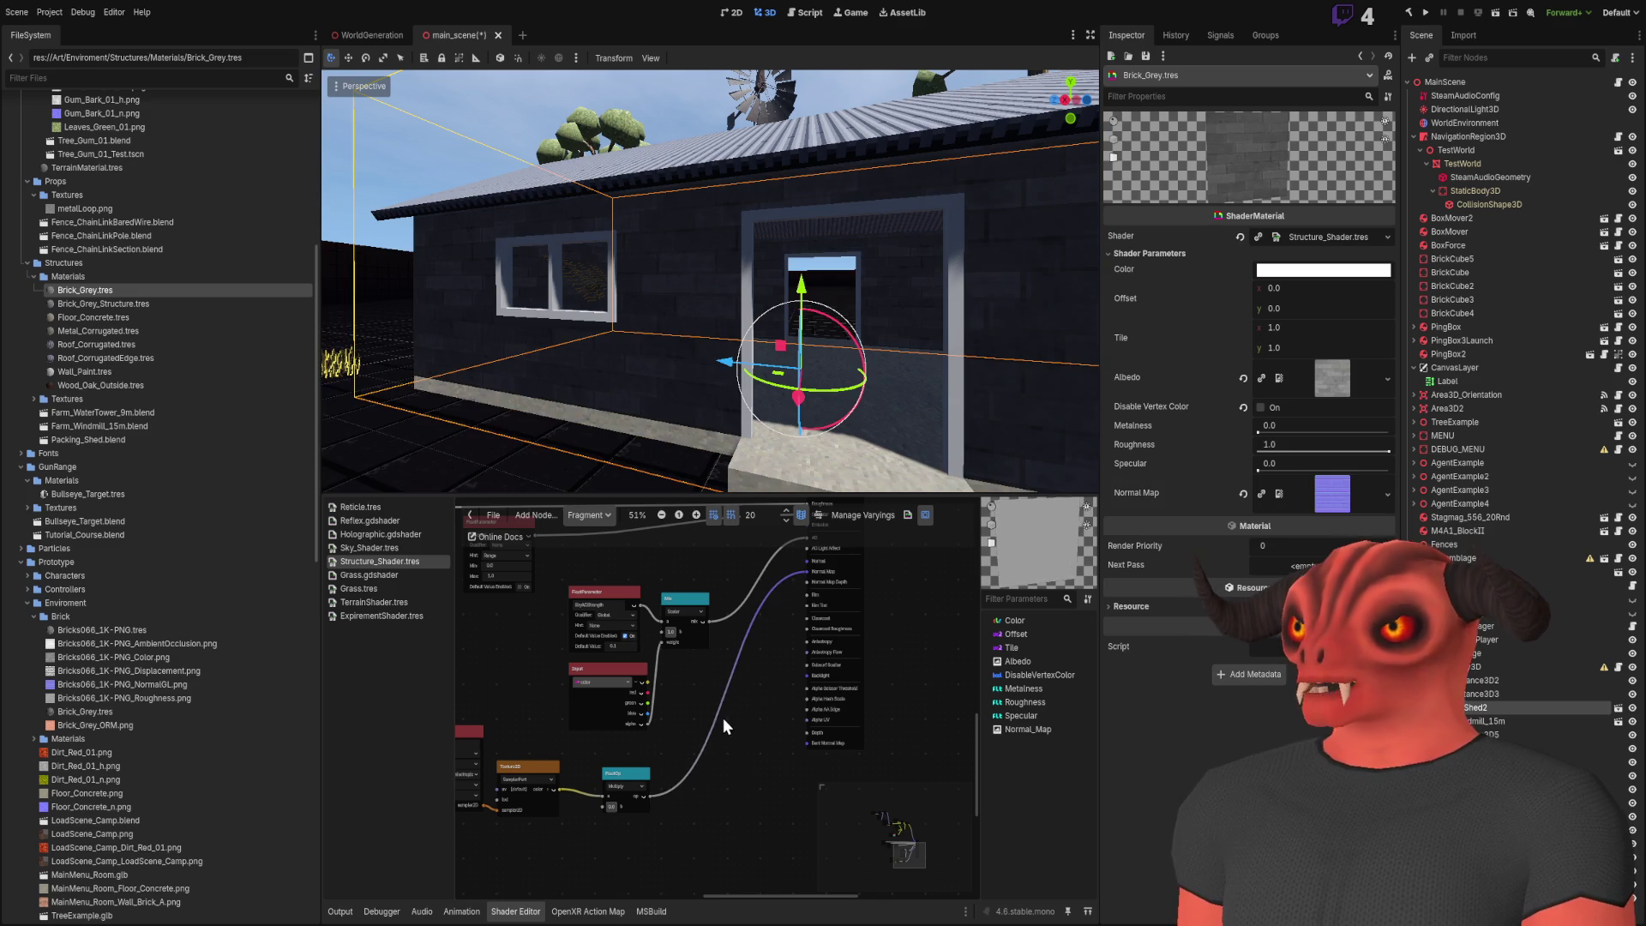
scroll(718, 718, "up", 5)
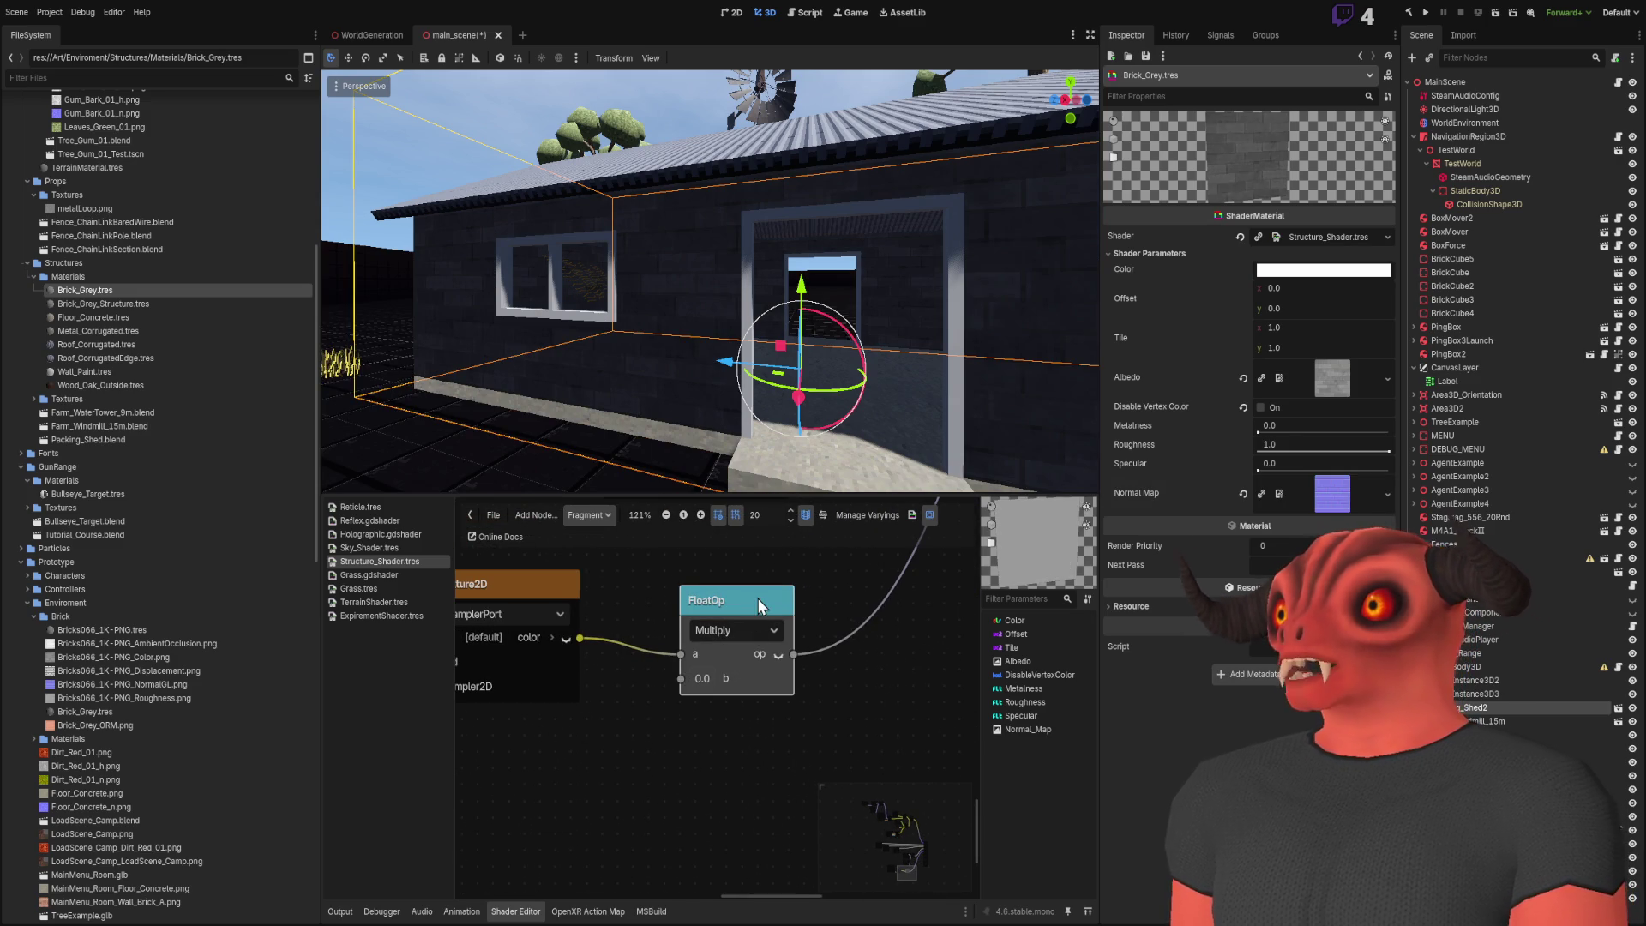
left_click(758, 598)
key("Delete")
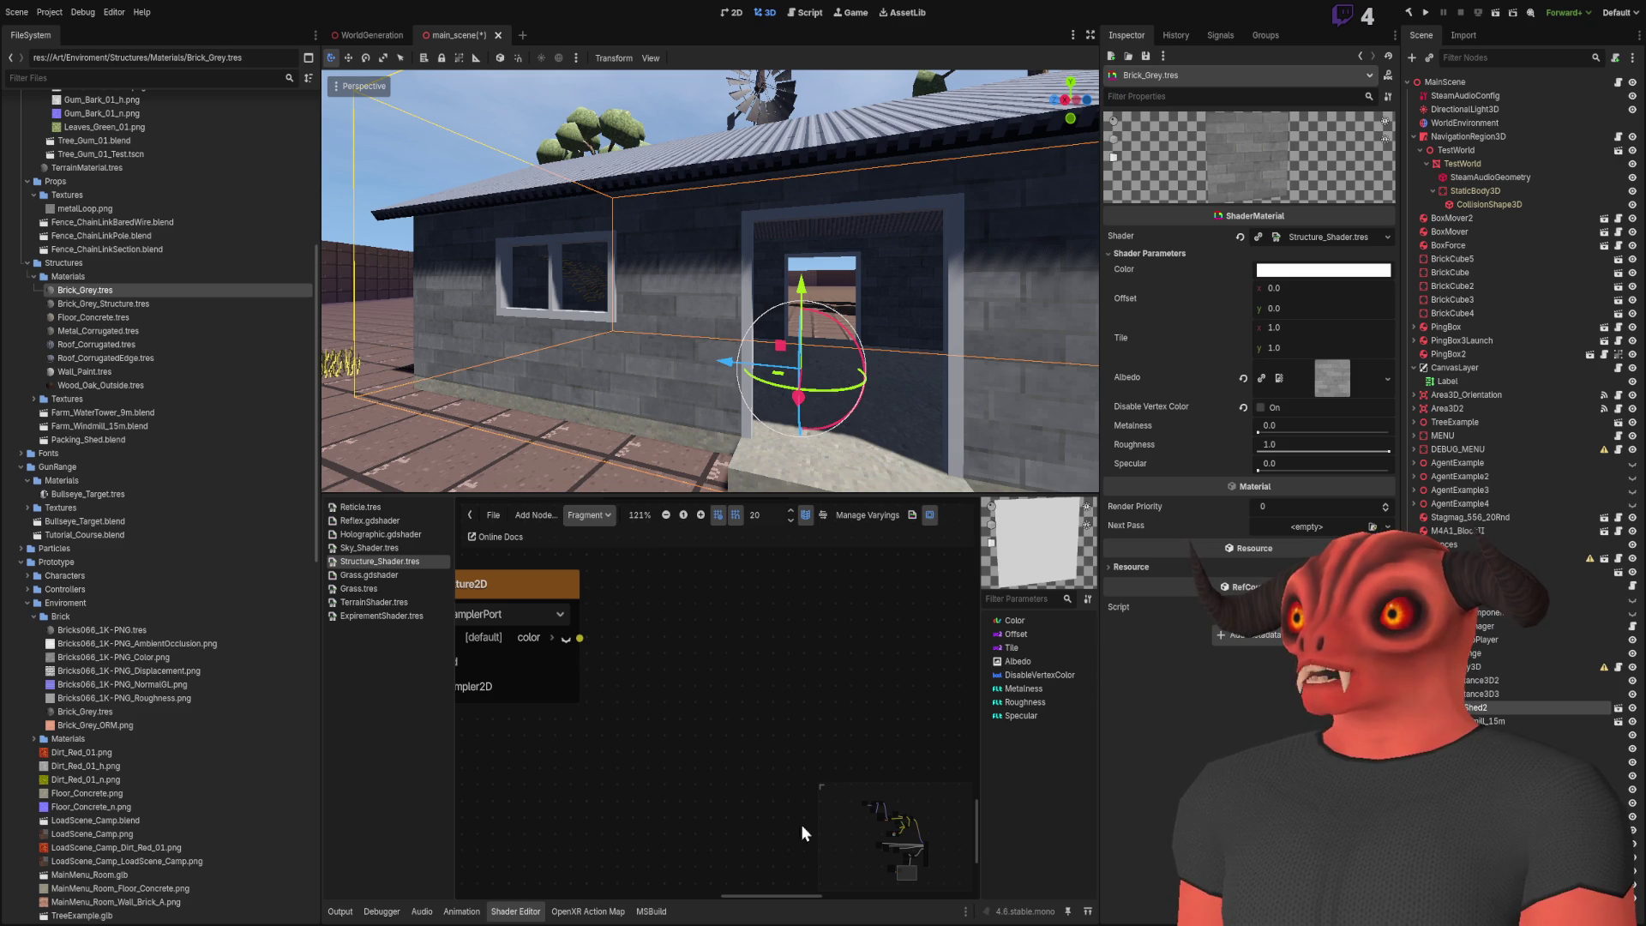
Wire a new Vector3 Multiply node into the Output's Normal input, then add a VectorCompose node
key("ctrl+v")
left_click_drag(774, 670, 733, 614)
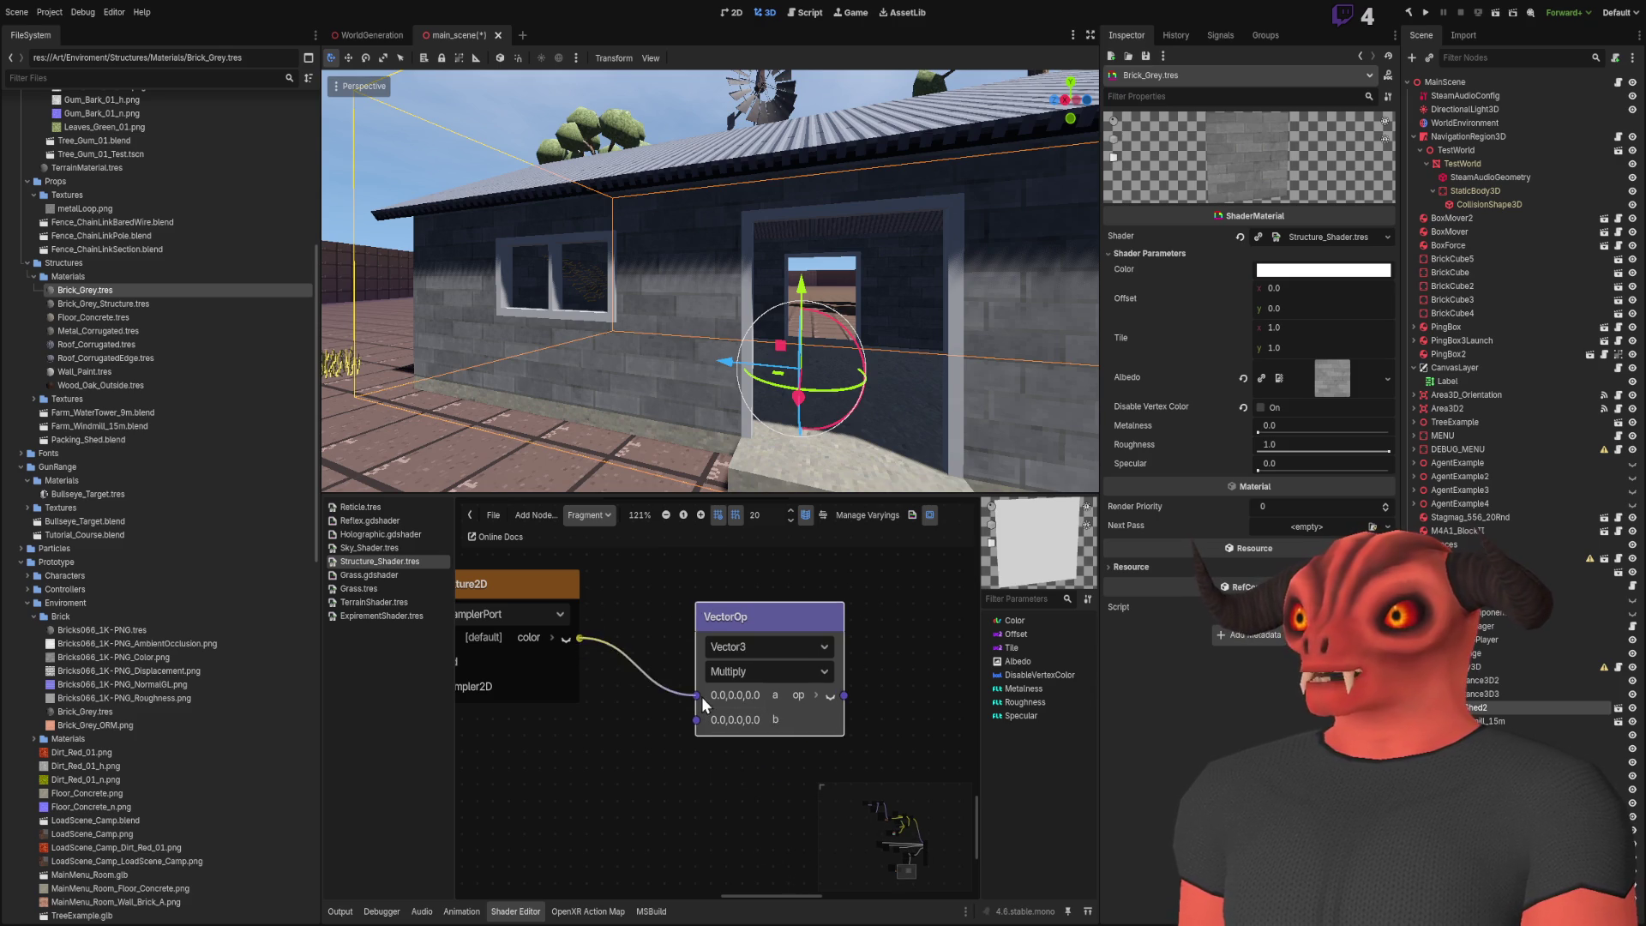
scroll(892, 651, "down", 3)
mouse_move(607, 834)
left_mouse_down()
mouse_move(833, 590)
mouse_move(818, 537)
mouse_move(750, 630)
mouse_move(755, 595)
left_mouse_up()
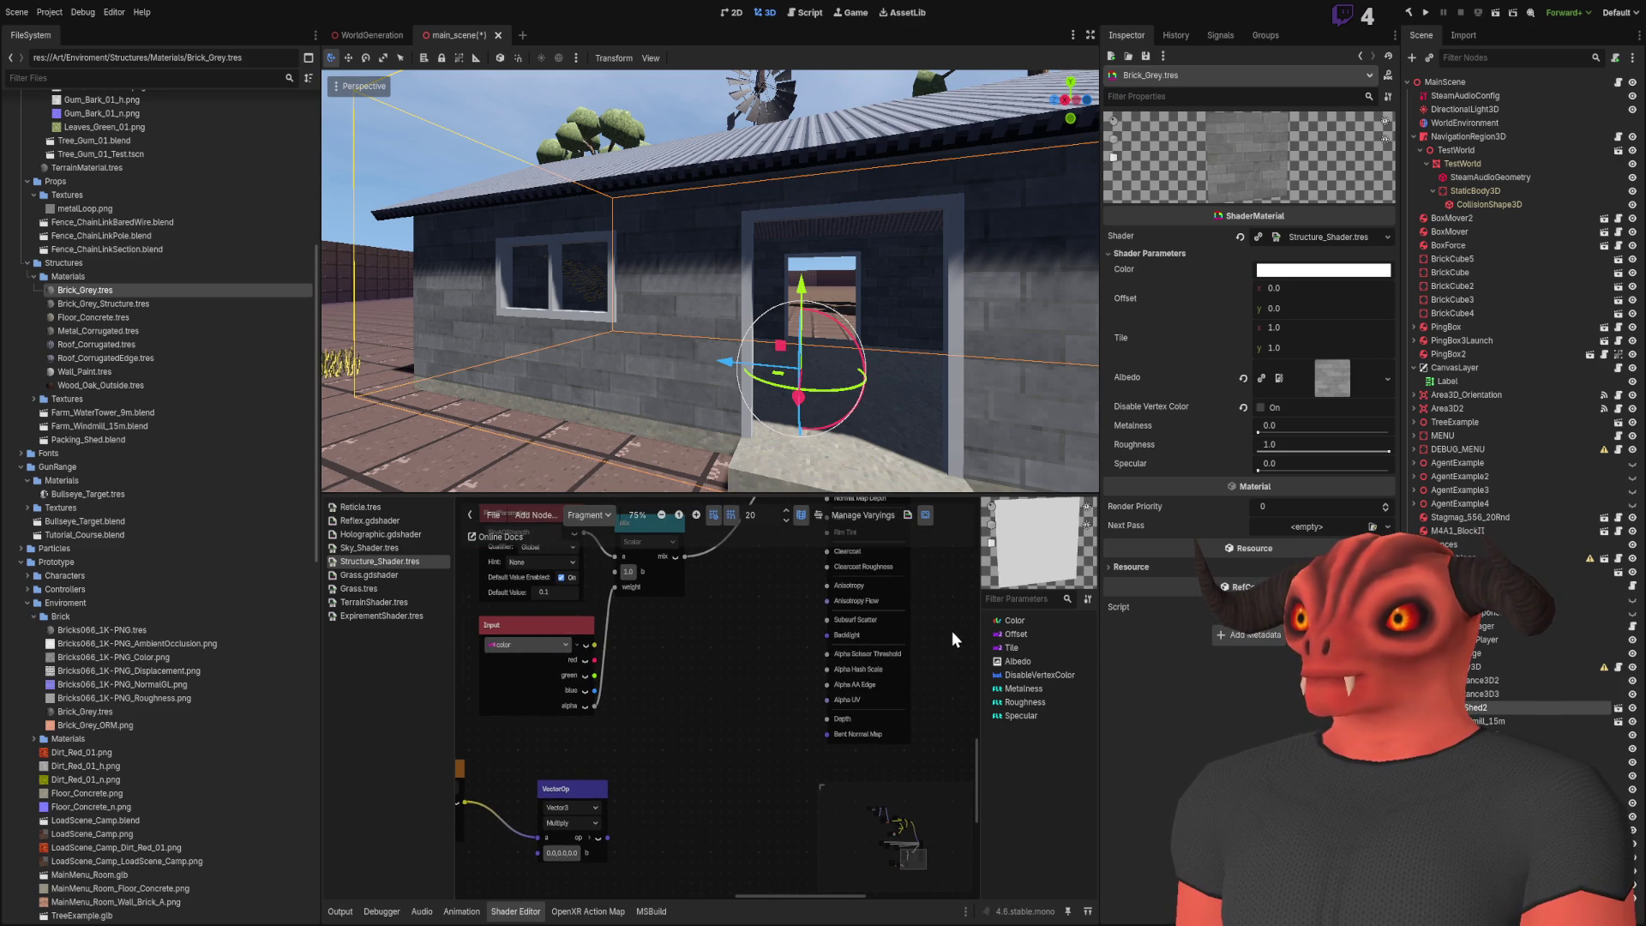
scroll(814, 626, "down", 2)
mouse_move(626, 871)
left_mouse_down()
mouse_move(775, 632)
mouse_move(771, 600)
mouse_move(773, 622)
left_mouse_up()
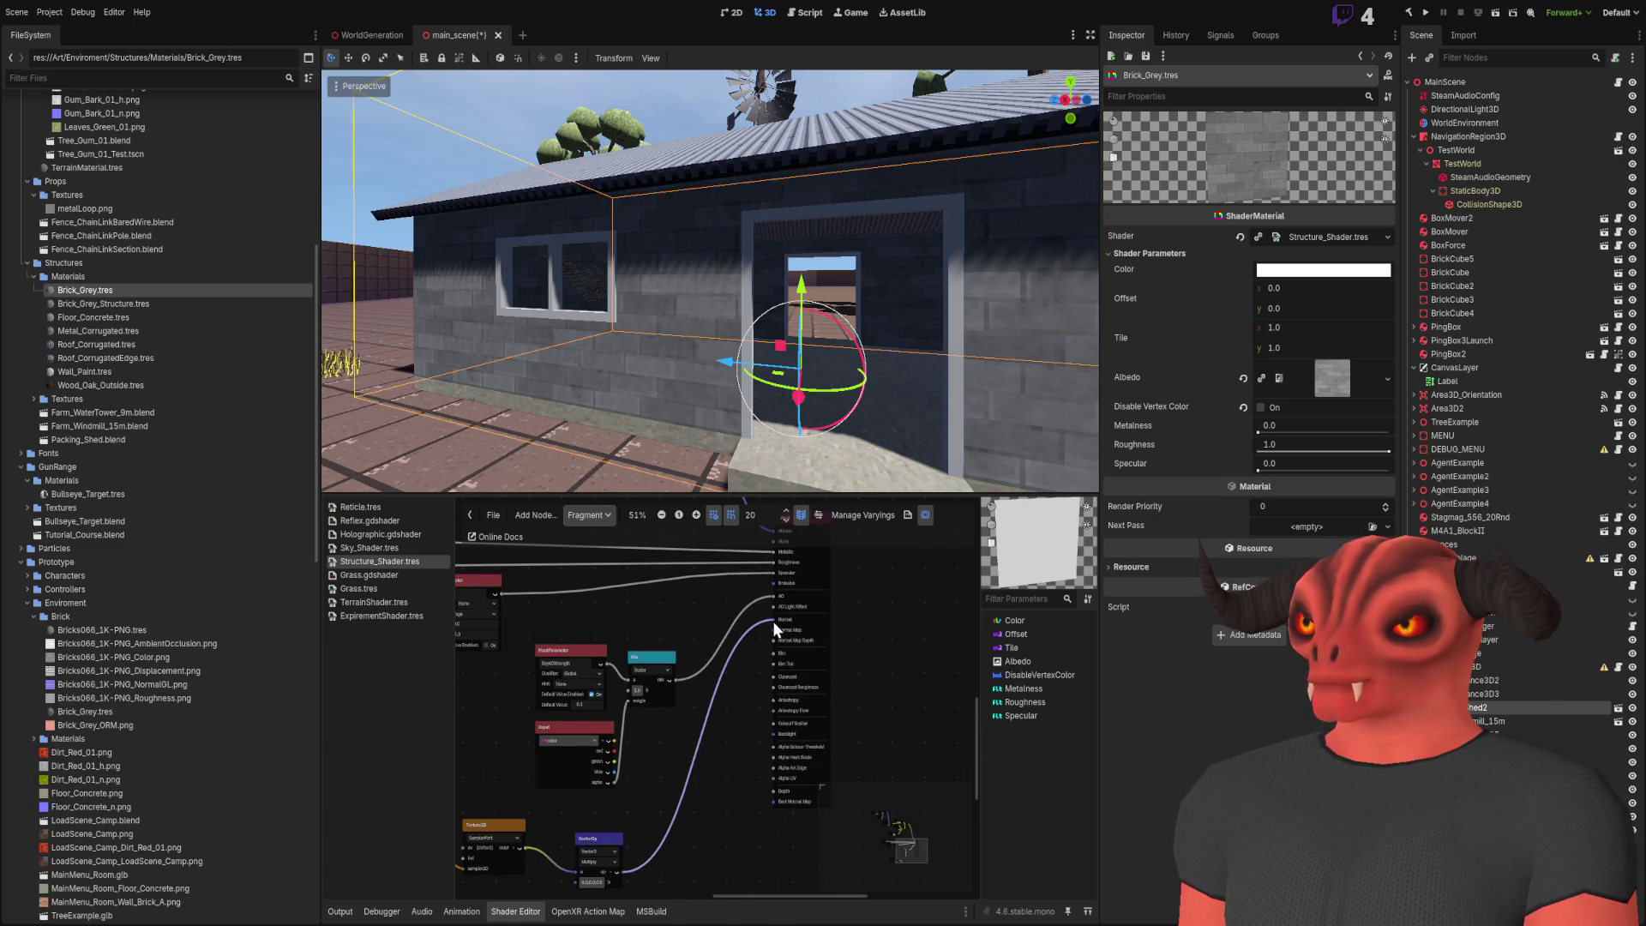
key("ctrl+z")
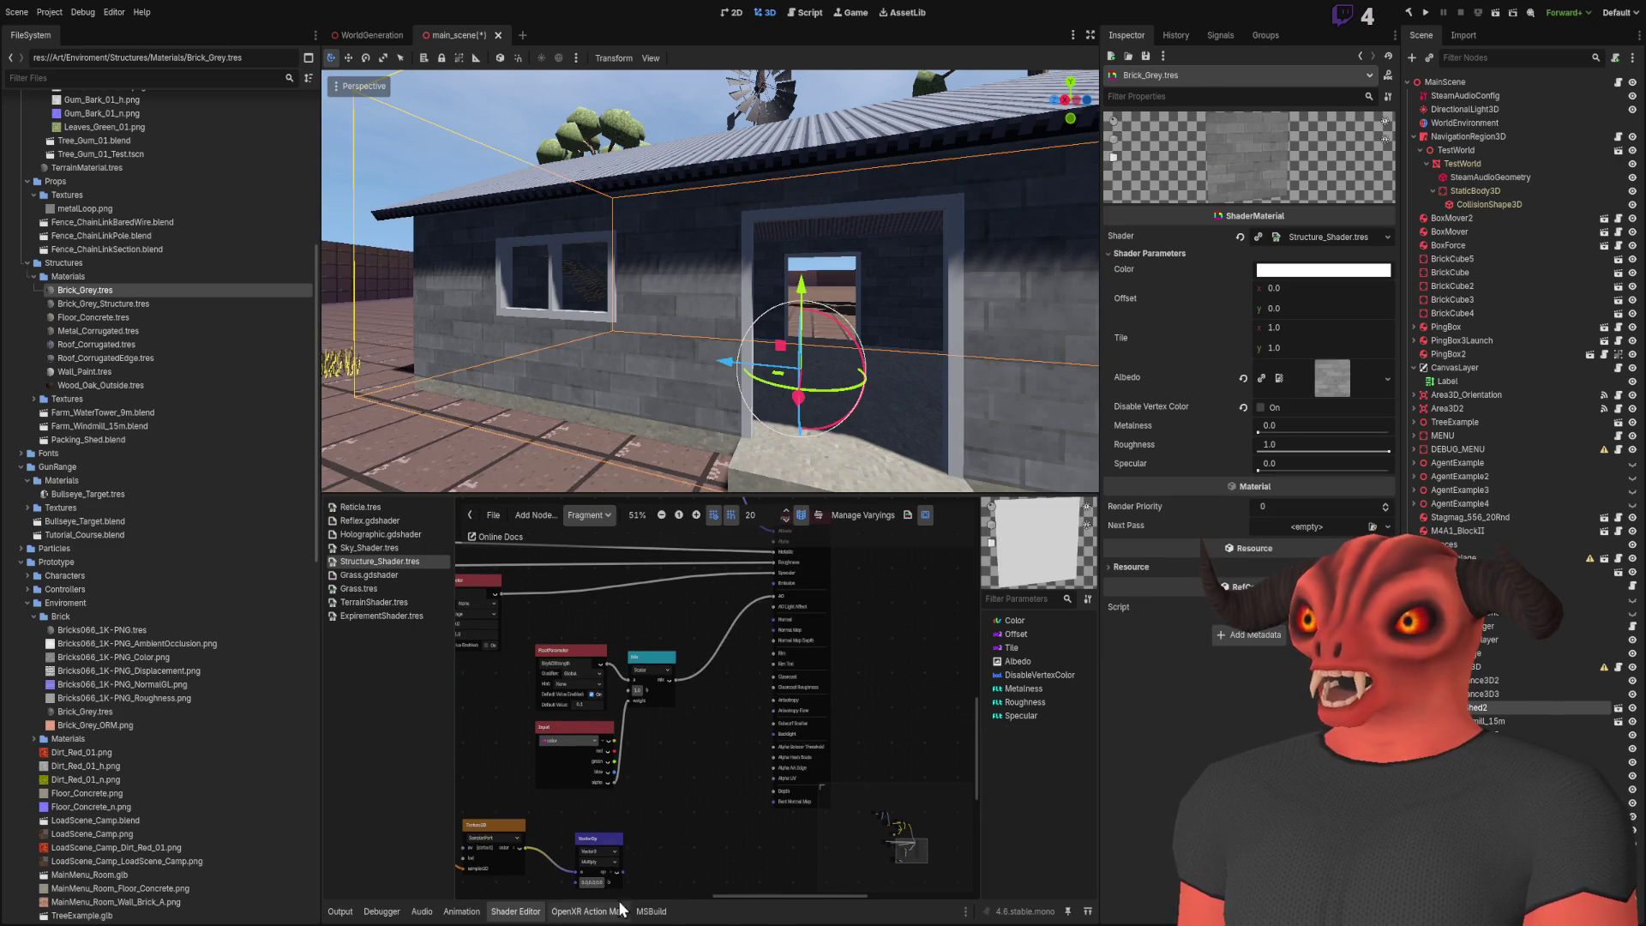
left_click_drag(625, 872, 762, 644)
scroll(757, 671, "up", 6)
scroll(667, 692, "down", 3)
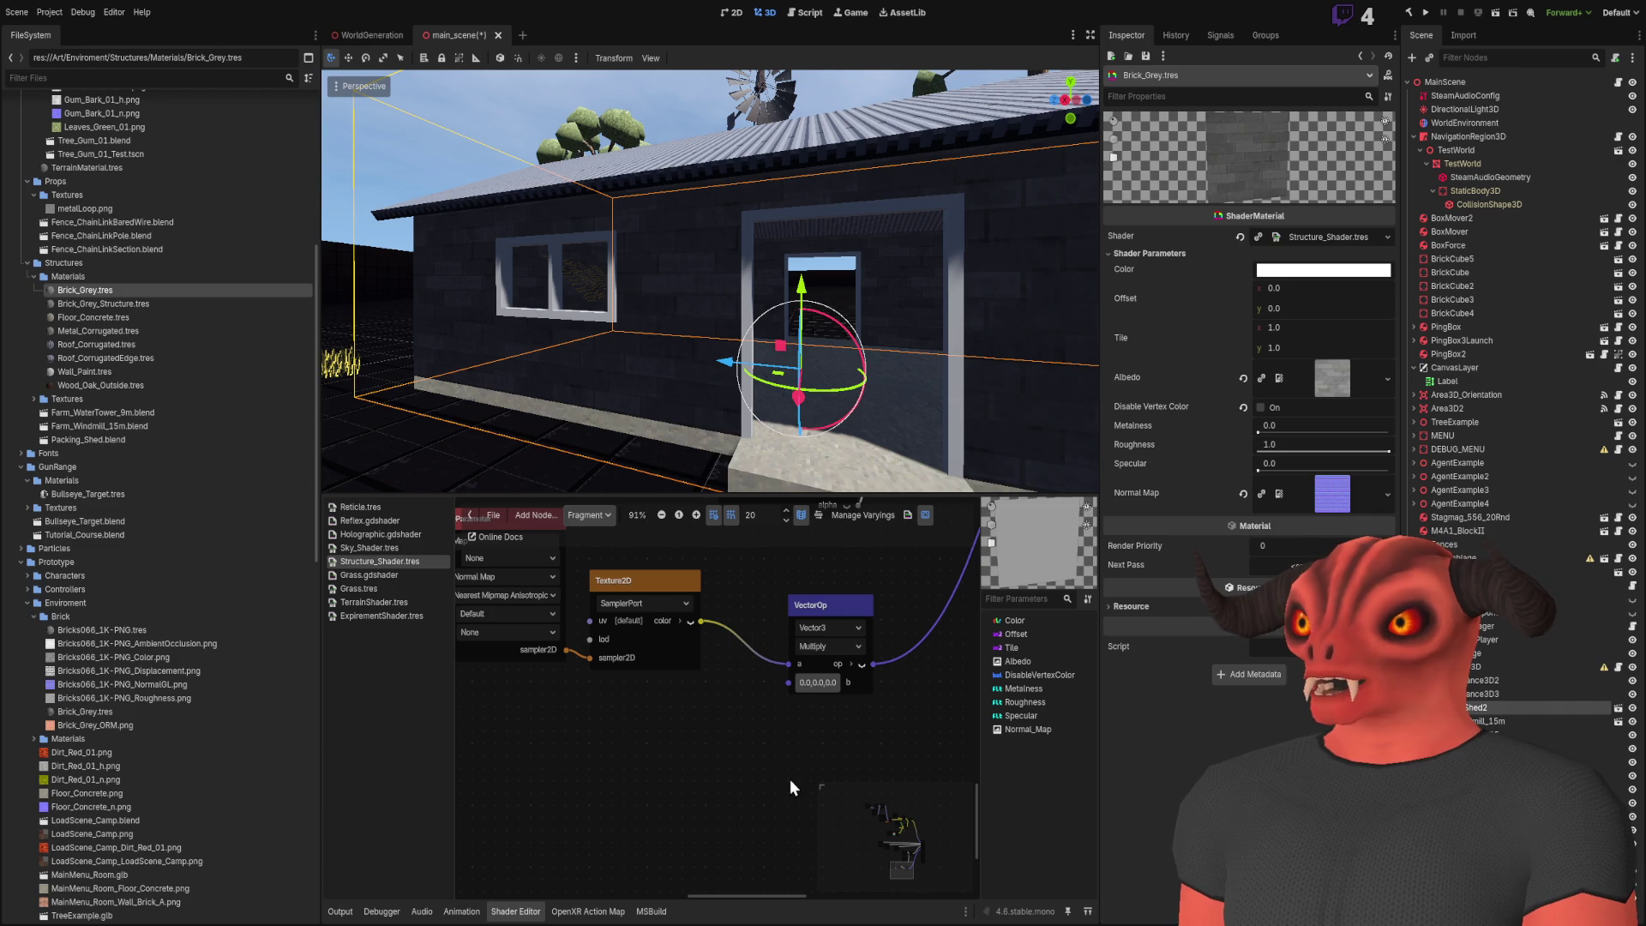
key("ctrl+v")
Add a float parameter named NormalStrength to the left of VectorCompose
scroll(794, 780, "up", 2)
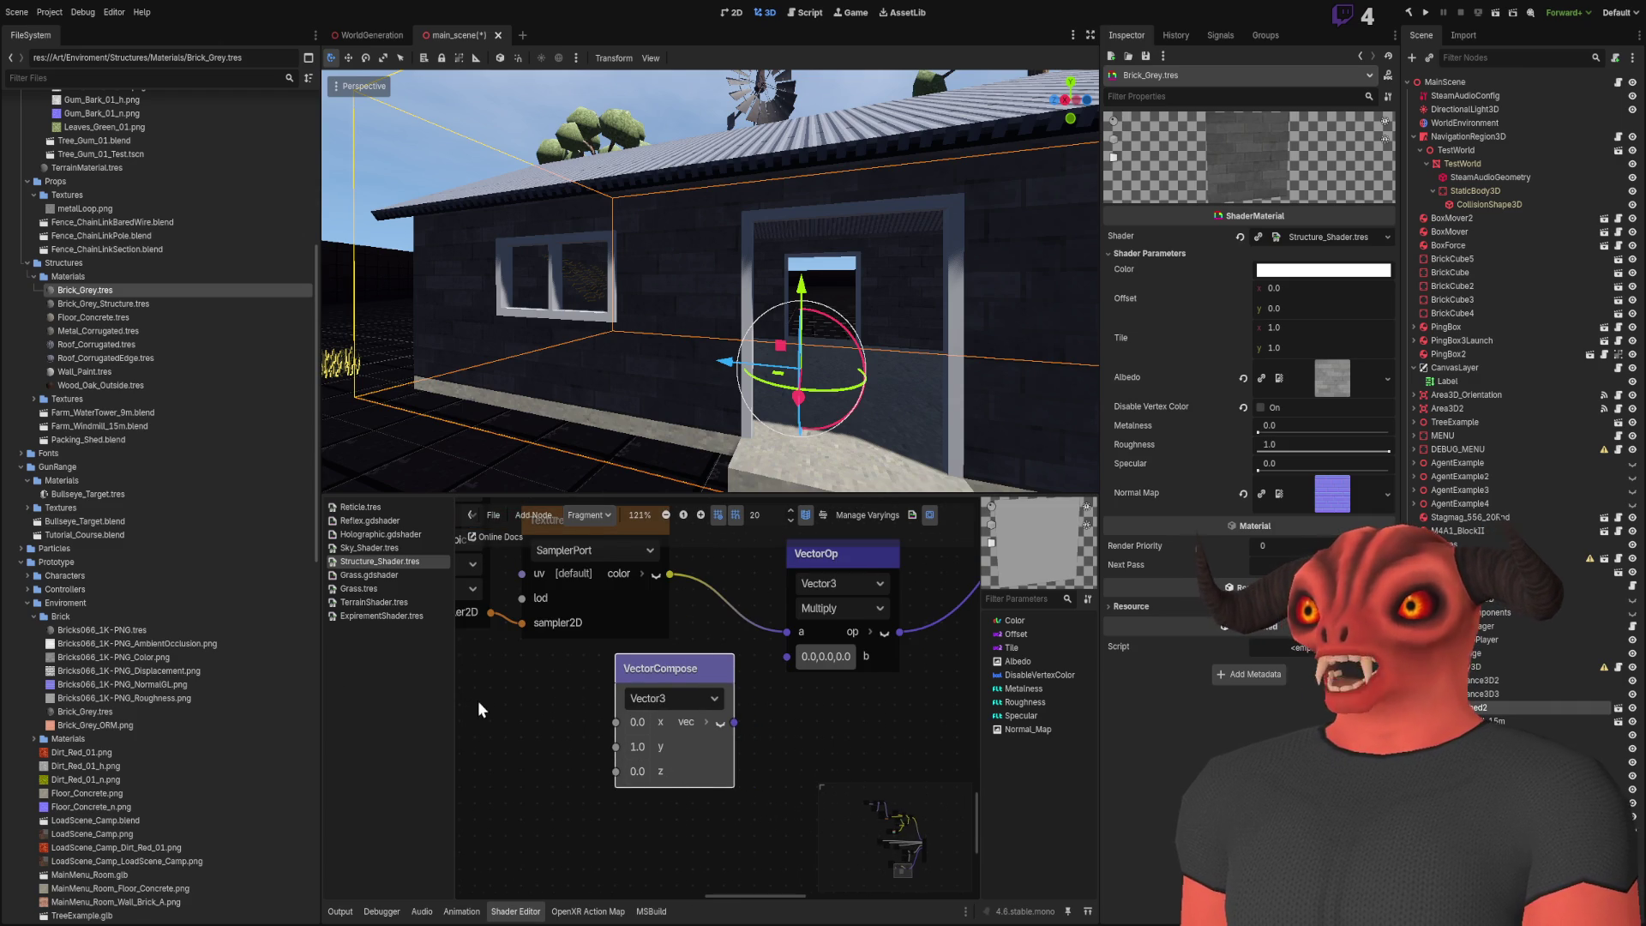
scroll(596, 700, "left", 4)
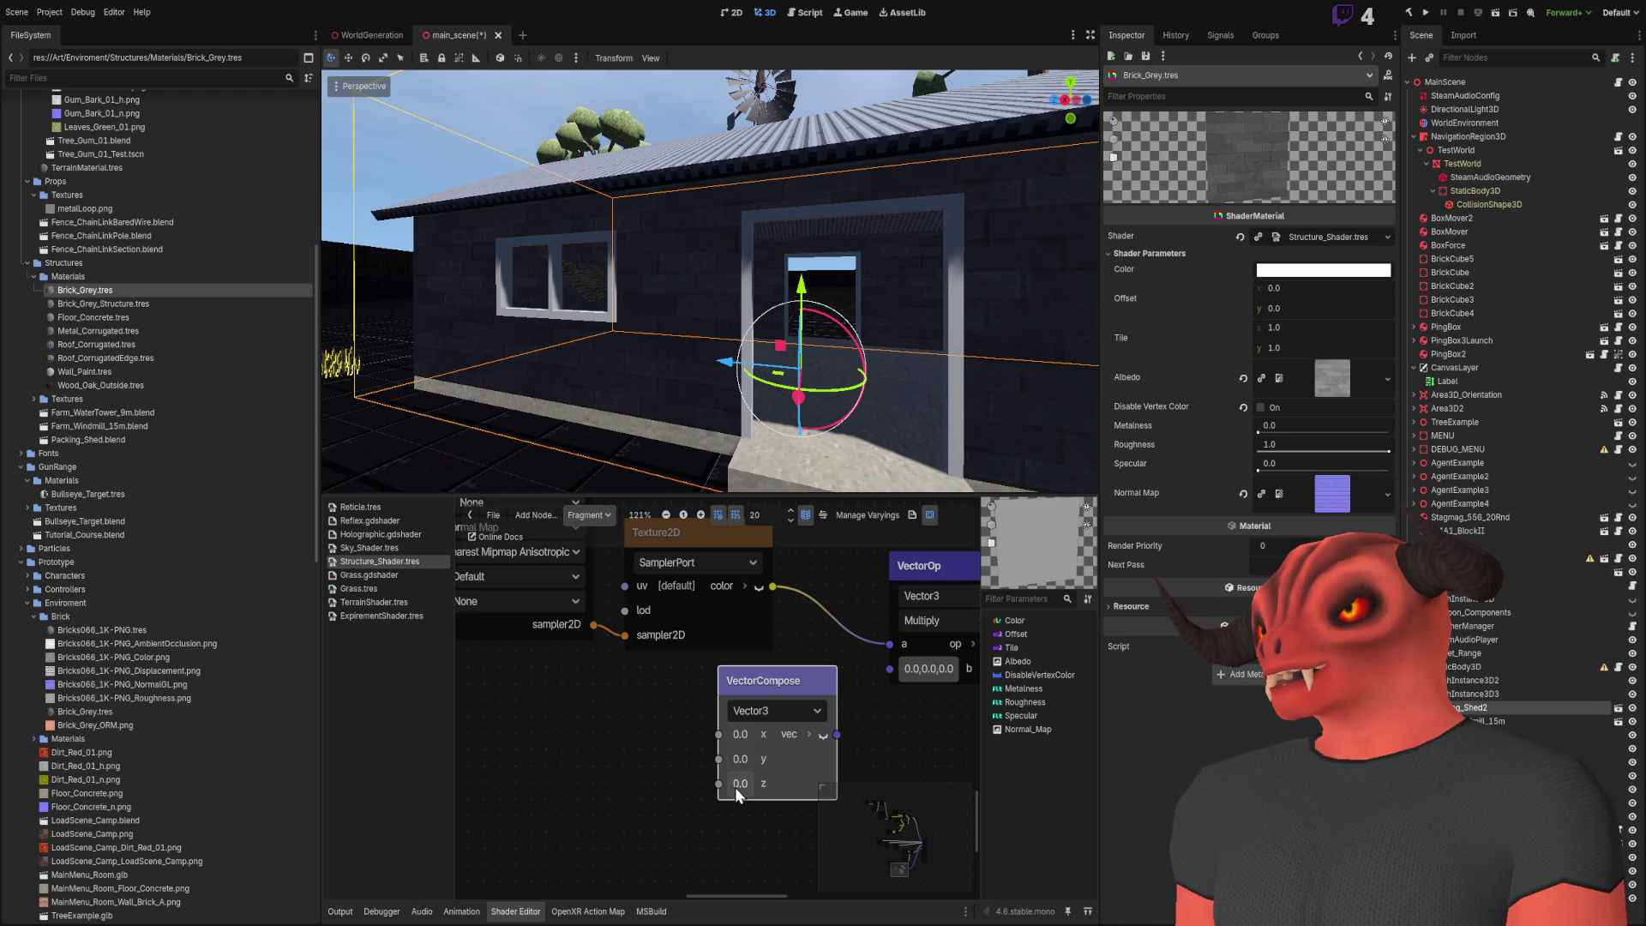
left_click_drag(505, 705, 644, 690)
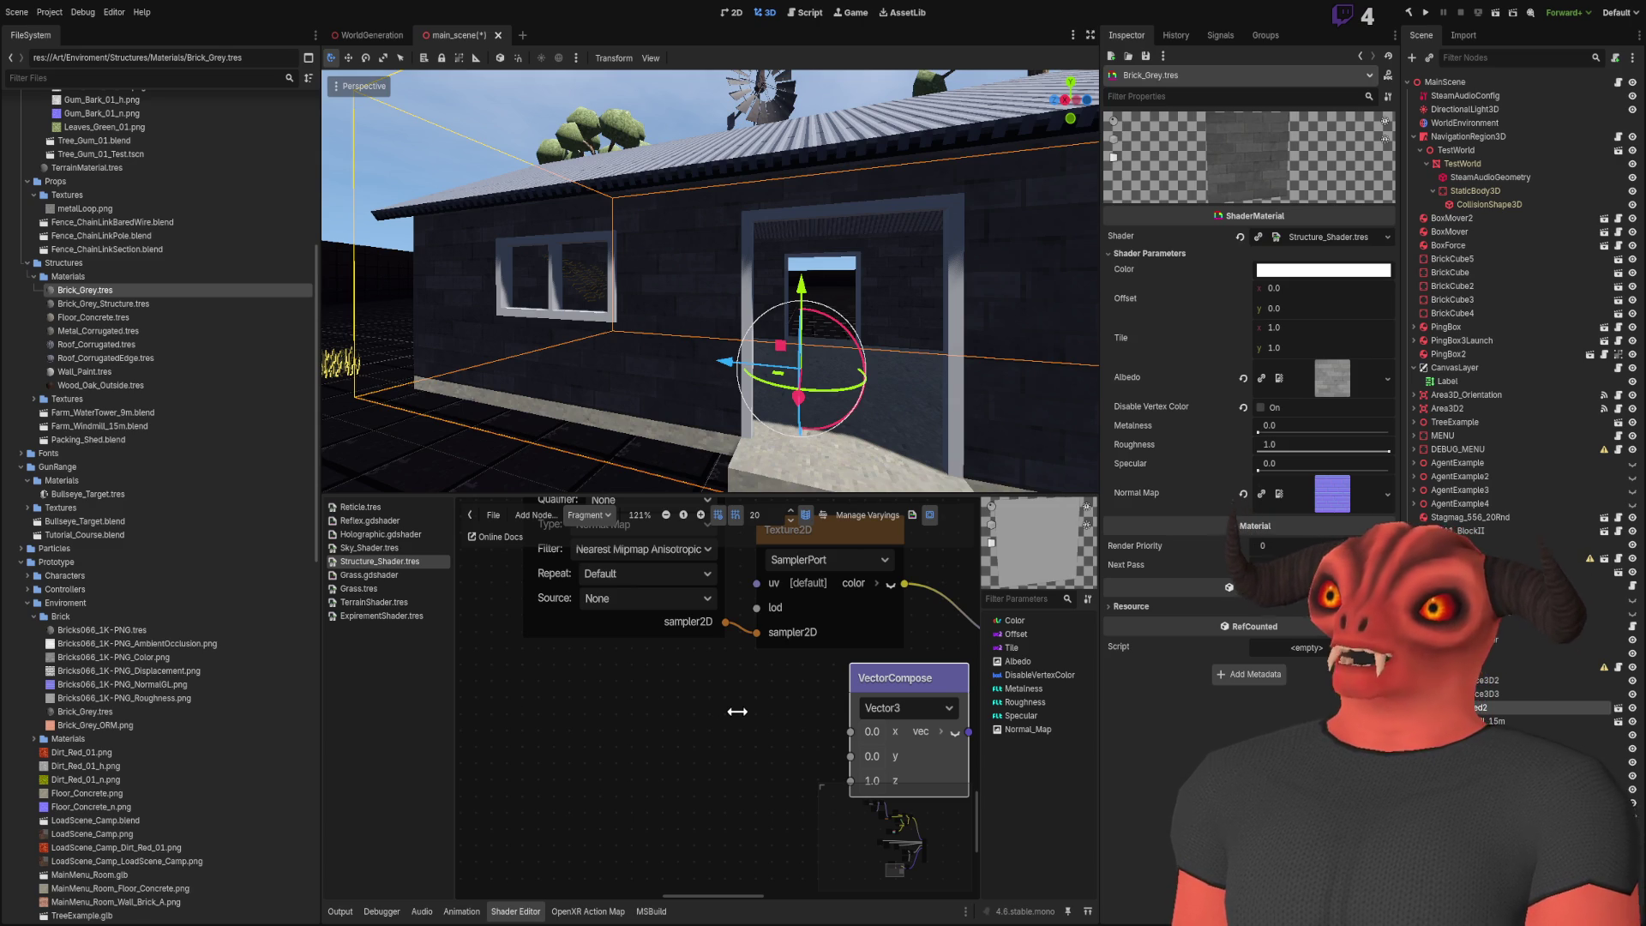
key("ctrl+v")
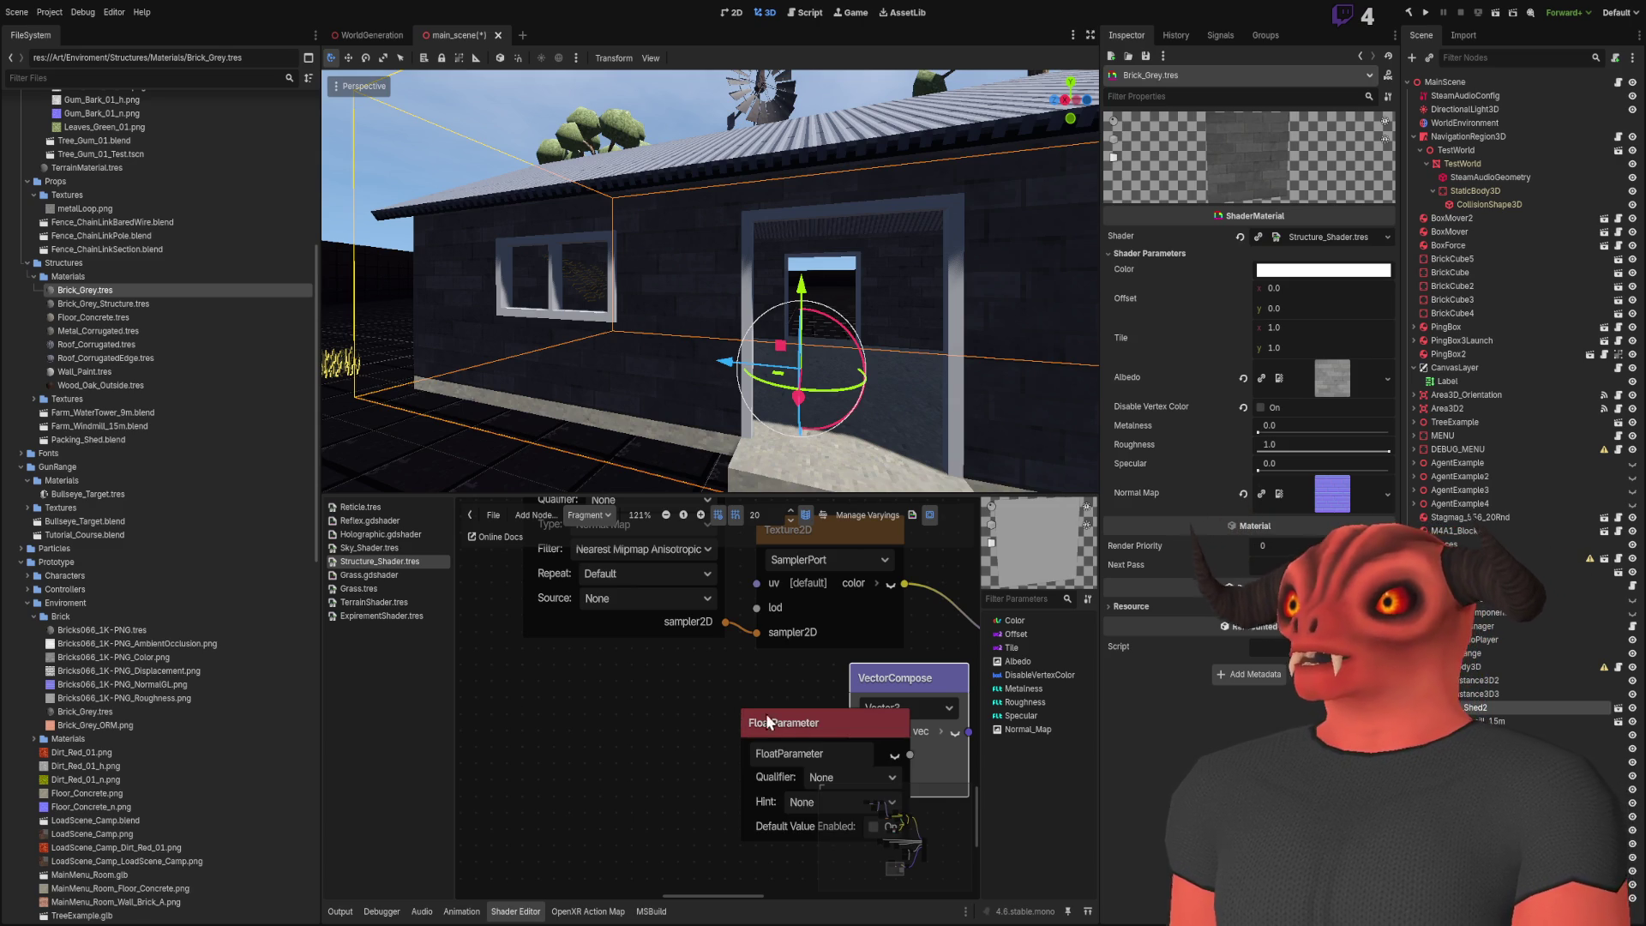
left_click_drag(742, 707, 571, 698)
key("ctrl+a")
type("Normal")
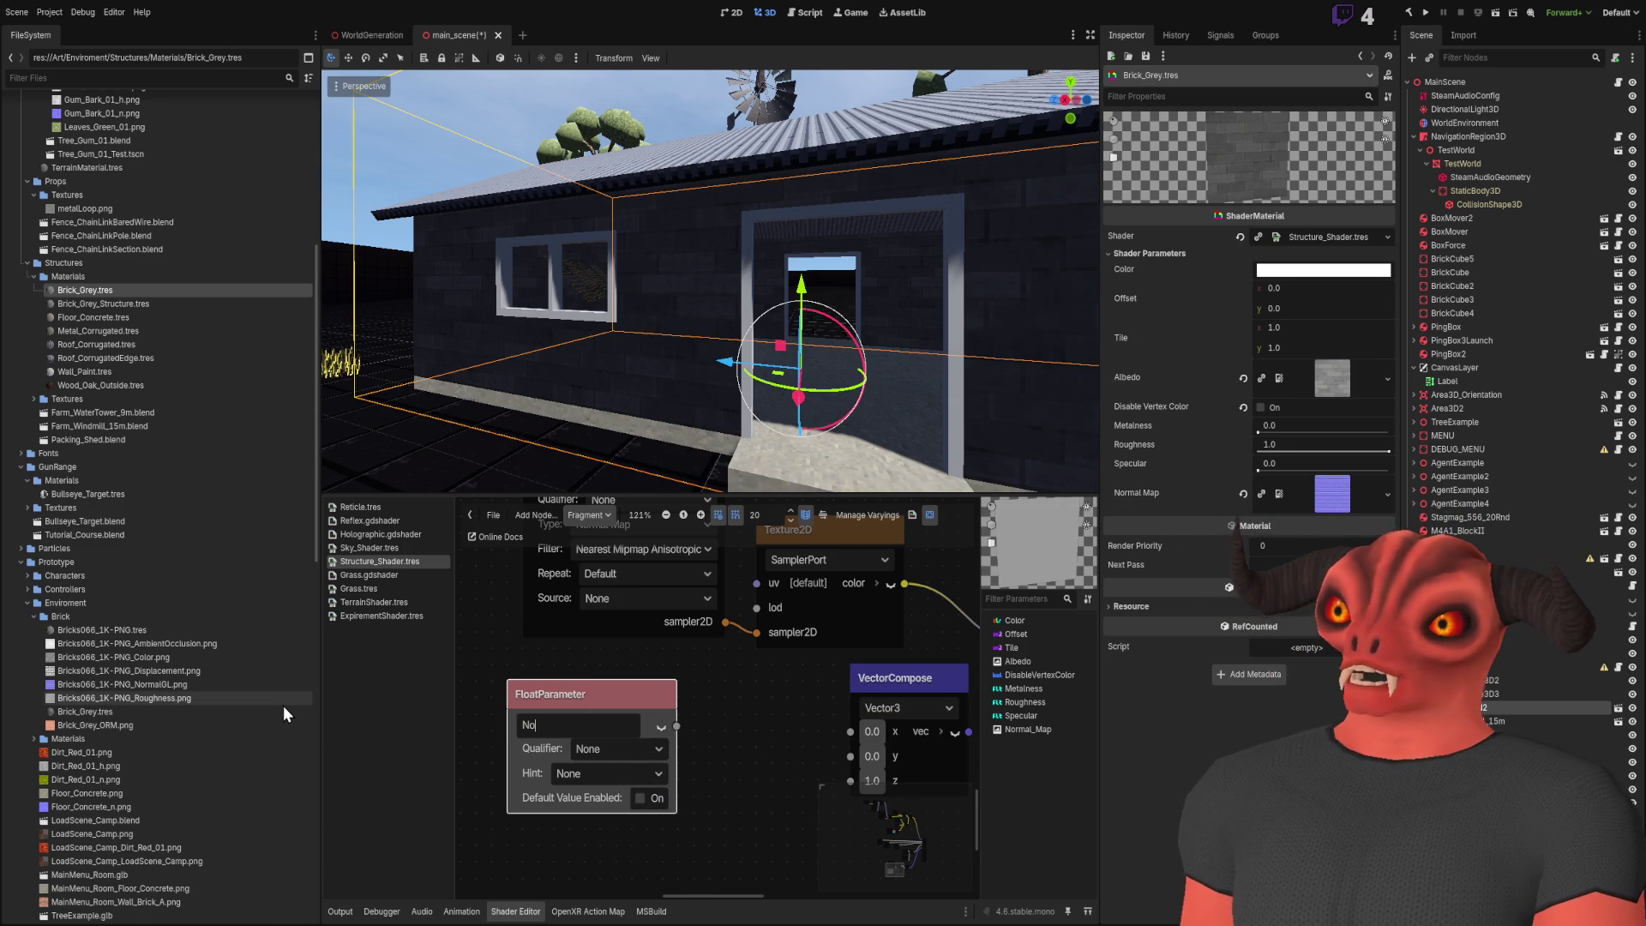
type("Strength")
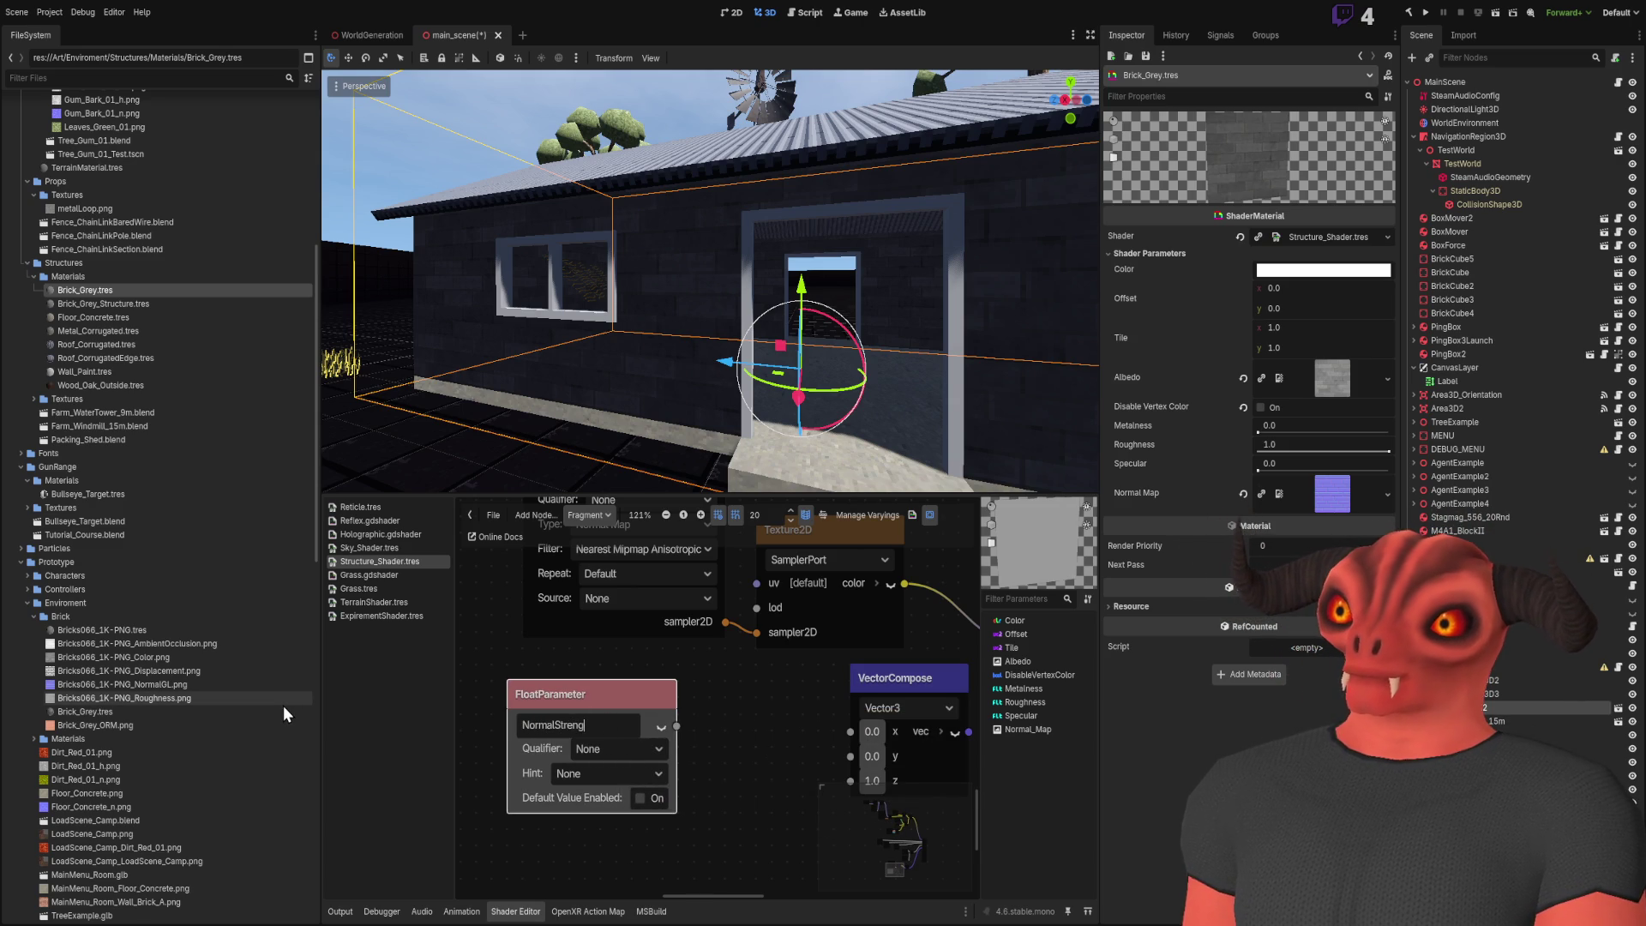
key("Return")
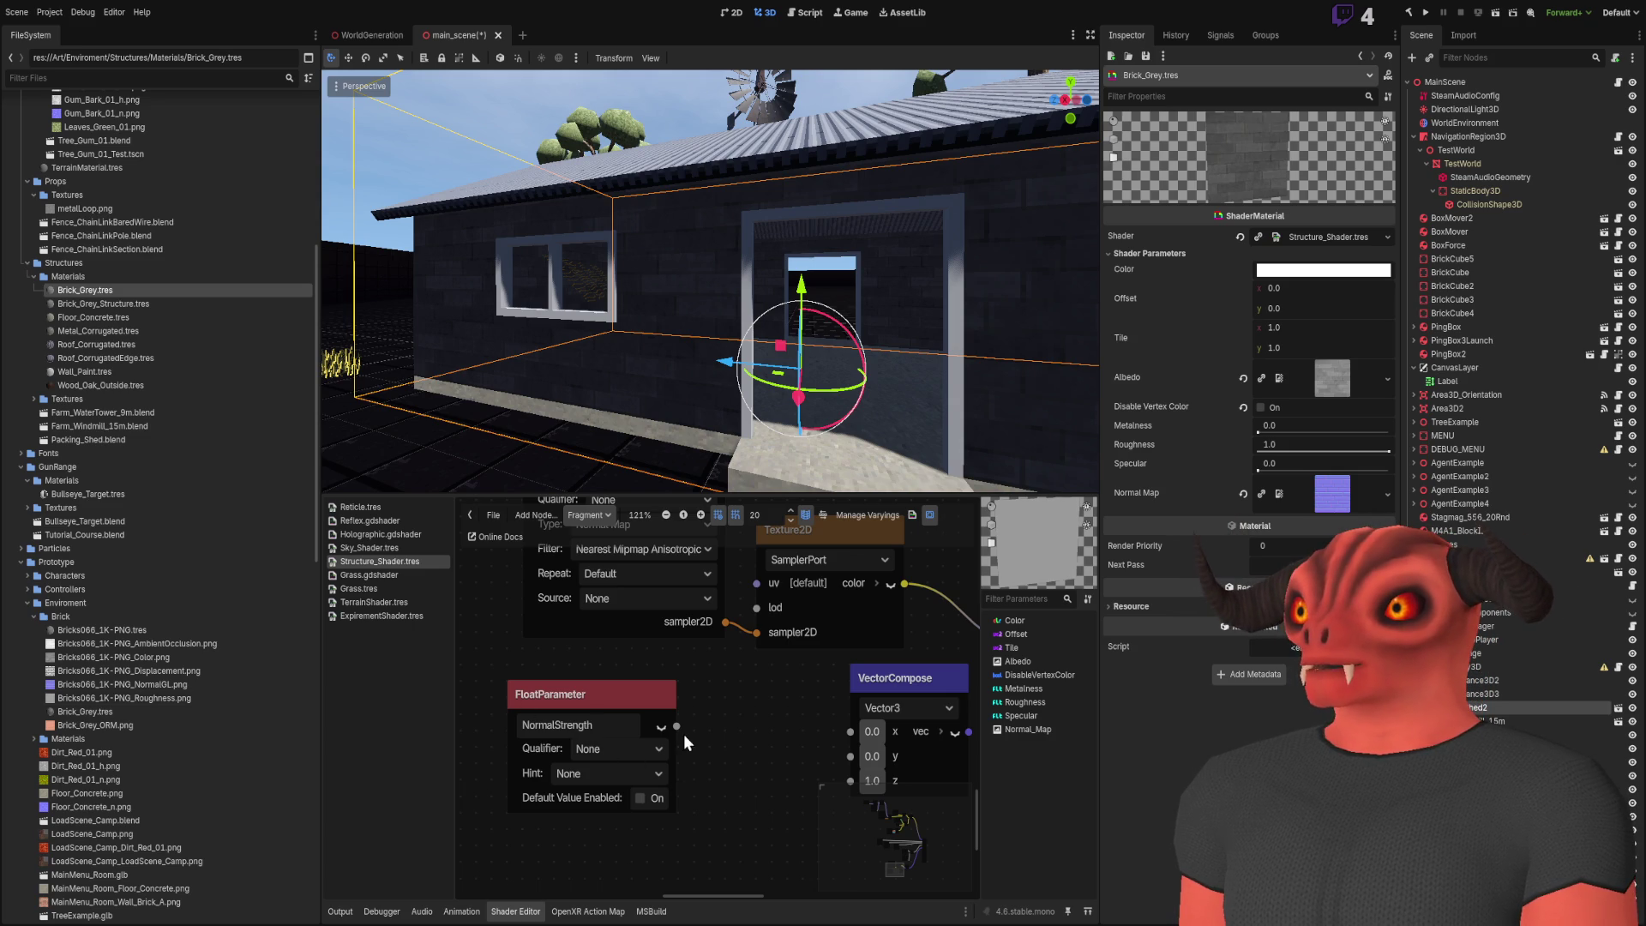
Connect NormalStrength to the VectorCompose x and y inputs and give it a default of 1.0
left_click_drag(878, 735, 854, 729)
mouse_move(676, 726)
left_mouse_down()
mouse_move(876, 758)
mouse_move(852, 756)
left_mouse_up()
left_click(640, 798)
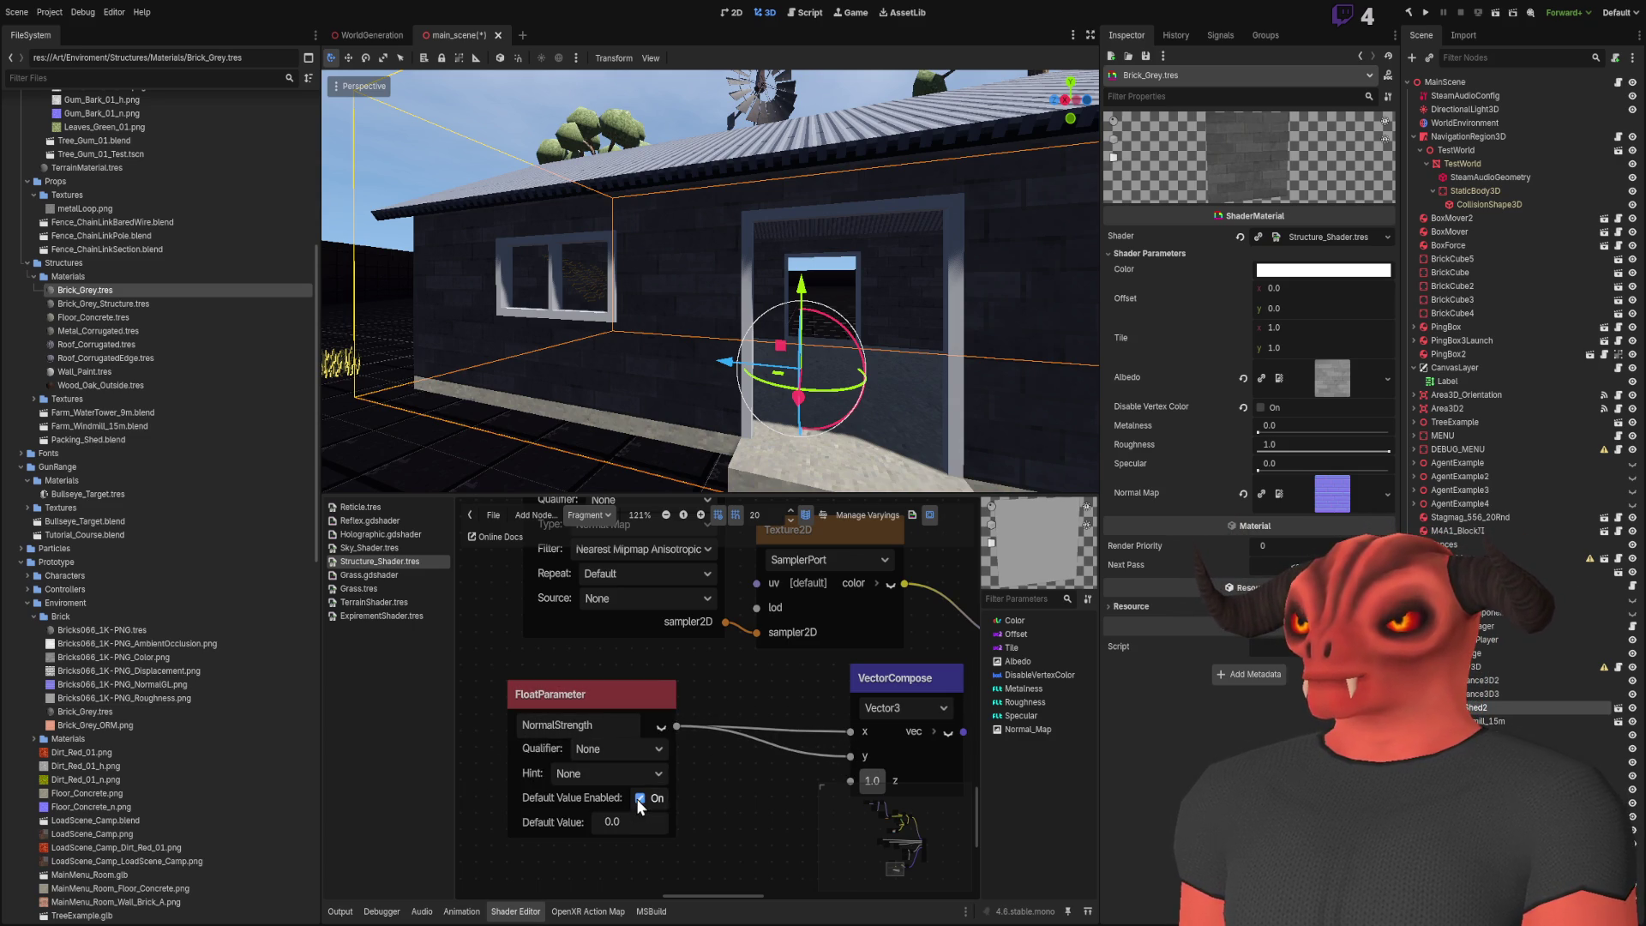
left_click(631, 820)
type("1")
key("Return")
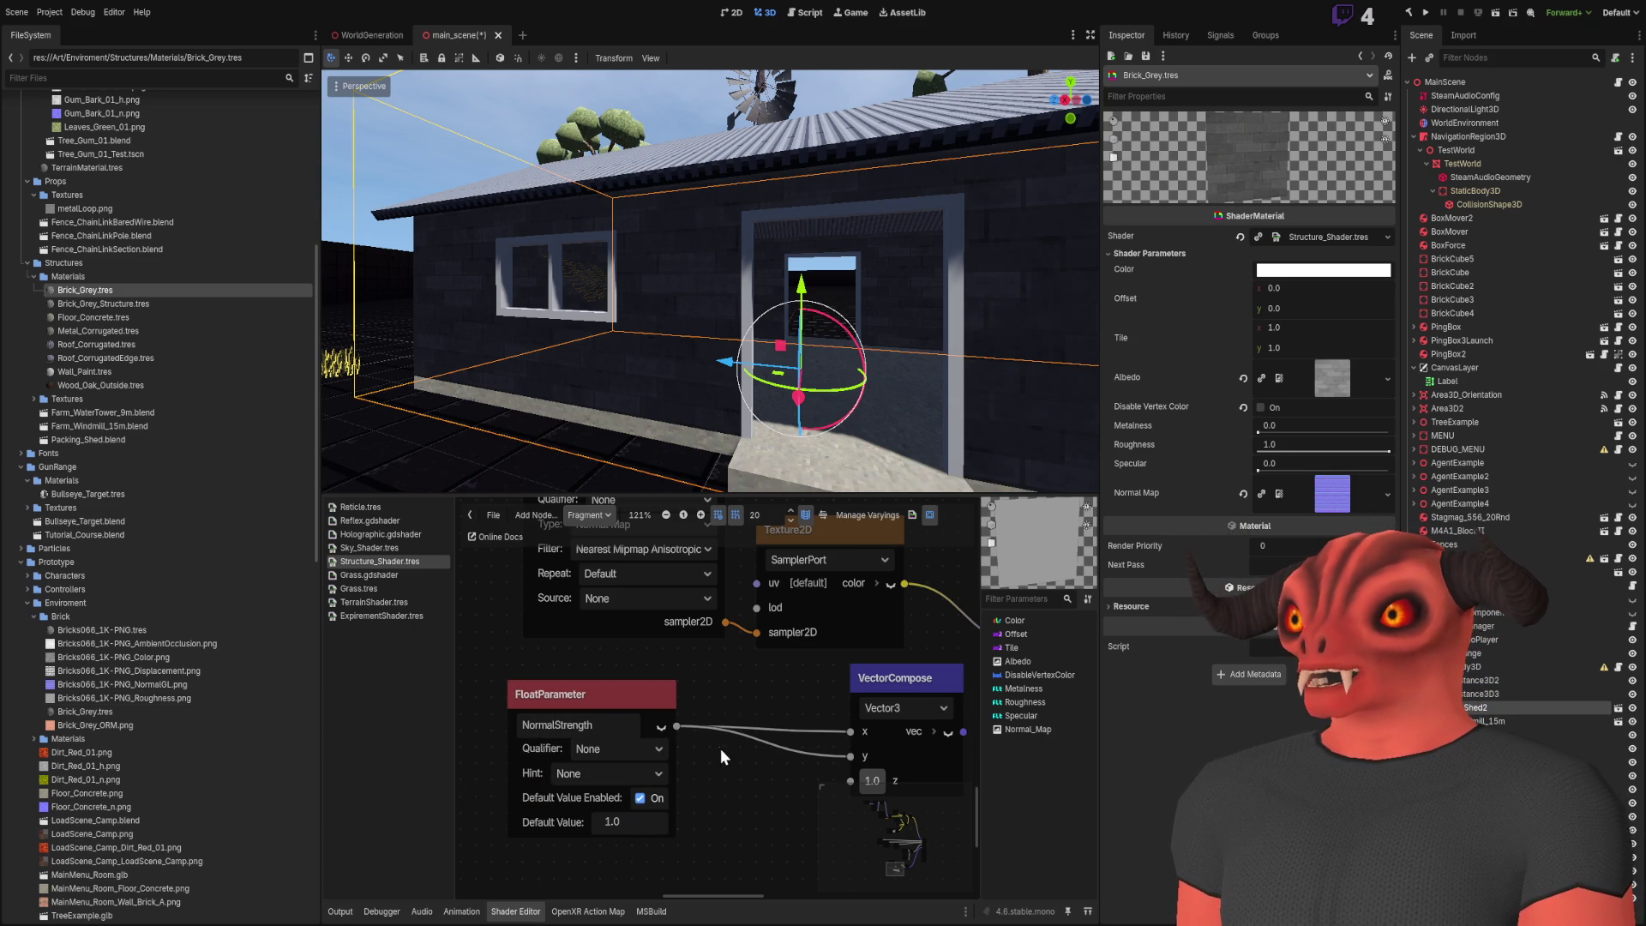
scroll(721, 749, "down", 1)
scroll(514, 693, "right", 3)
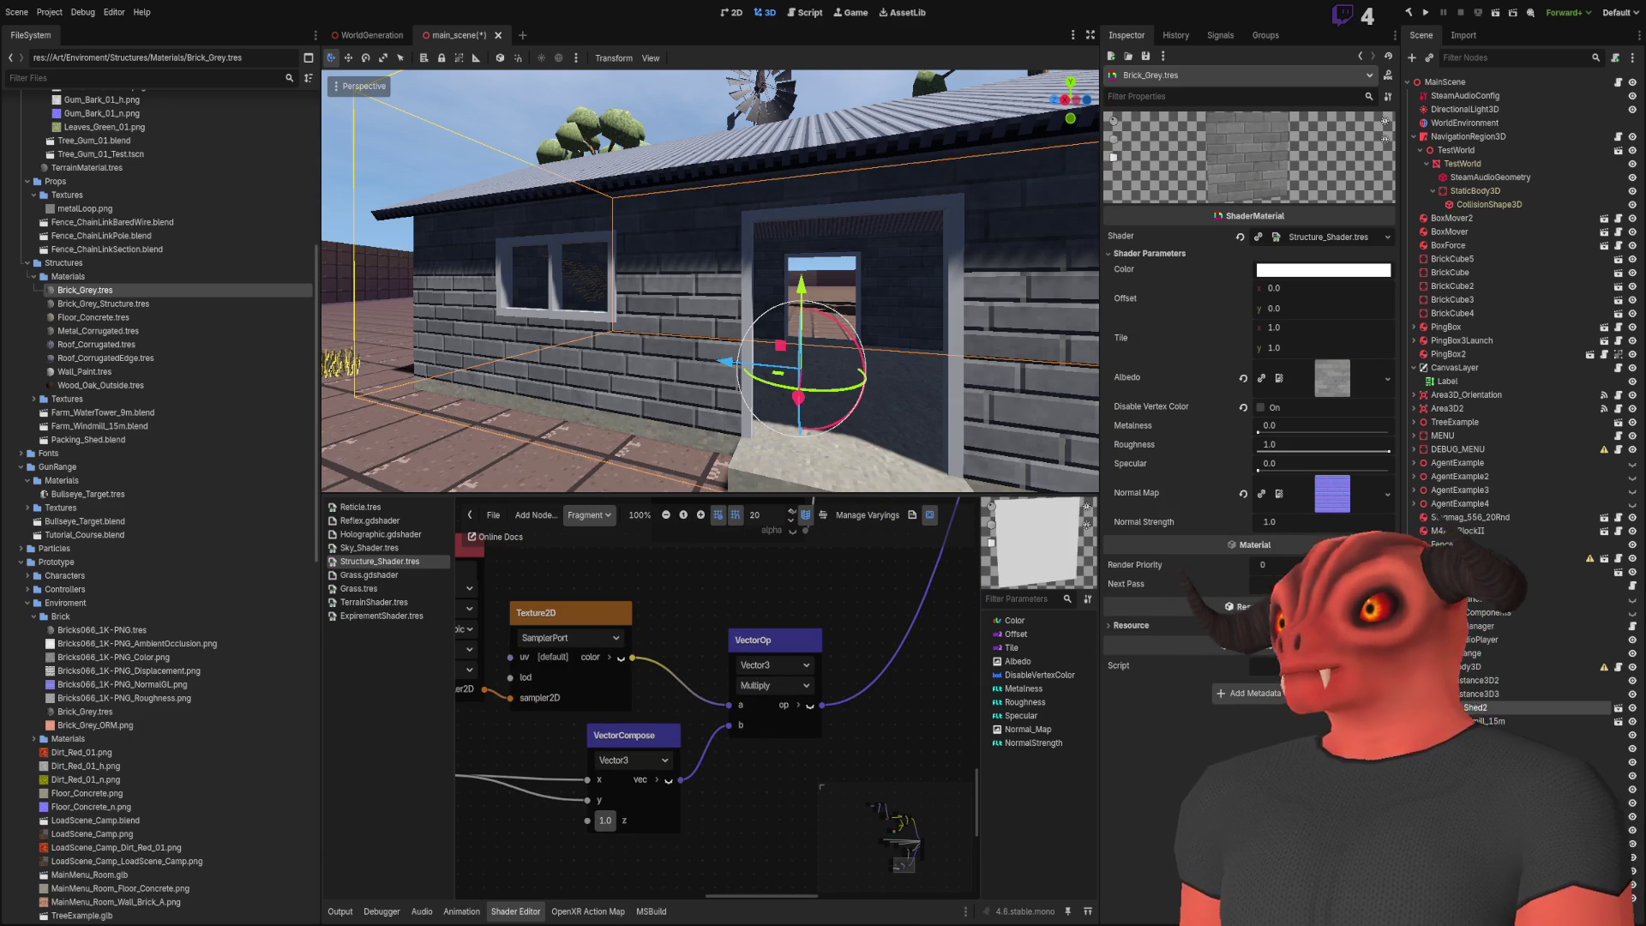
Feed NormalStrength into VectorCompose z, testing and resetting the Normal Strength slider to 1.0
mouse_move(1320, 521)
left_mouse_down()
mouse_move(1372, 521)
mouse_move(1281, 521)
mouse_move(1419, 521)
mouse_move(1311, 521)
left_mouse_up()
scroll(635, 772, "up", 2)
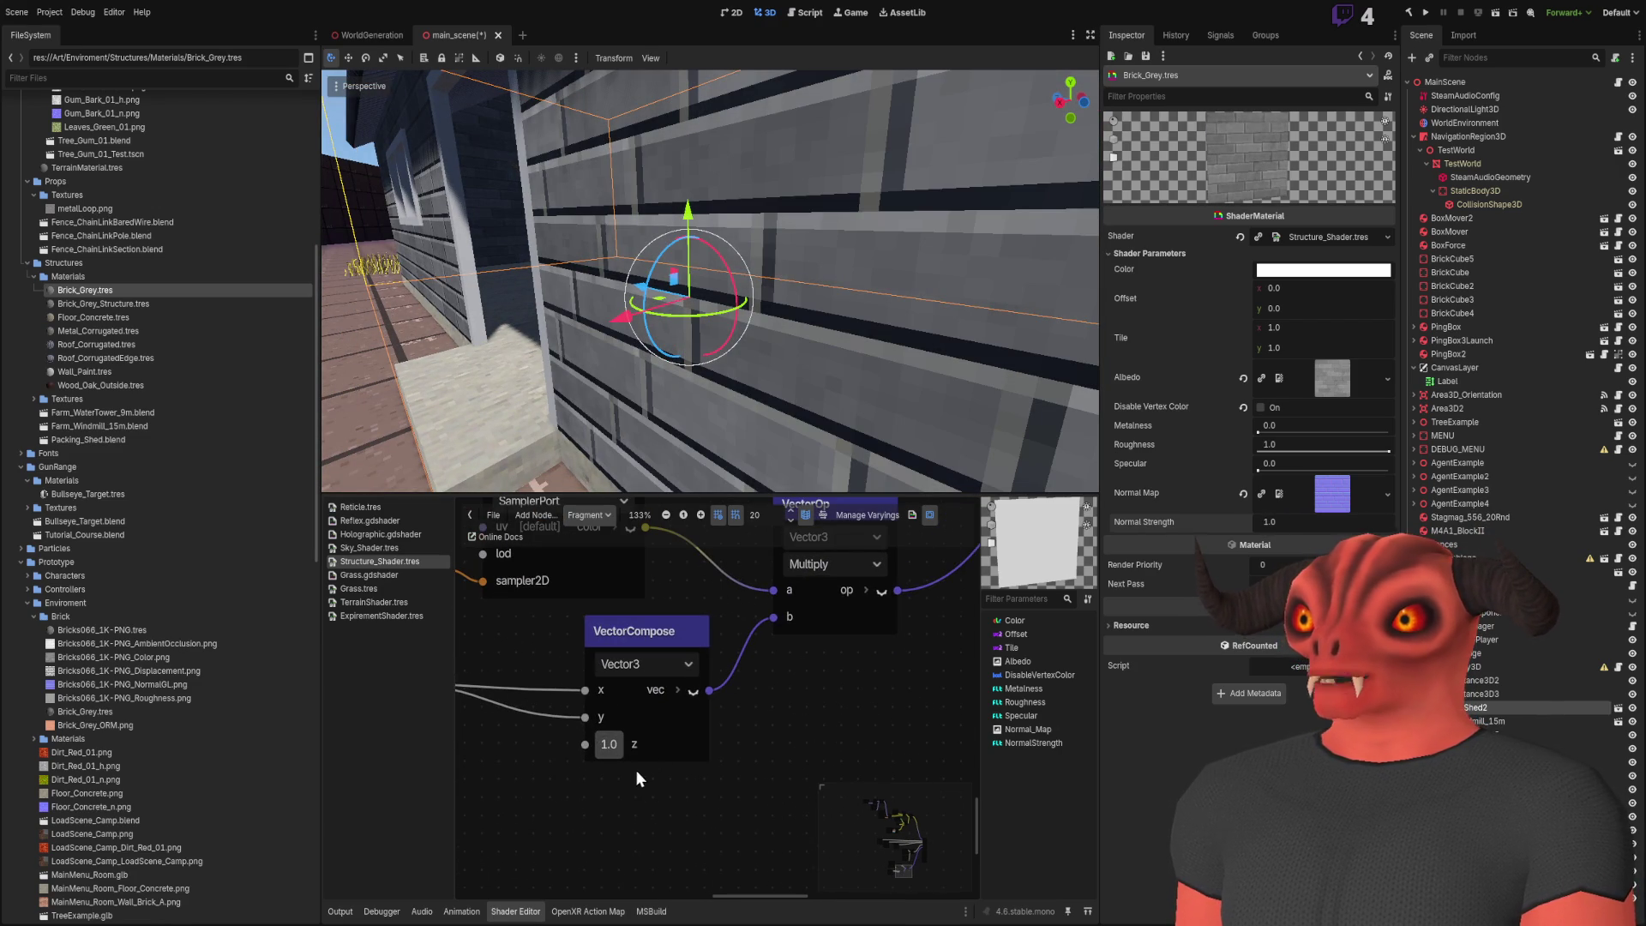
scroll(619, 717, "left", 5)
left_click_drag(591, 682, 781, 742)
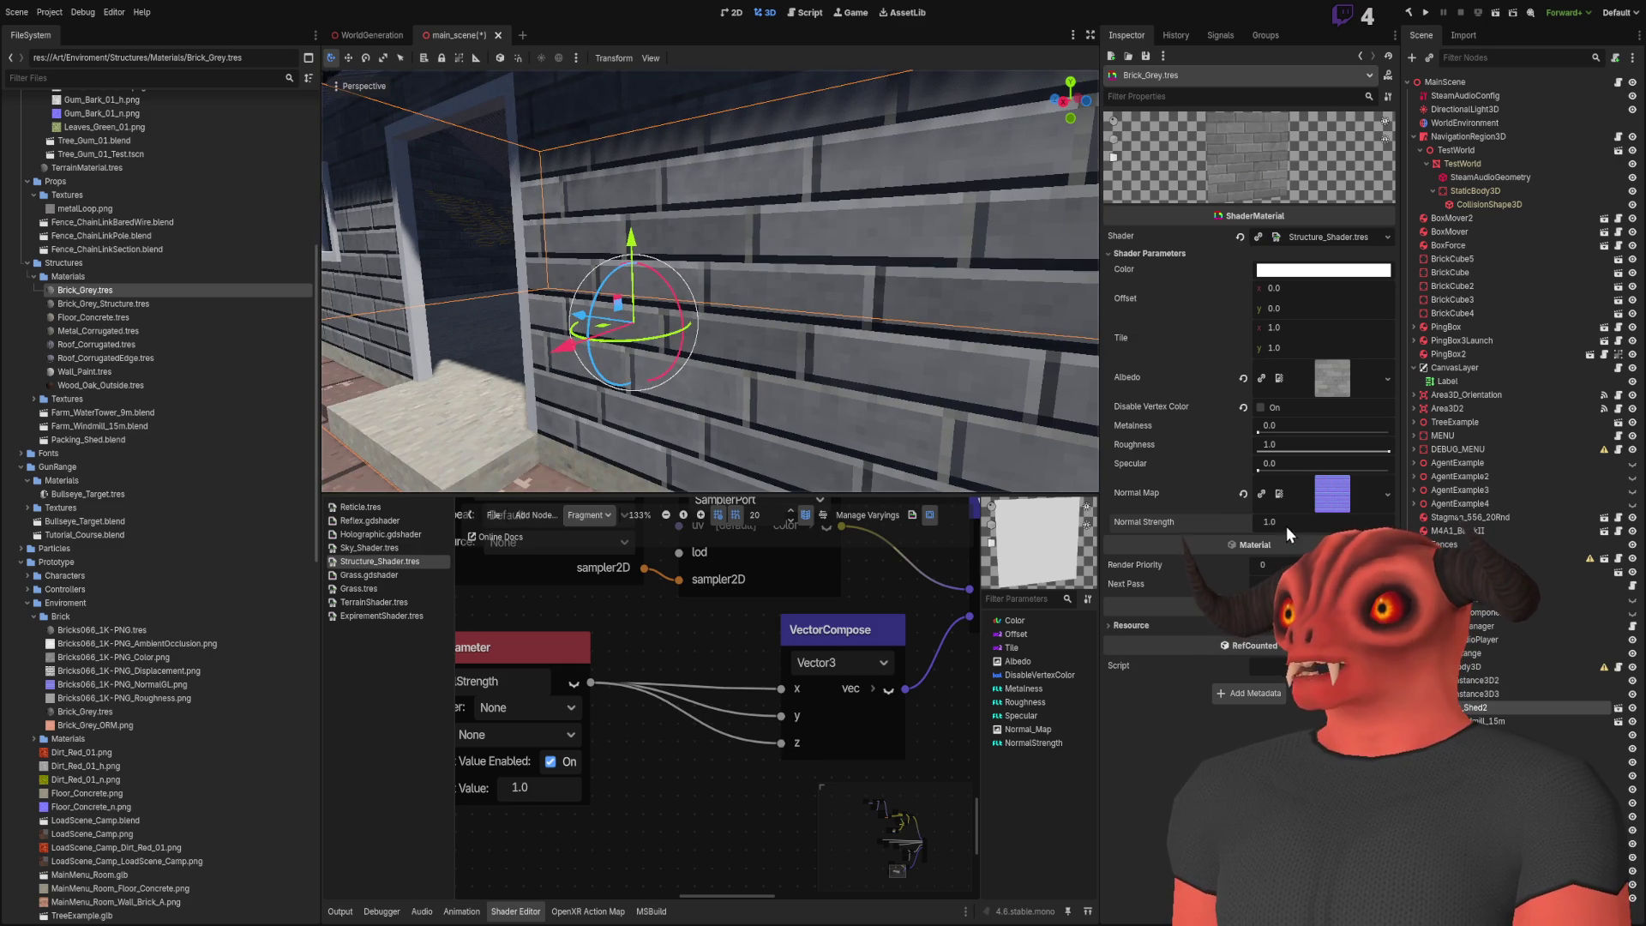
left_click_drag(1319, 521, 1350, 521)
left_click(1242, 521)
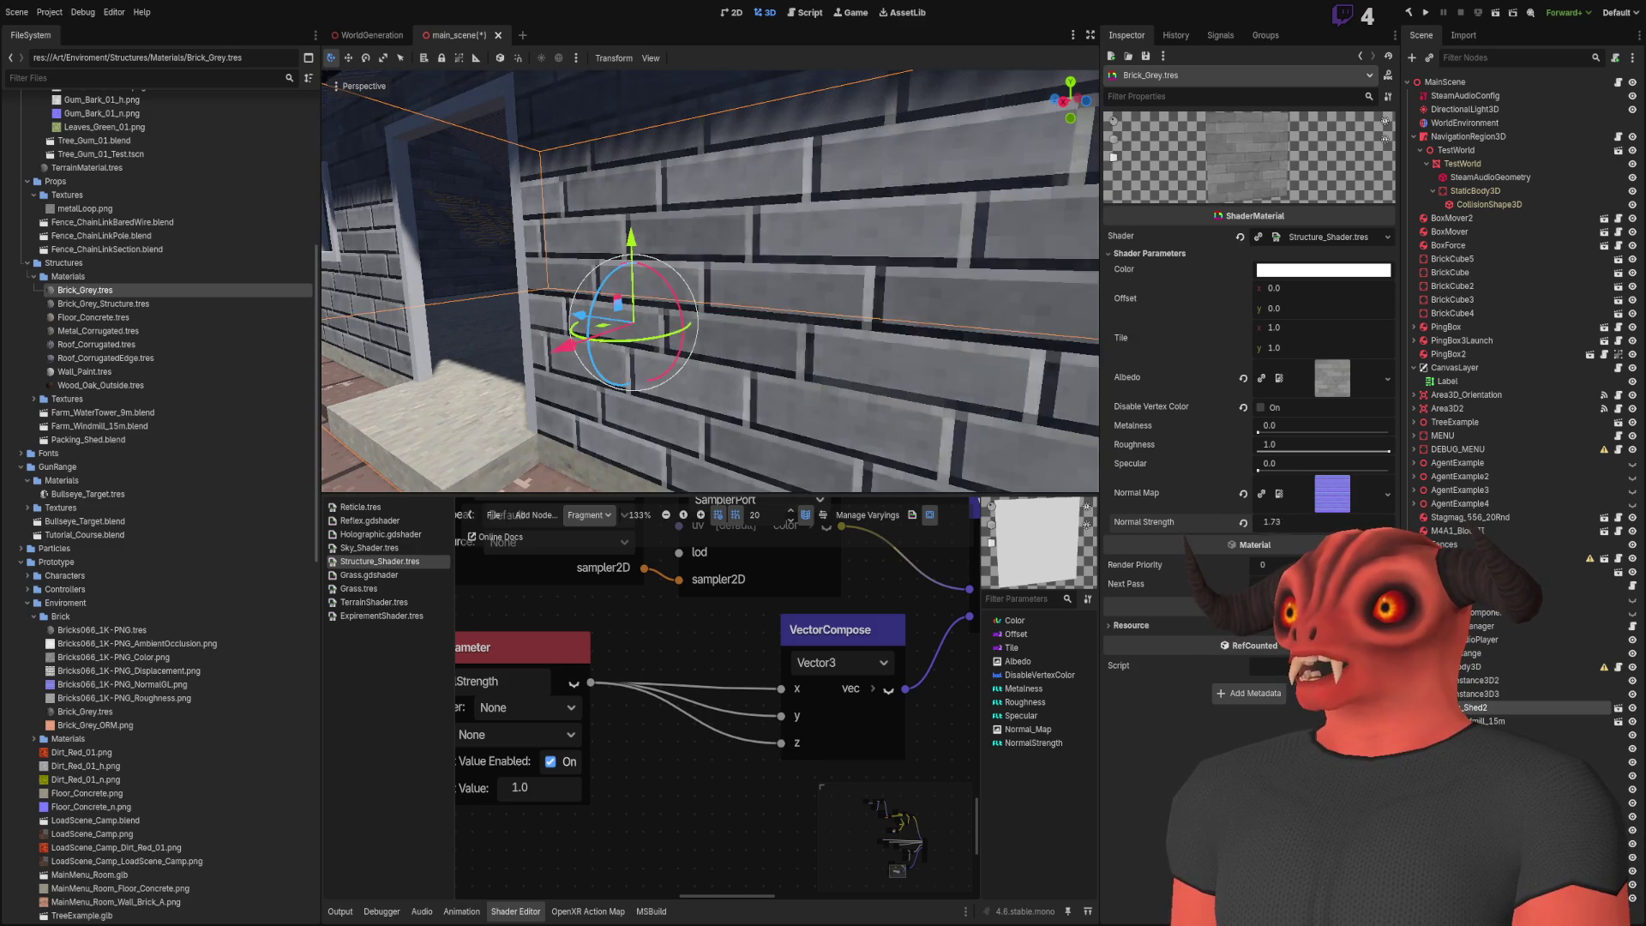
scroll(810, 696, "down", 3)
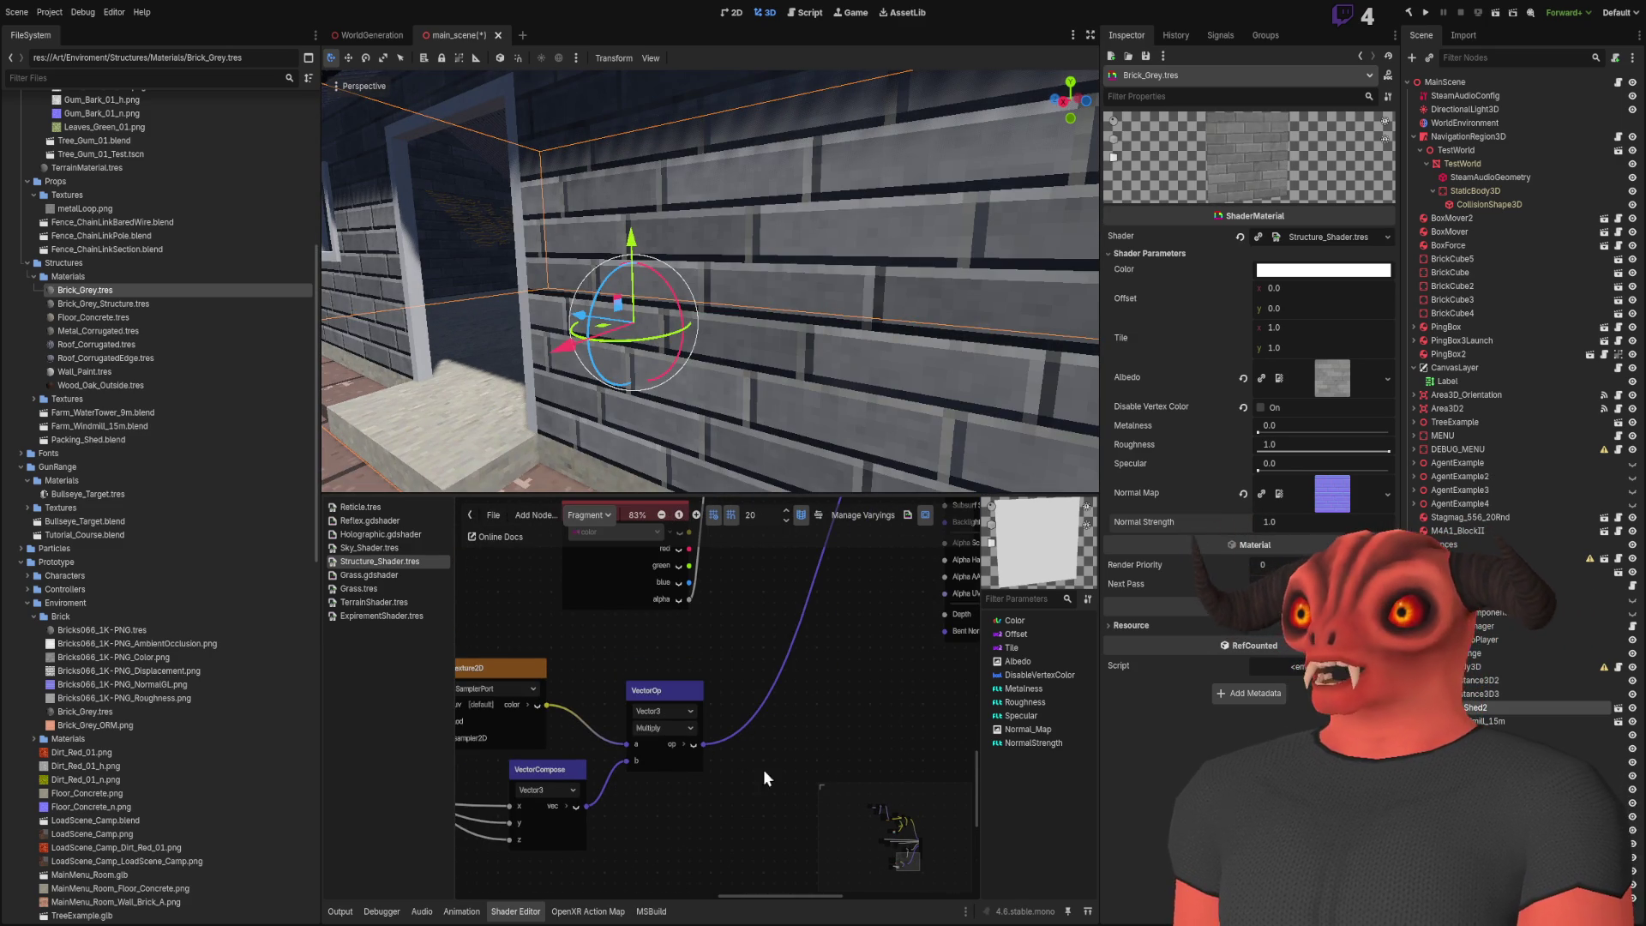
Insert a Clamp node after the Multiply output, raise Normal Strength to 2.445, set VectorCompose z to 60.0
key("ctrl+v")
left_click_drag(820, 753, 809, 669)
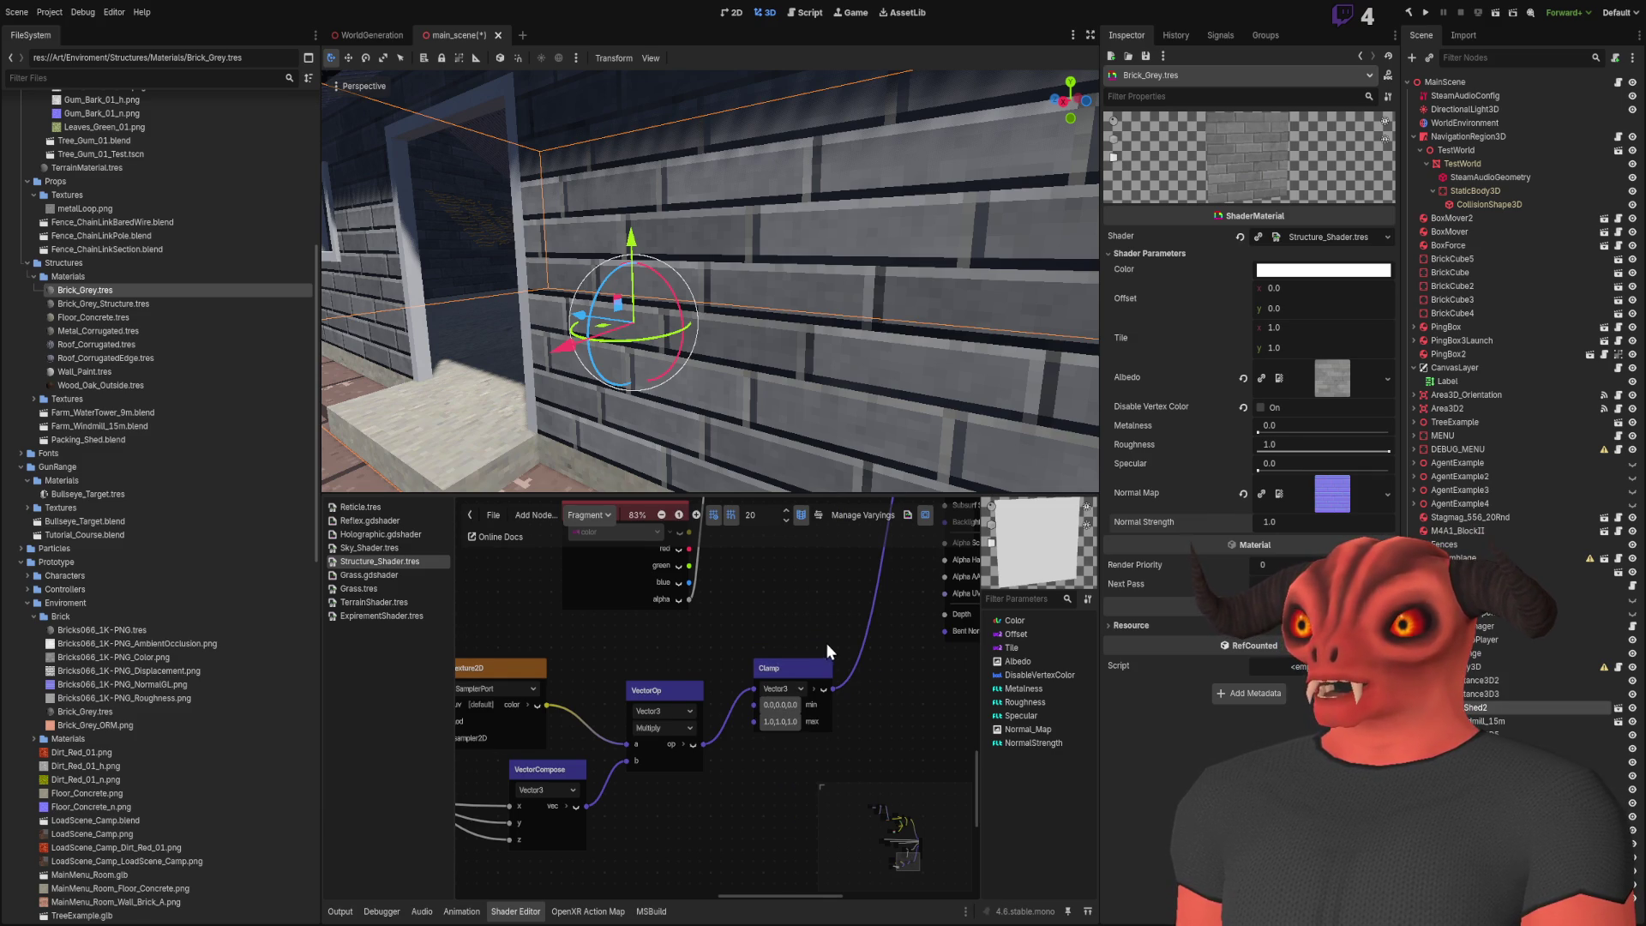
mouse_move(1294, 521)
left_mouse_down()
mouse_move(1354, 522)
mouse_move(1260, 521)
mouse_move(1310, 521)
left_mouse_up()
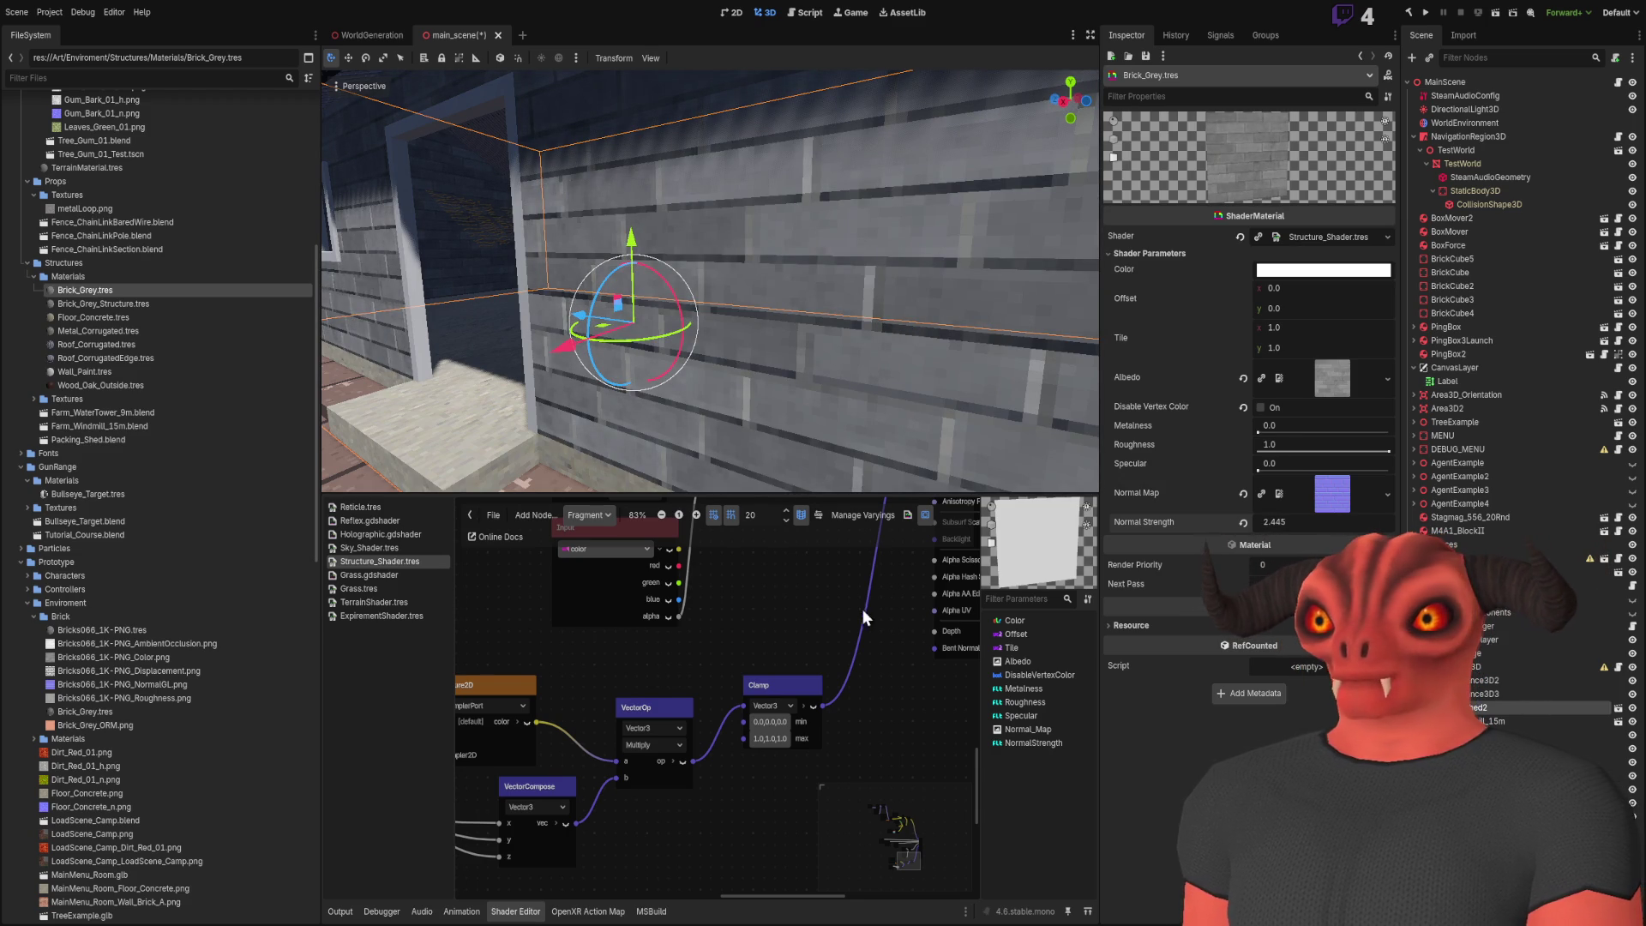
scroll(805, 542, "down", 1)
scroll(805, 542, "up", 4)
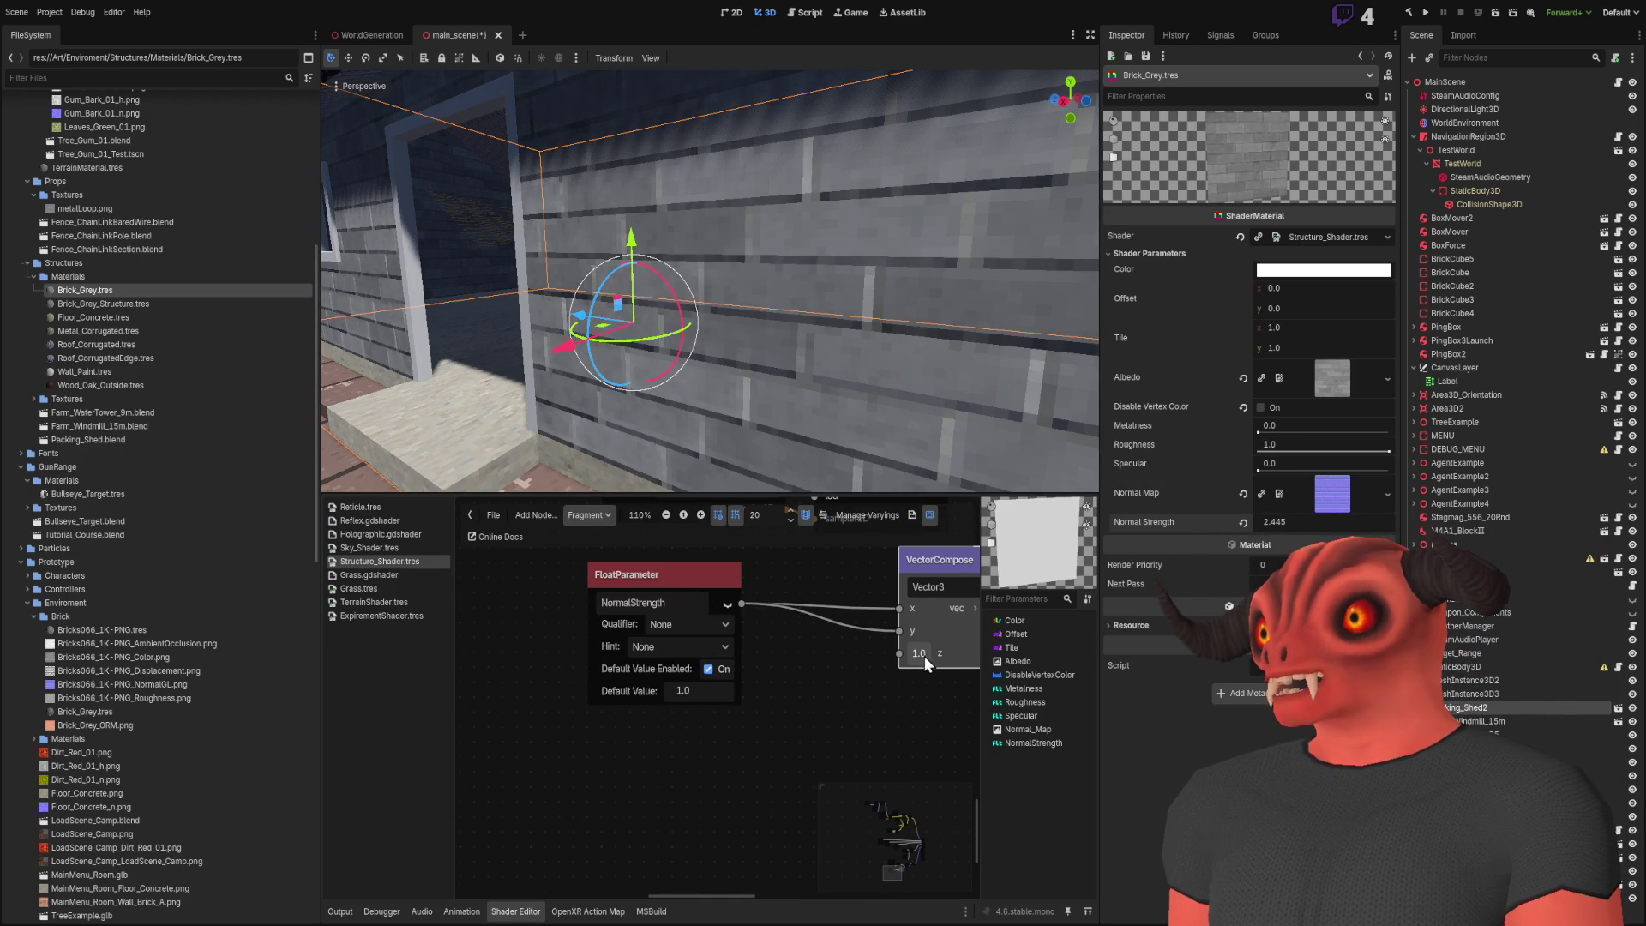
left_click_drag(919, 653, 969, 653)
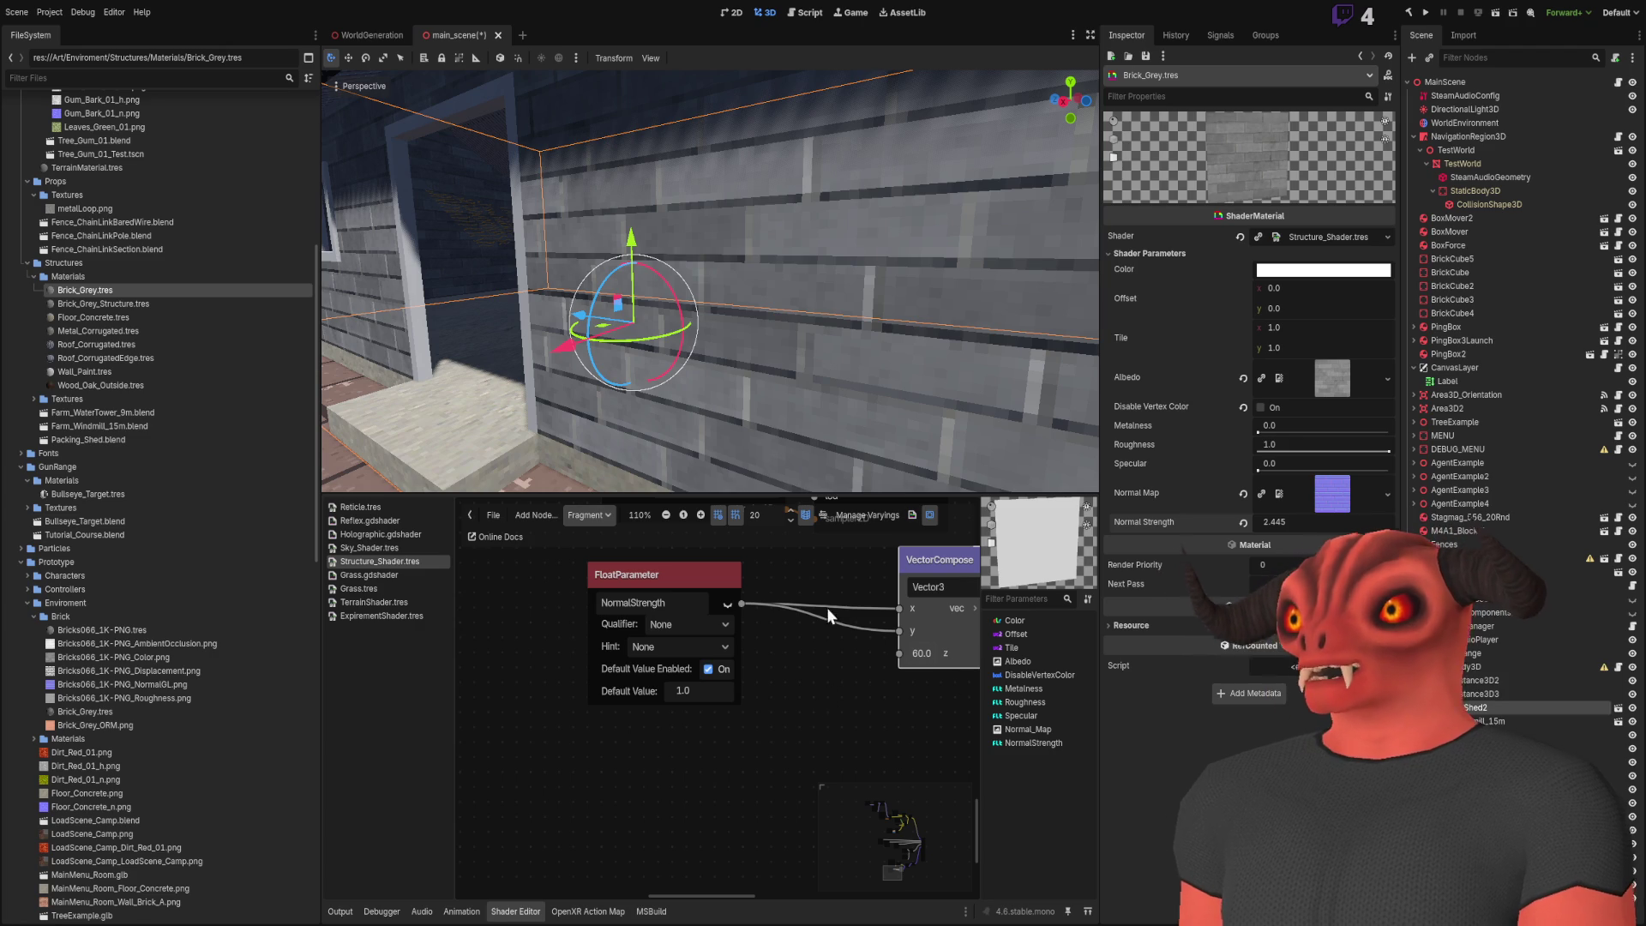
Lower Brick_Grey's Normal Strength to compare the shading, then revert it to 1.0
left_click_drag(1304, 522, 1260, 521)
left_click(1243, 522)
scroll(959, 593, "right", 5)
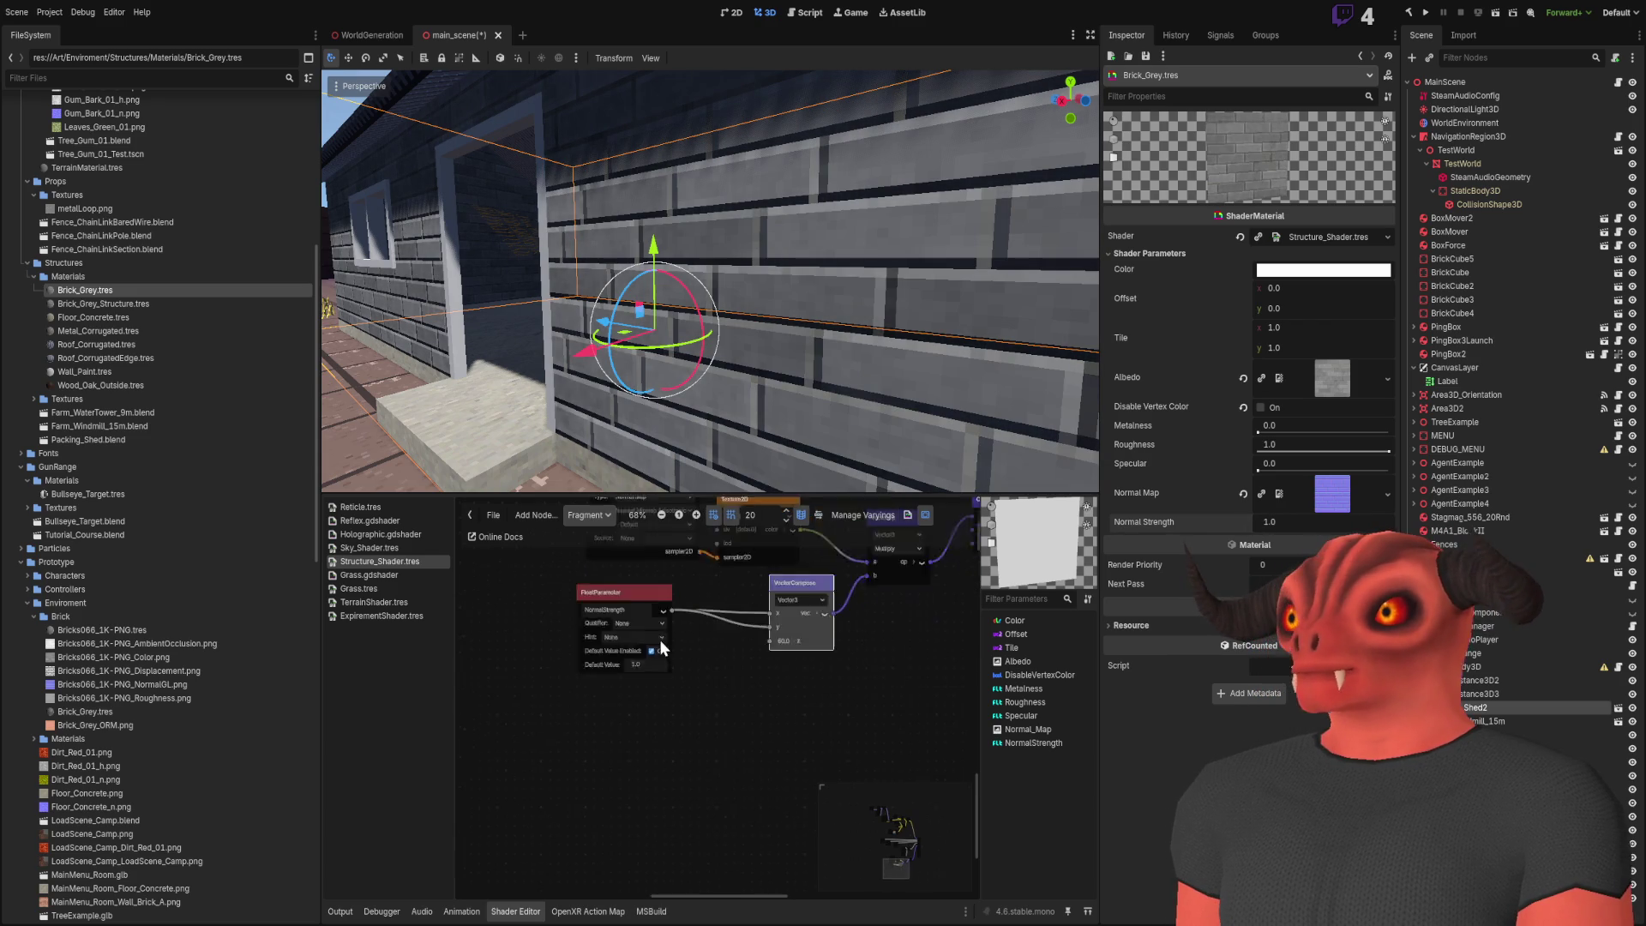
scroll(705, 674, "left", 5)
scroll(704, 675, "up", 2)
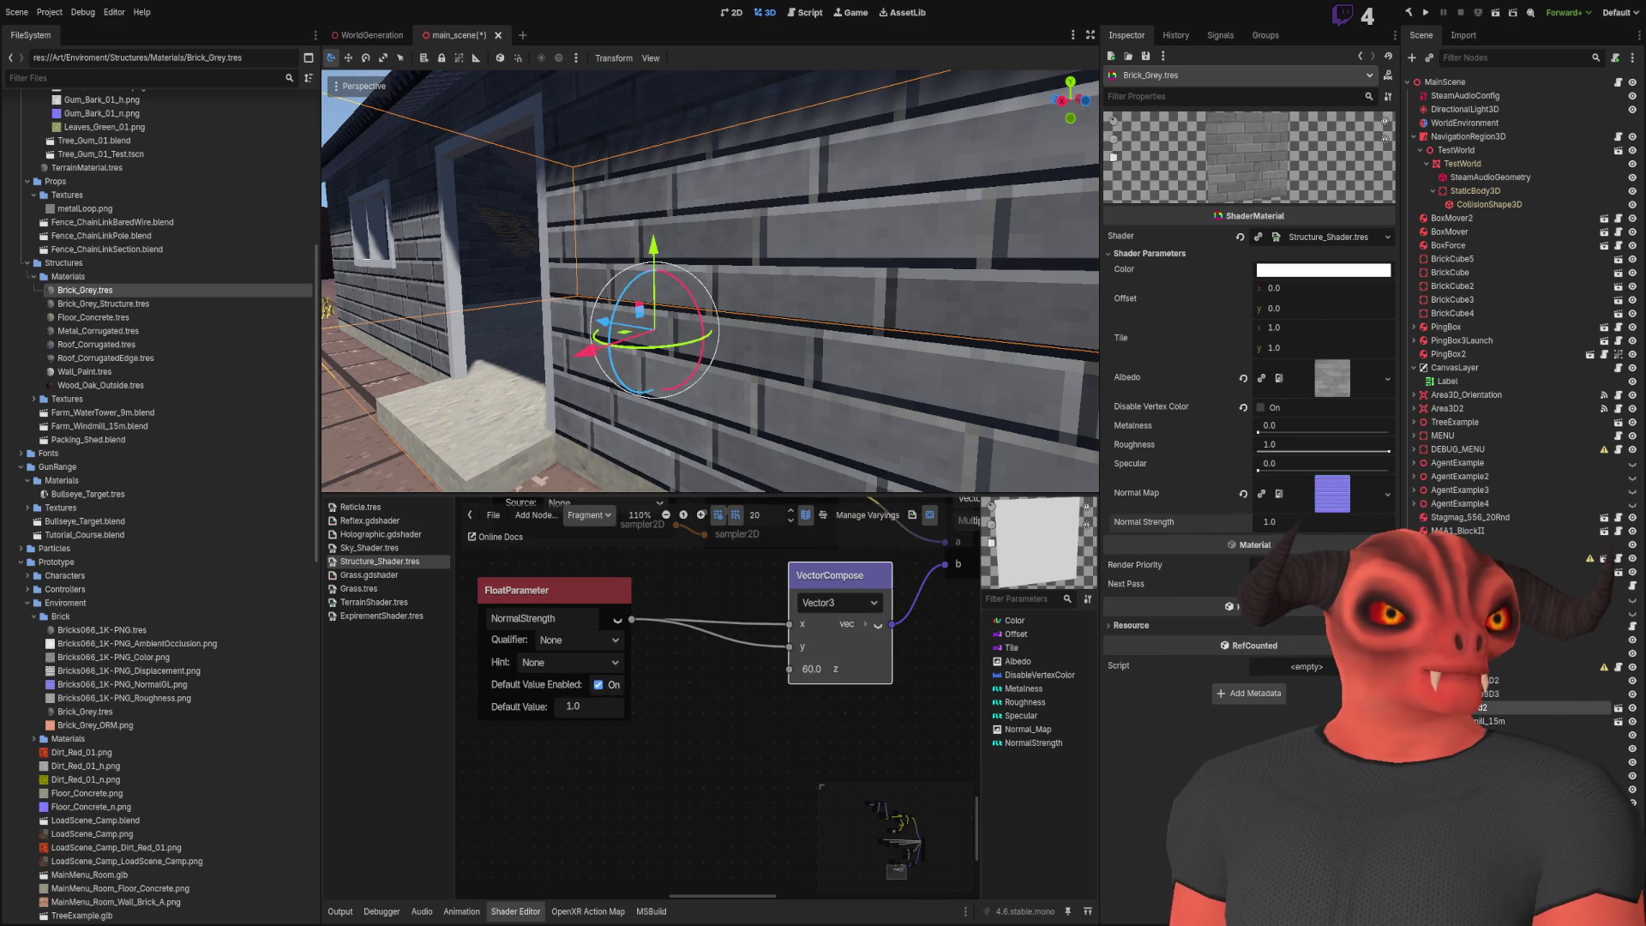
left_click(648, 786)
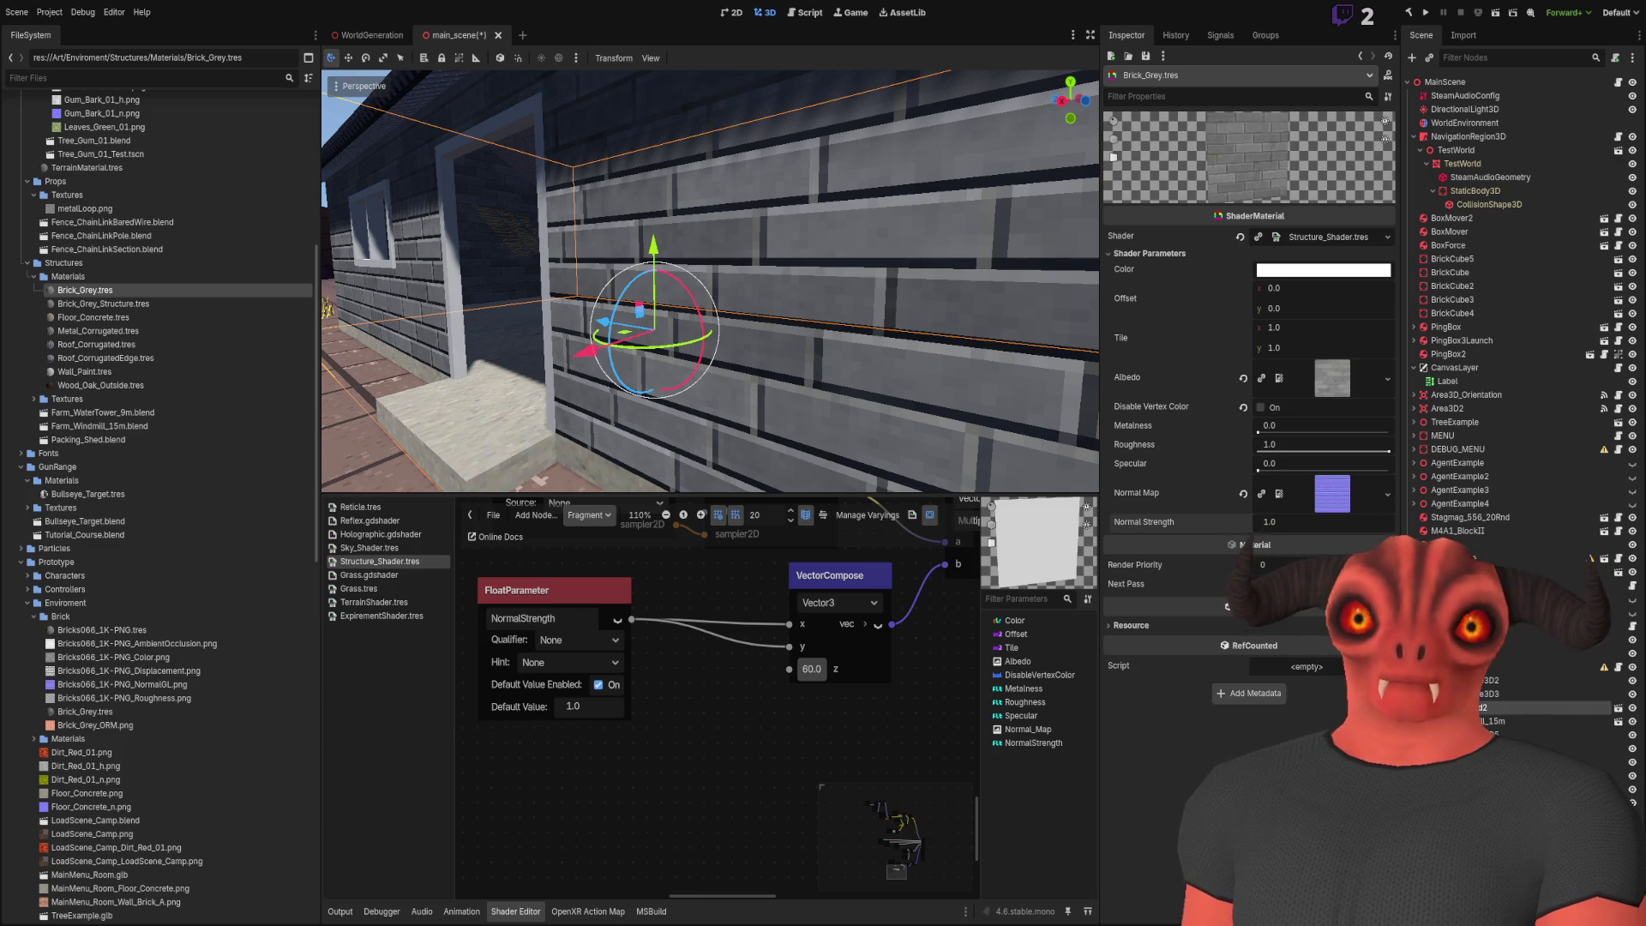
Turn on the VectorCompose output preview and set its z value to 1.0
scroll(686, 708, "up", 1)
mouse_move(731, 745)
left_mouse_down()
mouse_move(624, 766)
mouse_move(758, 677)
left_mouse_up()
left_click(614, 730)
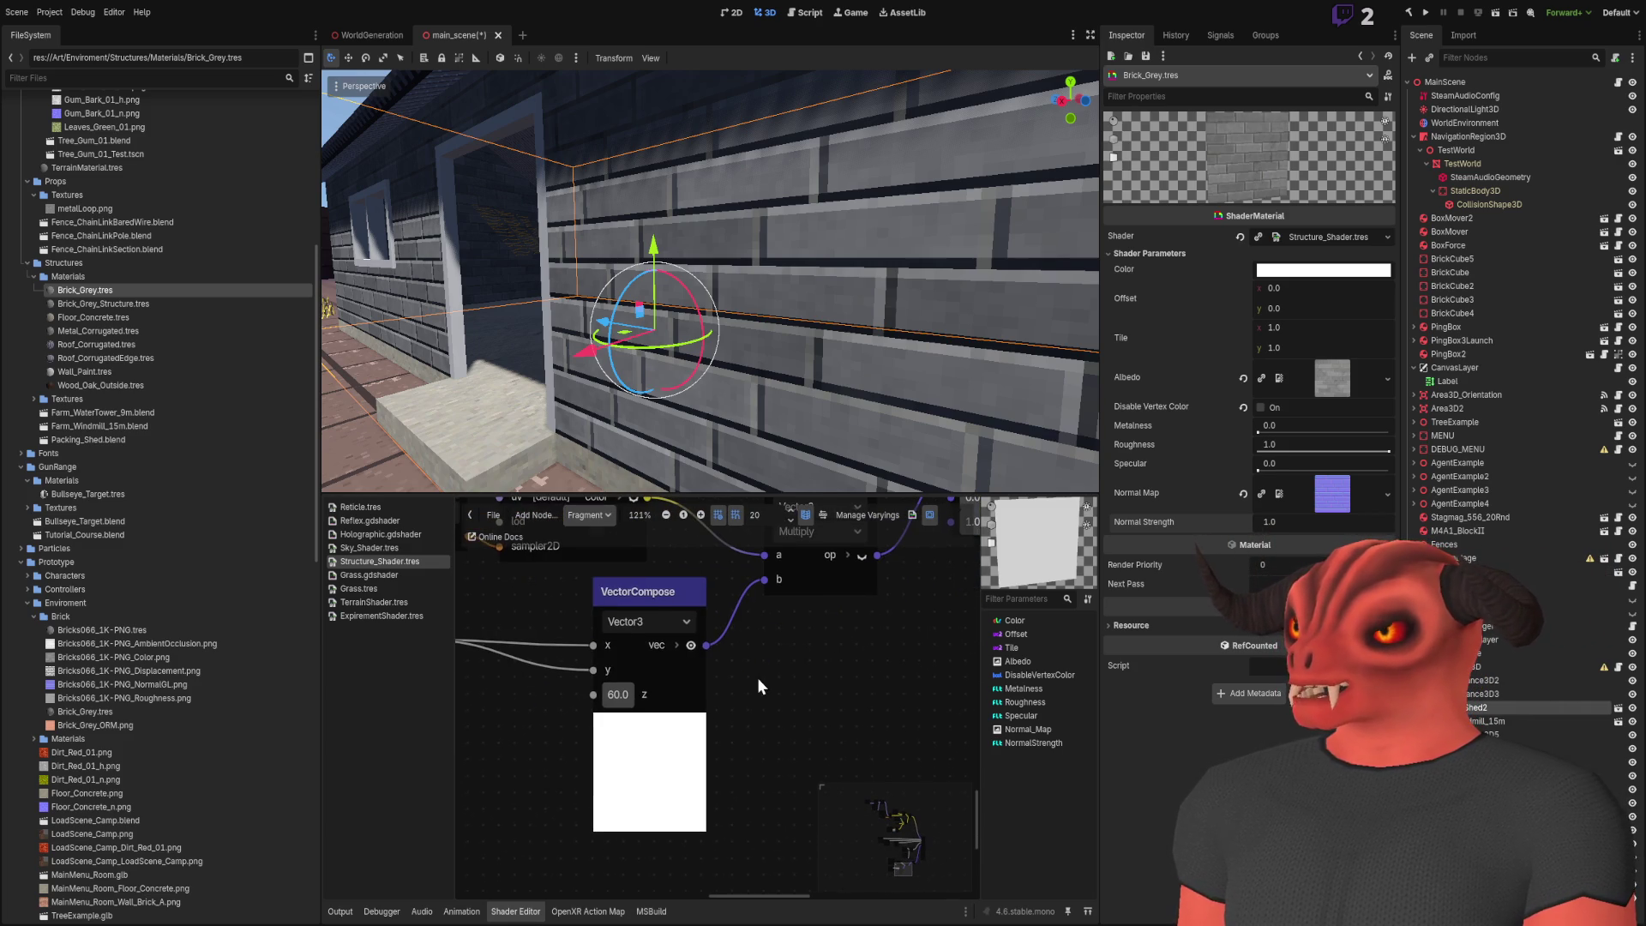
left_click(620, 694)
type("1")
key("Return")
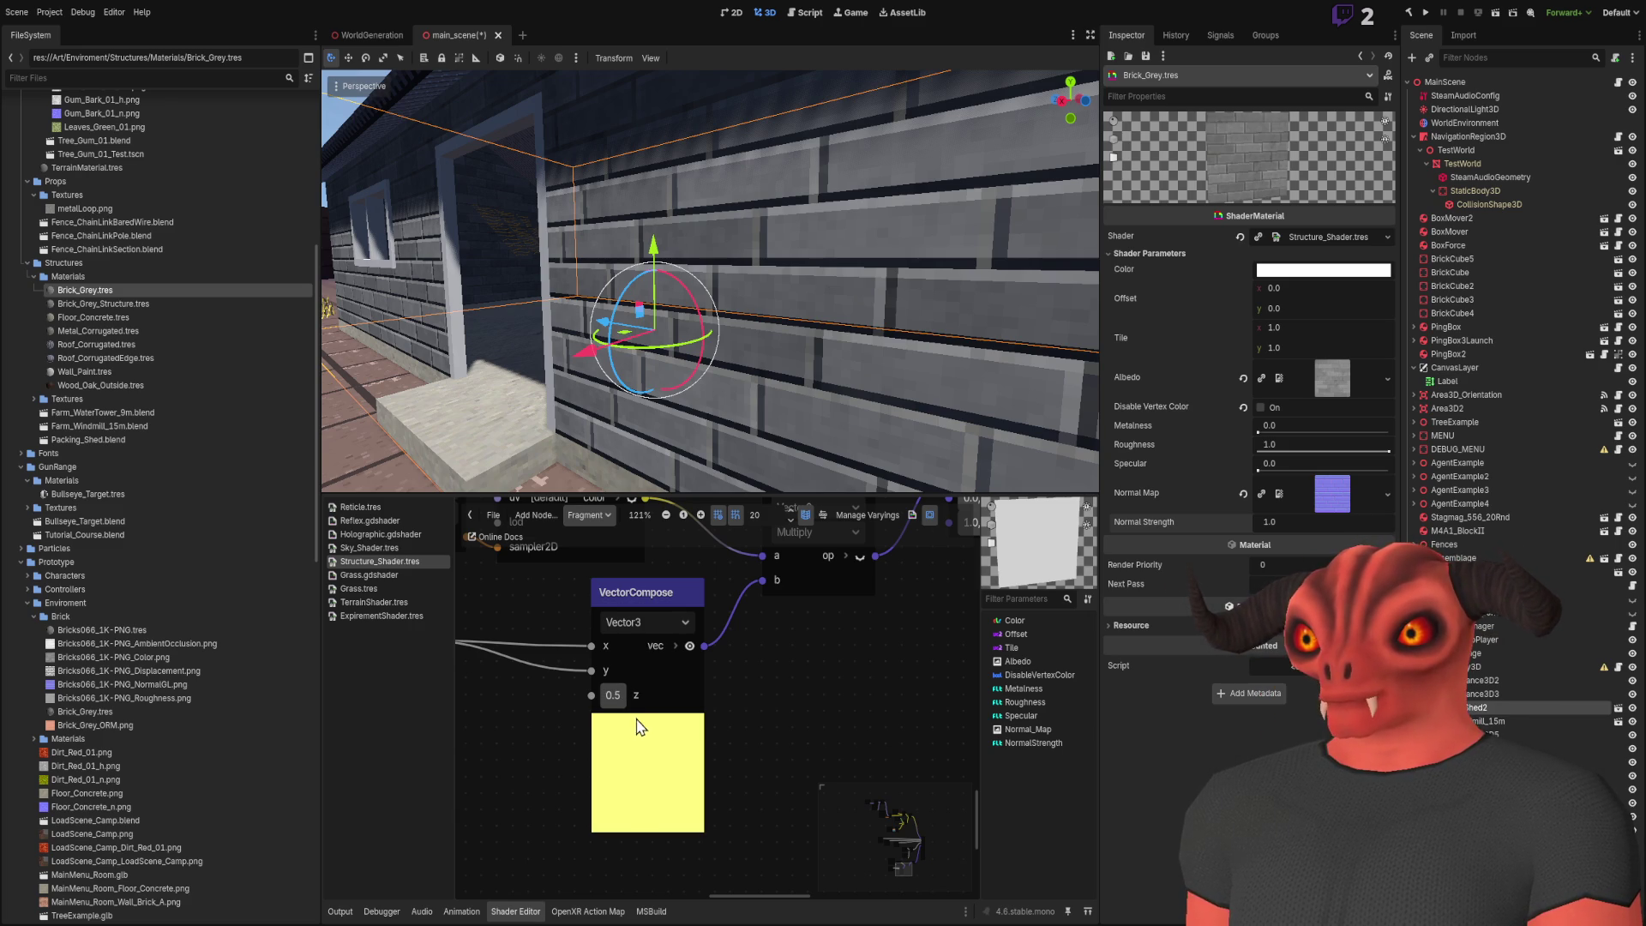
Enable the output preview on the Multiply node
scroll(807, 696, "up", 1)
scroll(754, 668, "down", 3)
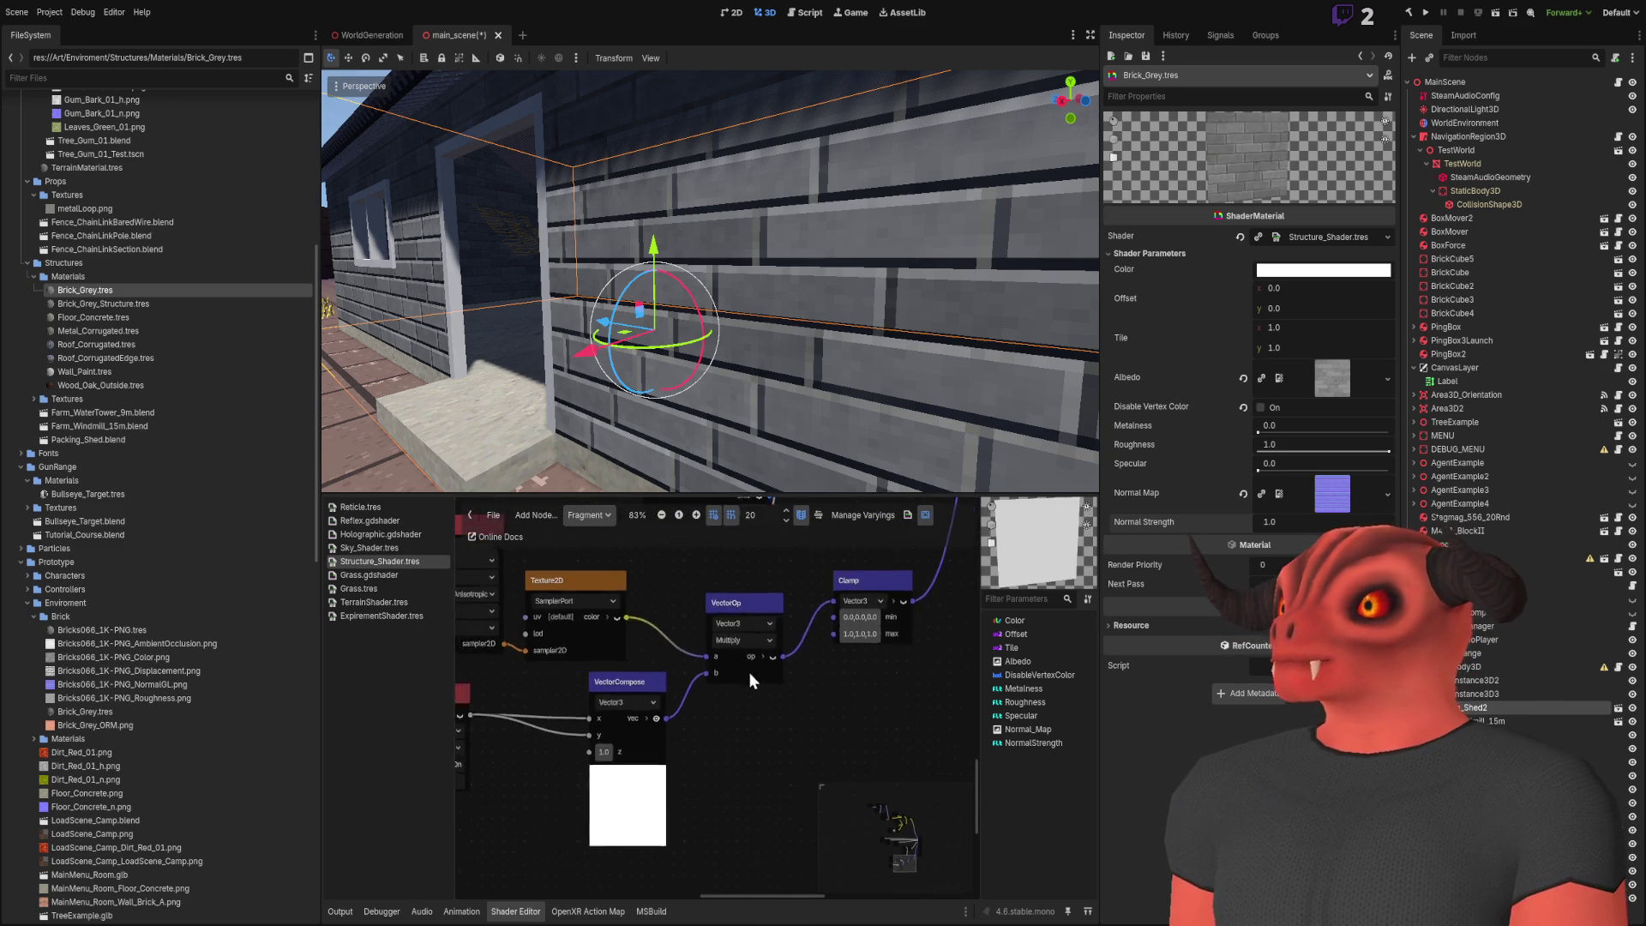
left_click(735, 712)
scroll(737, 712, "up", 2)
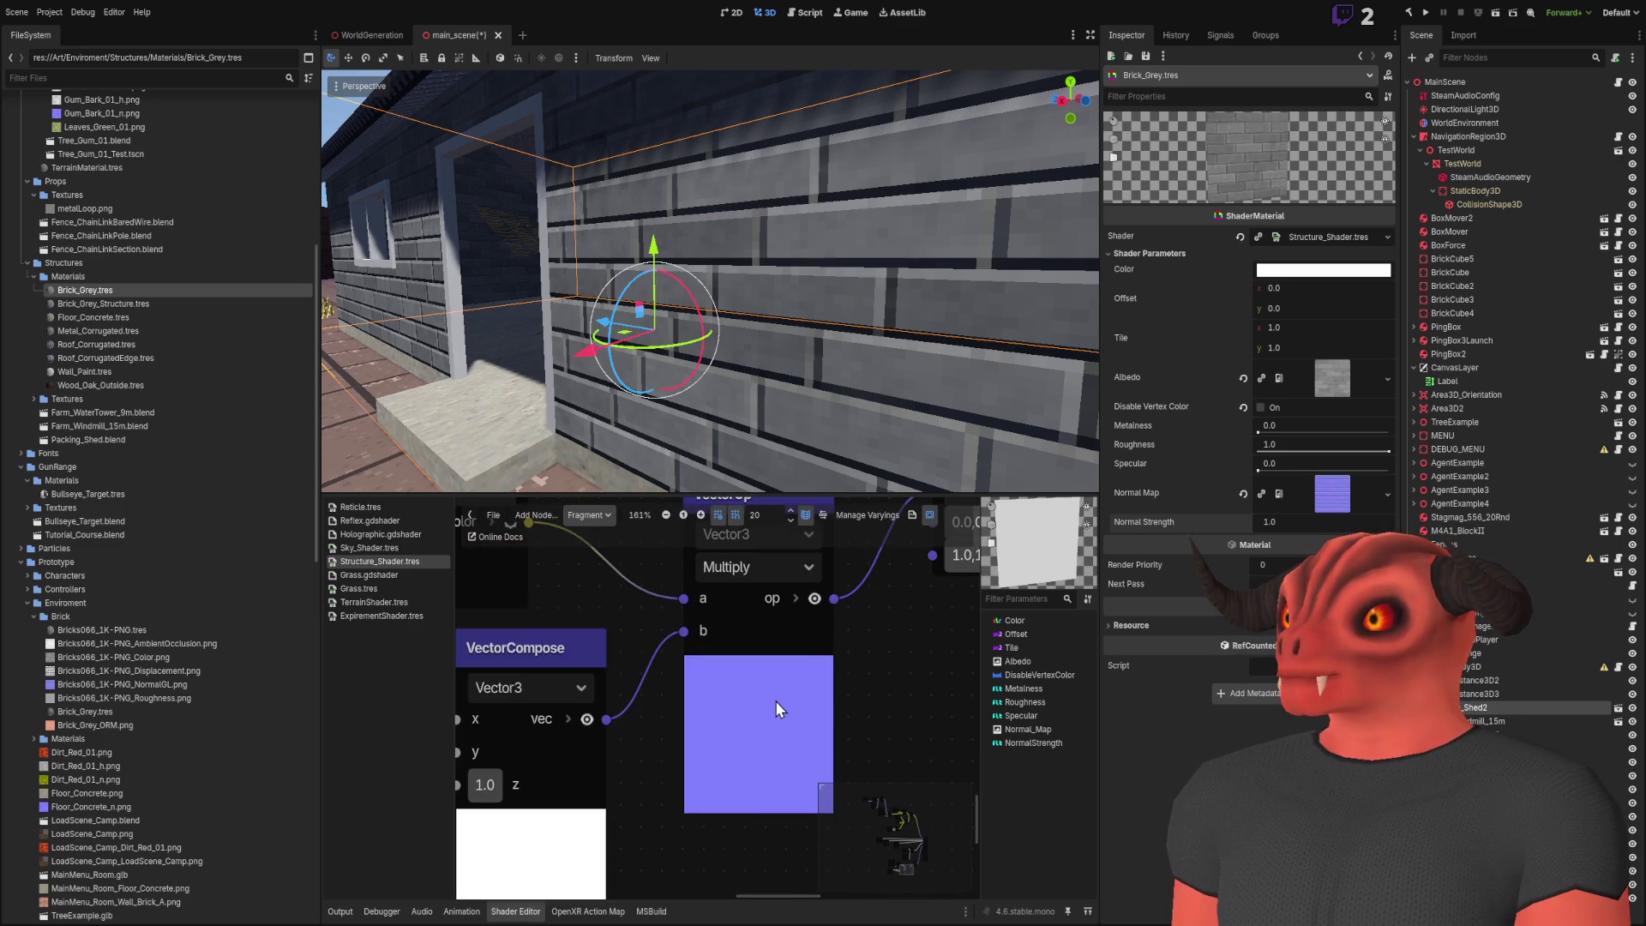
scroll(775, 701, "down", 3)
scroll(654, 712, "left", 3)
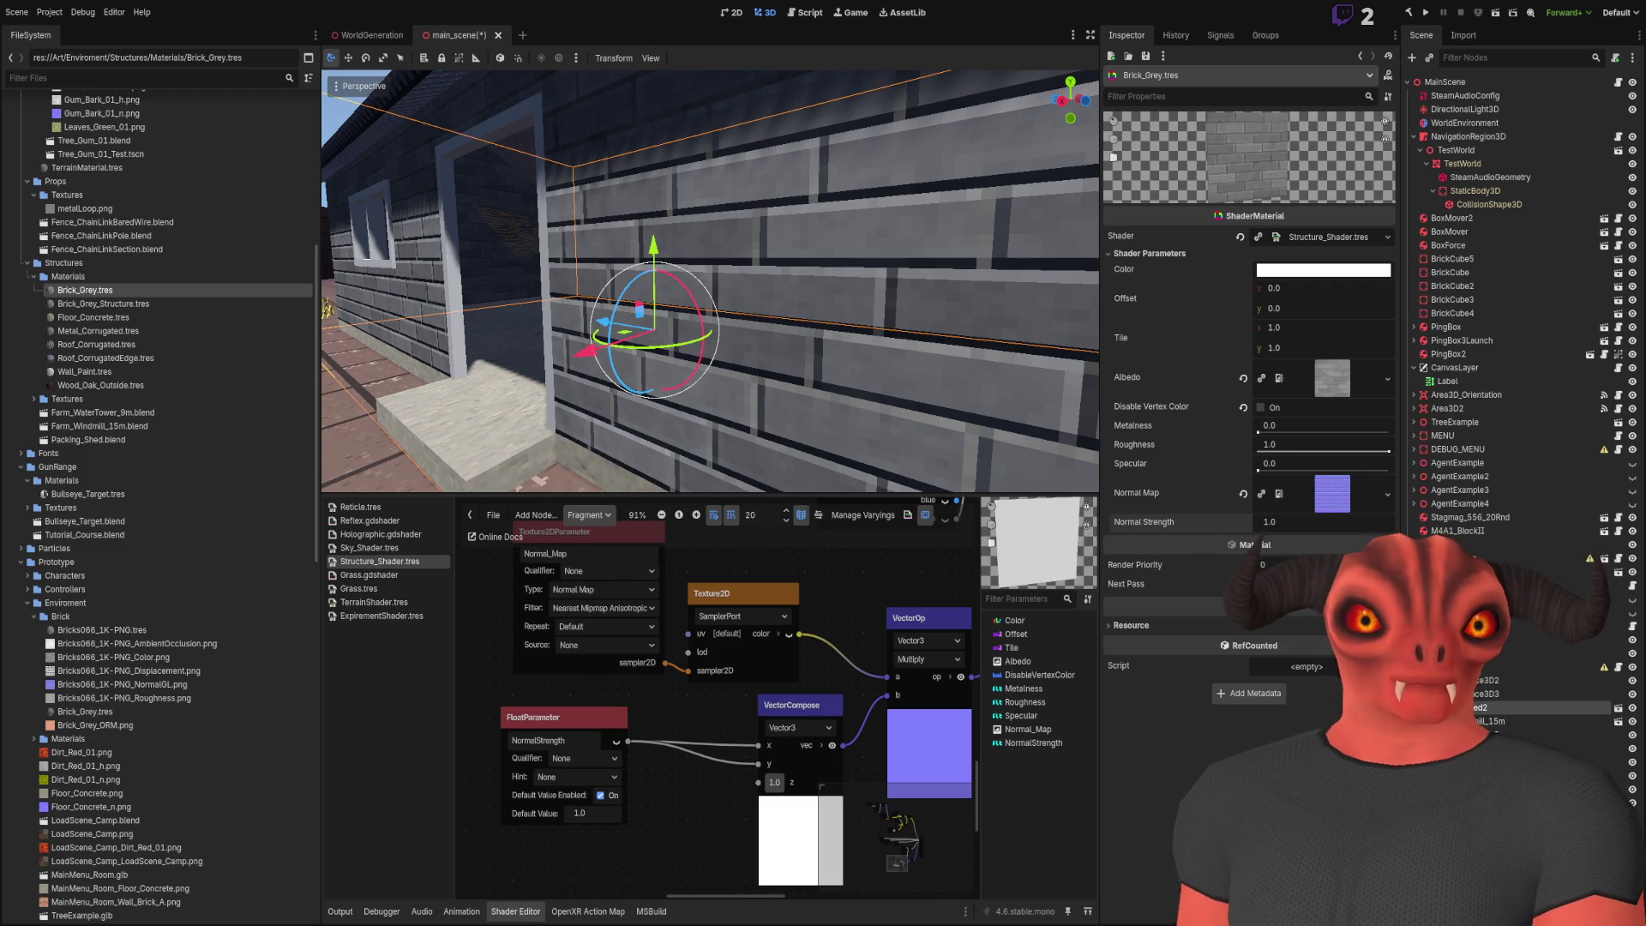
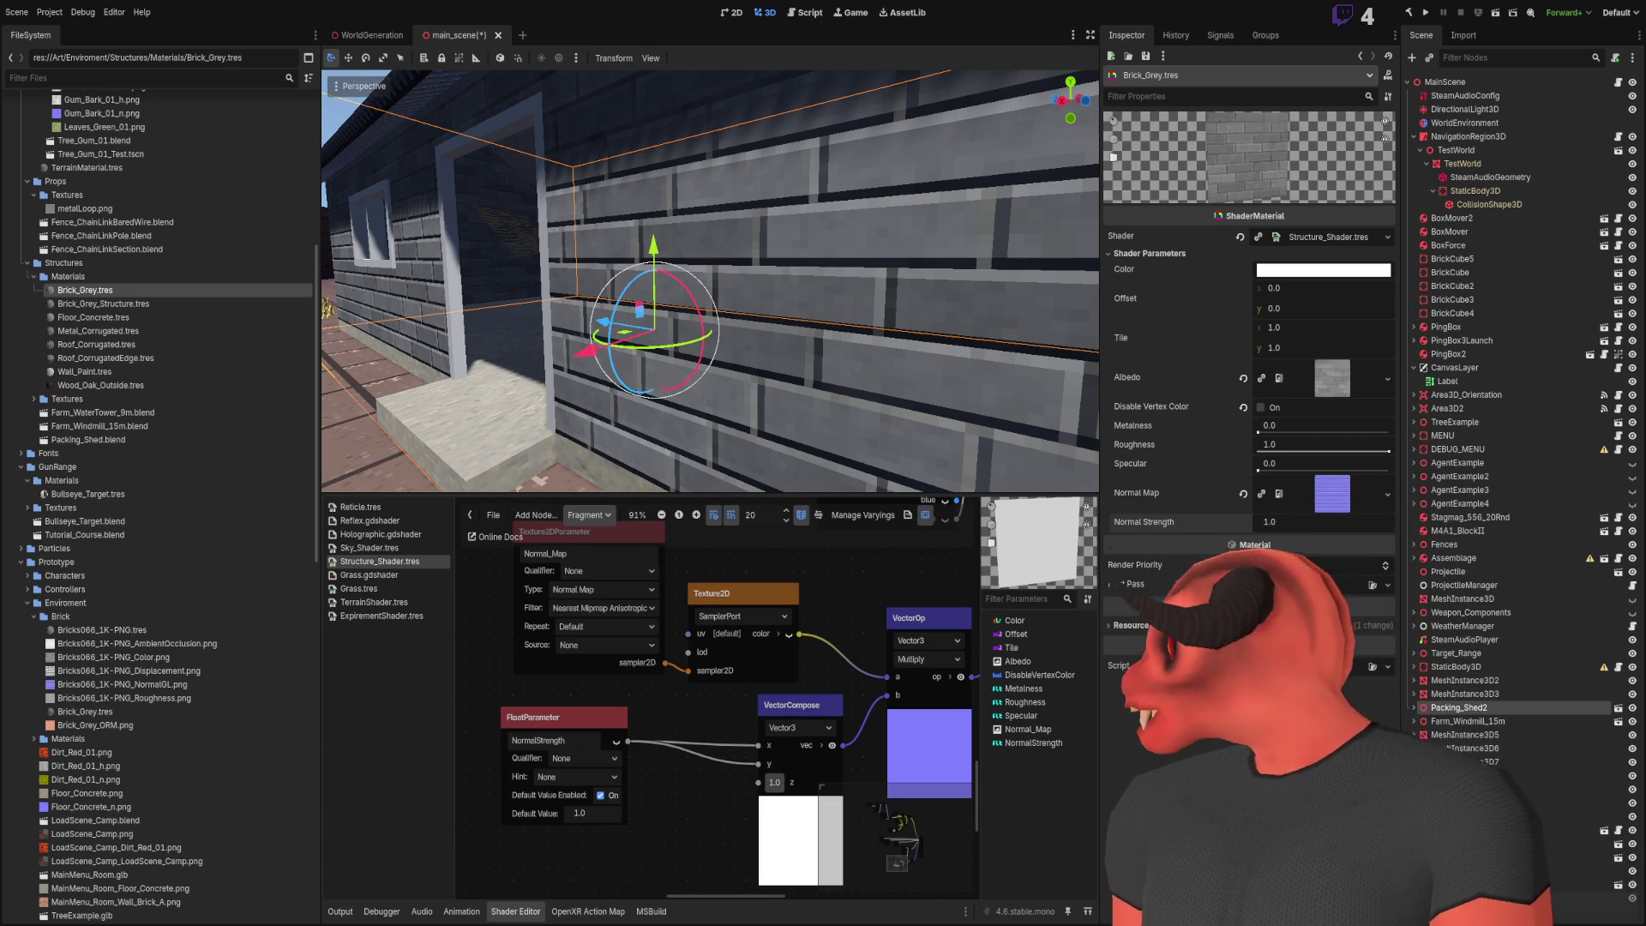
Connect the Texture2D colour output to the shader Output's Normal Map port
scroll(897, 630, "down", 3)
scroll(814, 770, "up", 6)
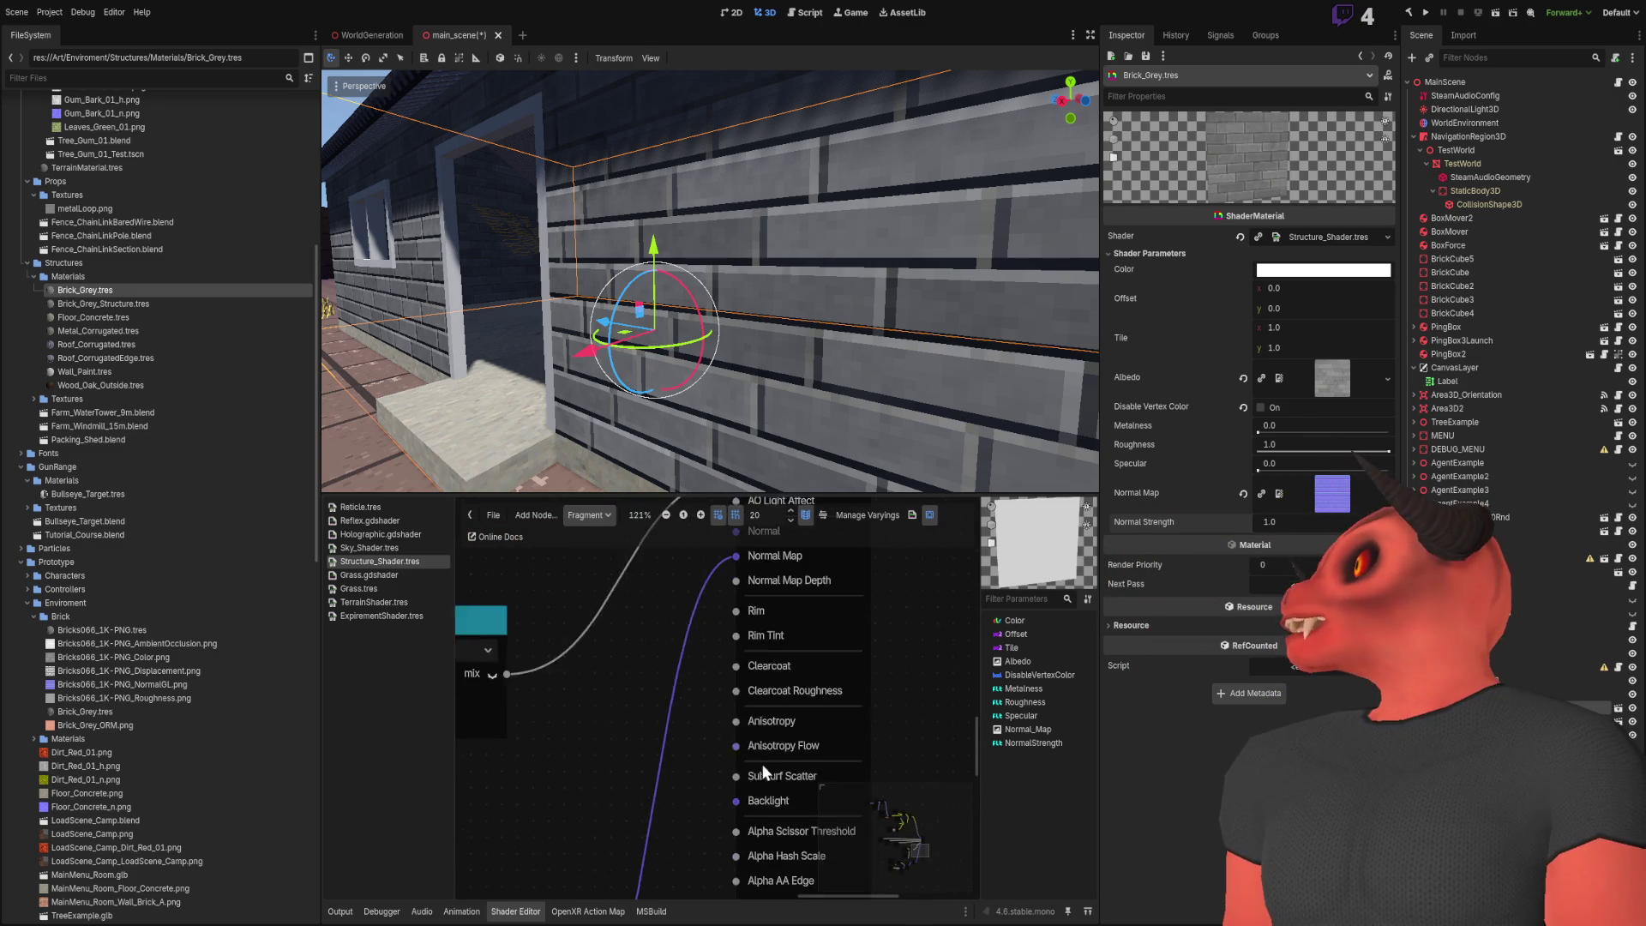
scroll(703, 702, "down", 6)
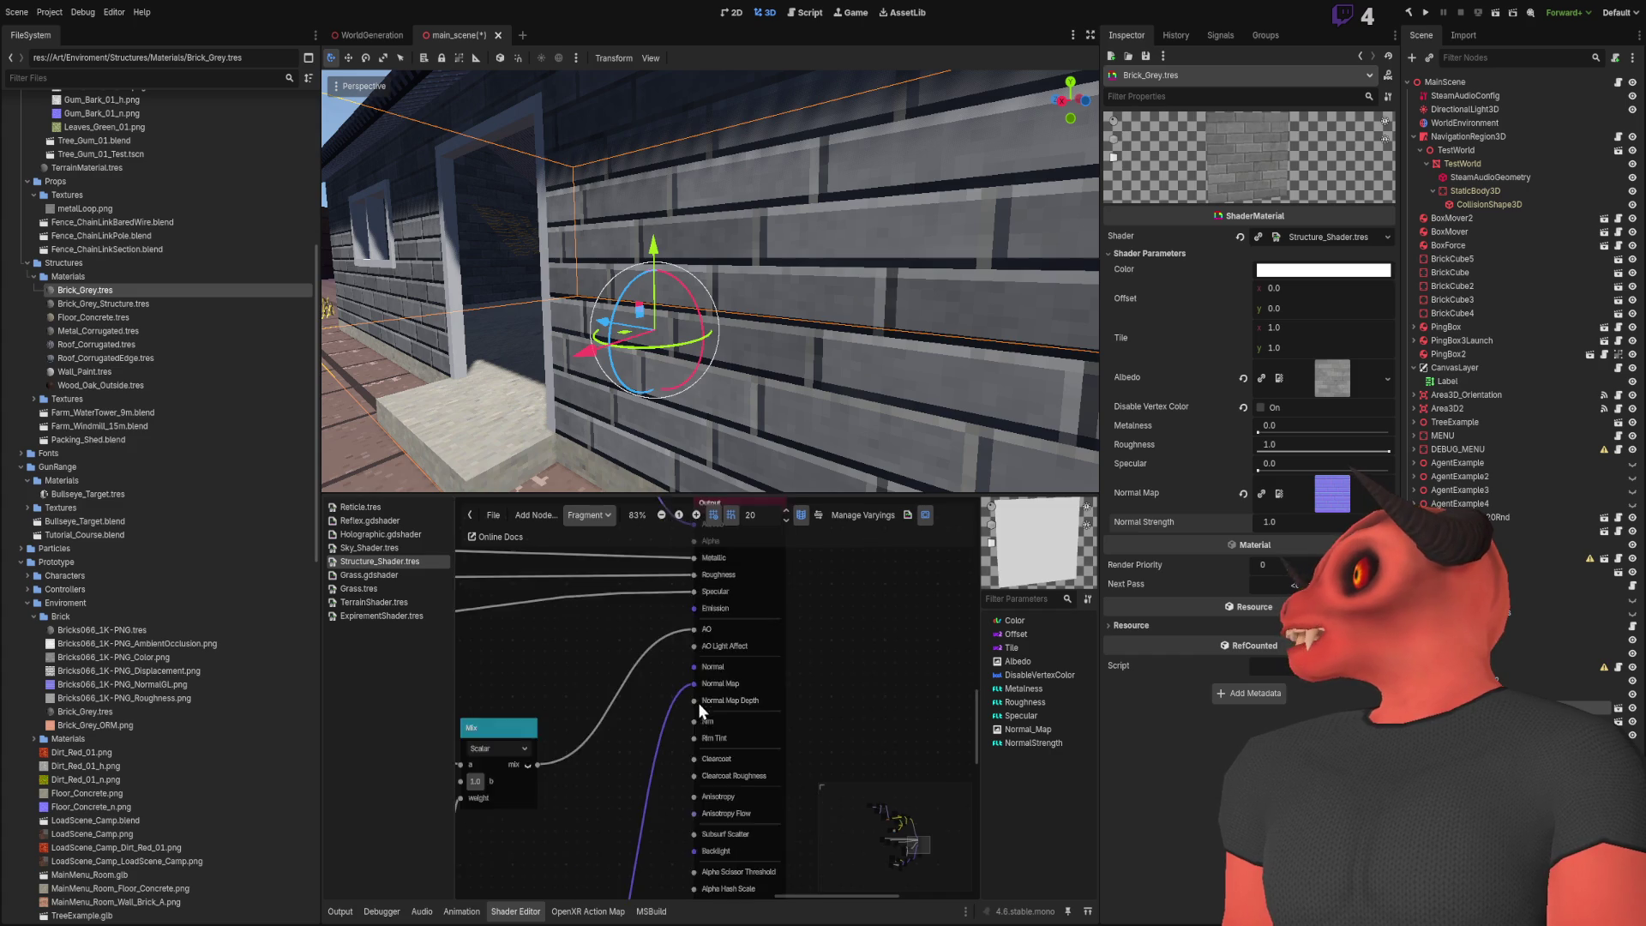
scroll(635, 691, "up", 2)
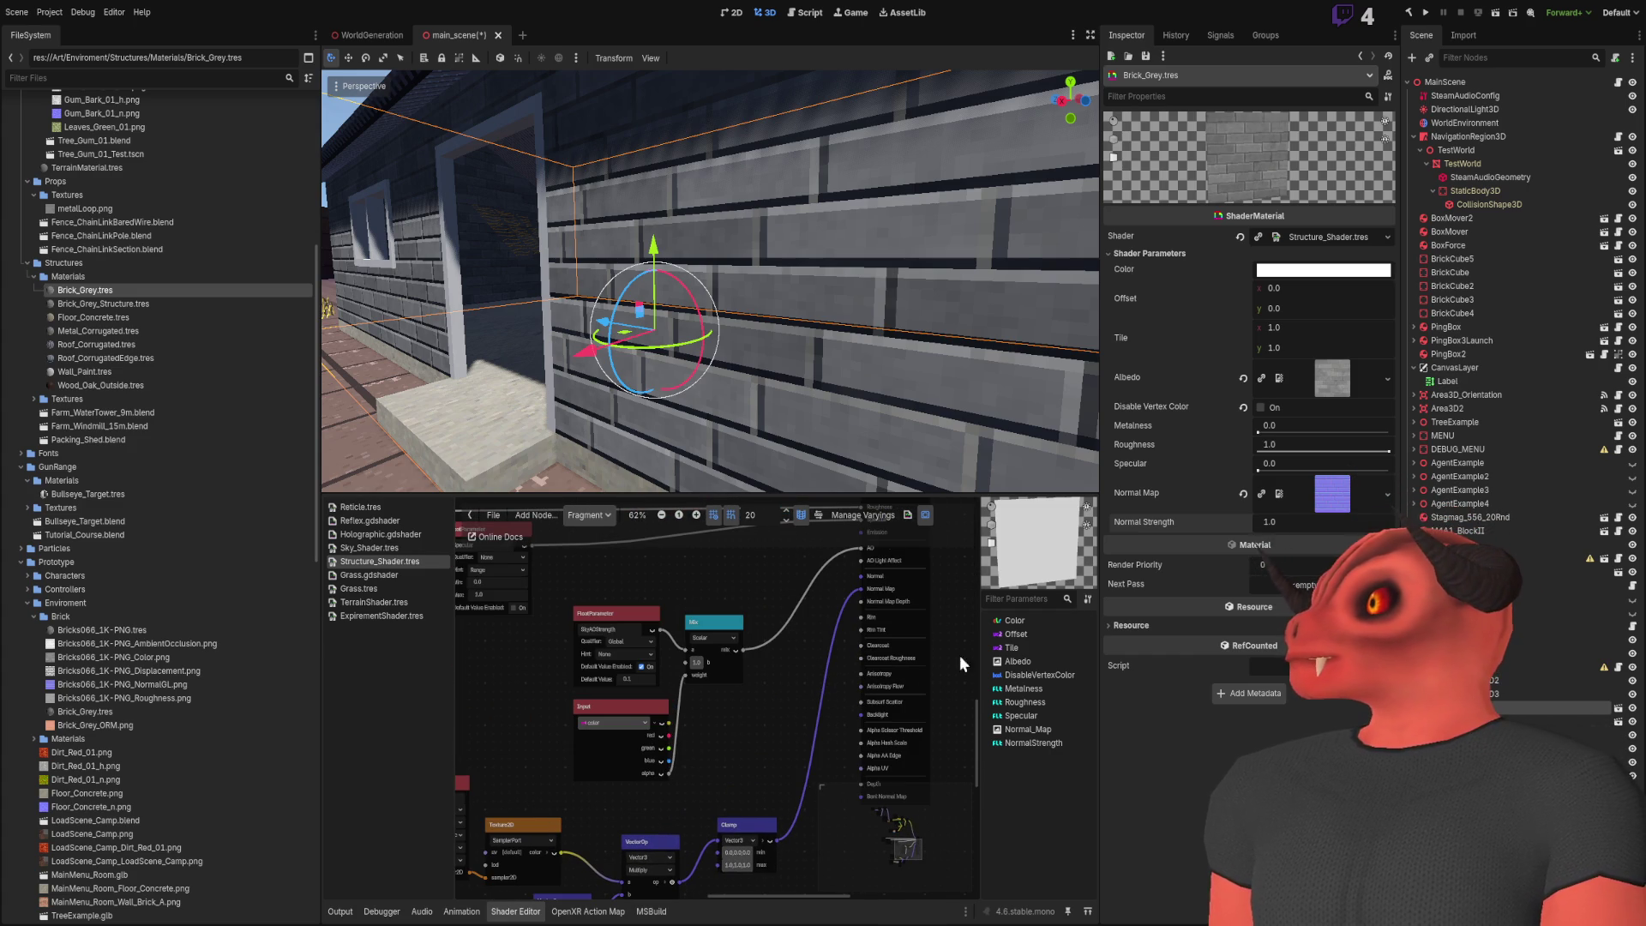
mouse_move(558, 851)
left_mouse_down()
mouse_move(797, 764)
mouse_move(873, 600)
mouse_move(861, 590)
left_mouse_up()
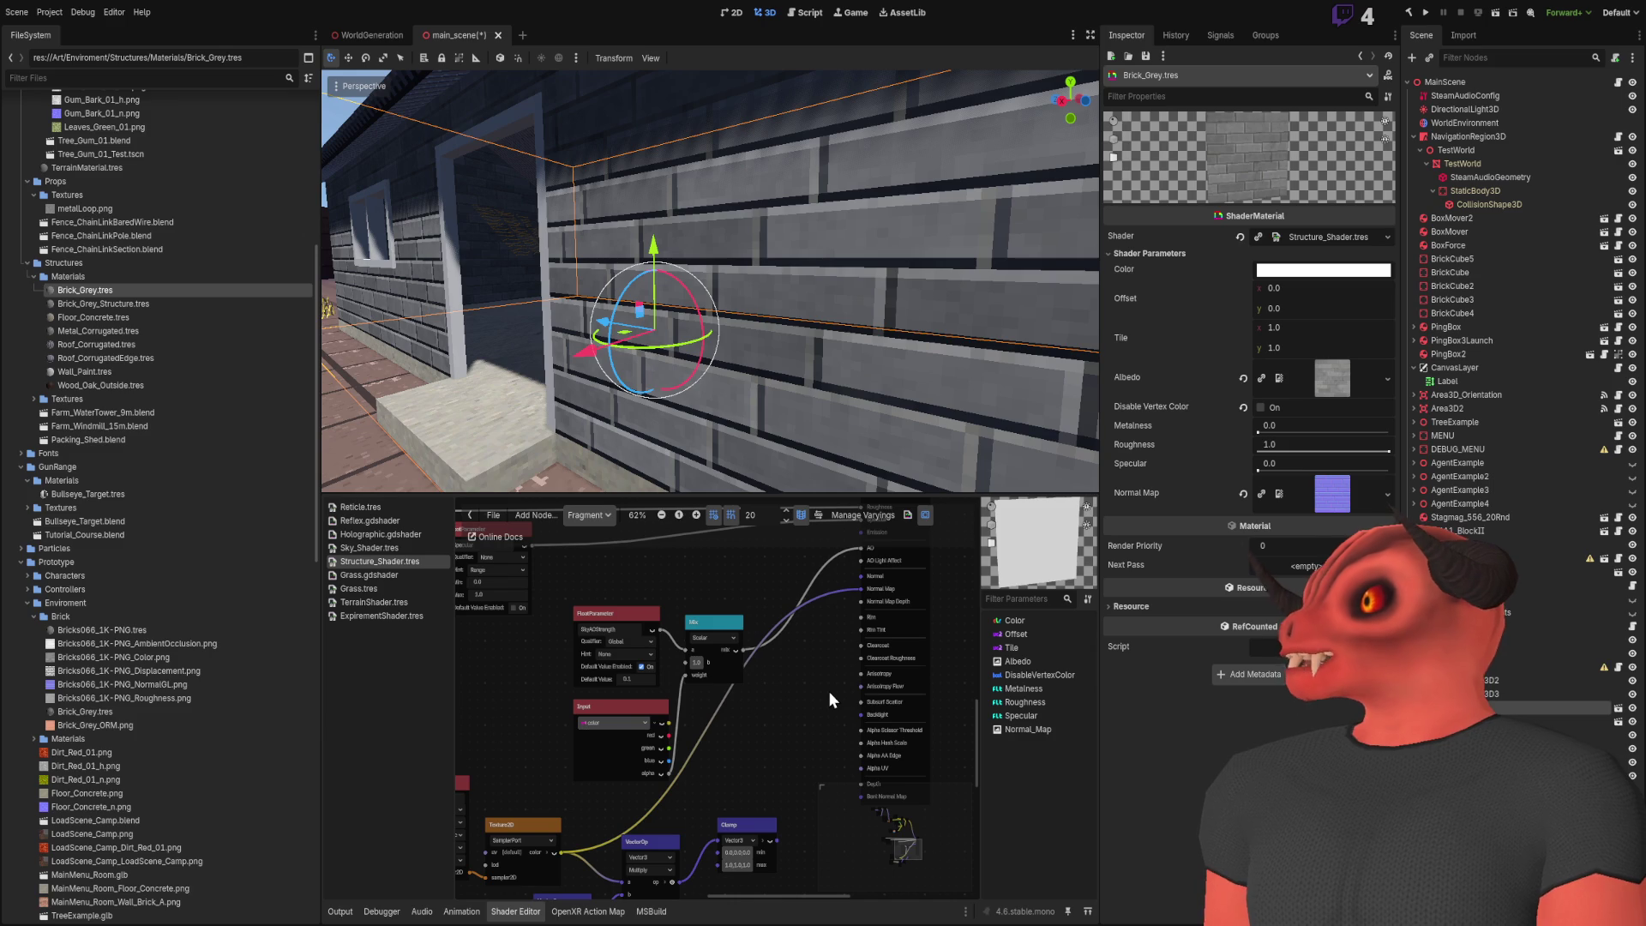
Reconnect the NormalStrength parameter and raise Brick_Grey's Normal Strength to 24.2
scroll(809, 677, "down", 3)
scroll(797, 636, "down", 1)
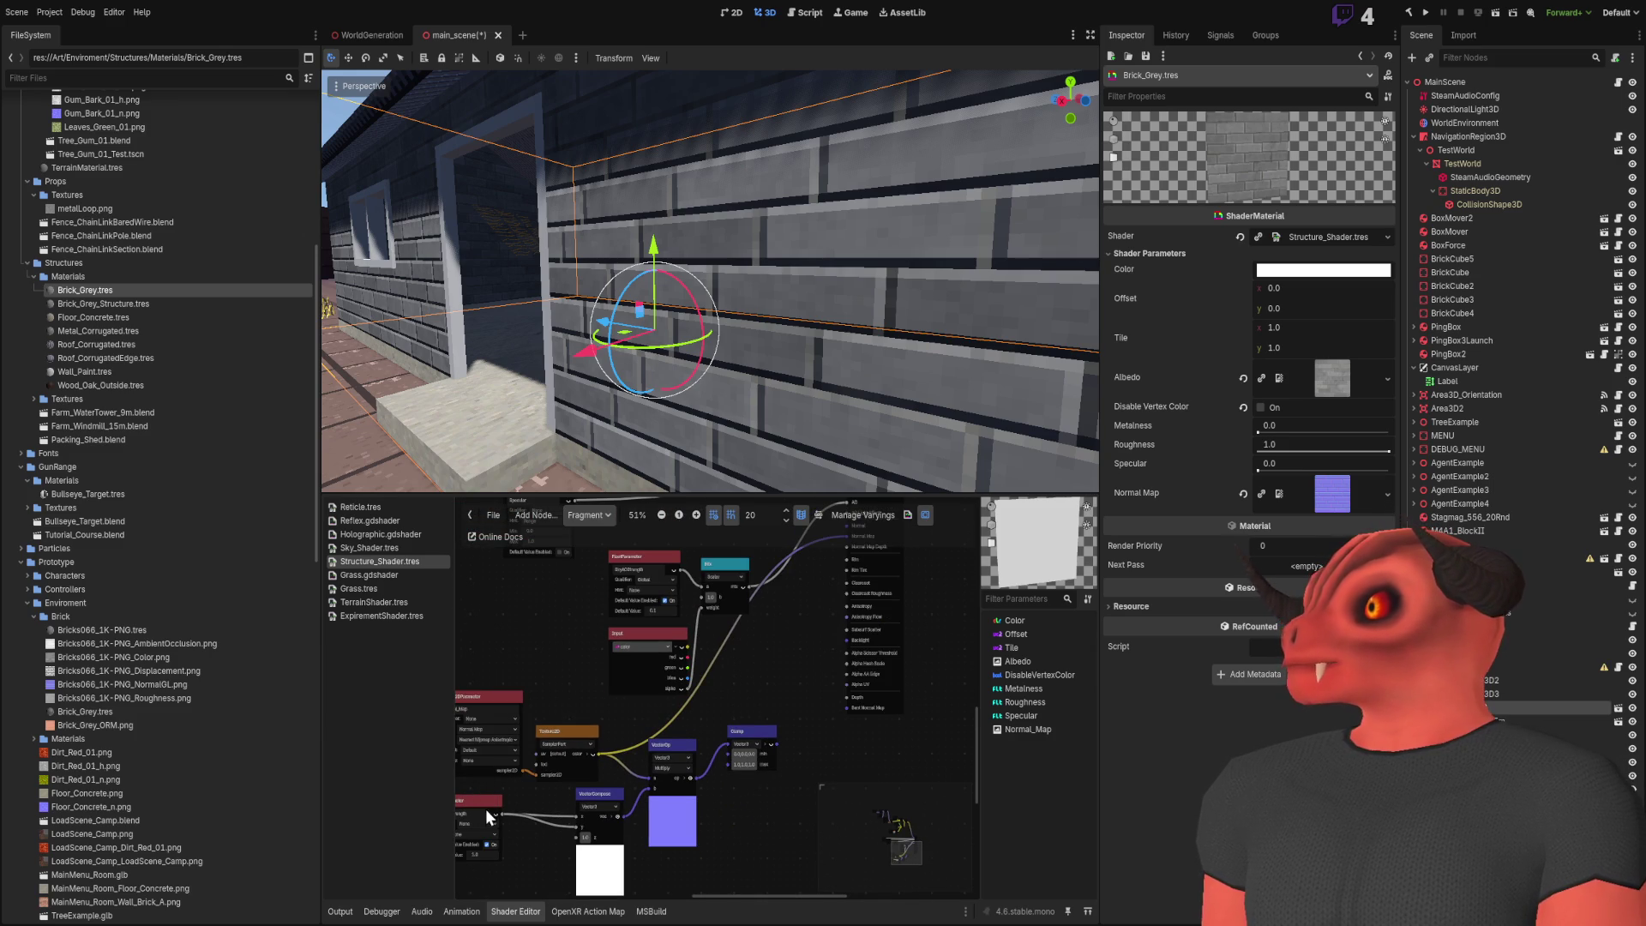
mouse_move(499, 815)
left_mouse_down()
mouse_move(784, 616)
mouse_move(846, 547)
left_mouse_up()
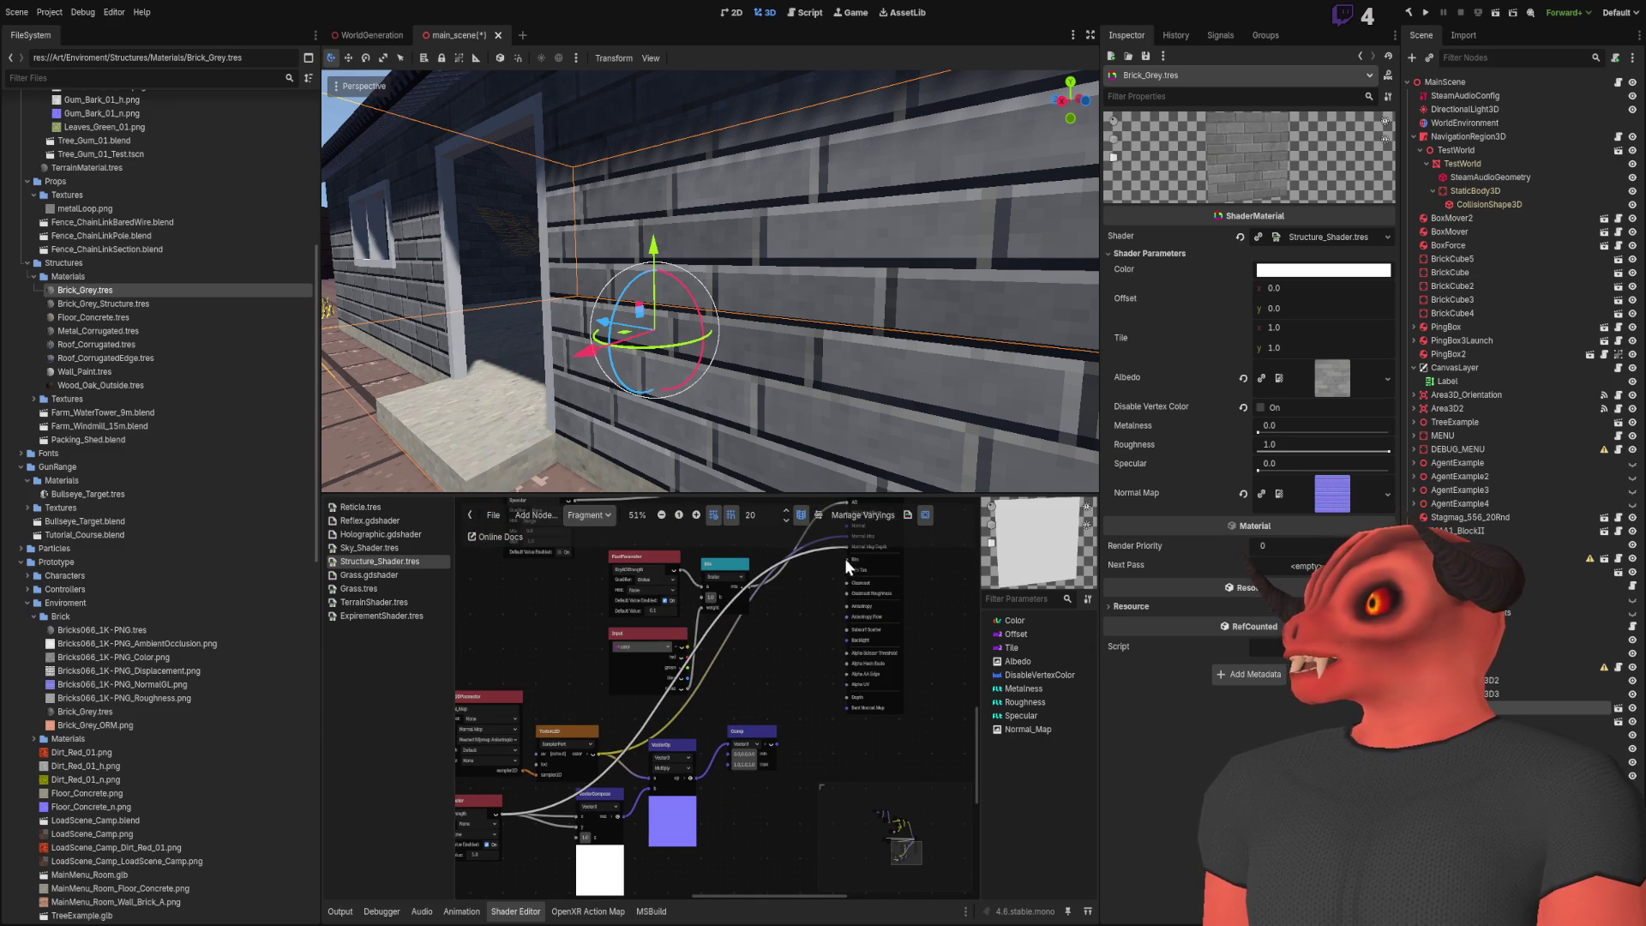
mouse_move(1286, 522)
left_mouse_down()
mouse_move(1393, 521)
mouse_move(1246, 511)
left_mouse_up()
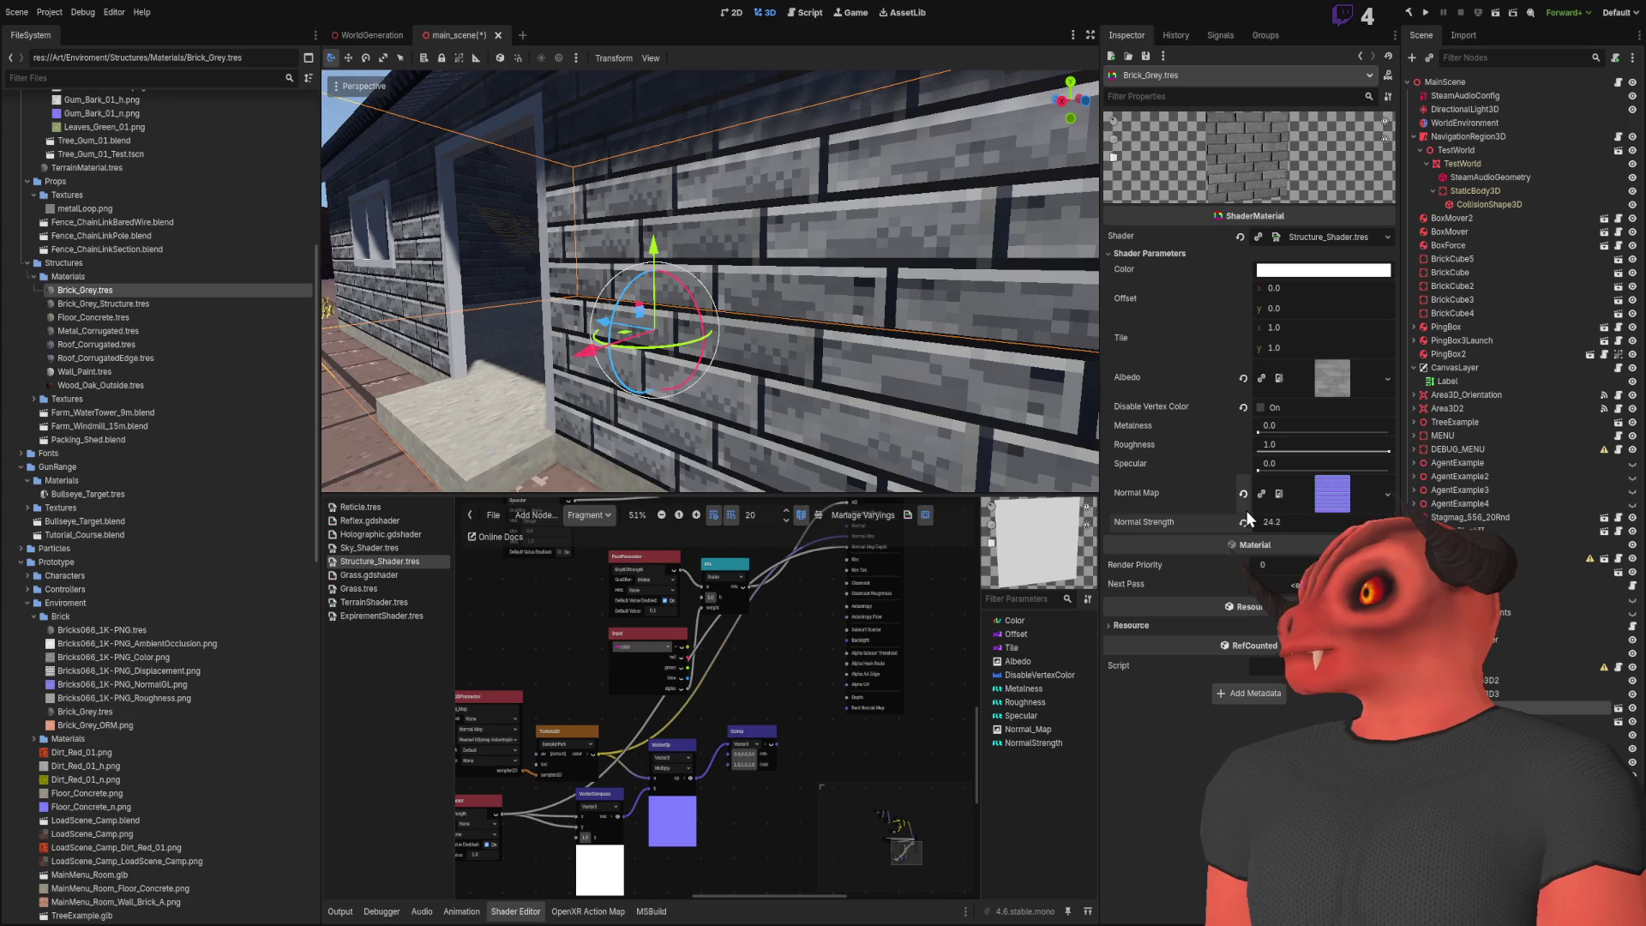
Select the Flashlight lying on the ground near the tree trunk
scroll(710, 281, "up", 5)
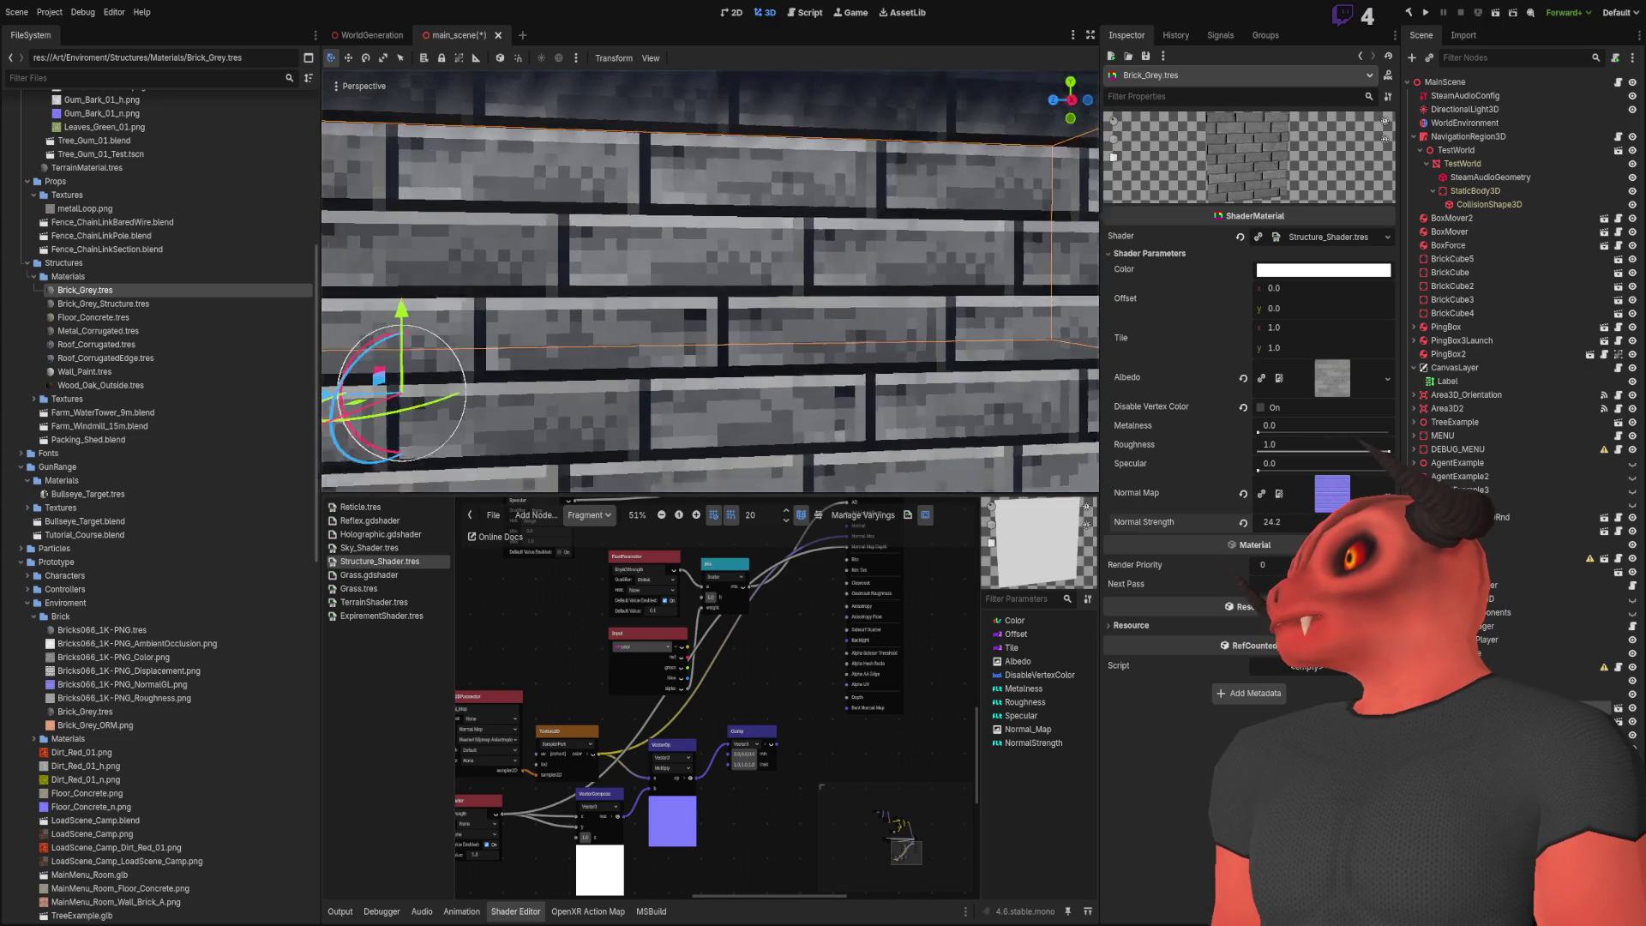
key("s")
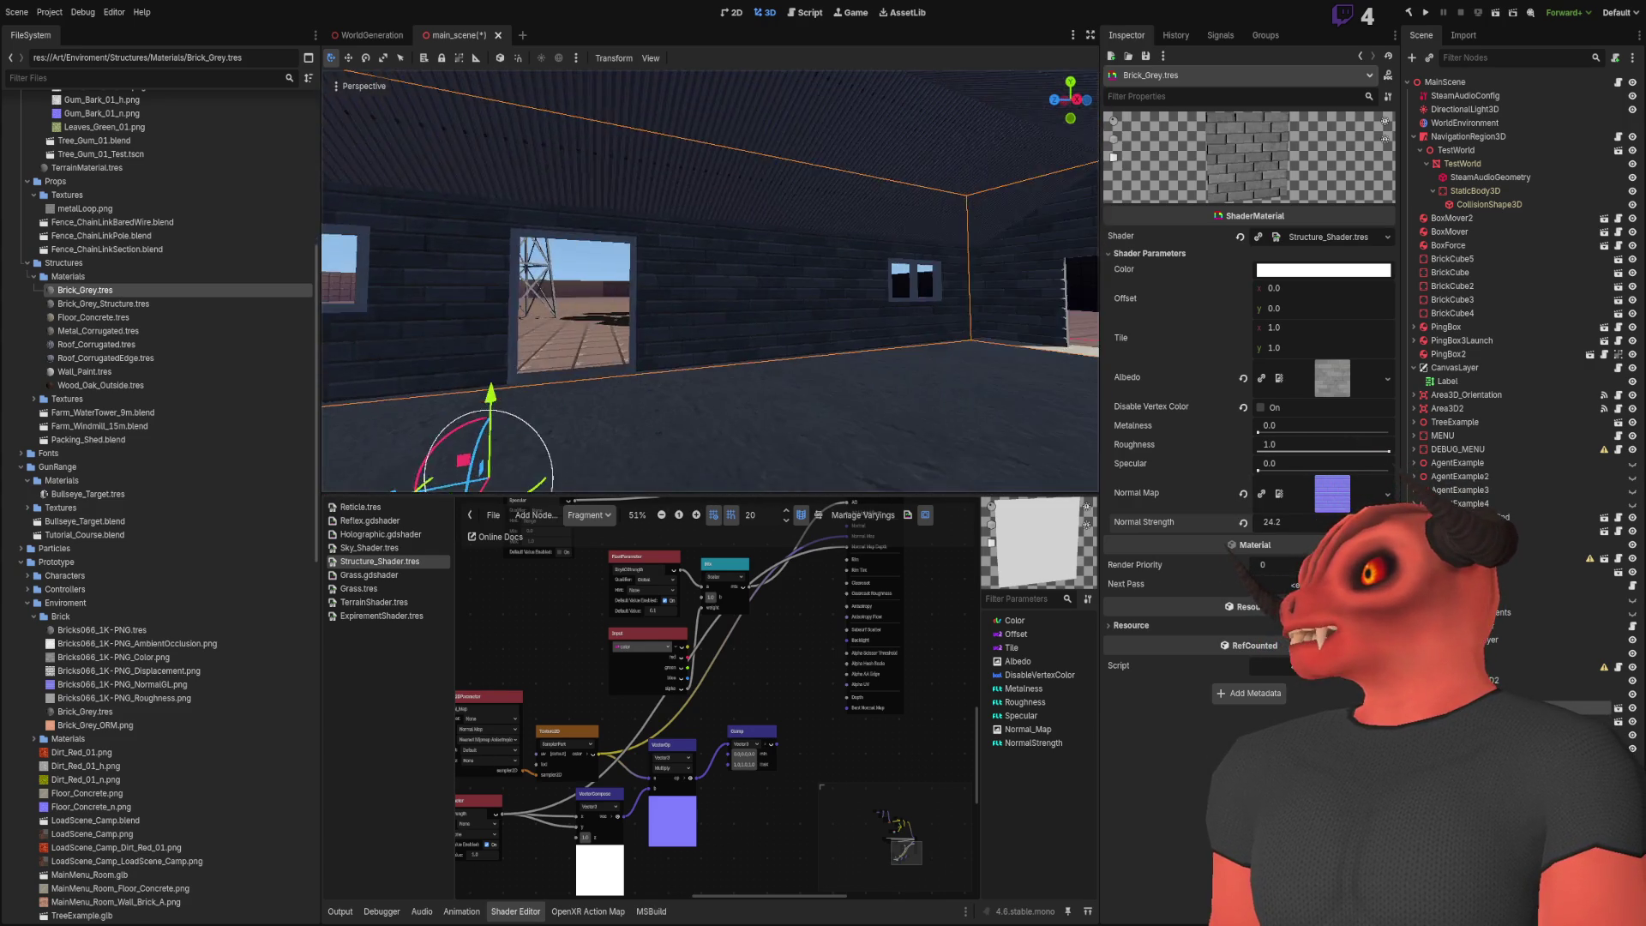
key("w")
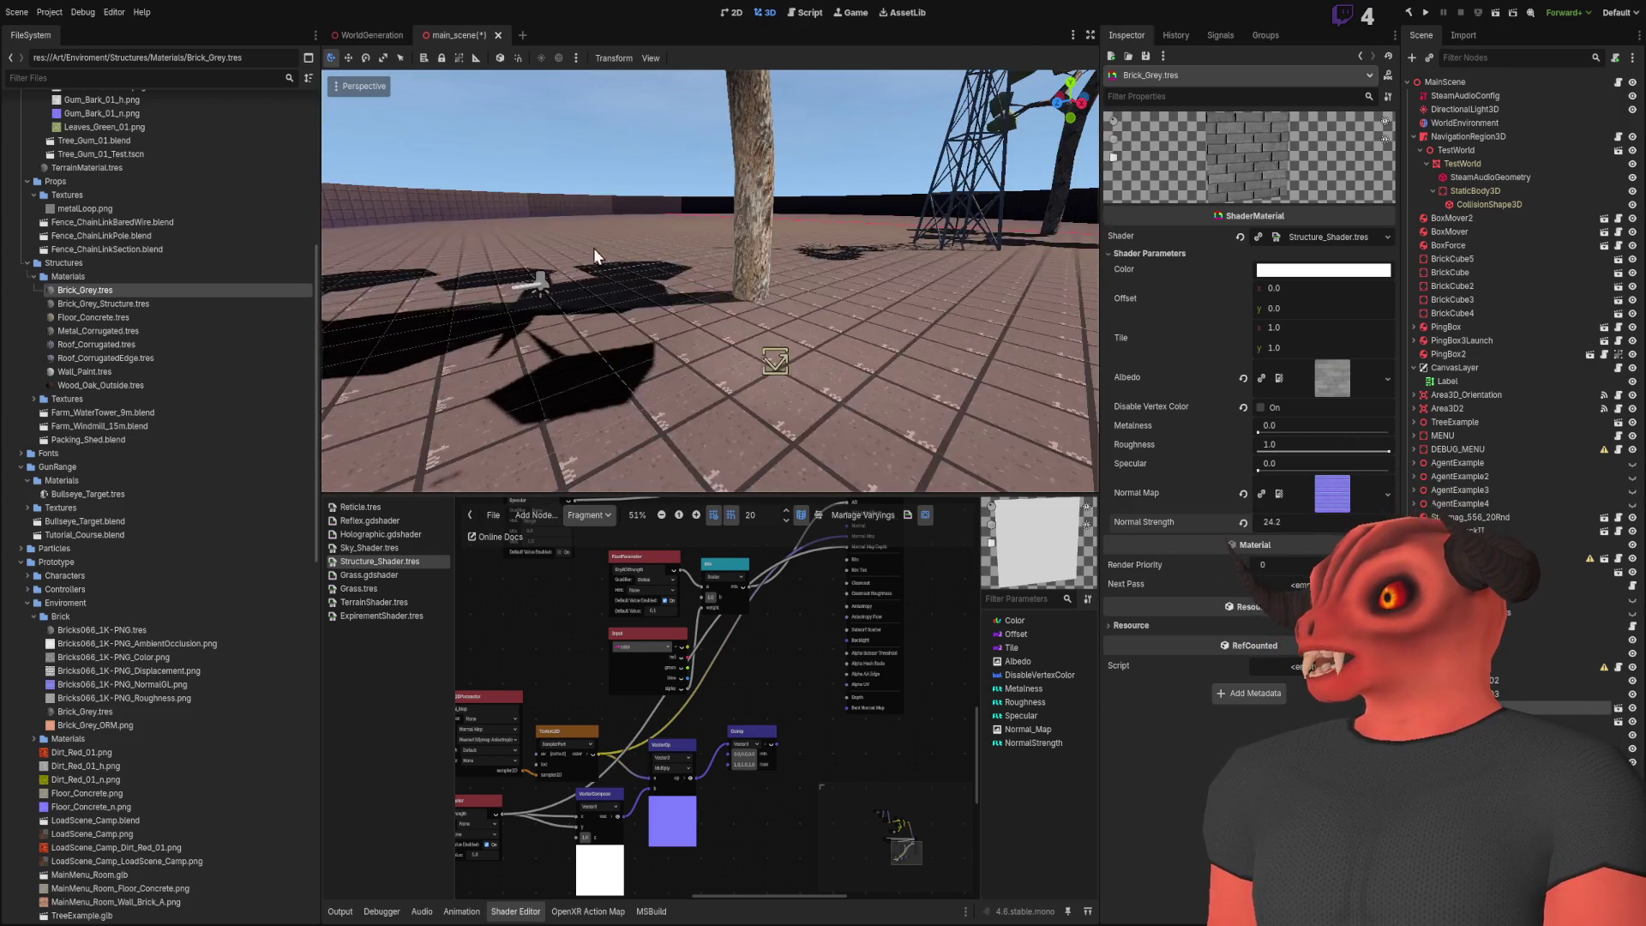
left_click(542, 281)
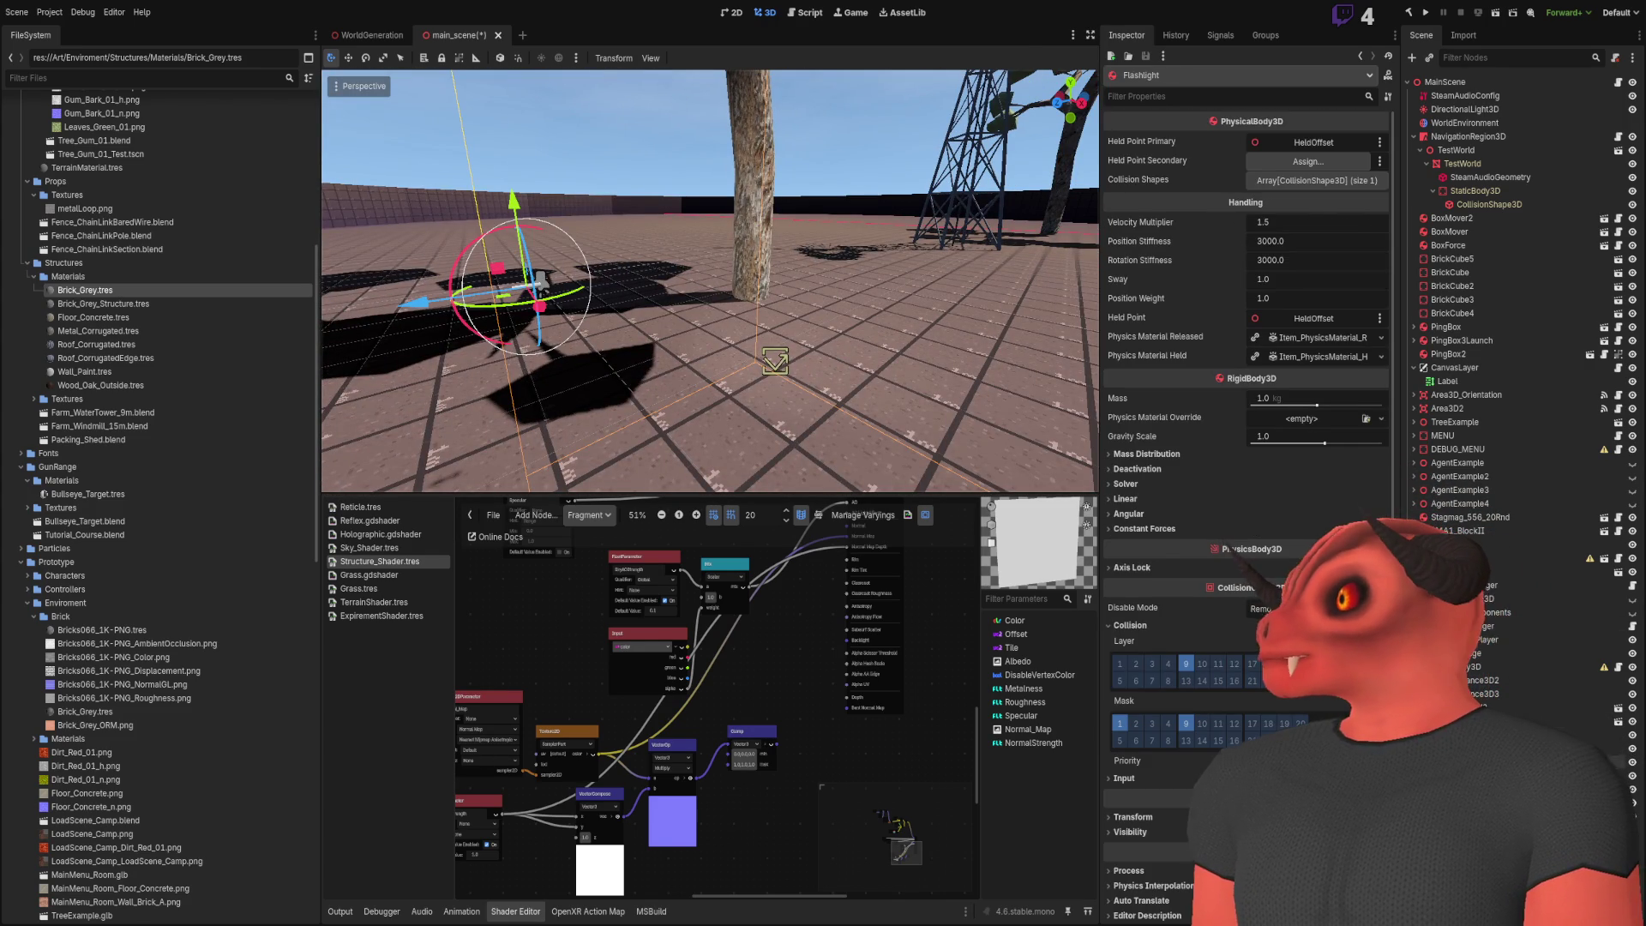
left_click_drag(632, 261, 632, 343)
Move the Flashlight into the brick building onto the floor ledge beside the doorway
key("s")
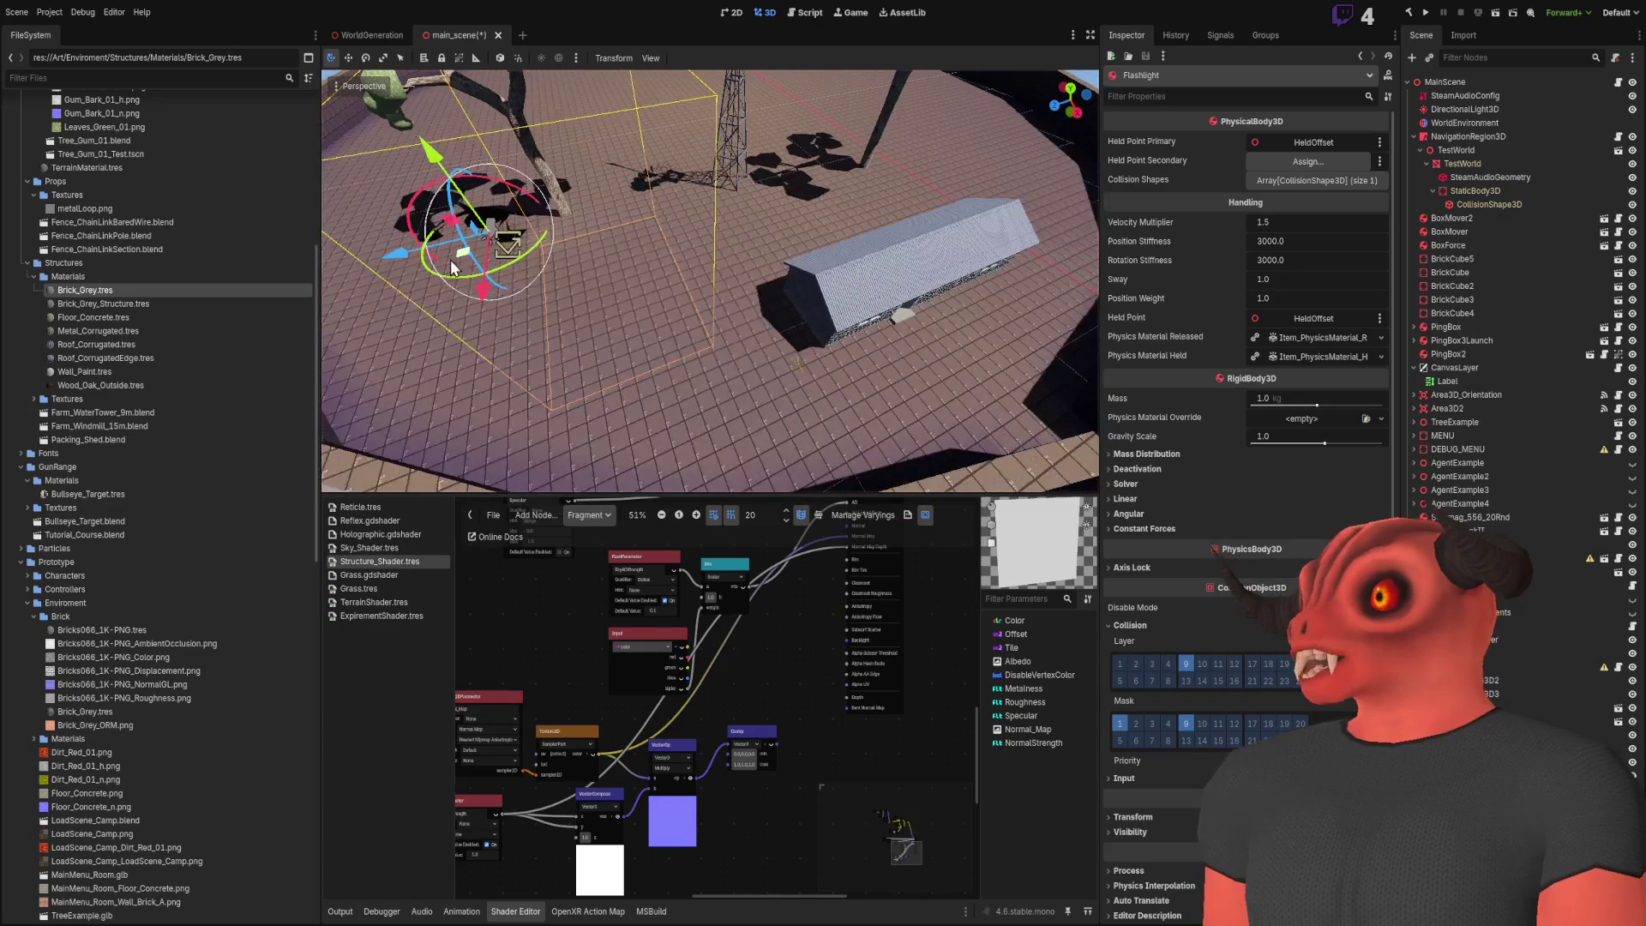
left_click_drag(442, 257, 916, 352)
key("w")
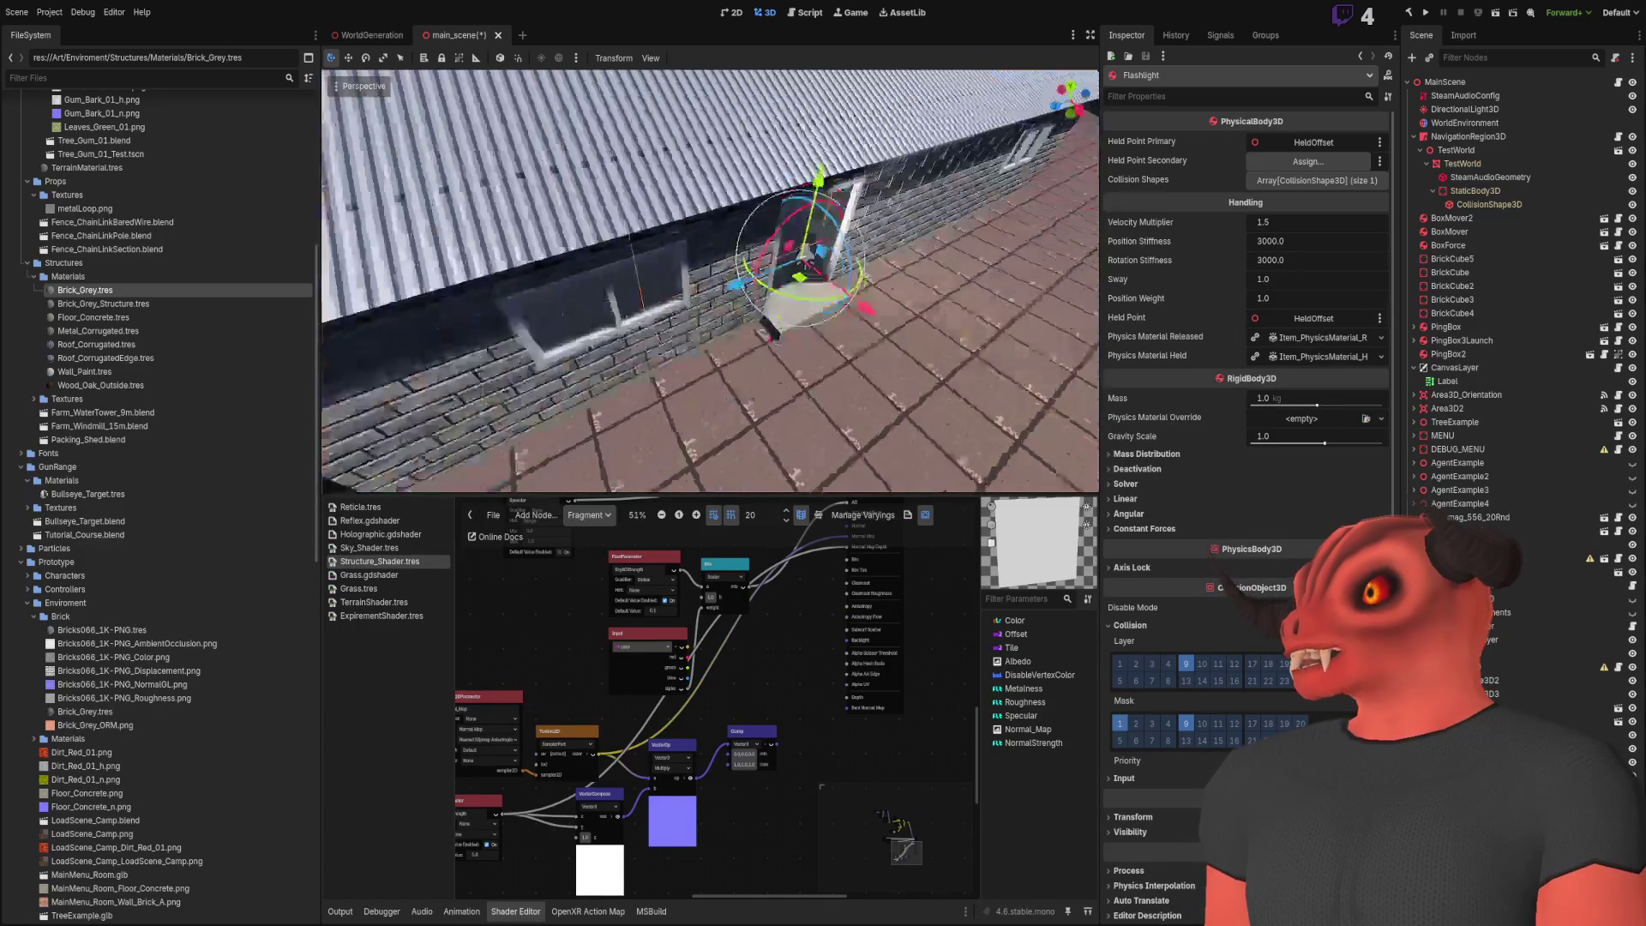
key("f")
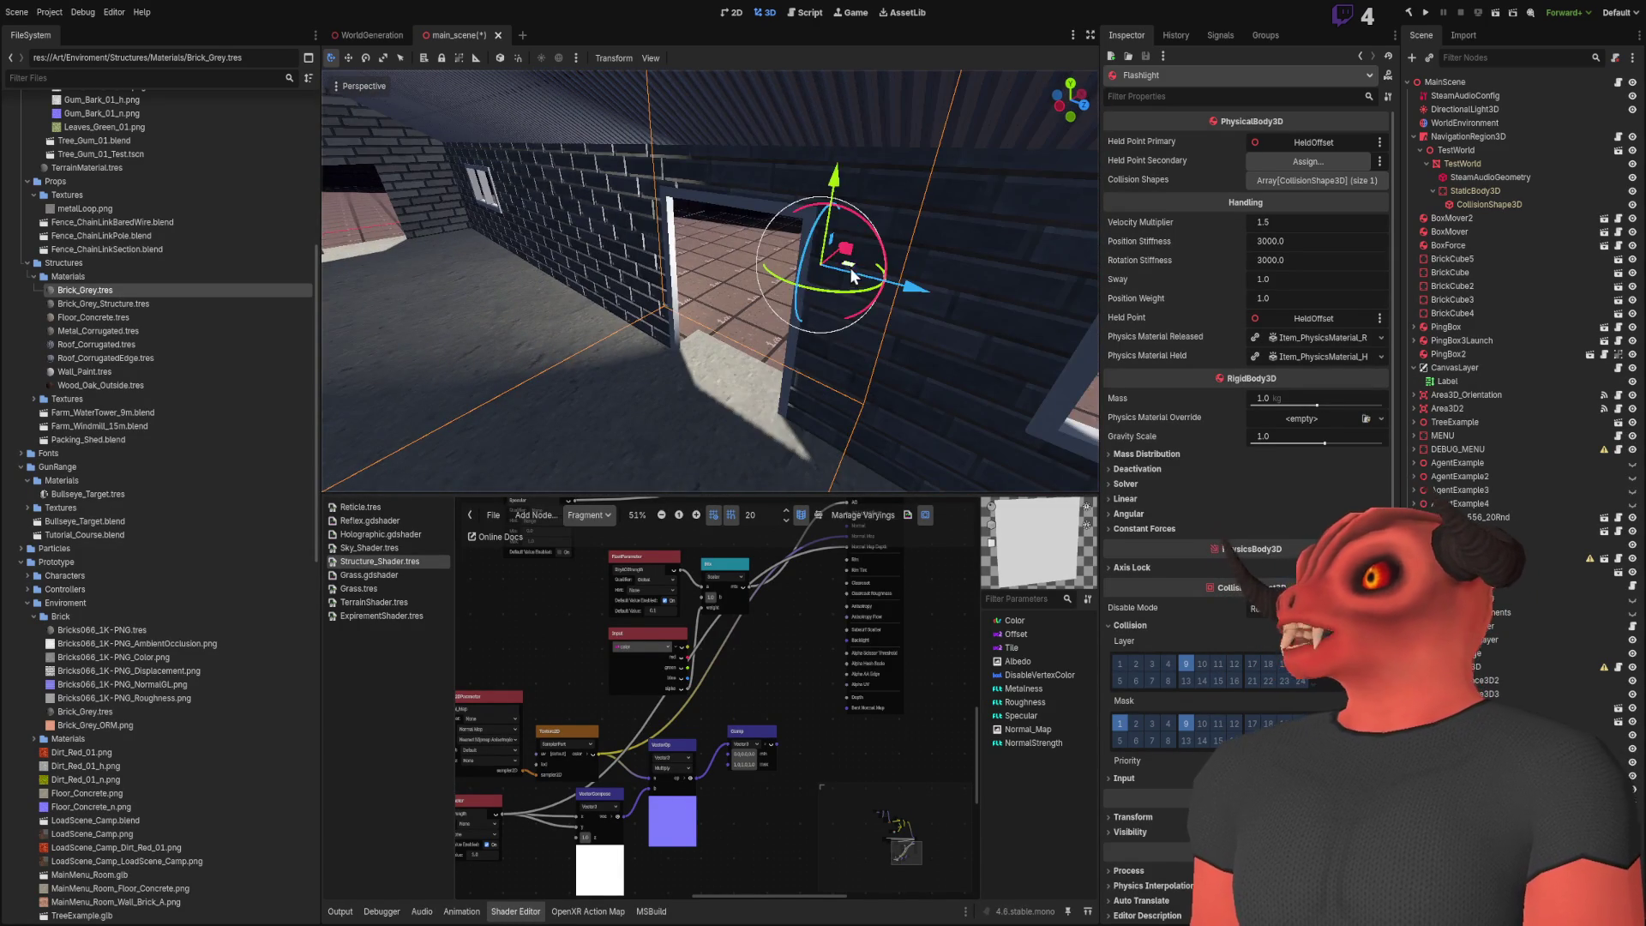
key("w")
key("s")
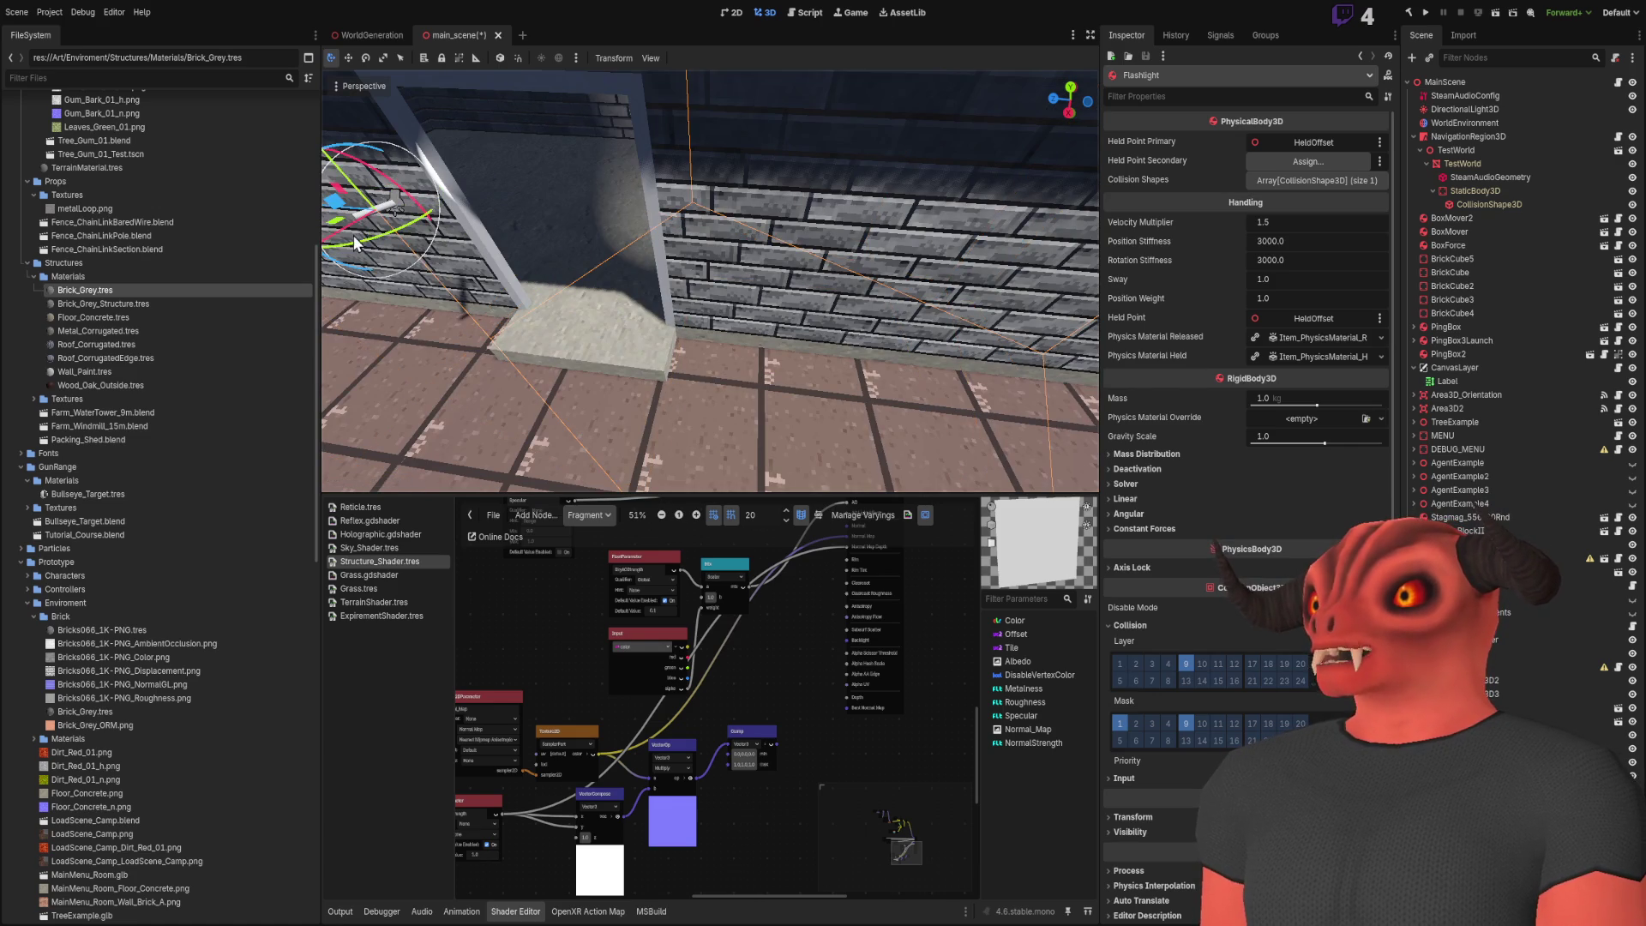
left_click_drag(371, 249, 712, 386)
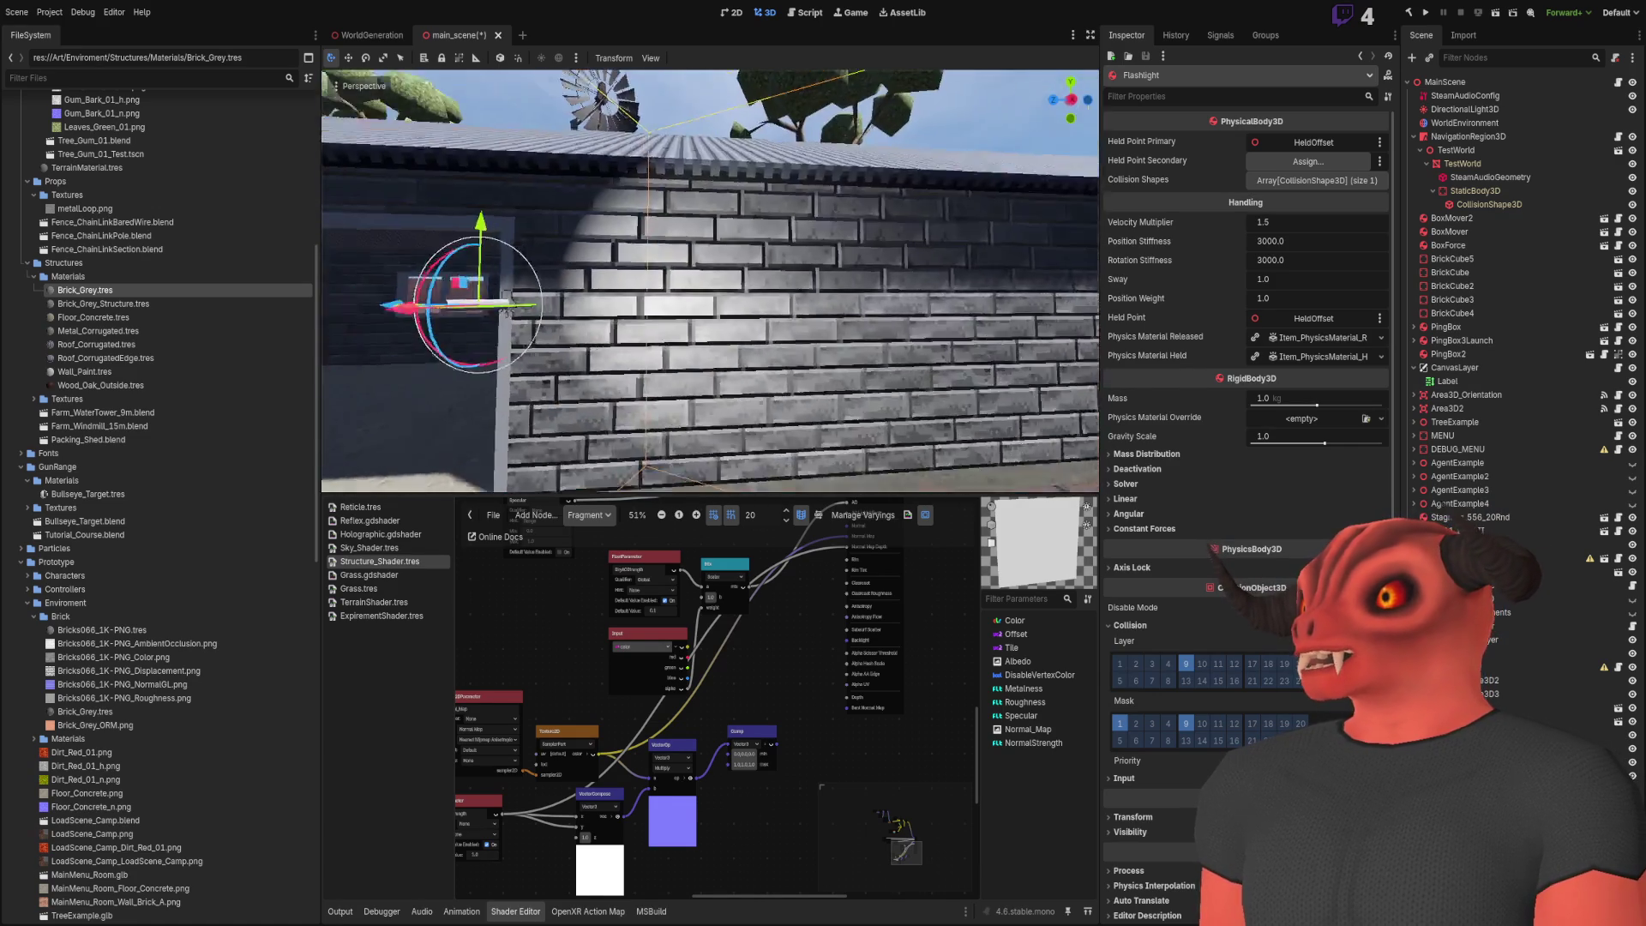
key("d")
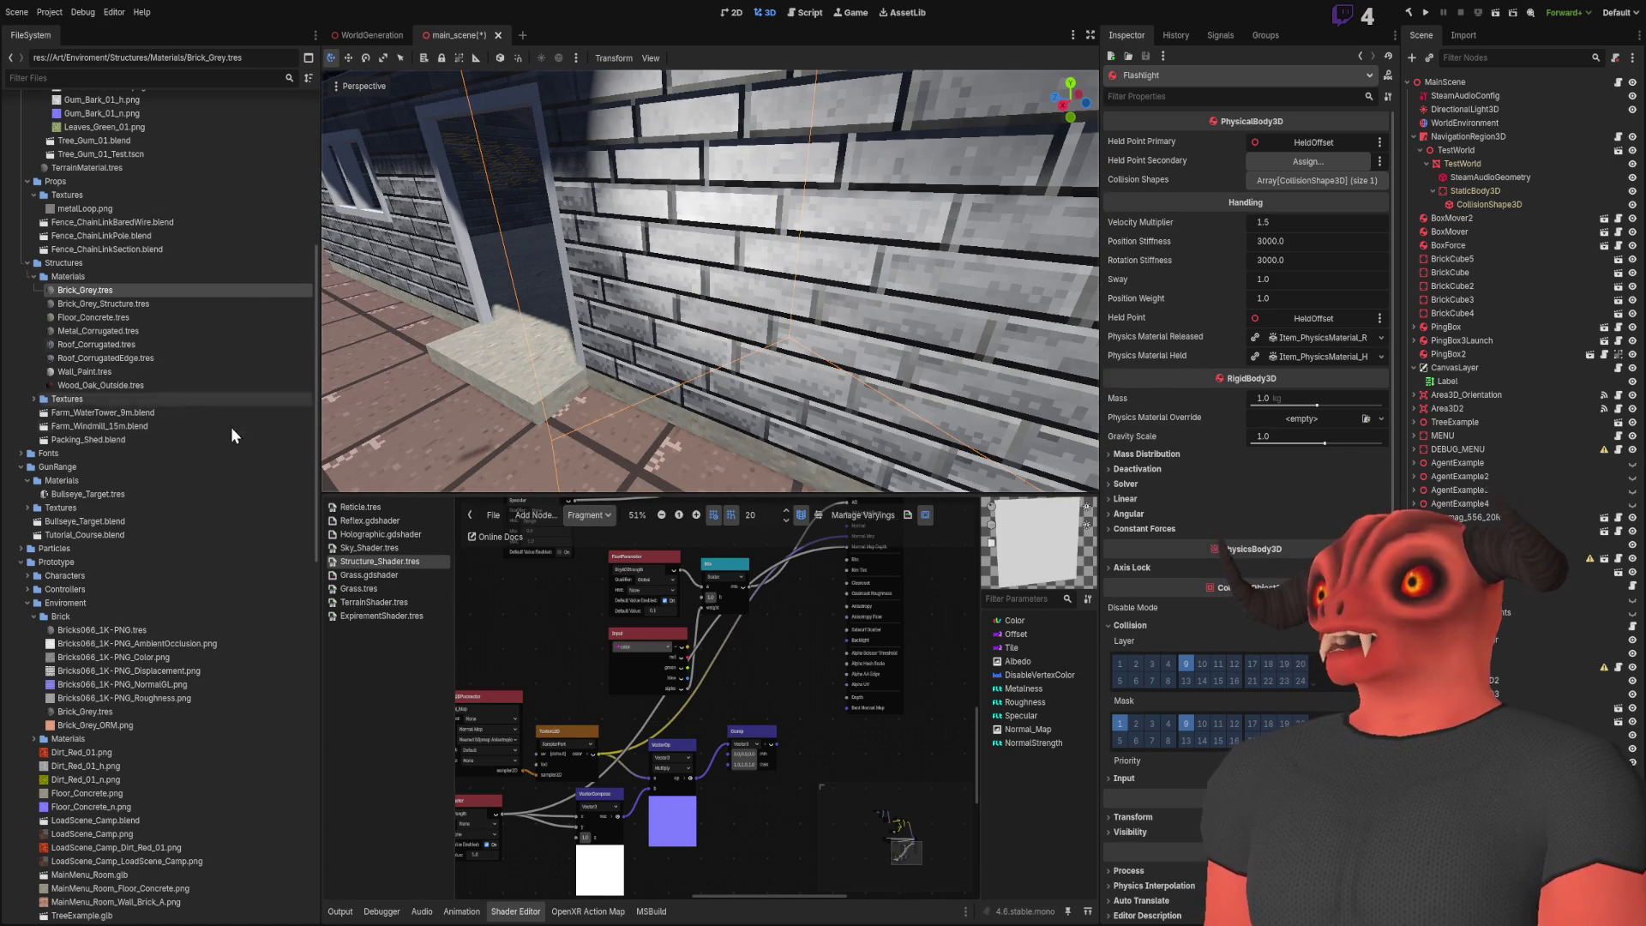
left_click(121, 291)
Lower Brick_Grey.tres Normal Strength in the Inspector to about 9.835
mouse_move(1311, 521)
left_mouse_down()
mouse_move(1140, 521)
mouse_move(1261, 521)
left_mouse_up()
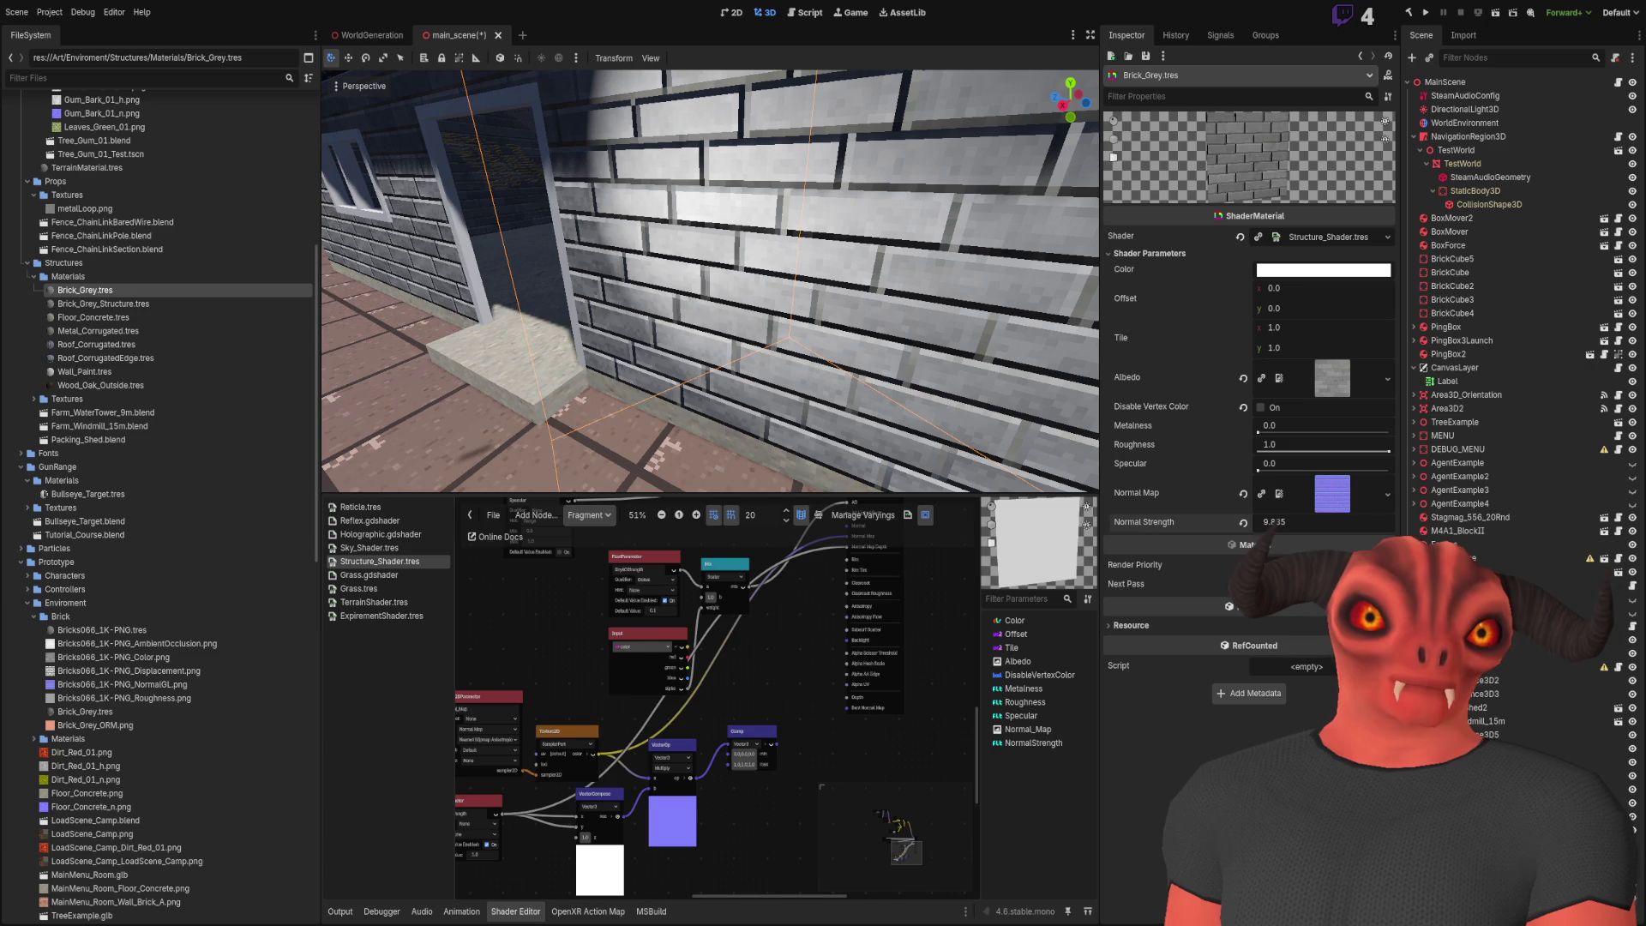
Rearrange the vector, Clamp and texture nodes and bring NormalStrength into view
scroll(833, 625, "up", 2)
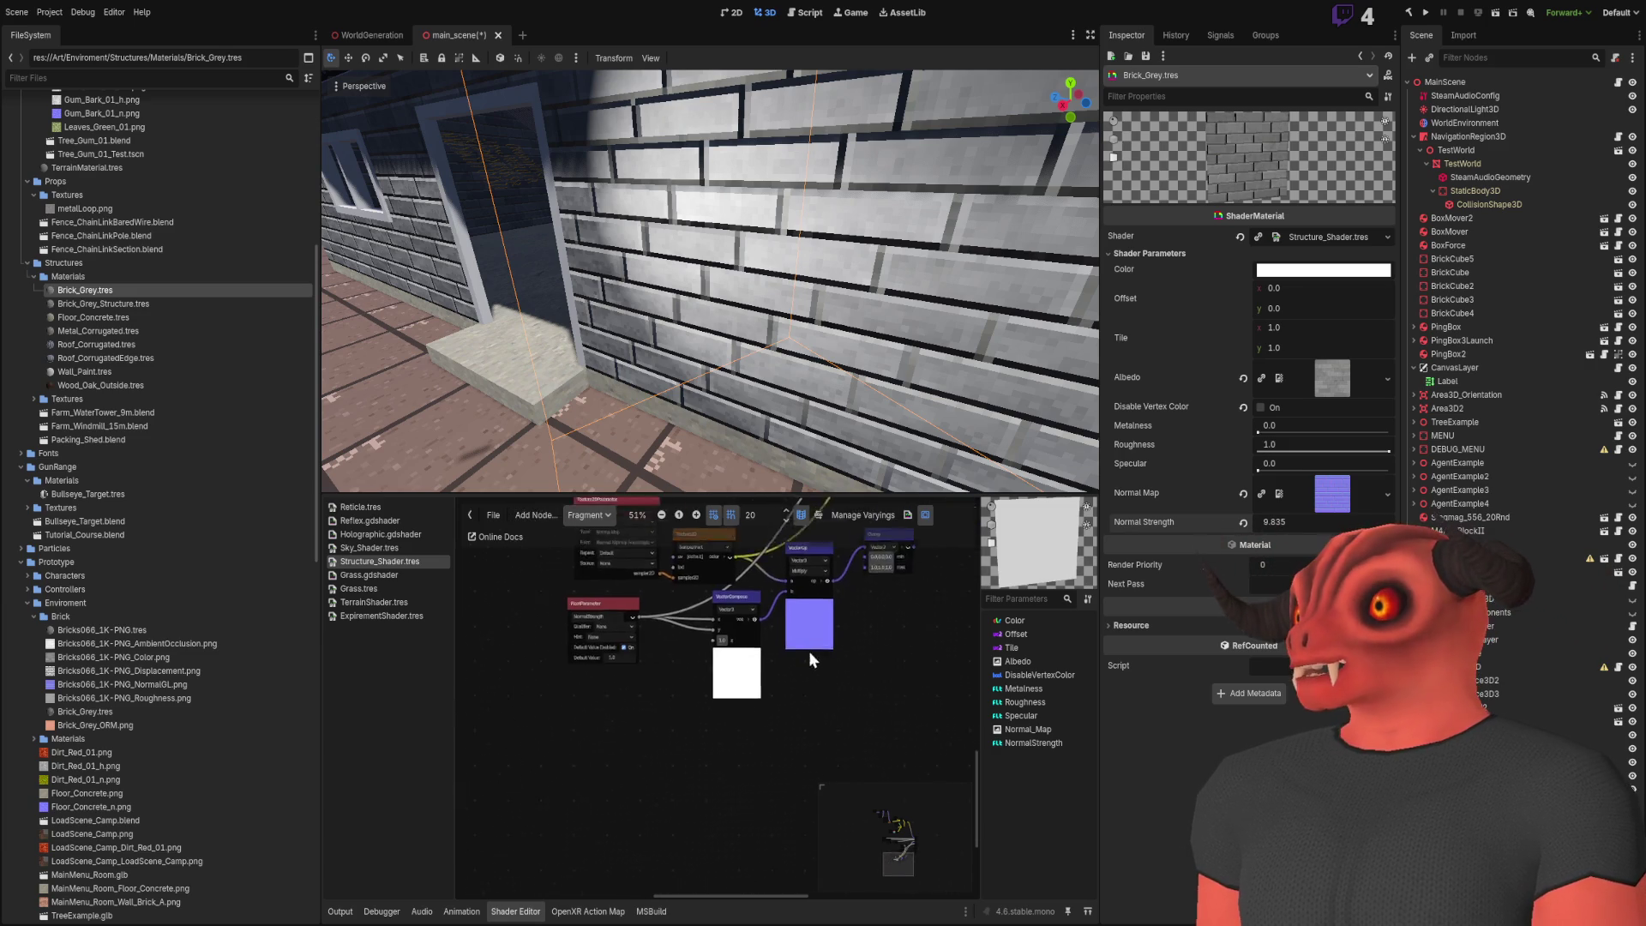
left_click_drag(753, 801, 527, 718)
left_click_drag(703, 614, 733, 676)
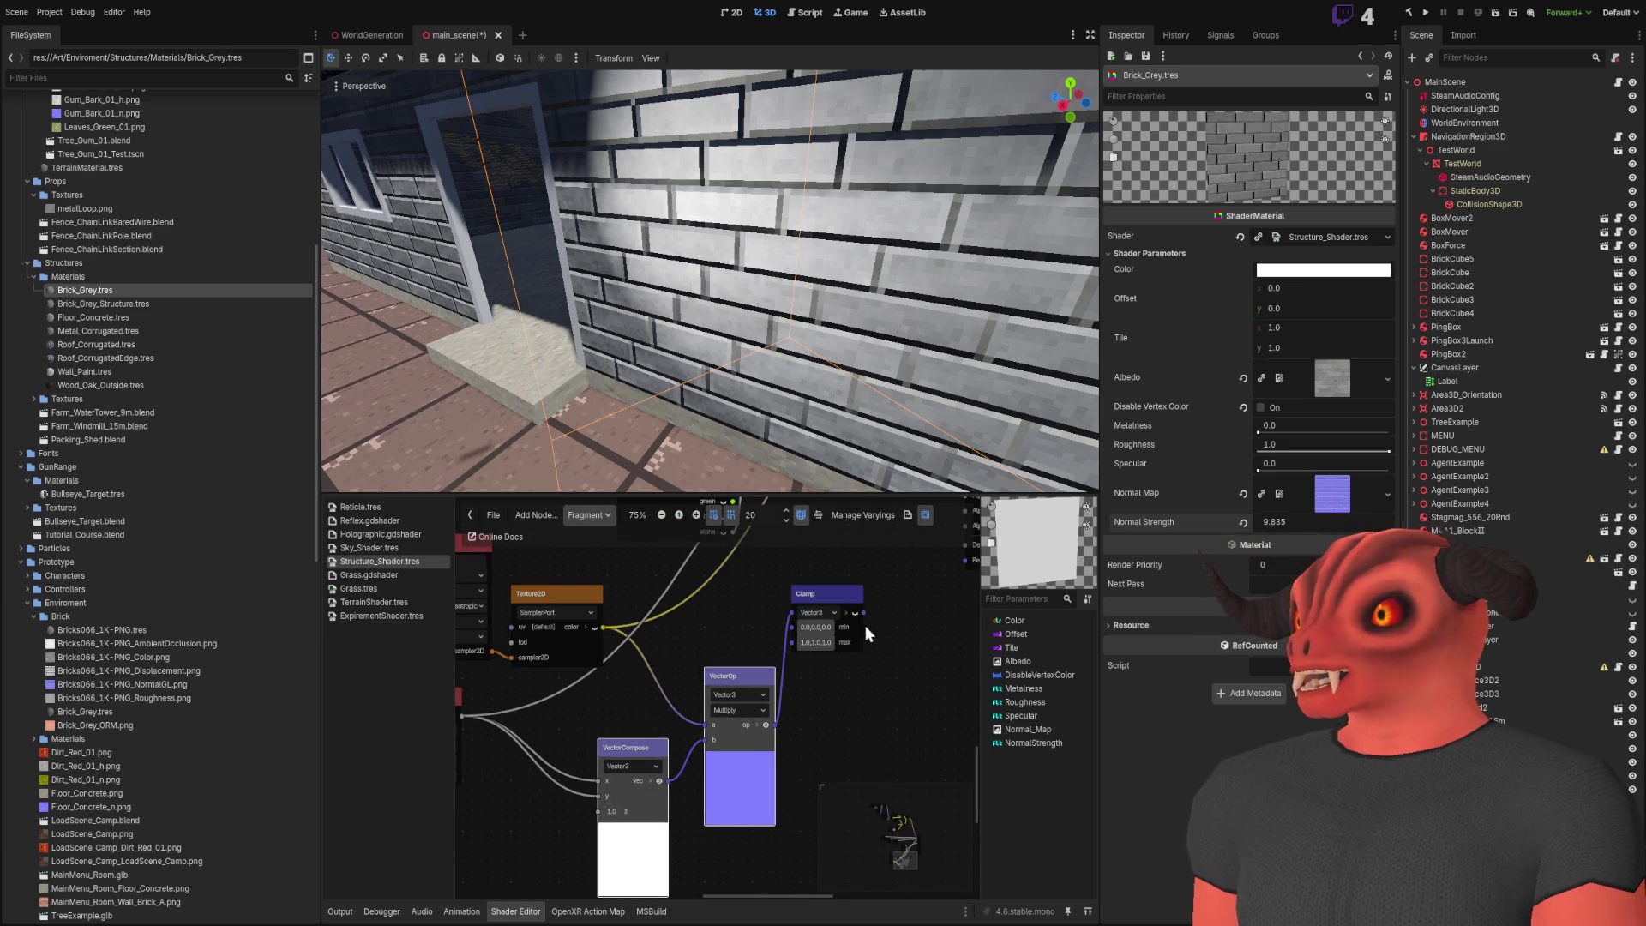
left_click_drag(867, 629, 914, 716)
left_click_drag(730, 708, 701, 746)
scroll(729, 724, "up", 5)
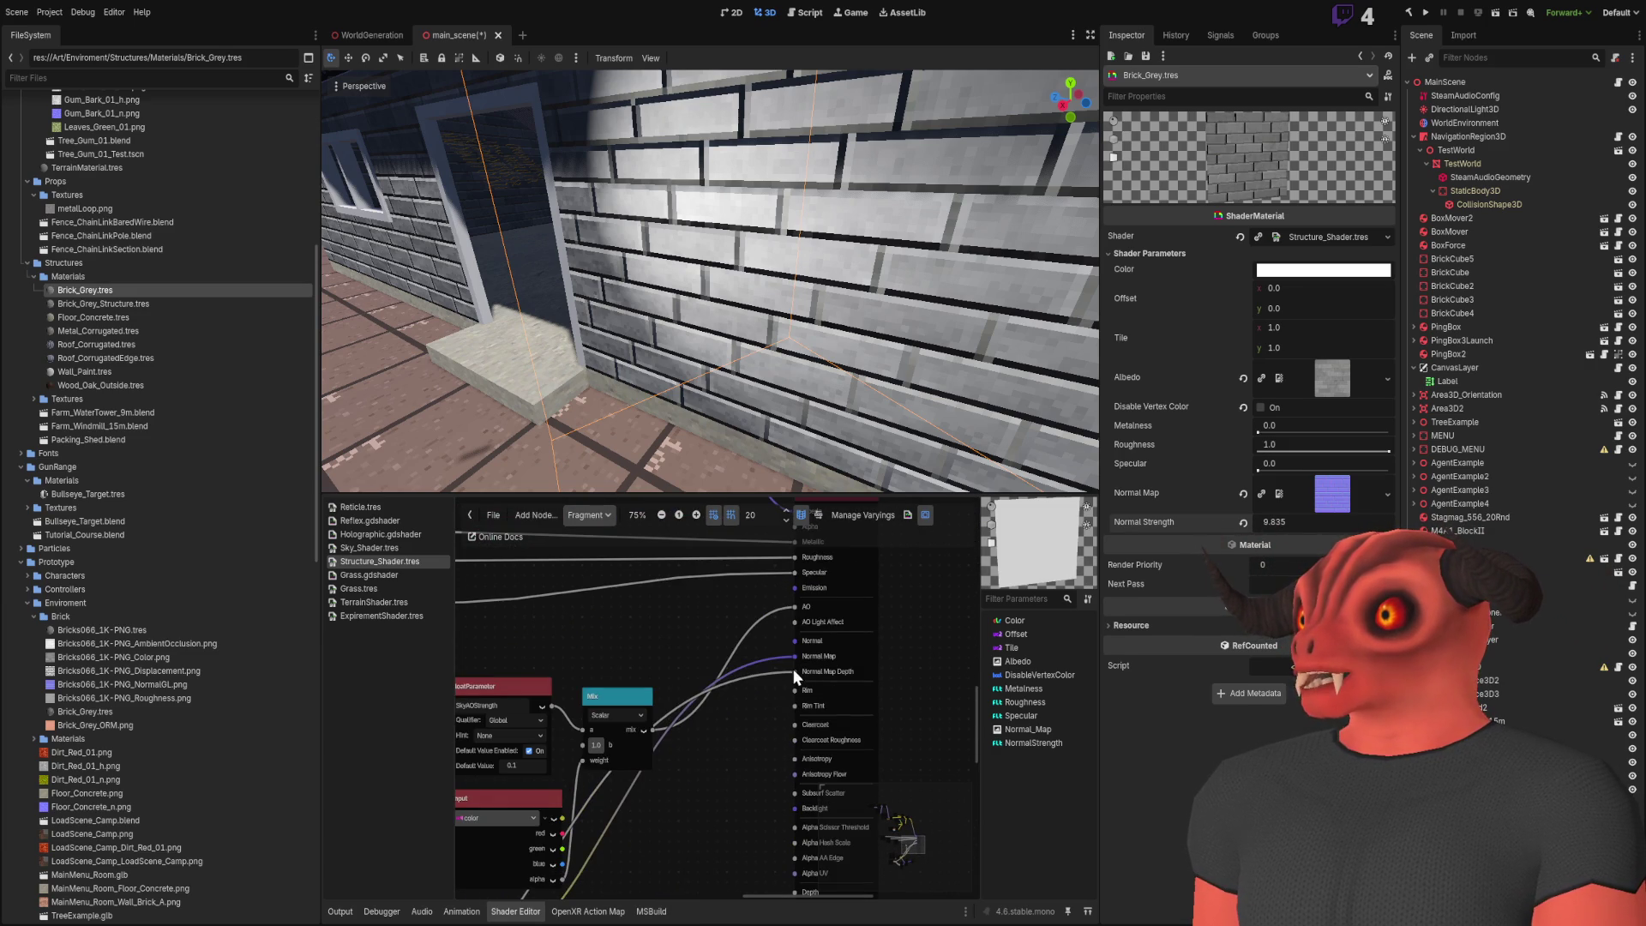
scroll(732, 737, "down", 3)
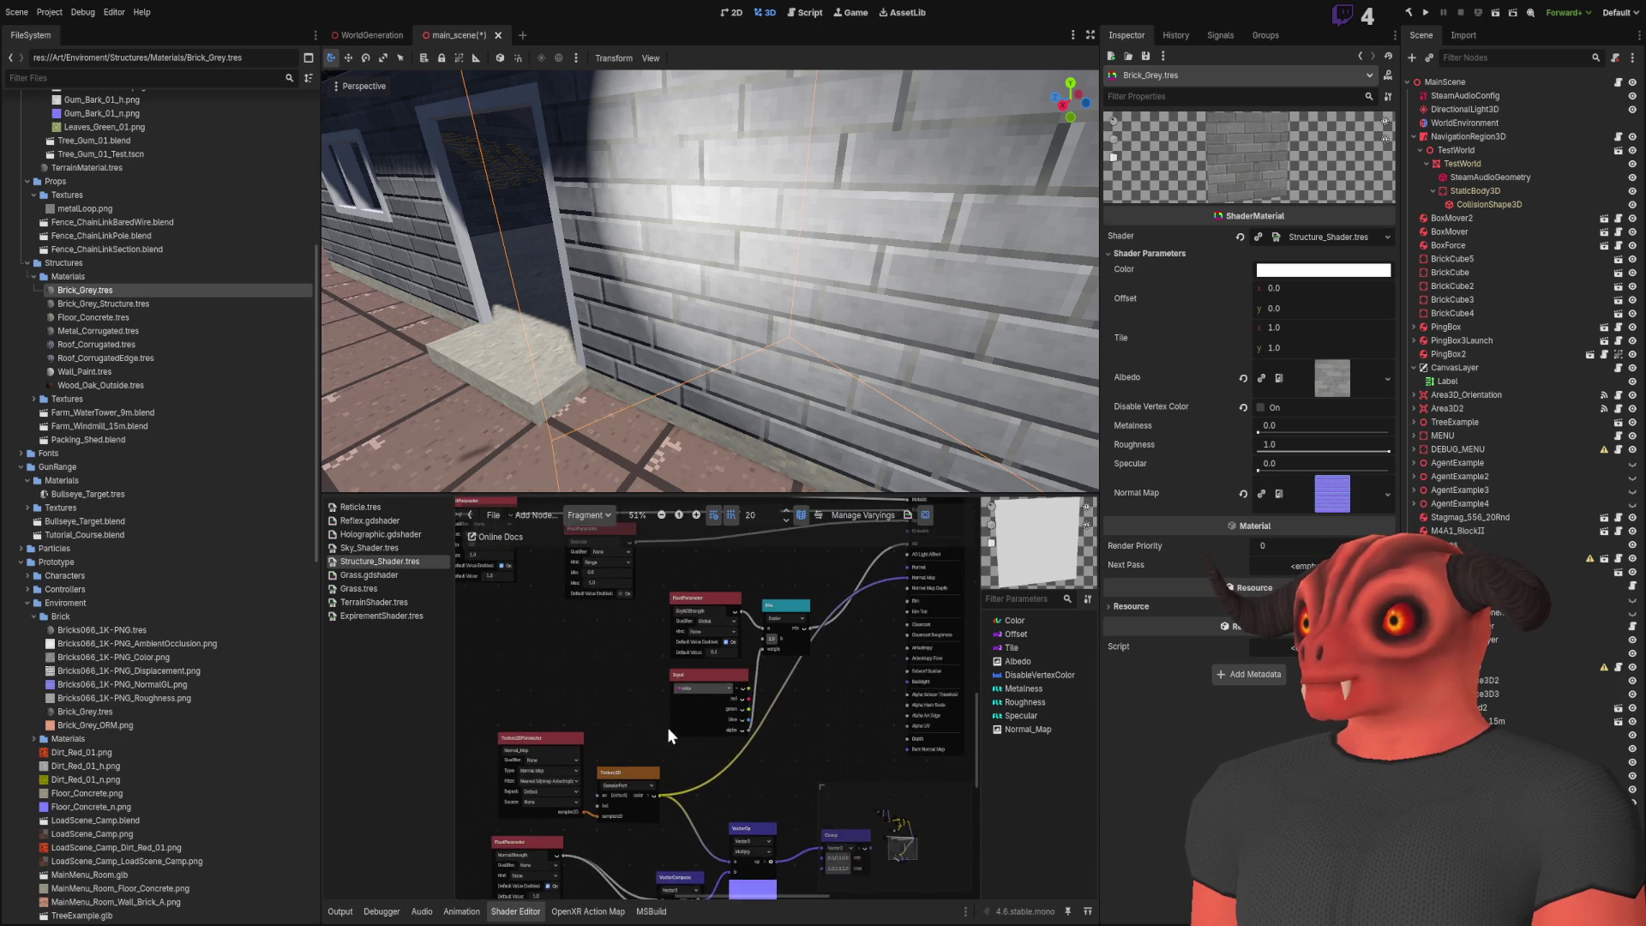
scroll(669, 731, "down", 2)
mouse_move(486, 653)
left_mouse_down()
mouse_move(646, 780)
mouse_move(694, 725)
left_mouse_up()
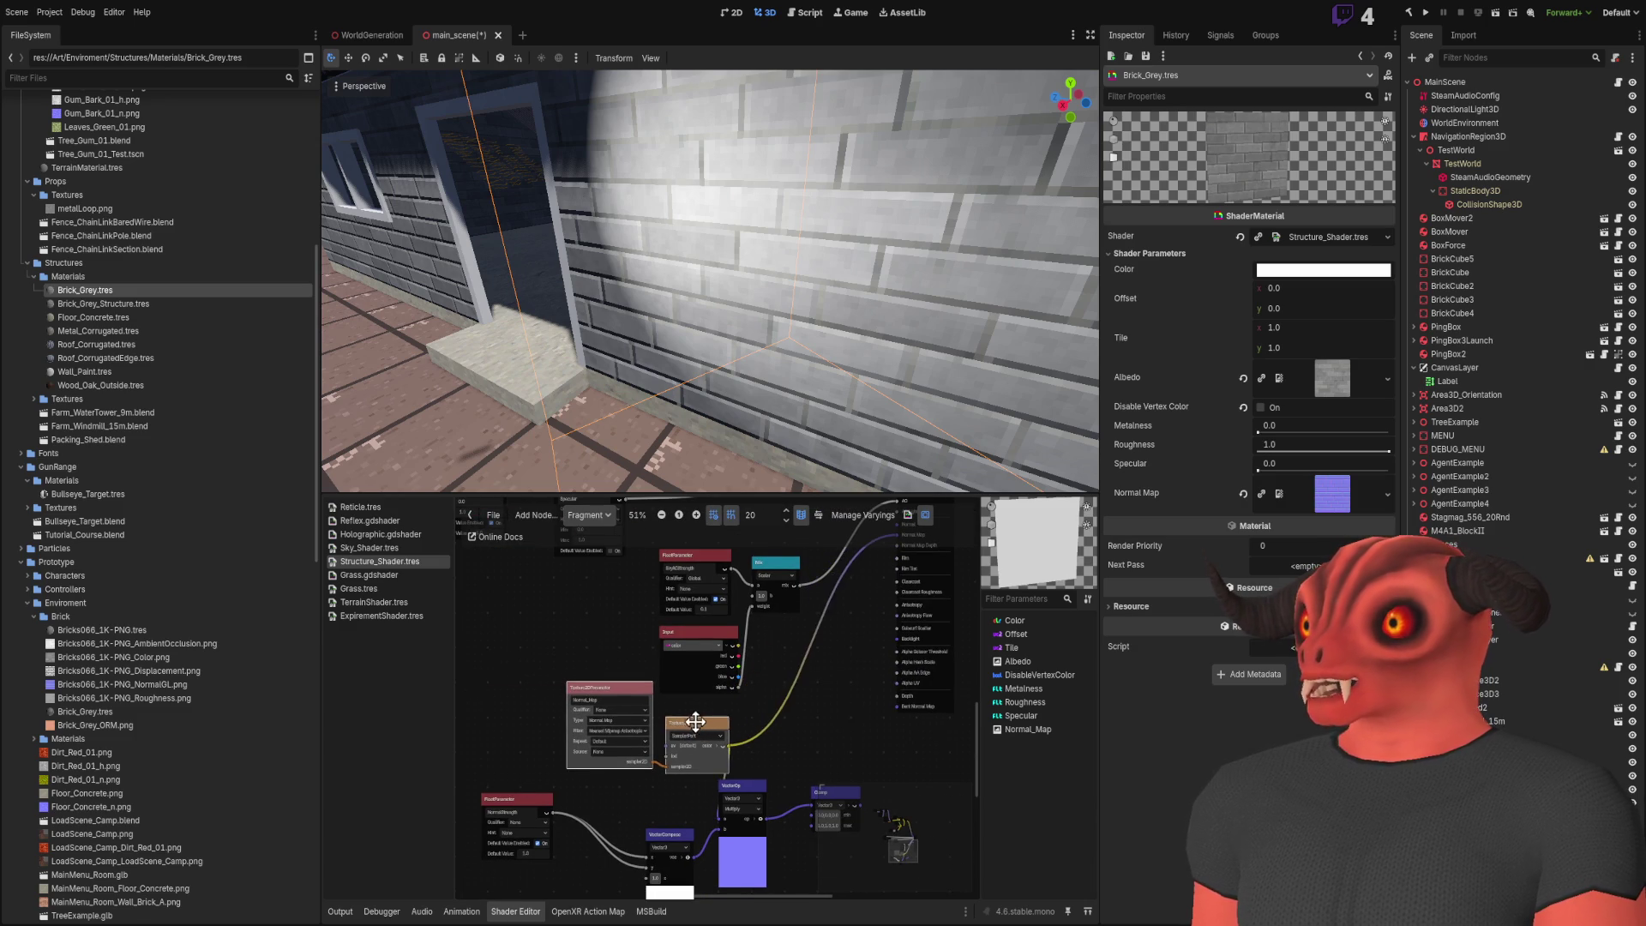
scroll(802, 635, "down", 3)
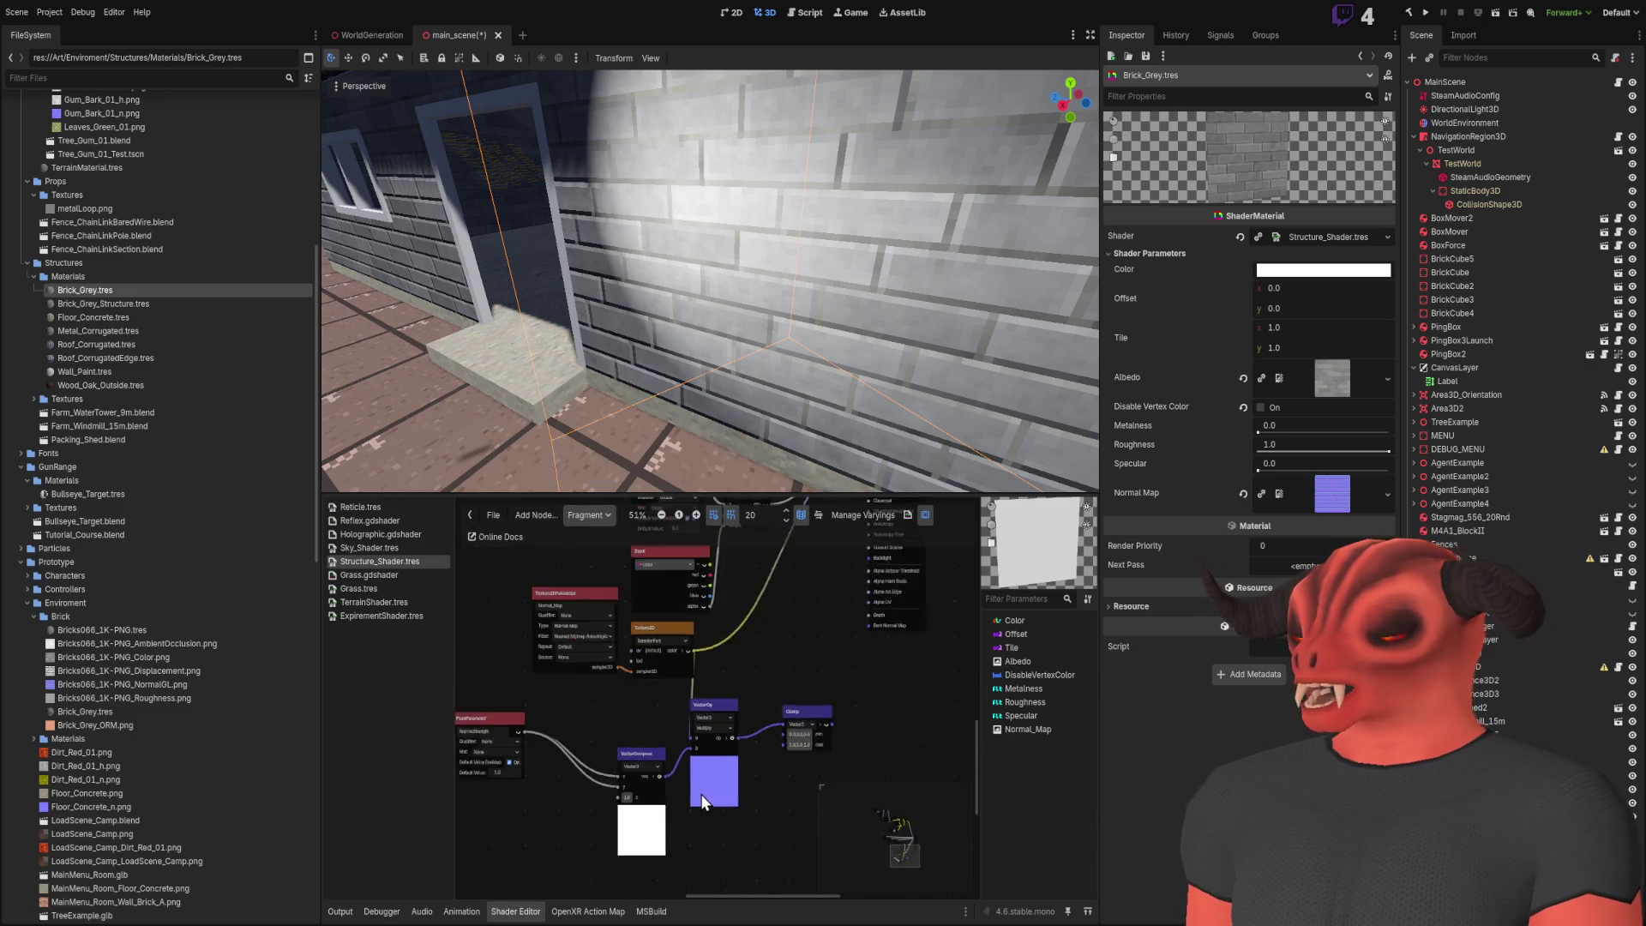
scroll(720, 720, "up", 2)
mouse_move(683, 696)
left_mouse_down()
mouse_move(709, 658)
mouse_move(658, 636)
mouse_move(758, 636)
left_mouse_up()
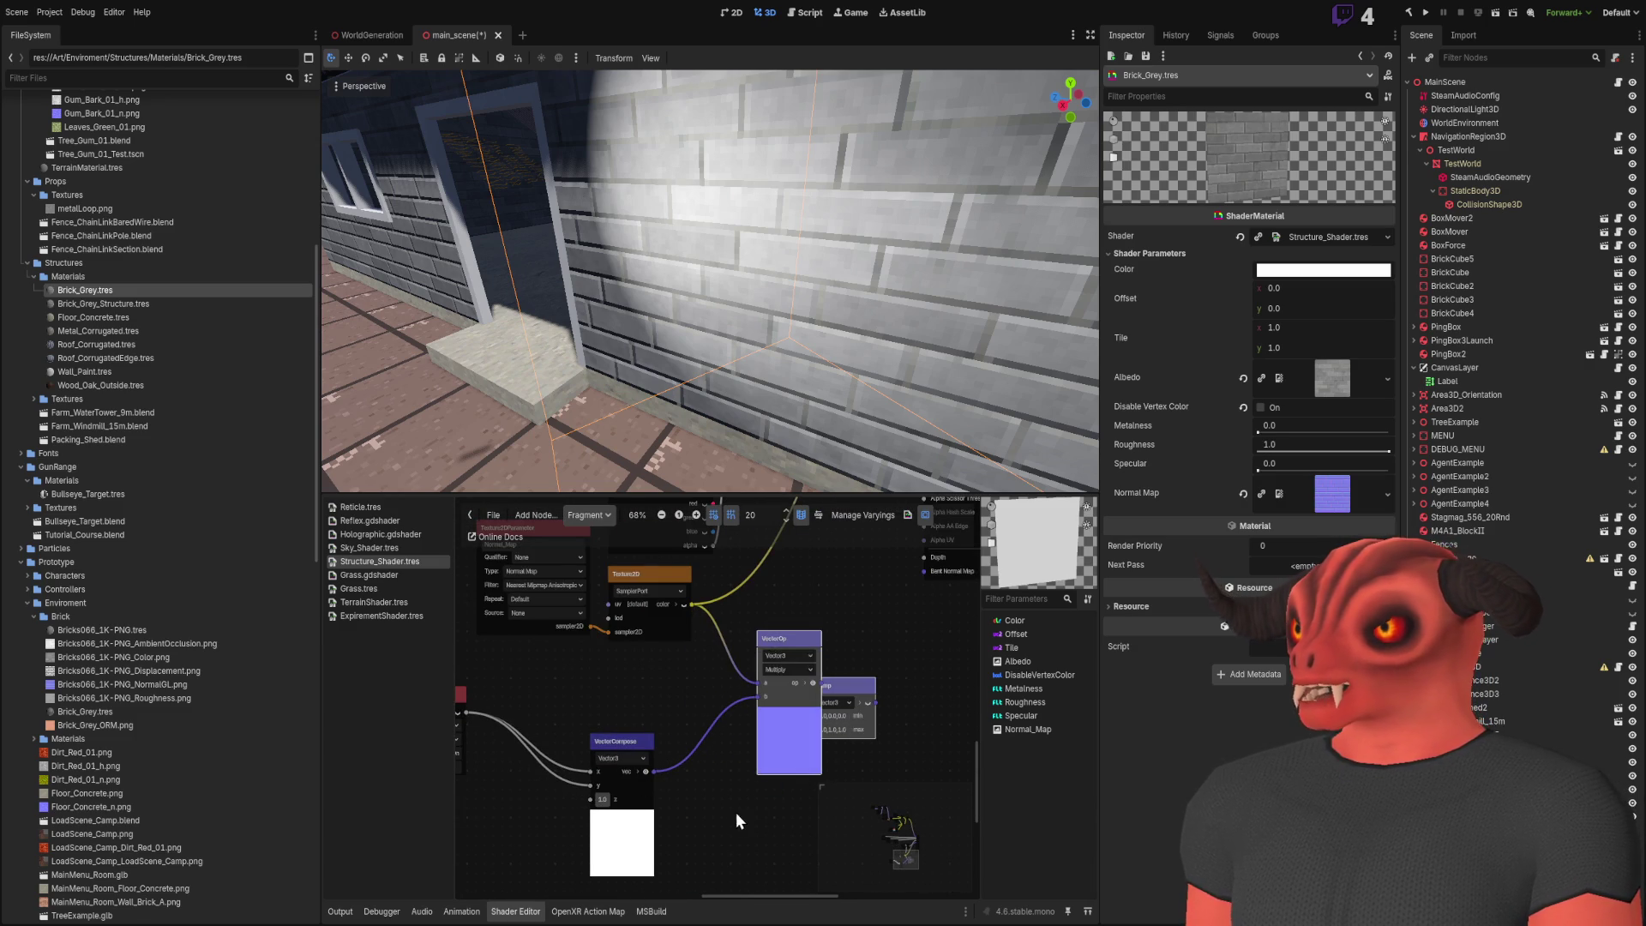
scroll(692, 744, "left", 3)
left_click_drag(598, 709, 886, 756)
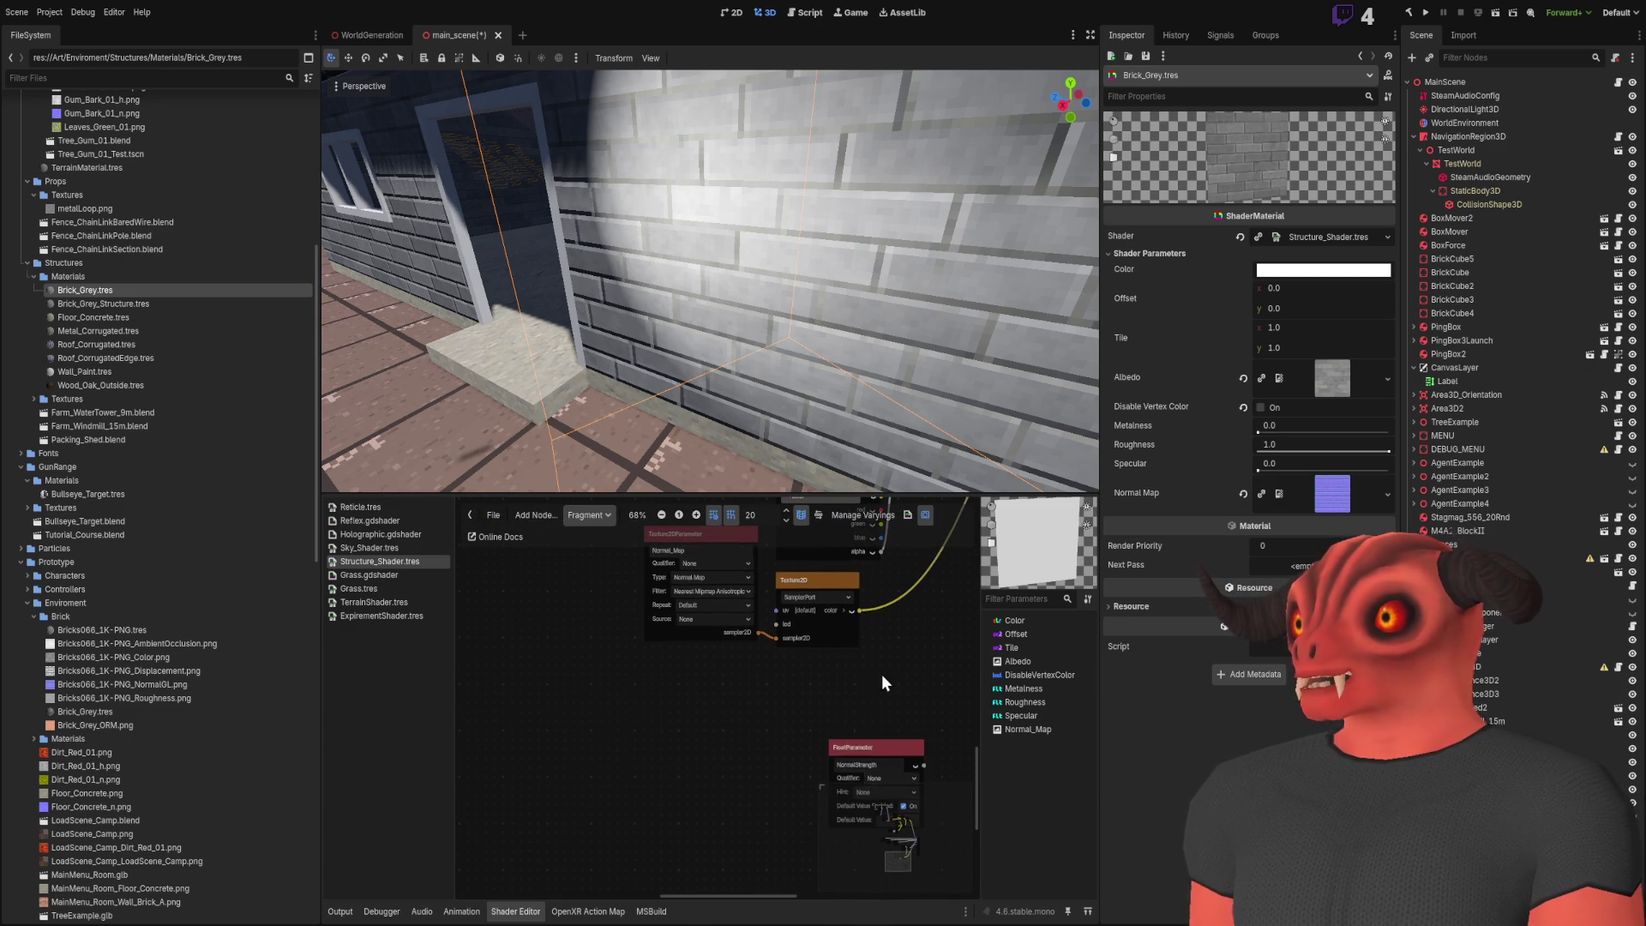
scroll(868, 681, "up", 2)
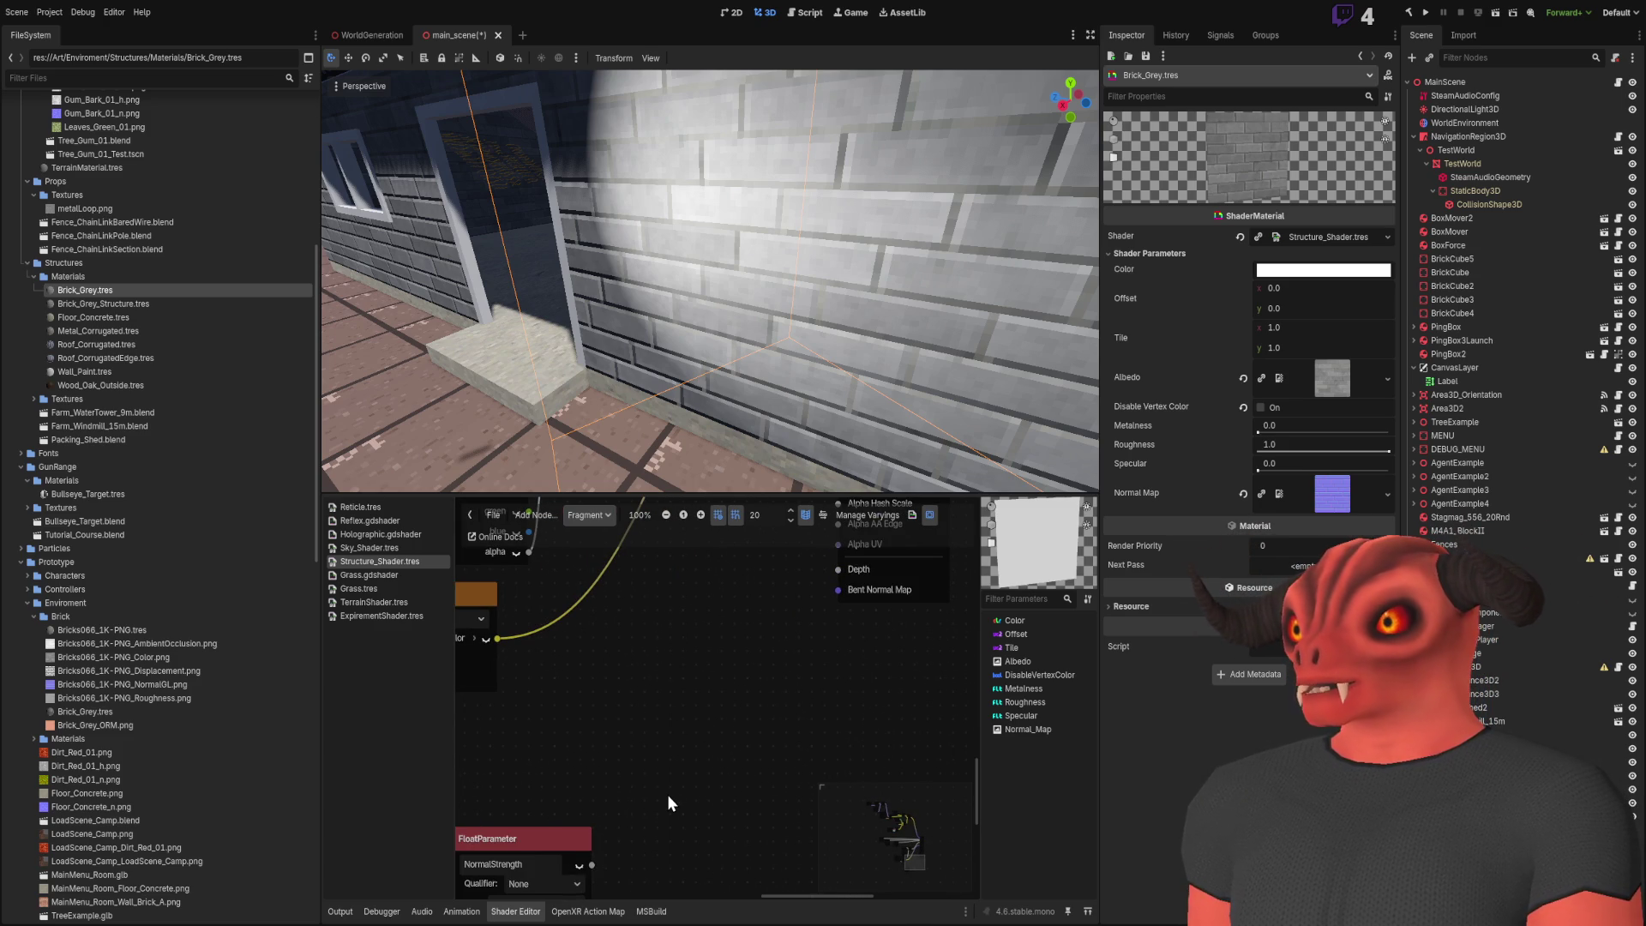
Paste test nodes, then delete the unwanted VectorCompose and Vector3 multiply nodes
key("ctrl+v")
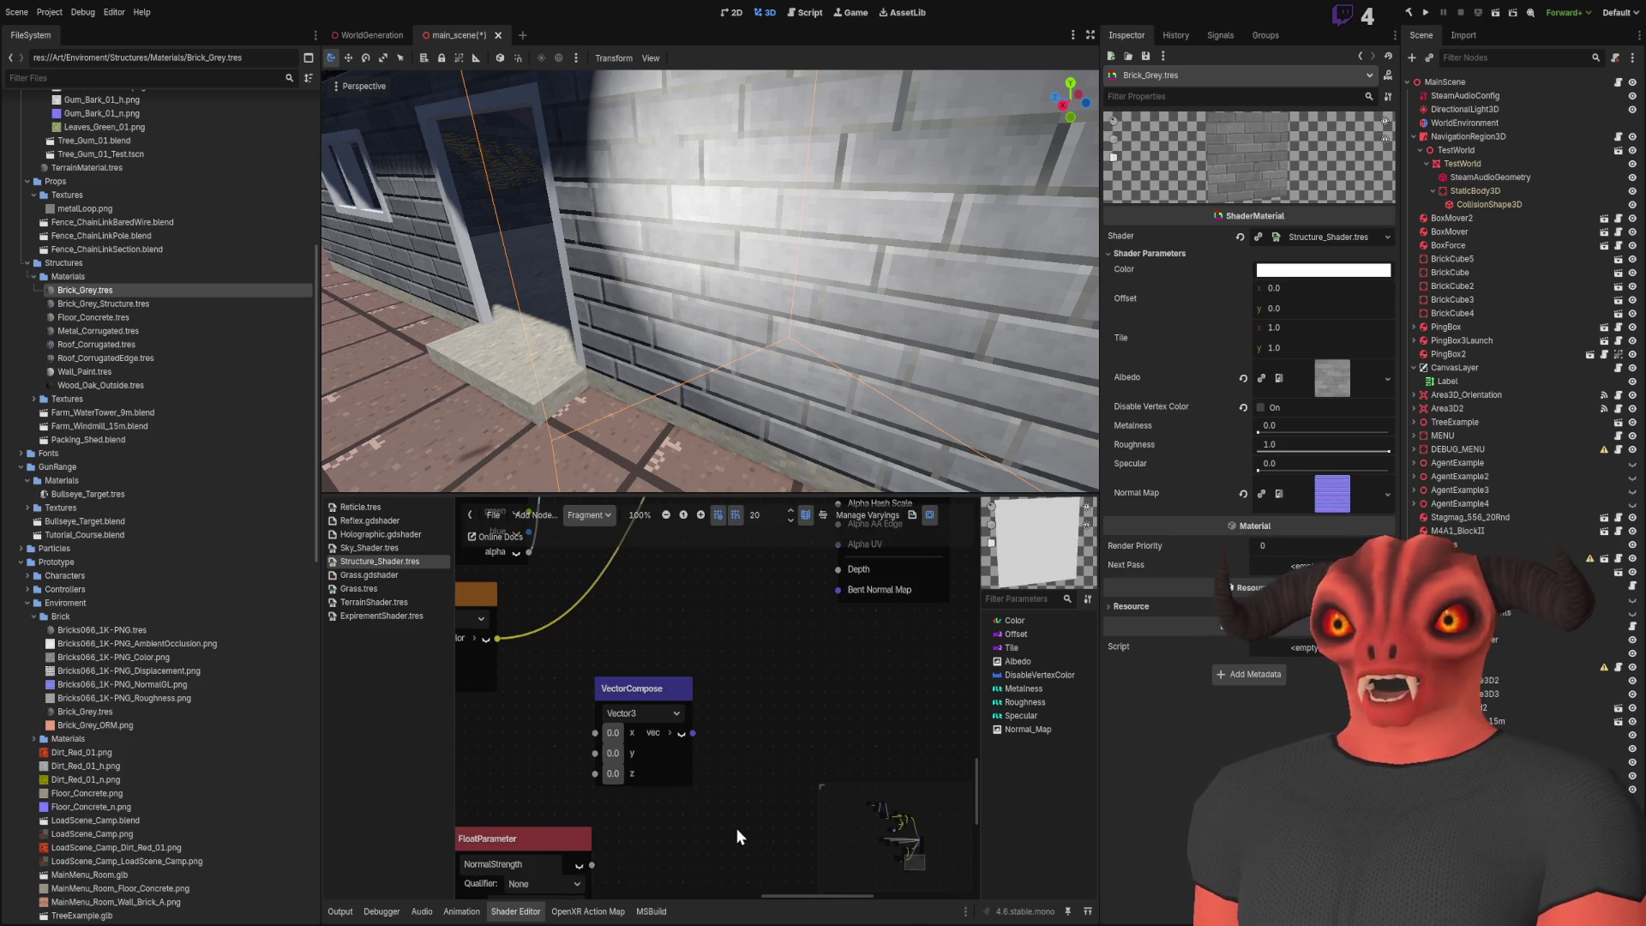
left_click(635, 747)
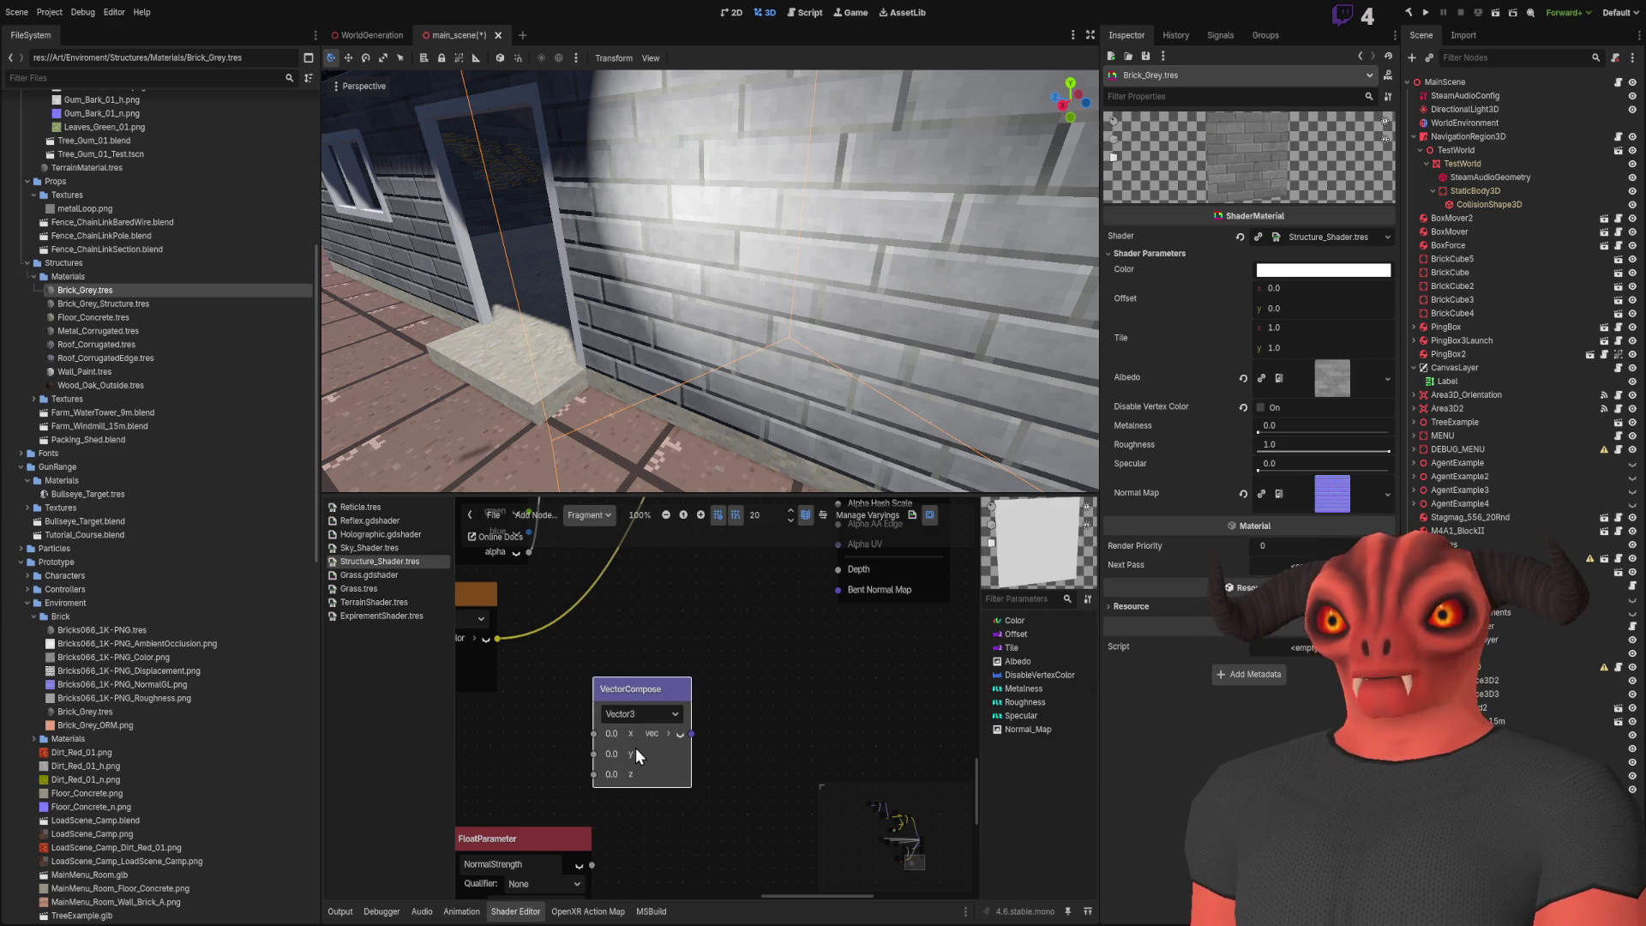
key("Delete")
left_click_drag(531, 822, 467, 769)
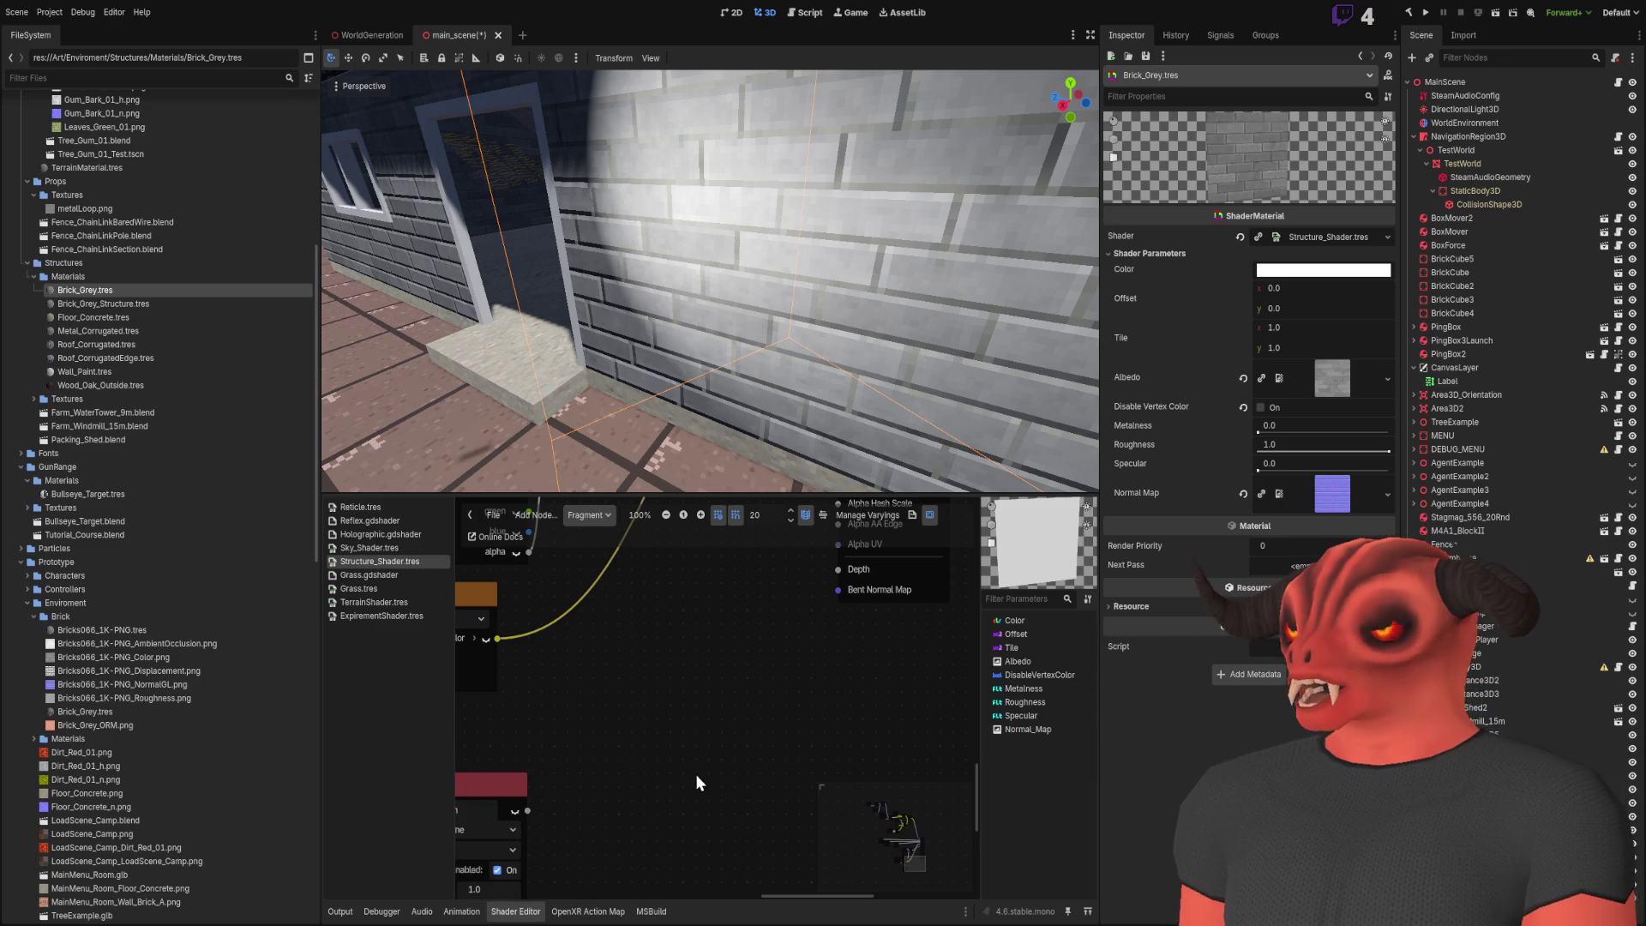
key("ctrl+v")
left_click_drag(688, 667, 677, 643)
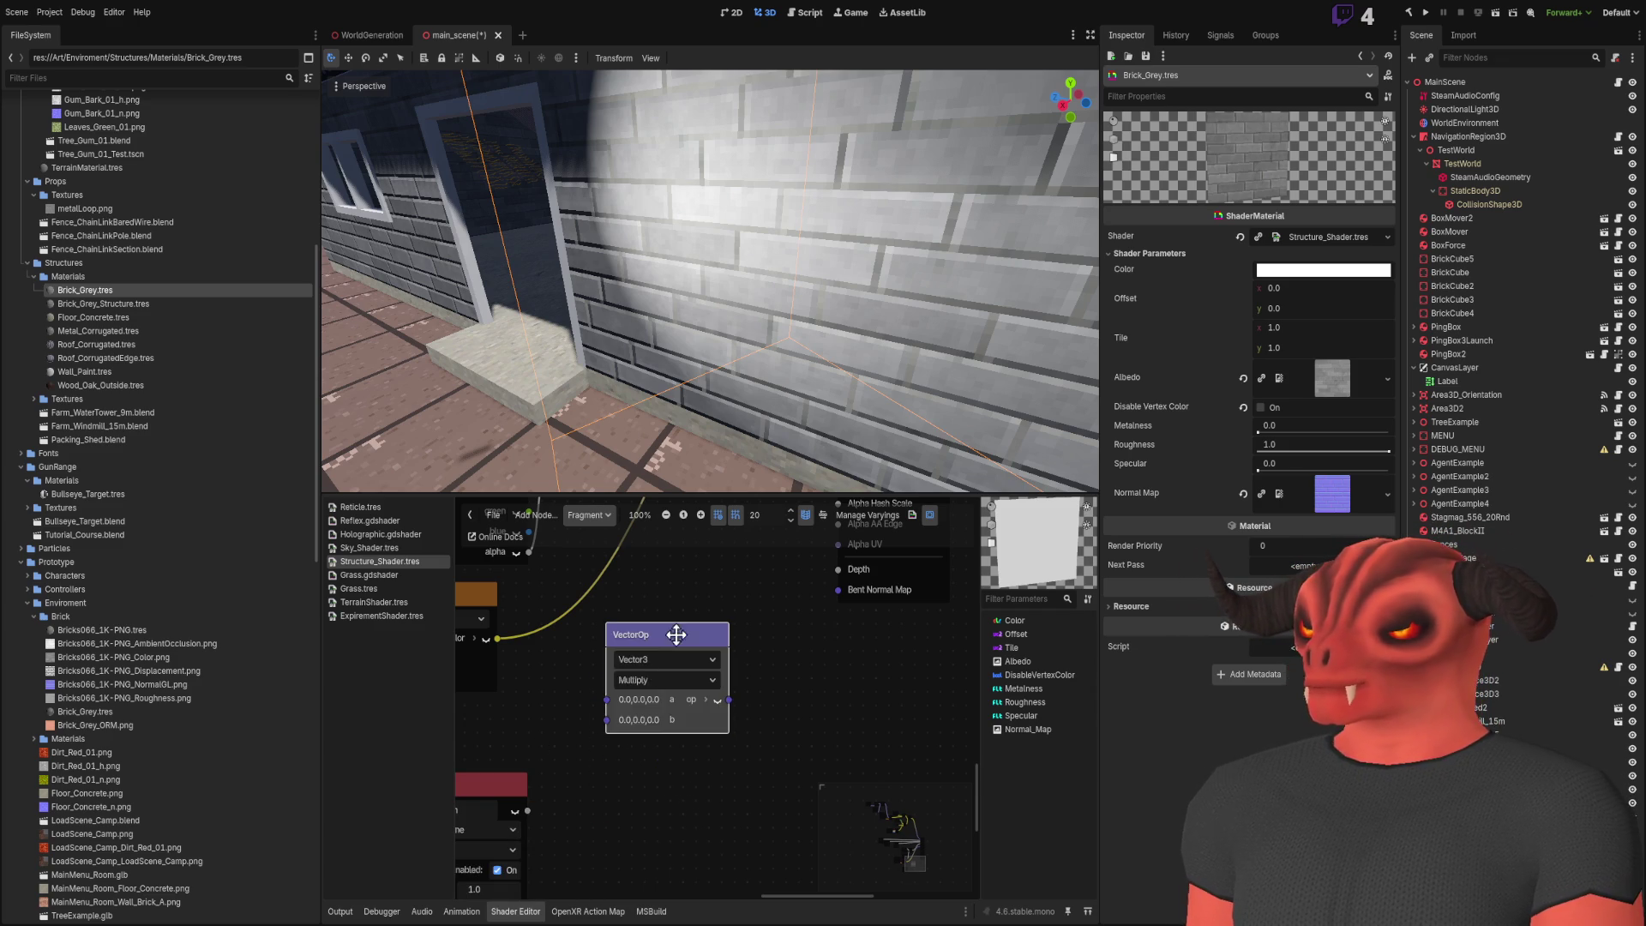
scroll(717, 764, "up", 3)
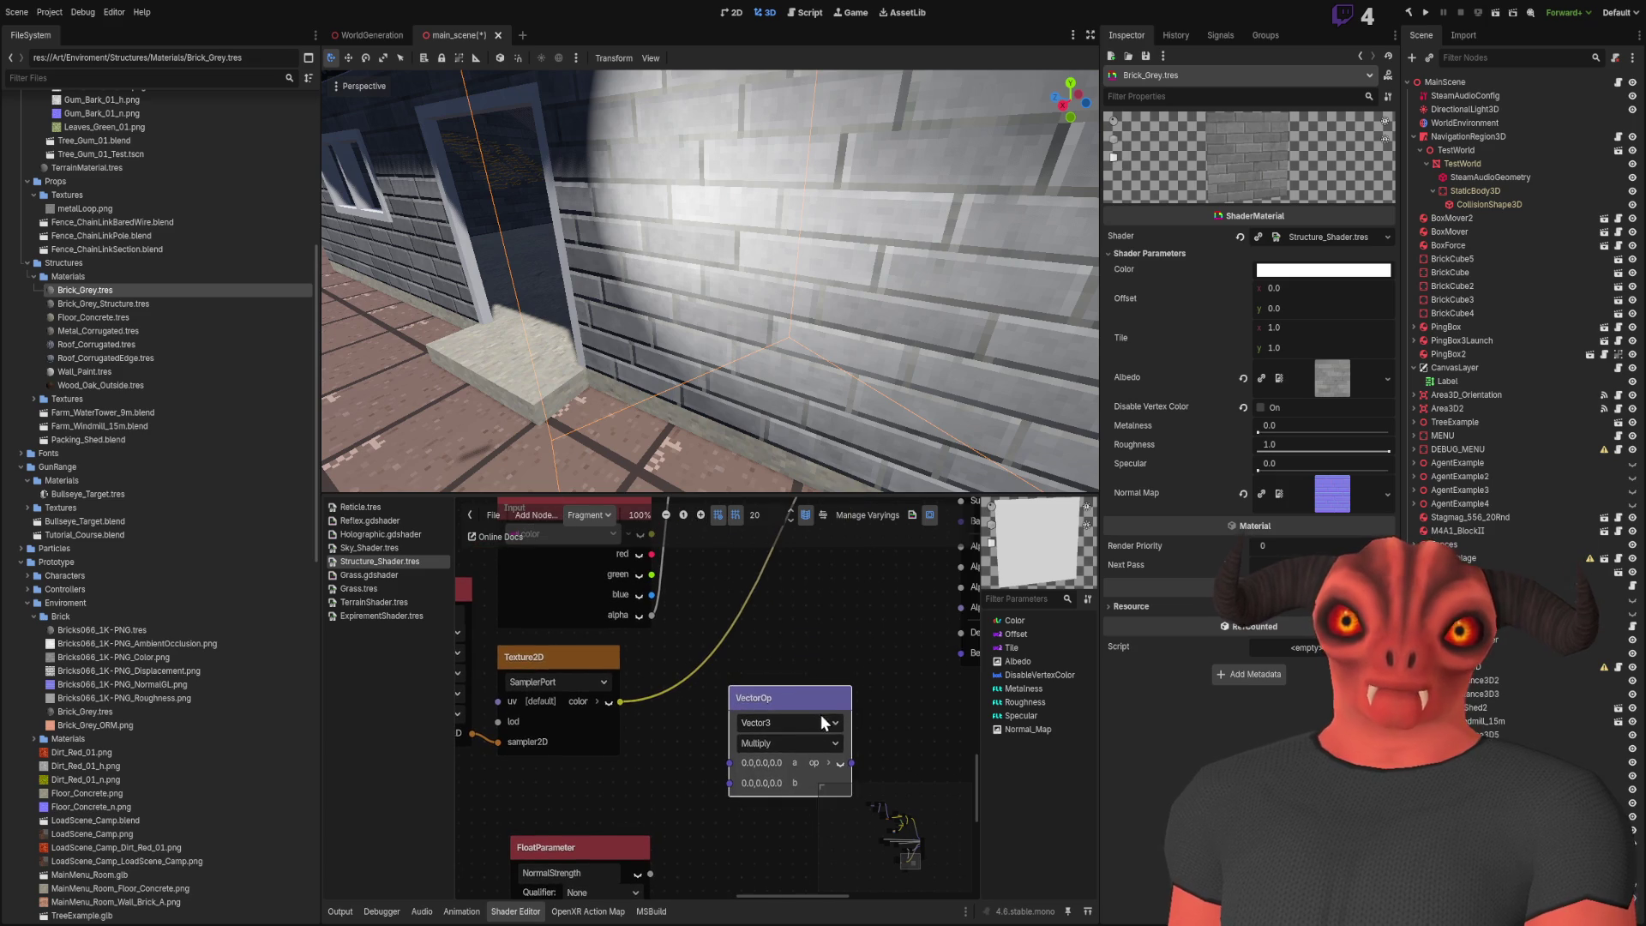
key("Delete")
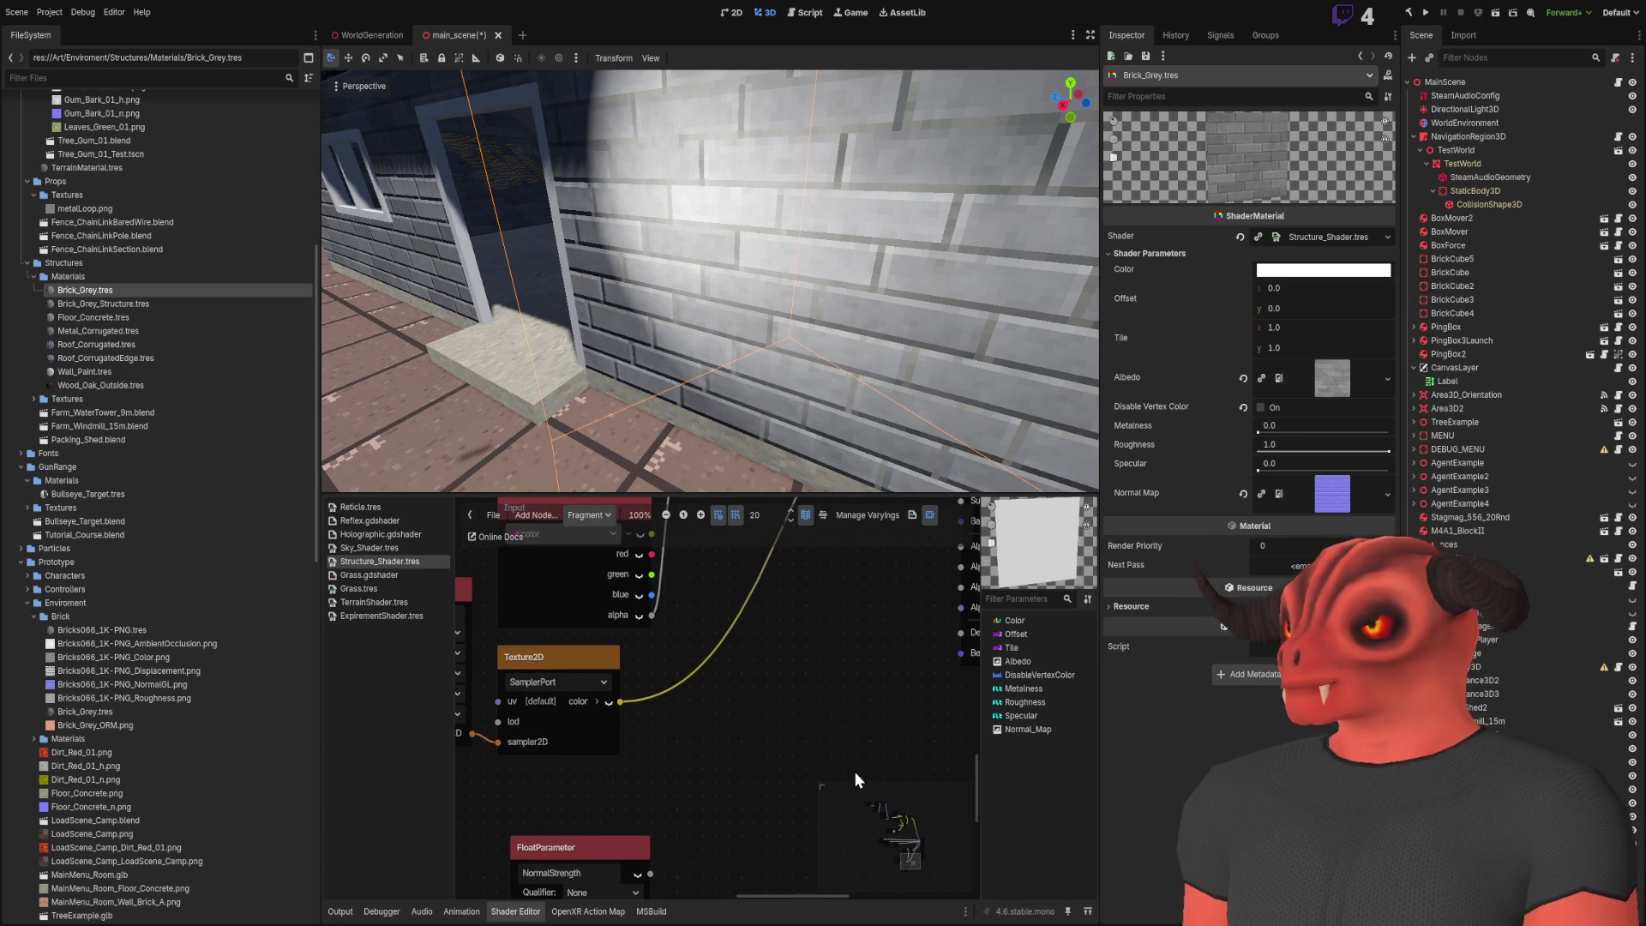
Add a float Multiply node and wire NormalStrength into its b input
key("ctrl+v")
left_click_drag(806, 759, 768, 776)
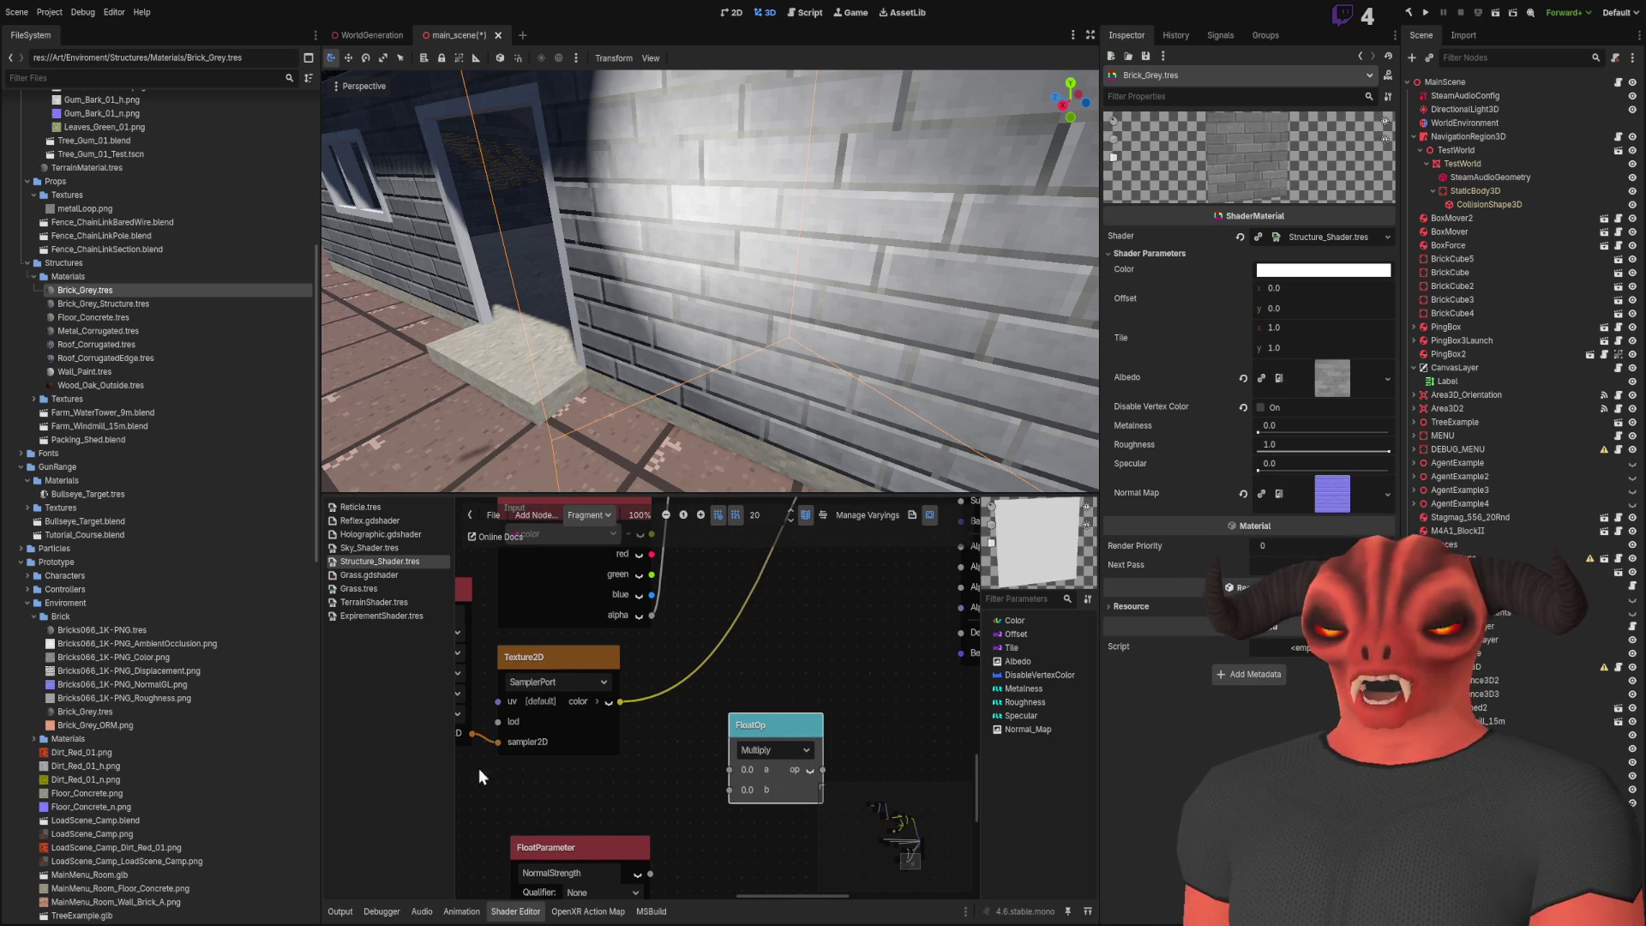
left_click_drag(643, 872, 592, 804)
left_click_drag(733, 793, 732, 791)
Split the texture colour into channels and feed blue into the Multiply's a input
left_click(597, 701)
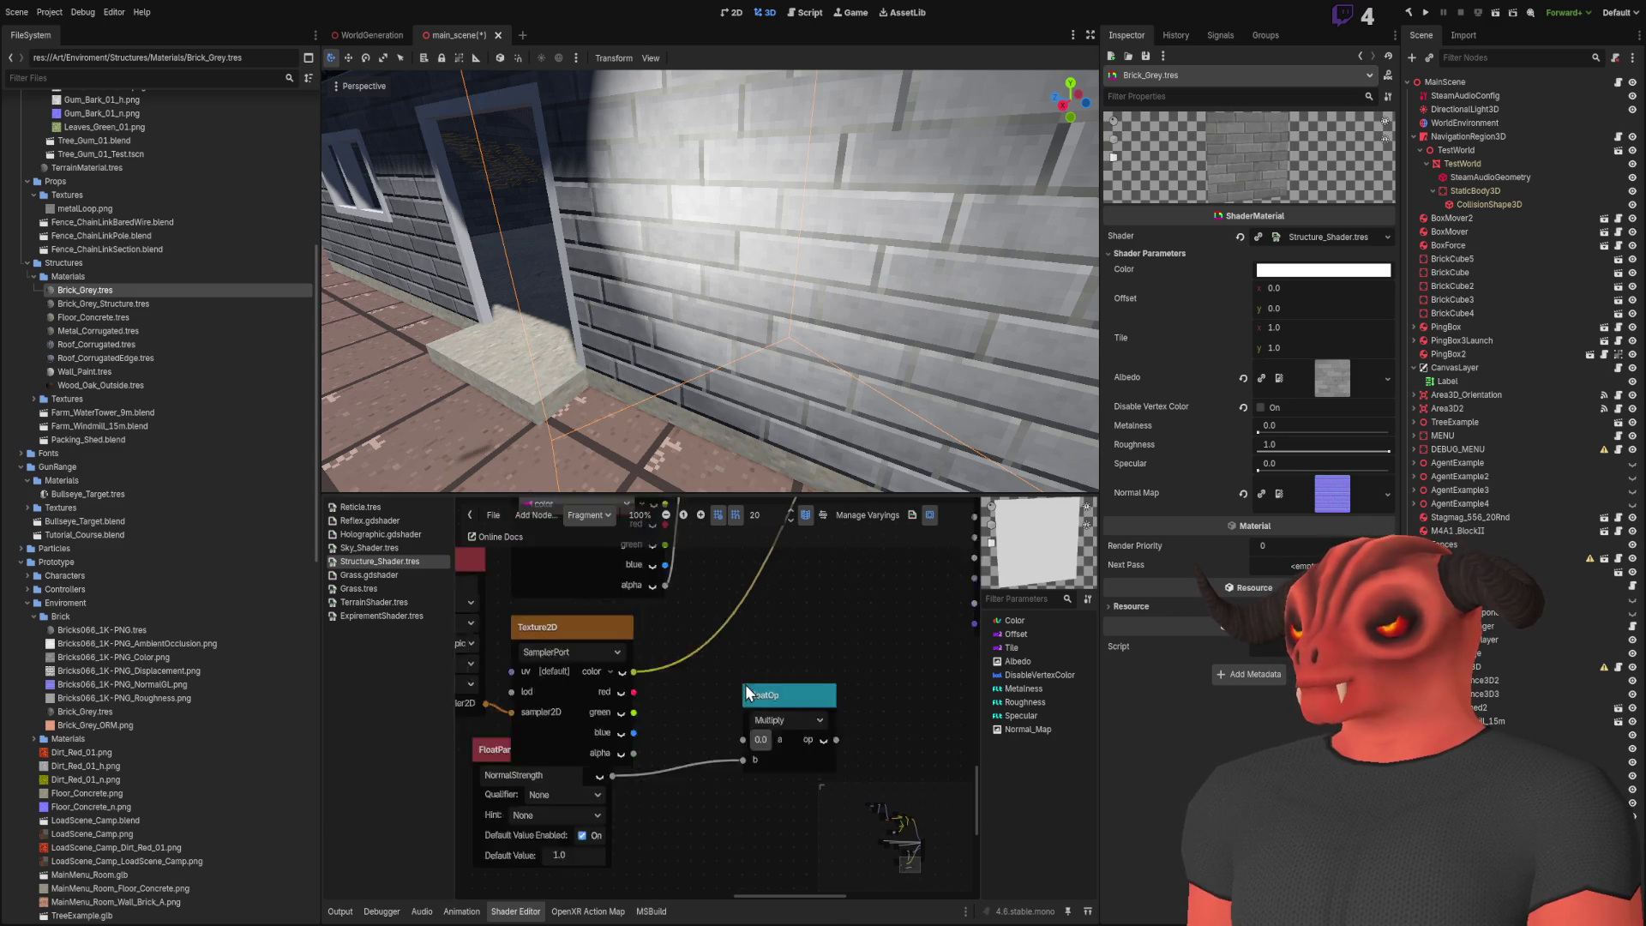
scroll(617, 685, "down", 3)
left_click(549, 733)
left_click_drag(538, 667, 561, 705)
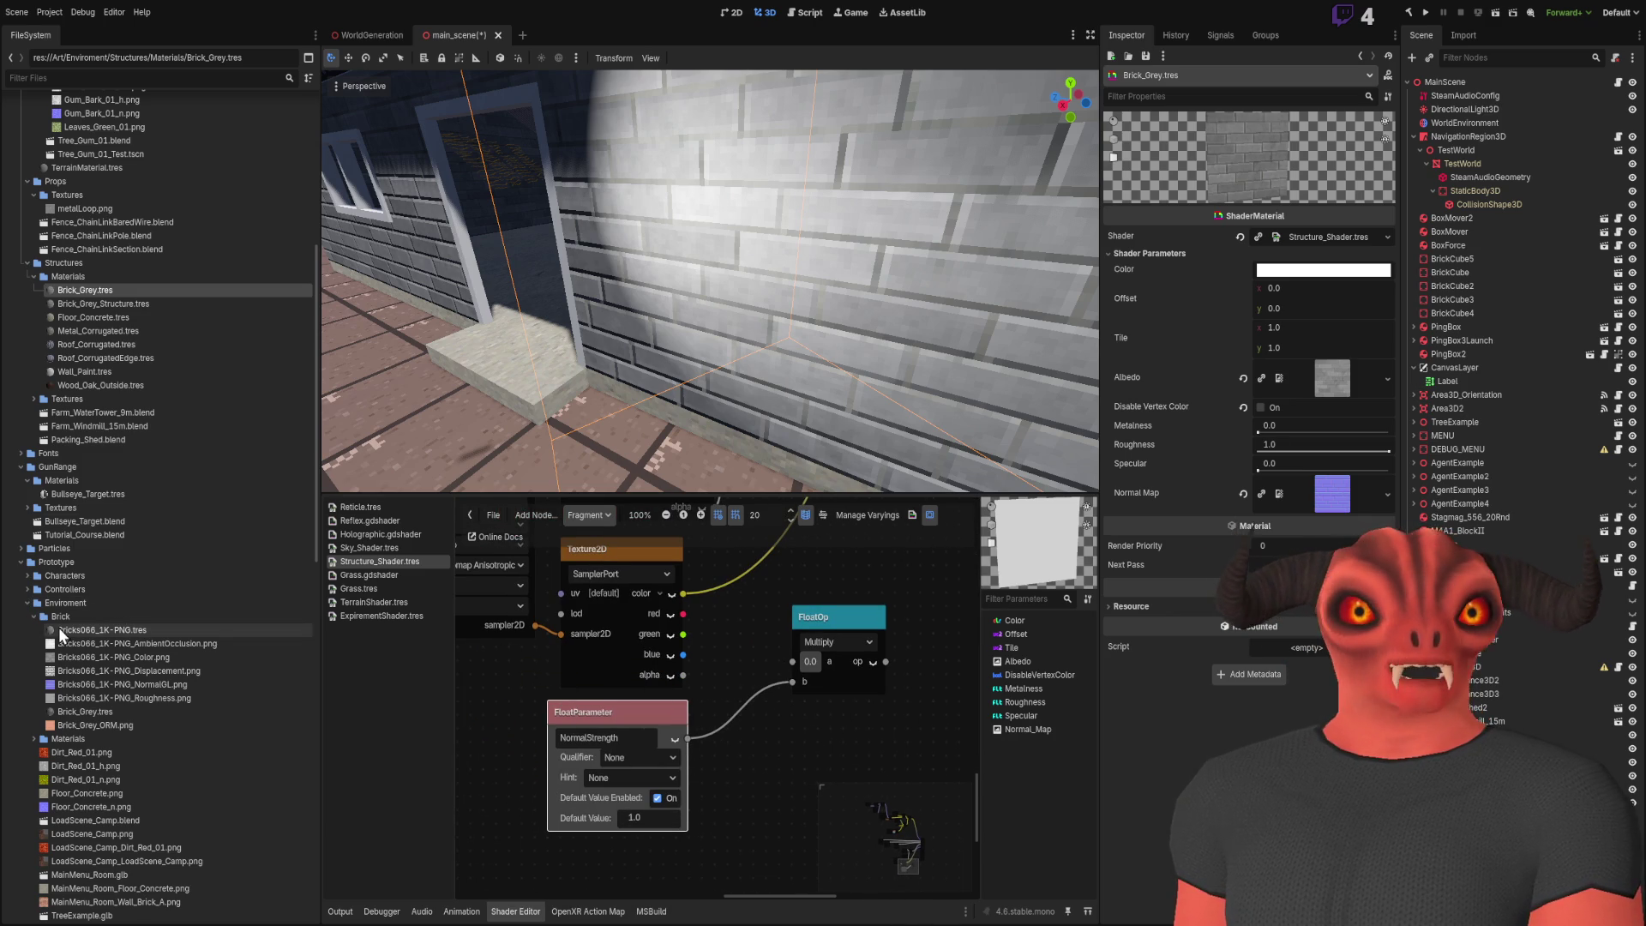
scroll(650, 710, "up", 3)
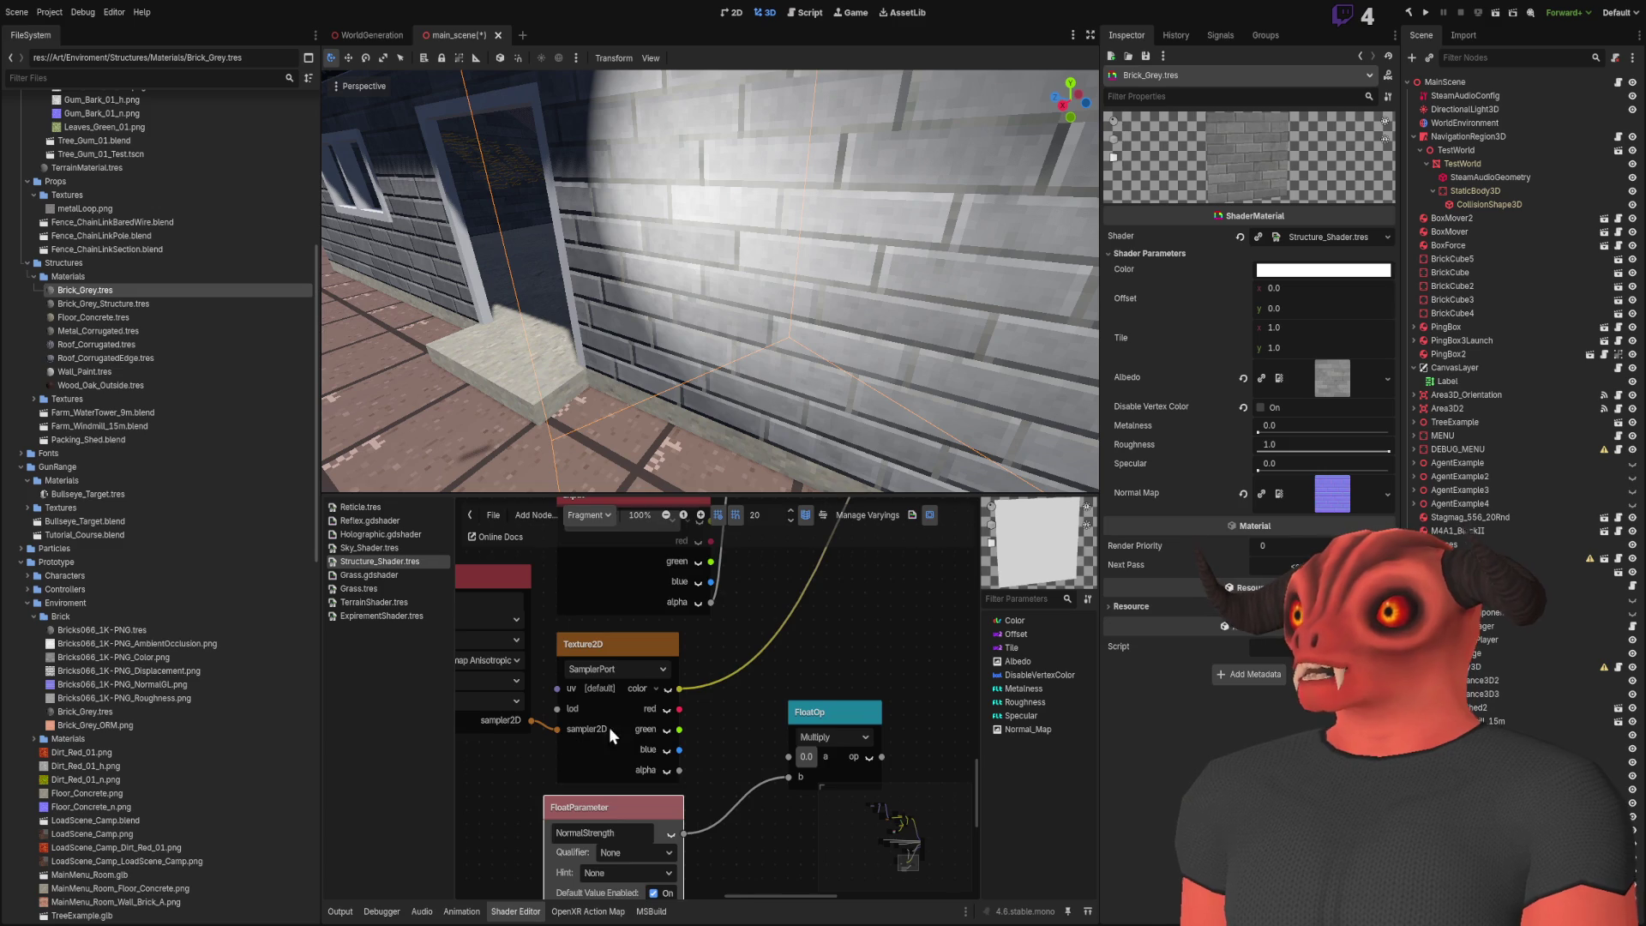
scroll(747, 633, "down", 4)
scroll(708, 748, "up", 3)
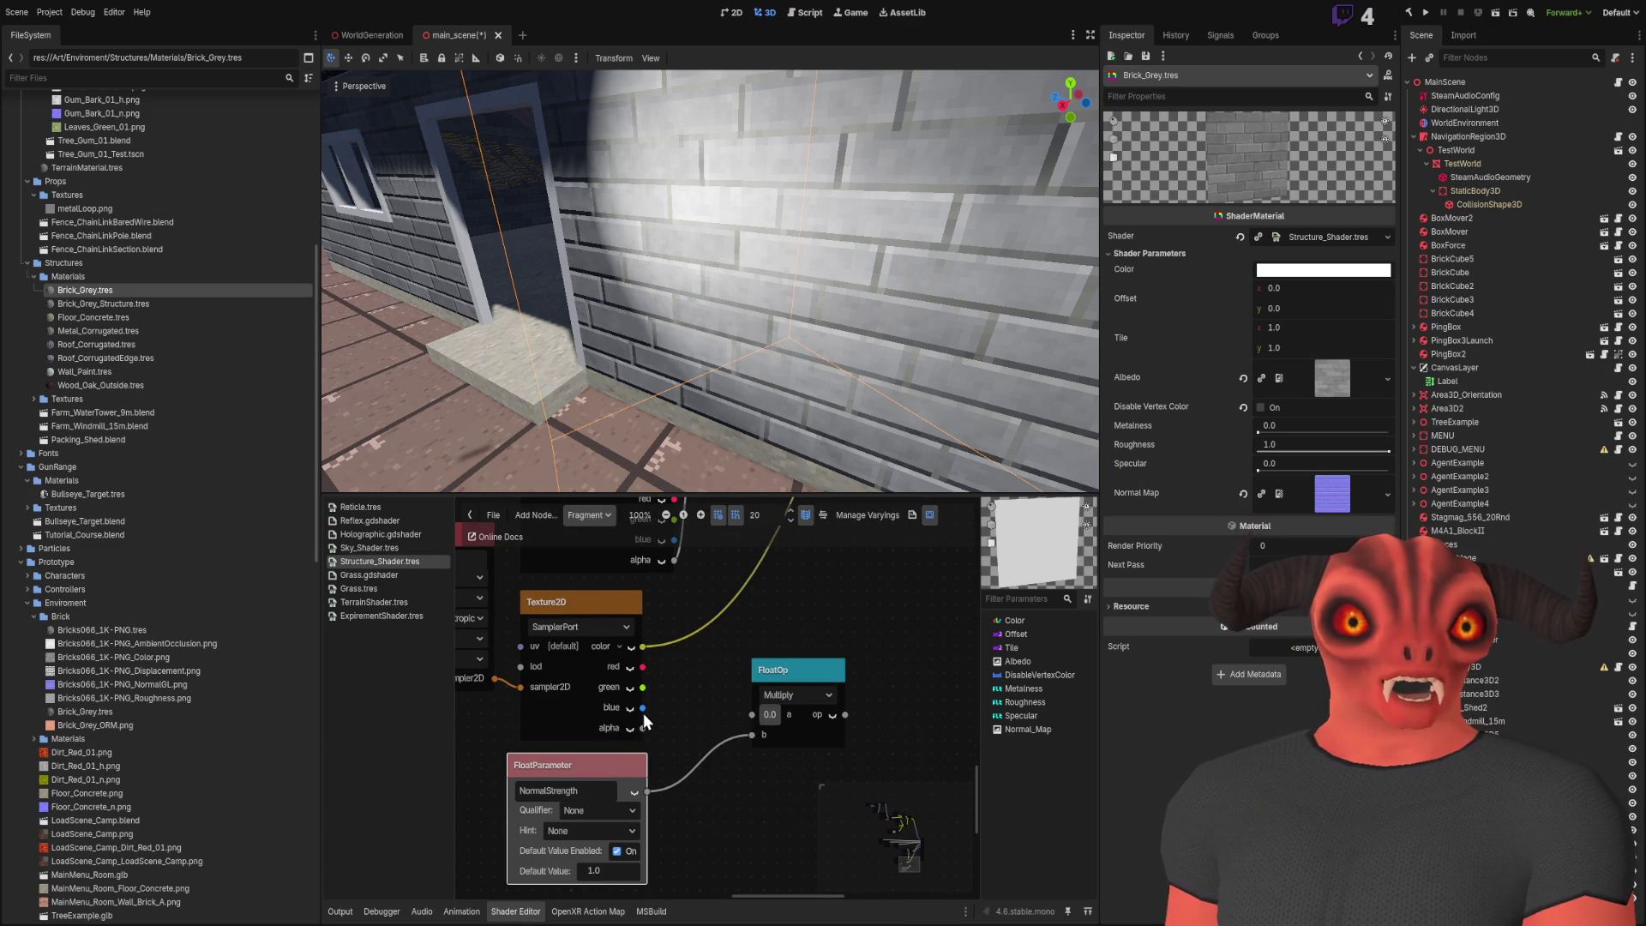
left_click_drag(643, 711, 752, 710)
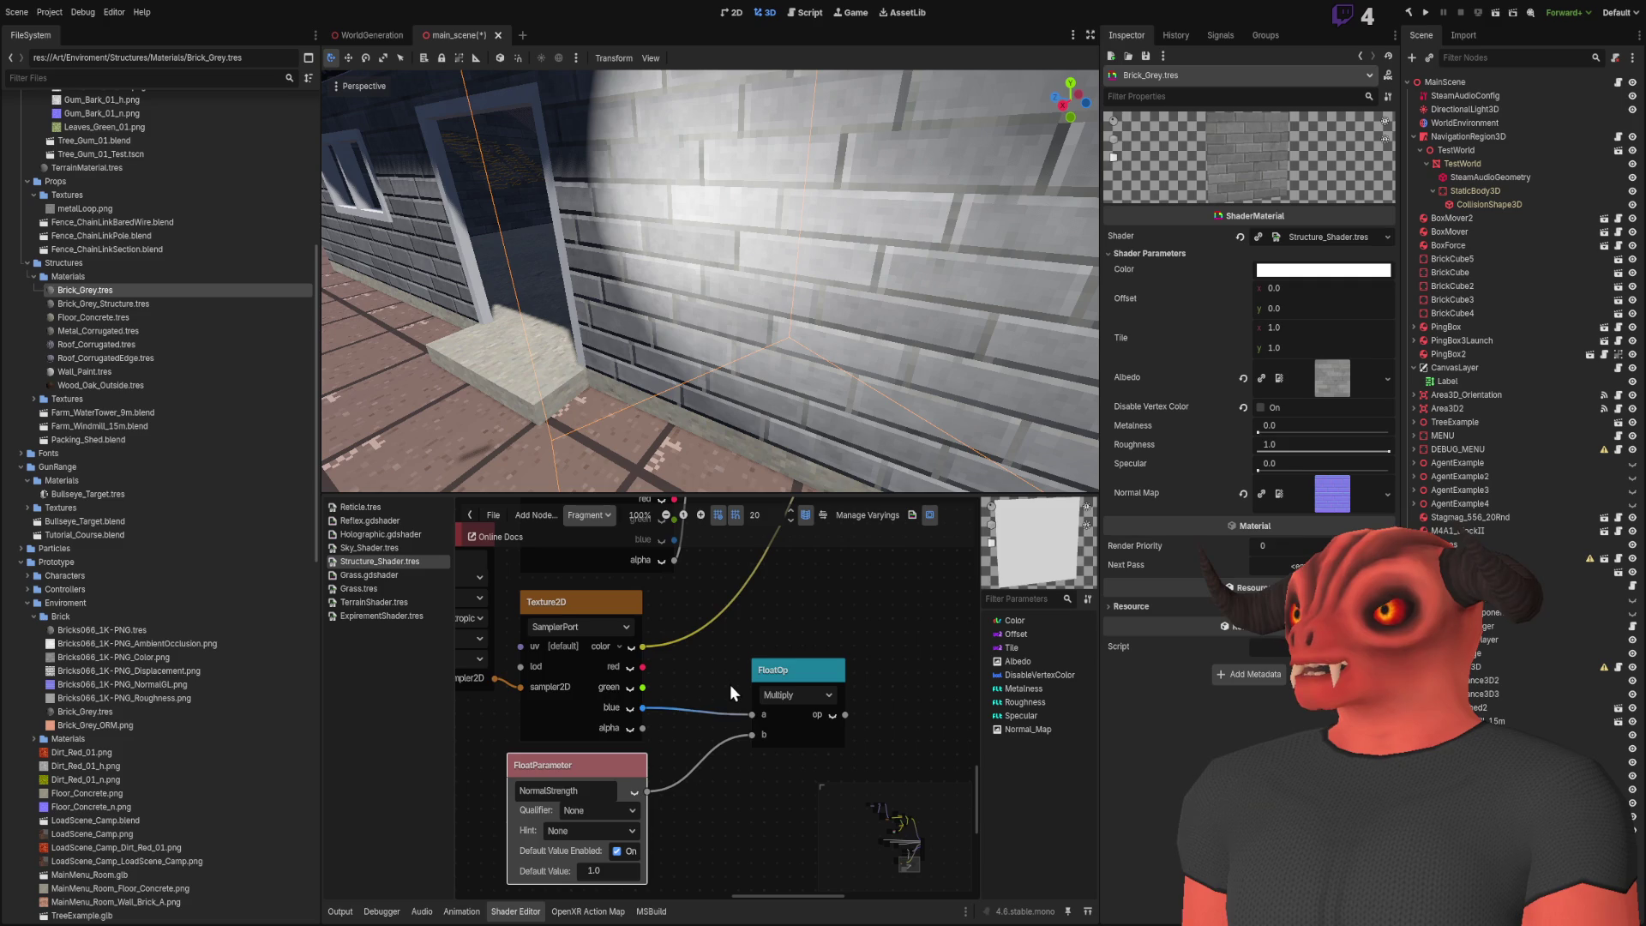
scroll(682, 768, "down", 2)
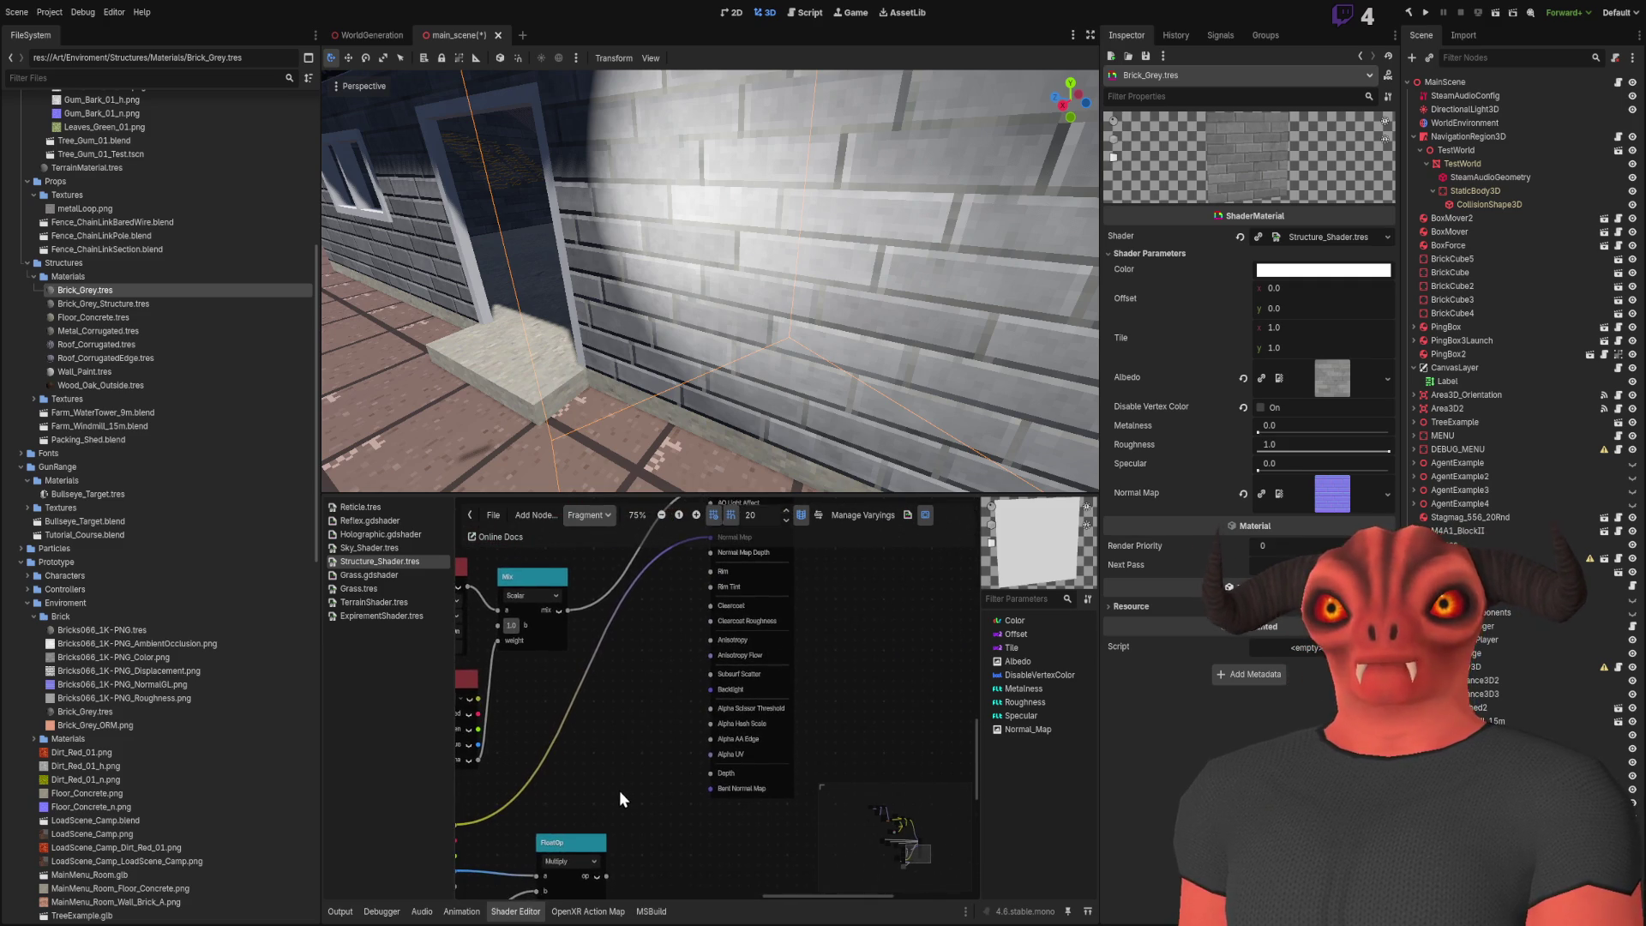
Insert a VectorCompose into the texture-to-Normal Map link and wire green to y
left_click_drag(625, 796, 779, 765)
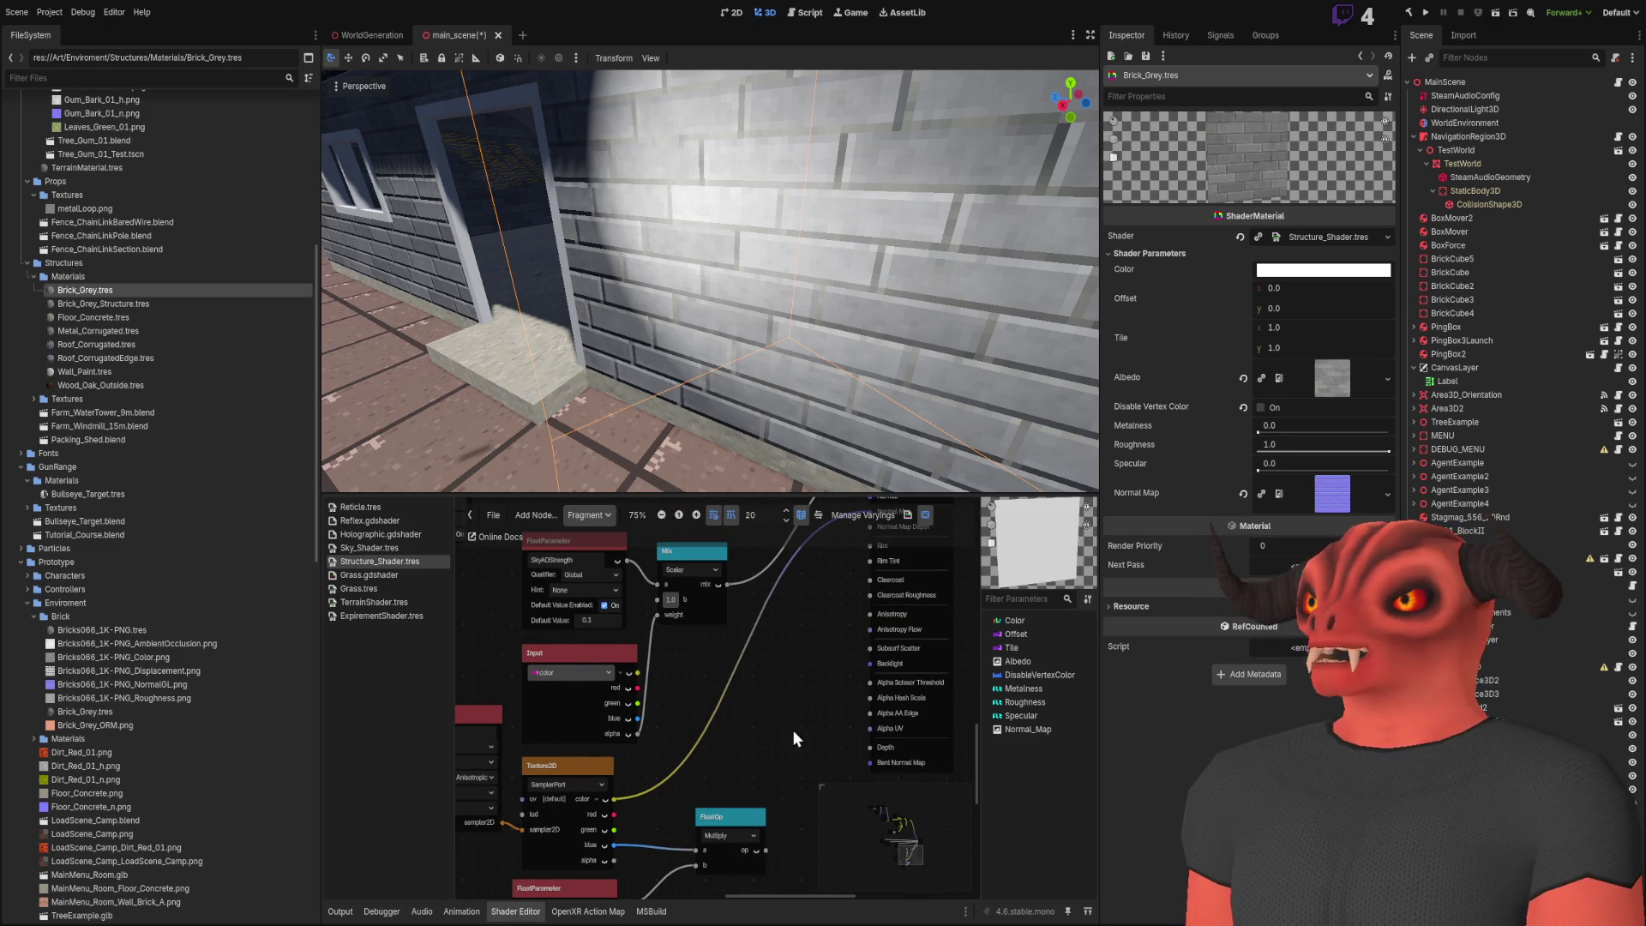
key("ctrl+v")
left_click_drag(819, 727, 831, 703)
scroll(707, 697, "up", 2)
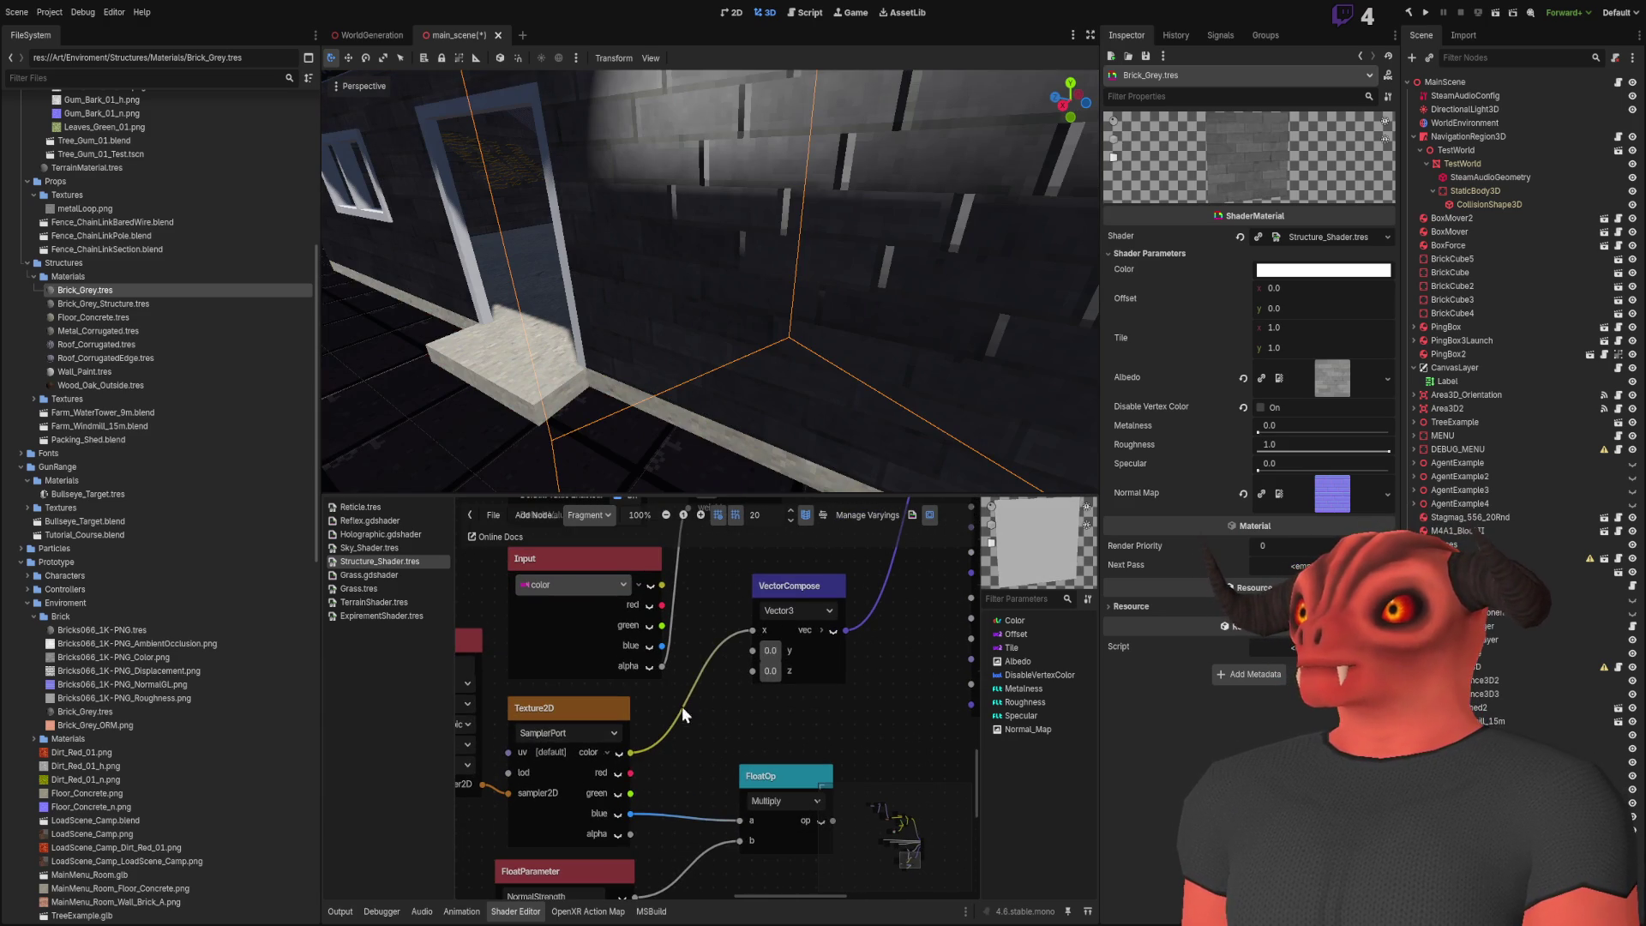
left_click_drag(618, 795, 758, 650)
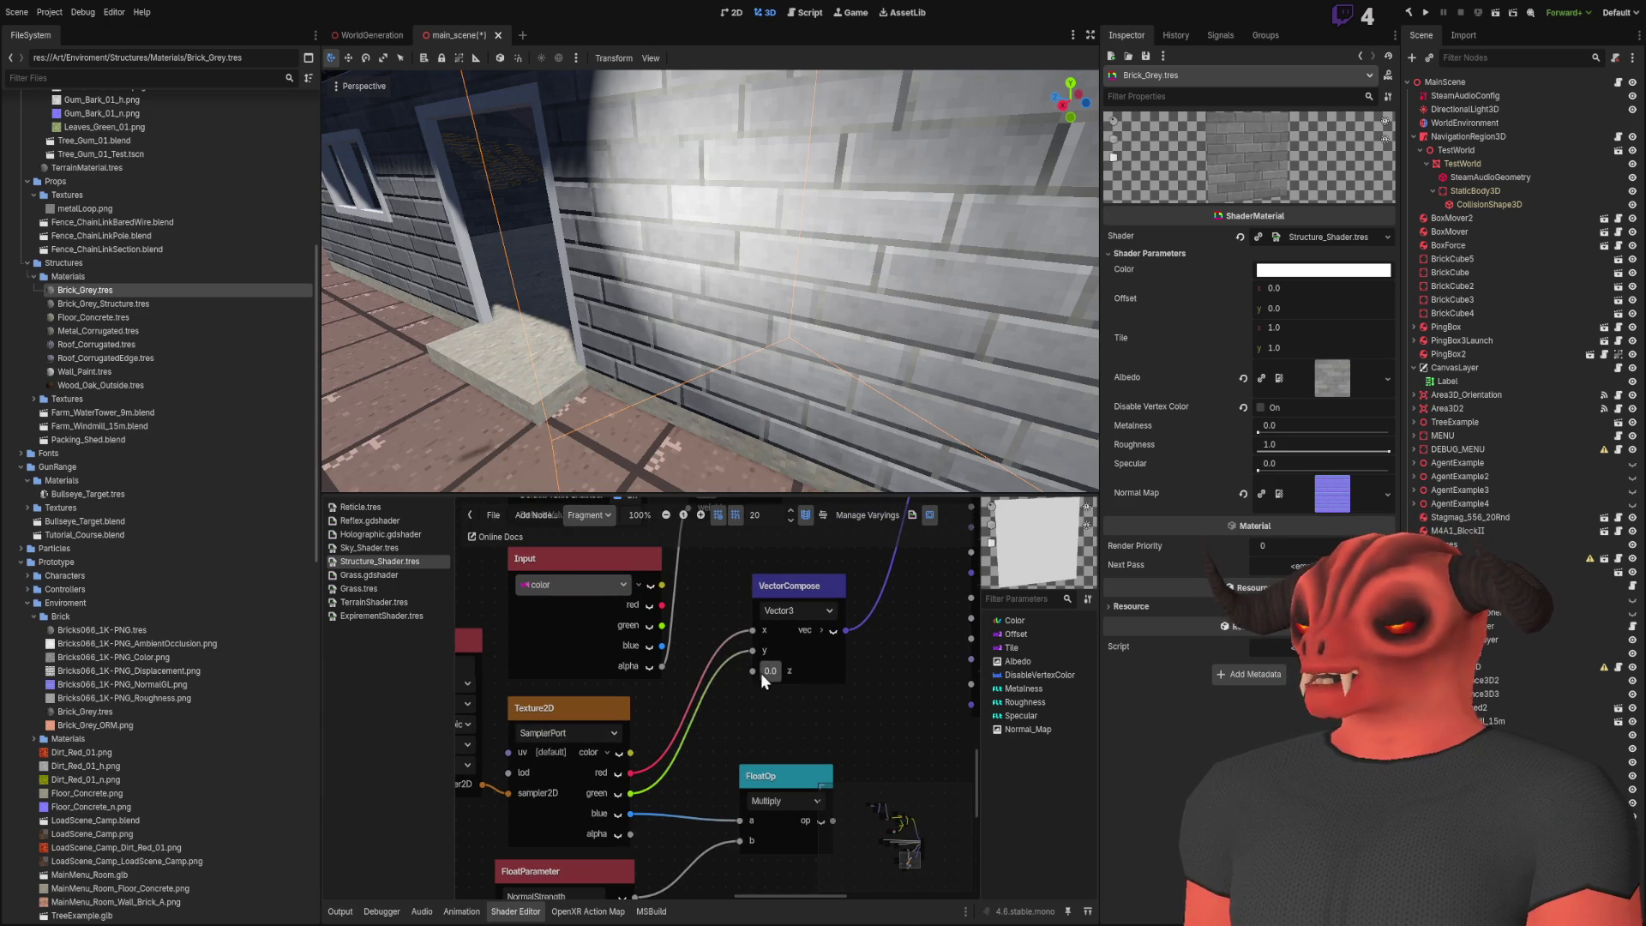
Drive Normal Map Depth with the Multiply result and set Normal Strength to 11.67
scroll(846, 702, "down", 5)
mouse_move(665, 847)
left_mouse_down()
mouse_move(784, 680)
mouse_move(753, 577)
left_mouse_up()
left_click_drag(649, 835, 658, 800)
mouse_move(1277, 521)
left_mouse_down()
mouse_move(1165, 521)
mouse_move(1354, 521)
mouse_move(1260, 522)
mouse_move(1290, 521)
left_mouse_up()
Try wiring the texture's blue channel into VectorCompose z, then remove that link
scroll(664, 342, "up", 2)
scroll(630, 764, "up", 4)
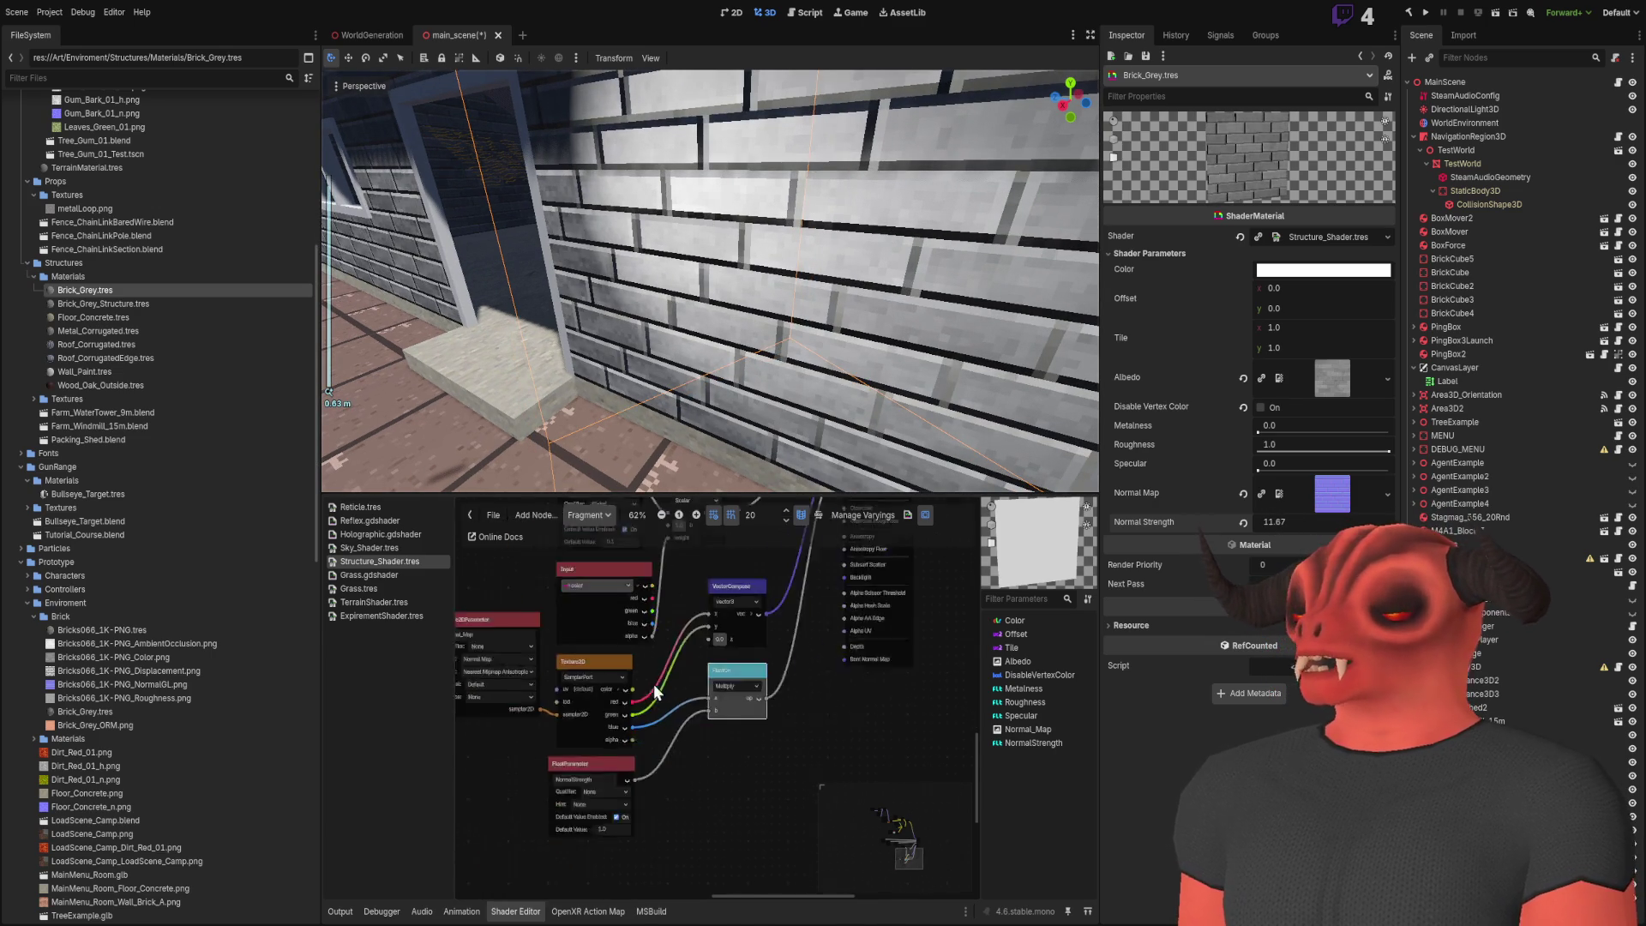
scroll(607, 720, "up", 5)
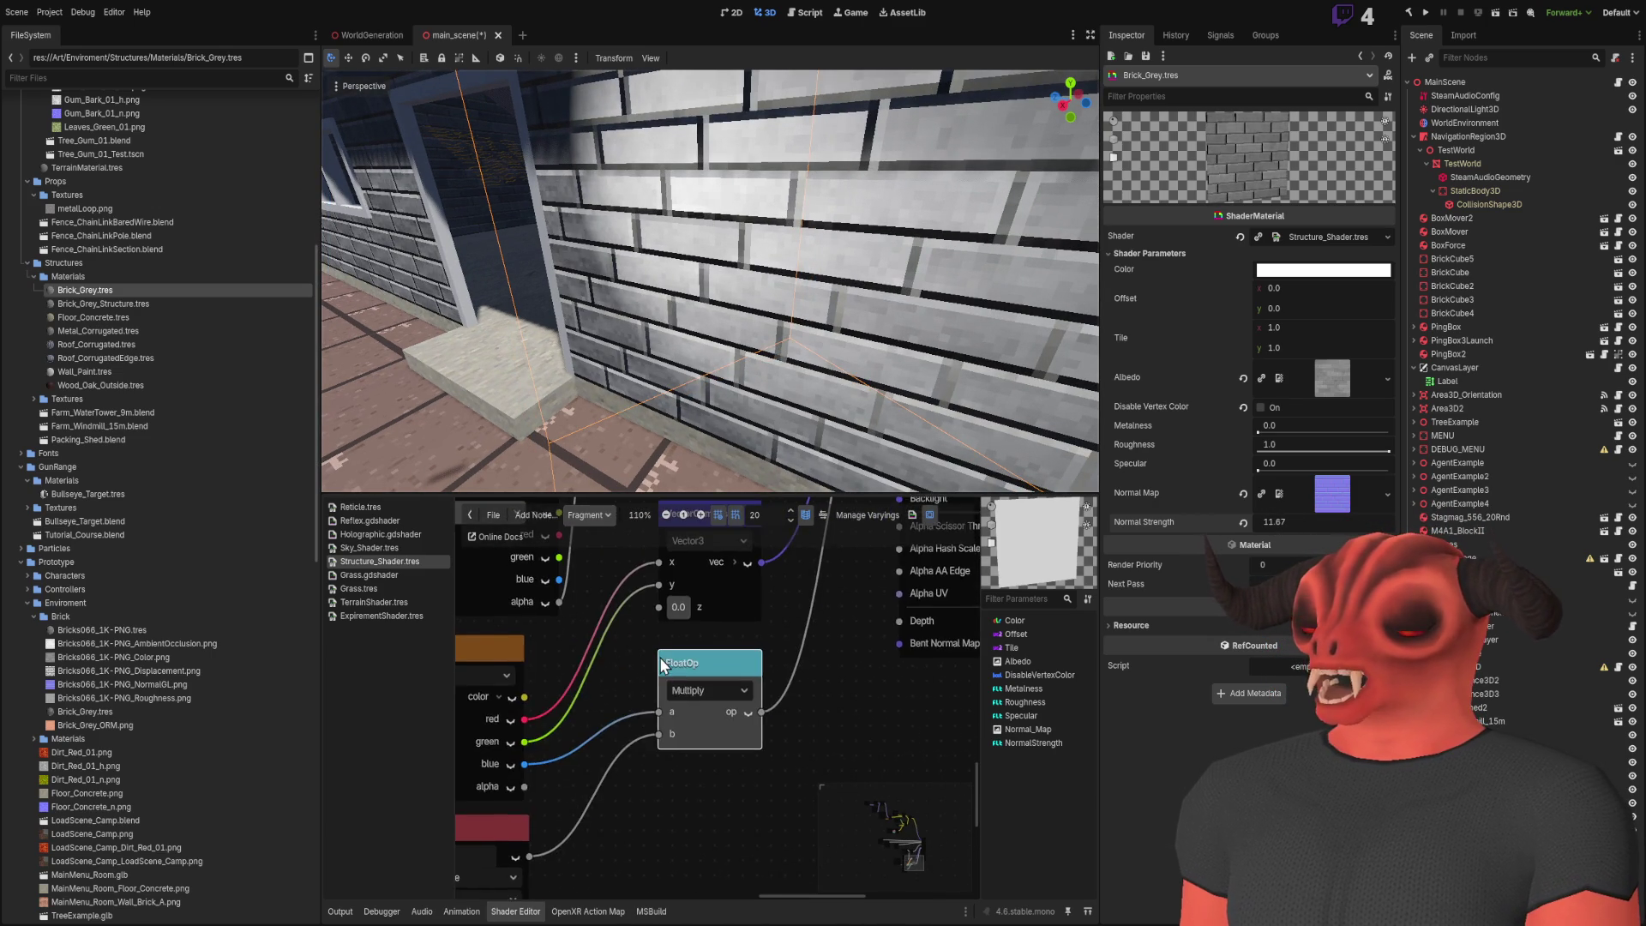
scroll(698, 689, "down", 1)
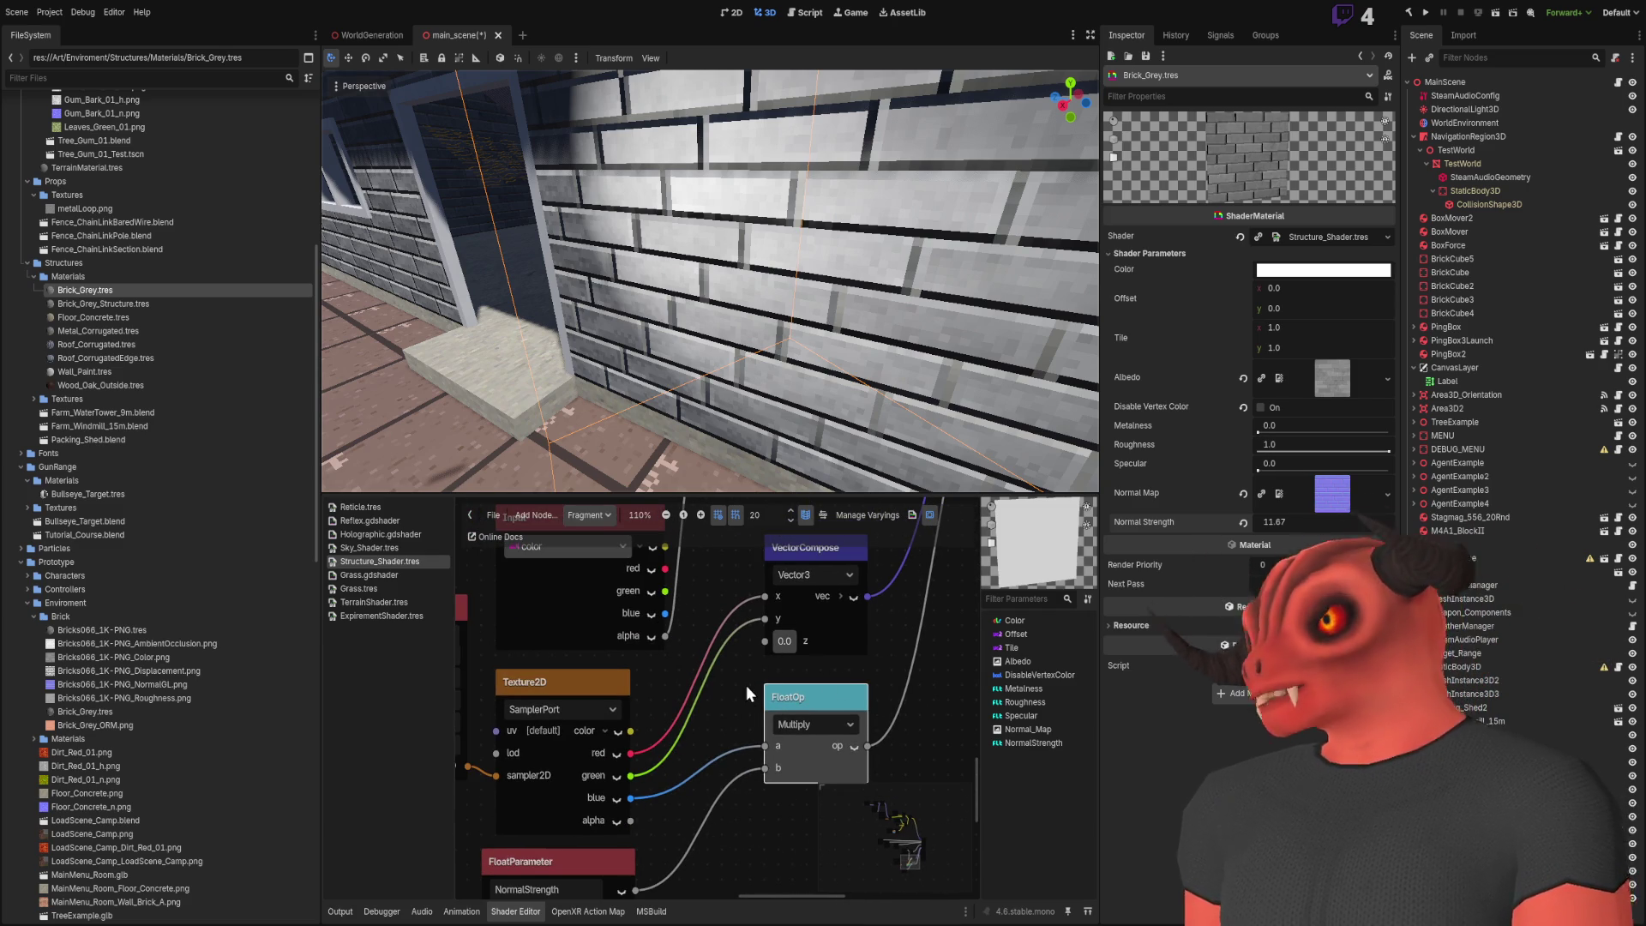
mouse_move(728, 714)
left_mouse_down()
mouse_move(597, 744)
mouse_move(615, 702)
left_mouse_up()
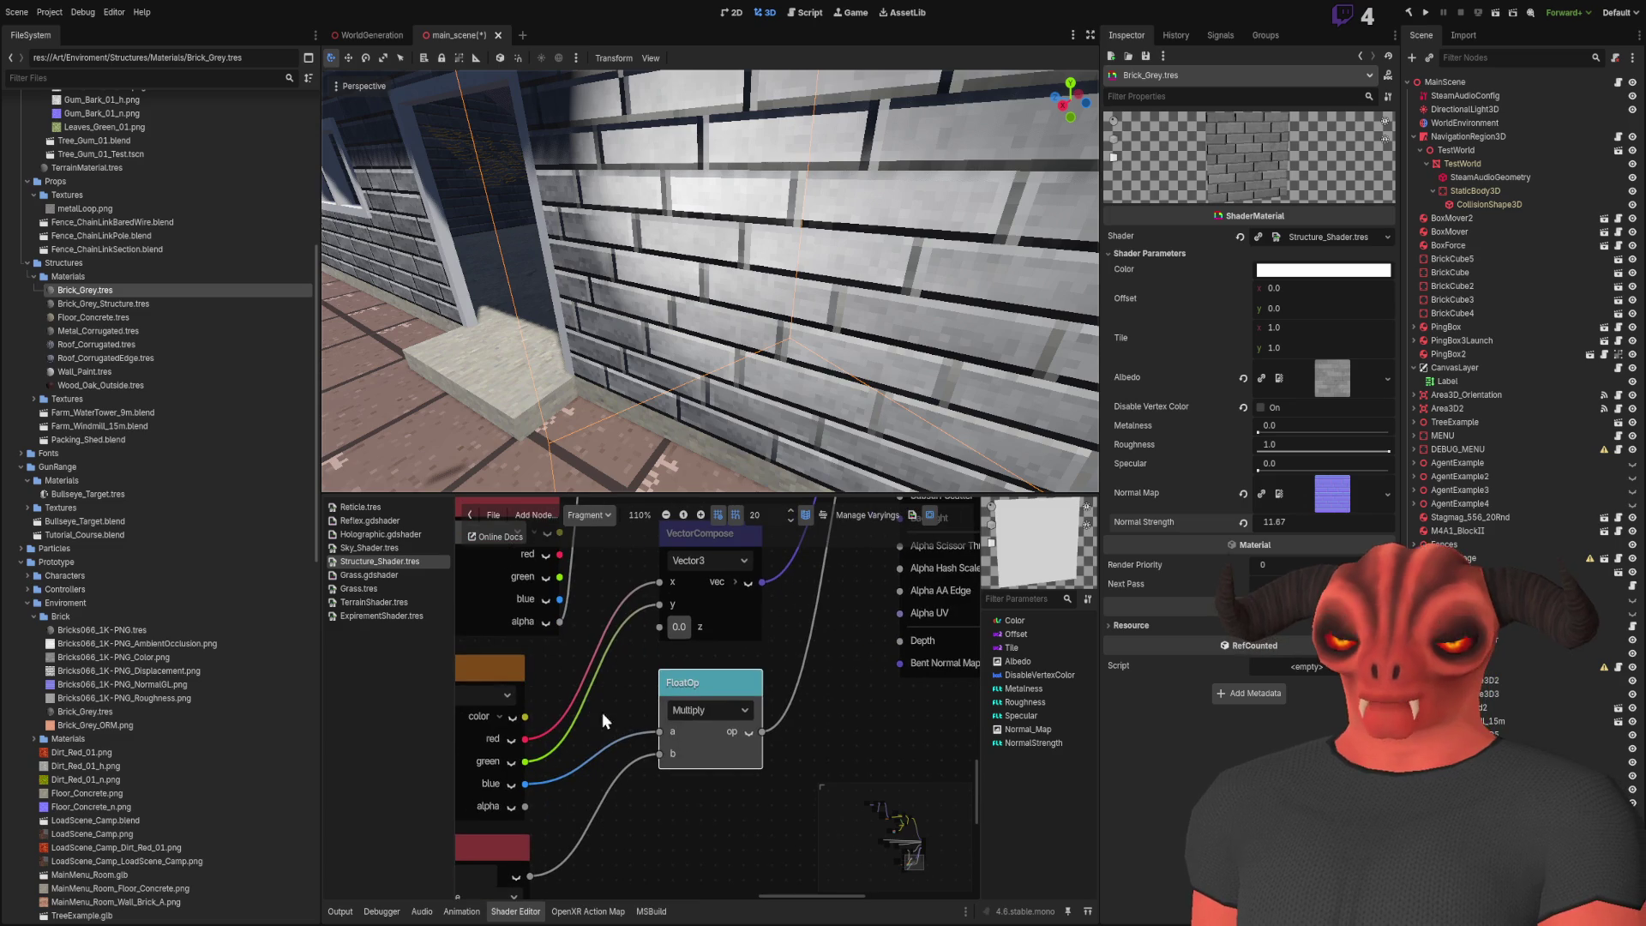
left_click_drag(521, 781, 656, 627)
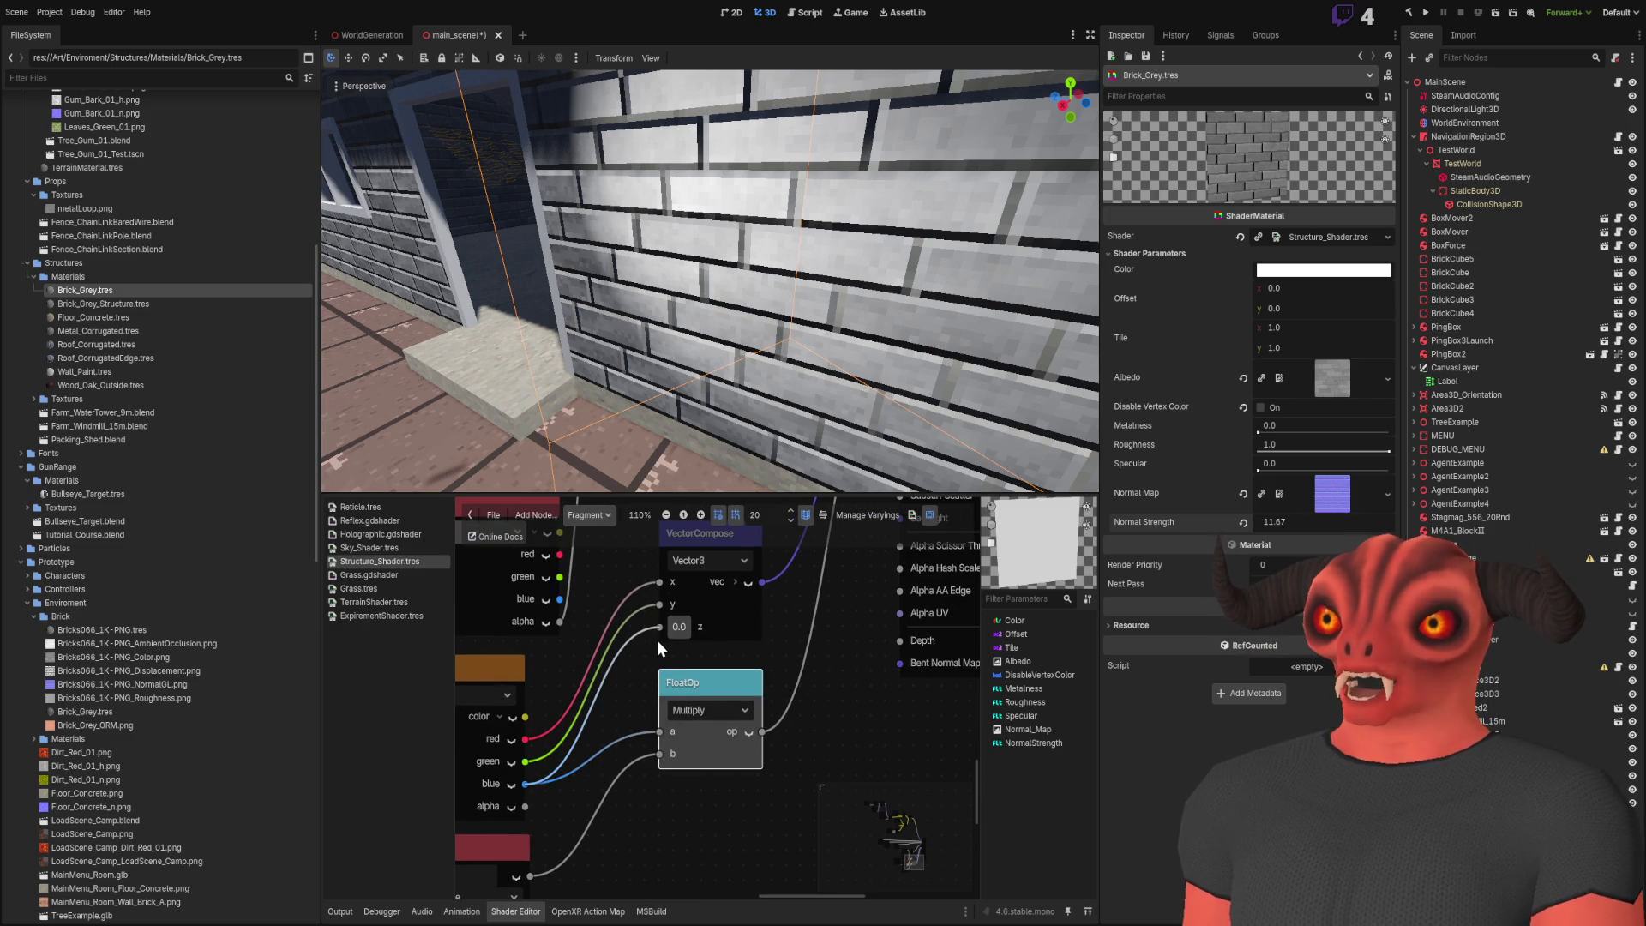
left_click_drag(656, 627, 618, 654)
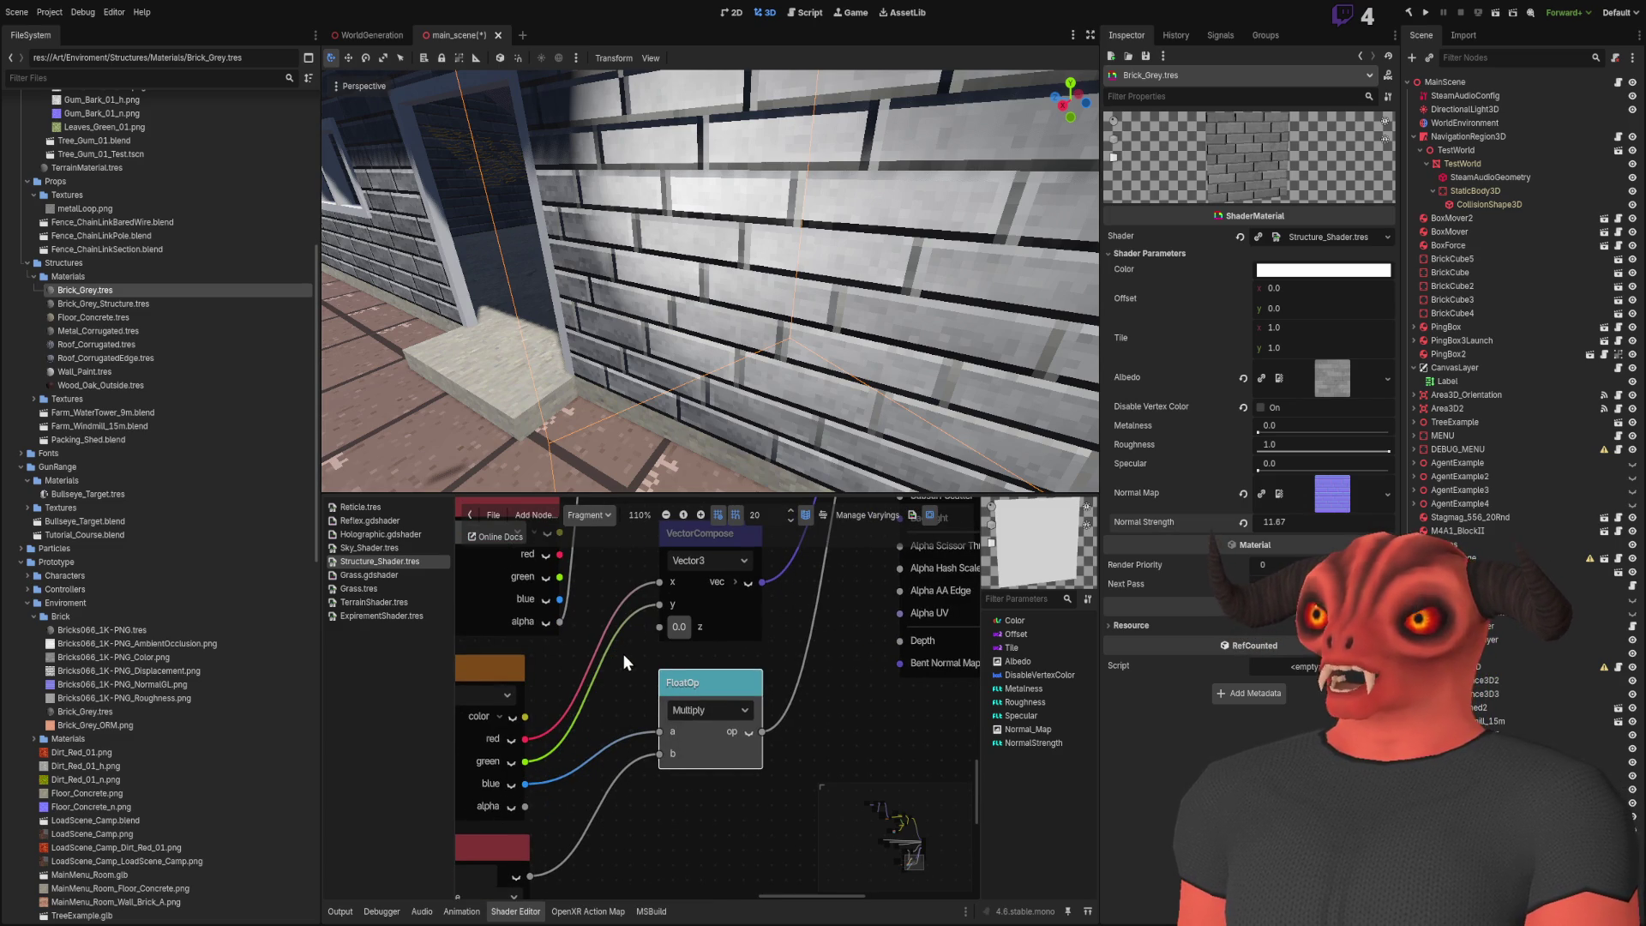
scroll(679, 644, "down", 2)
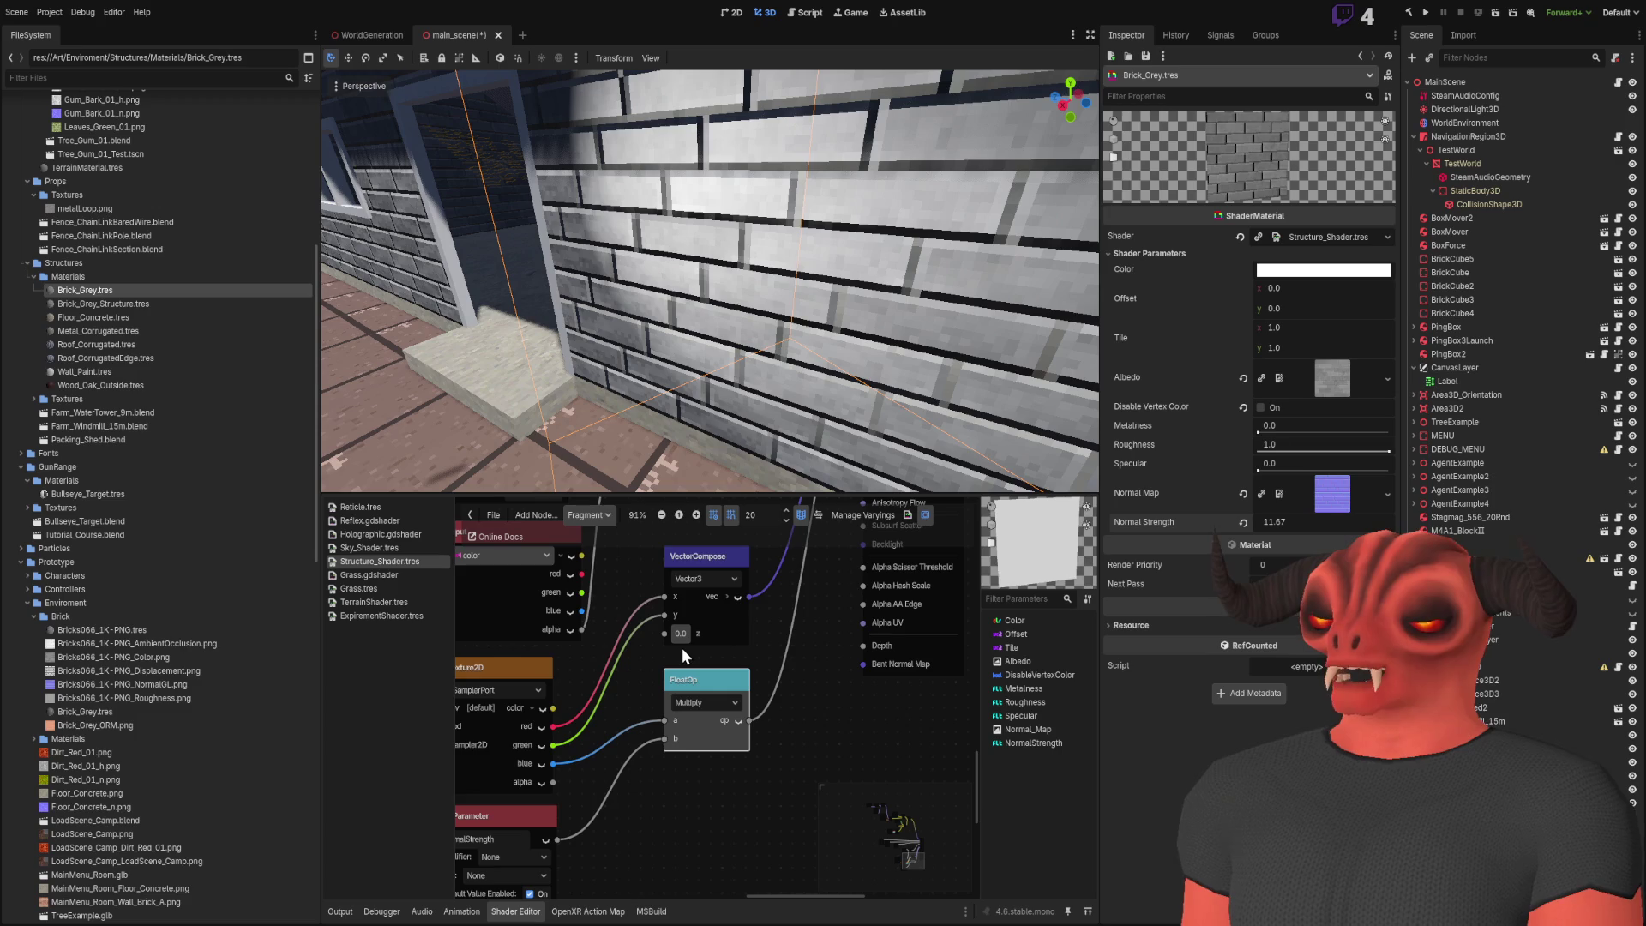
scroll(625, 765, "up", 3)
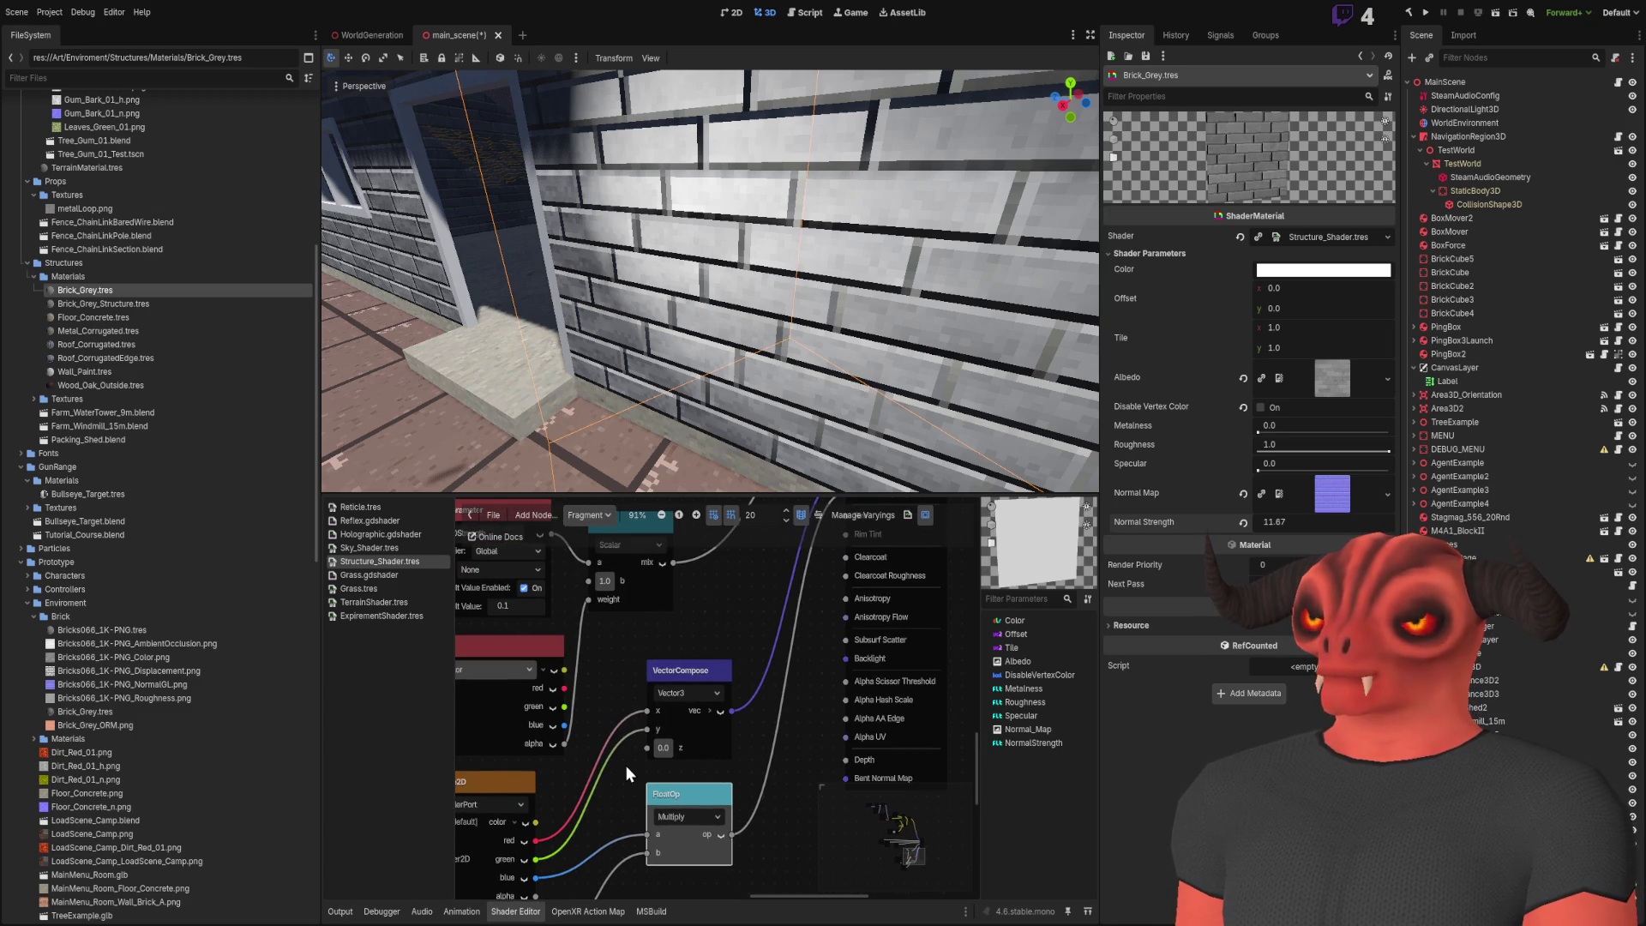
mouse_move(538, 821)
left_mouse_down()
mouse_move(792, 676)
mouse_move(545, 775)
mouse_move(629, 680)
mouse_move(760, 665)
left_mouse_up()
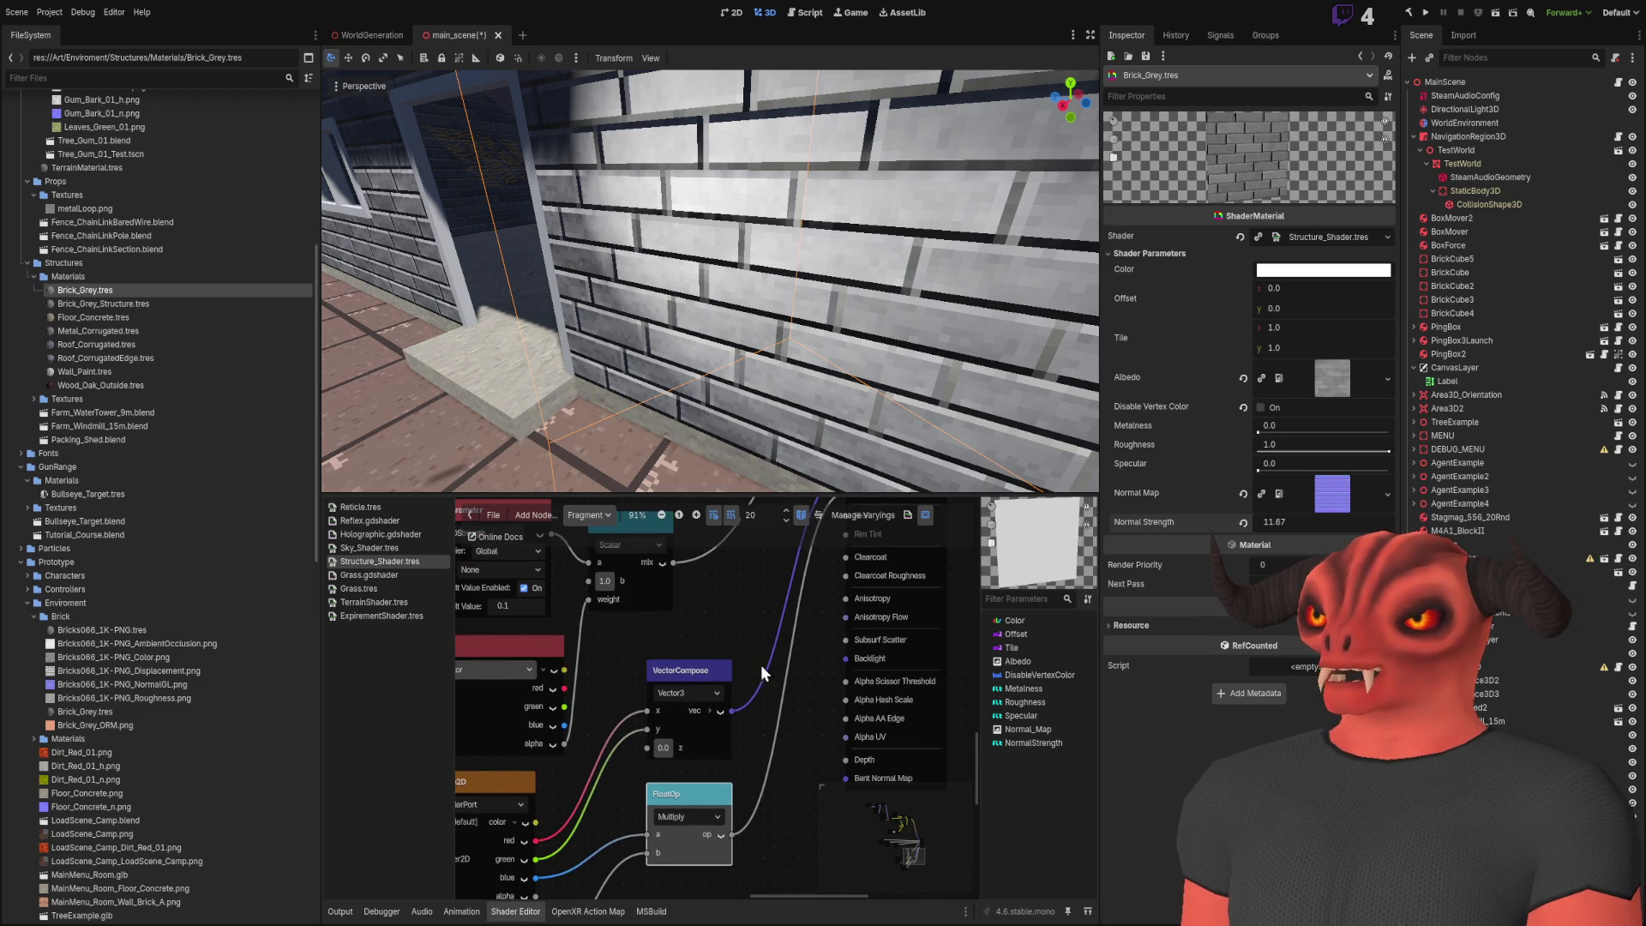
scroll(762, 664, "down", 4)
Wire texture colour straight to Normal Map, delete VectorCompose, lower Normal Strength to 2.77
mouse_move(573, 857)
left_mouse_down()
mouse_move(799, 571)
mouse_move(782, 615)
left_mouse_up()
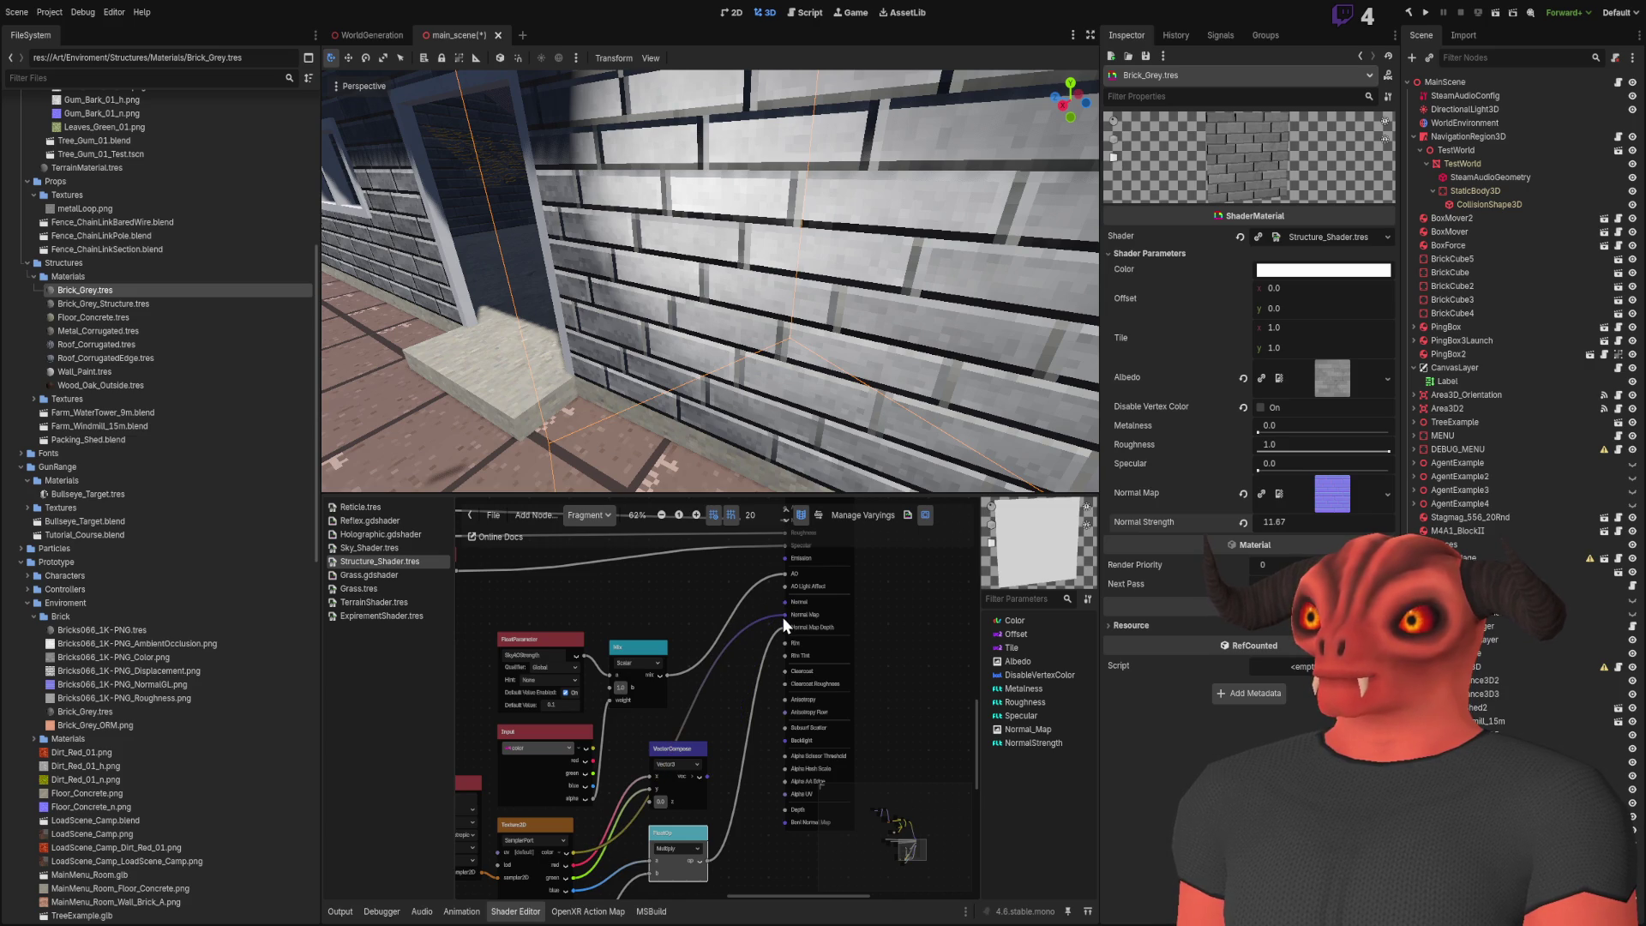
left_click(686, 745)
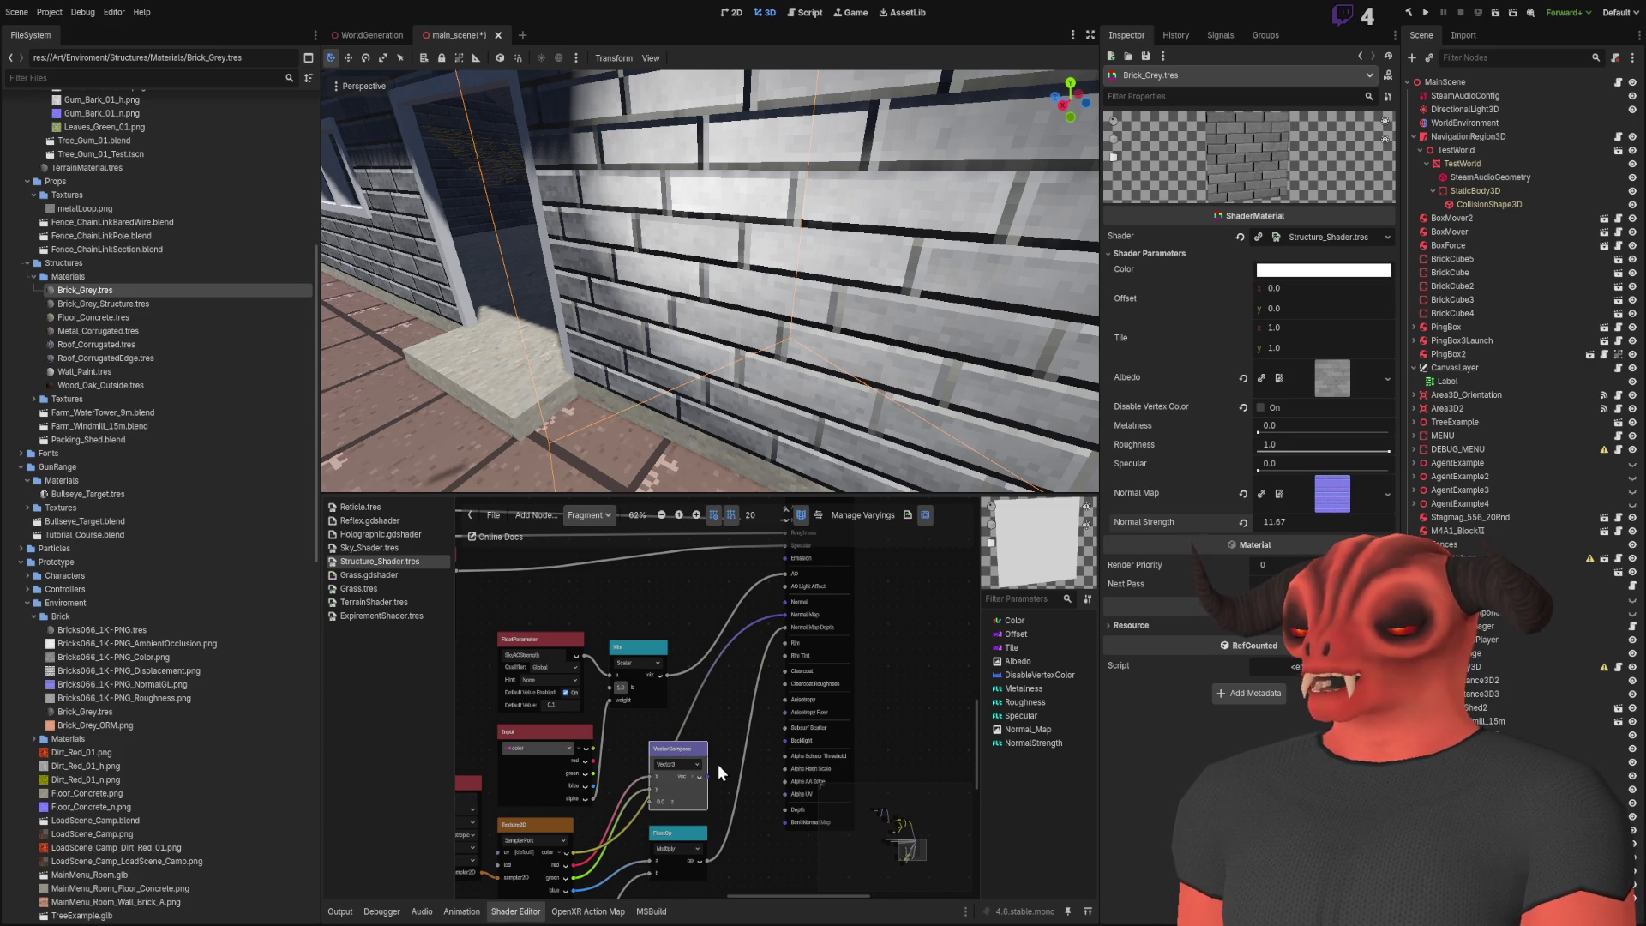
key("Delete")
scroll(706, 686, "up", 2)
scroll(727, 694, "down", 3)
scroll(759, 599, "up", 1)
scroll(758, 609, "down", 1)
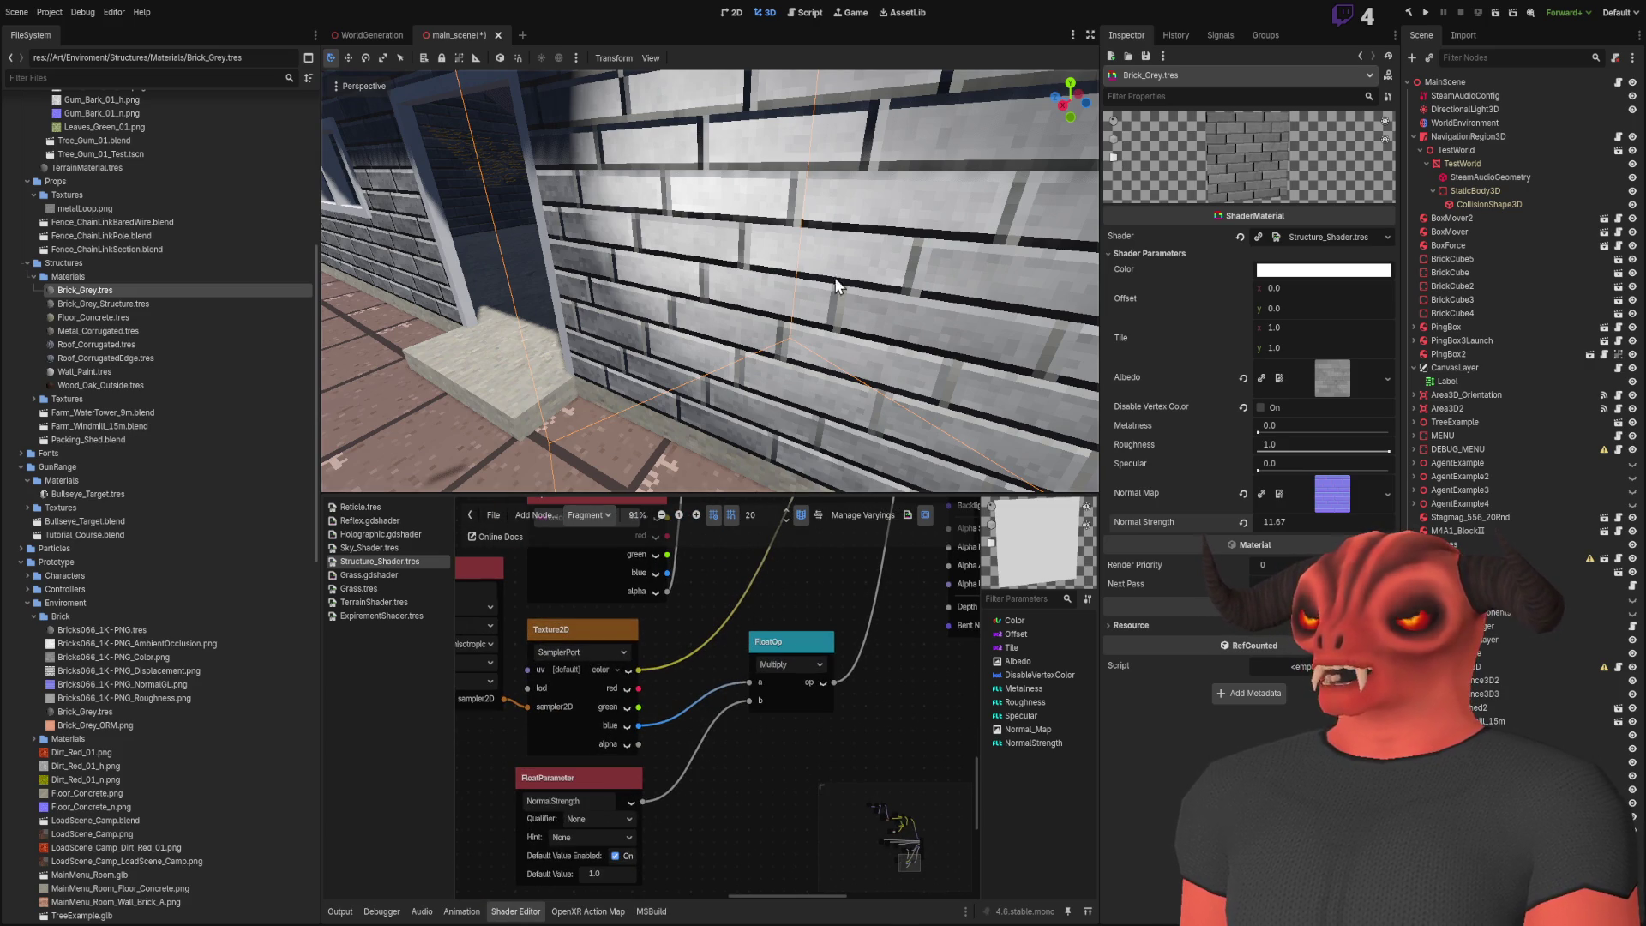
left_click_drag(1286, 521, 1234, 521)
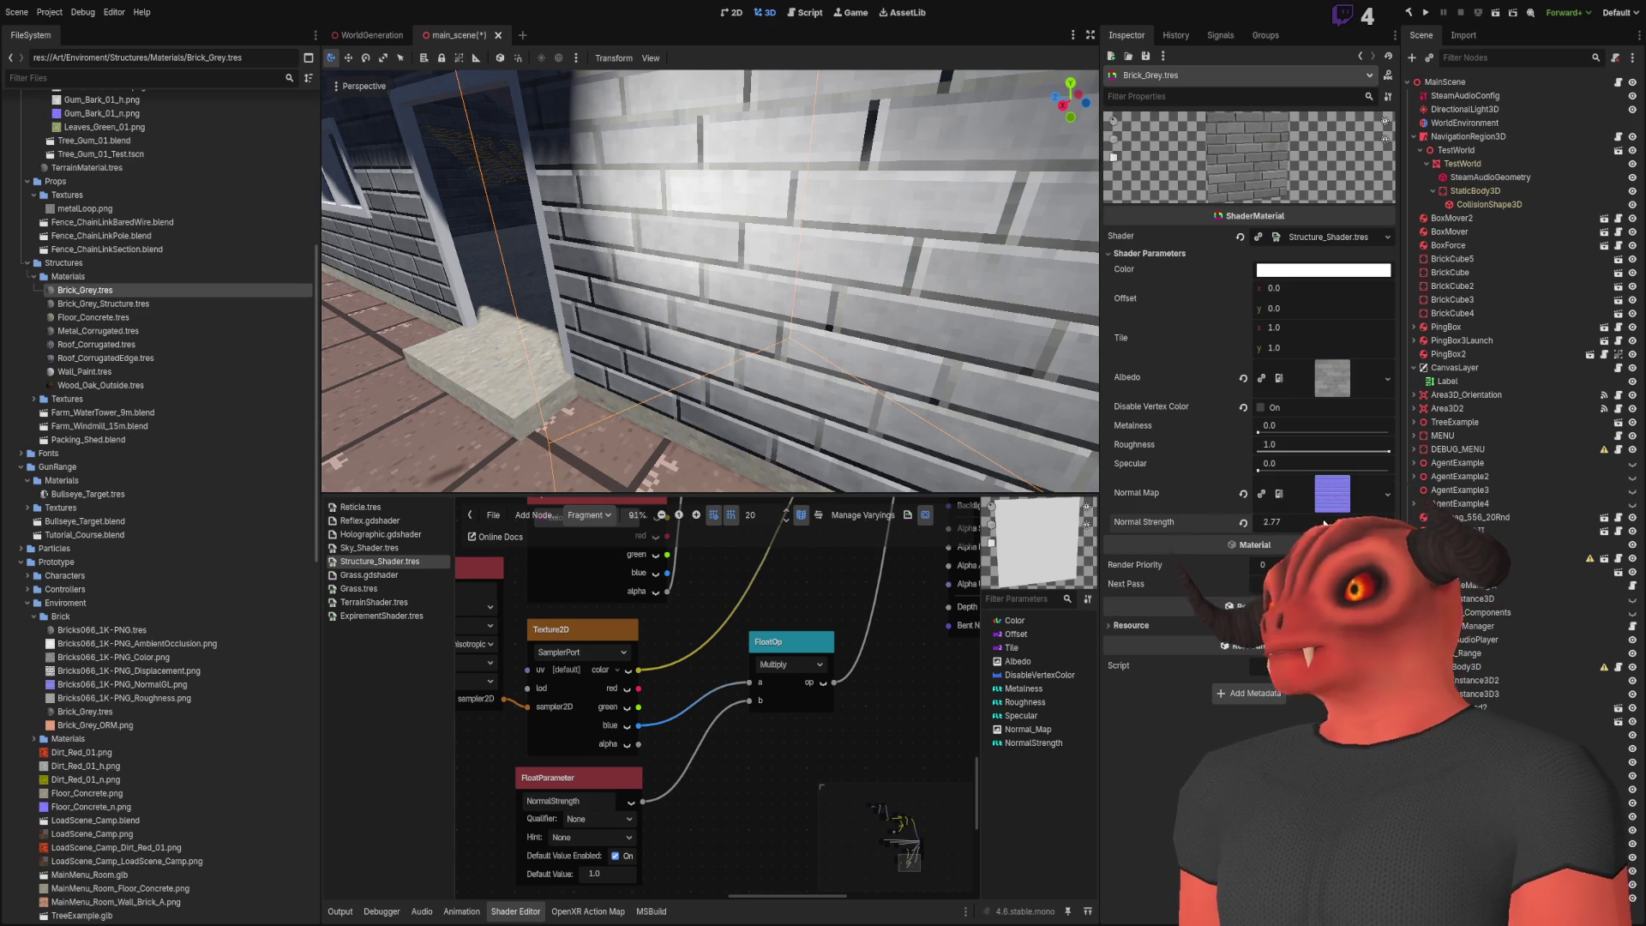
Test Normal Strength at 2.0, then revert Brick_Grey's Normal Strength to default 1.0
left_click(1242, 521)
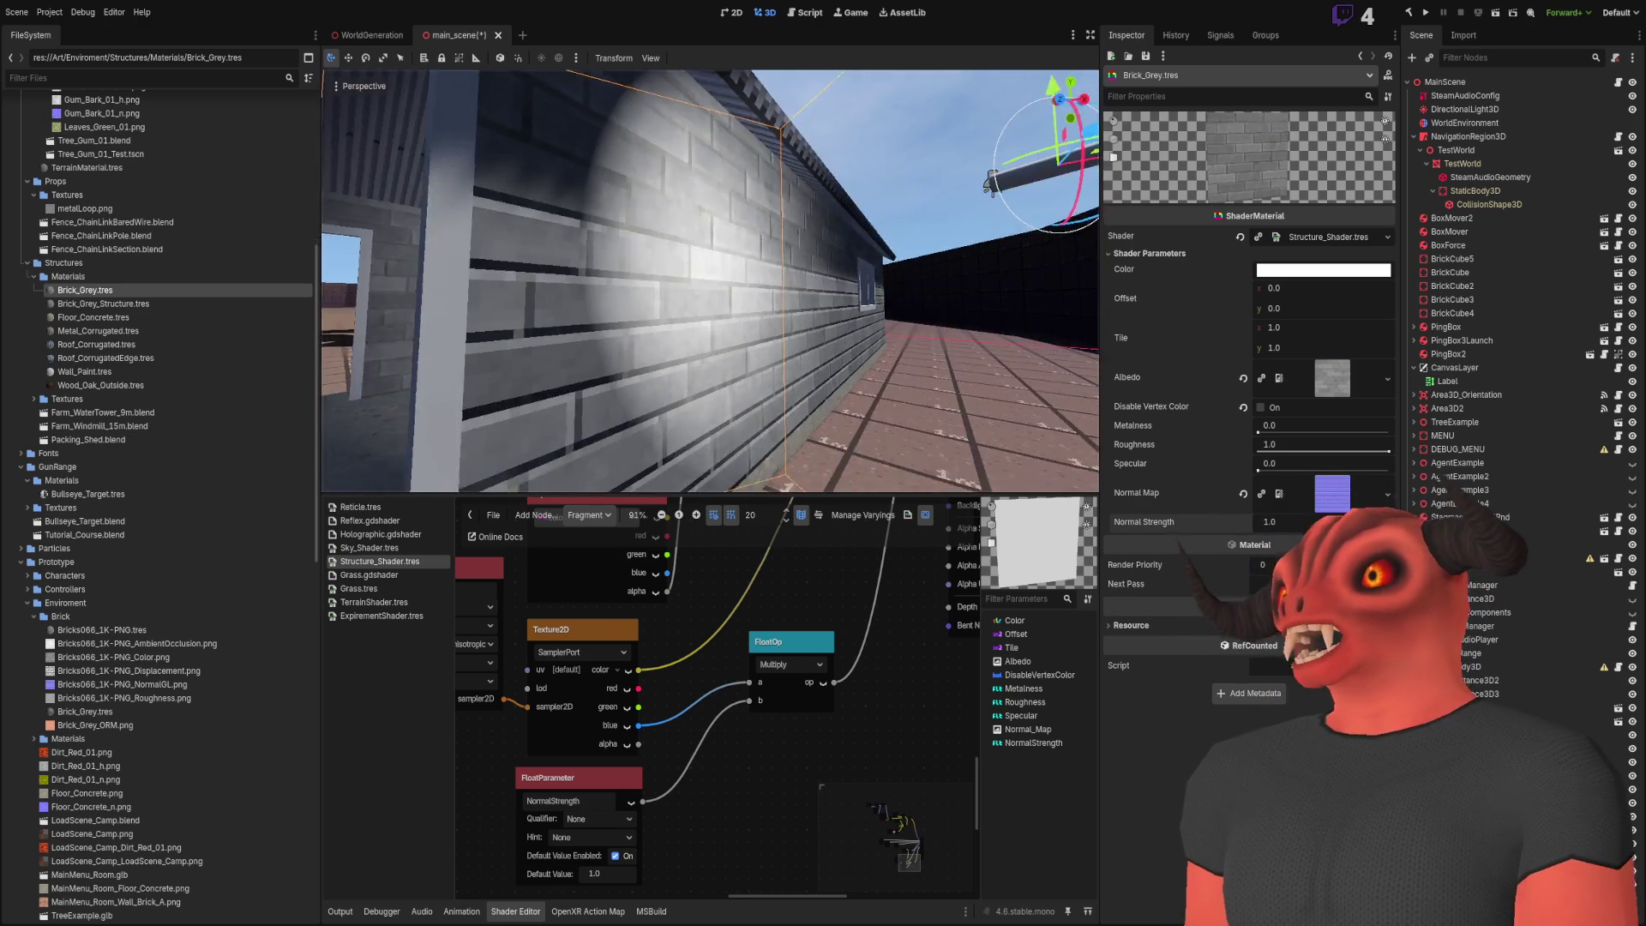
left_click(1292, 521)
type("2")
key("Return")
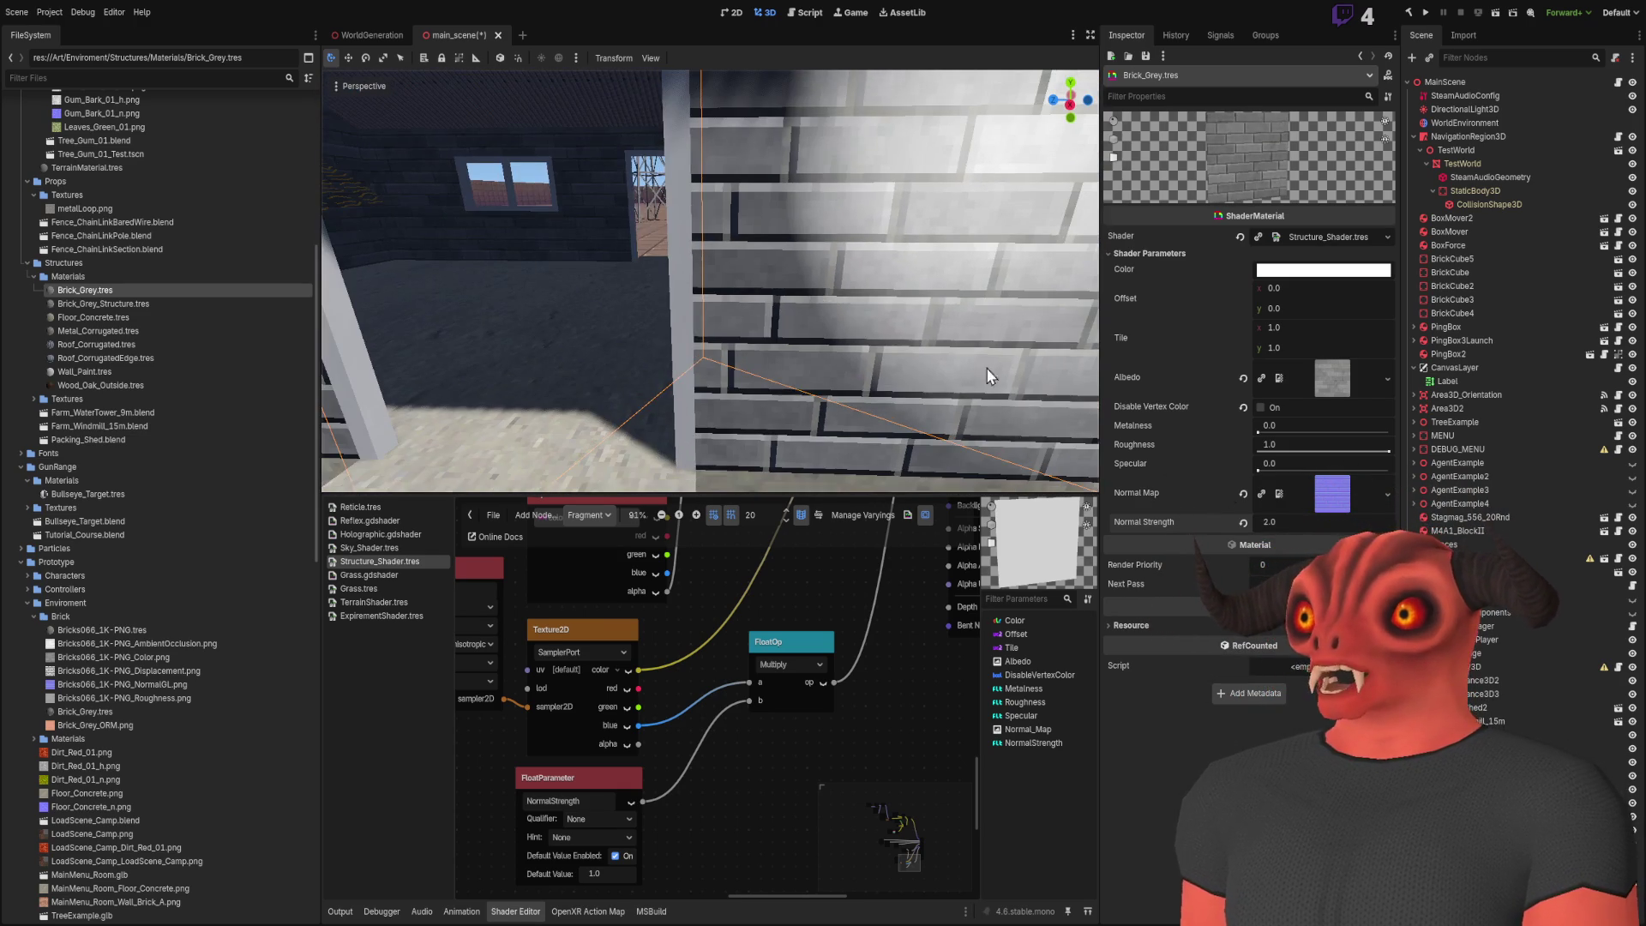
left_click(1243, 521)
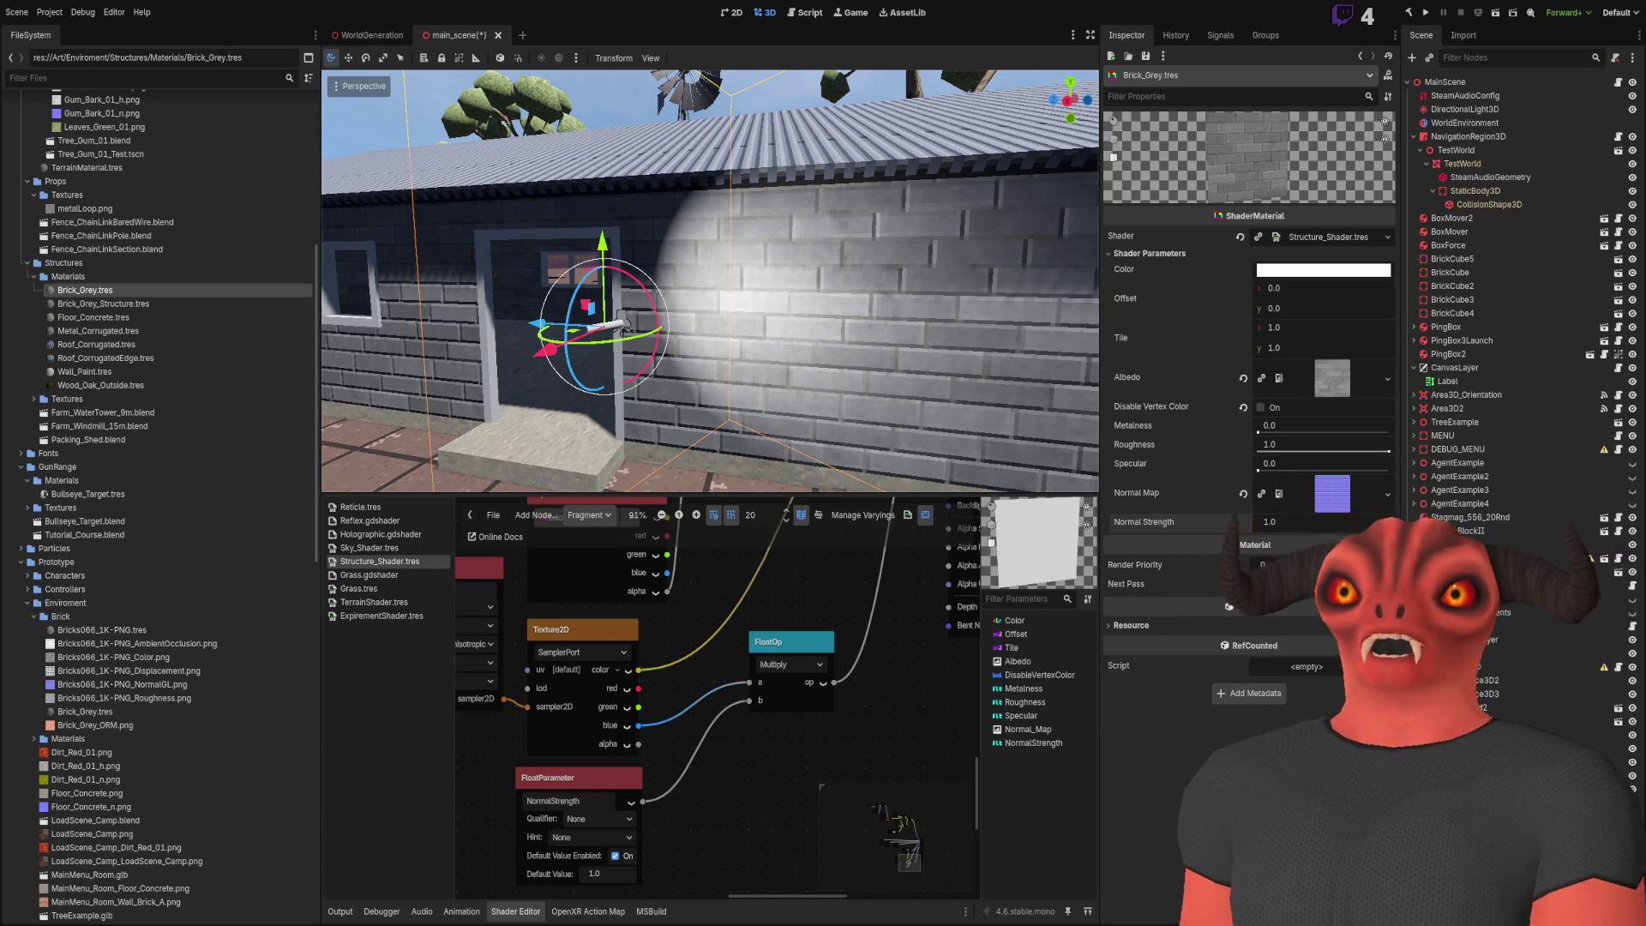
scroll(878, 663, "right", 5)
Save the main scene with Ctrl+S
scroll(785, 700, "down", 1)
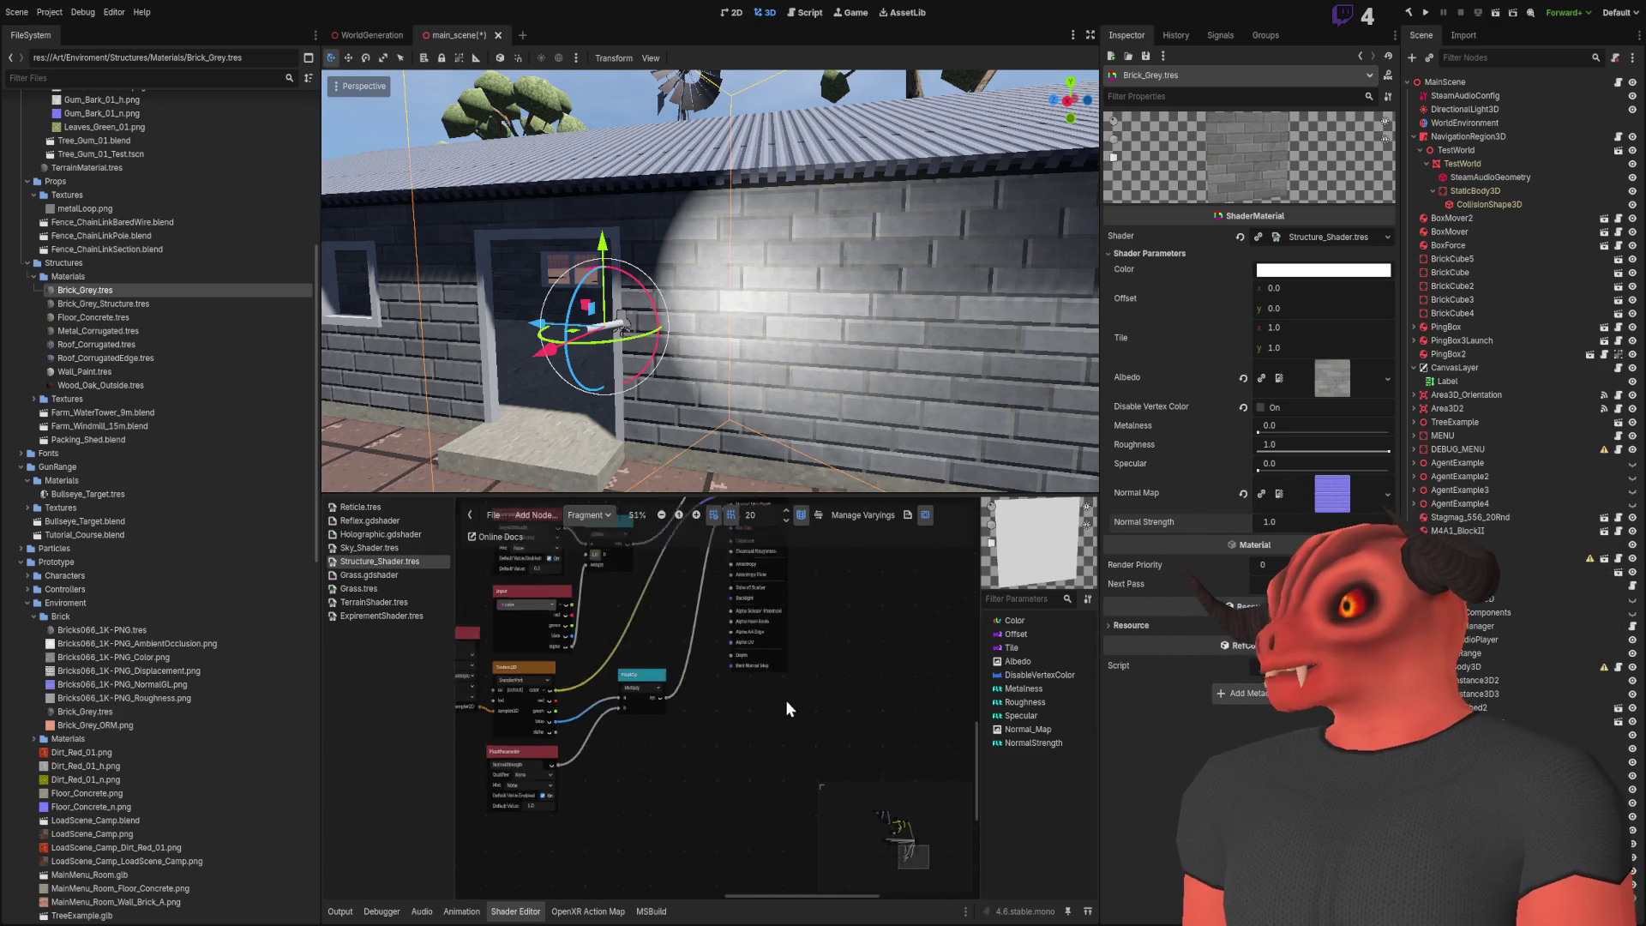
scroll(866, 620, "down", 6)
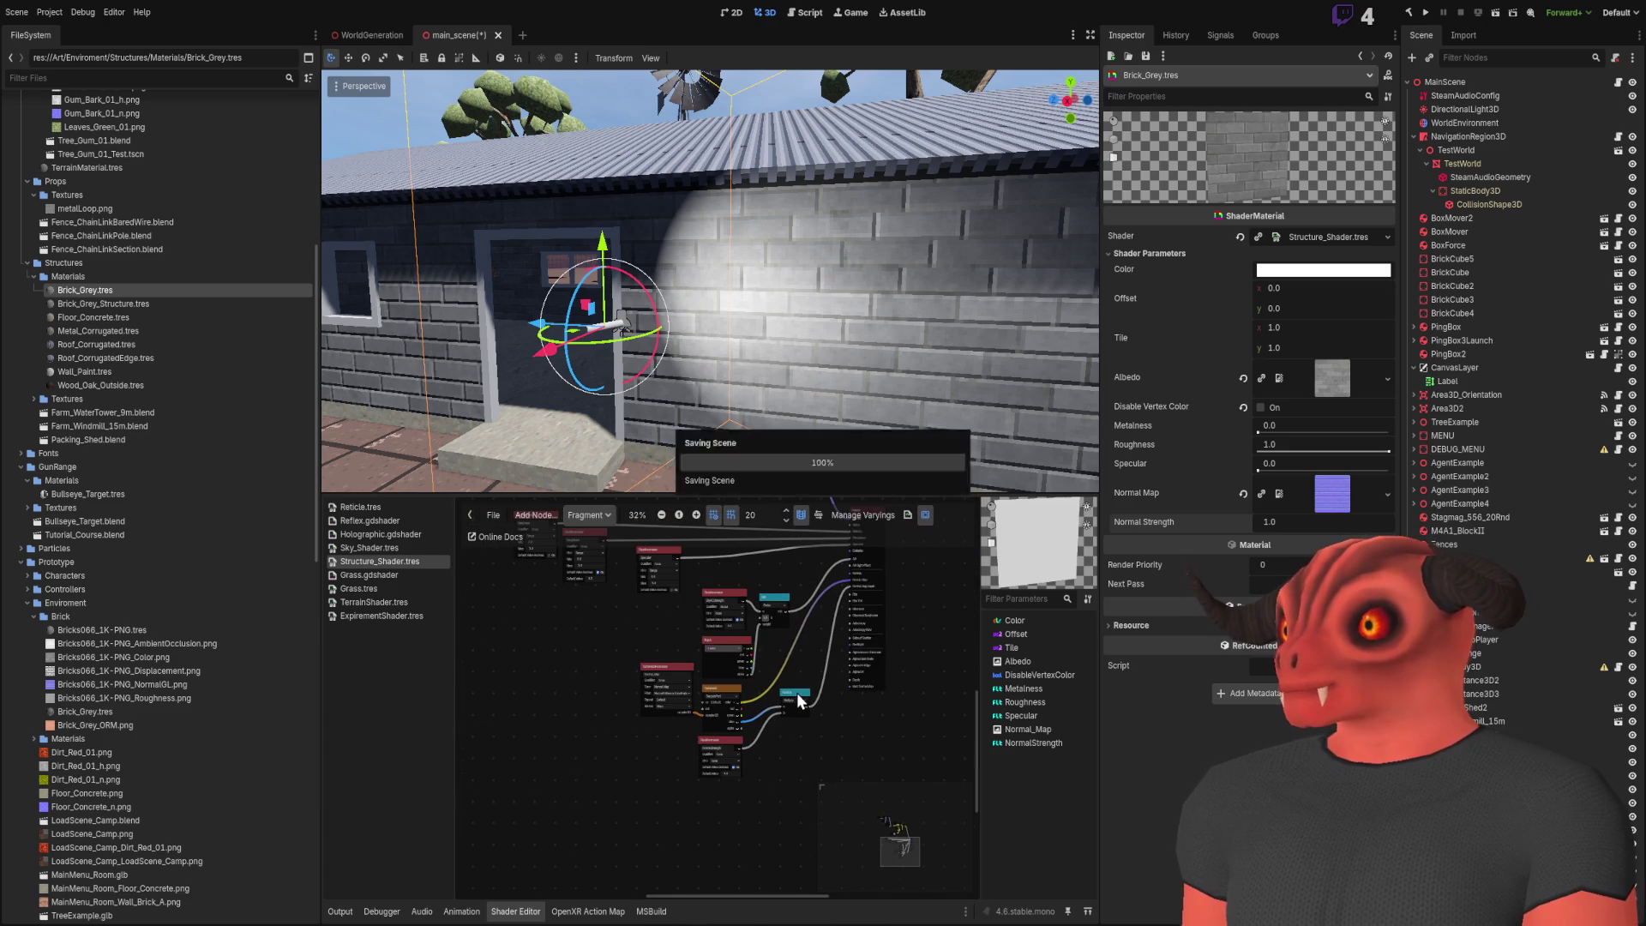
key("ctrl+s")
Fly the view over the house and across the tiled yard toward the ramp
mouse_move(649, 306)
left_mouse_down()
mouse_move(890, 465)
mouse_move(806, 368)
mouse_move(677, 334)
mouse_move(711, 317)
left_mouse_up()
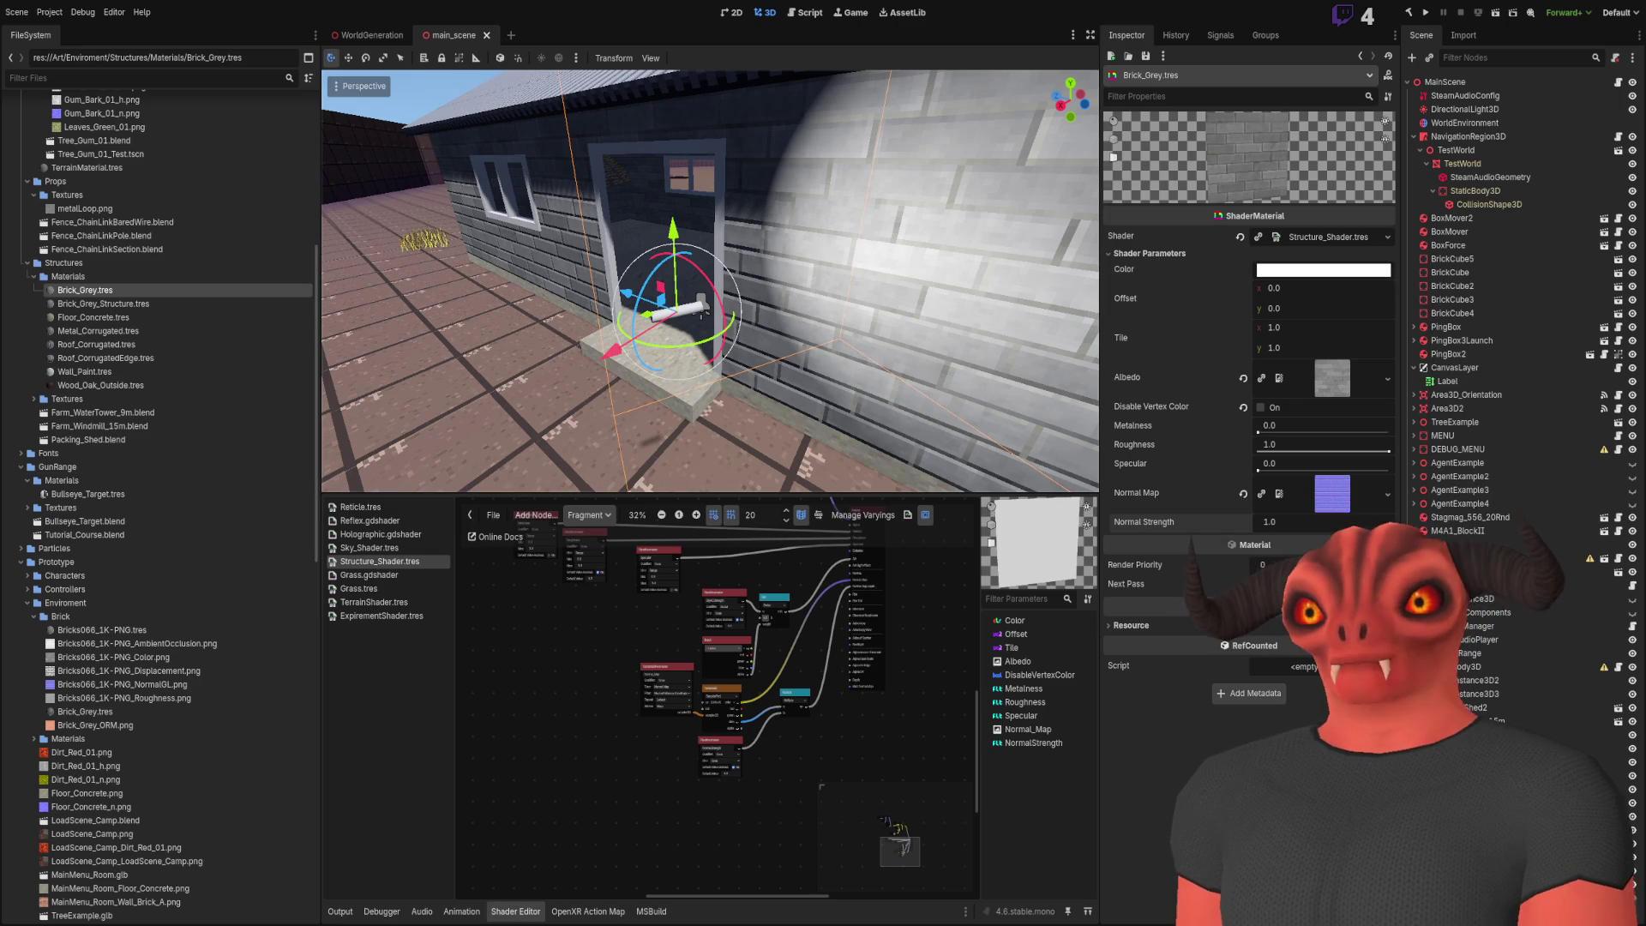
left_click_drag(835, 297, 788, 250)
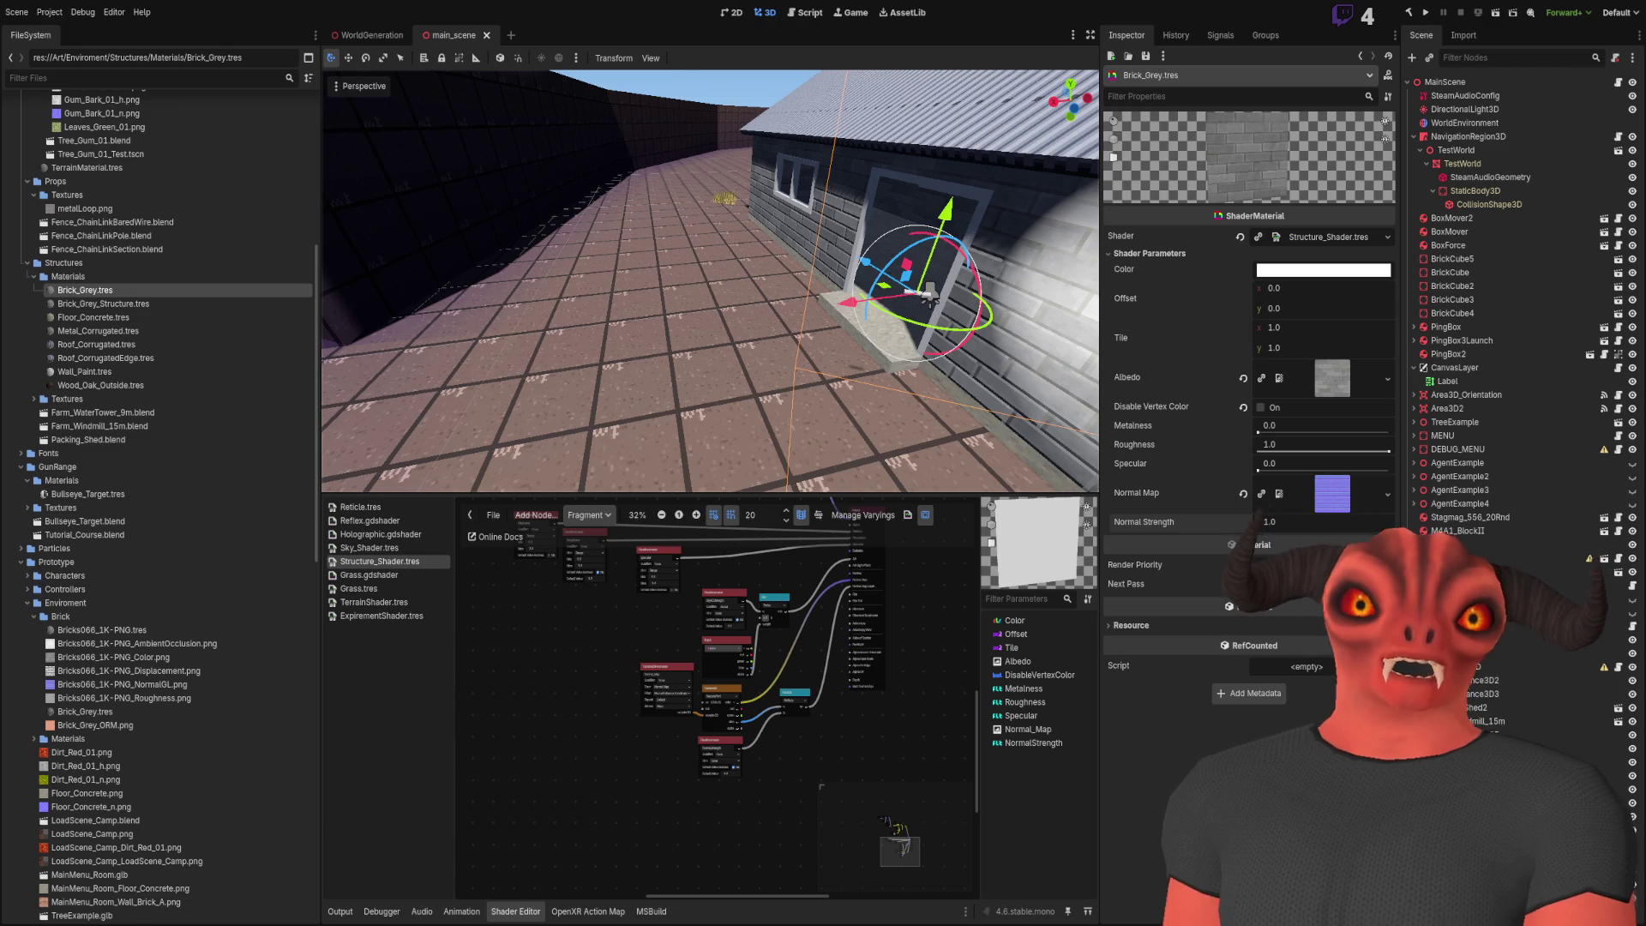
left_click_drag(930, 300, 797, 285)
scroll(886, 604, "down", 2)
scroll(858, 605, "up", 1)
scroll(718, 585, "up", 2)
scroll(702, 713, "up", 1)
left_click_drag(701, 787, 810, 748)
scroll(810, 748, "down", 1)
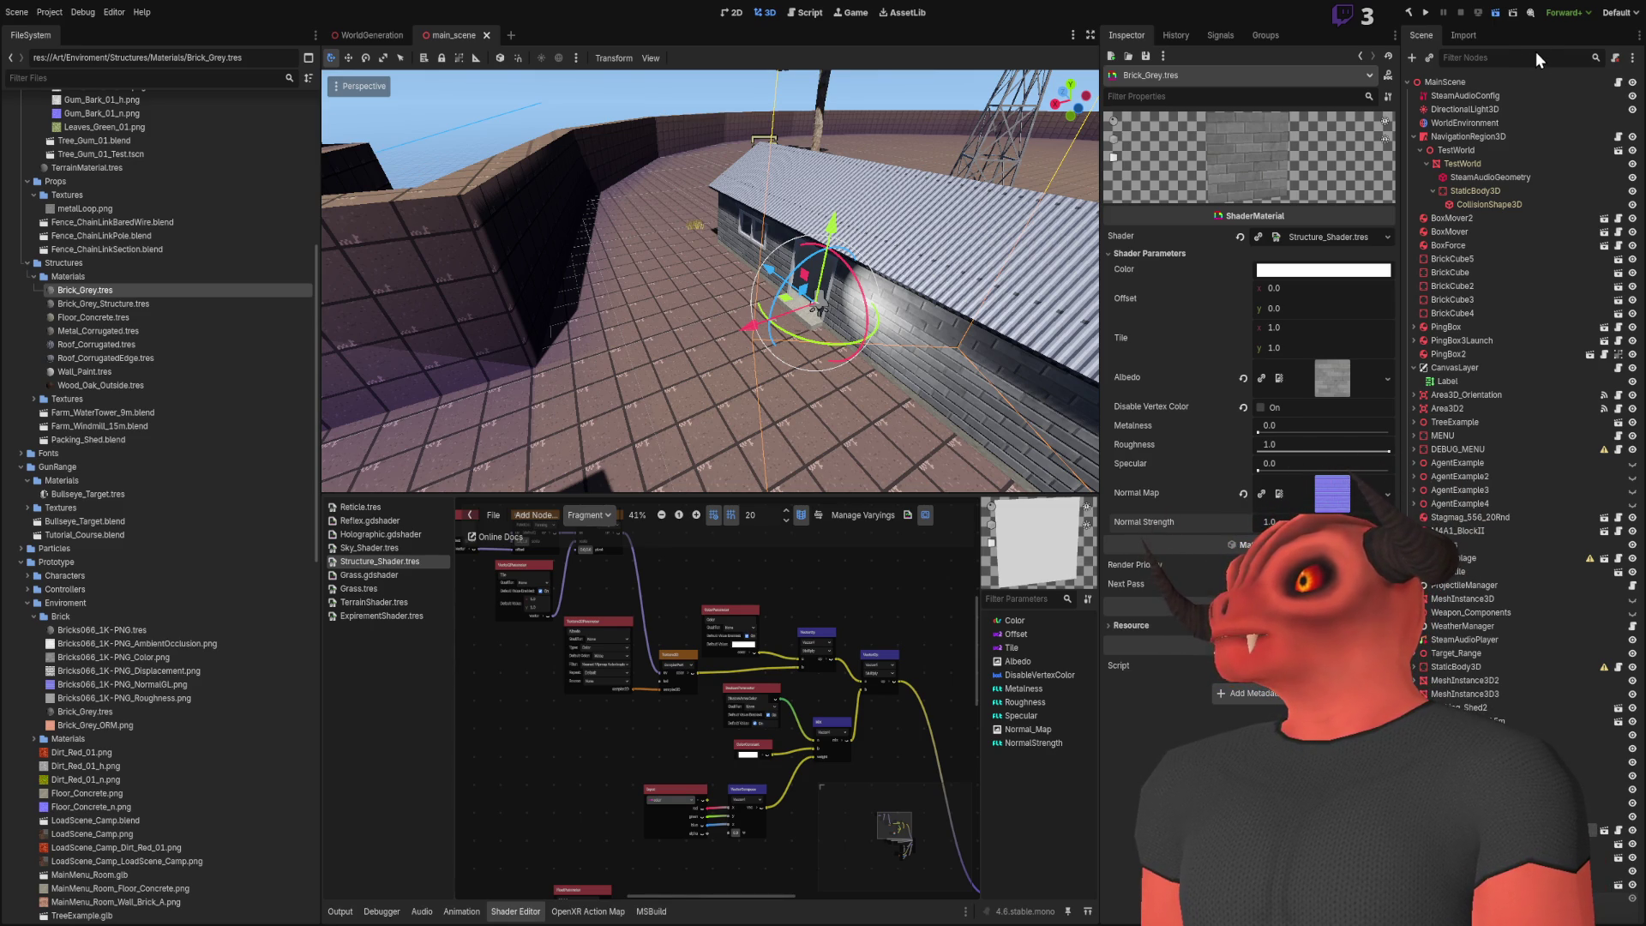
Build the .NET project with F5 and launch the main scene in the game view
key("F5")
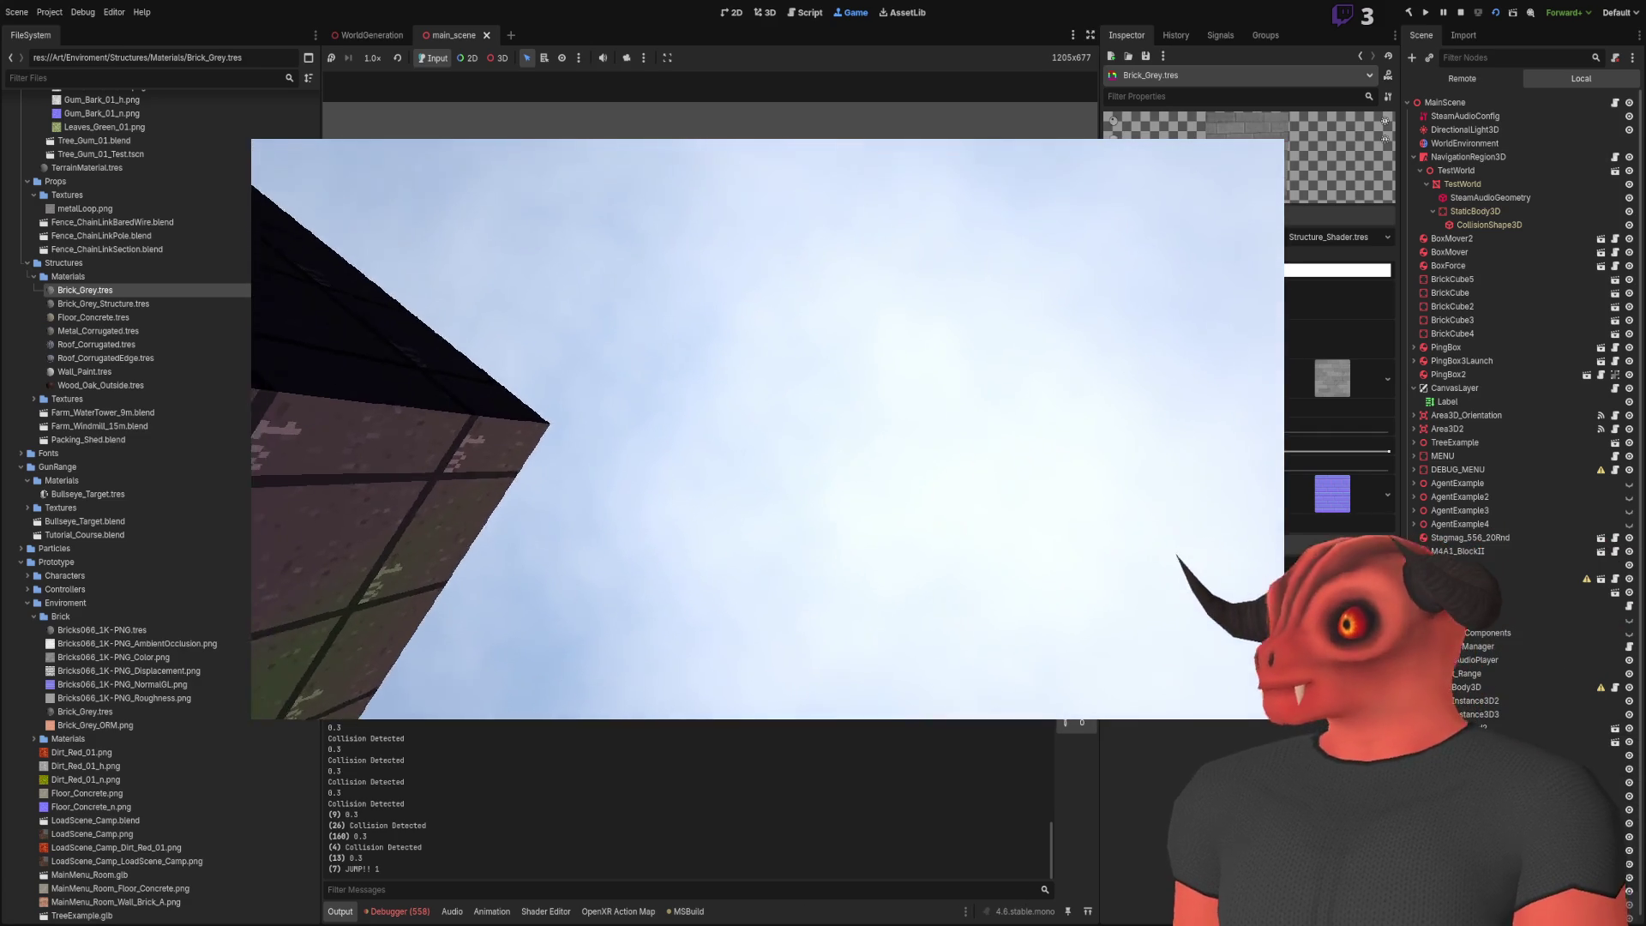
Stop the main scene, switch to the WorldGeneration tab, and run that scene
left_click(1459, 12)
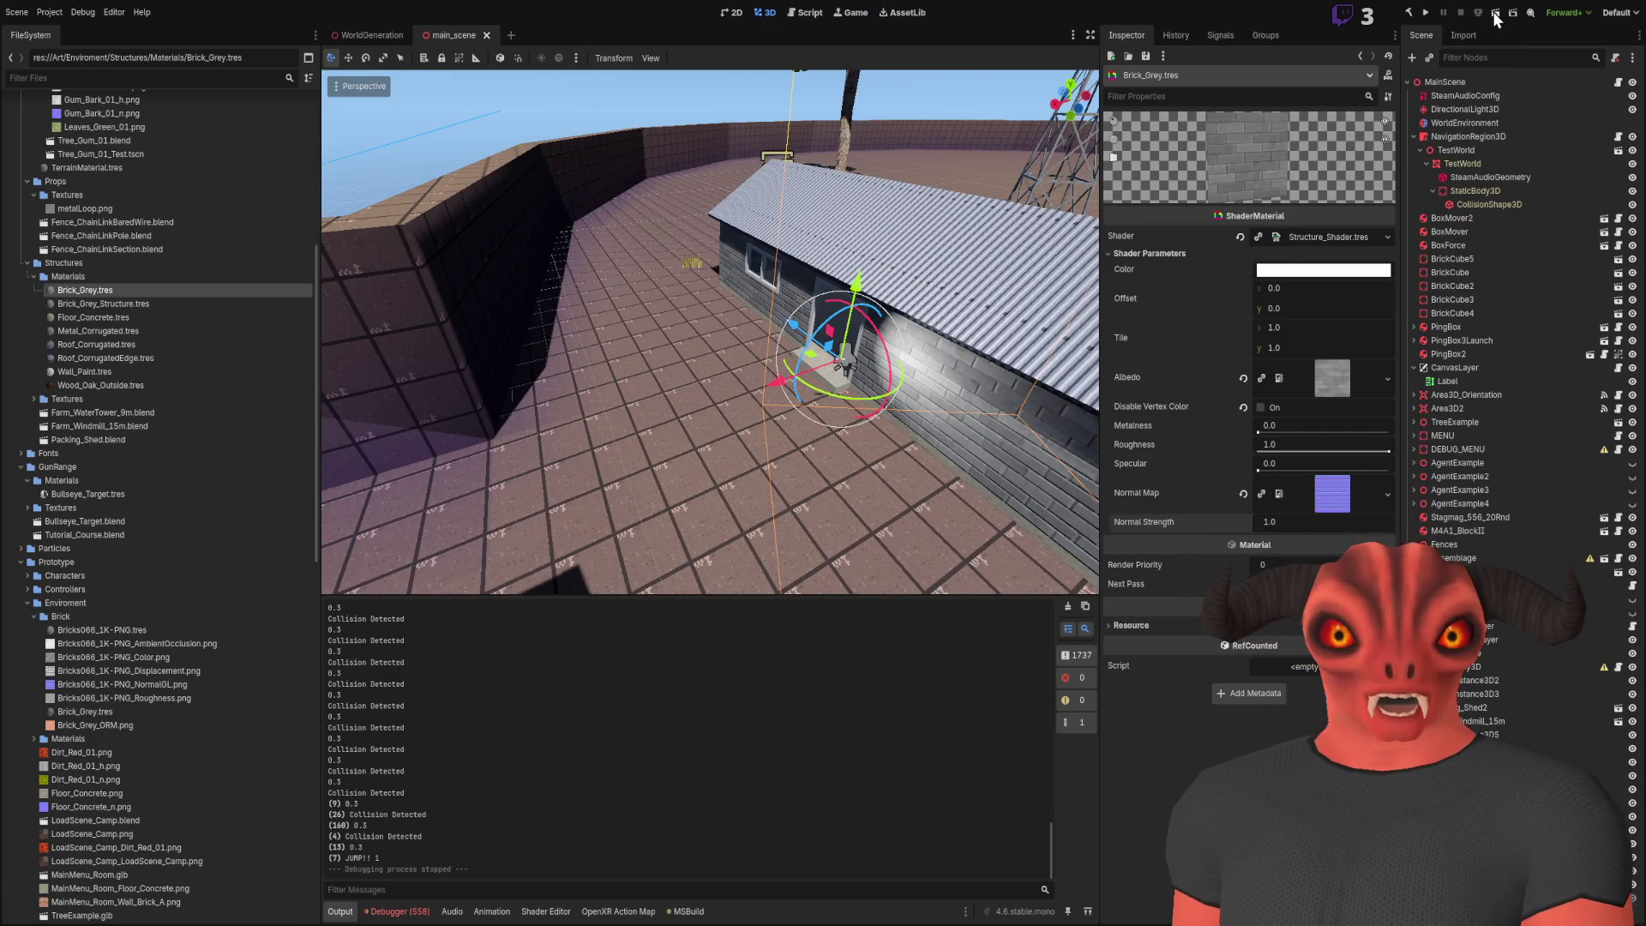
left_click(346, 37)
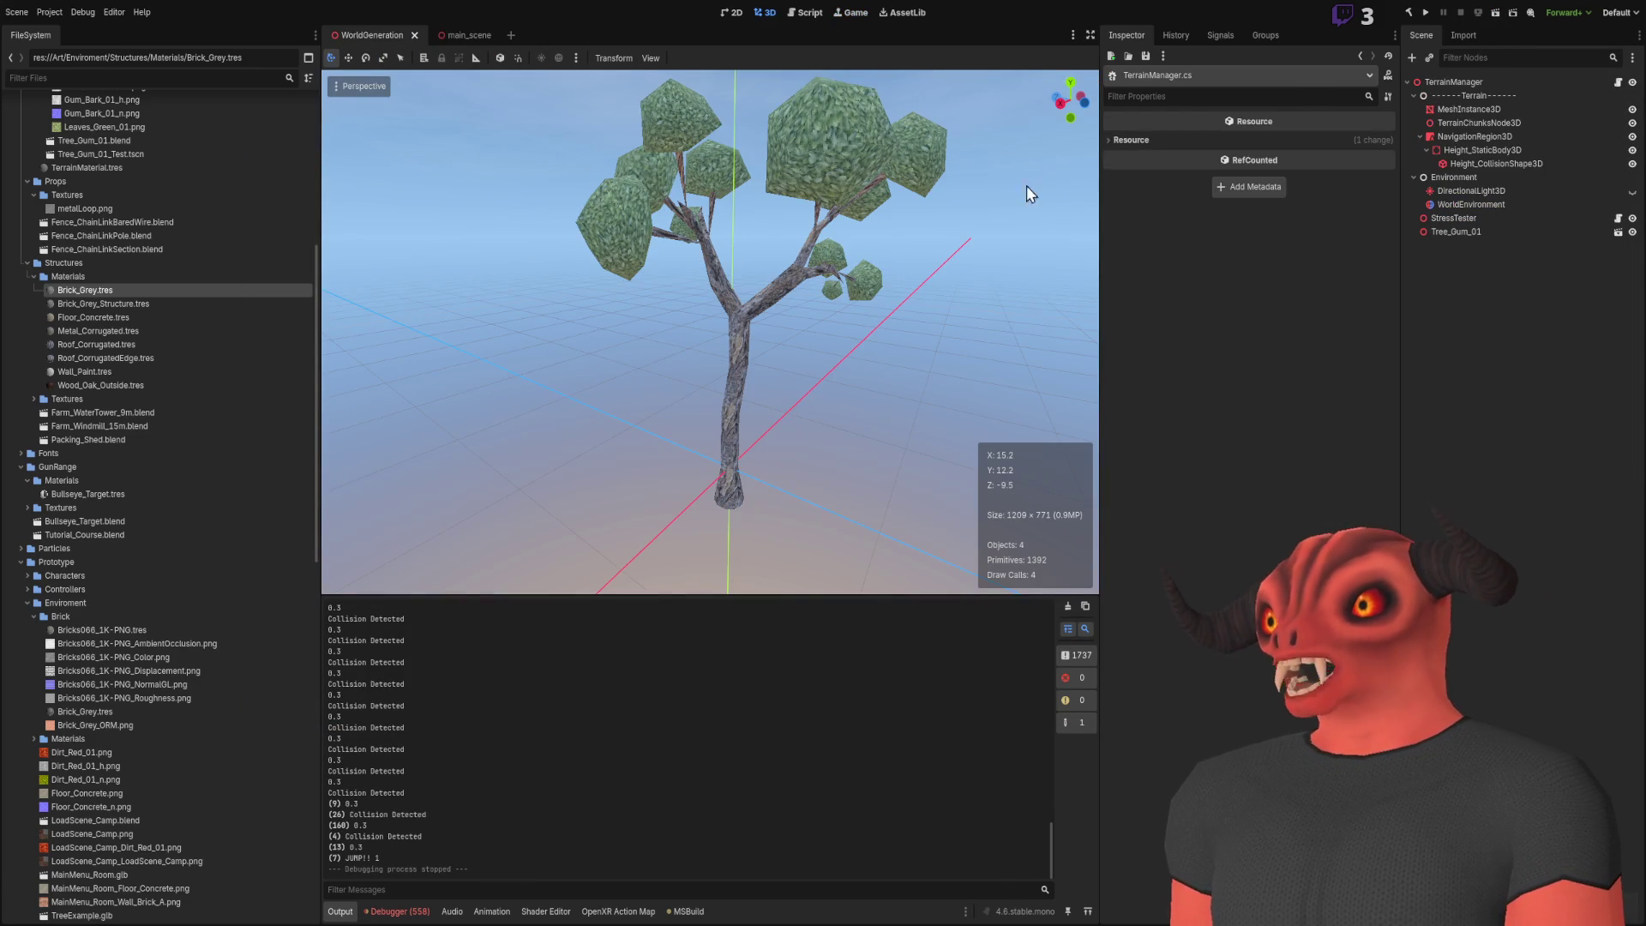
left_click(1495, 11)
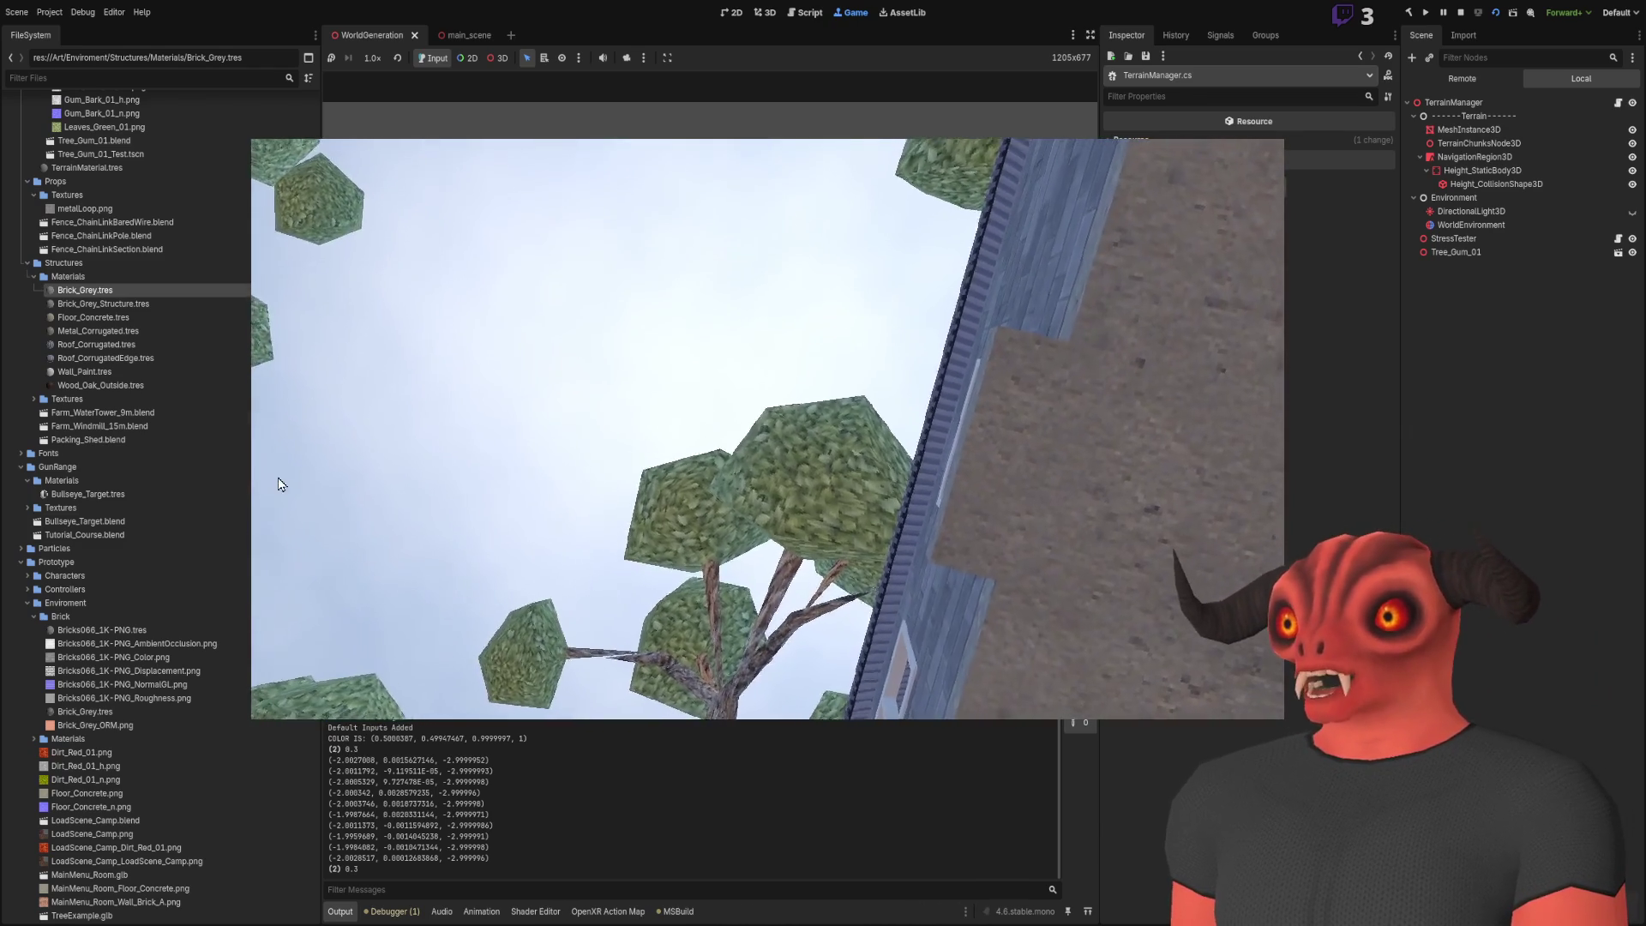
Widen the embedded running game view on both sides to 1334x750
left_click_drag(321, 822, 279, 823)
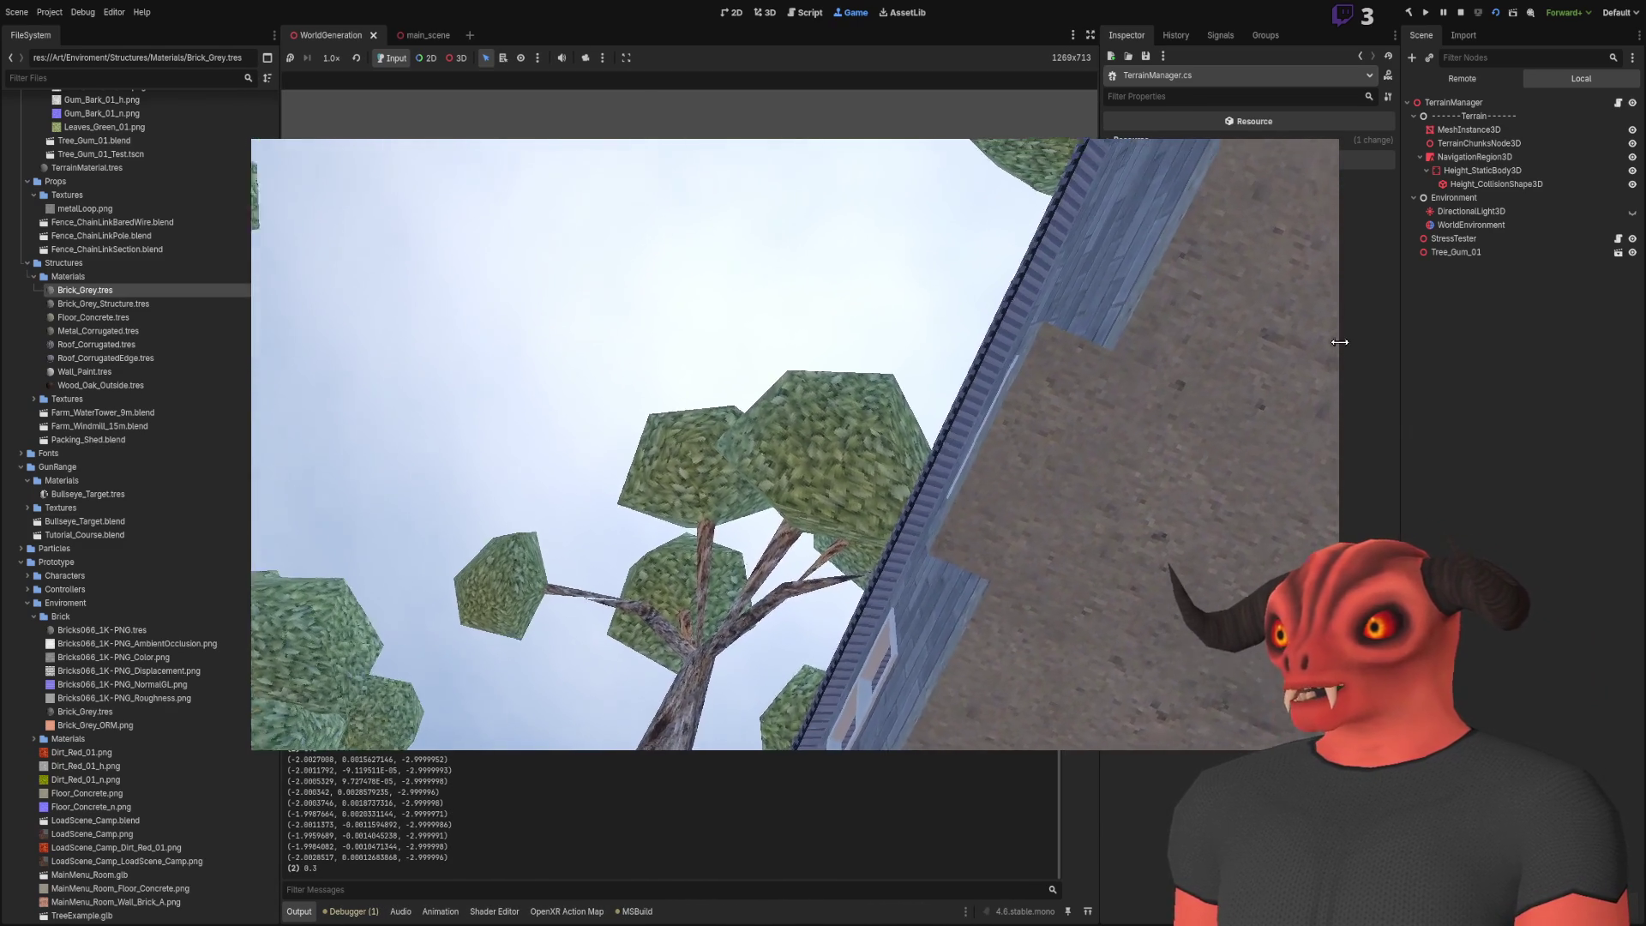
left_click_drag(1098, 822, 1140, 823)
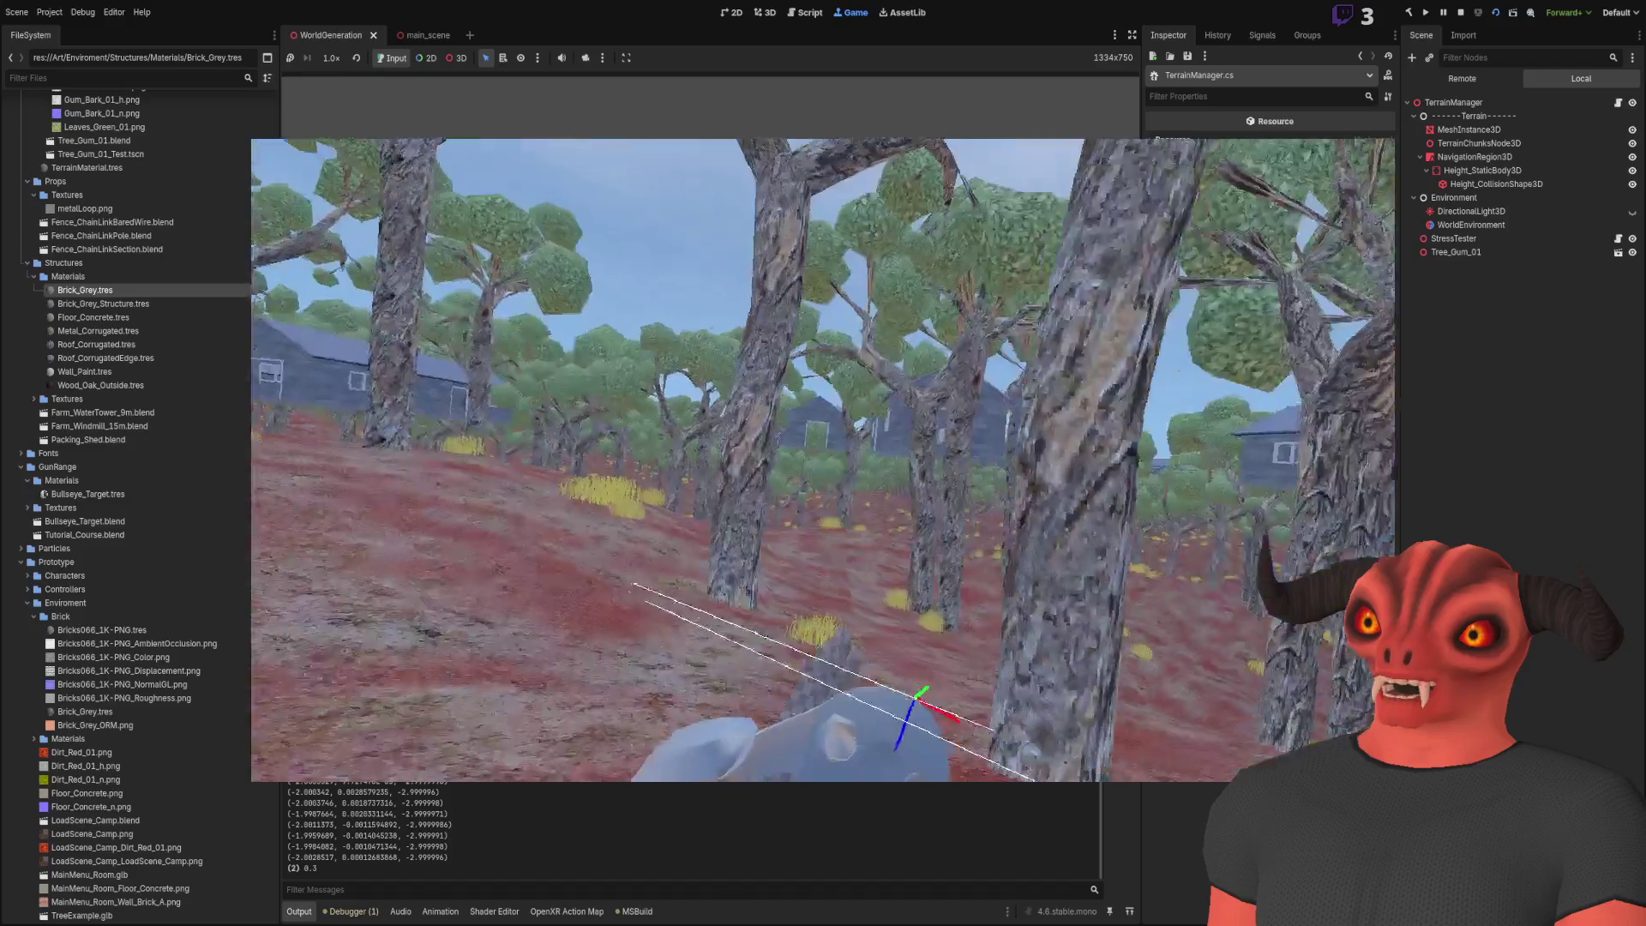
Jump around the generated gum-tree forest with Space, then stop the running game
key("space")
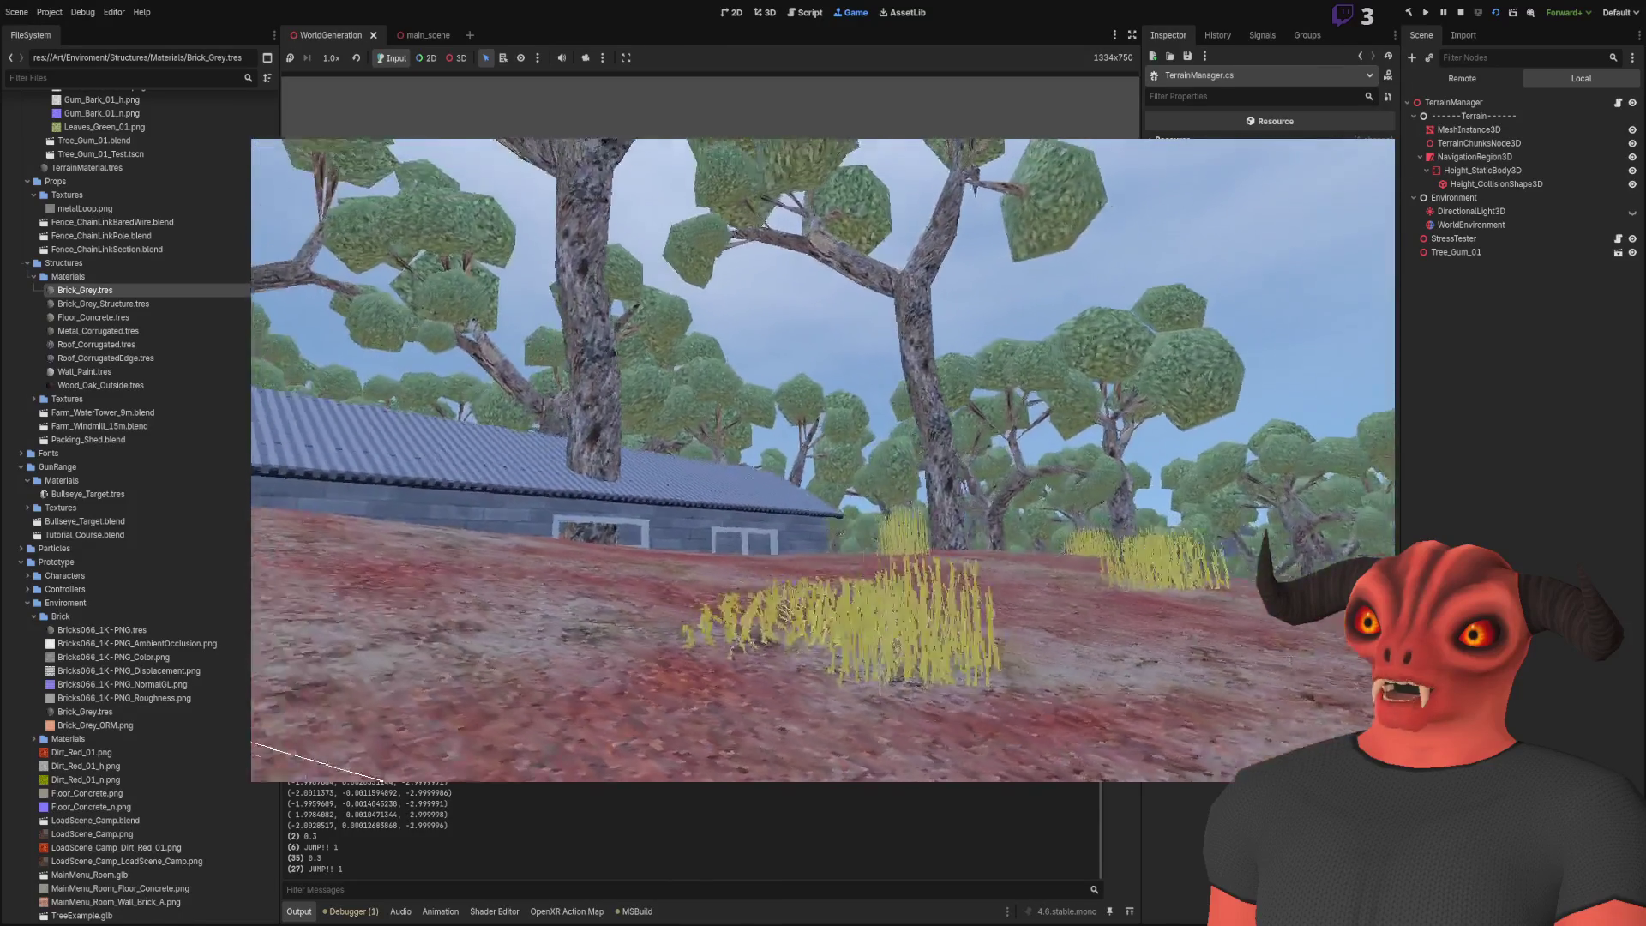
key("space")
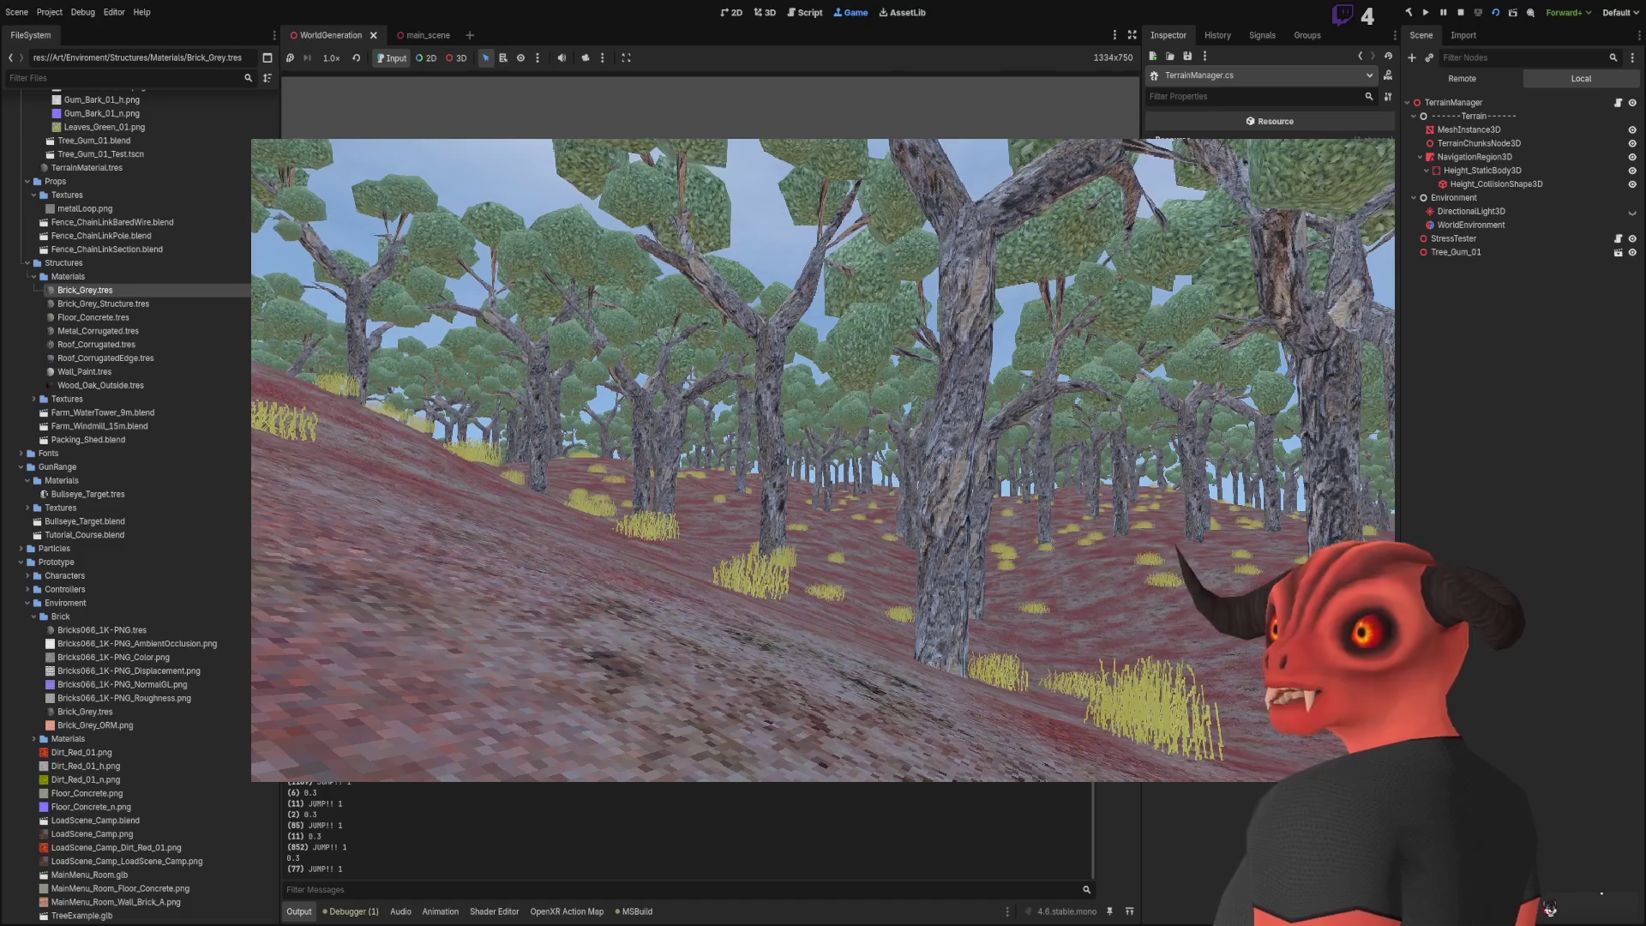
key("Escape")
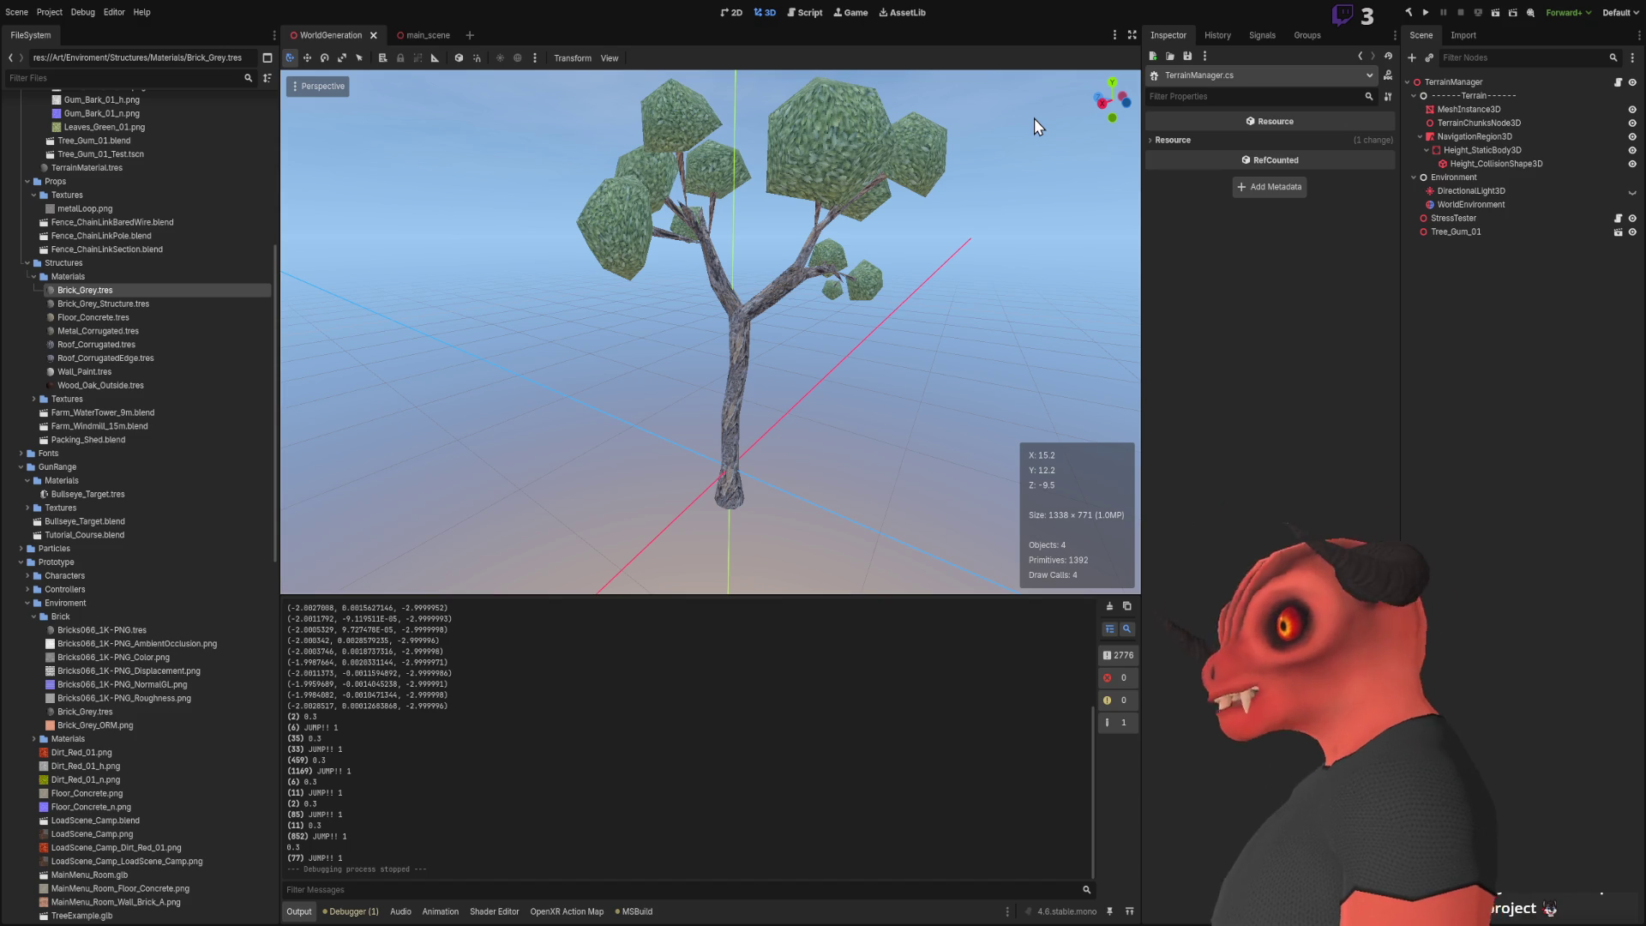
Enable collision layer 1 on the Flashlight in main_scene, then save and run the project
left_click(413, 35)
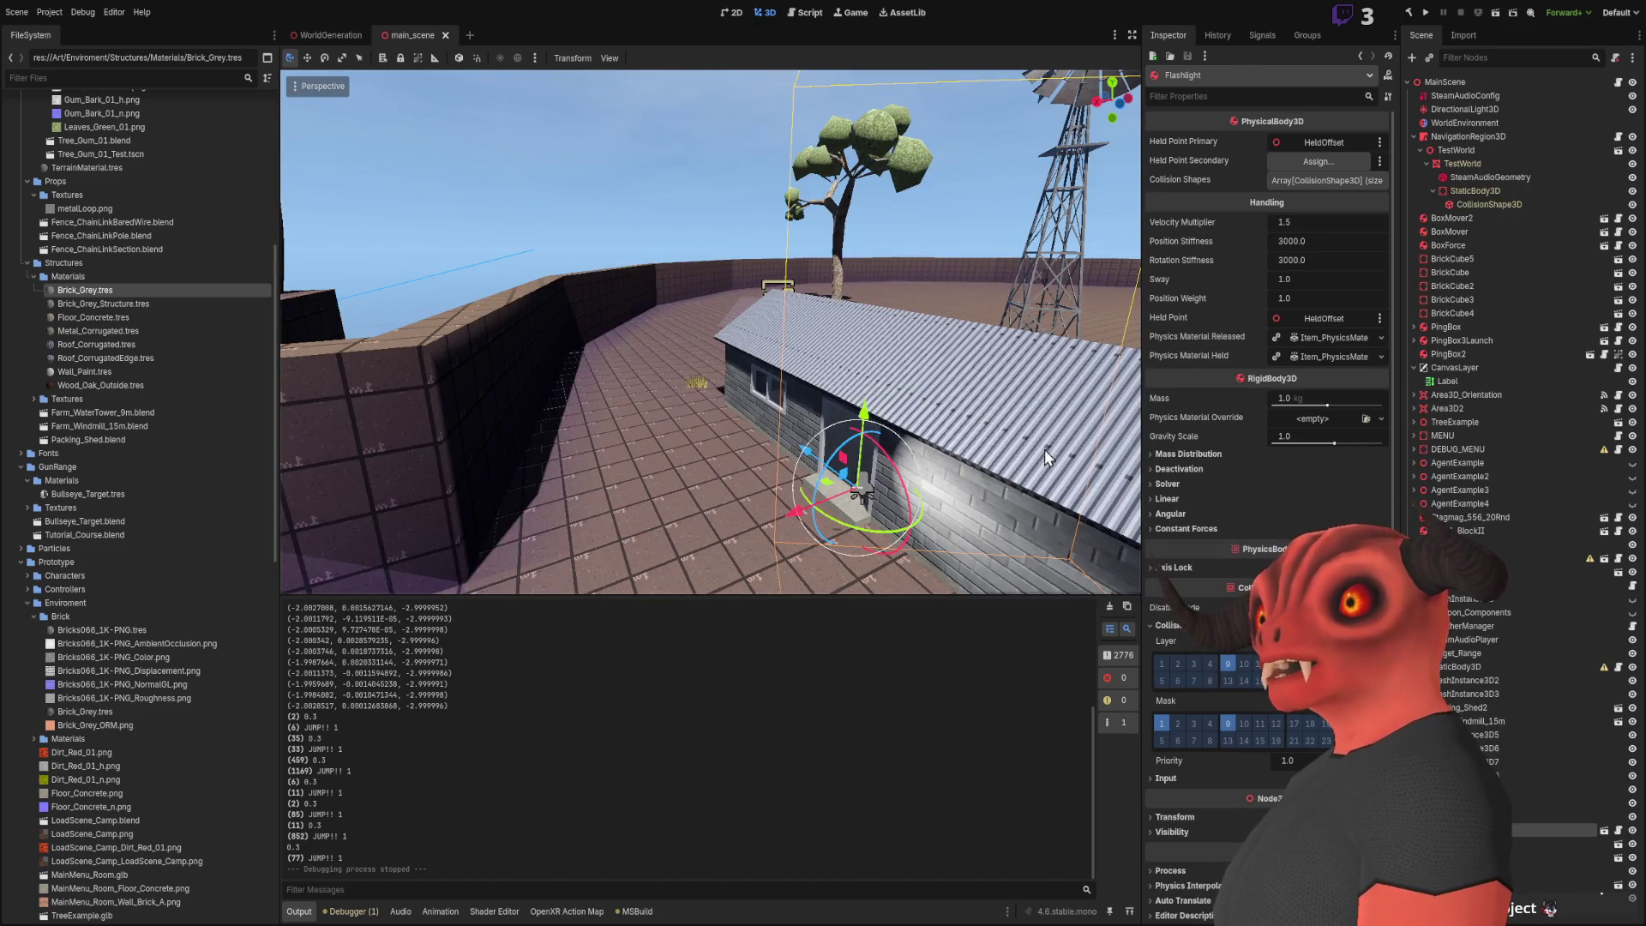
left_click(327, 35)
left_click_drag(651, 360, 860, 456)
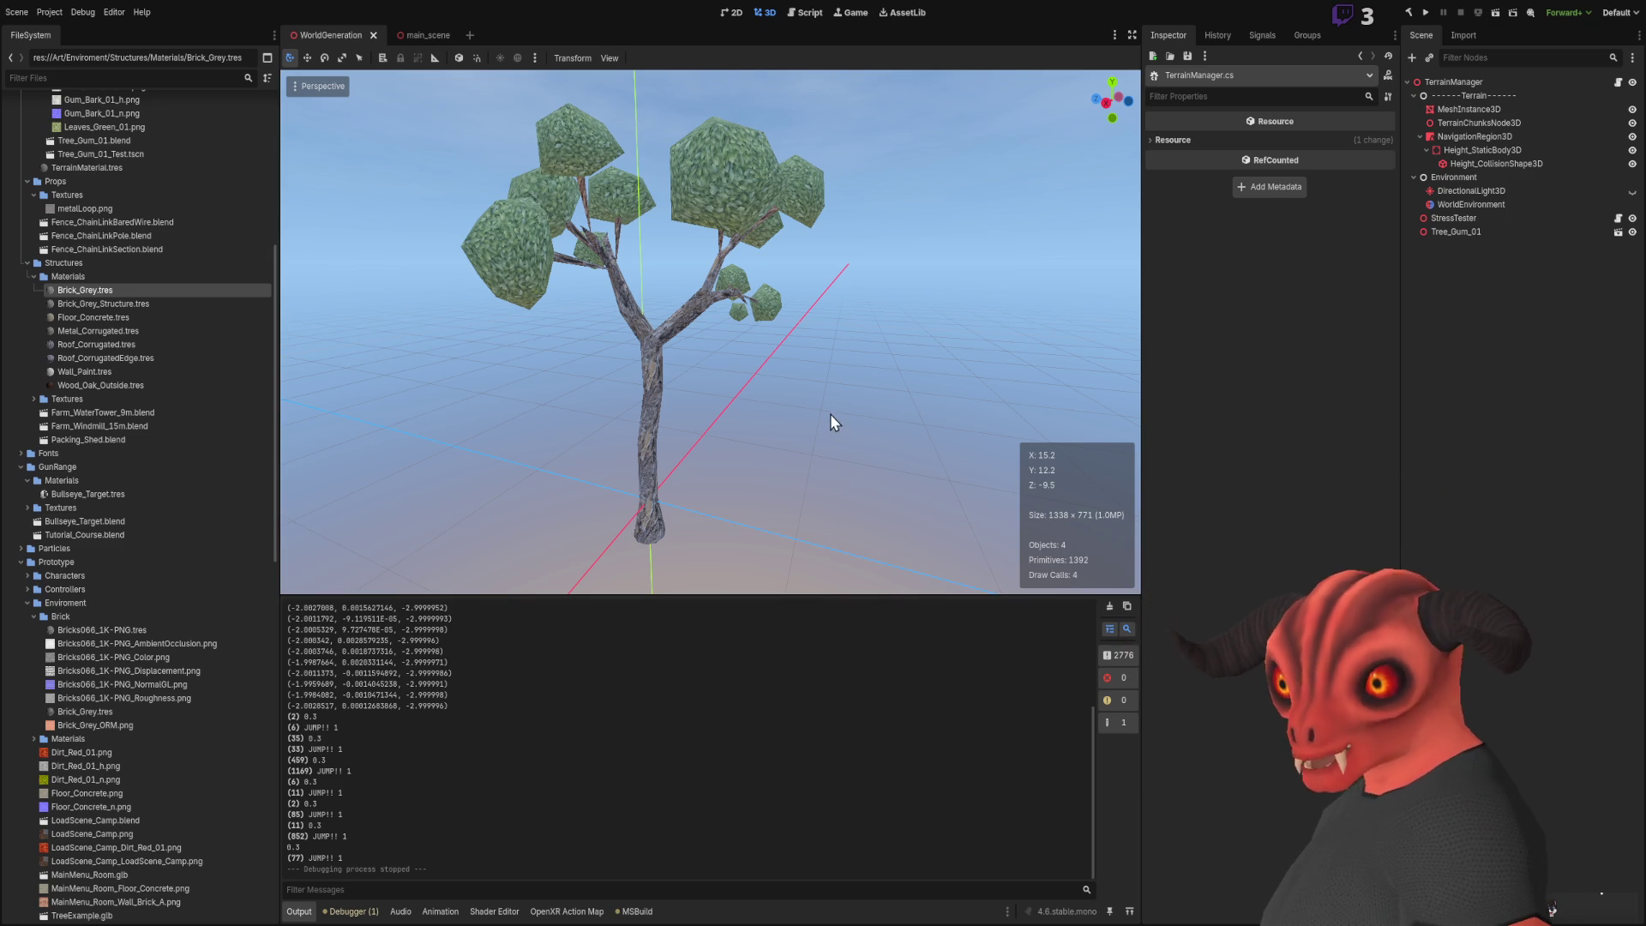
left_click(420, 33)
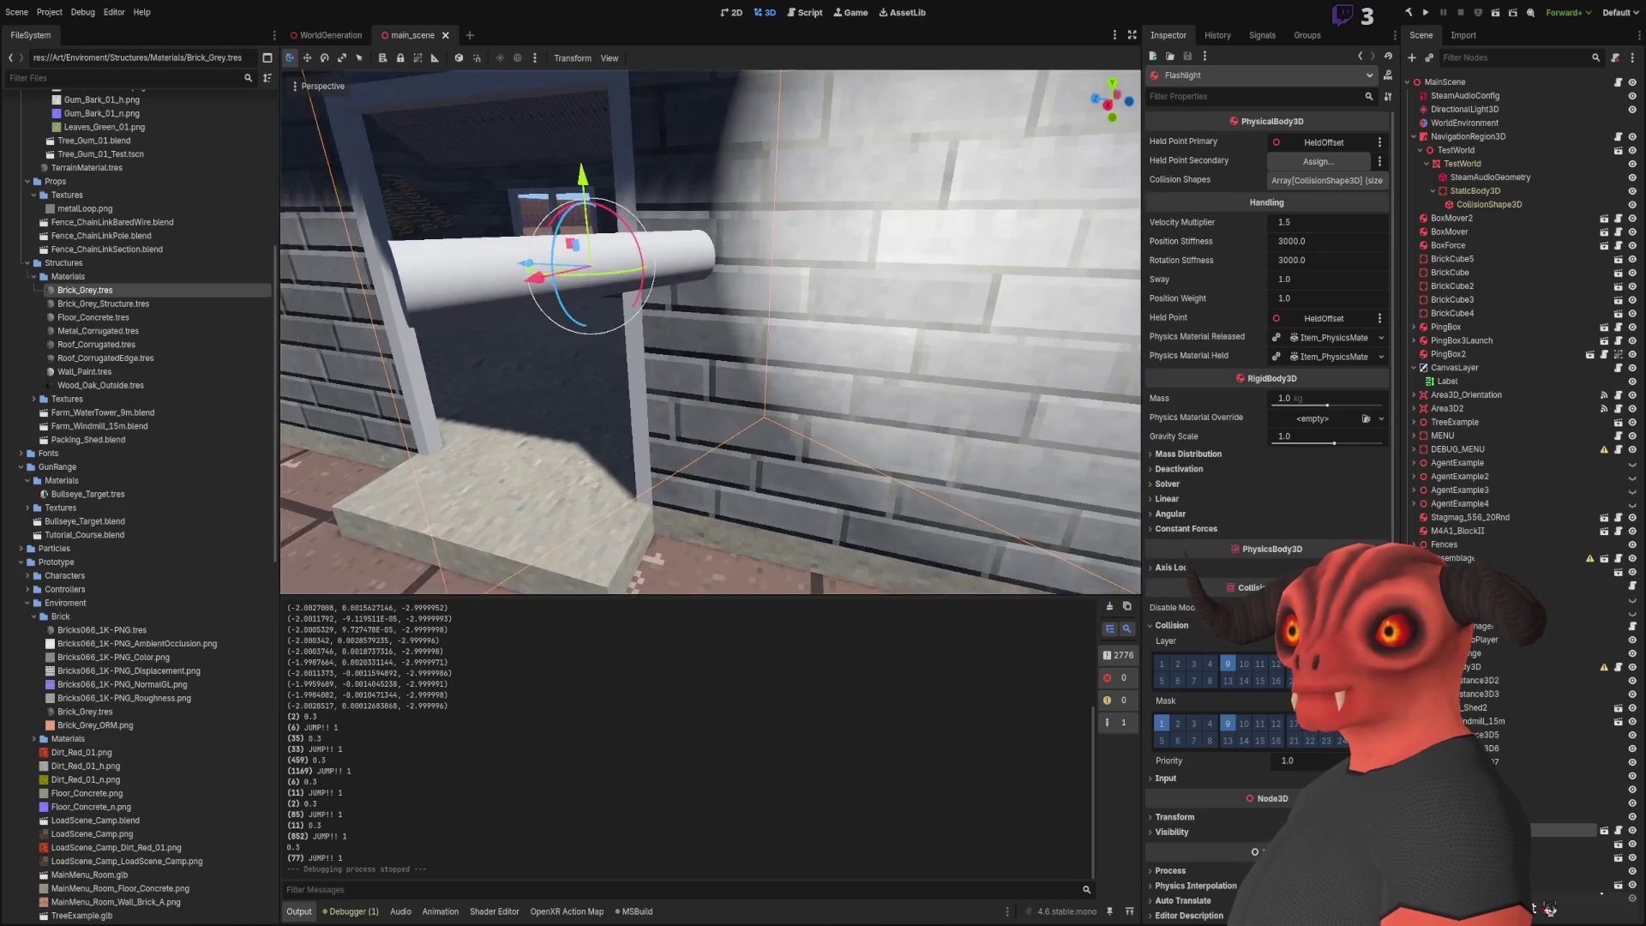
left_click(1162, 664)
left_click(1428, 16)
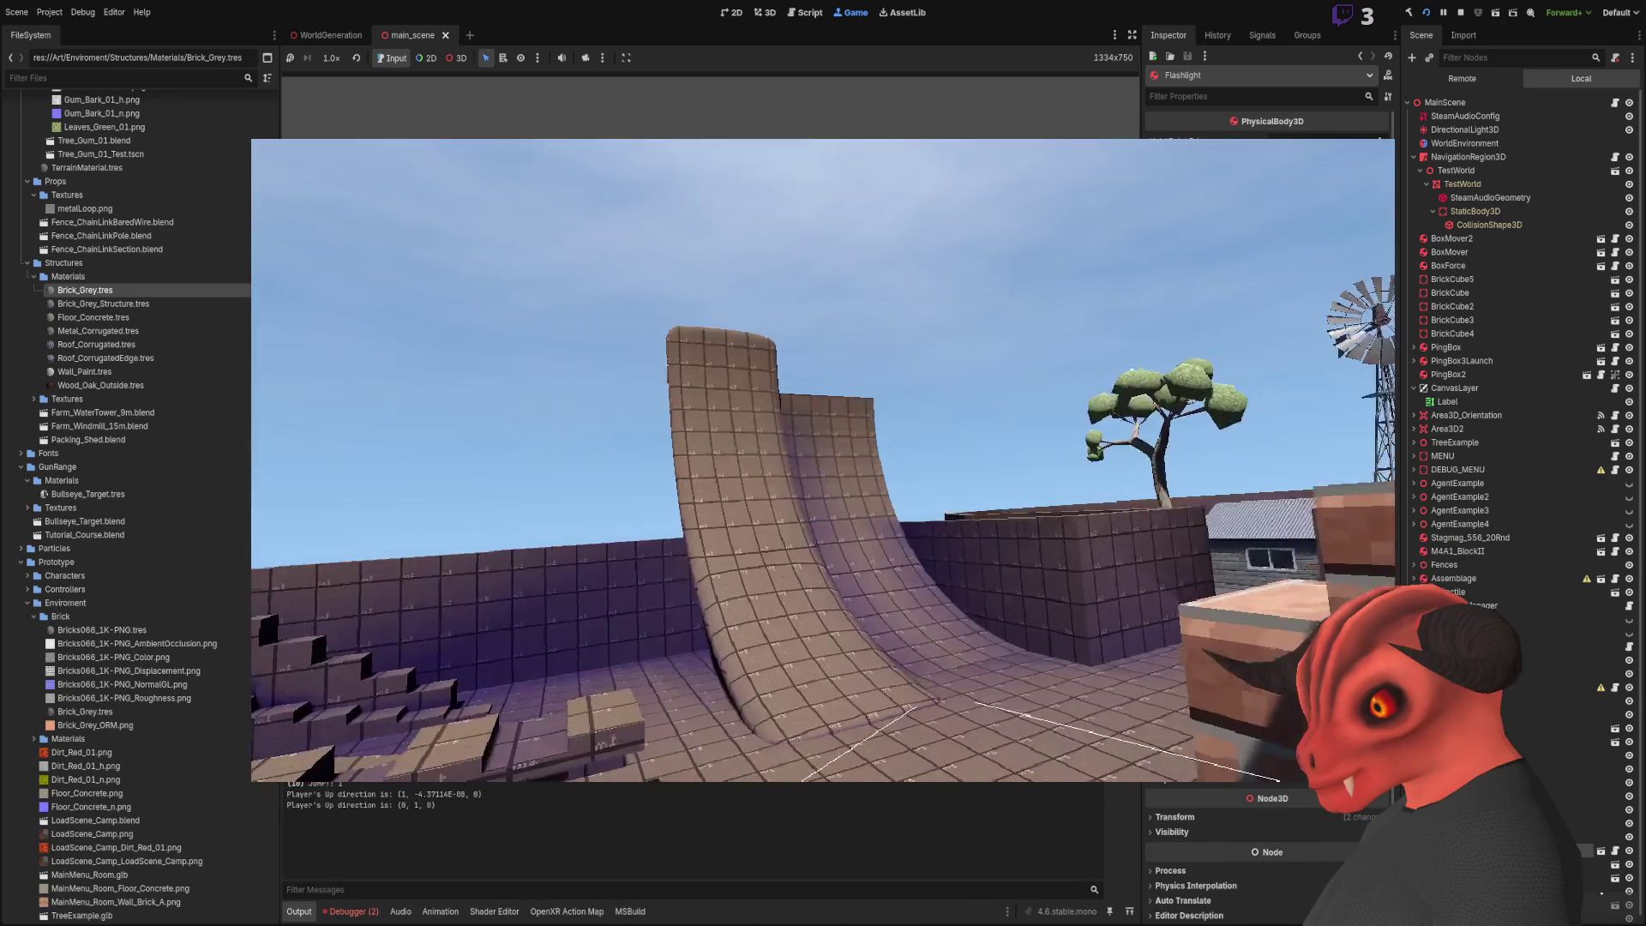
key("space")
key("space")
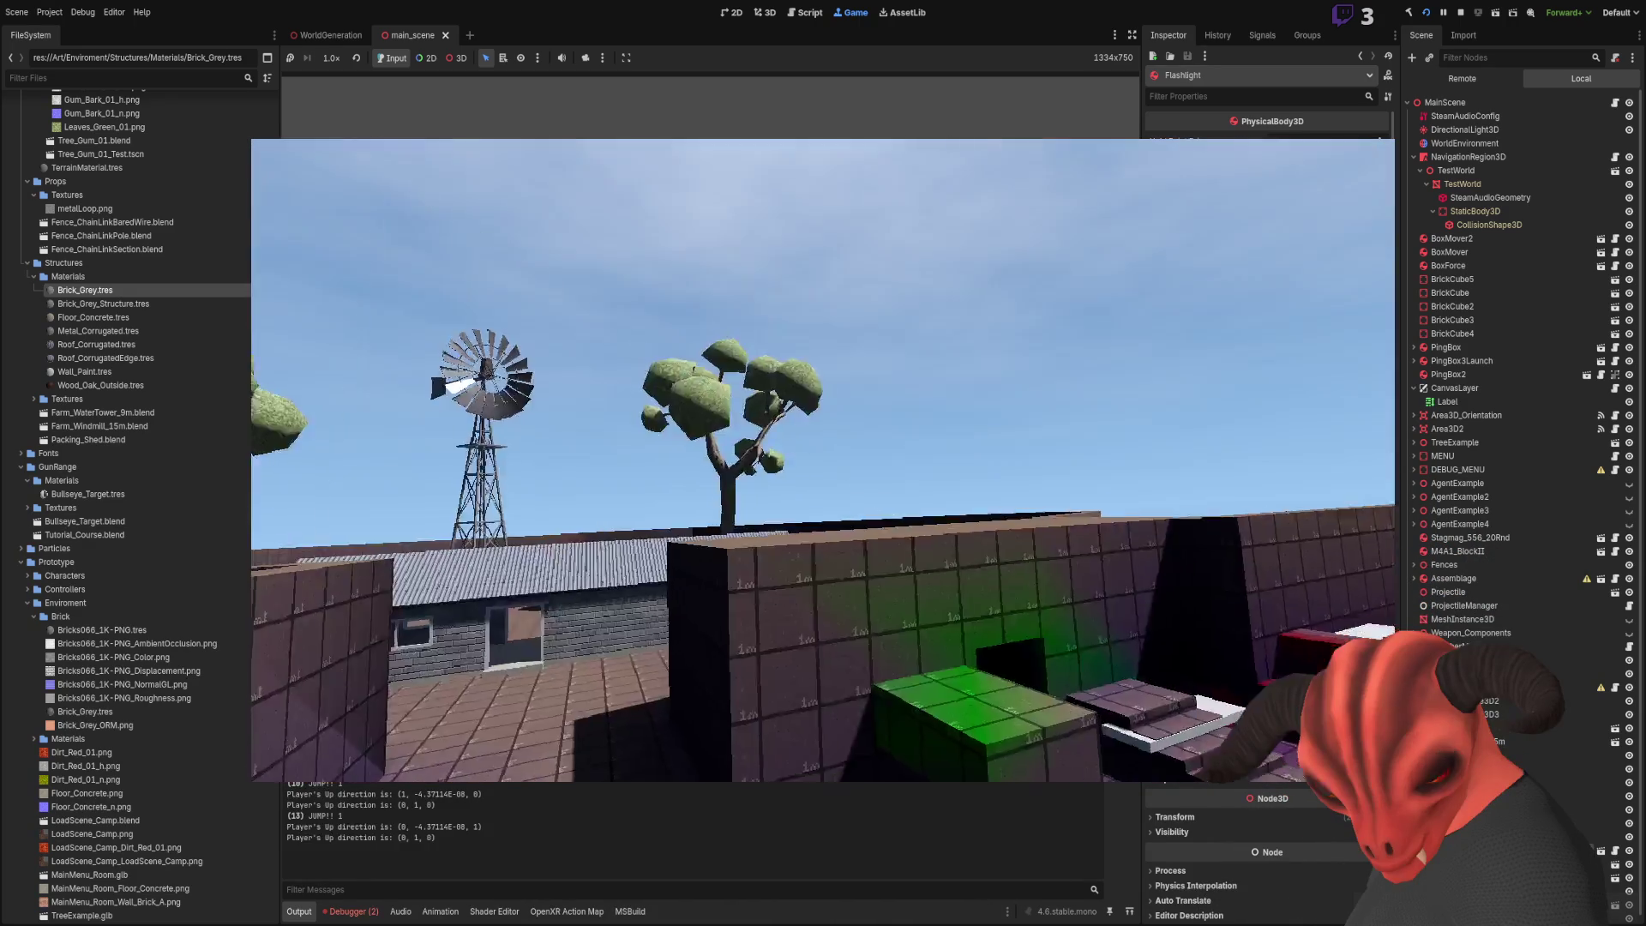
key("w")
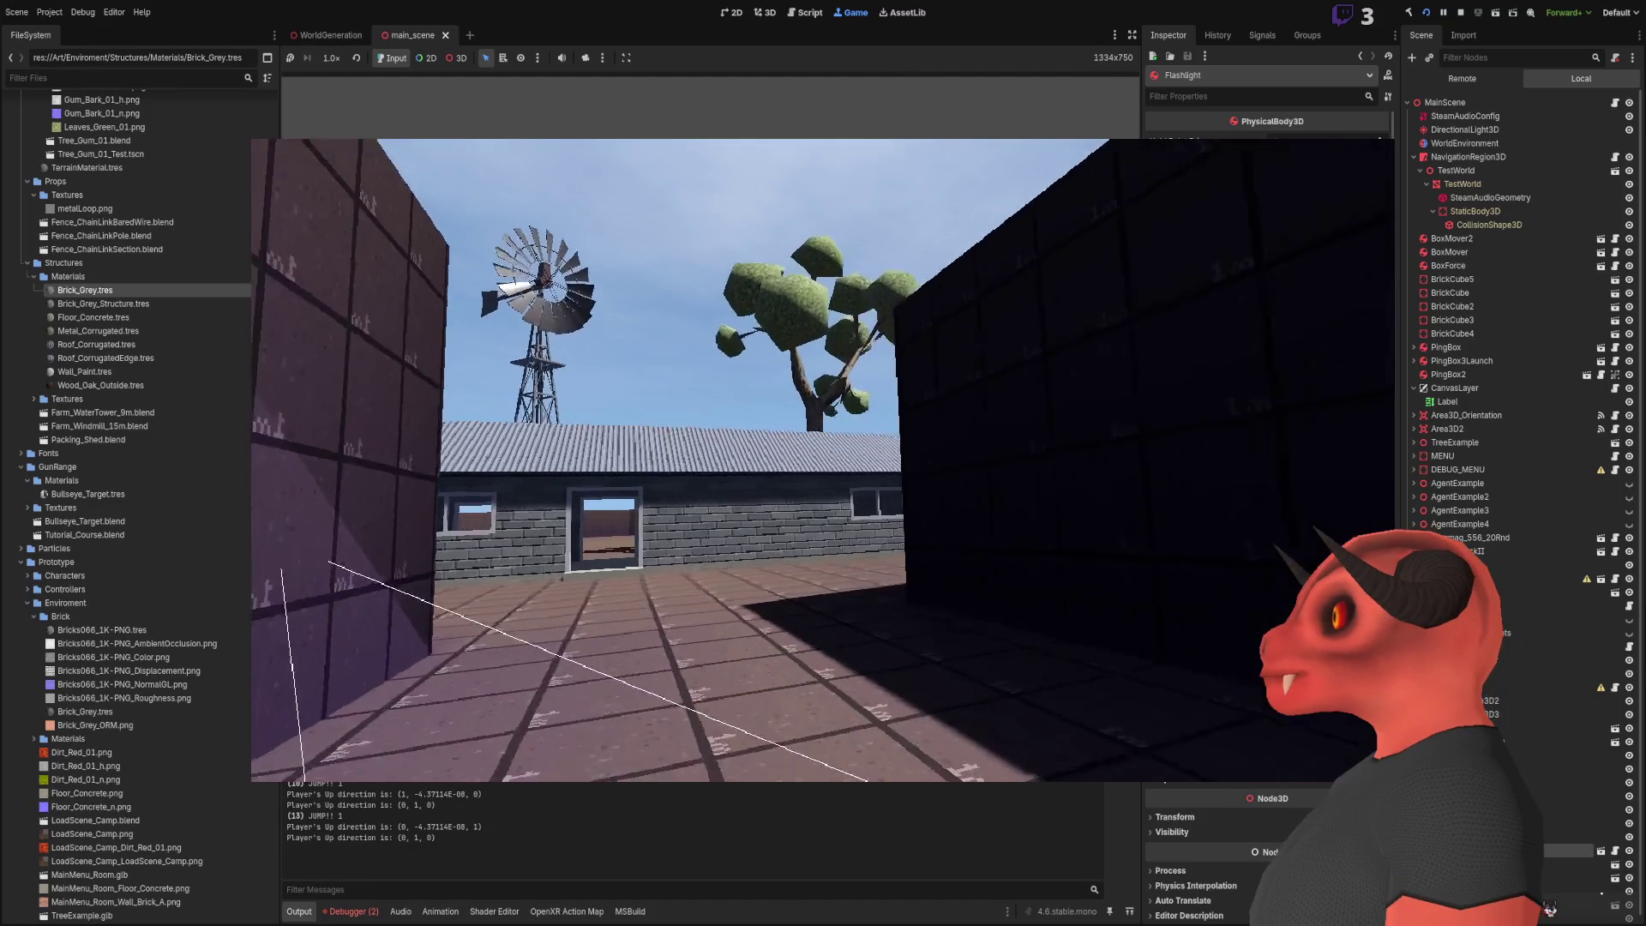
key("w")
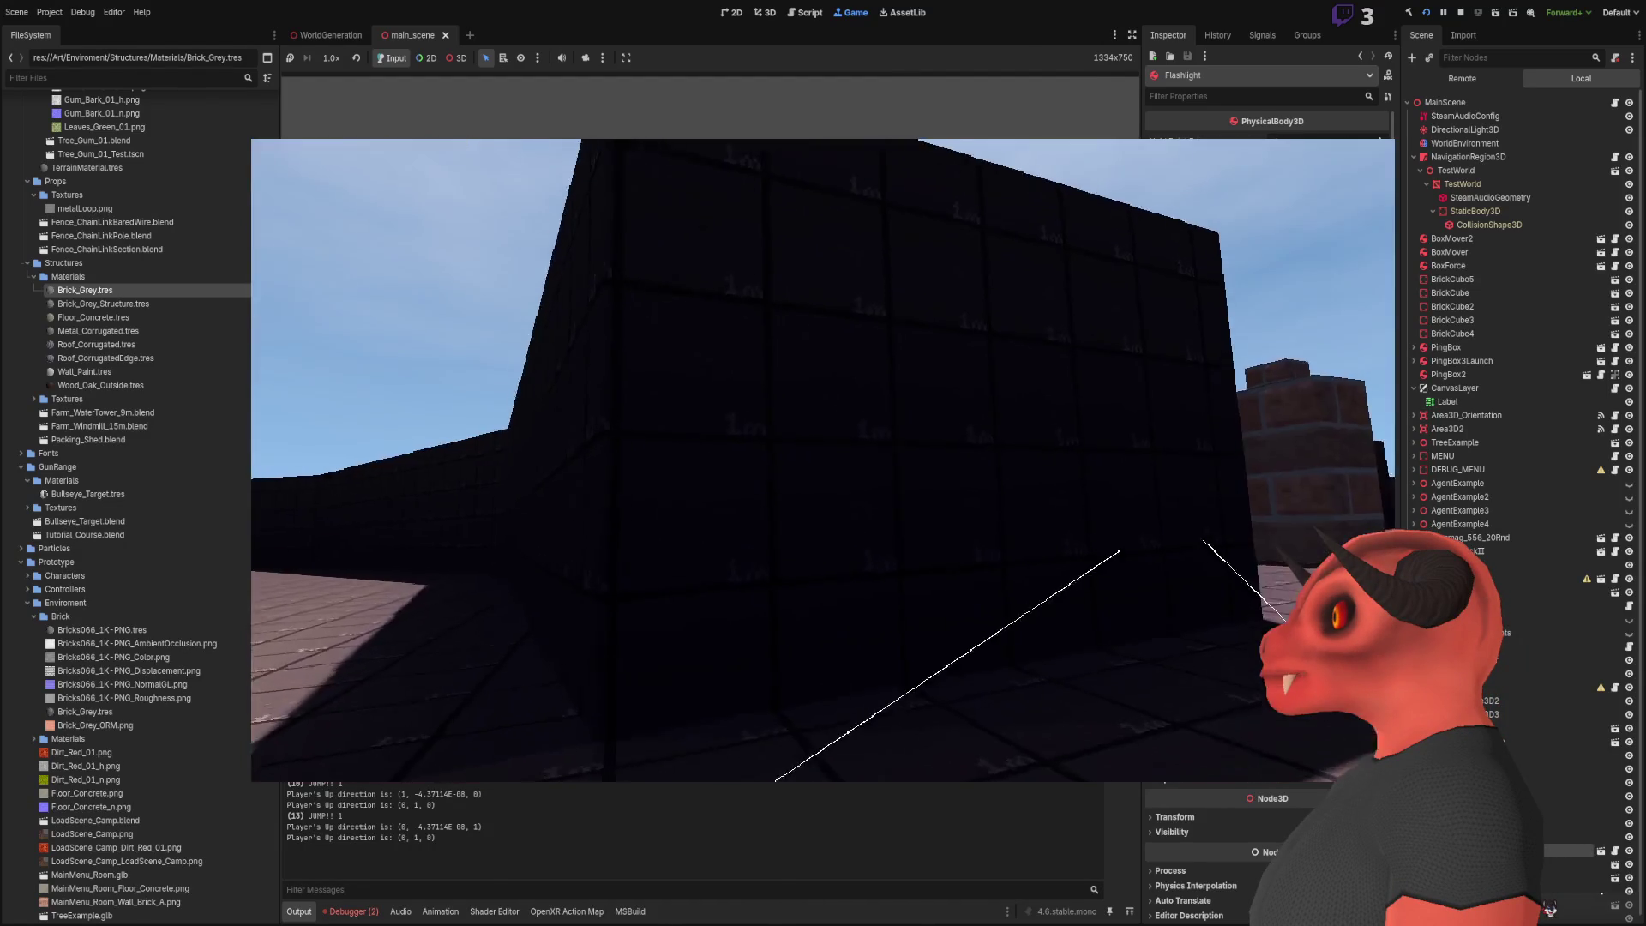
key("space")
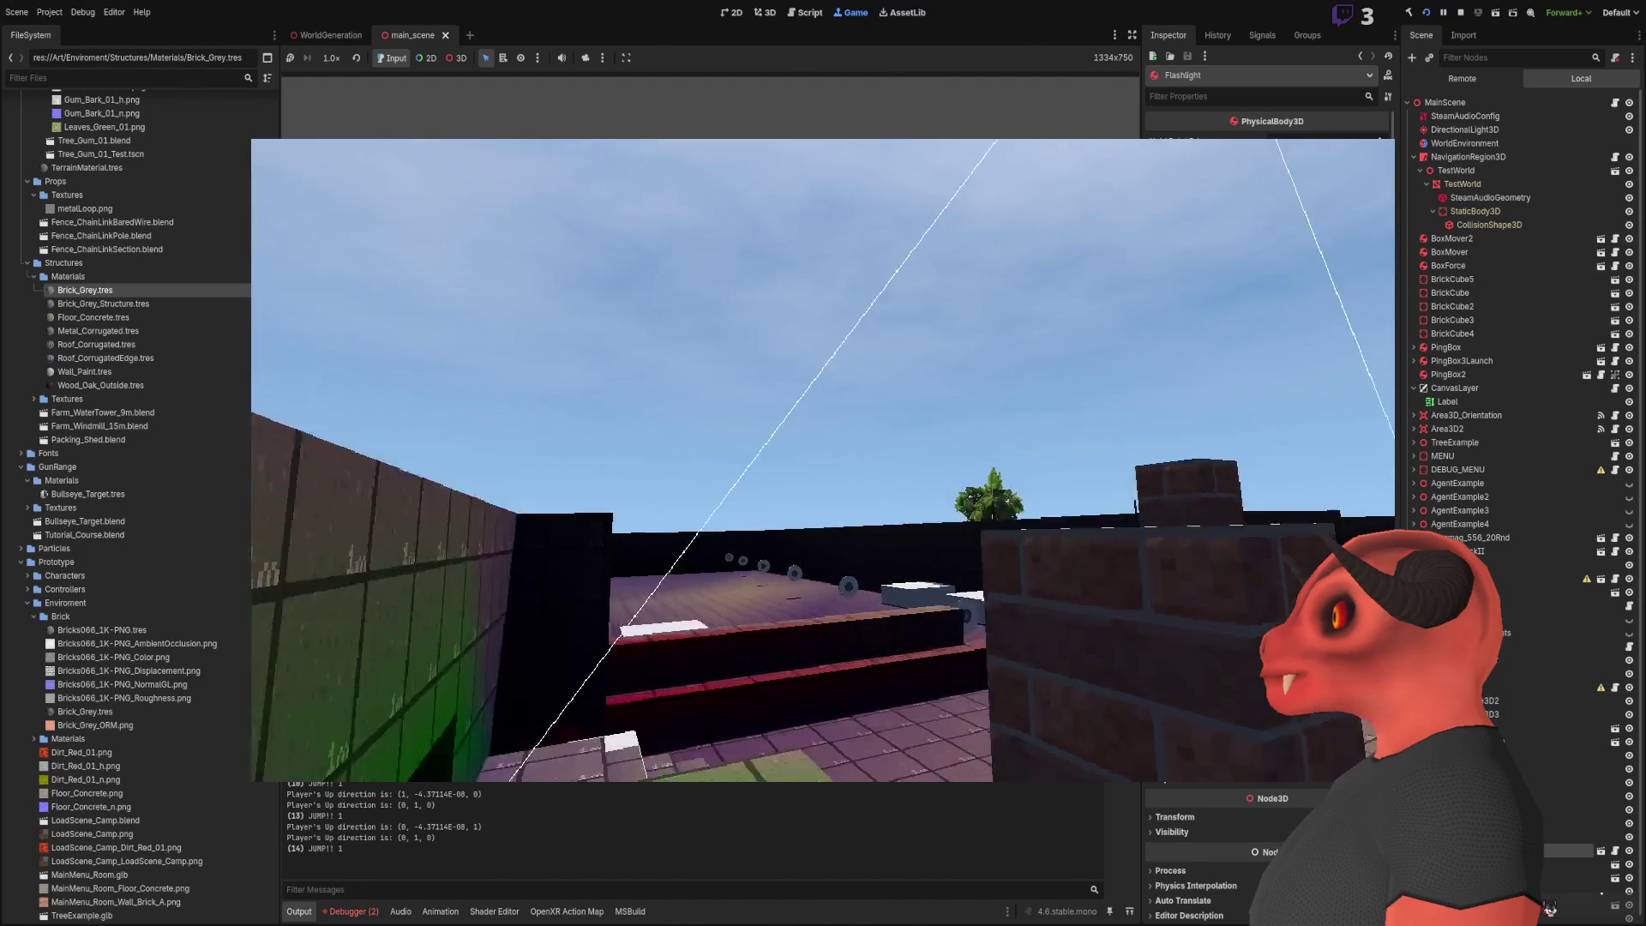
key("w")
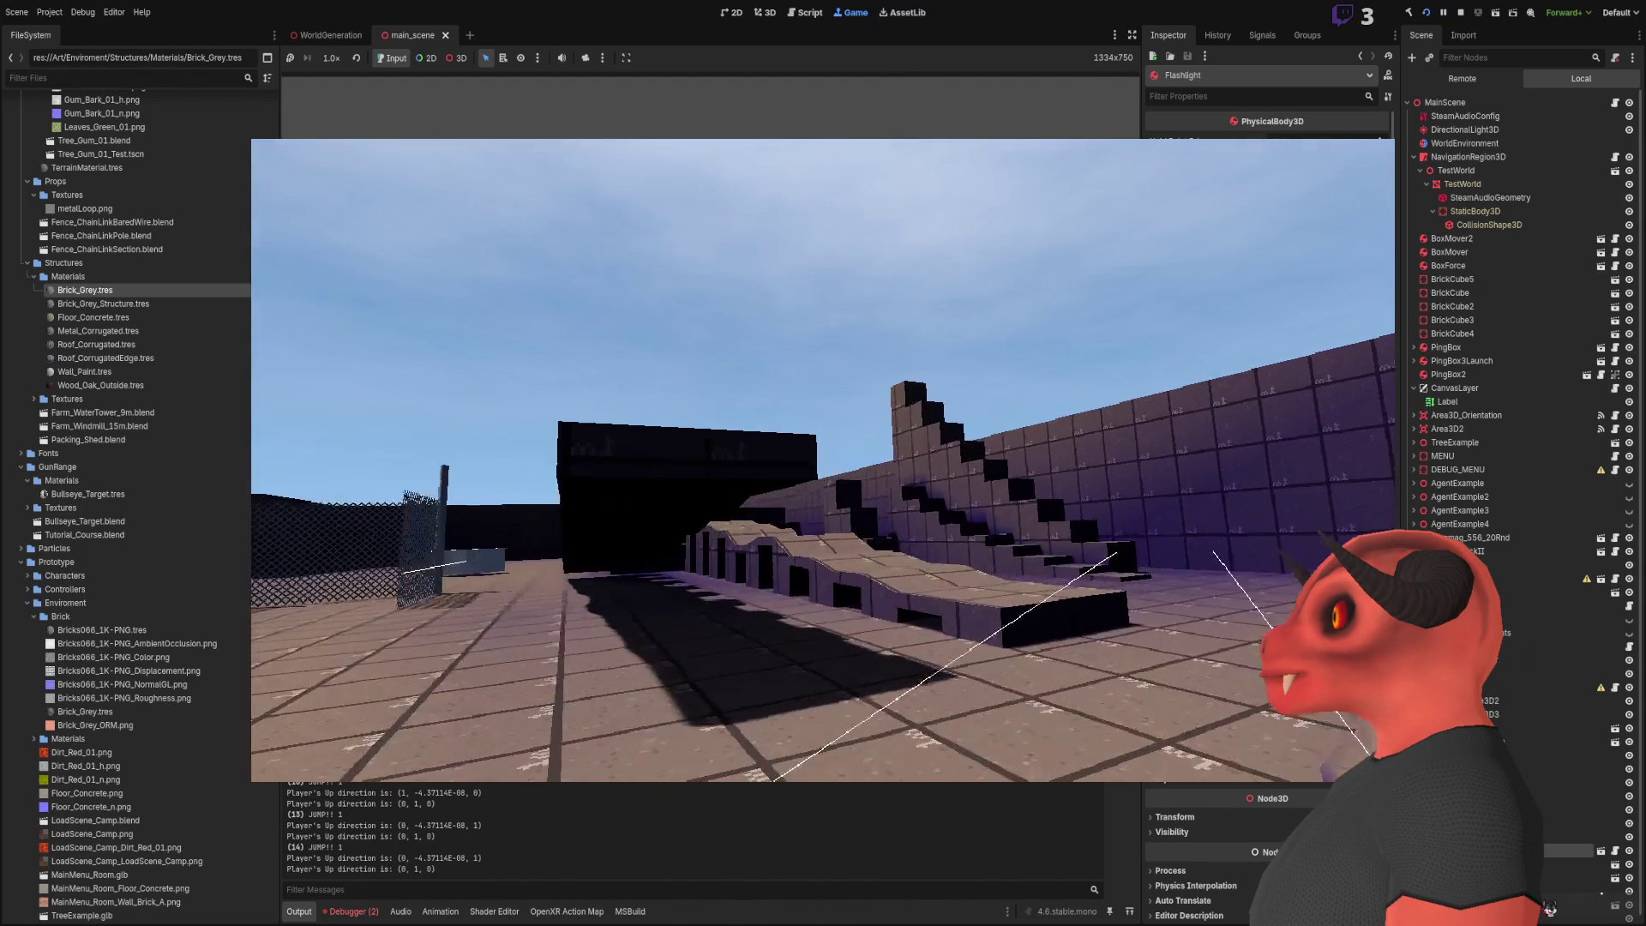
key("w")
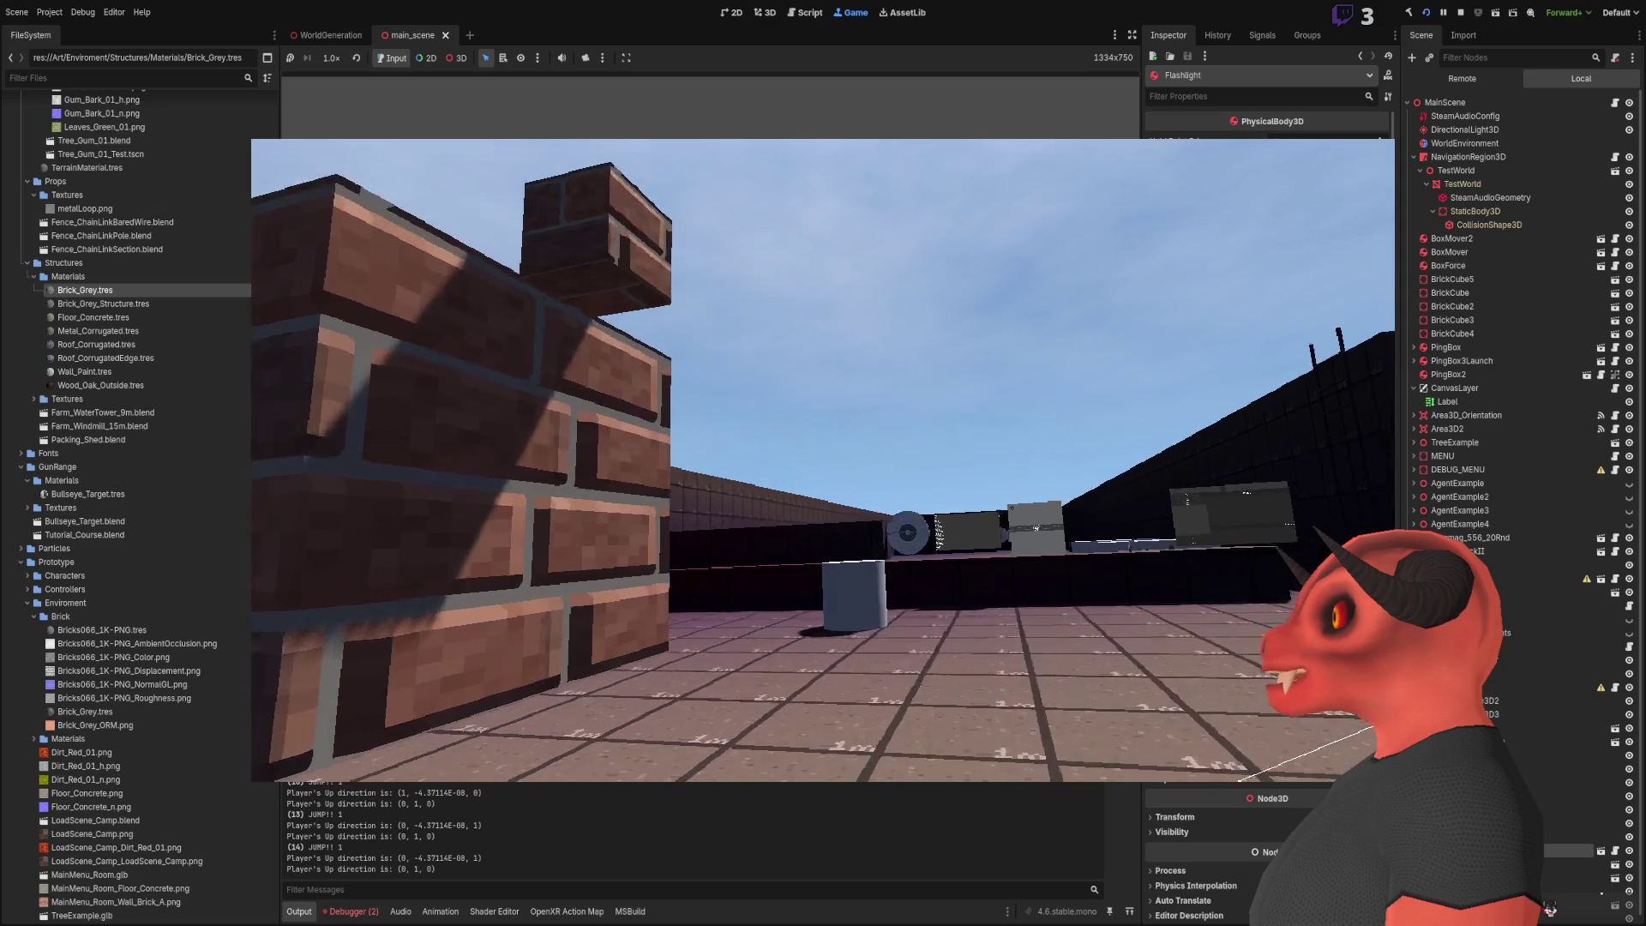
key("w")
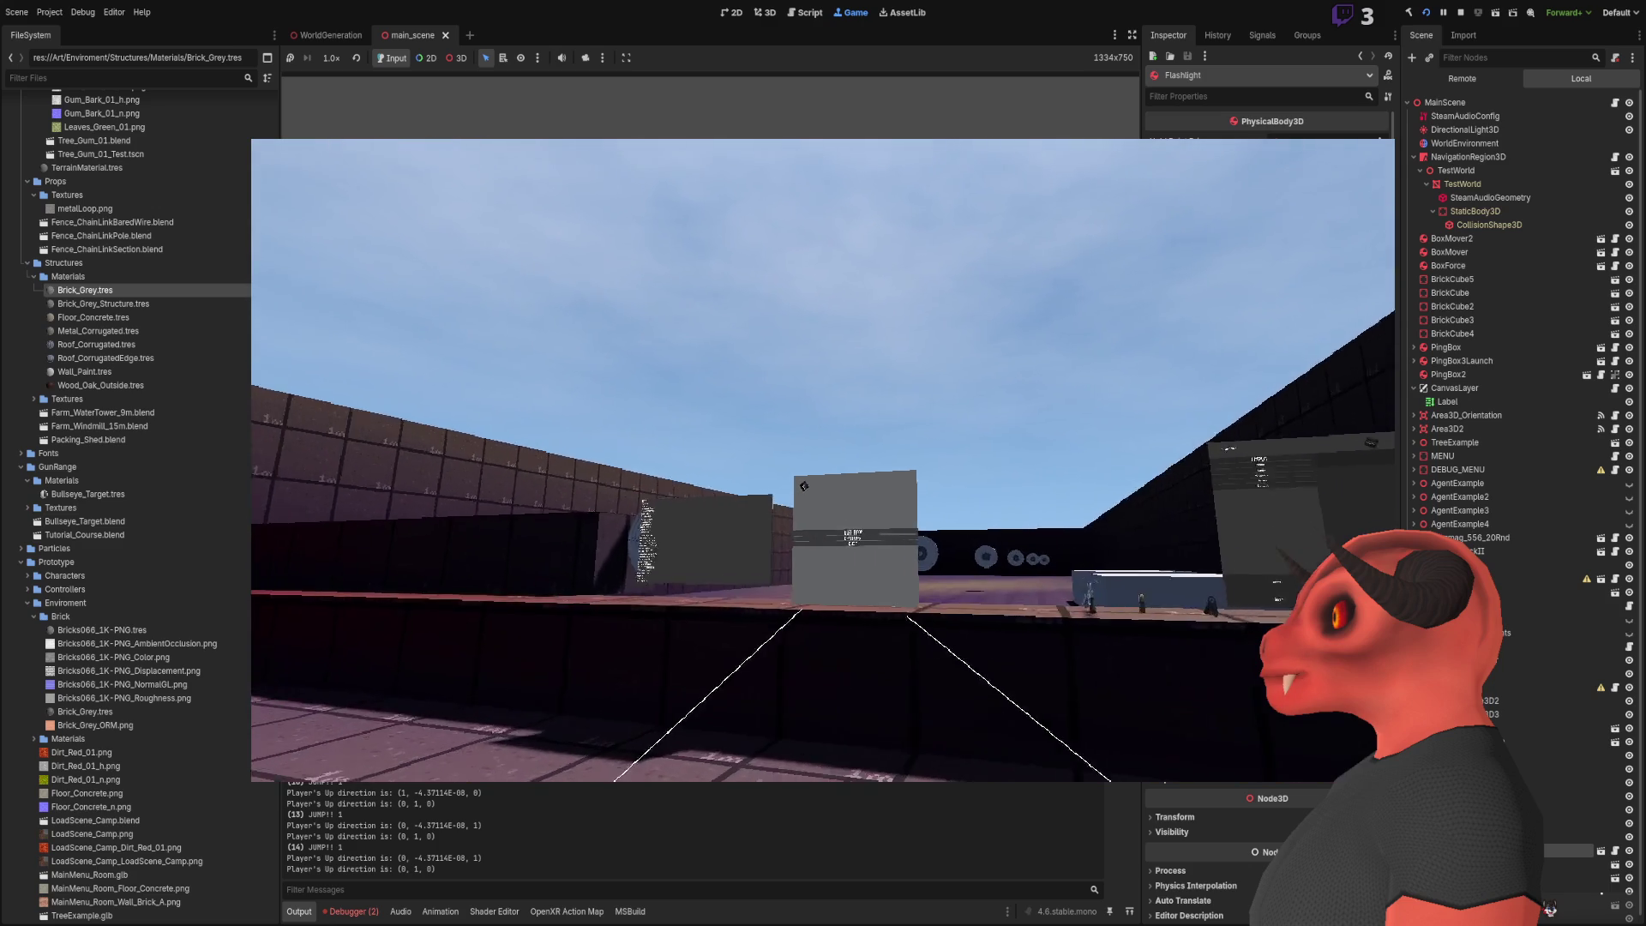
key("w")
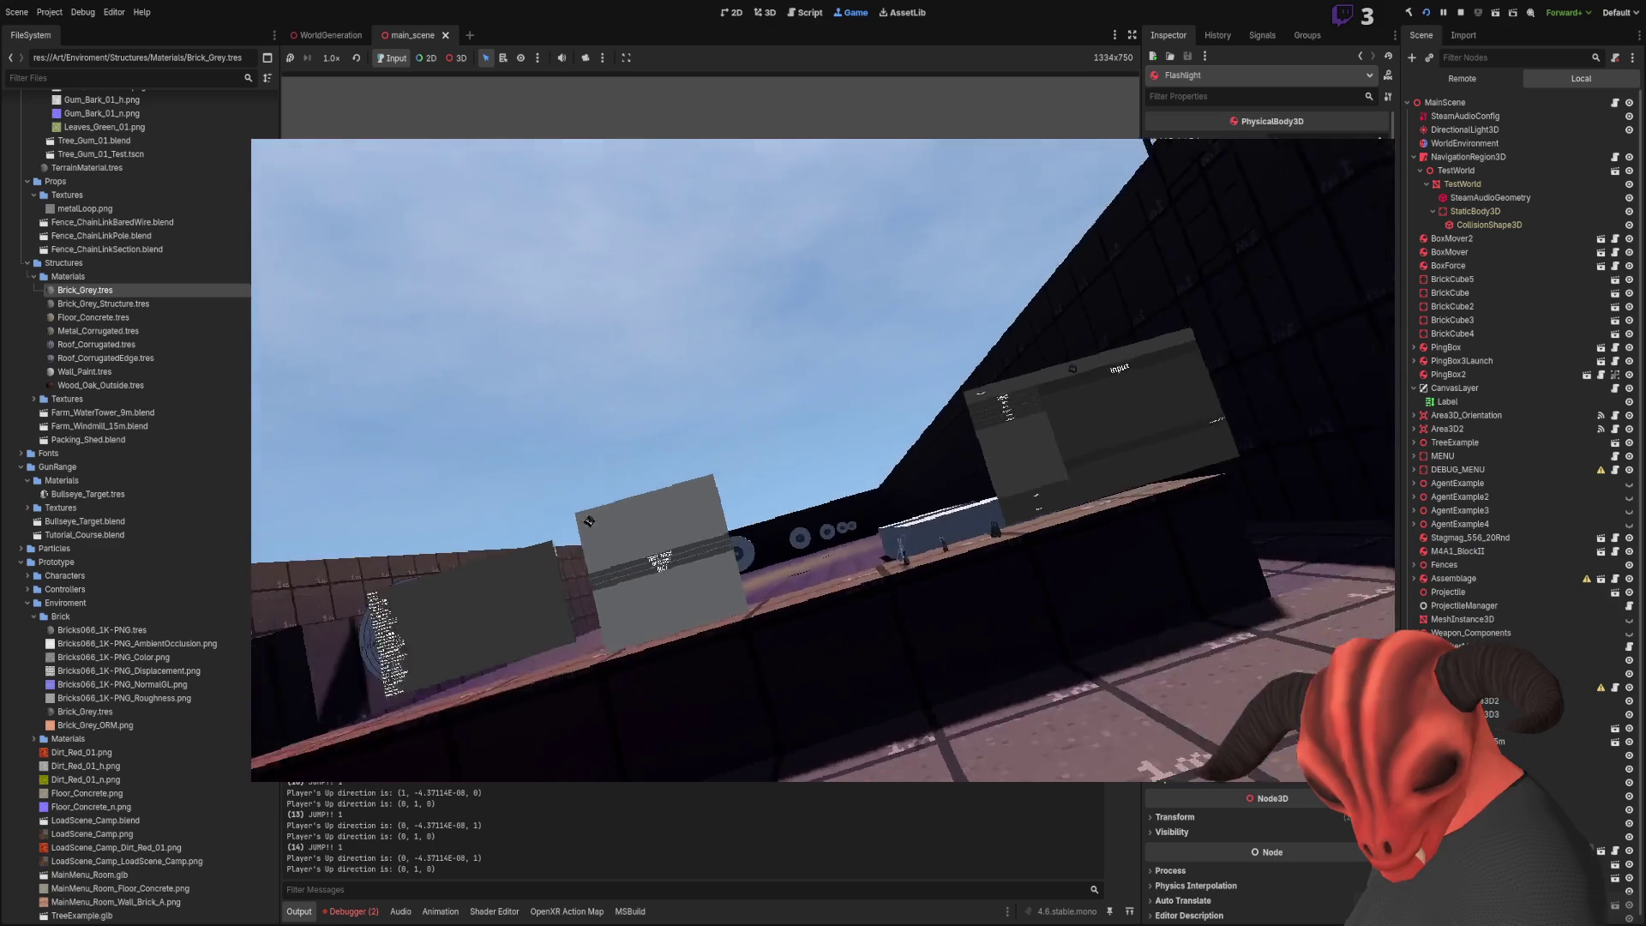
key("s")
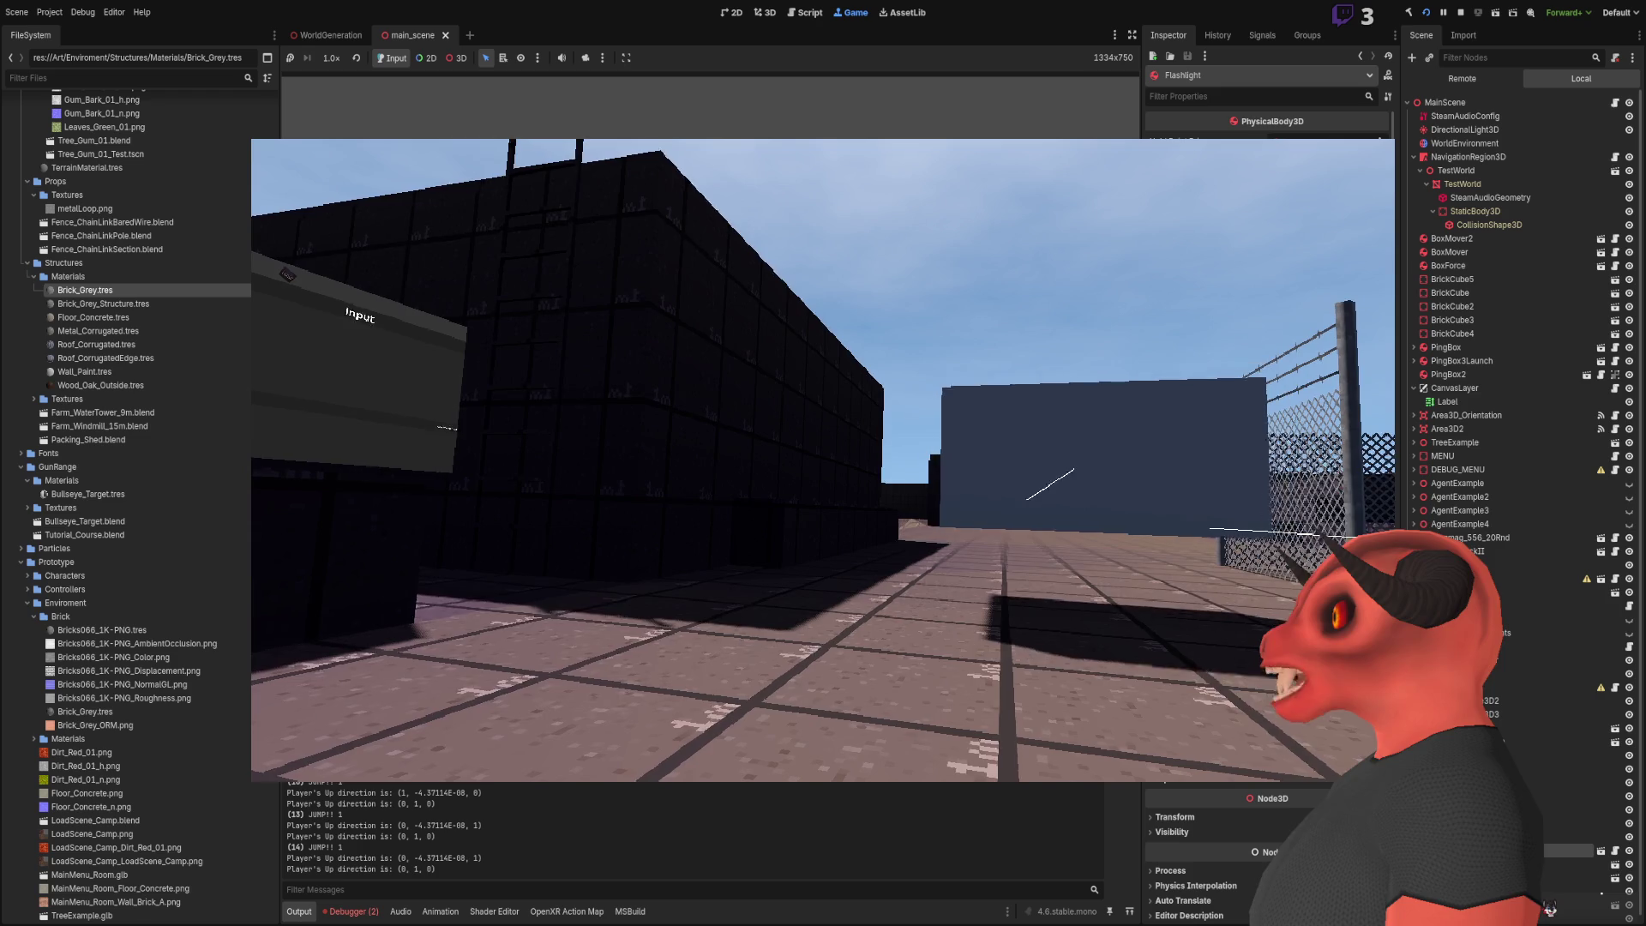
Stop the game and open the Flashlight scene, framing its root node in the viewport
left_click(1460, 13)
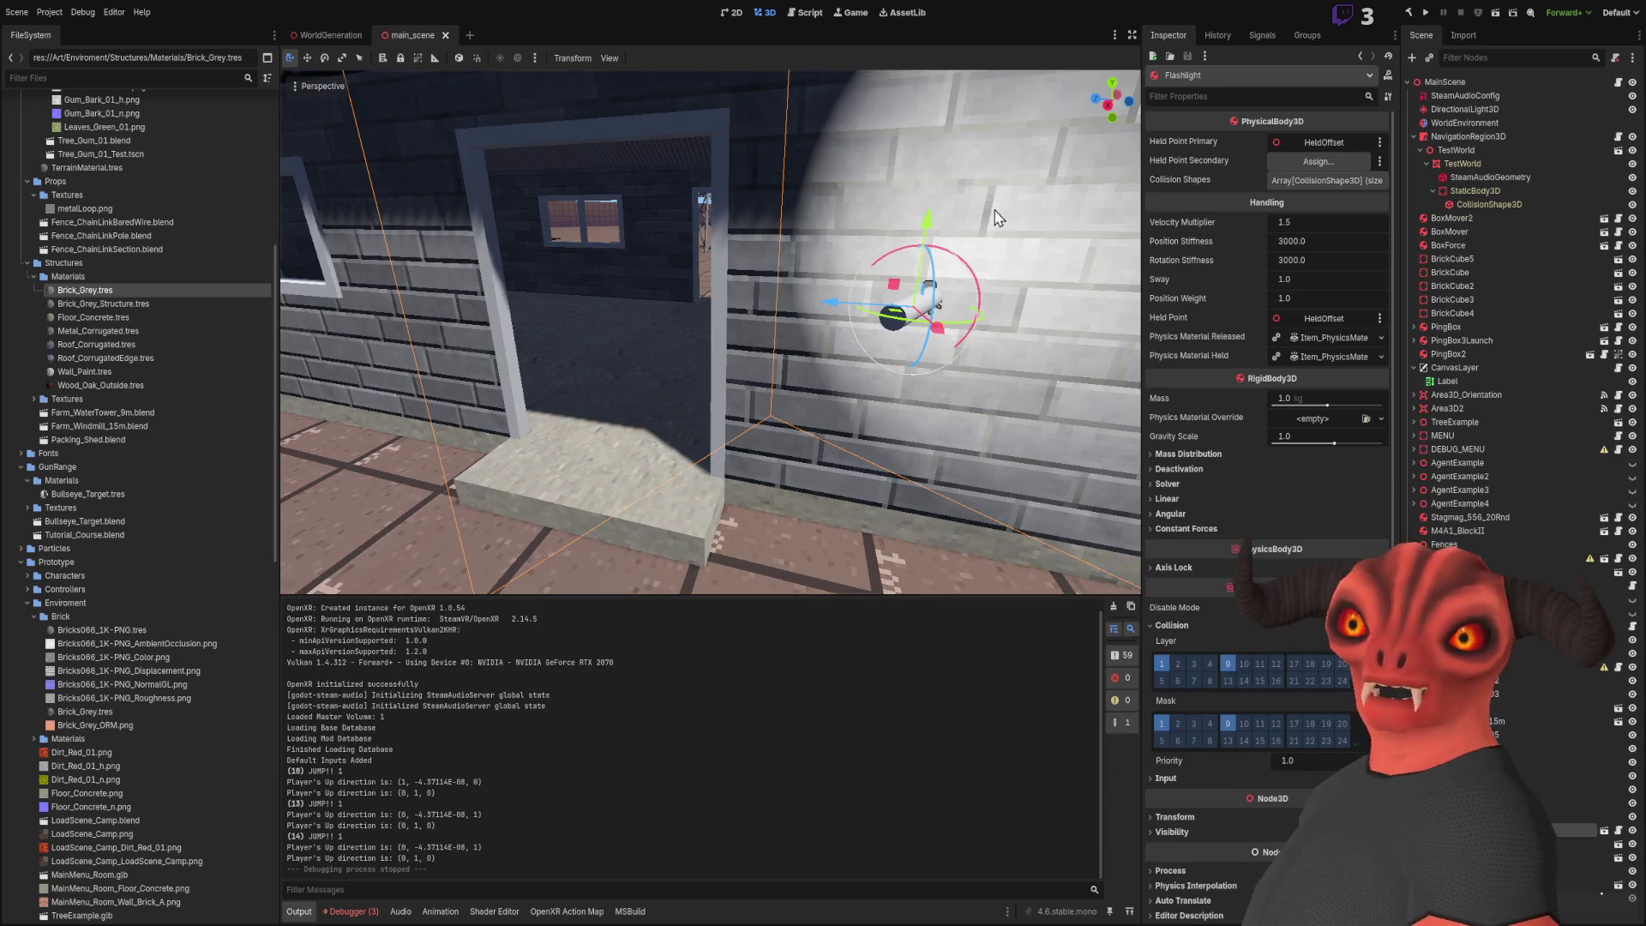
left_click_drag(682, 234, 1068, 255)
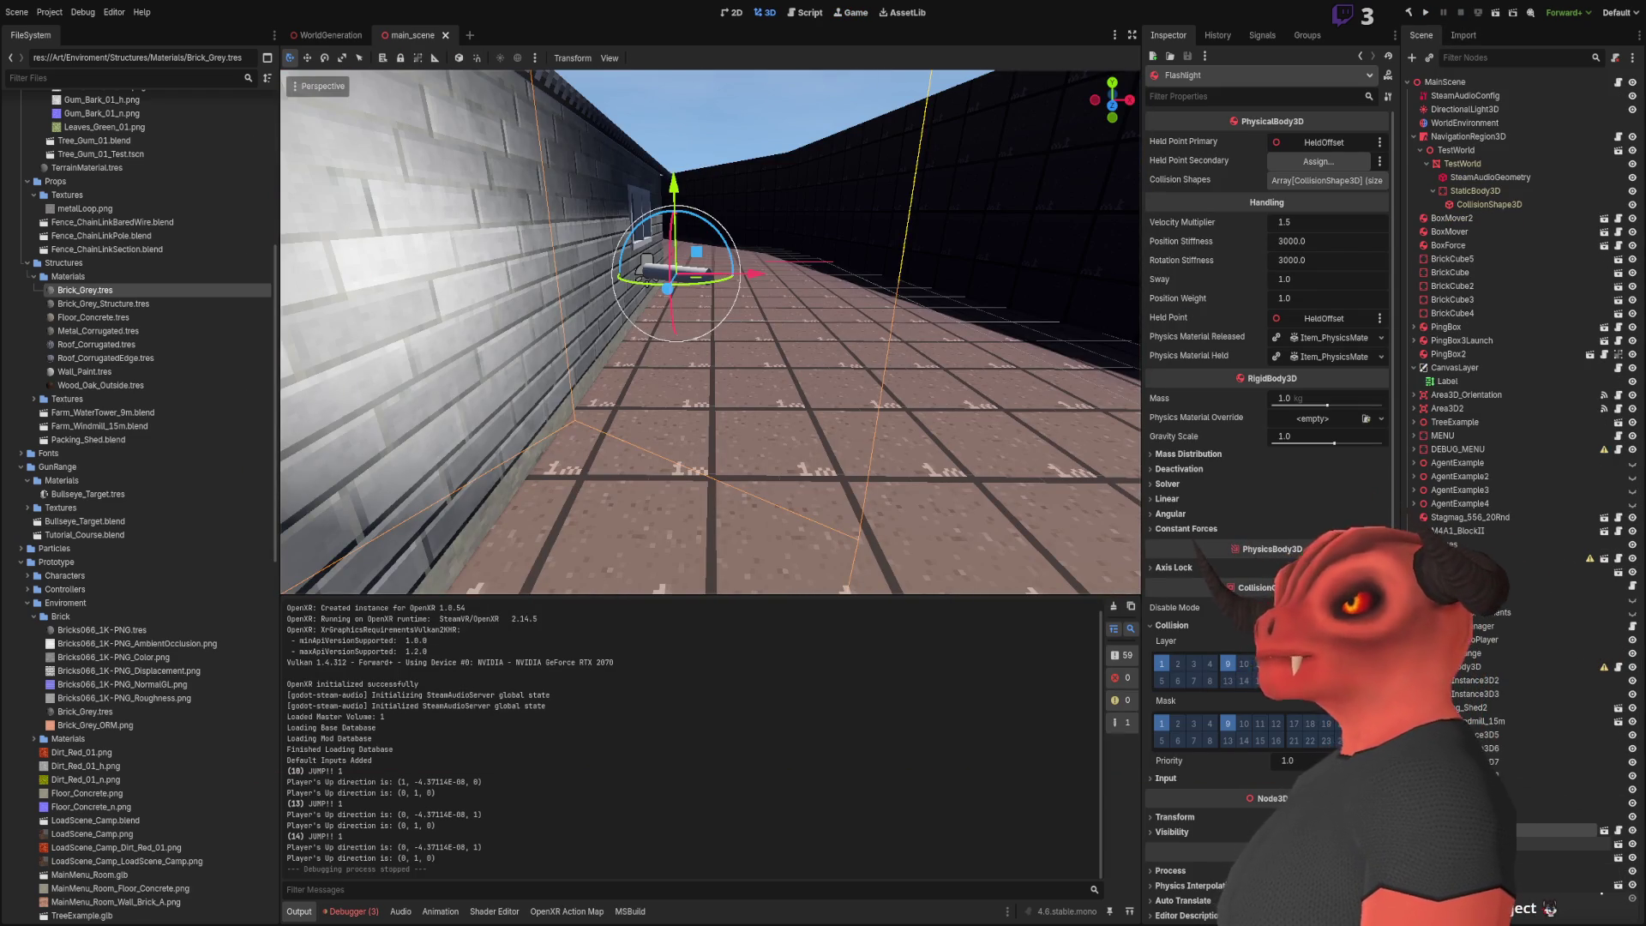
left_click(1605, 833)
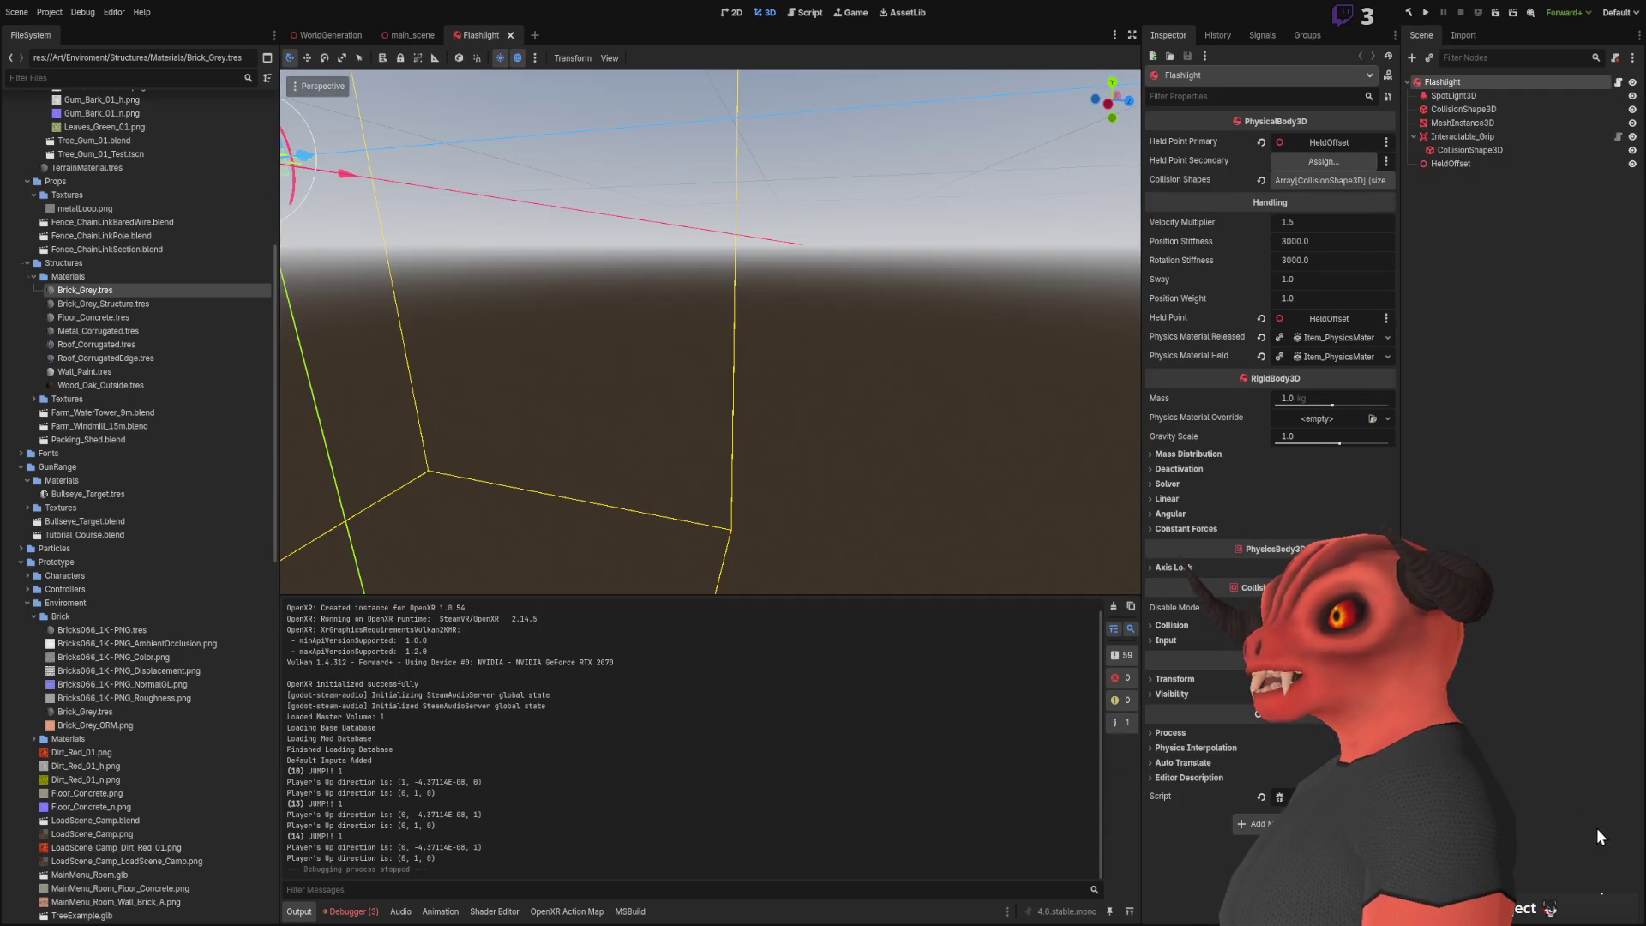
left_click(1443, 84)
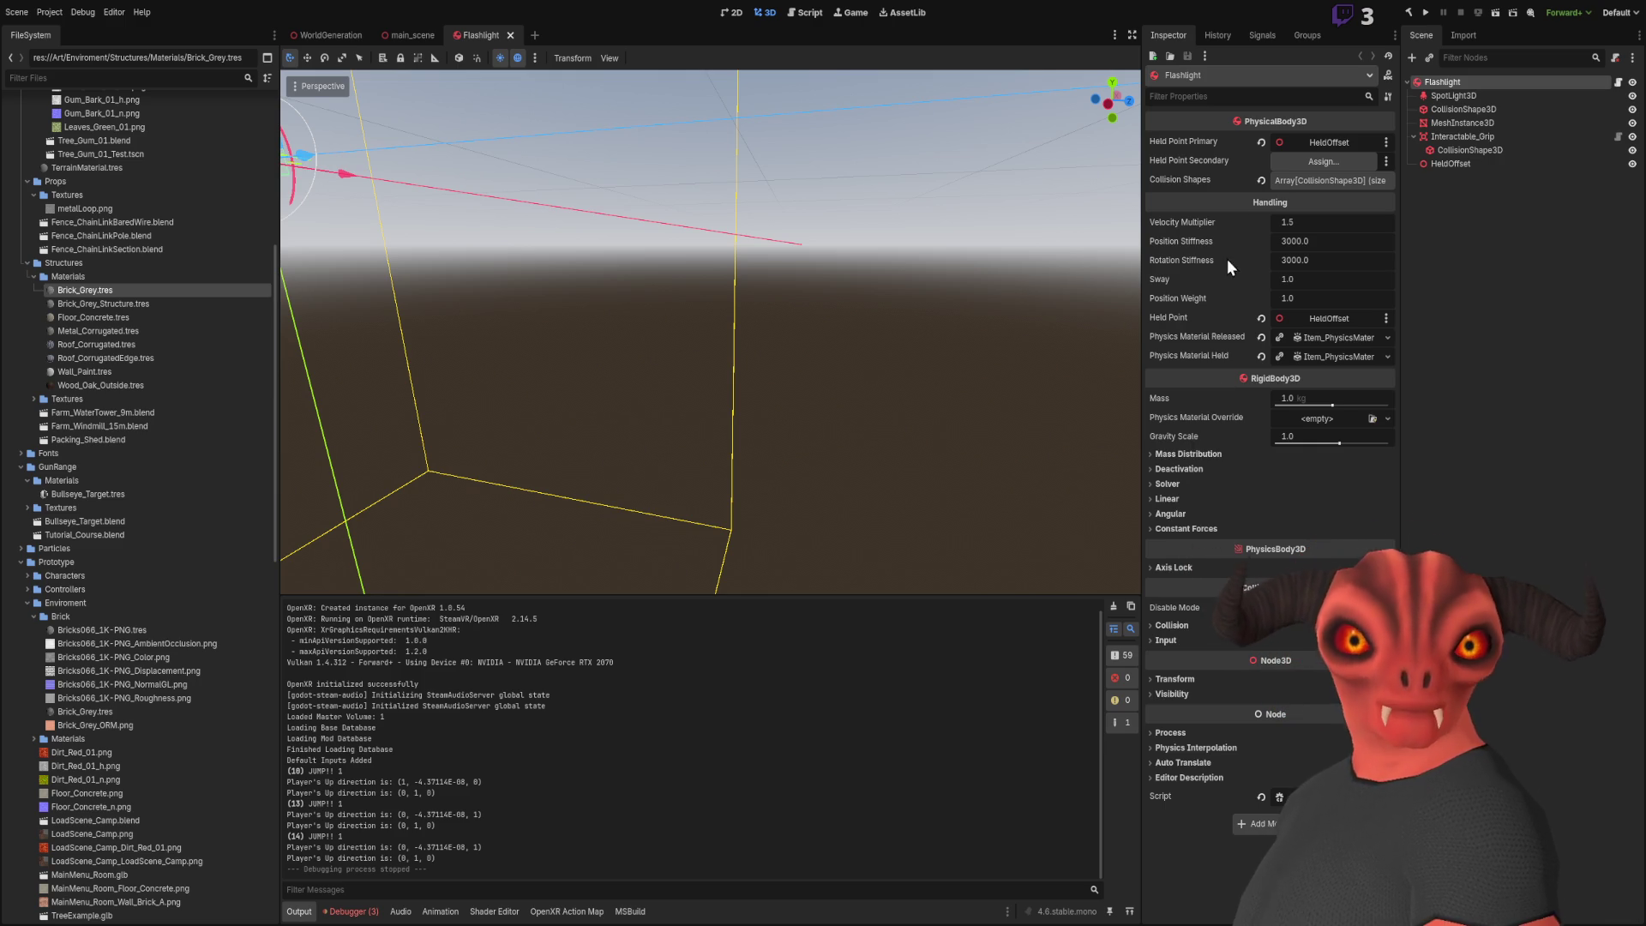
key("f")
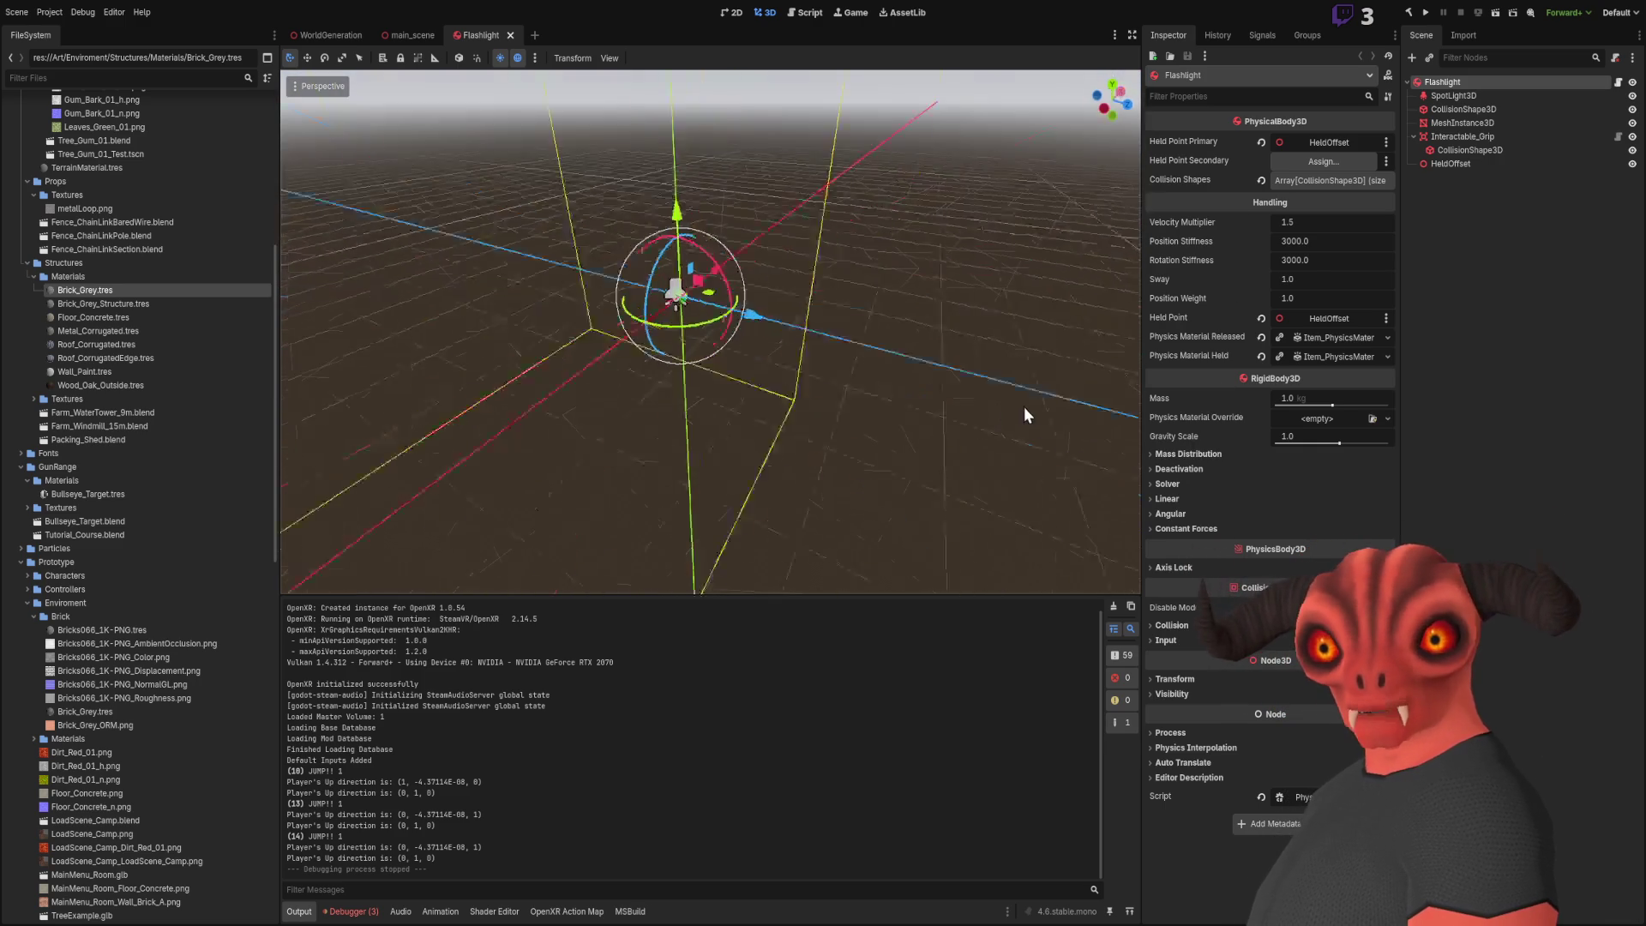
scroll(927, 377, "up", 5)
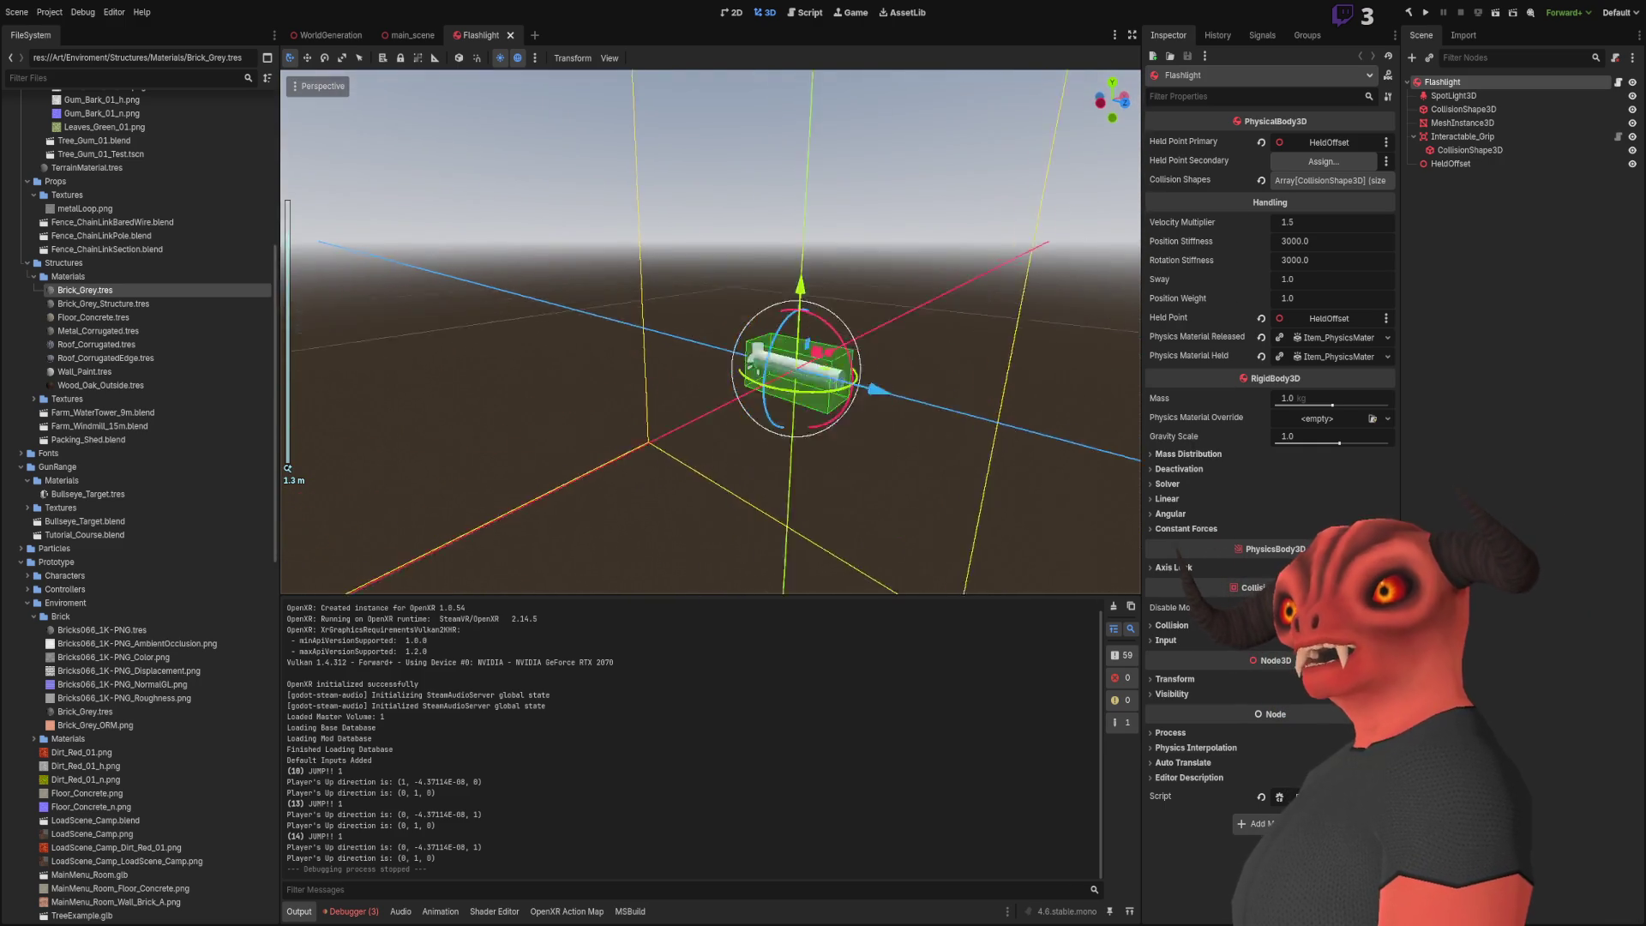
left_click_drag(712, 343, 600, 335)
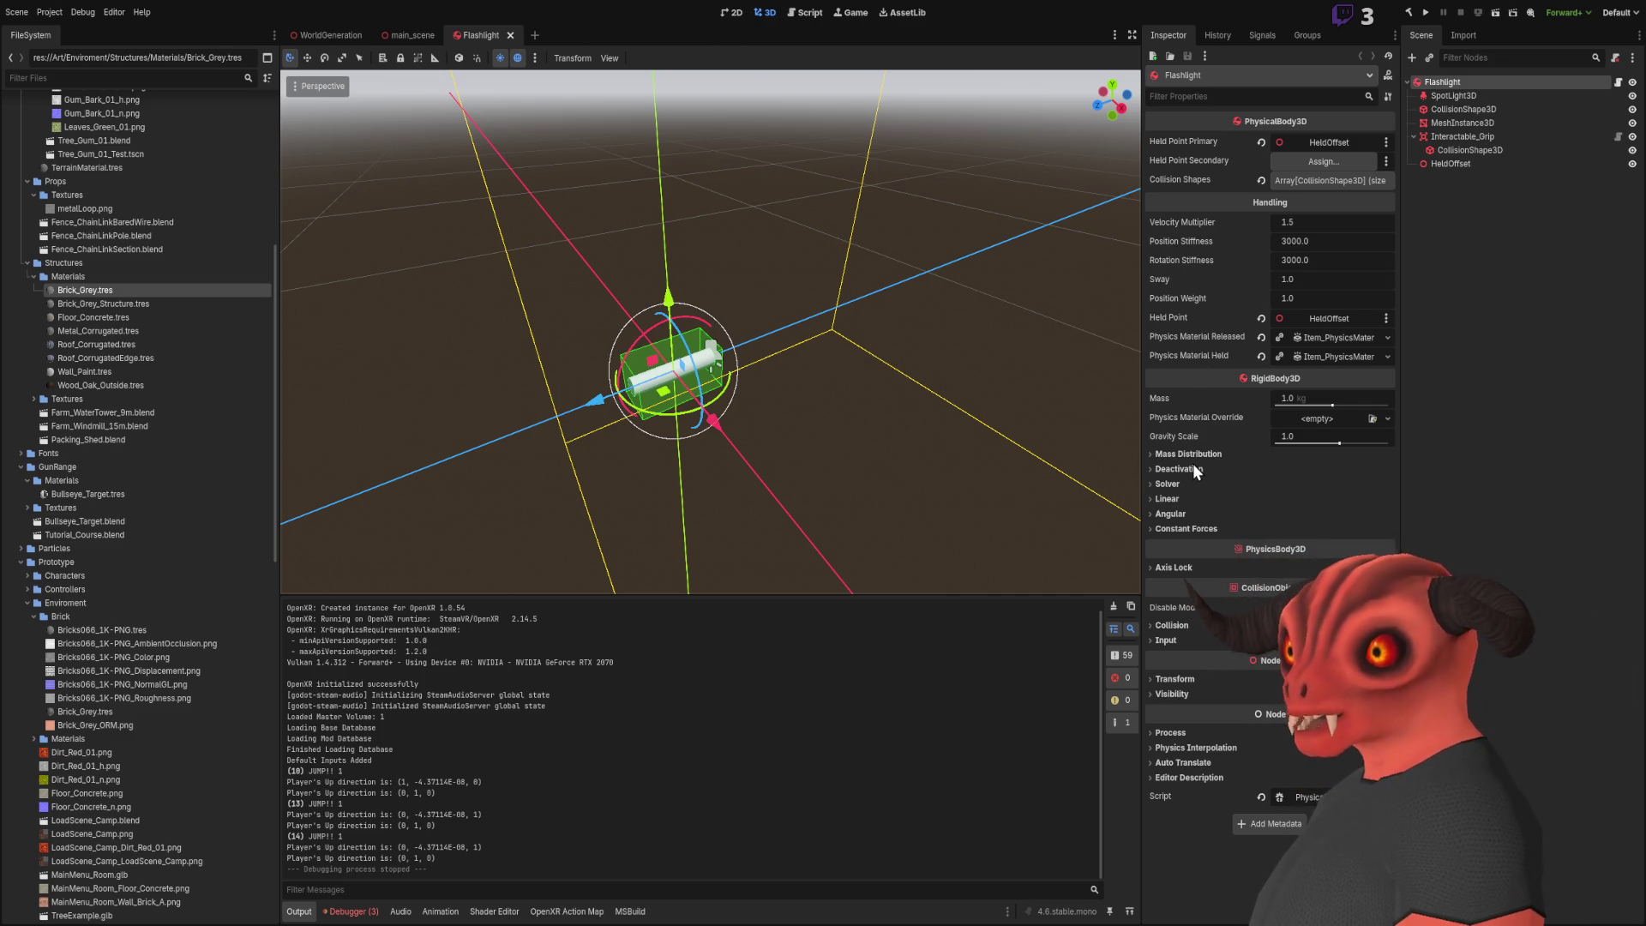
Expand the Flashlight body's Collision section to review its layer and mask
left_click(1175, 567)
left_click(1175, 564)
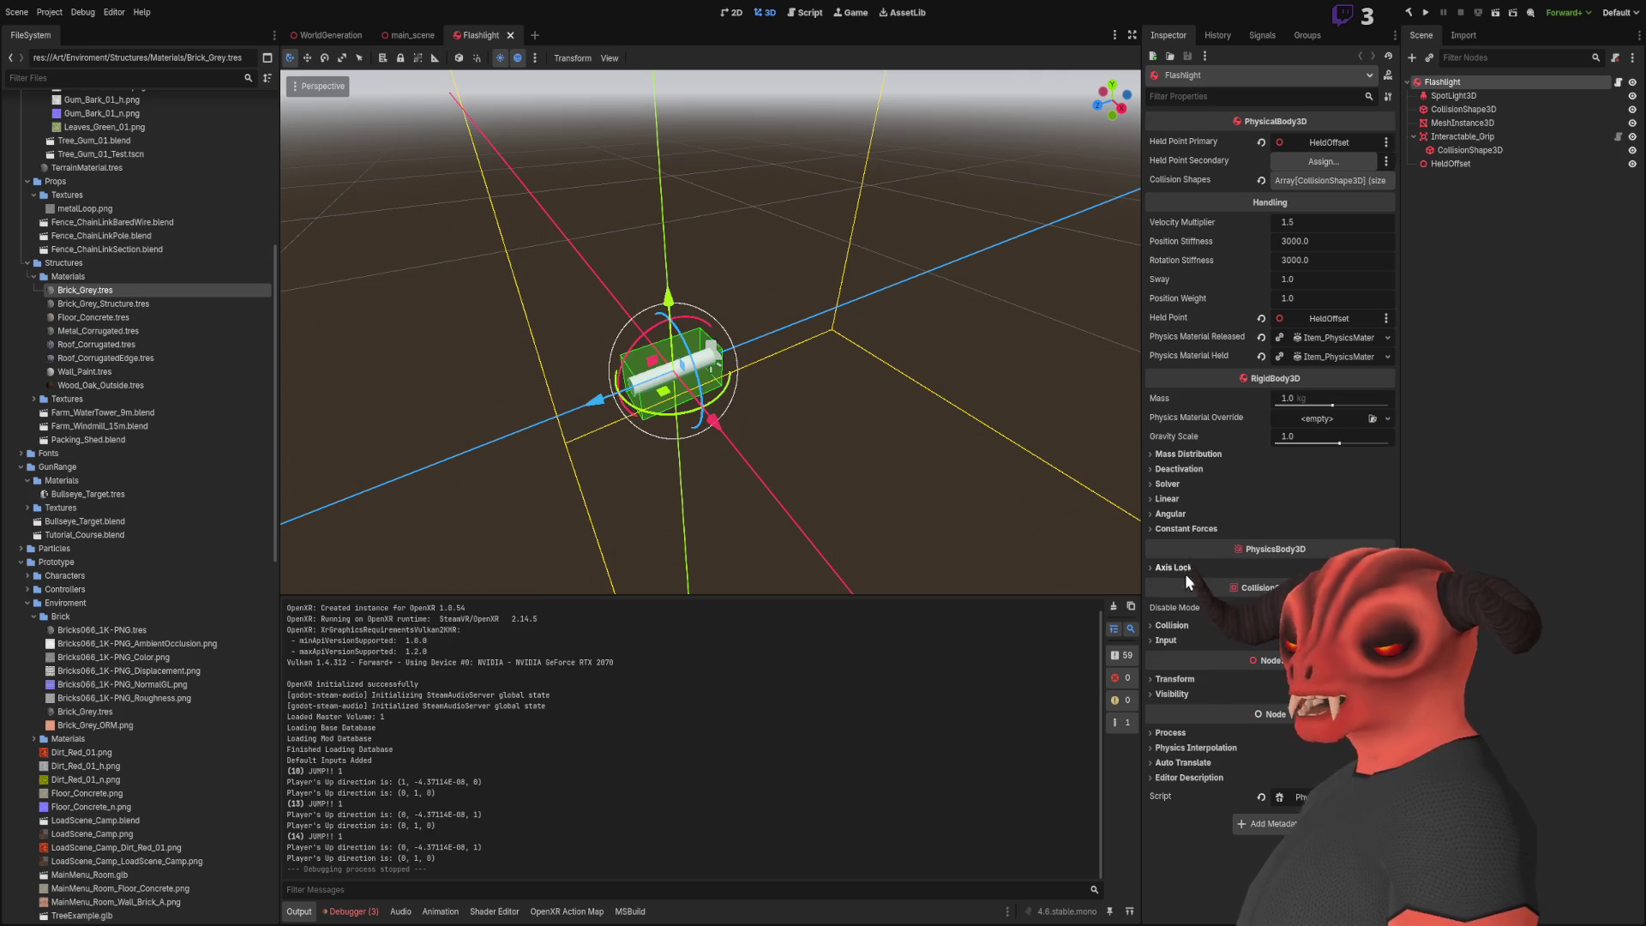
left_click(1169, 628)
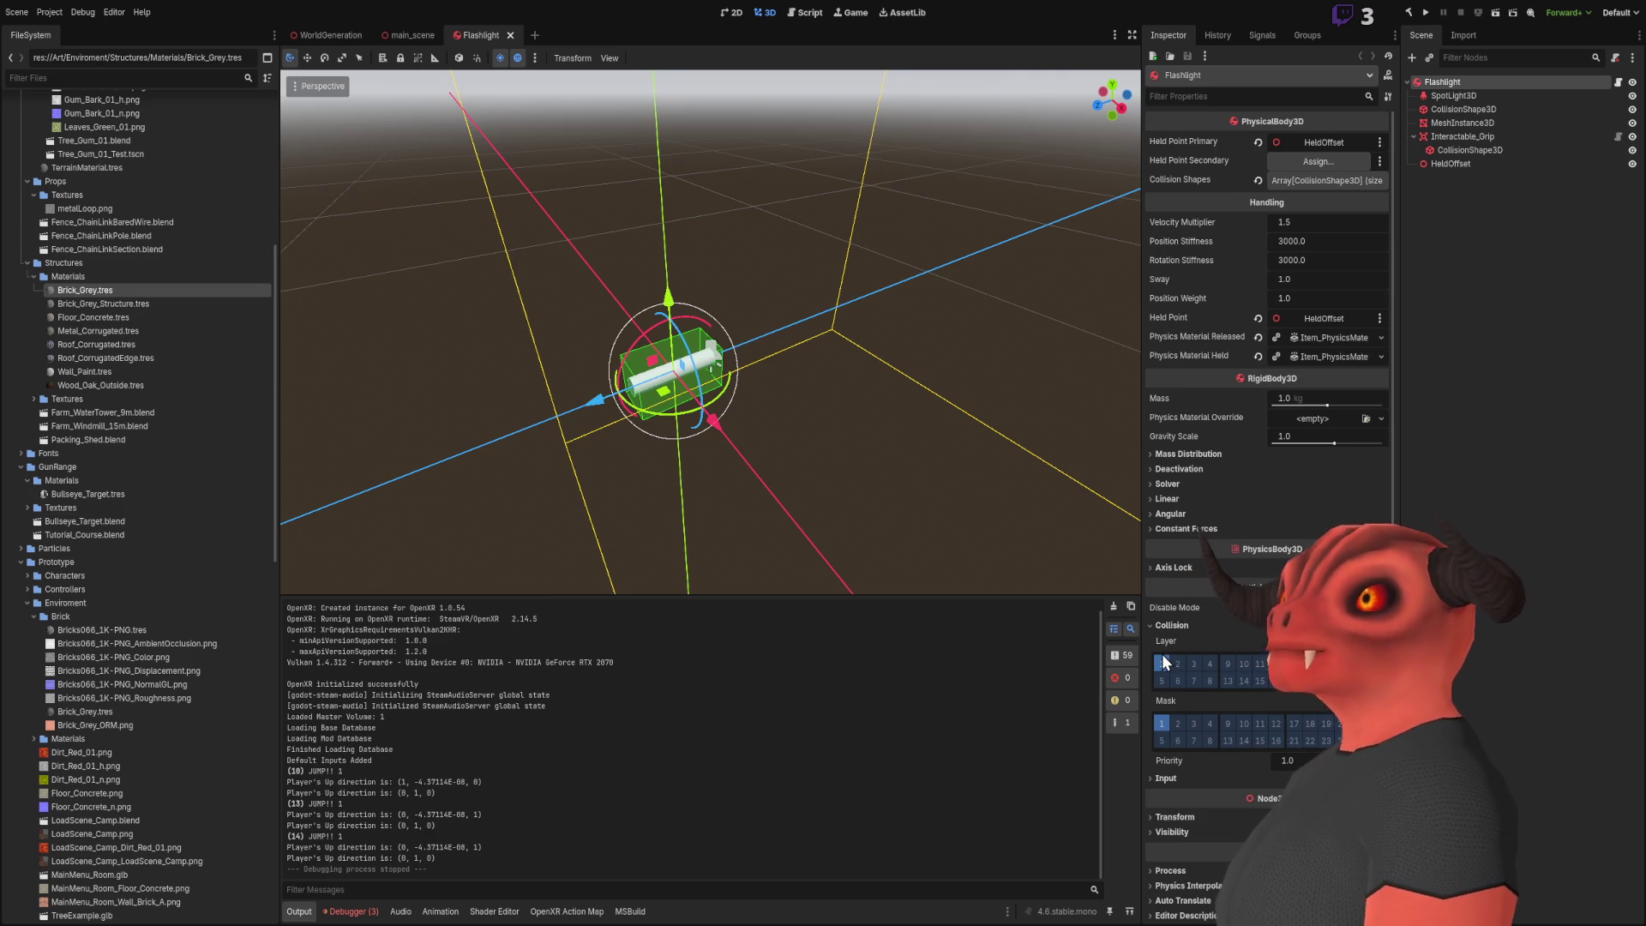
left_click(1451, 108)
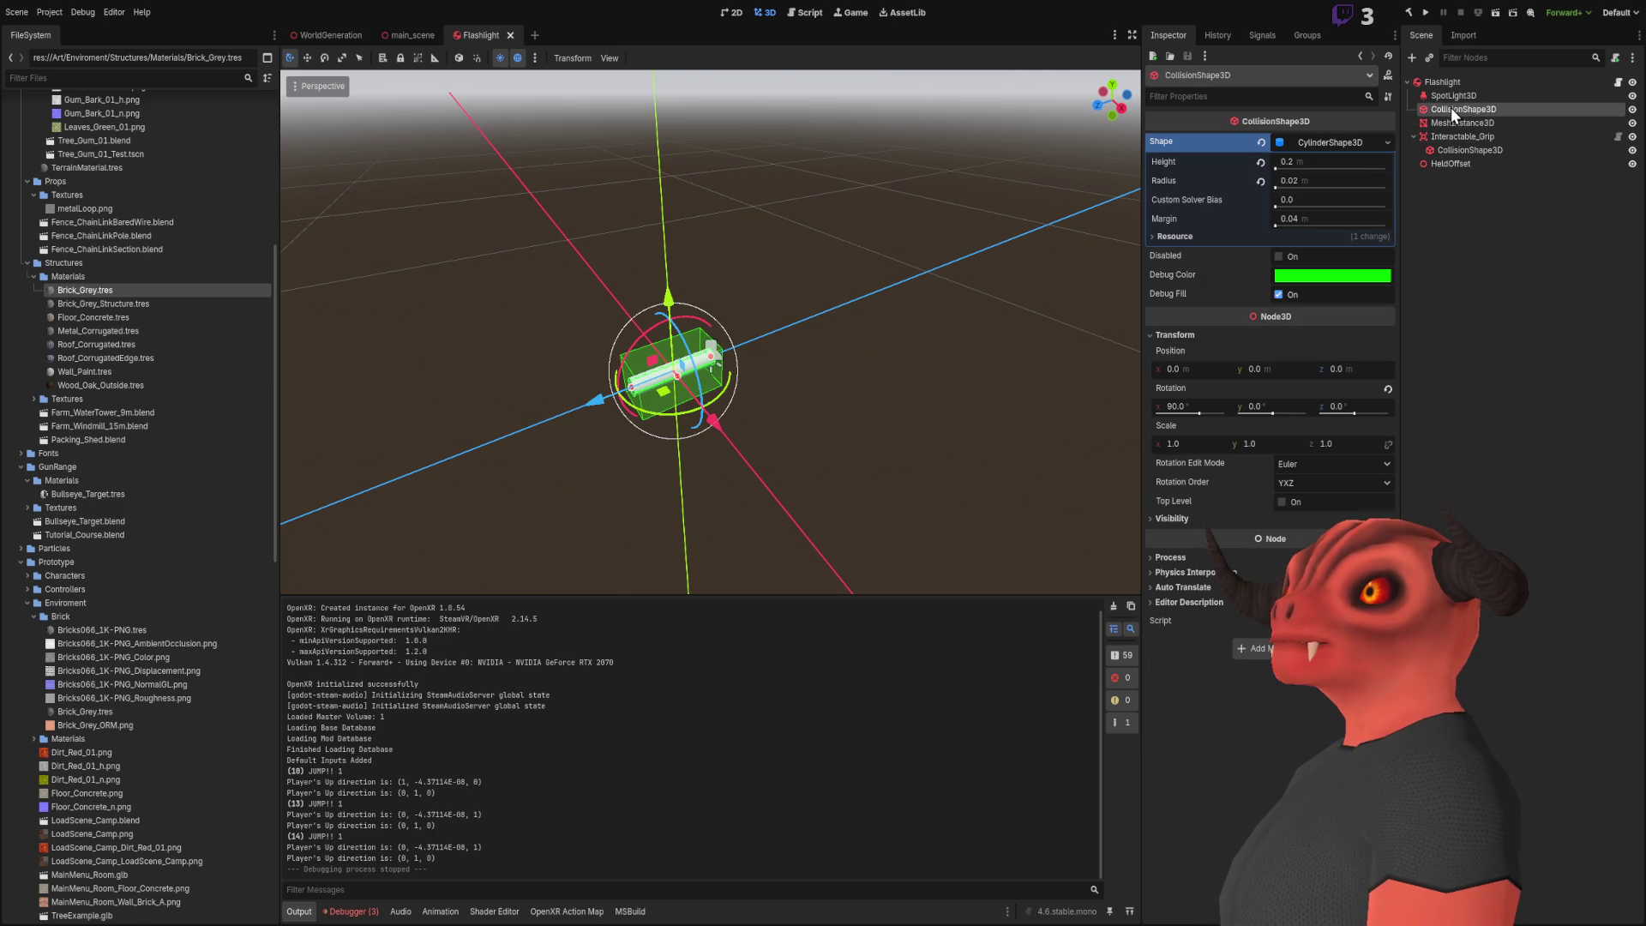
left_click(1450, 81)
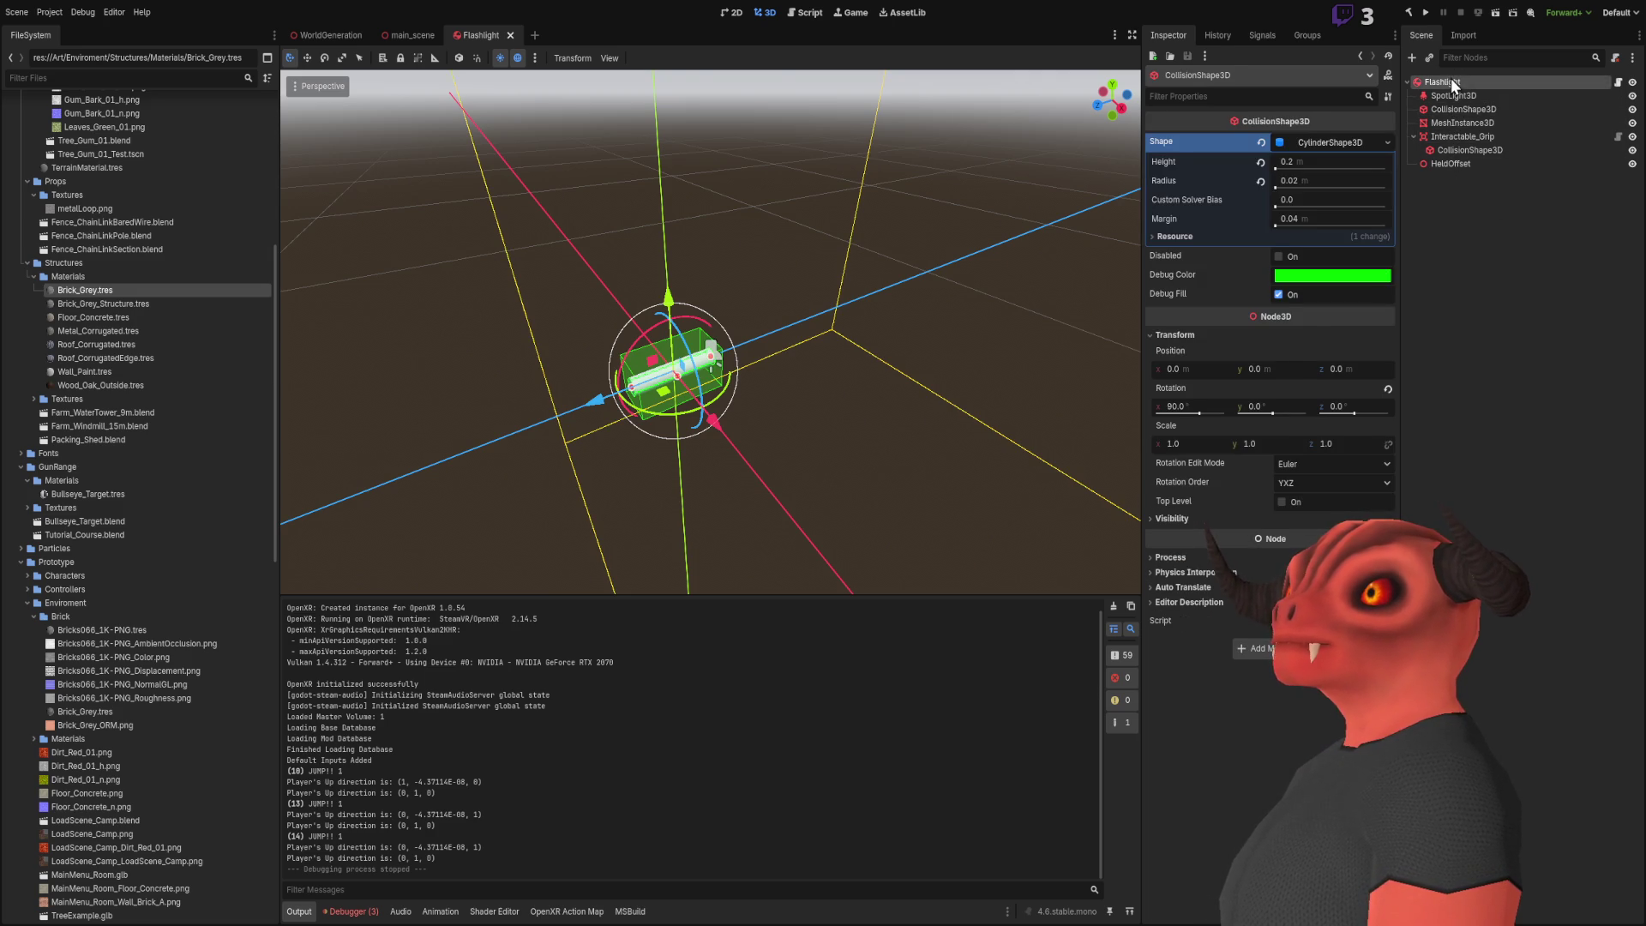
Check the grip's box and the cylinder collision shapes, then bring up main_scene
left_click(1500, 123)
left_click(1497, 136)
left_click(1497, 147)
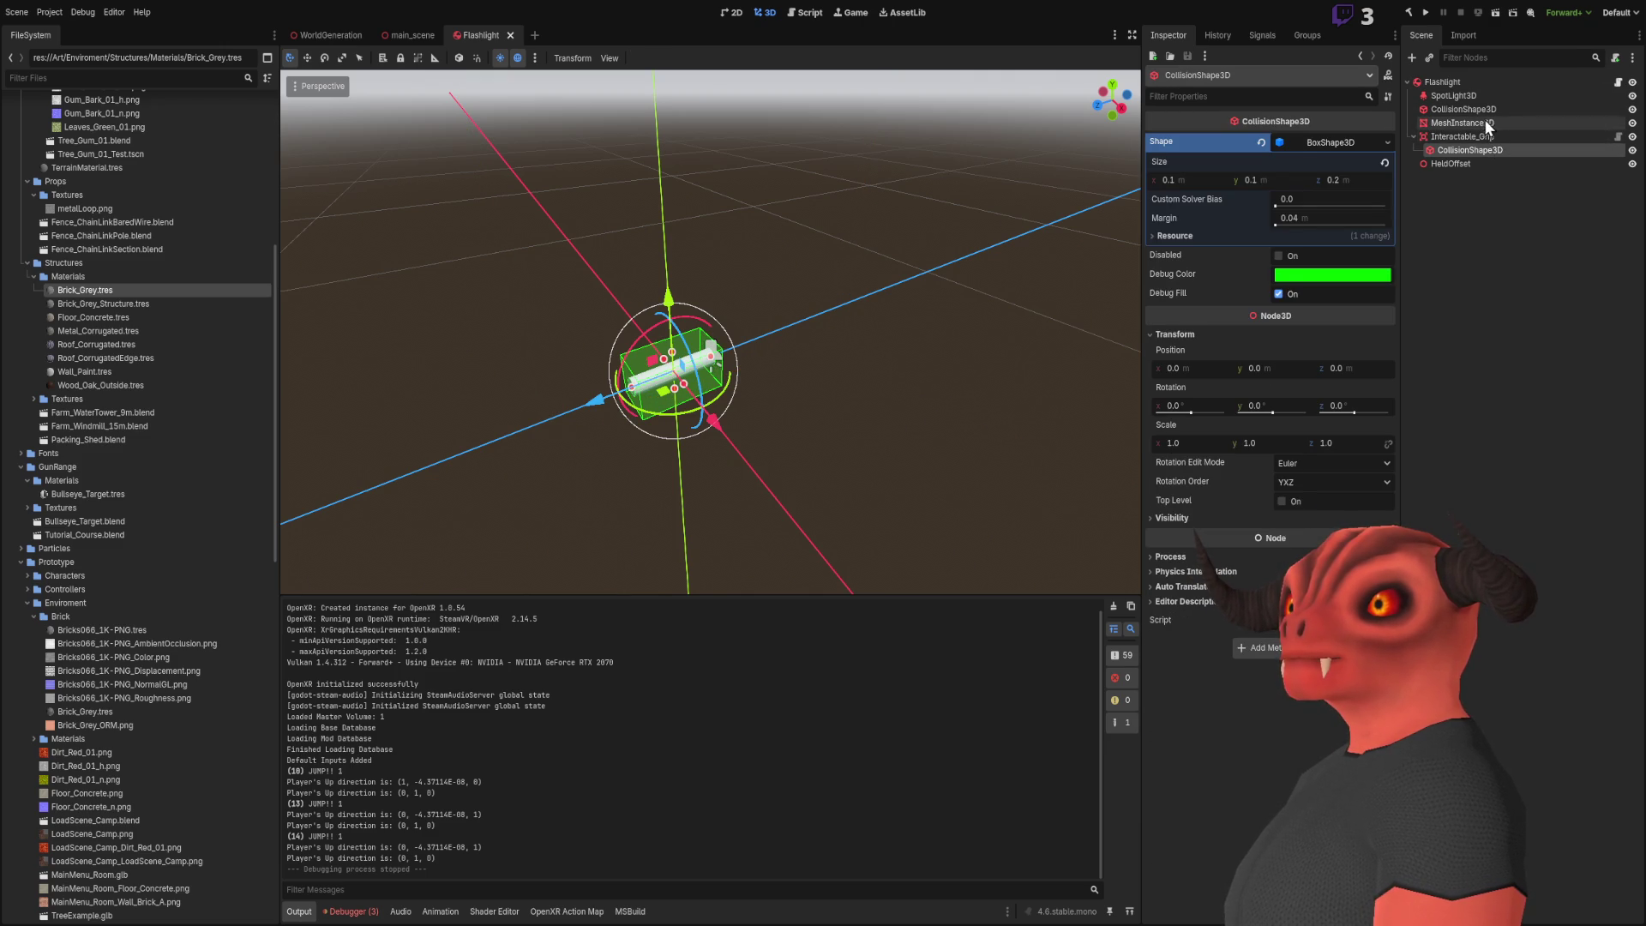
left_click(1481, 109)
left_click(1324, 146)
left_click(1324, 146)
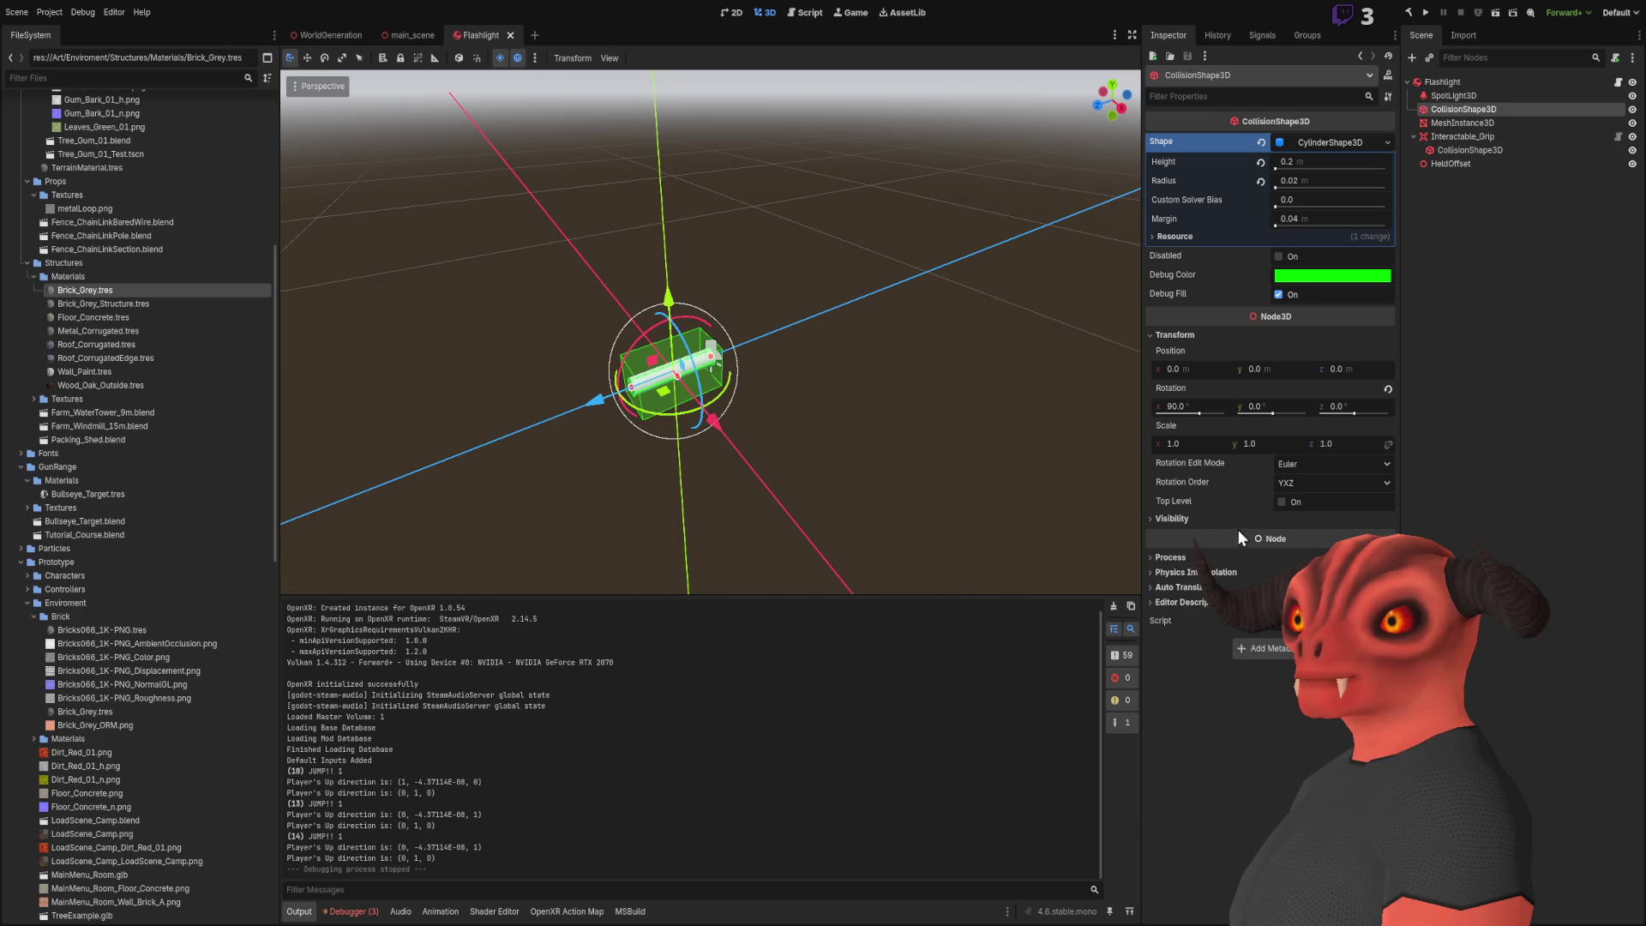
left_click(1453, 79)
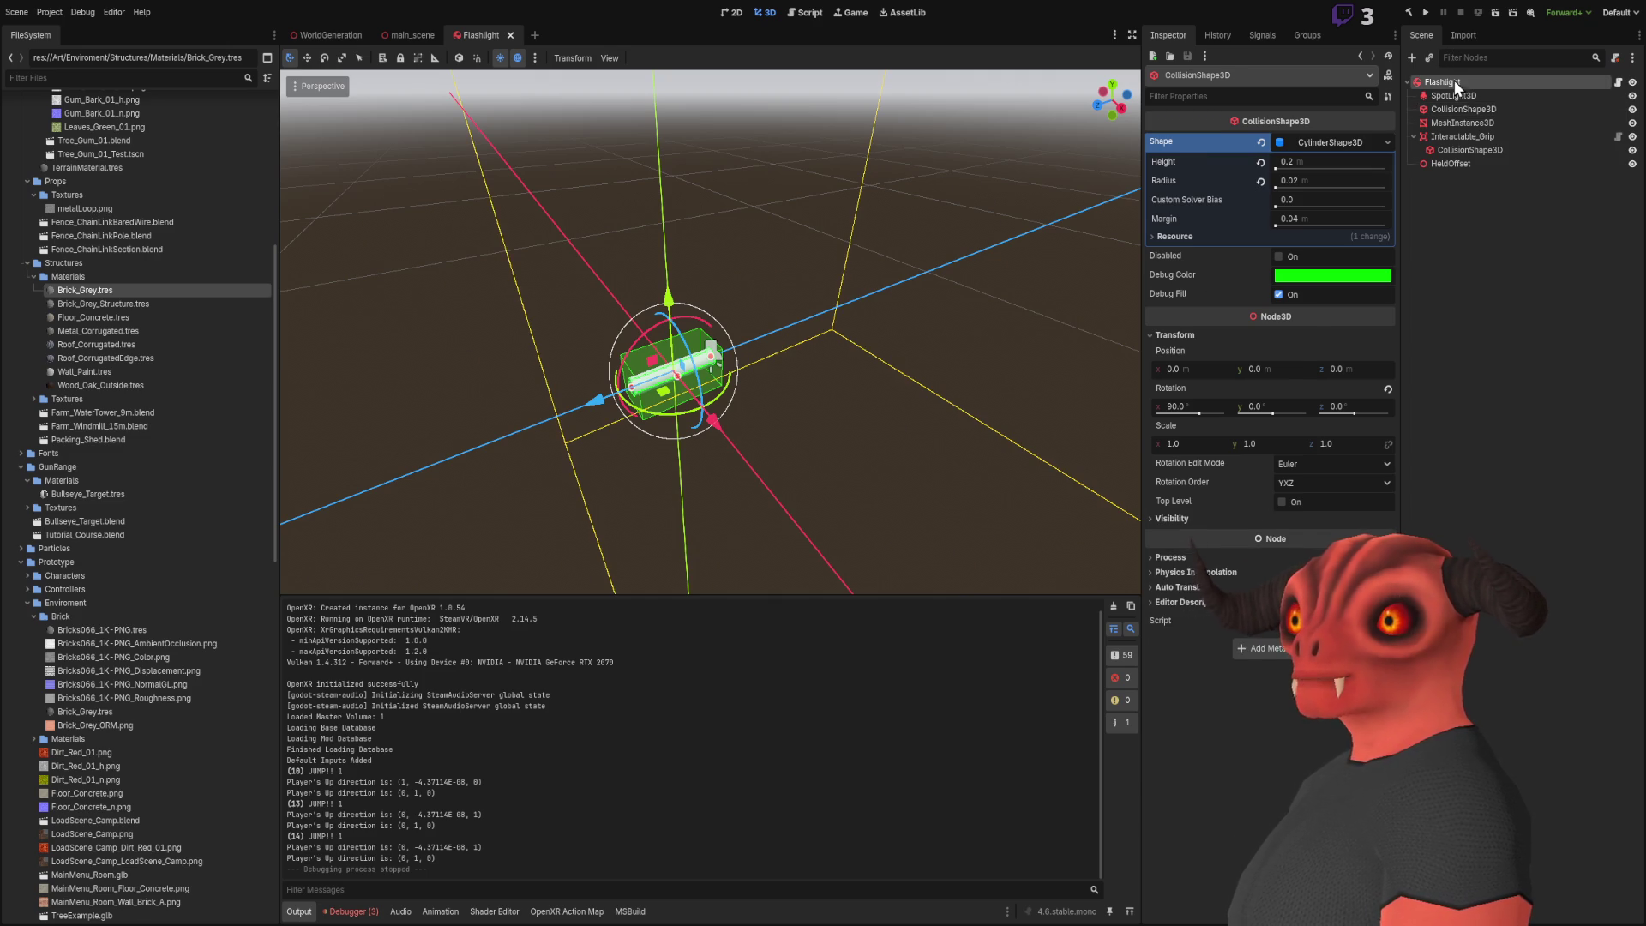
scroll(1186, 660, "down", 2)
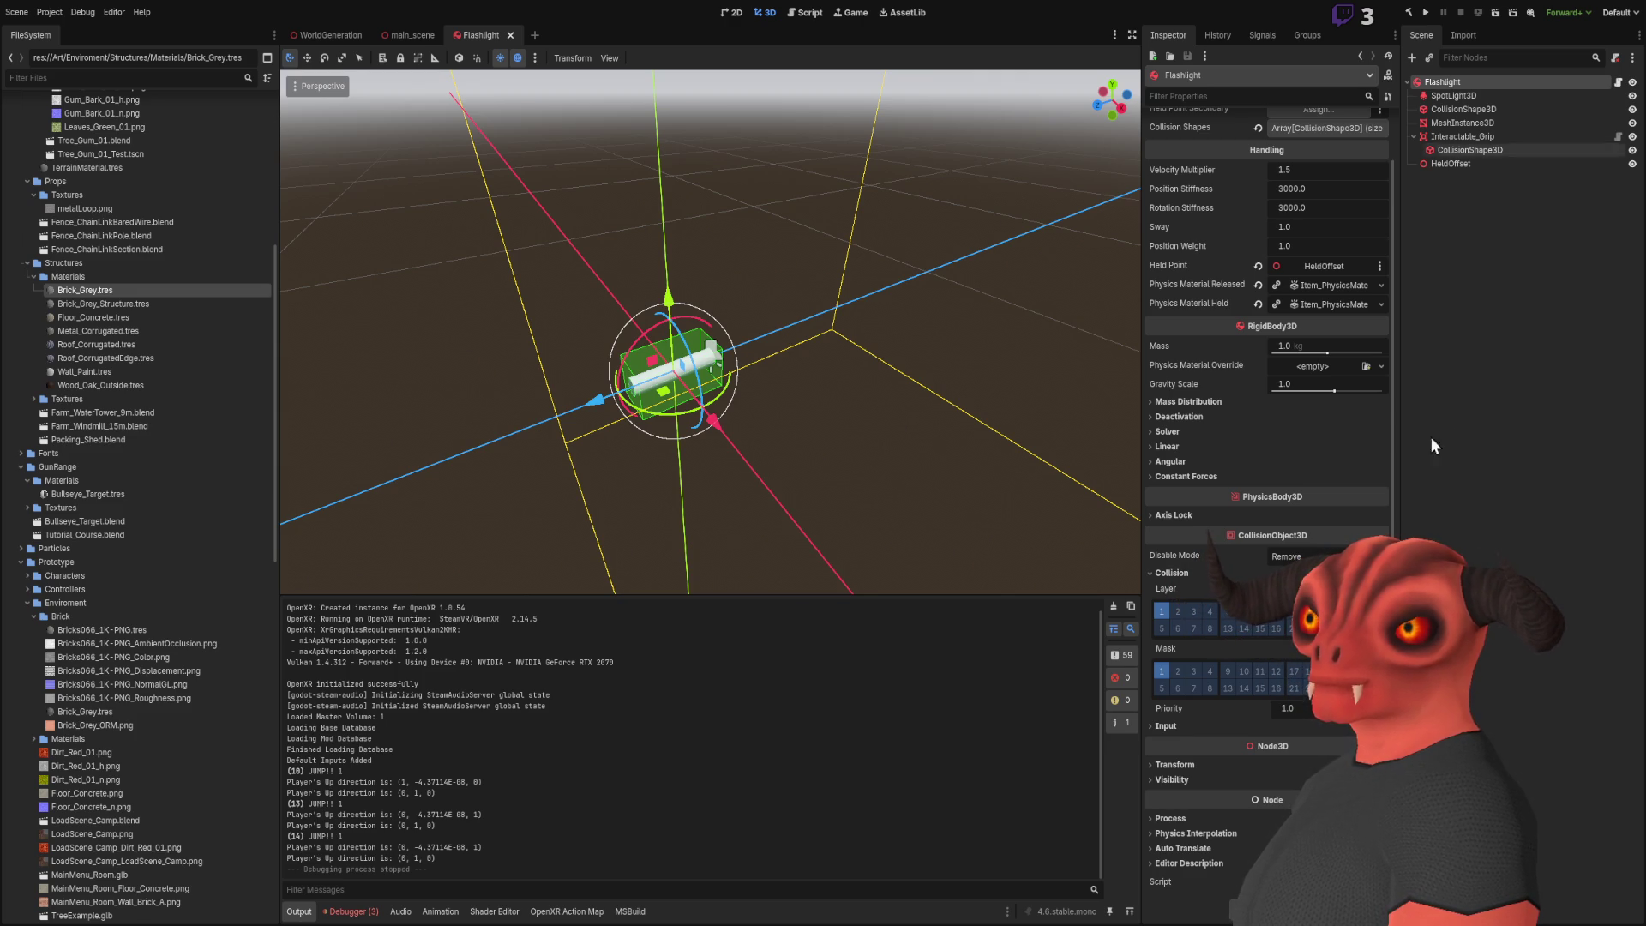
left_click(326, 35)
left_click(437, 35)
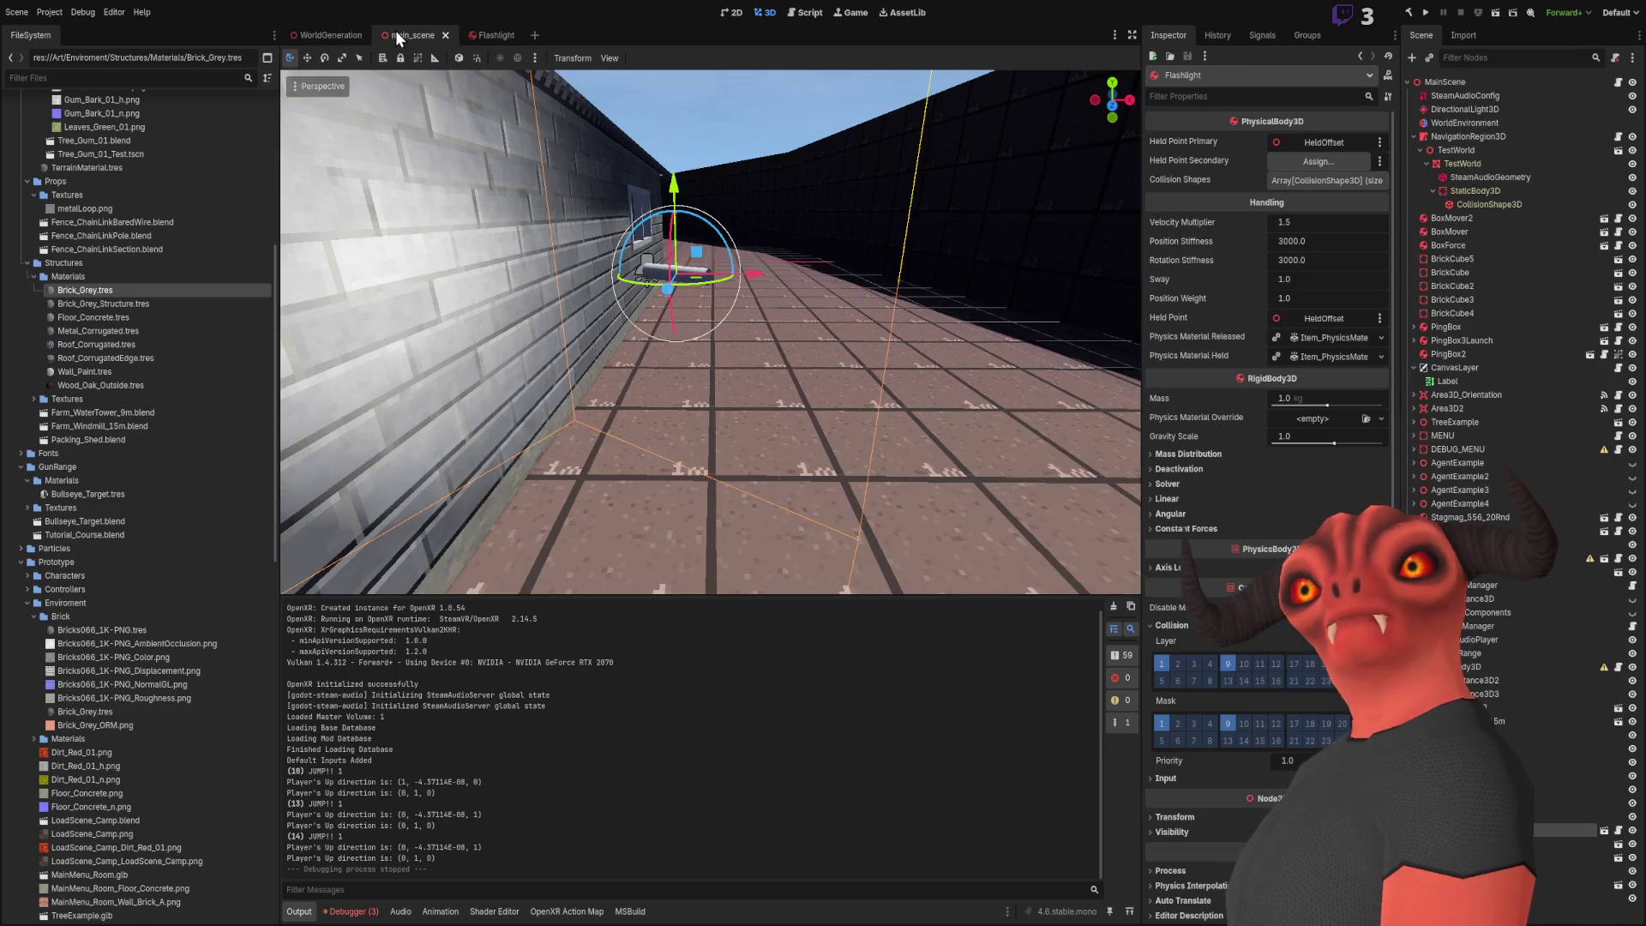
Select TestWorld's StaticBody3D and expand its Collision layer and mask
left_click(1473, 162)
left_click(1477, 178)
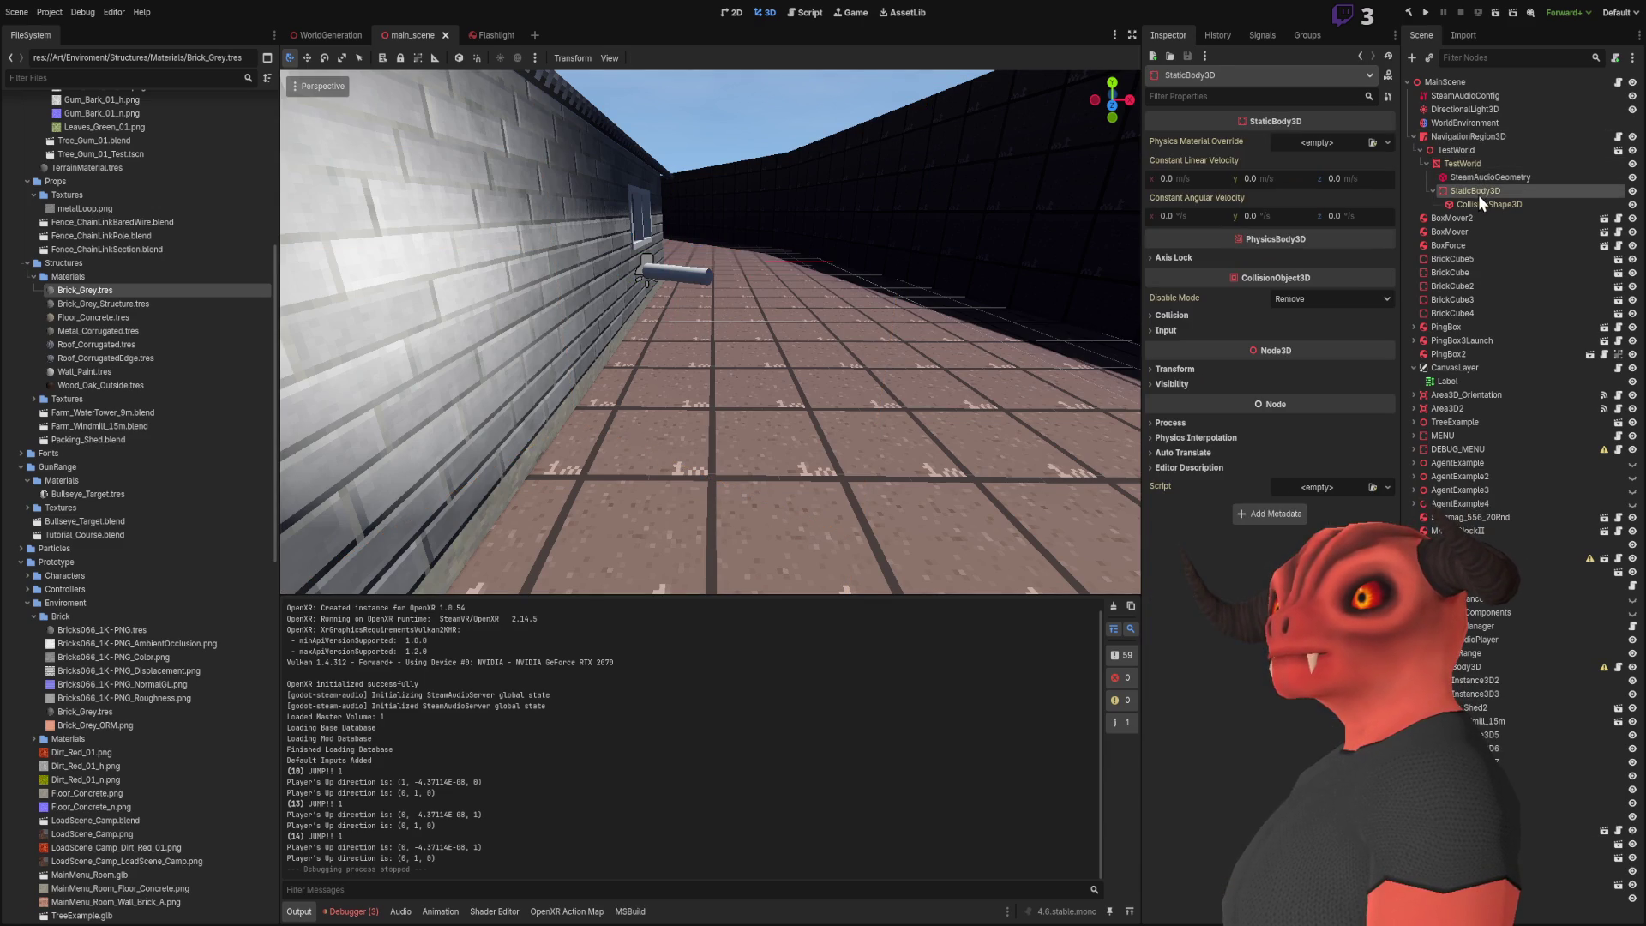
left_click(1479, 164)
scroll(1287, 342, "down", 5)
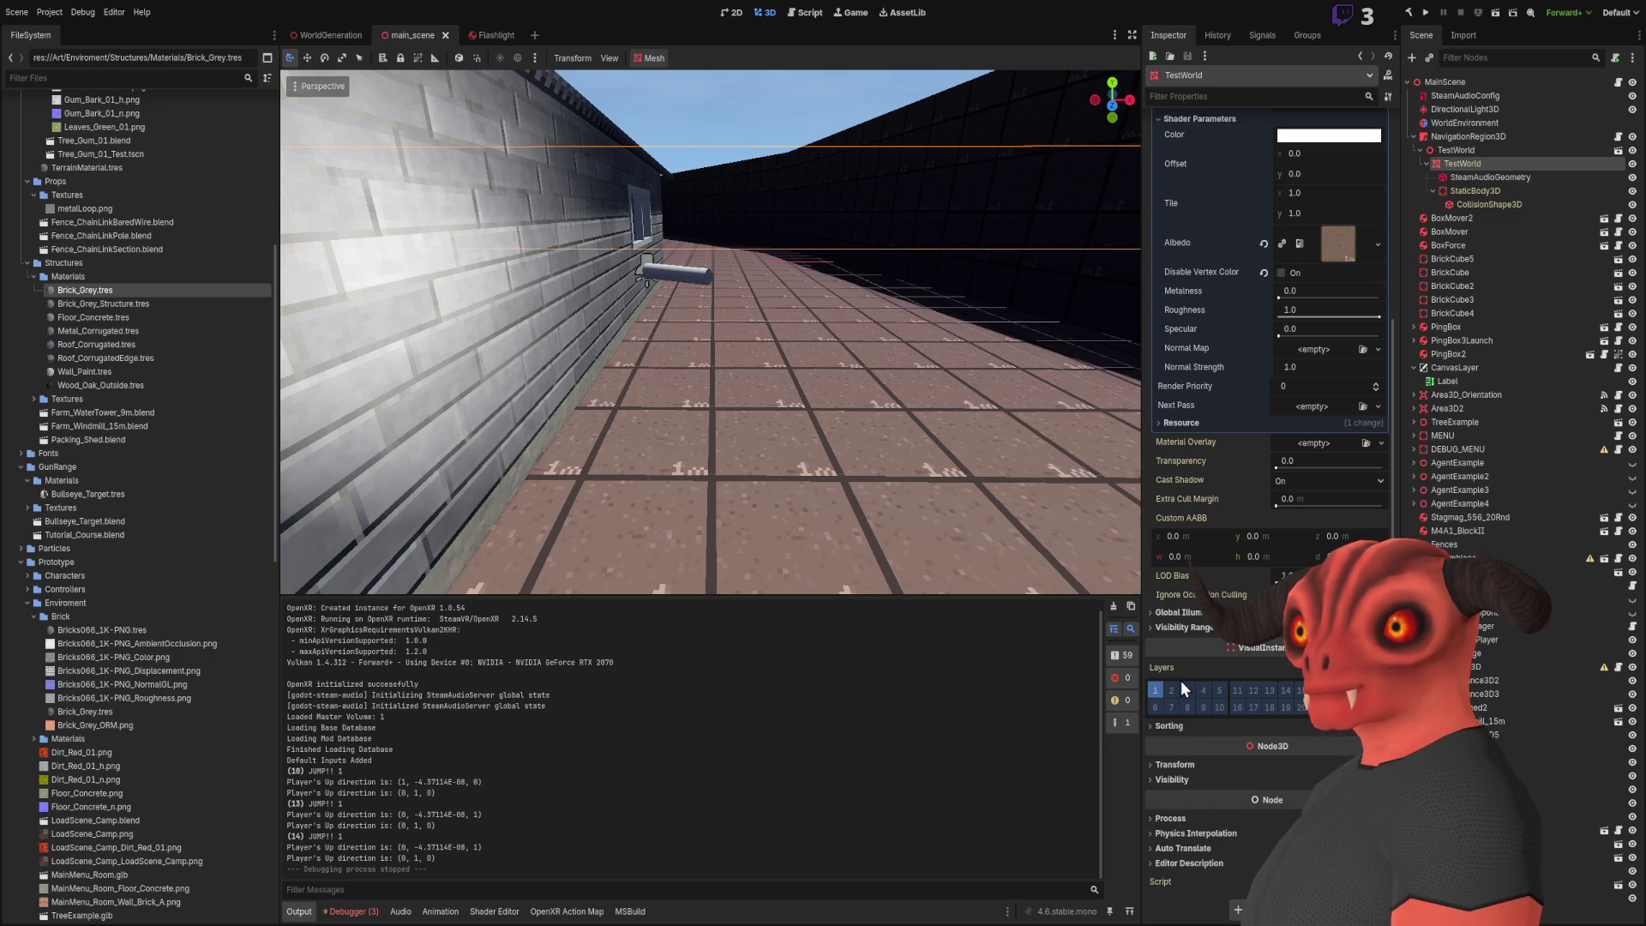
left_click(1471, 192)
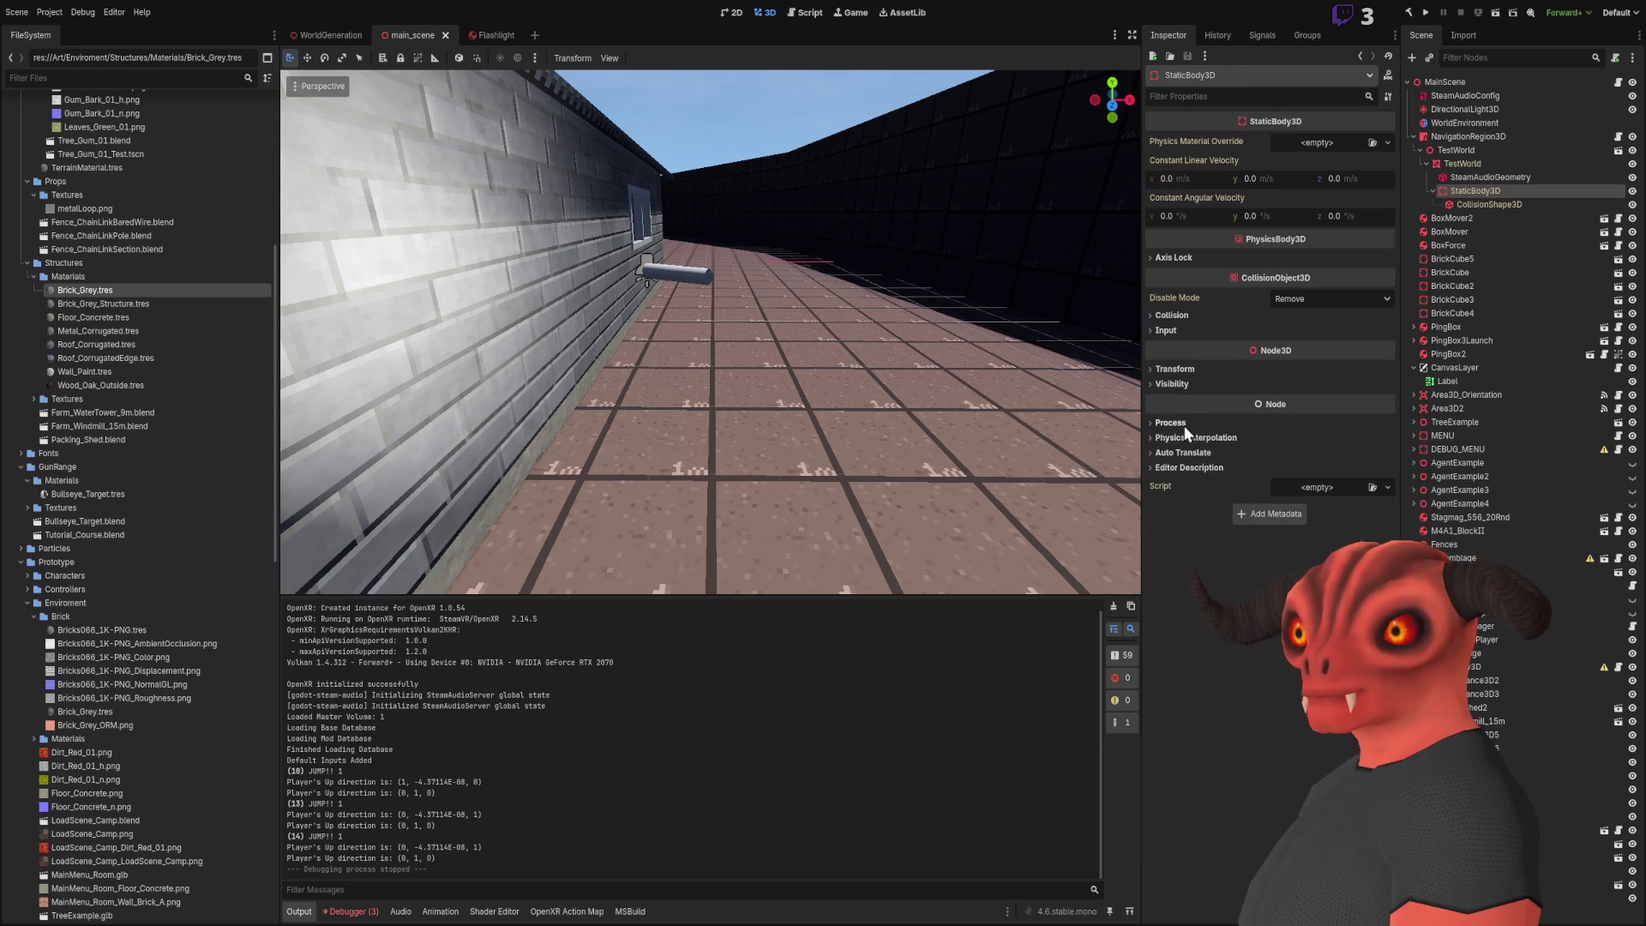
left_click(1173, 316)
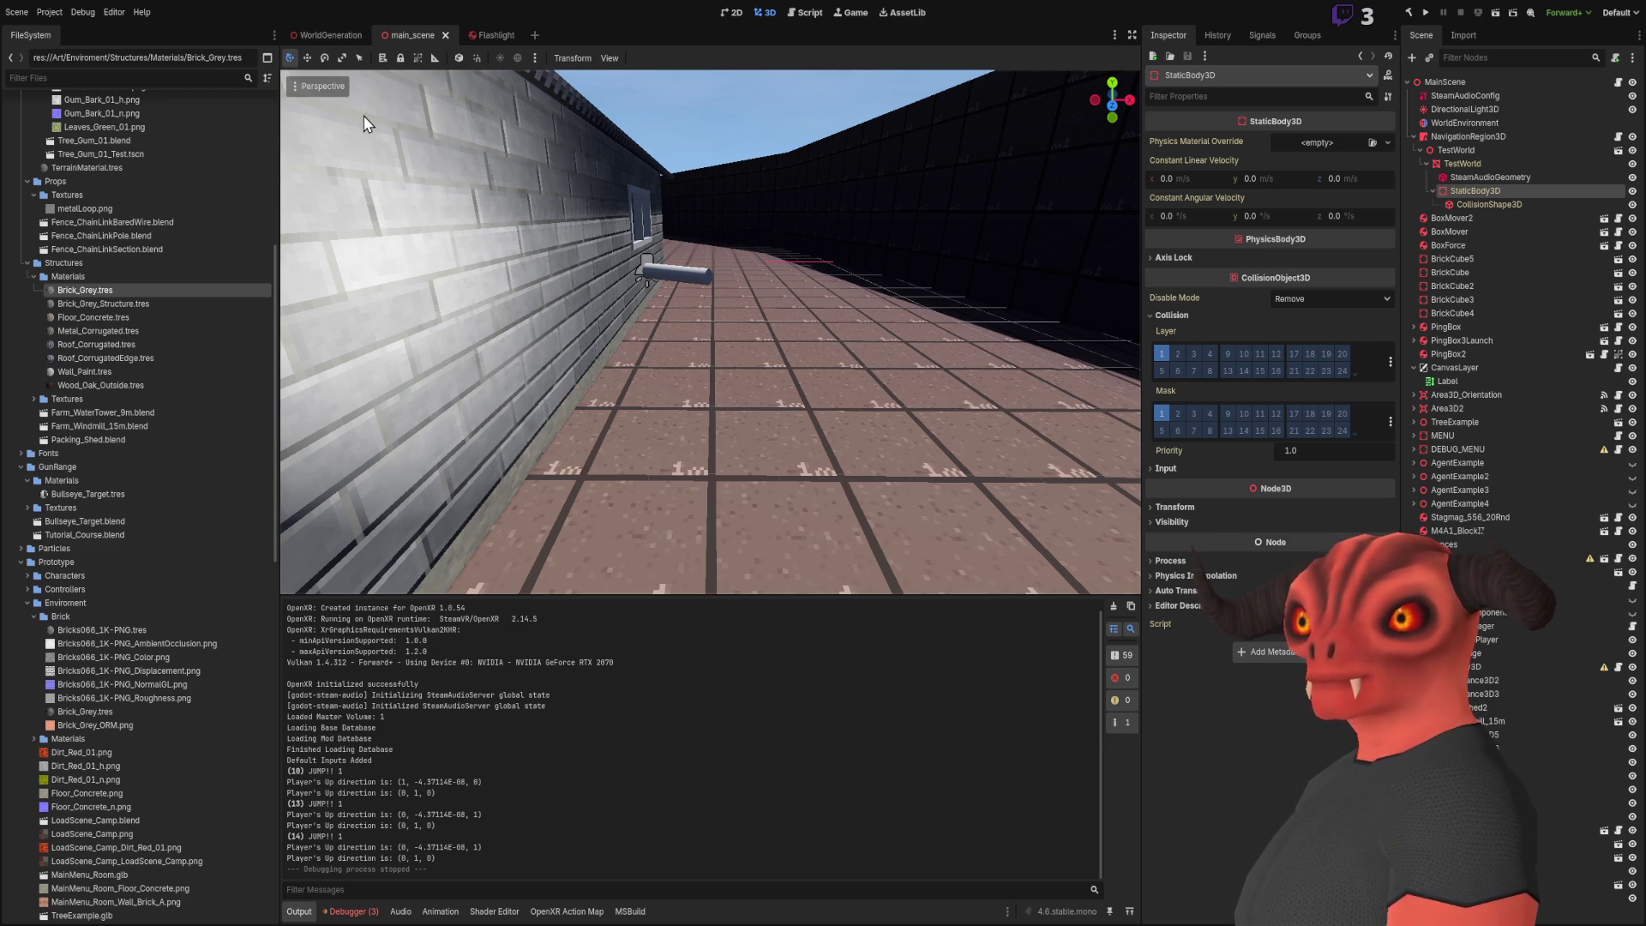
Return to main_scene and select the flashlight placed in the level
left_click(485, 34)
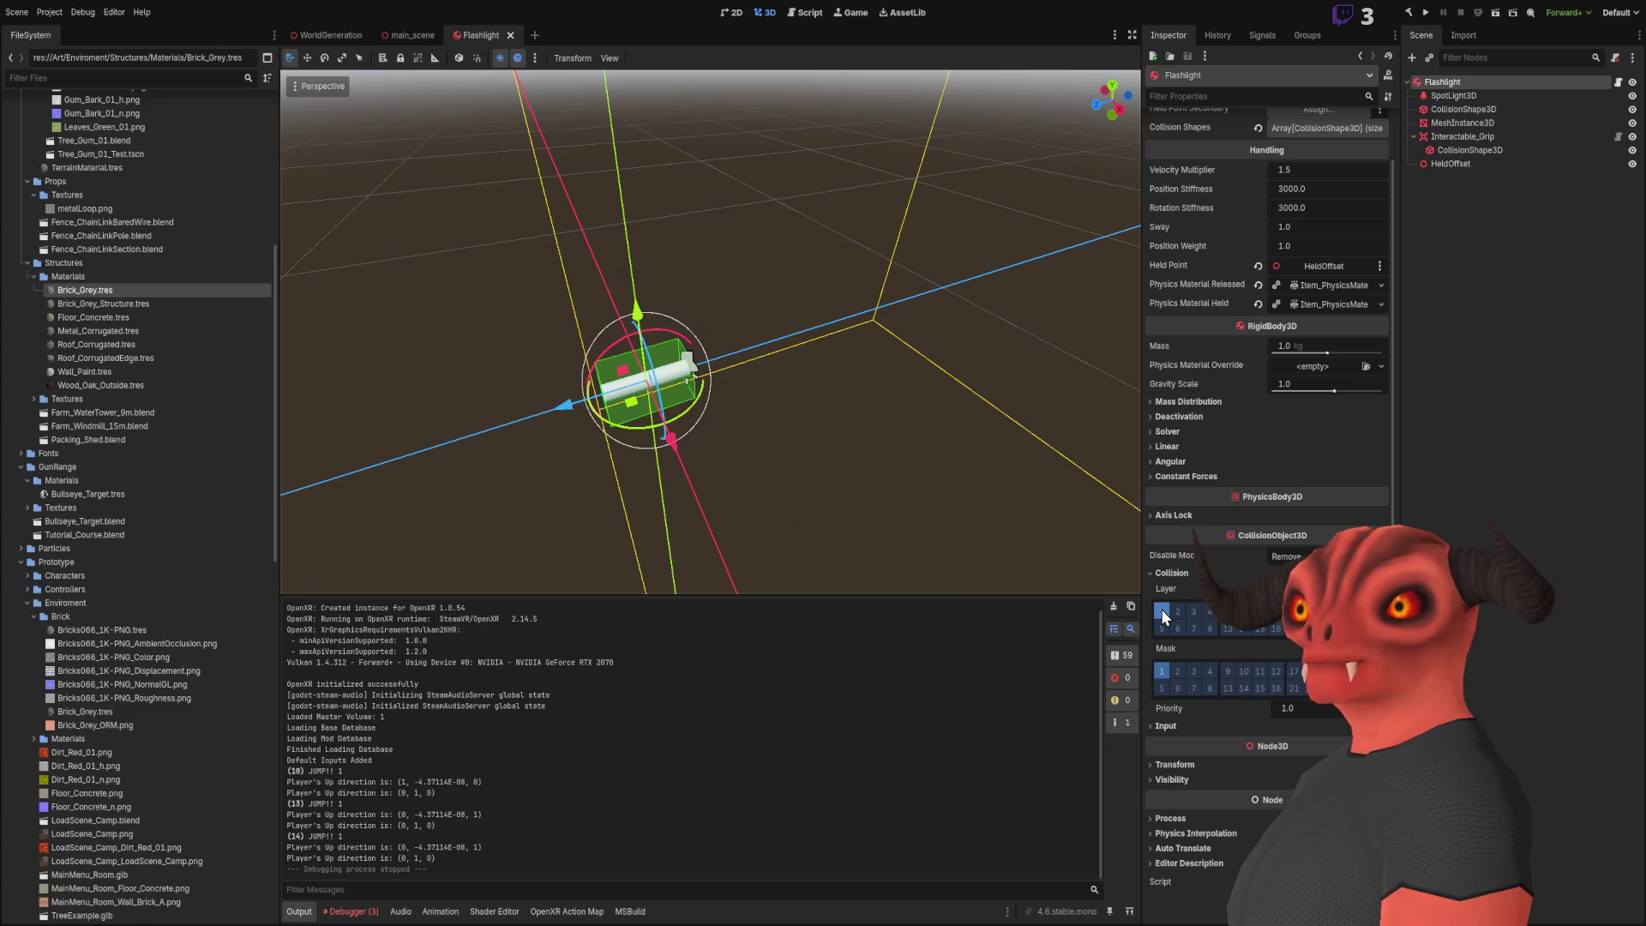
left_click(306, 38)
left_click(409, 35)
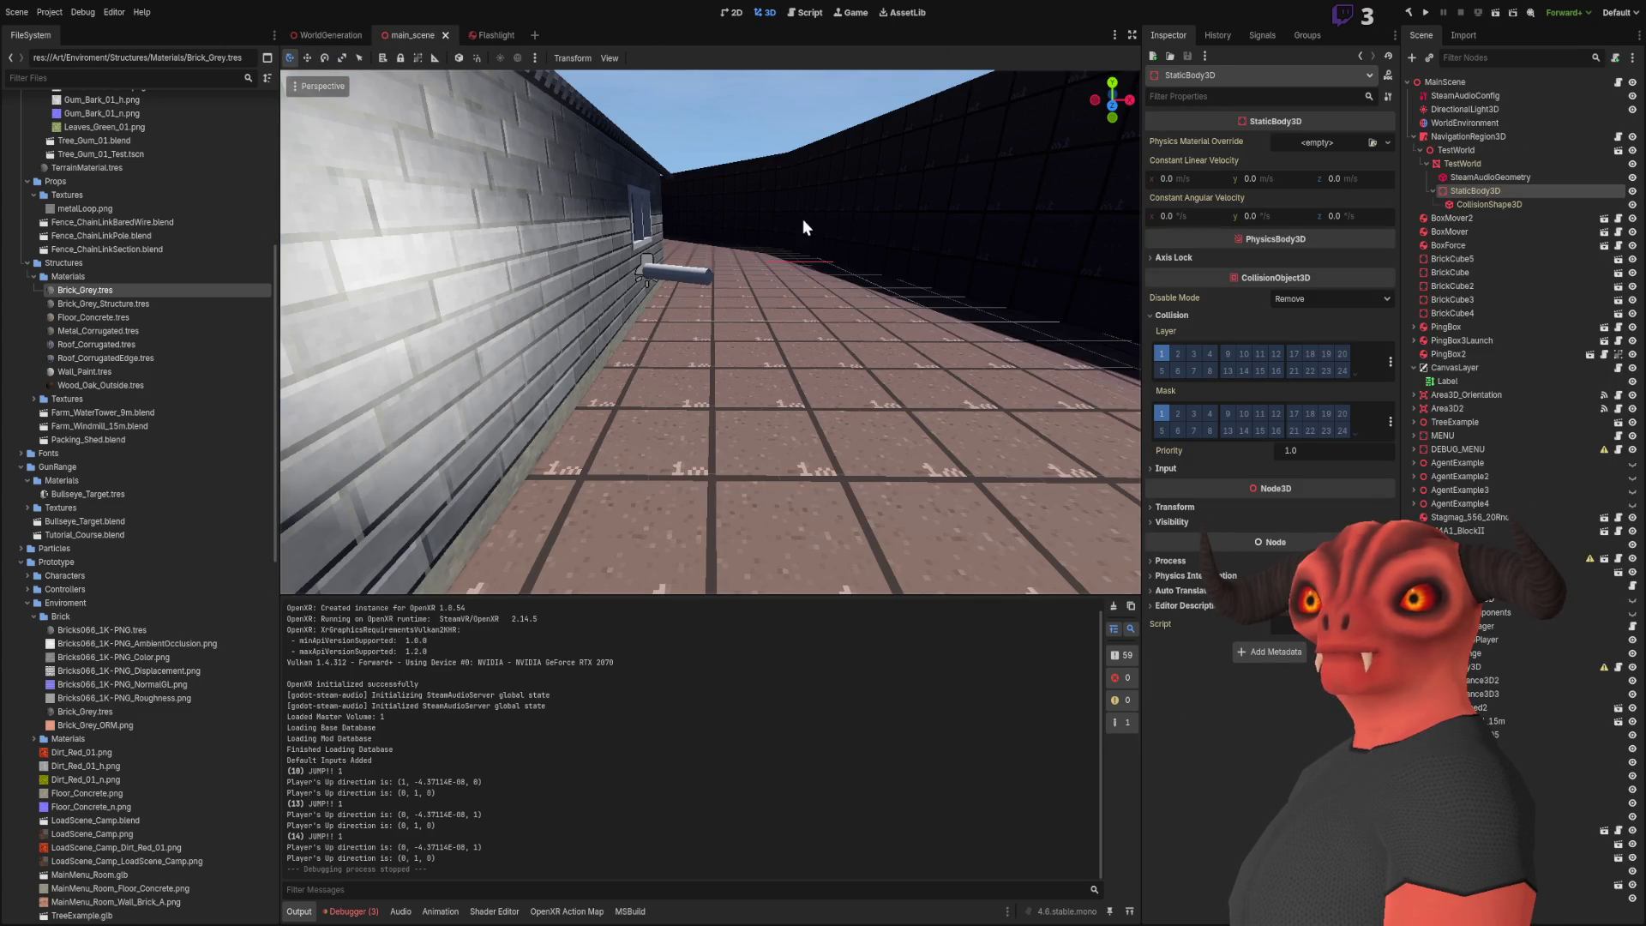
left_click(667, 271)
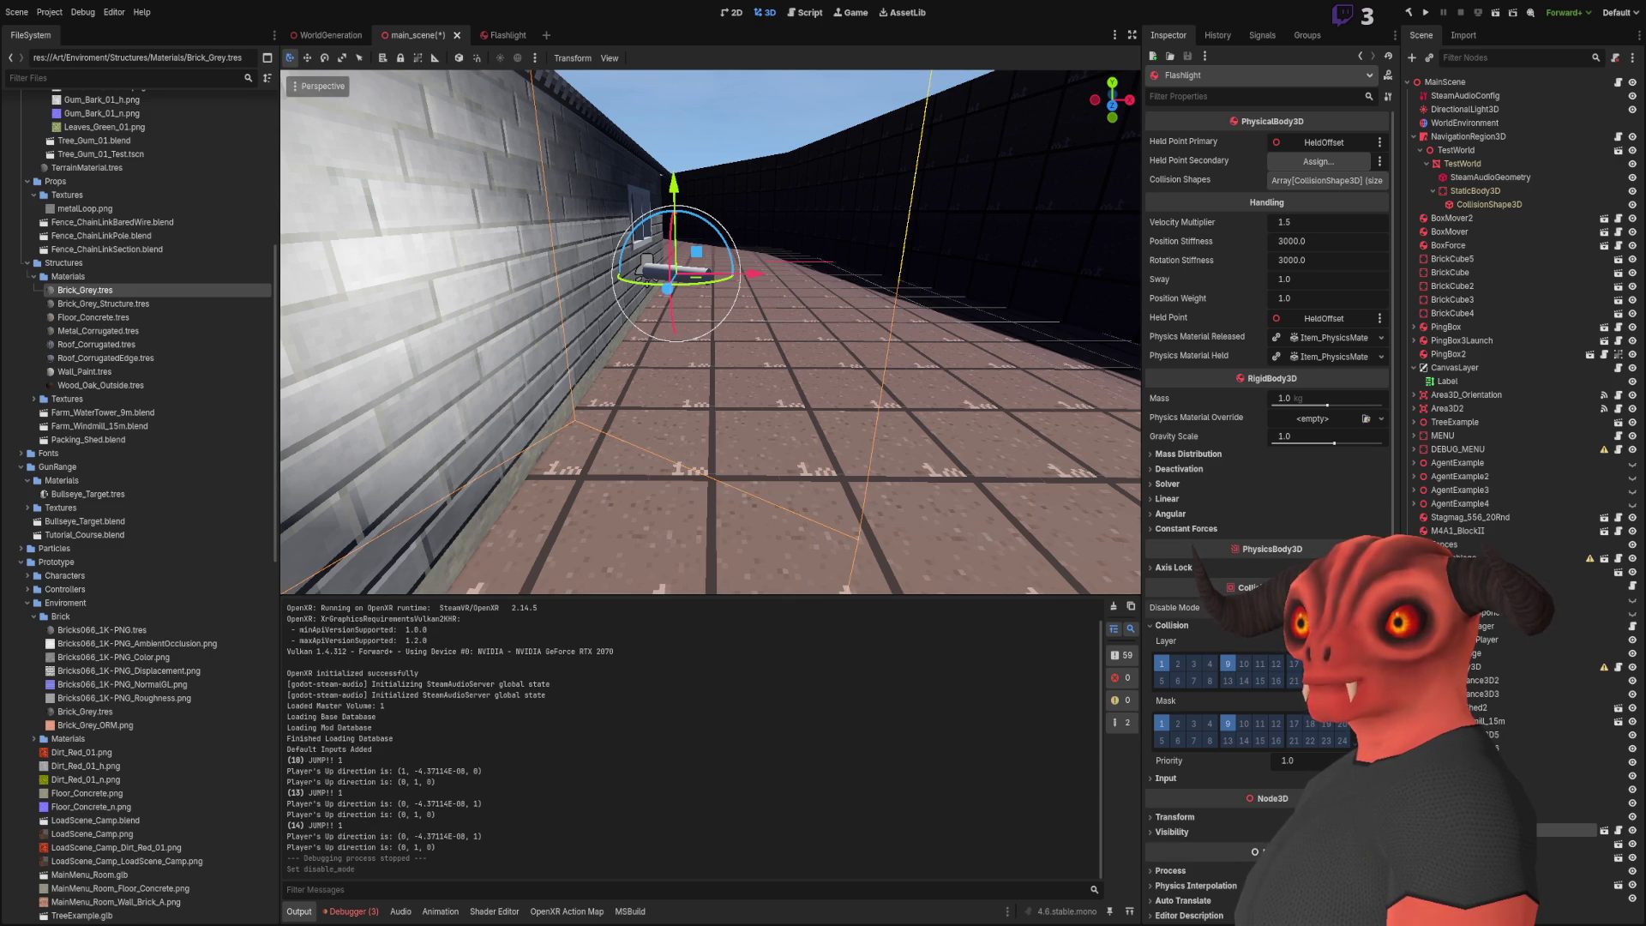
Move the flashlight to a new spot in the level, viewed from above
scroll(1267, 514, "down", 1)
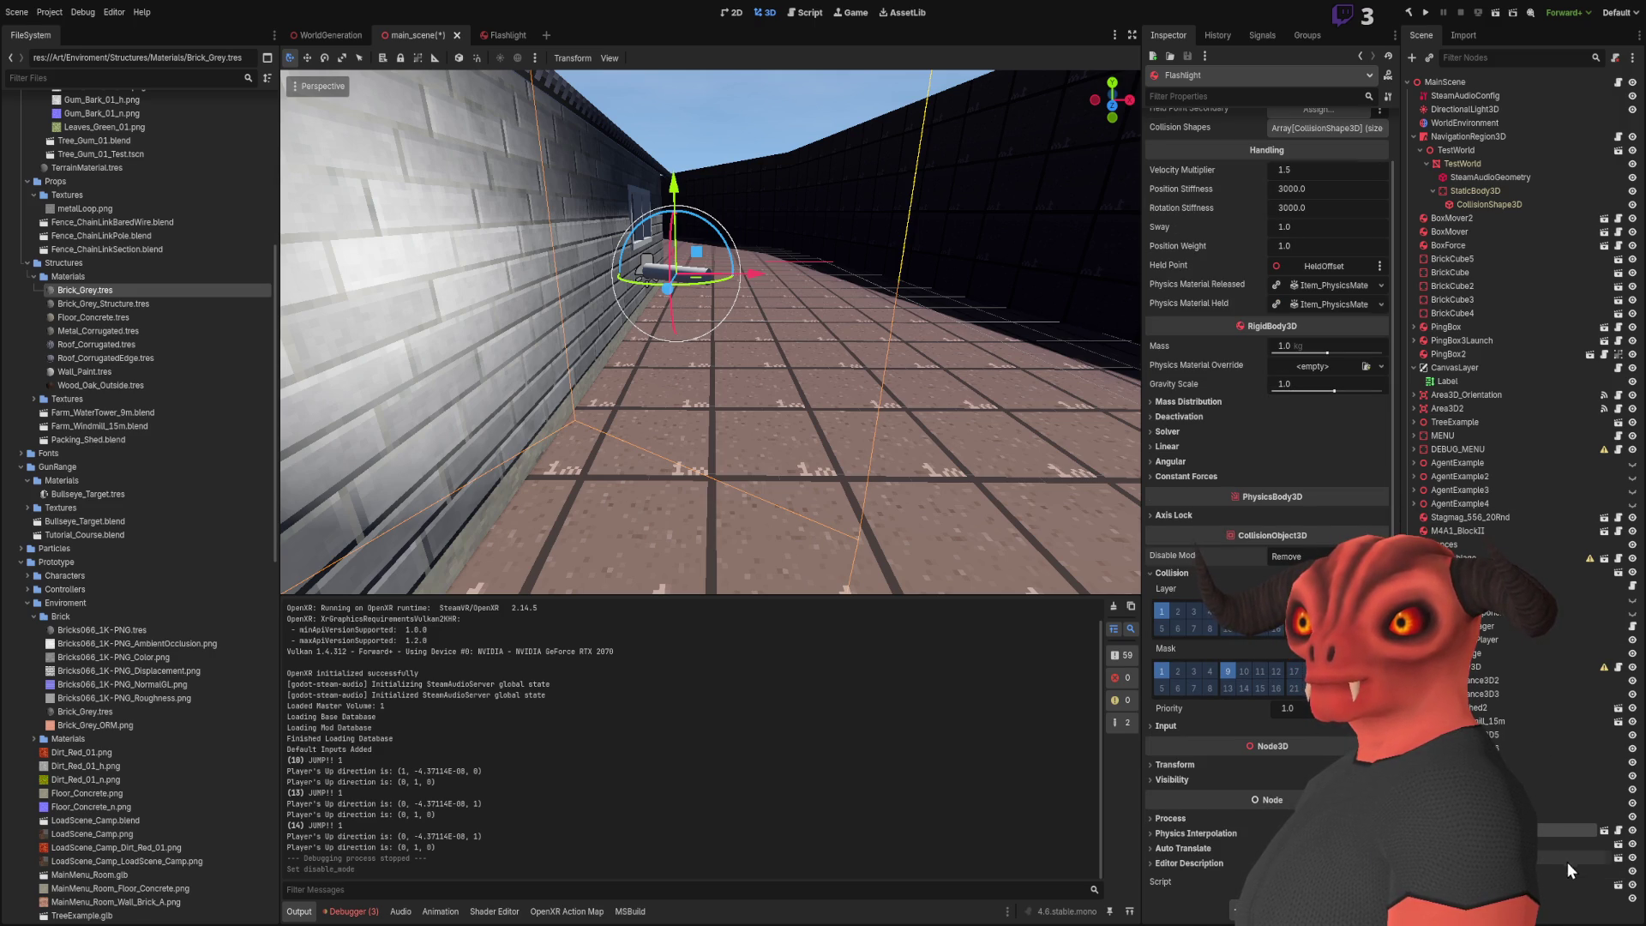
scroll(1537, 844, "down", 2)
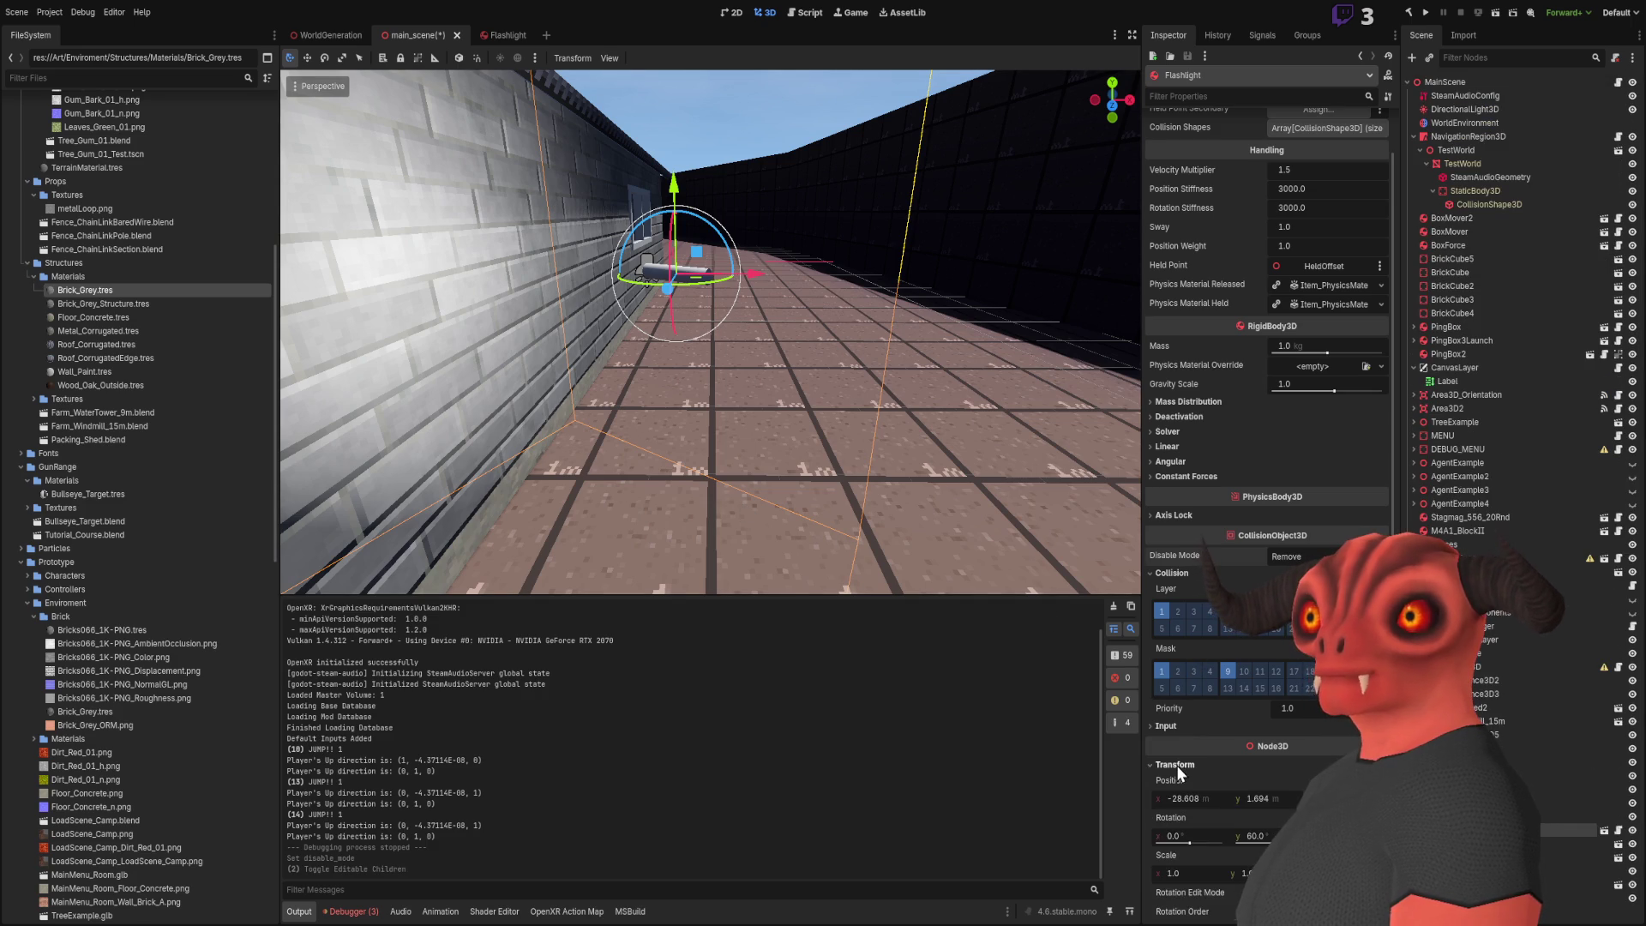
left_click_drag(943, 429, 851, 243)
mouse_move(630, 331)
left_mouse_down()
mouse_move(1020, 478)
mouse_move(990, 550)
left_mouse_up()
scroll(649, 263, "up", 5)
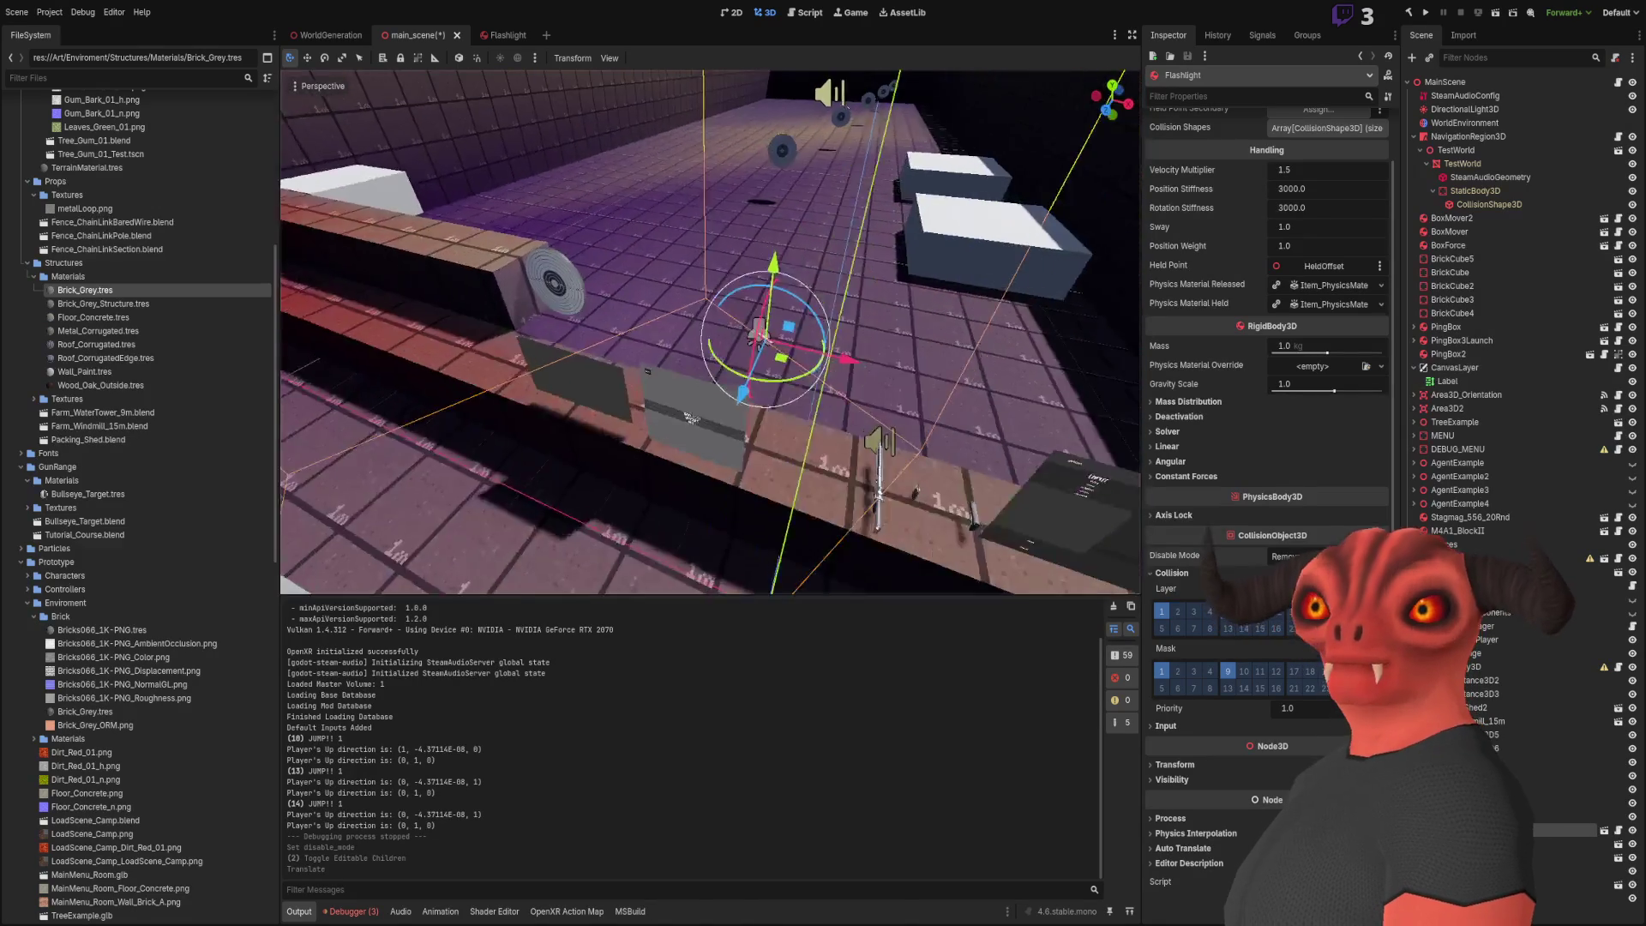
left_click_drag(649, 263, 677, 459)
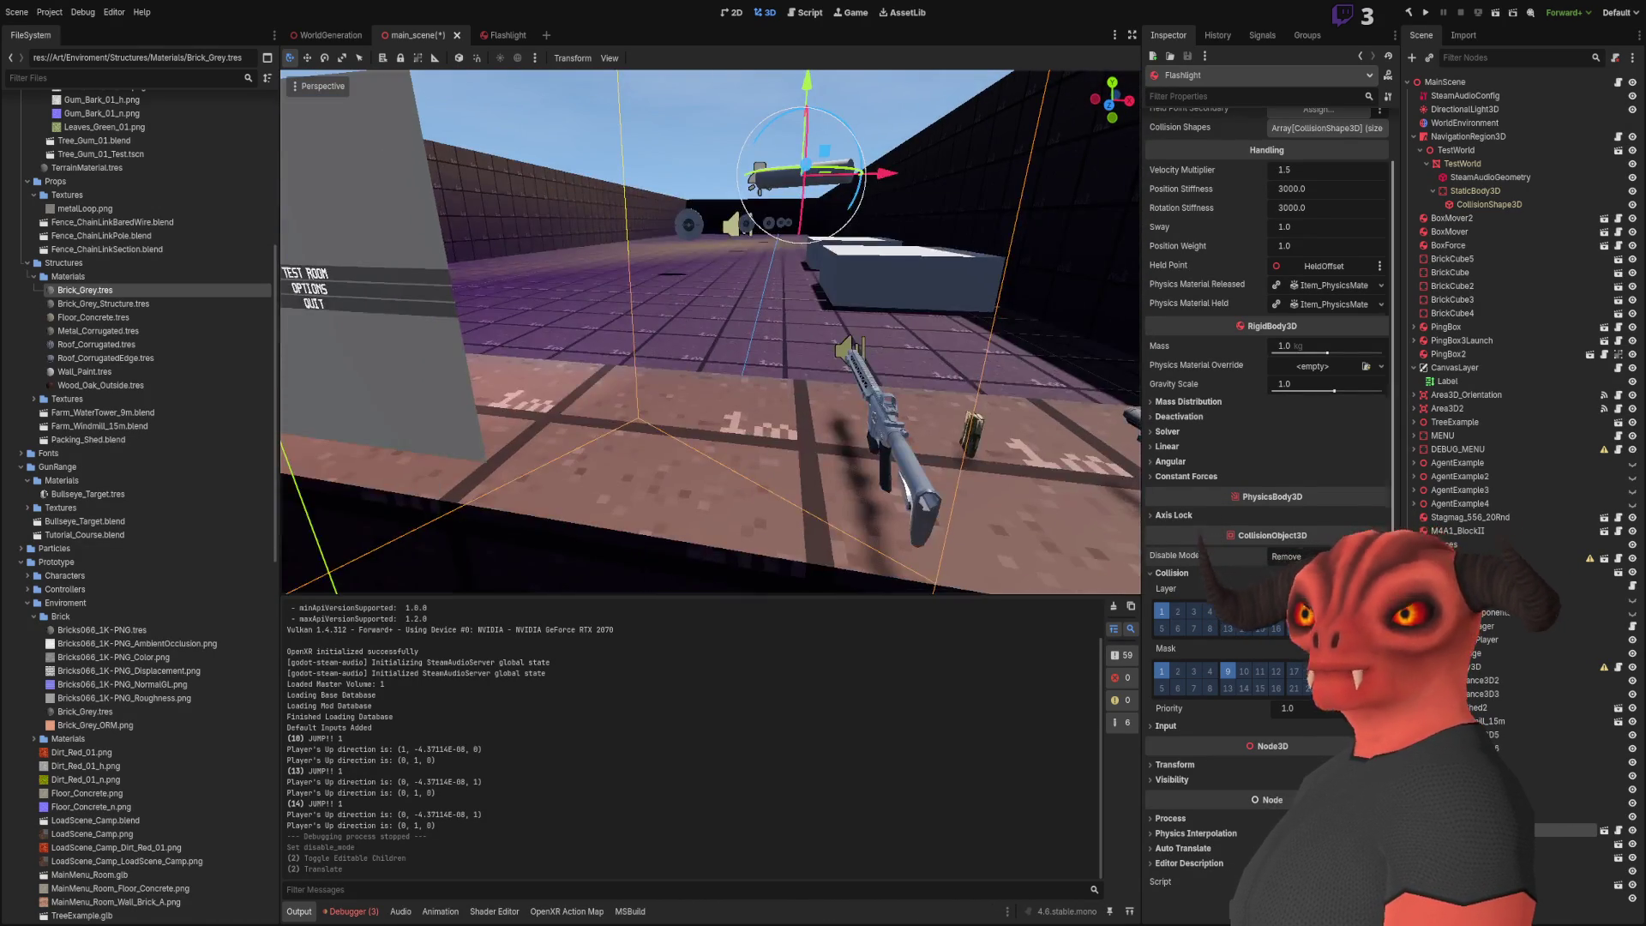
Save main_scene and go back to the Flashlight scene
left_click(509, 40)
left_click(392, 41)
key("ctrl+s")
left_click(500, 38)
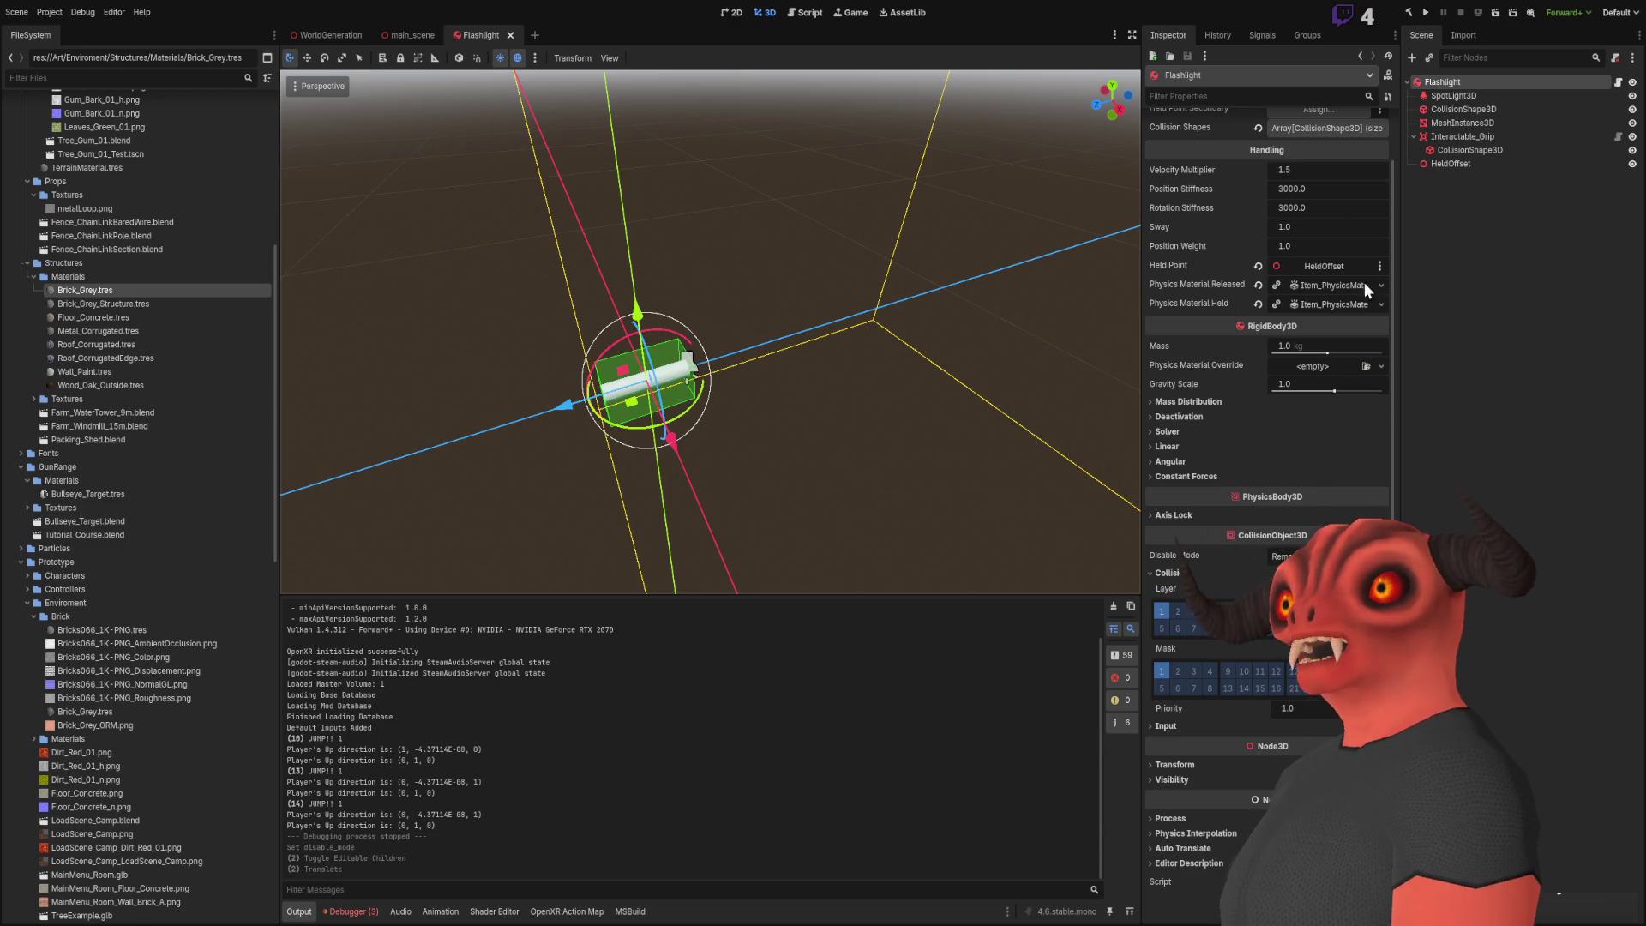
Enable bit 9 in the Flashlight root's Collision Mask and Layer, save, and return to main_scene
left_click(1475, 468)
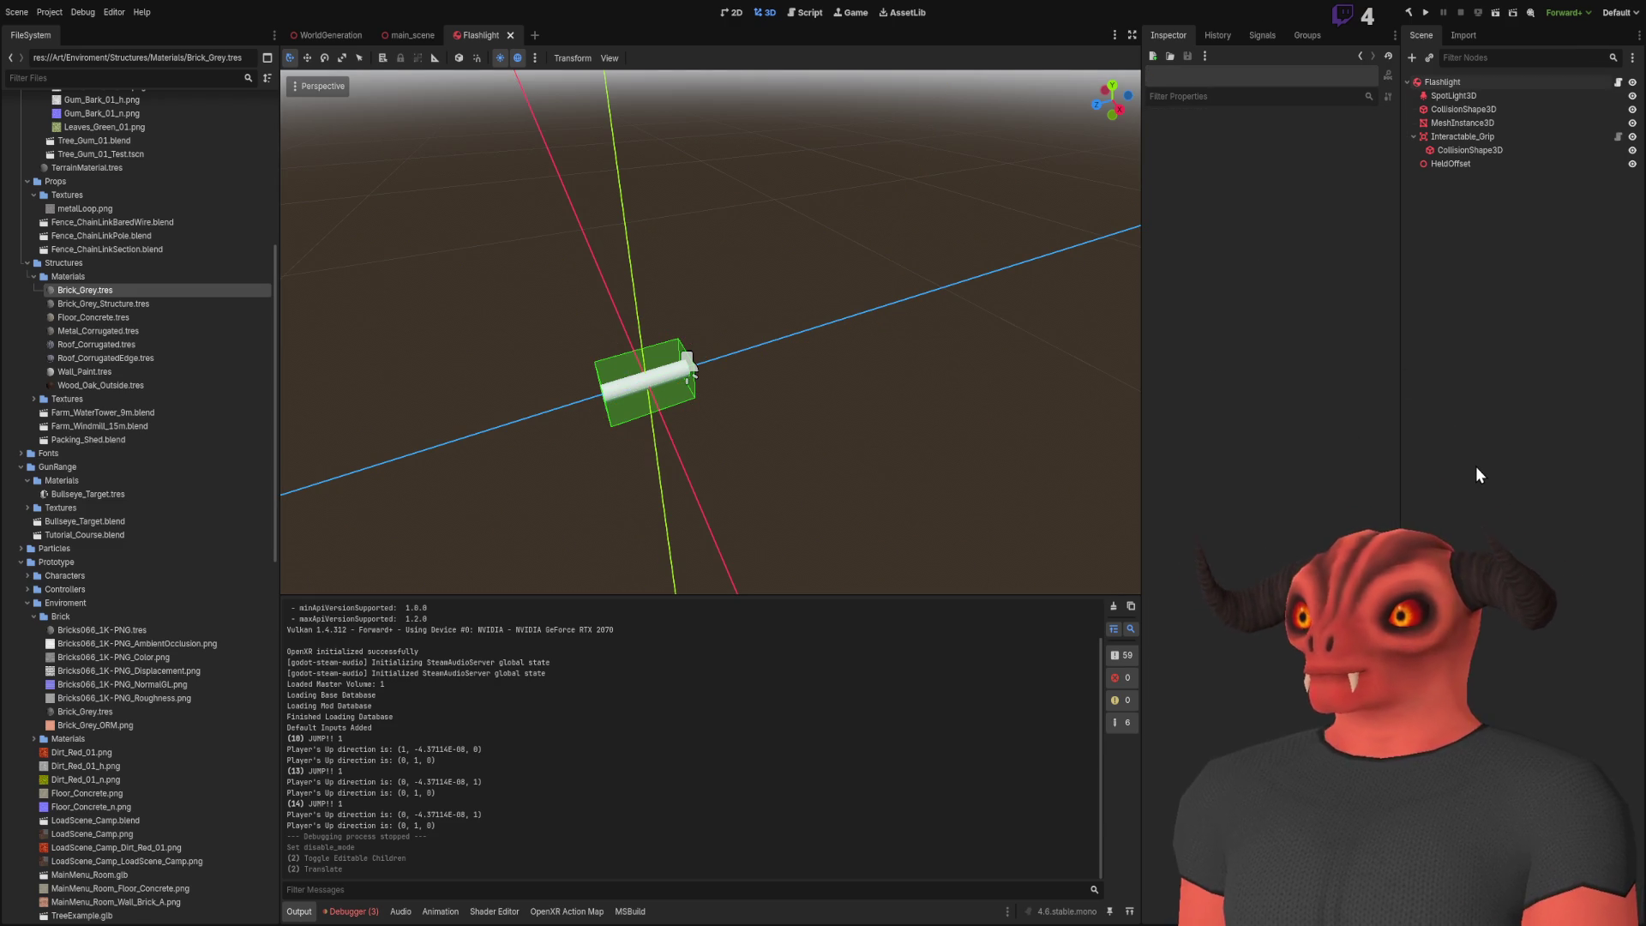
left_click(1470, 82)
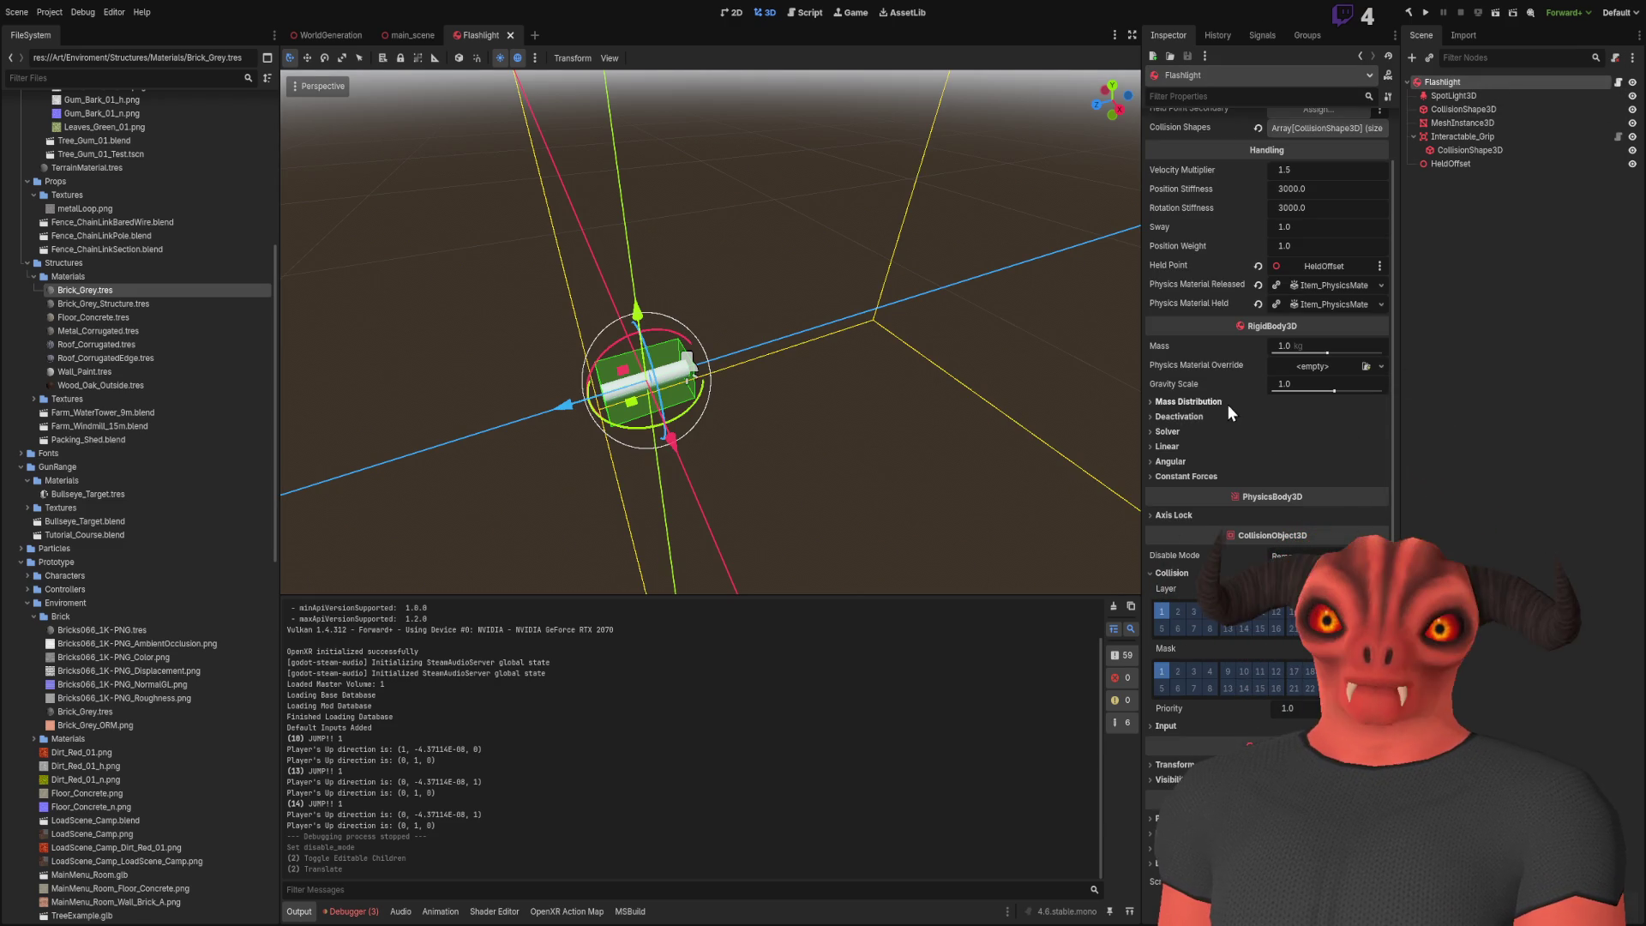
left_click(1171, 514)
left_click(1170, 514)
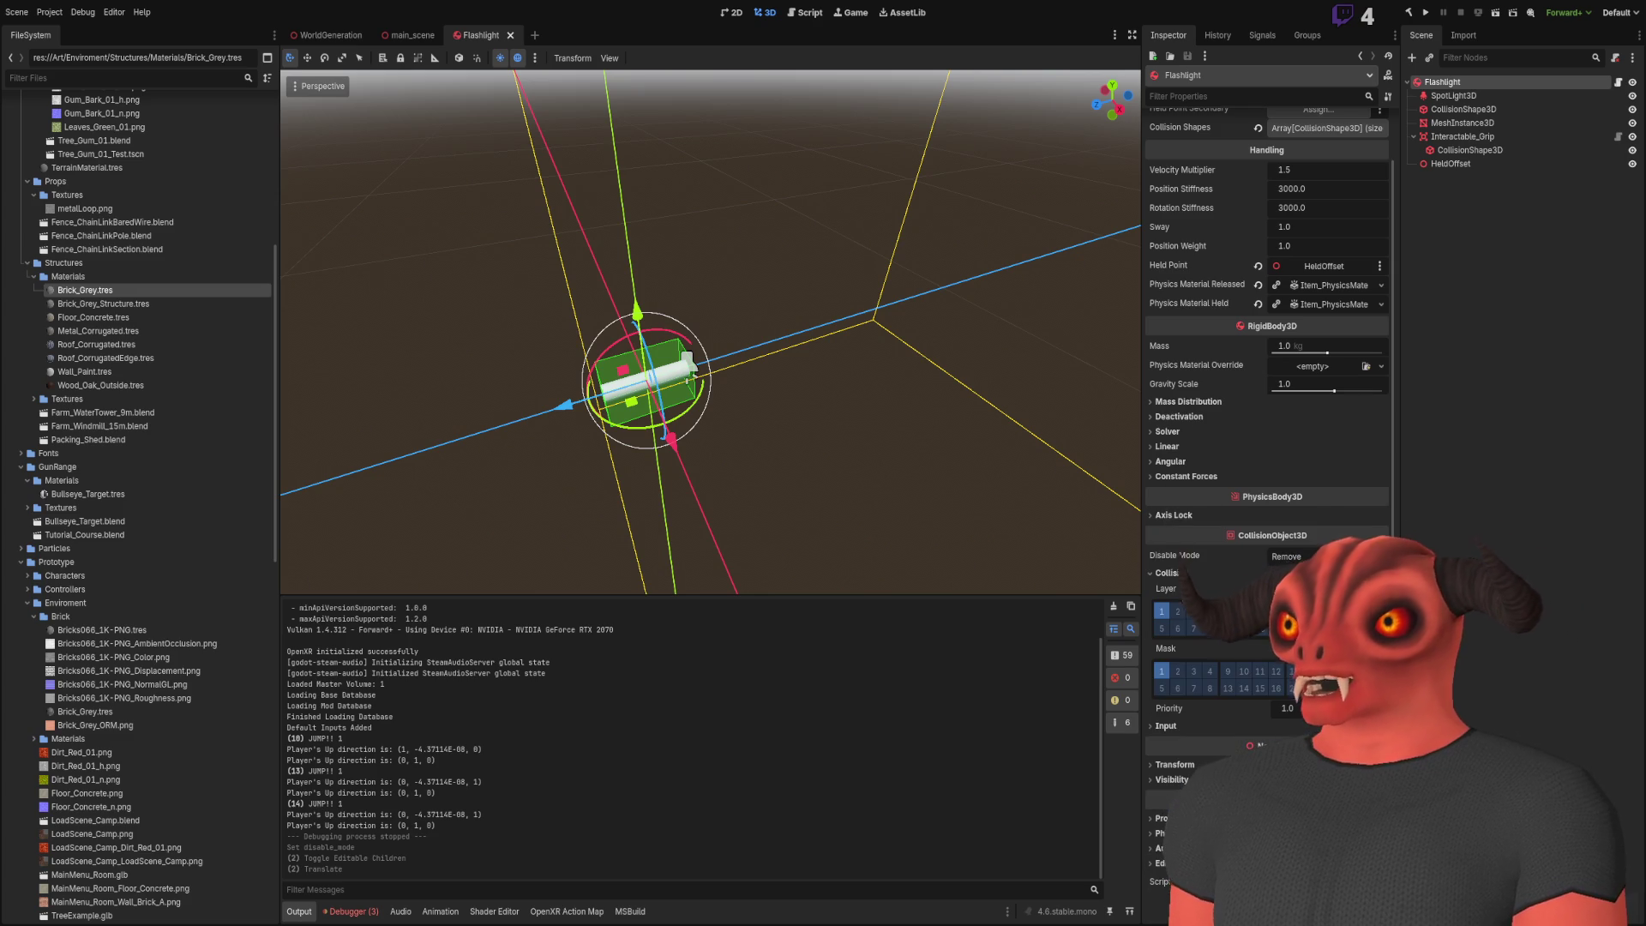
left_click(1164, 726)
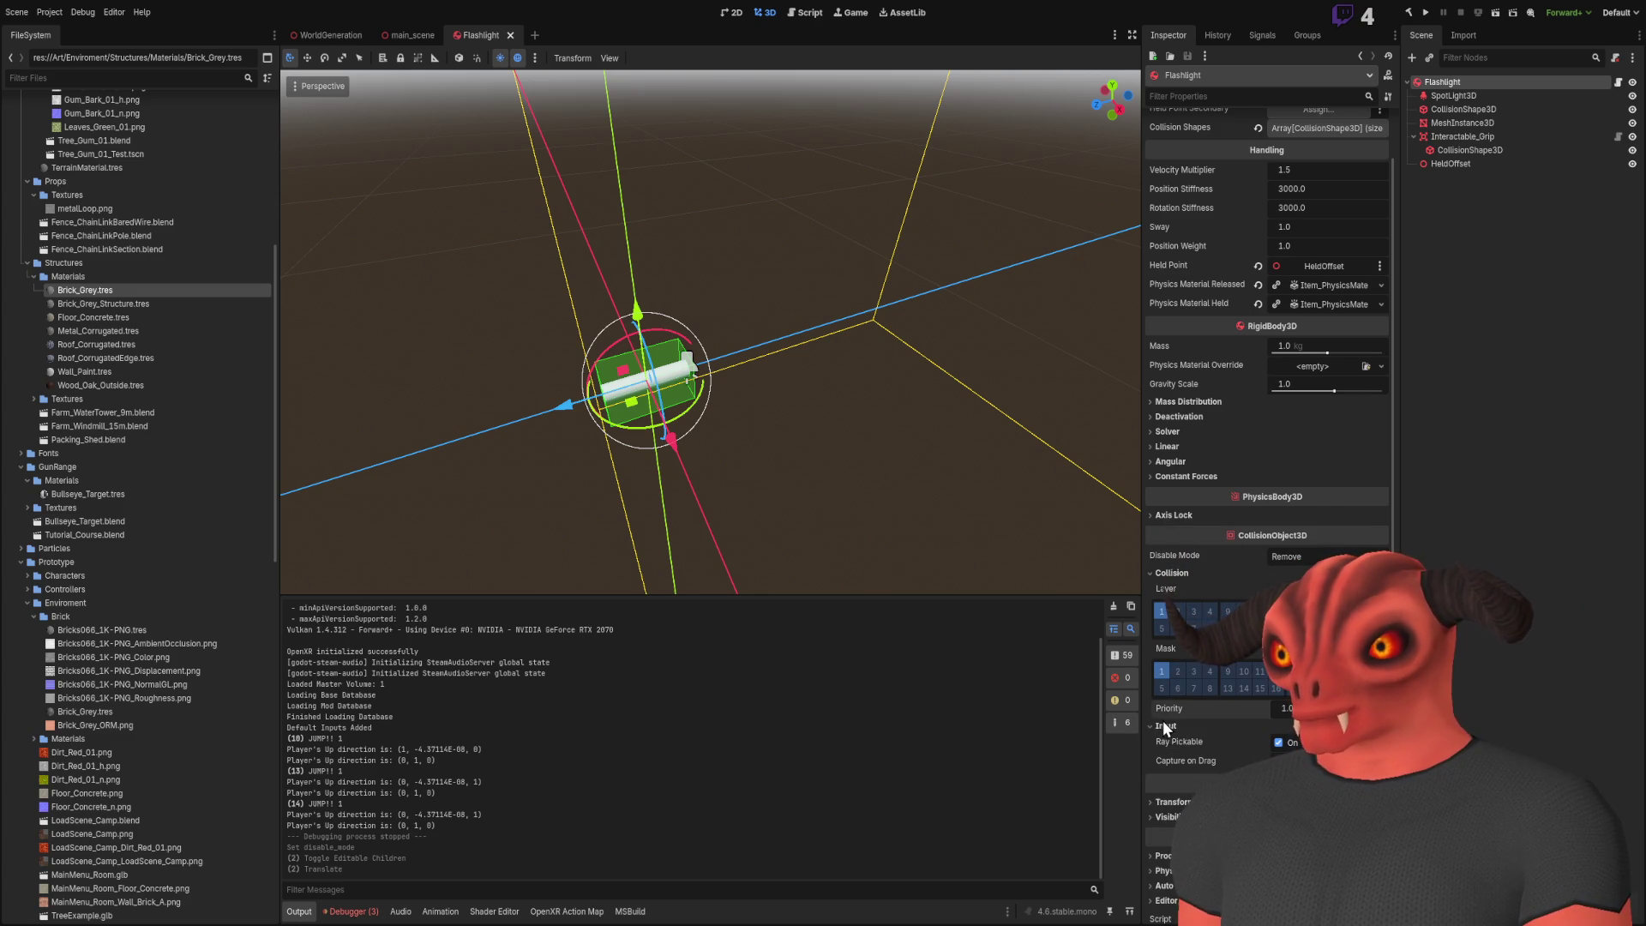
left_click(1168, 725)
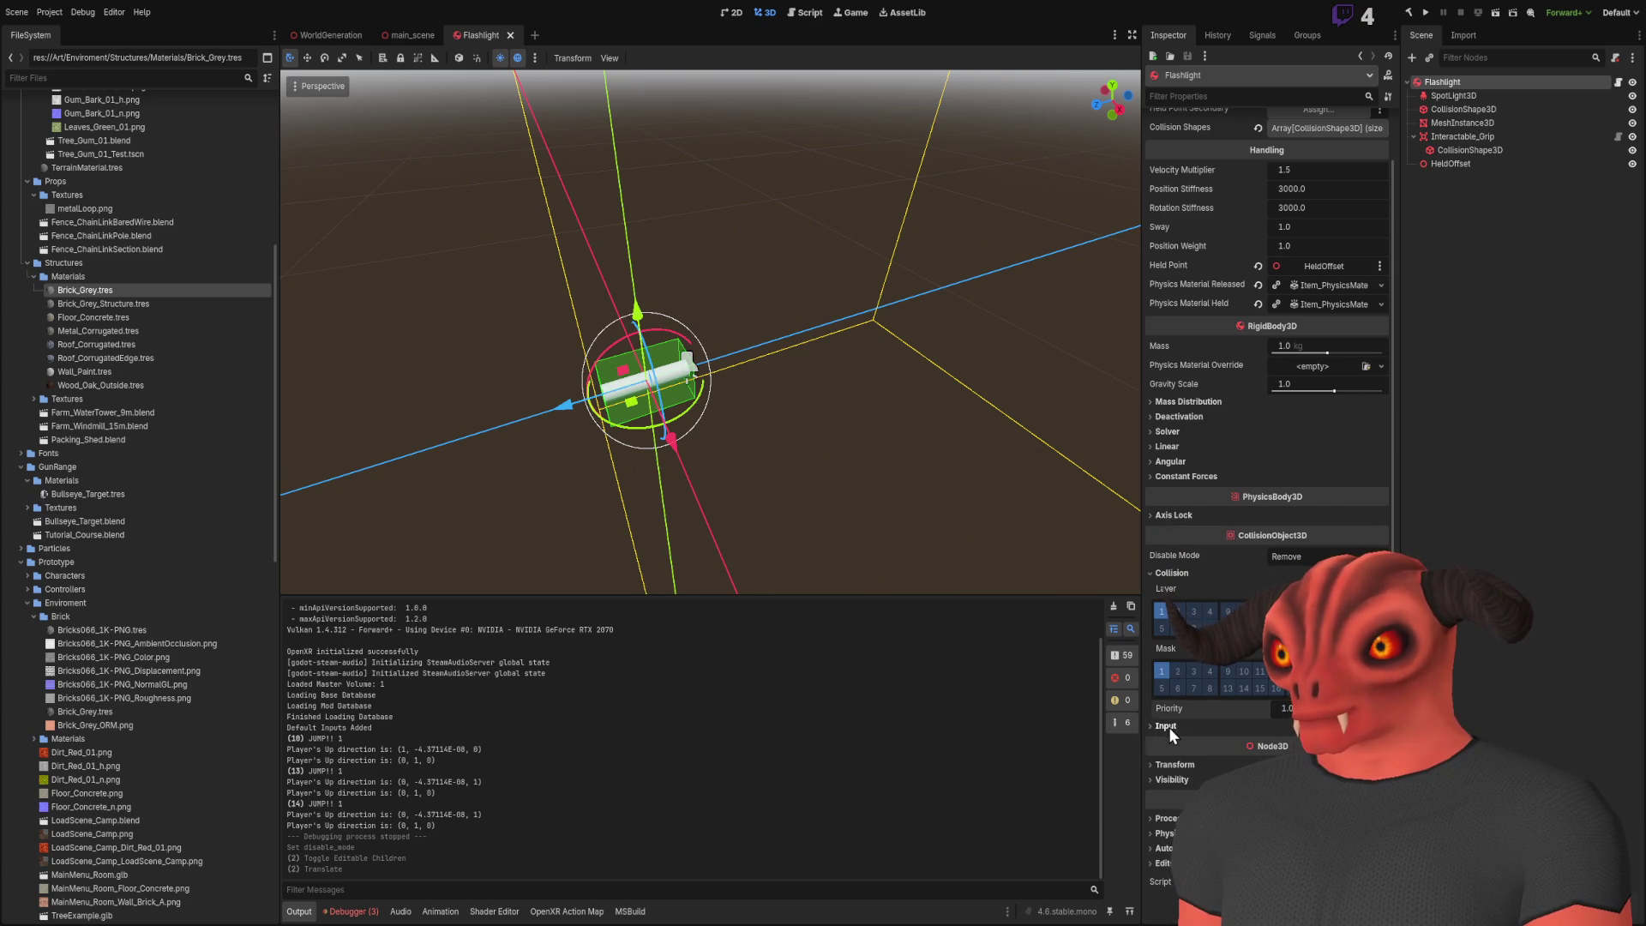
left_click(1225, 672)
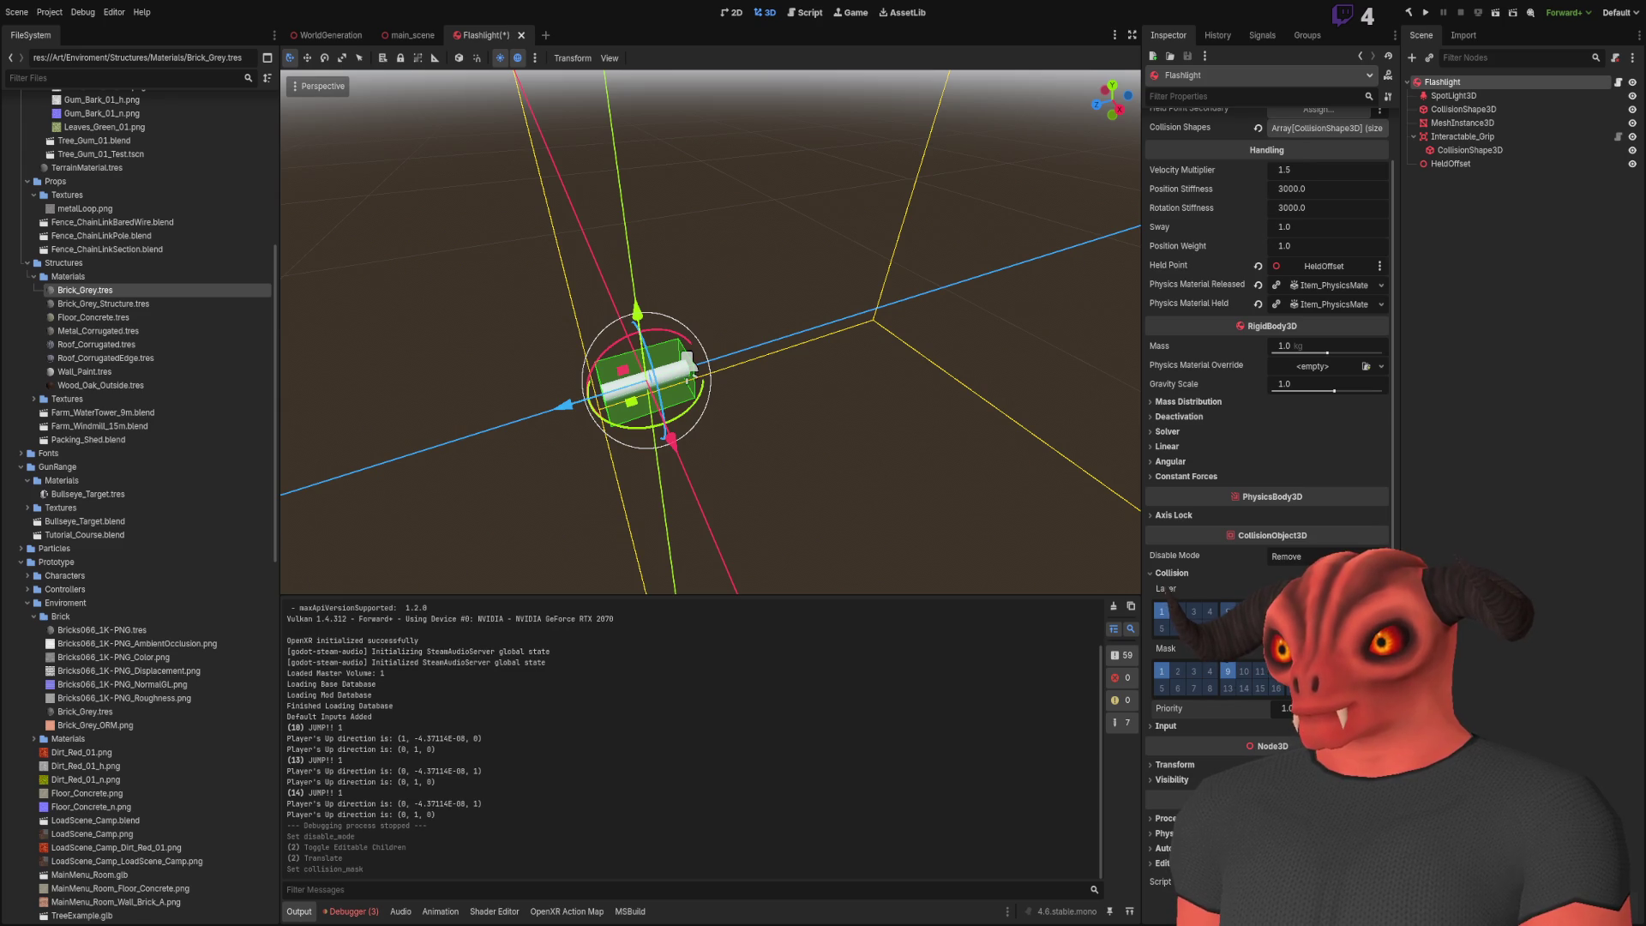
left_click(1227, 611)
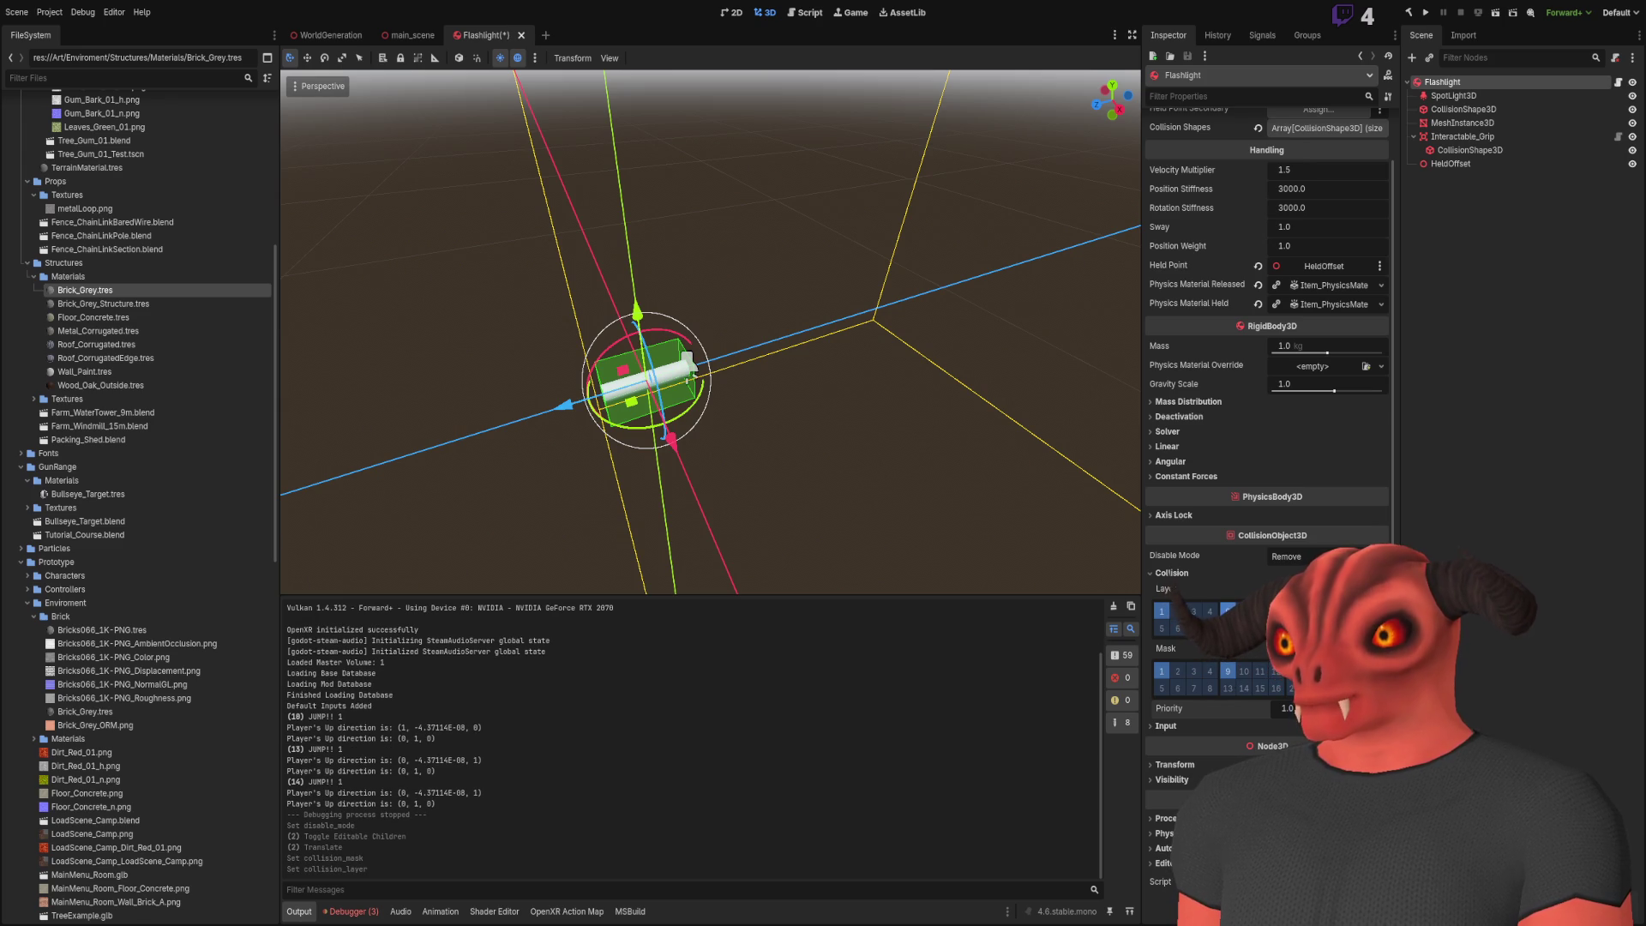
key("ctrl+s")
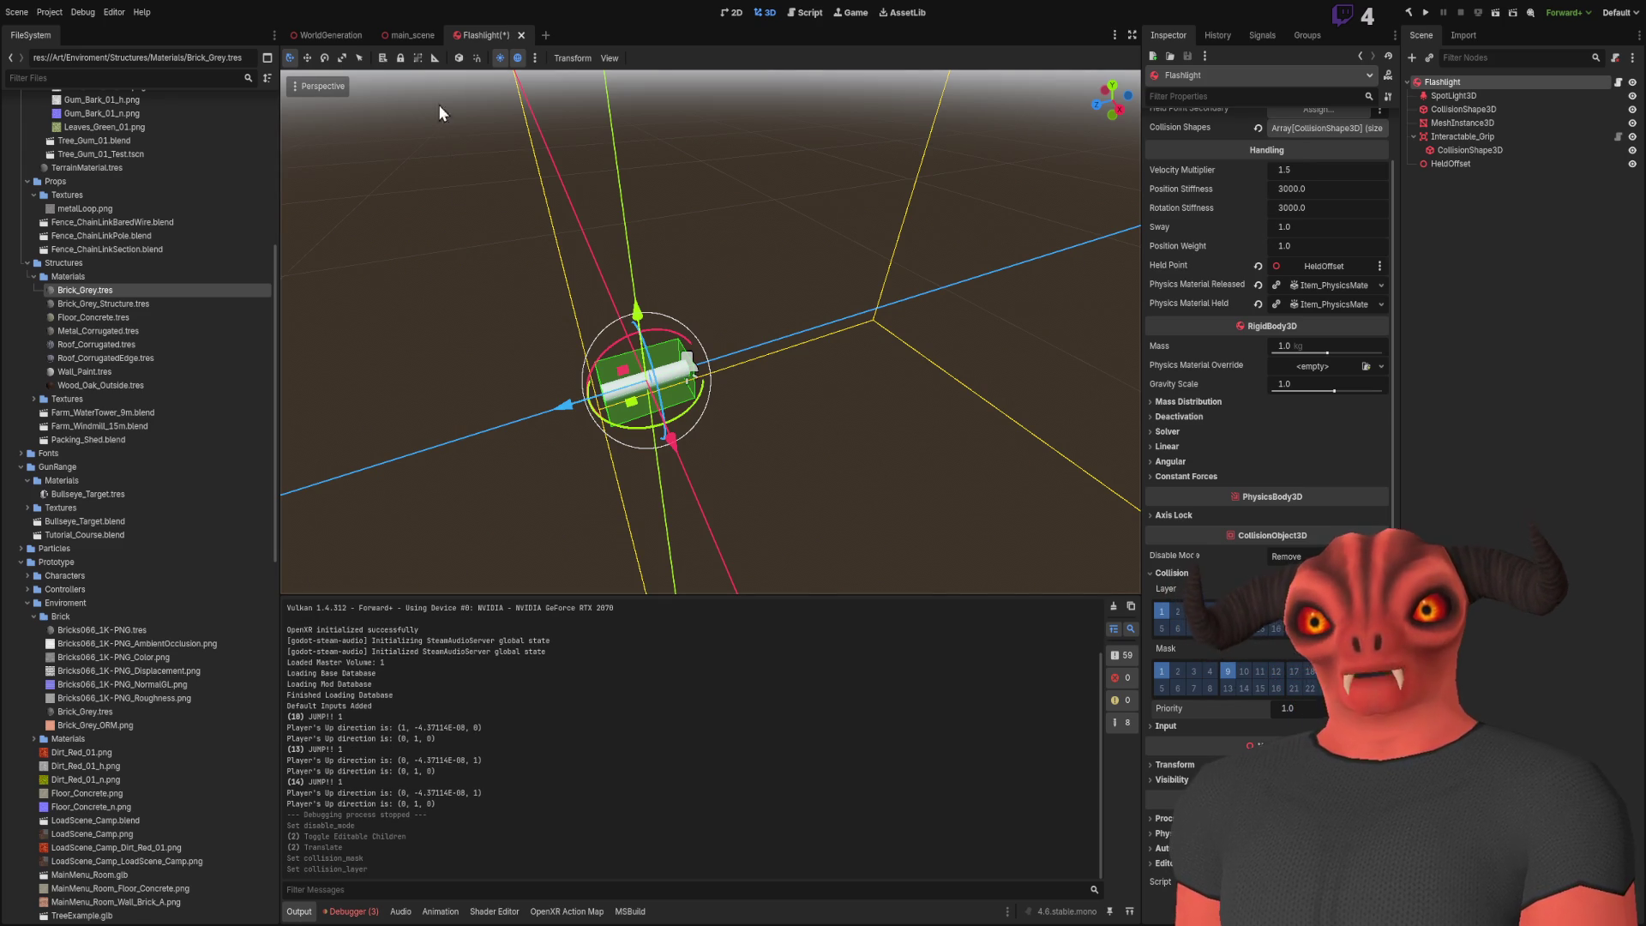
left_click(395, 36)
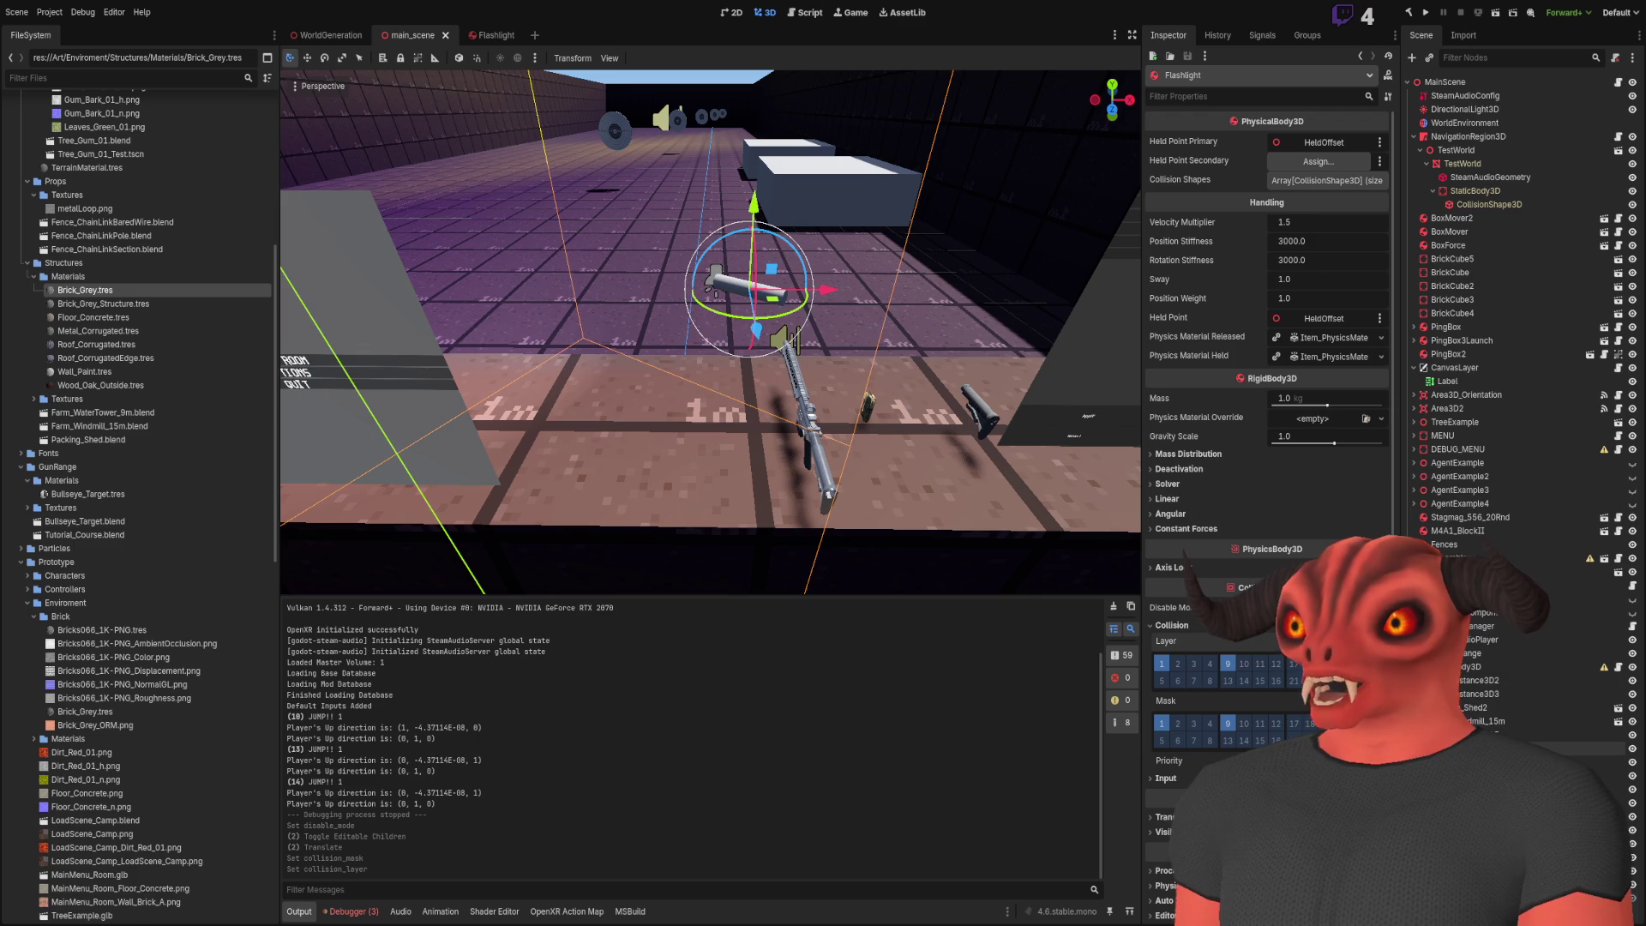
Compare the Flashlight scene with the flashlight instance in main_scene
left_click(493, 35)
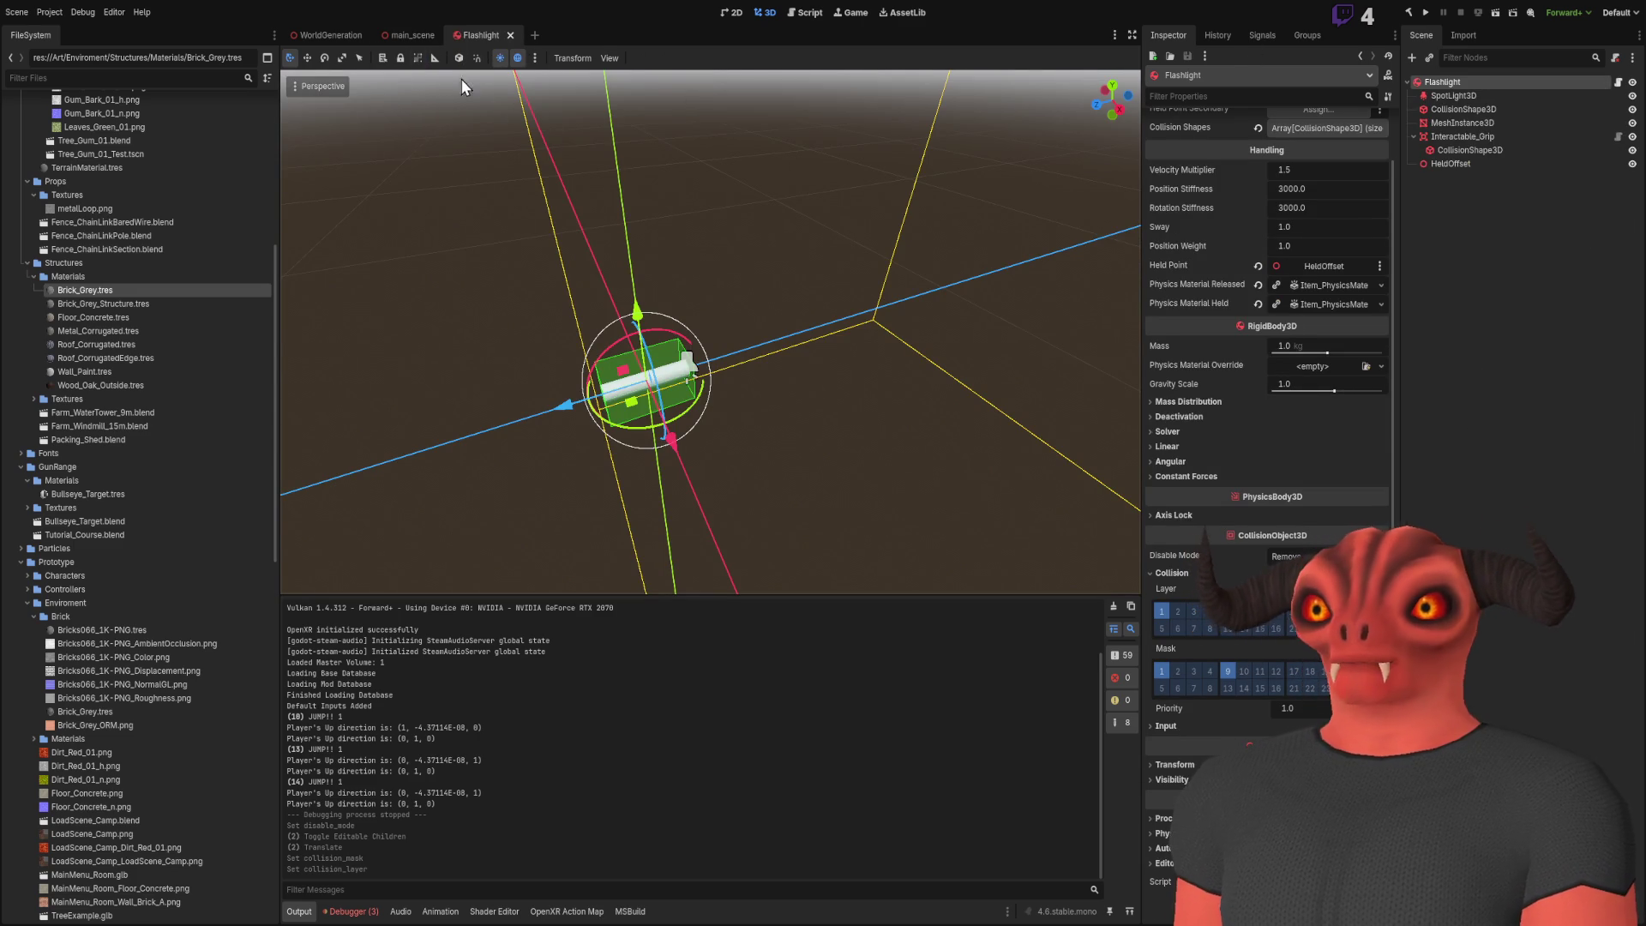
left_click(406, 36)
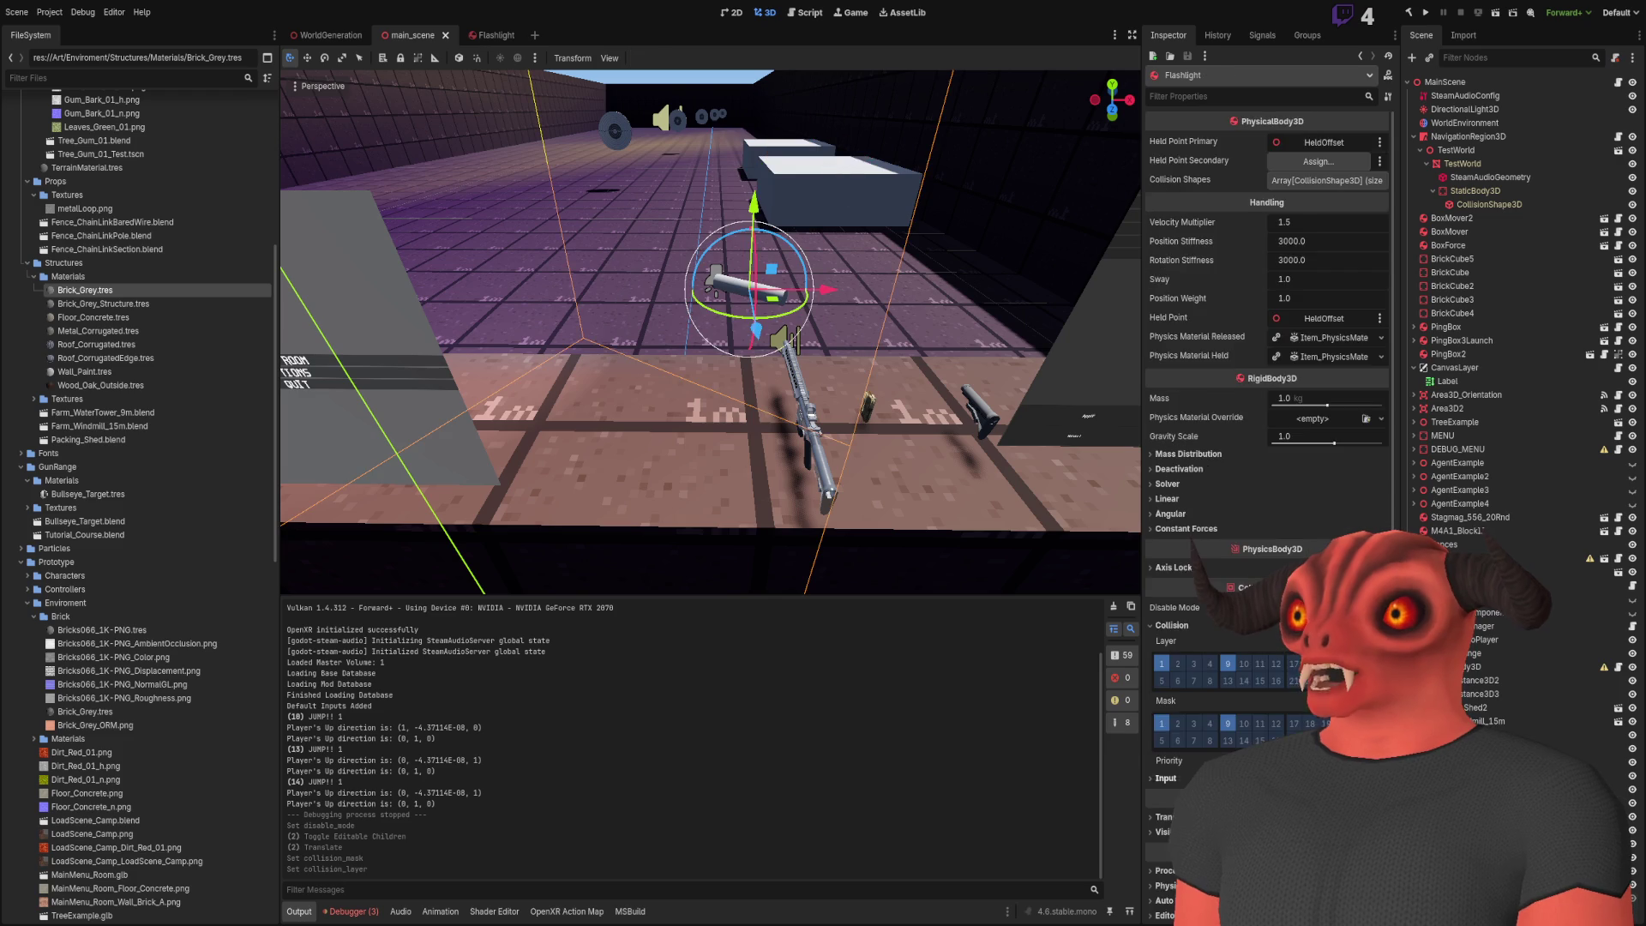
scroll(1223, 652, "down", 2)
left_click(484, 35)
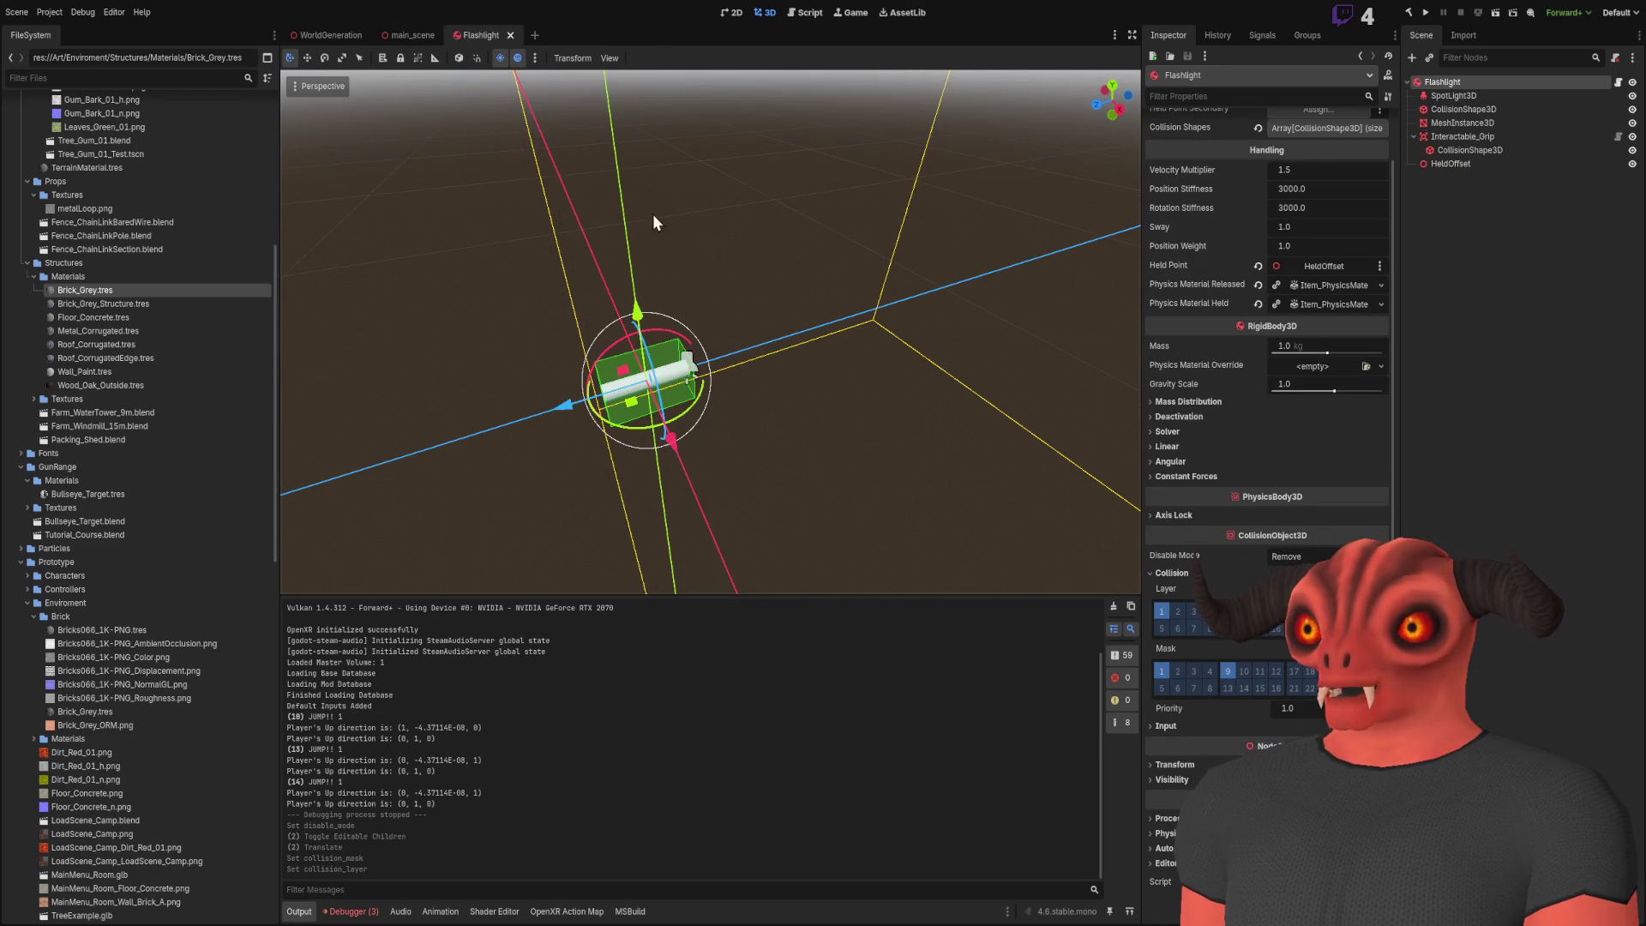
left_click(406, 35)
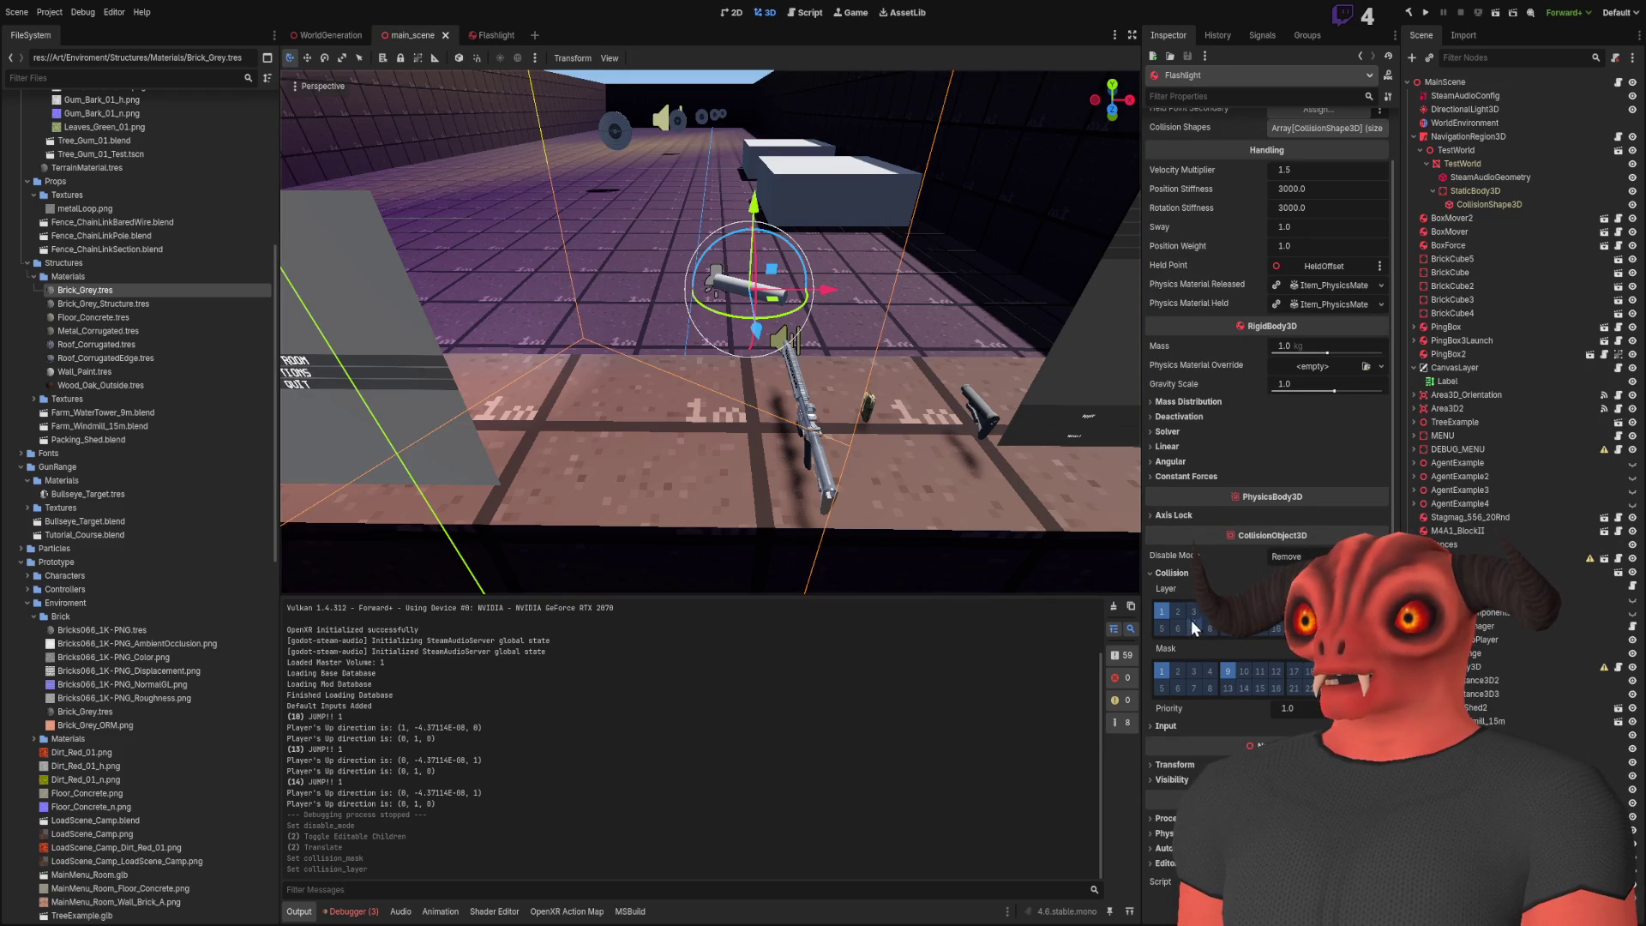
Toggle Collision Mask bit 9 on the flashlight instance, then save and run the project
left_click(1229, 672)
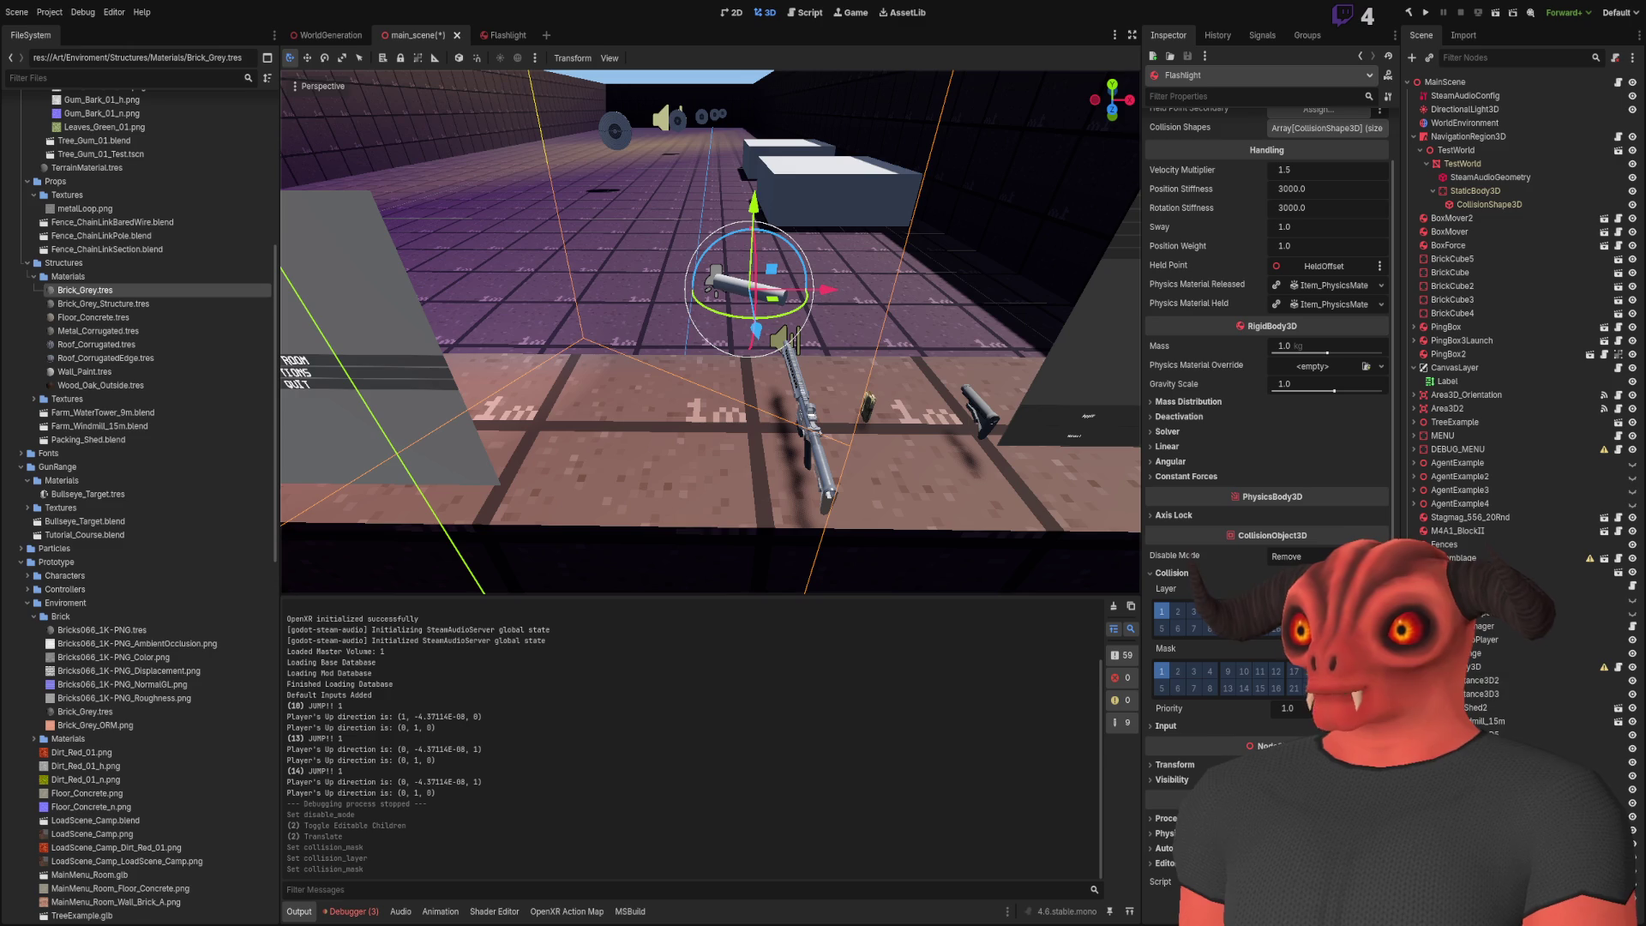
left_click(1231, 669)
left_click(1193, 725)
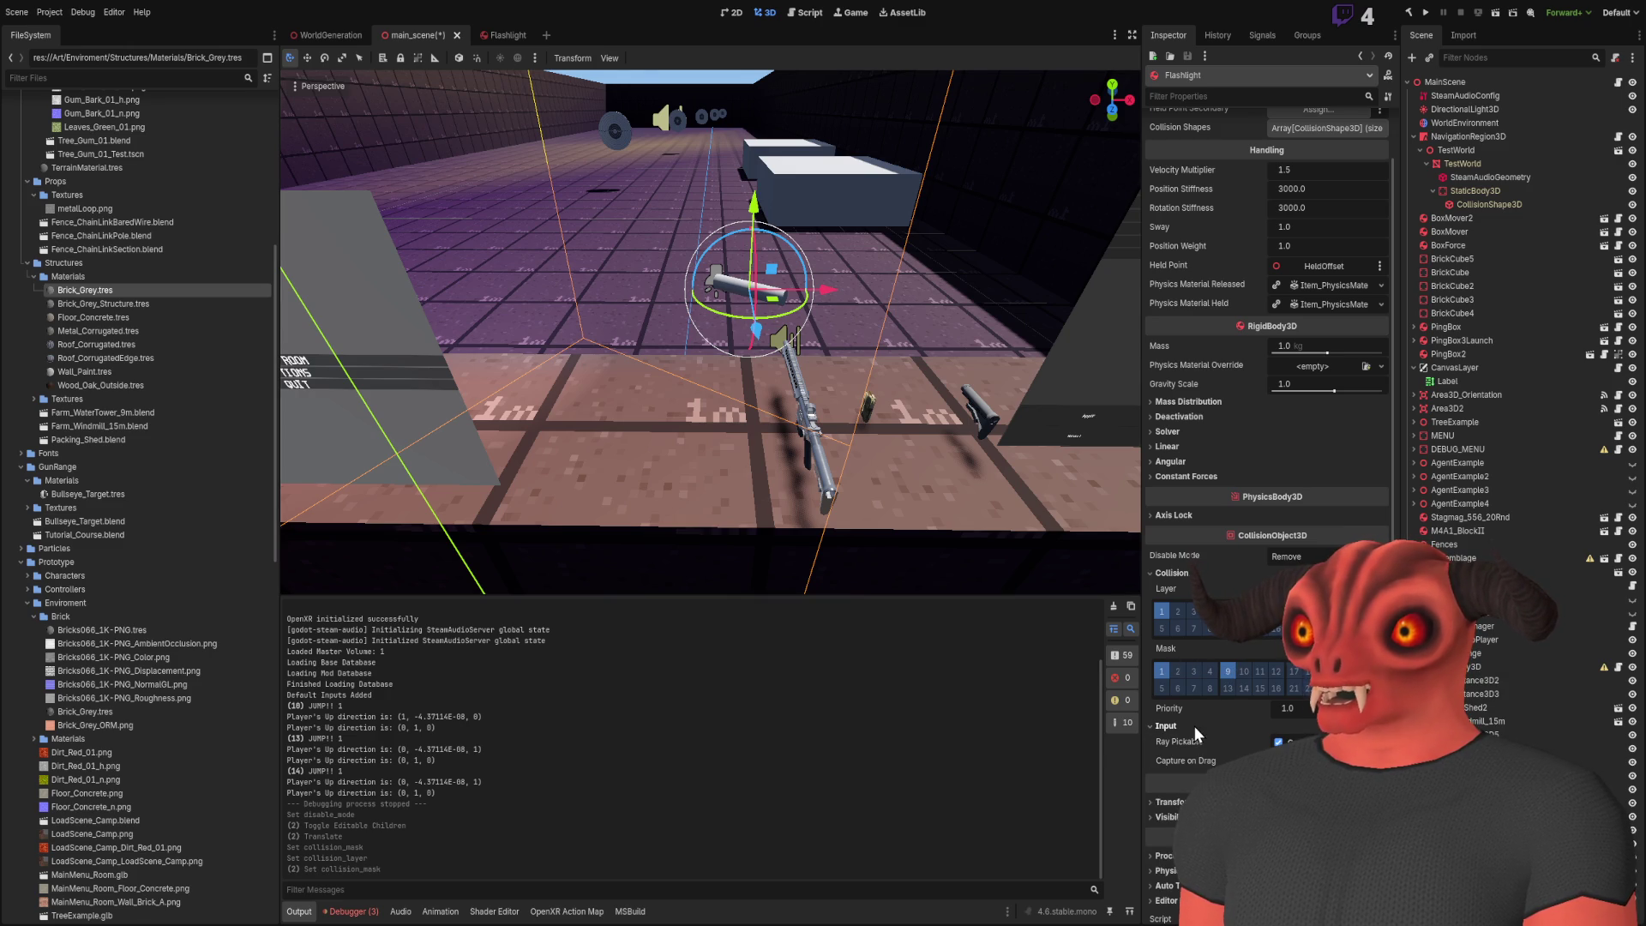
left_click(1193, 726)
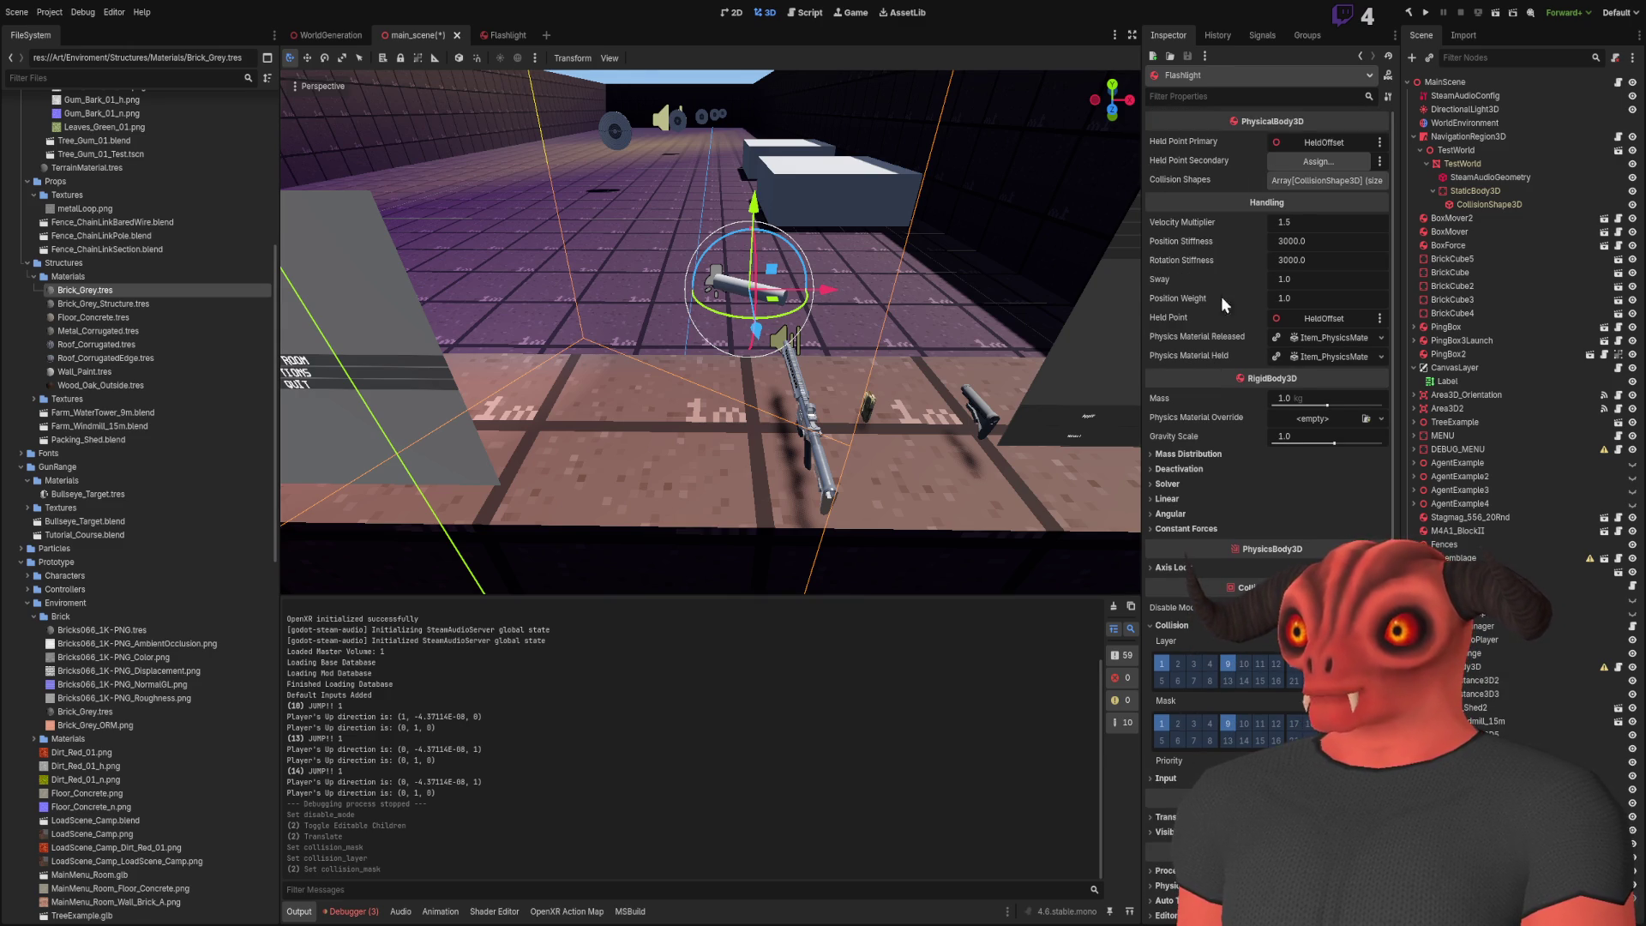
left_click(1495, 13)
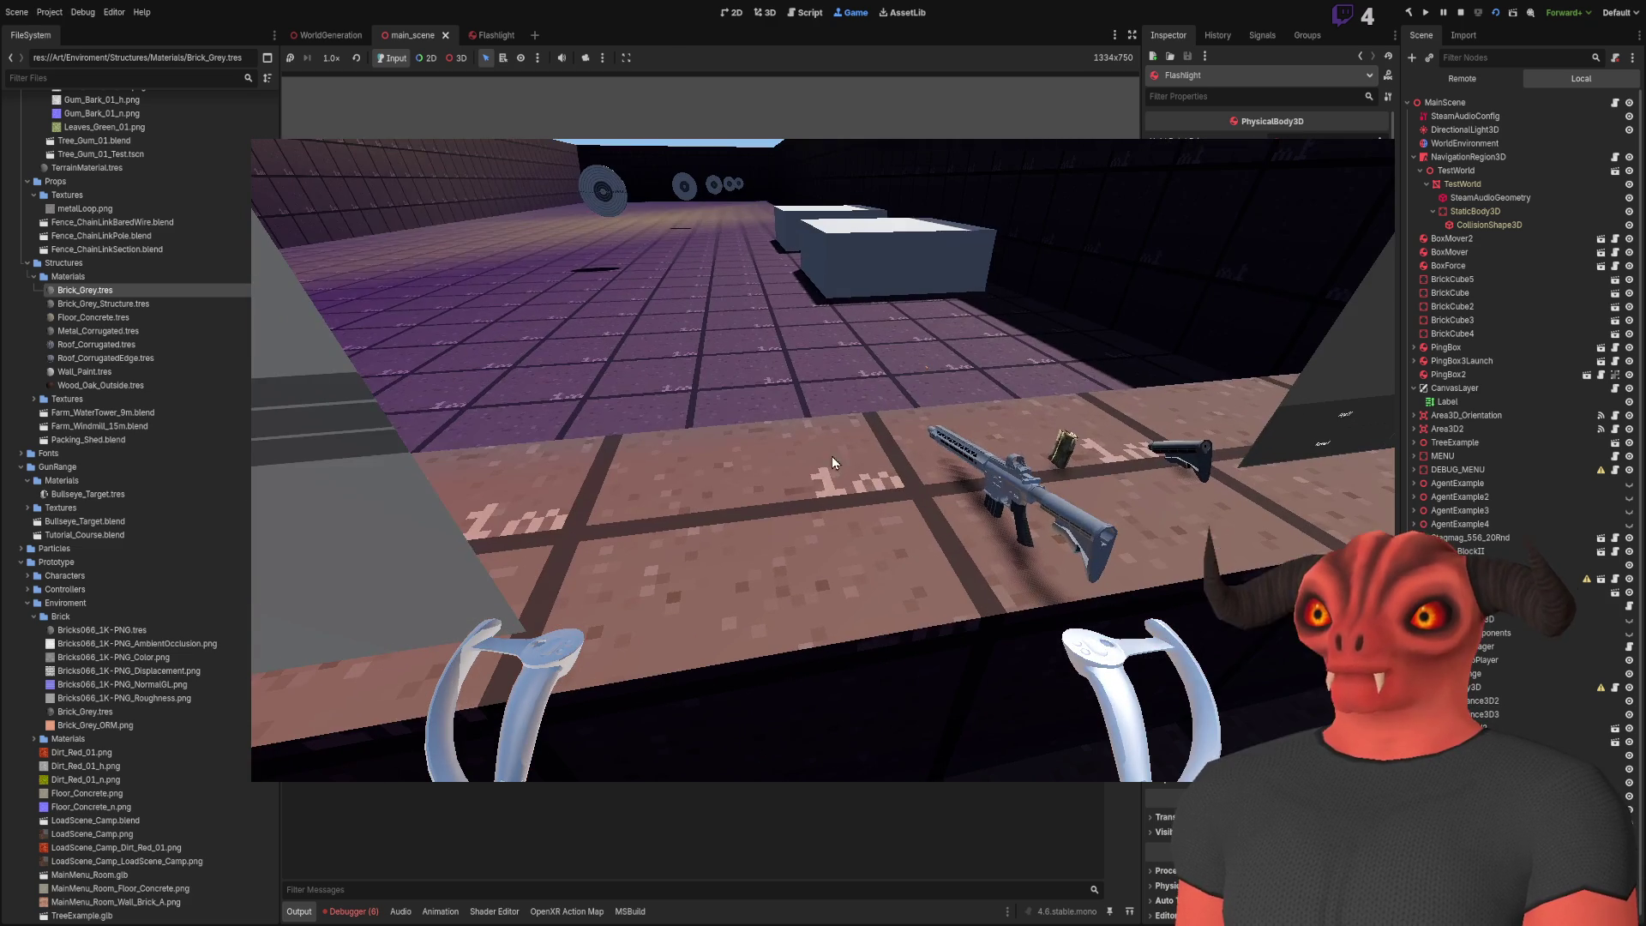
Stop the game with F8 and select the TestWorld mesh to view its properties
key("F8")
left_click_drag(1004, 459, 1004, 459)
left_click(954, 538)
left_click_drag(960, 533, 960, 533)
scroll(1206, 665, "down", 5)
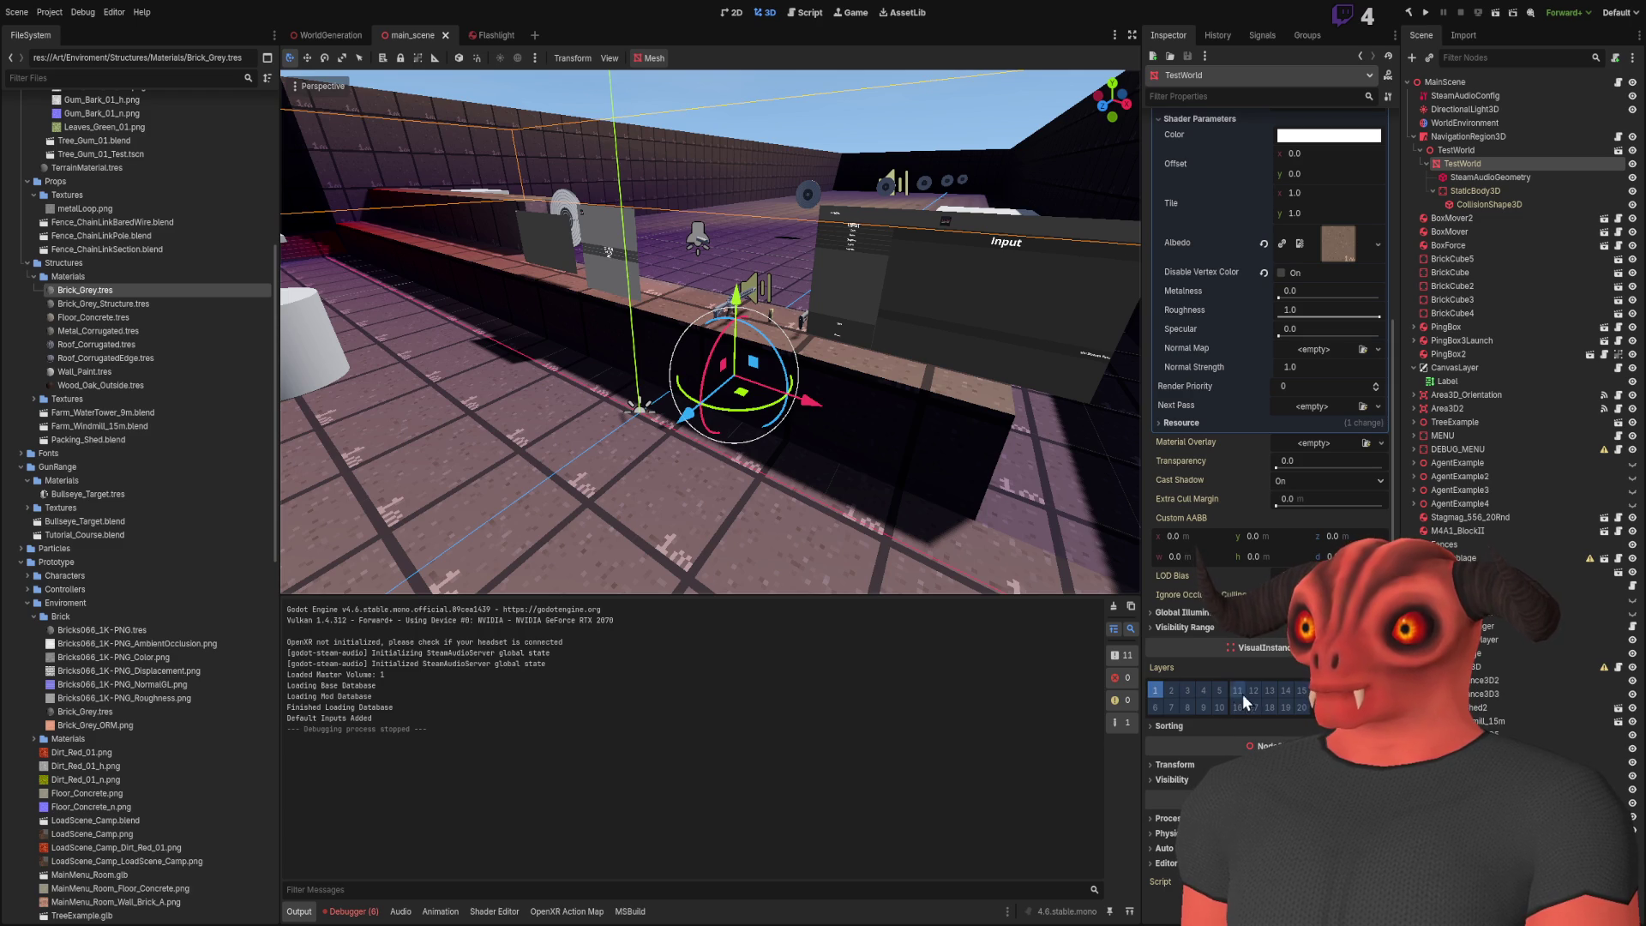
Enable bit 9 in both Collision Mask and Layer on TestWorld's StaticBody3D, alongside layer 1
left_click(1203, 707)
left_click(1204, 708)
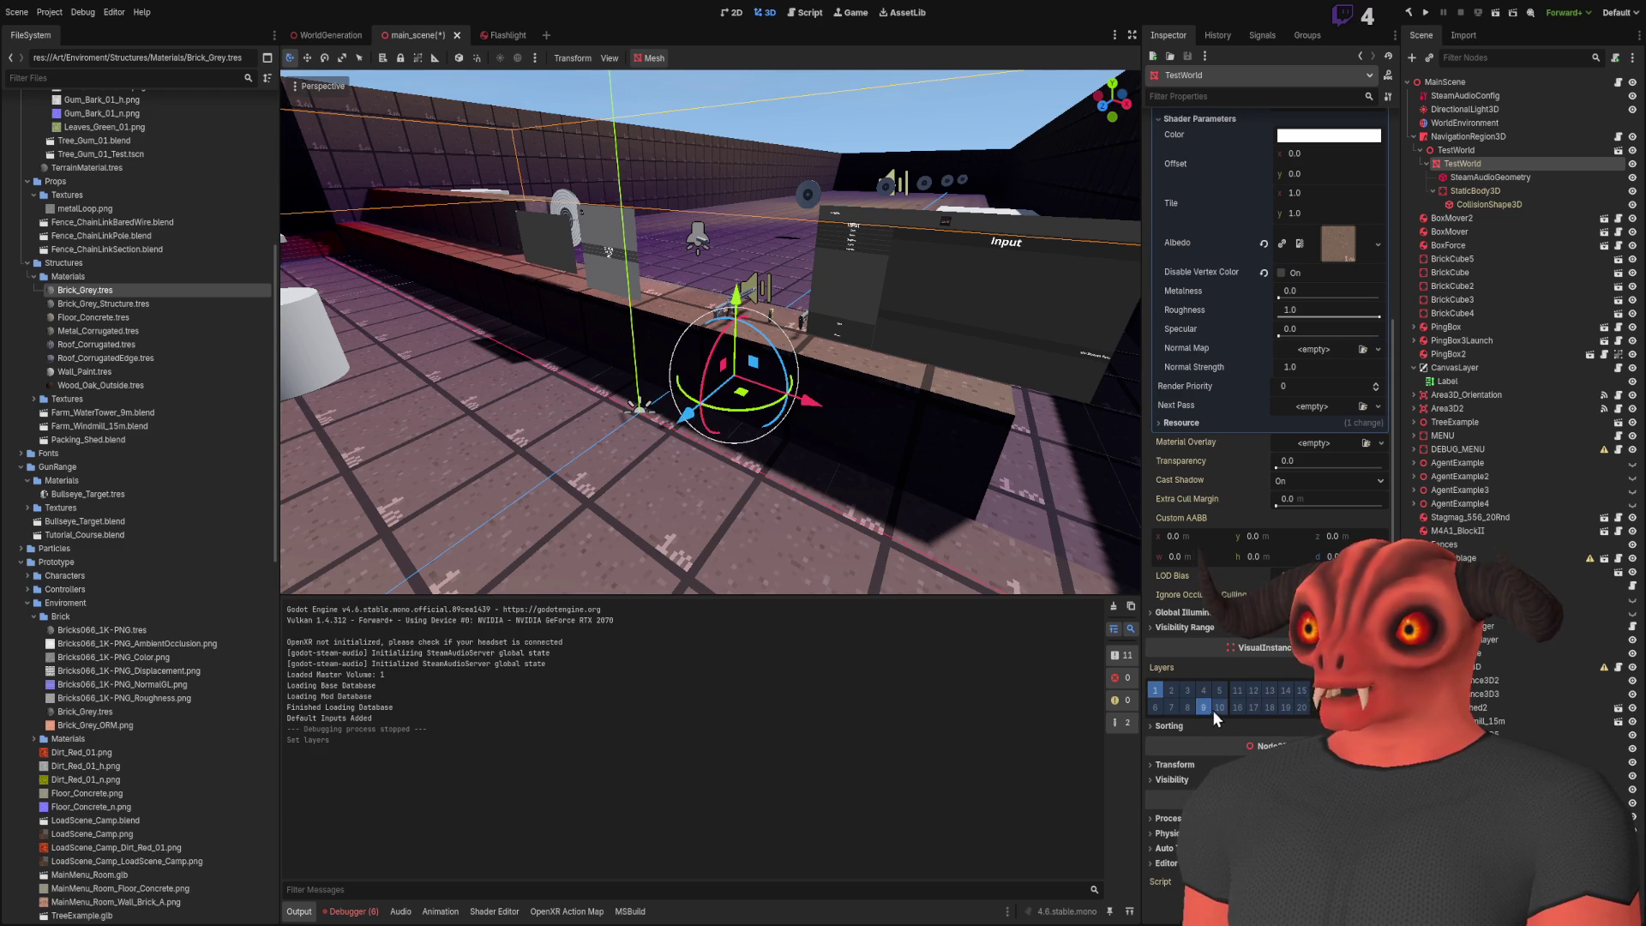
left_click(1476, 192)
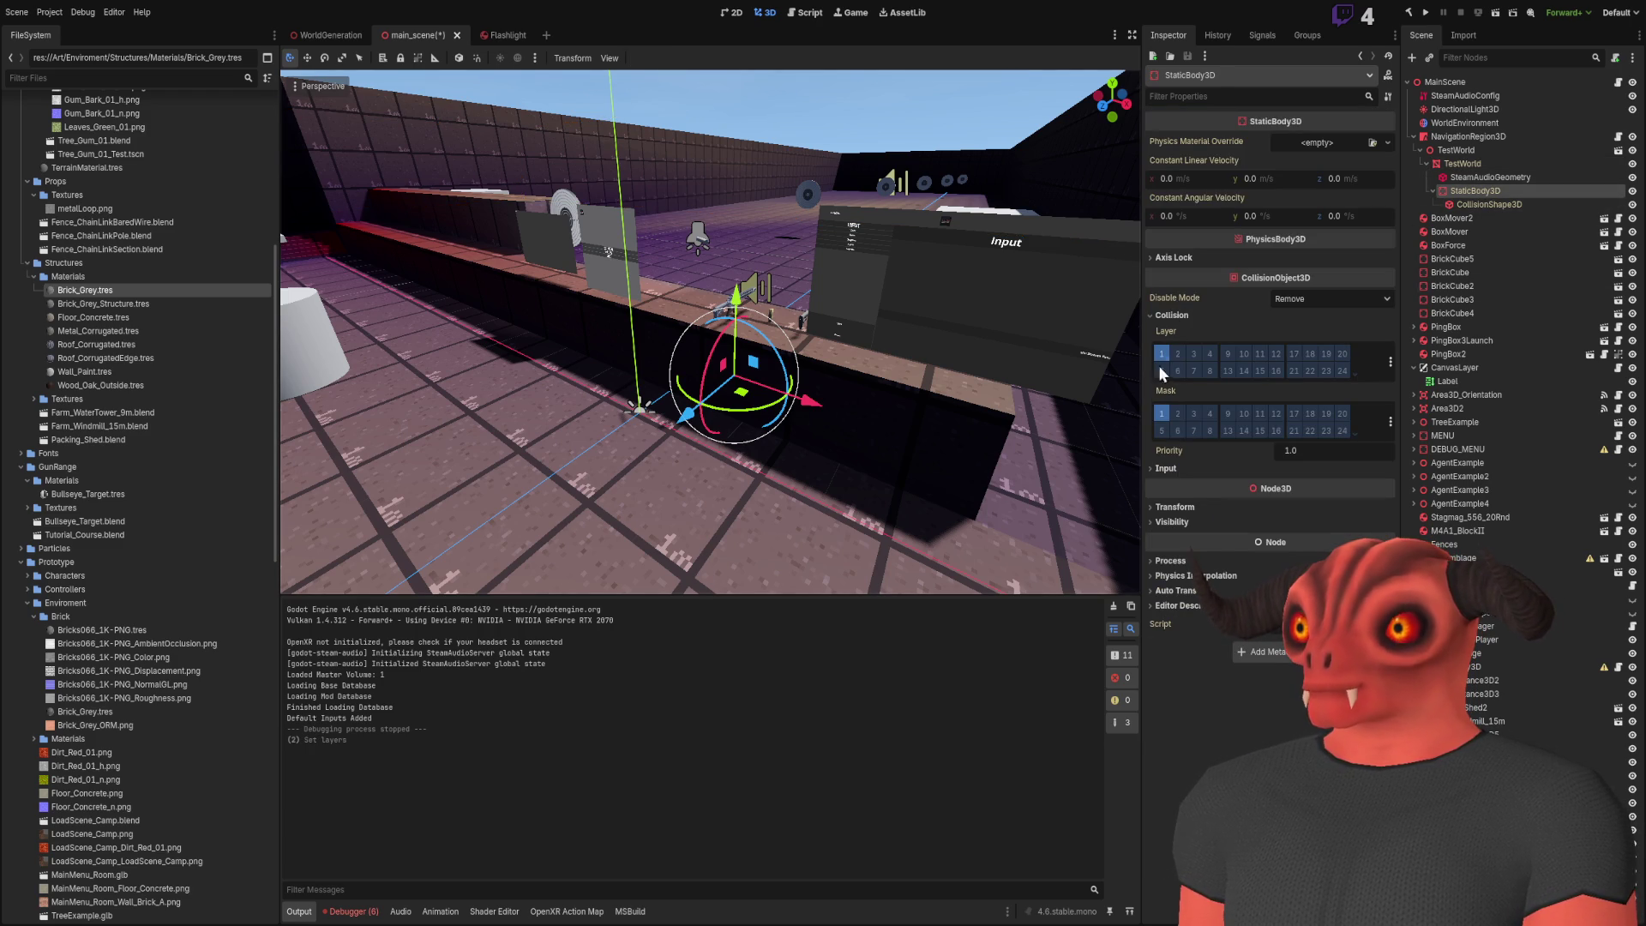
left_click(1227, 413)
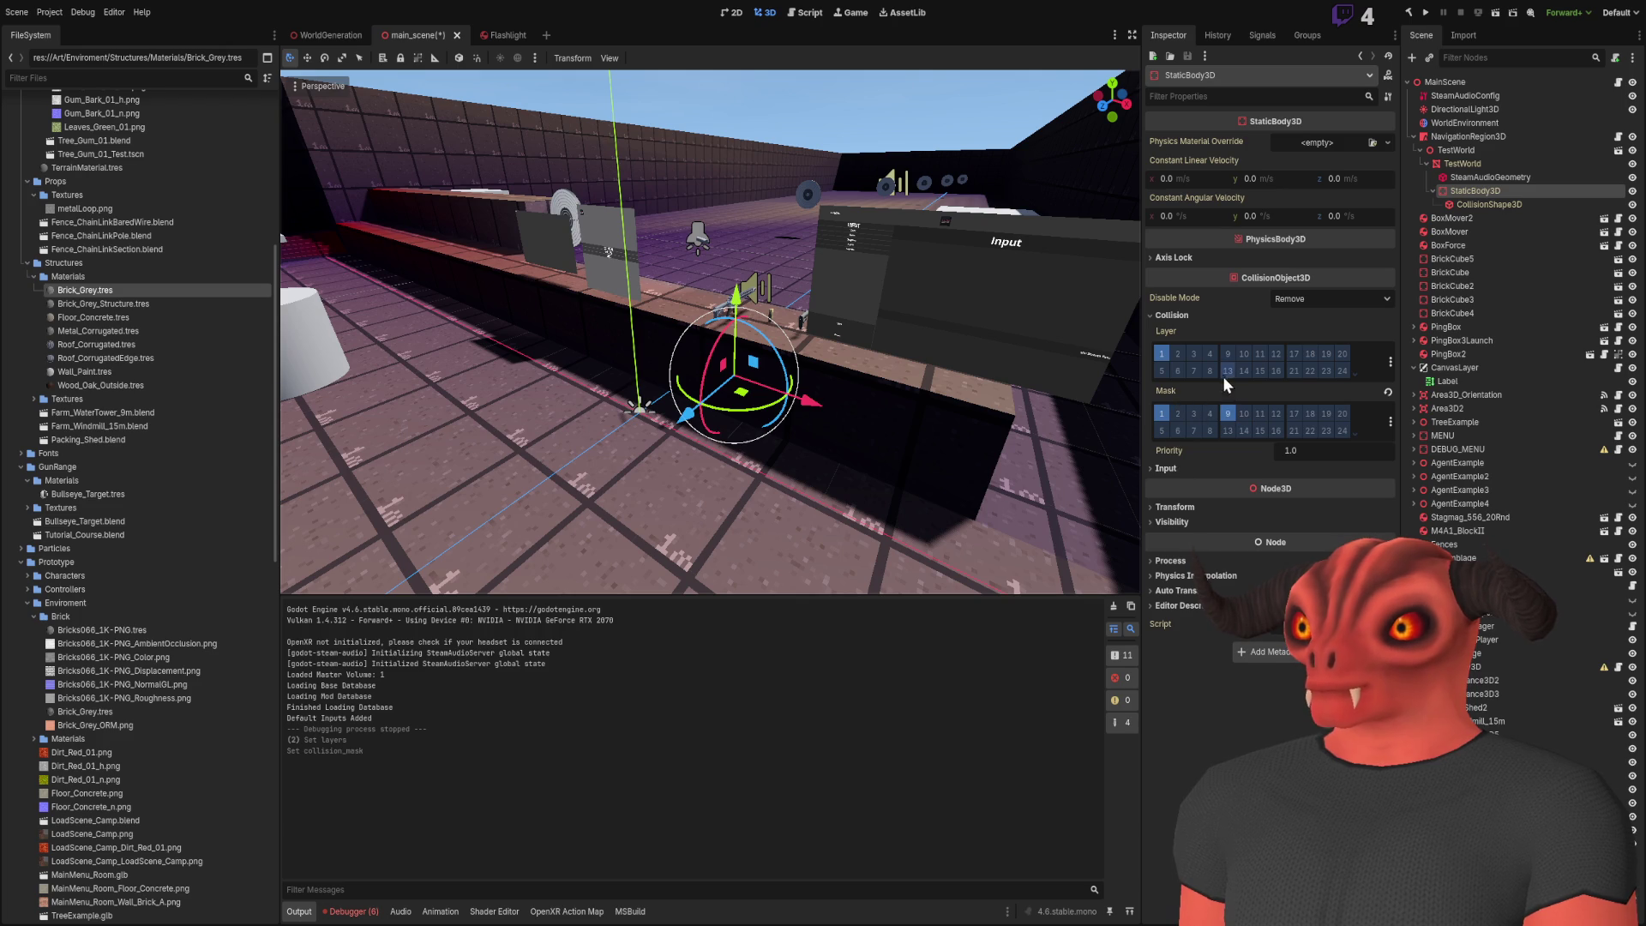
left_click(1228, 354)
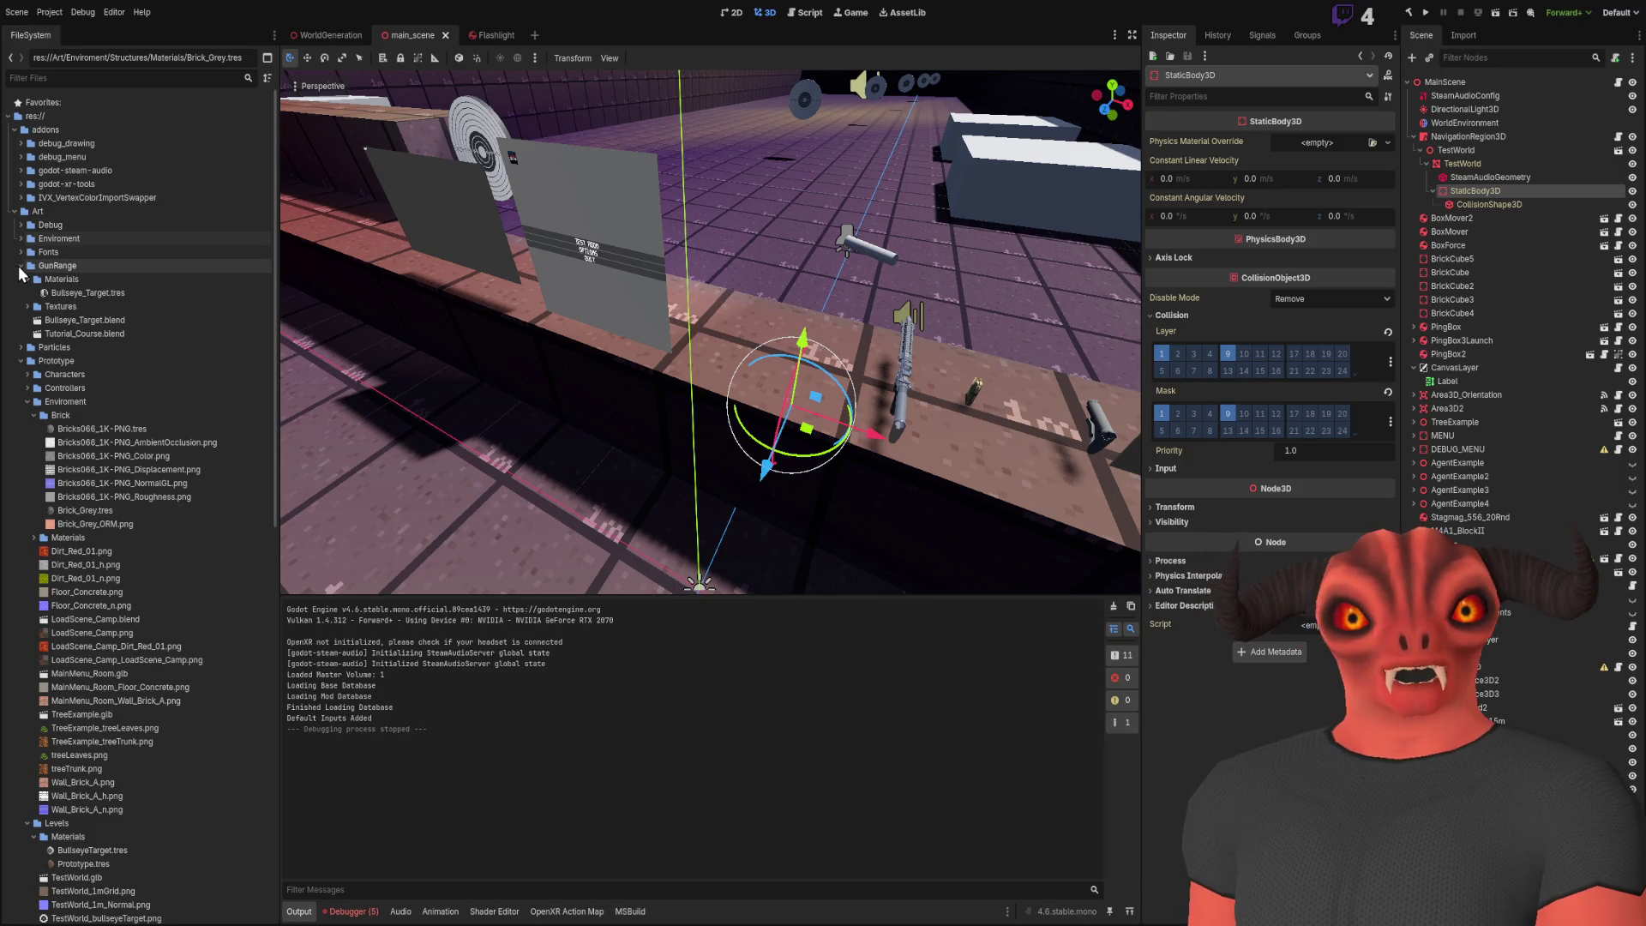
Collapse the GunRange and Prototype folders and open Scripts/Scene/Scene_Settings.cs in Visual Studio
left_click(20, 265)
left_click(19, 292)
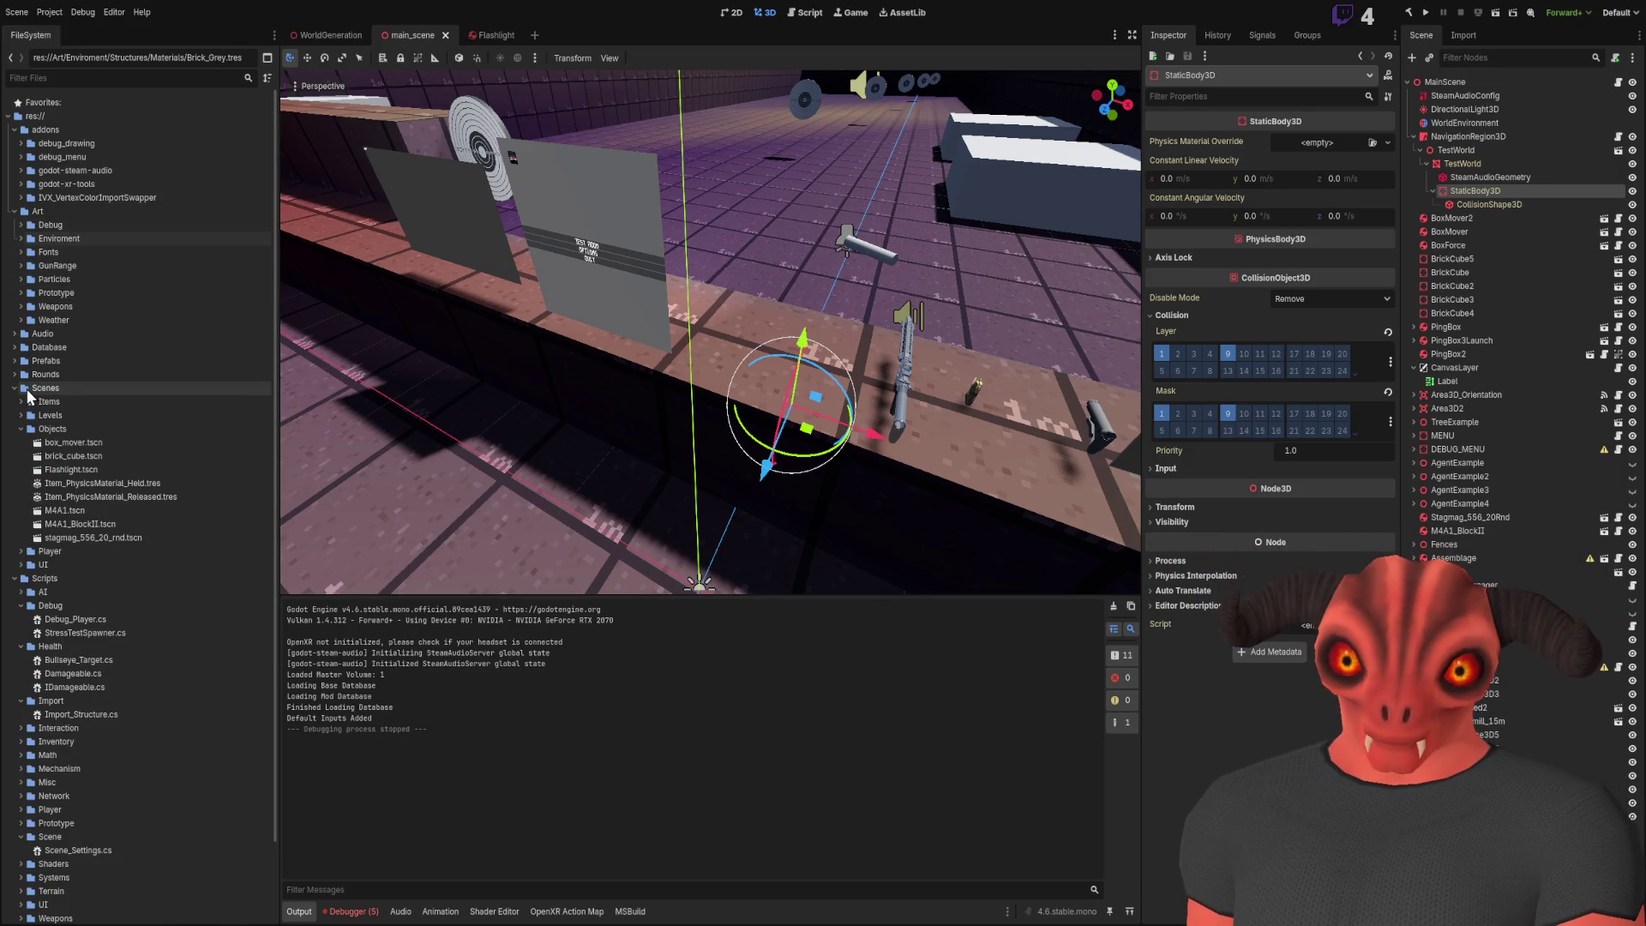
scroll(17, 660, "down", 3)
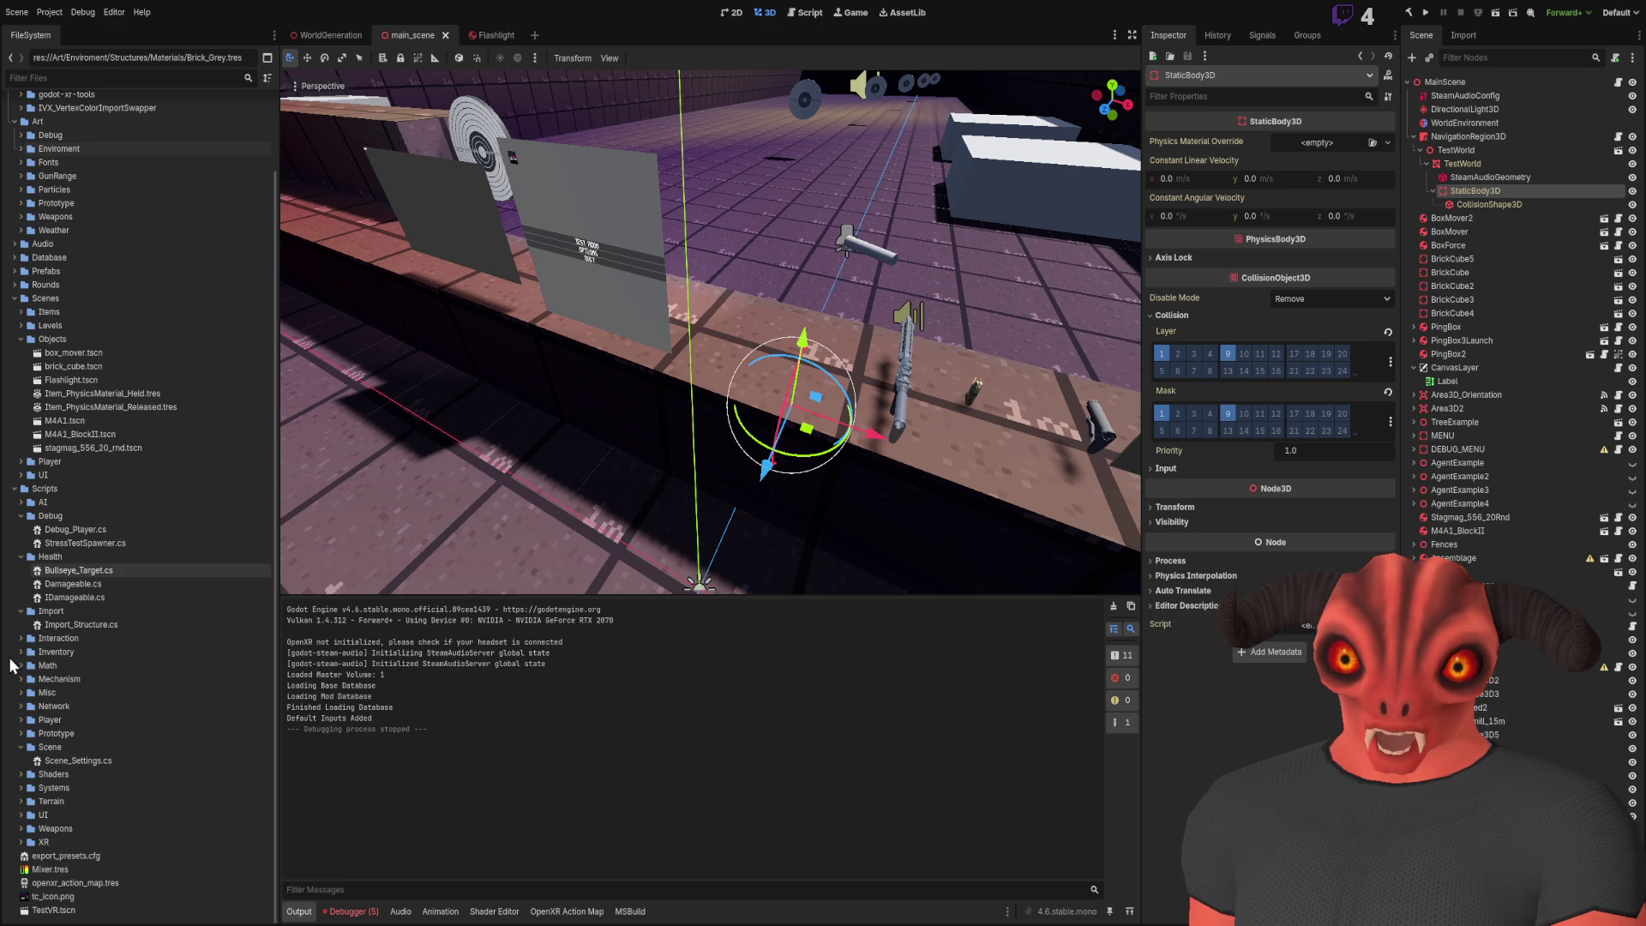
double_click(86, 760)
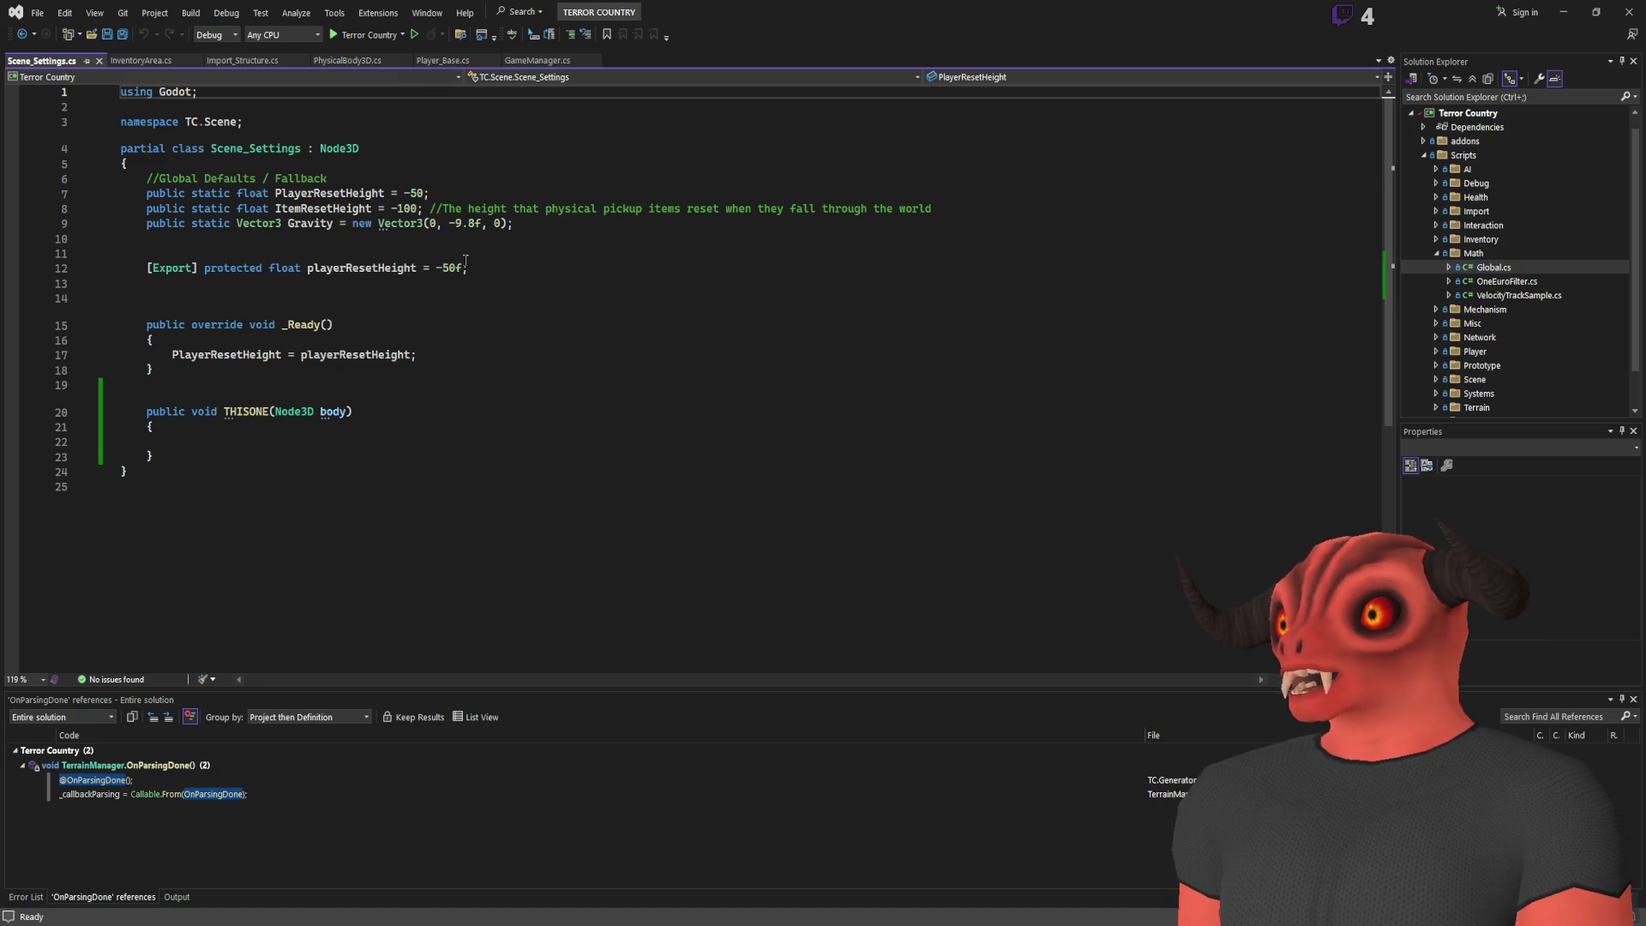
Add the exported Vector3 respawnPosition line below Gravity and remove the stray bracket on line 10
left_click(668, 217)
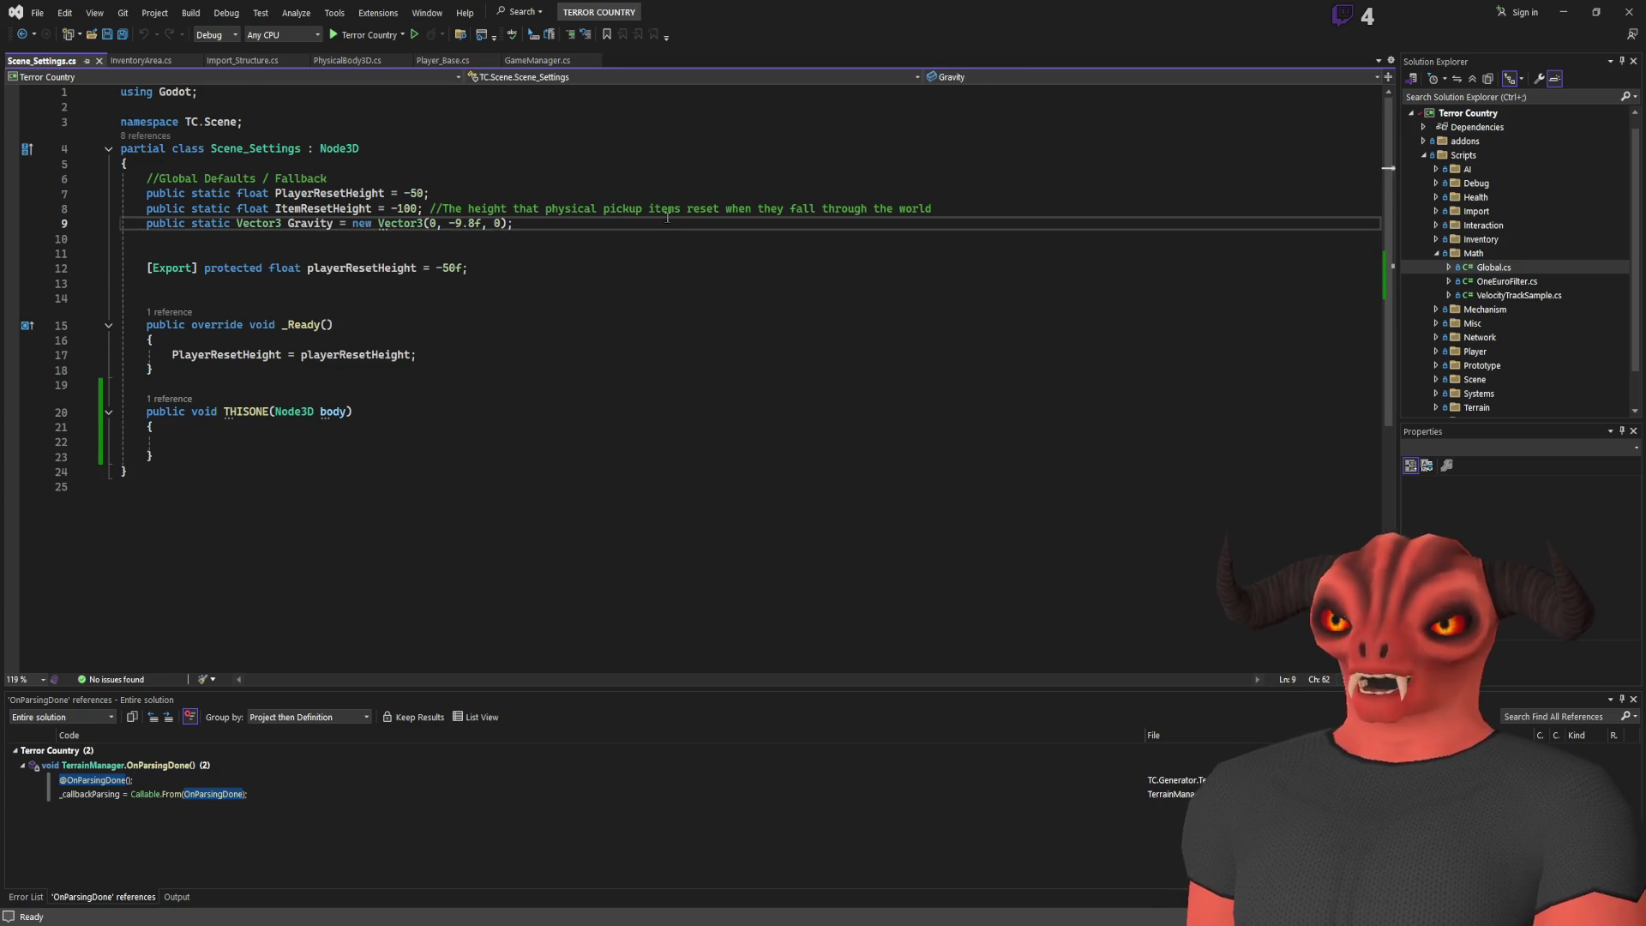
key("Return")
type("p")
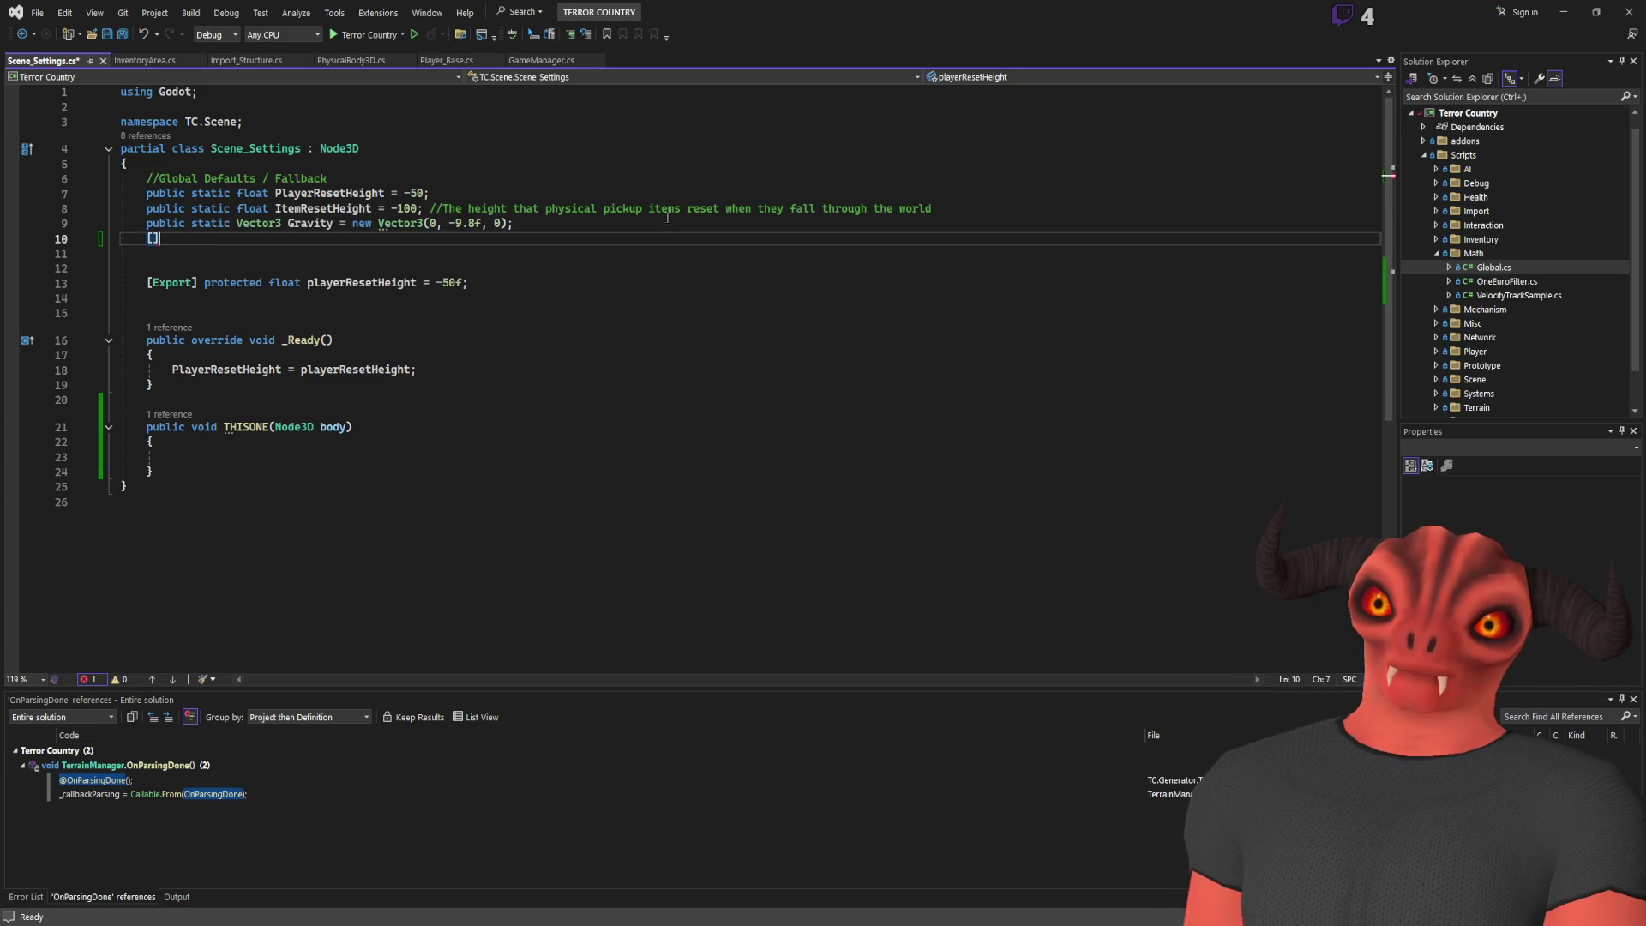
key("BackSpace")
key("Down")
key("Down")
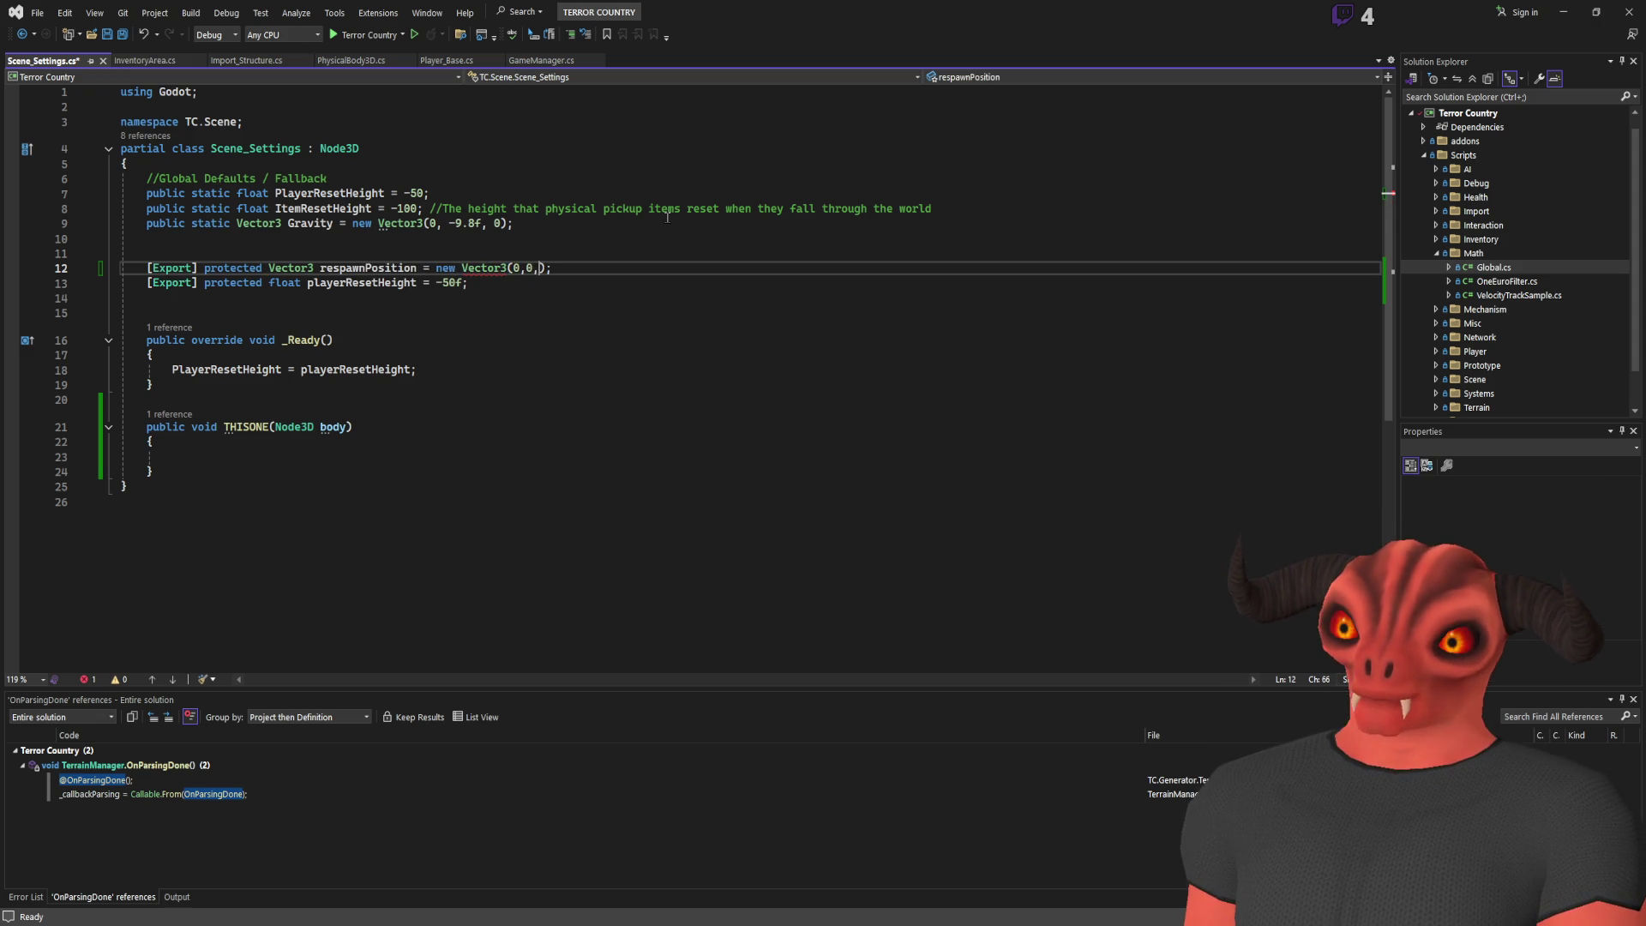
type("0")
Change the respawnPosition field's access modifier from protected to public
left_click(528, 268)
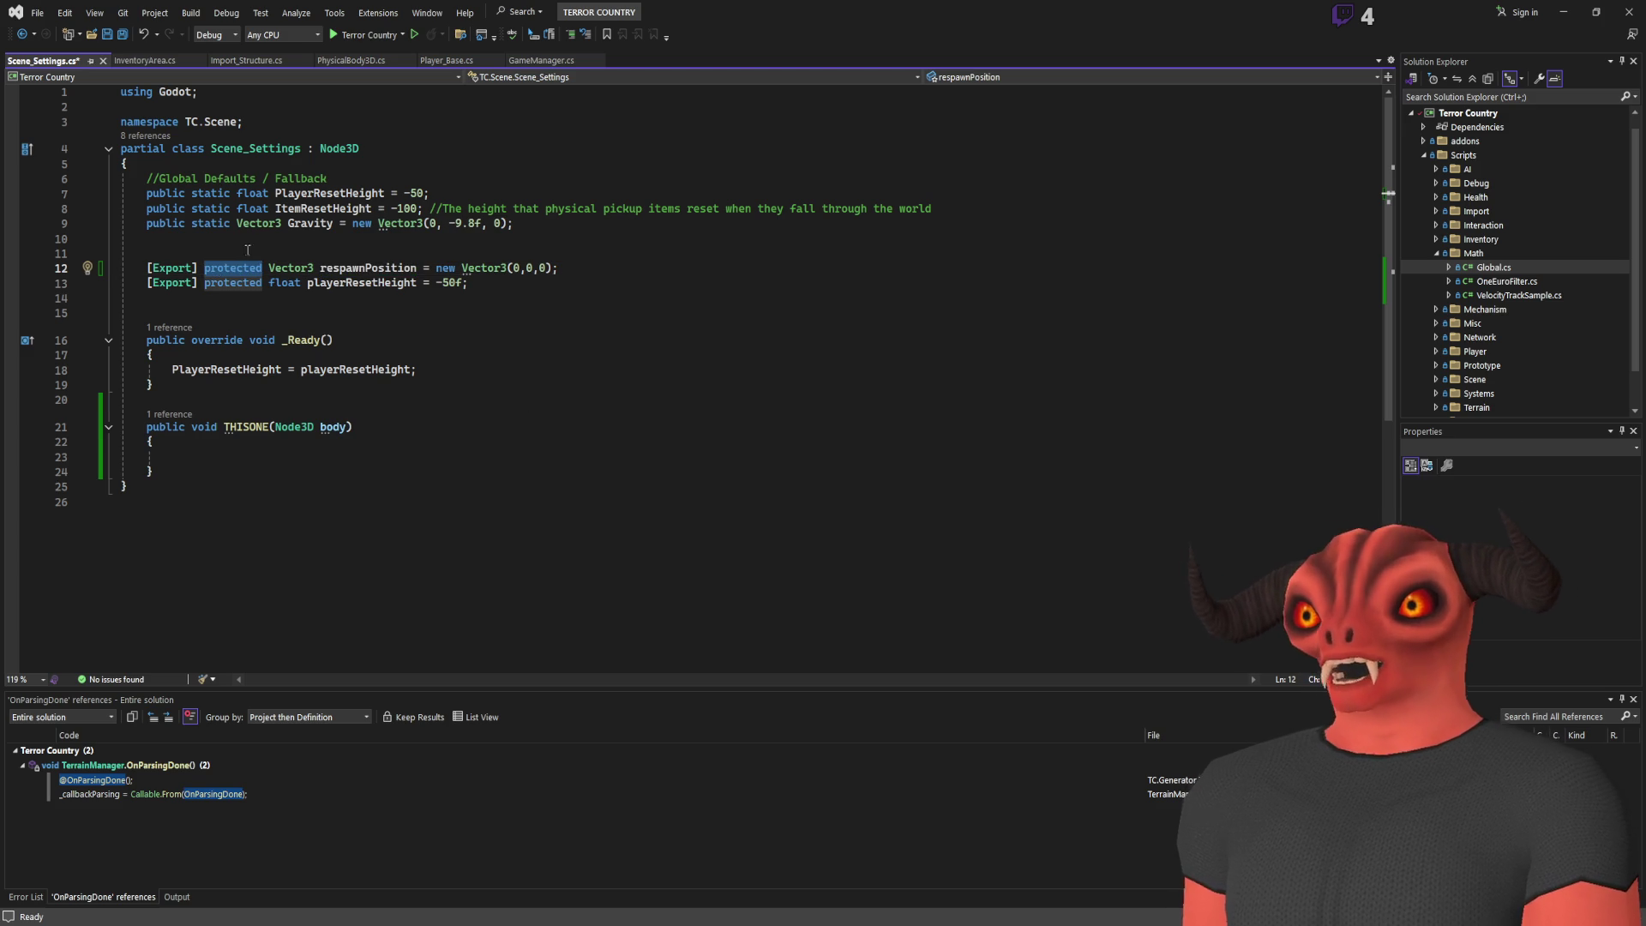
double_click(401, 269)
double_click(234, 269)
type("public")
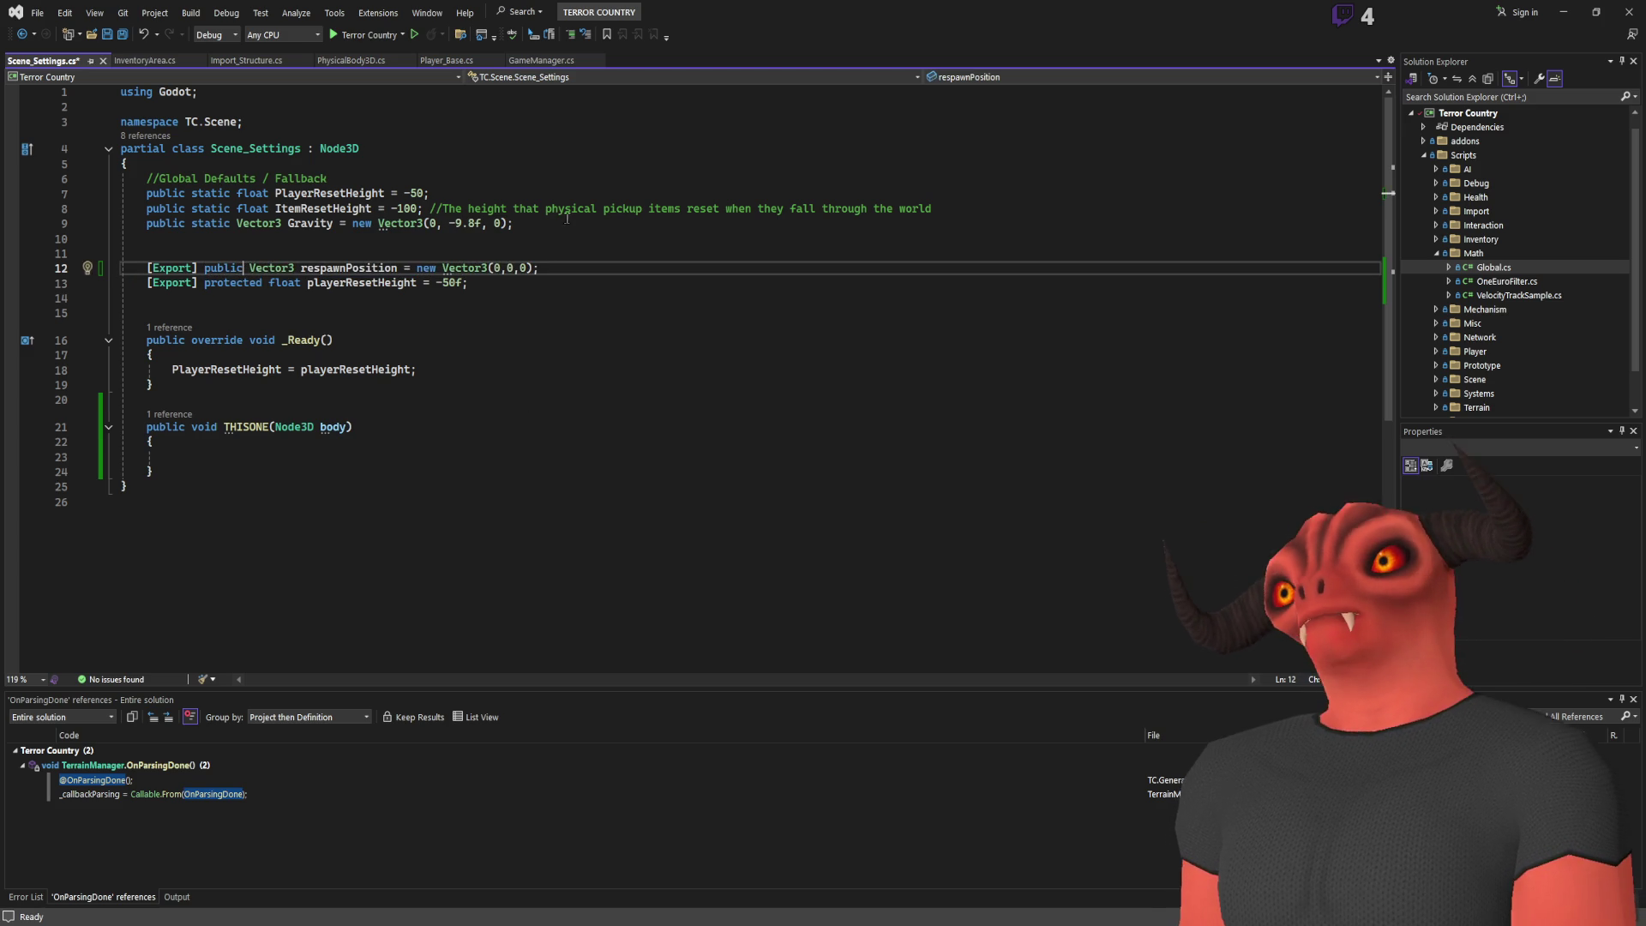
left_click(585, 224)
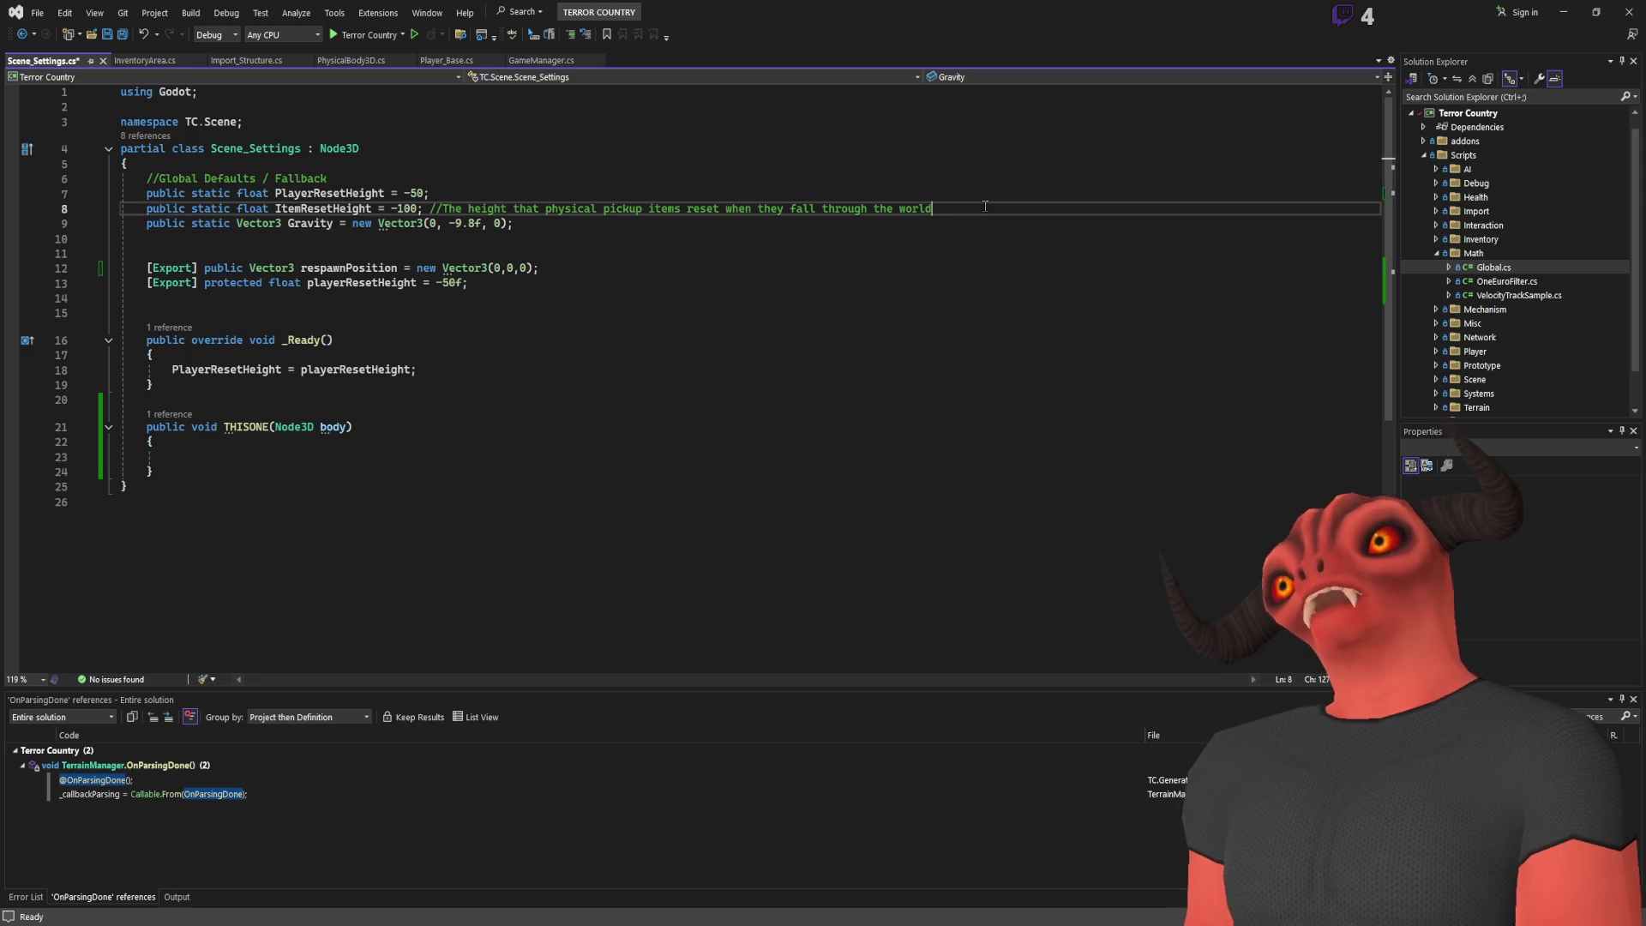
Insert a public static Vector3 RespawnPosition declaration above Gravity, correcting the typos
key("ctrl+Return")
type("public sta")
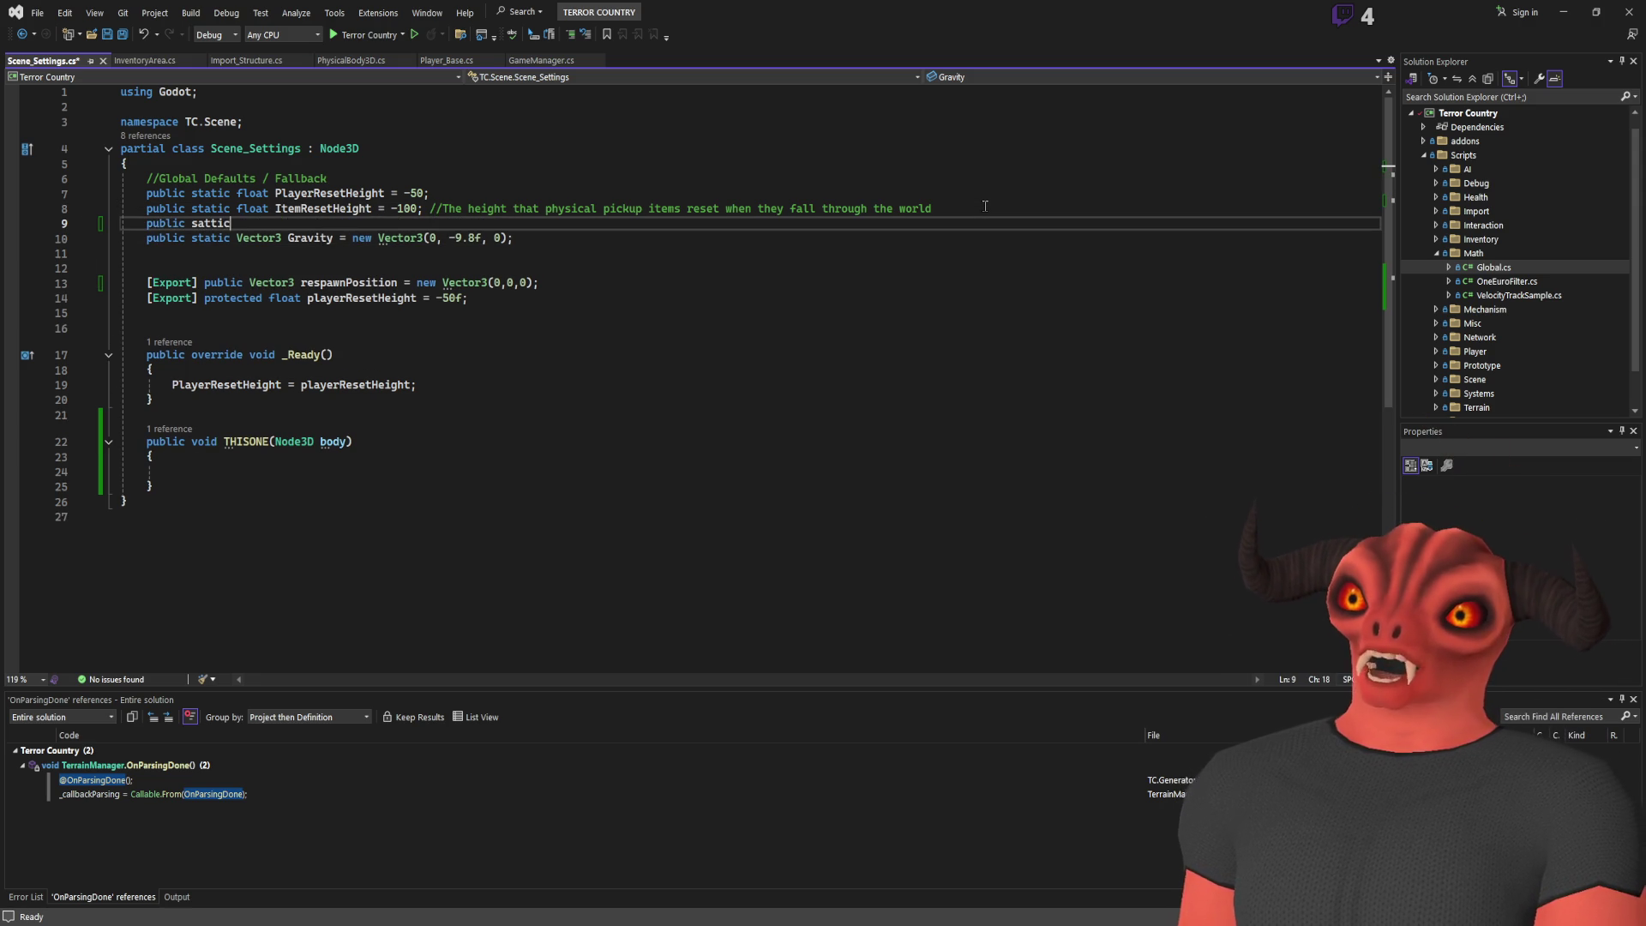
key("BackSpace")
key("BackSpace")
key("BackSpace")
type("c Vector3")
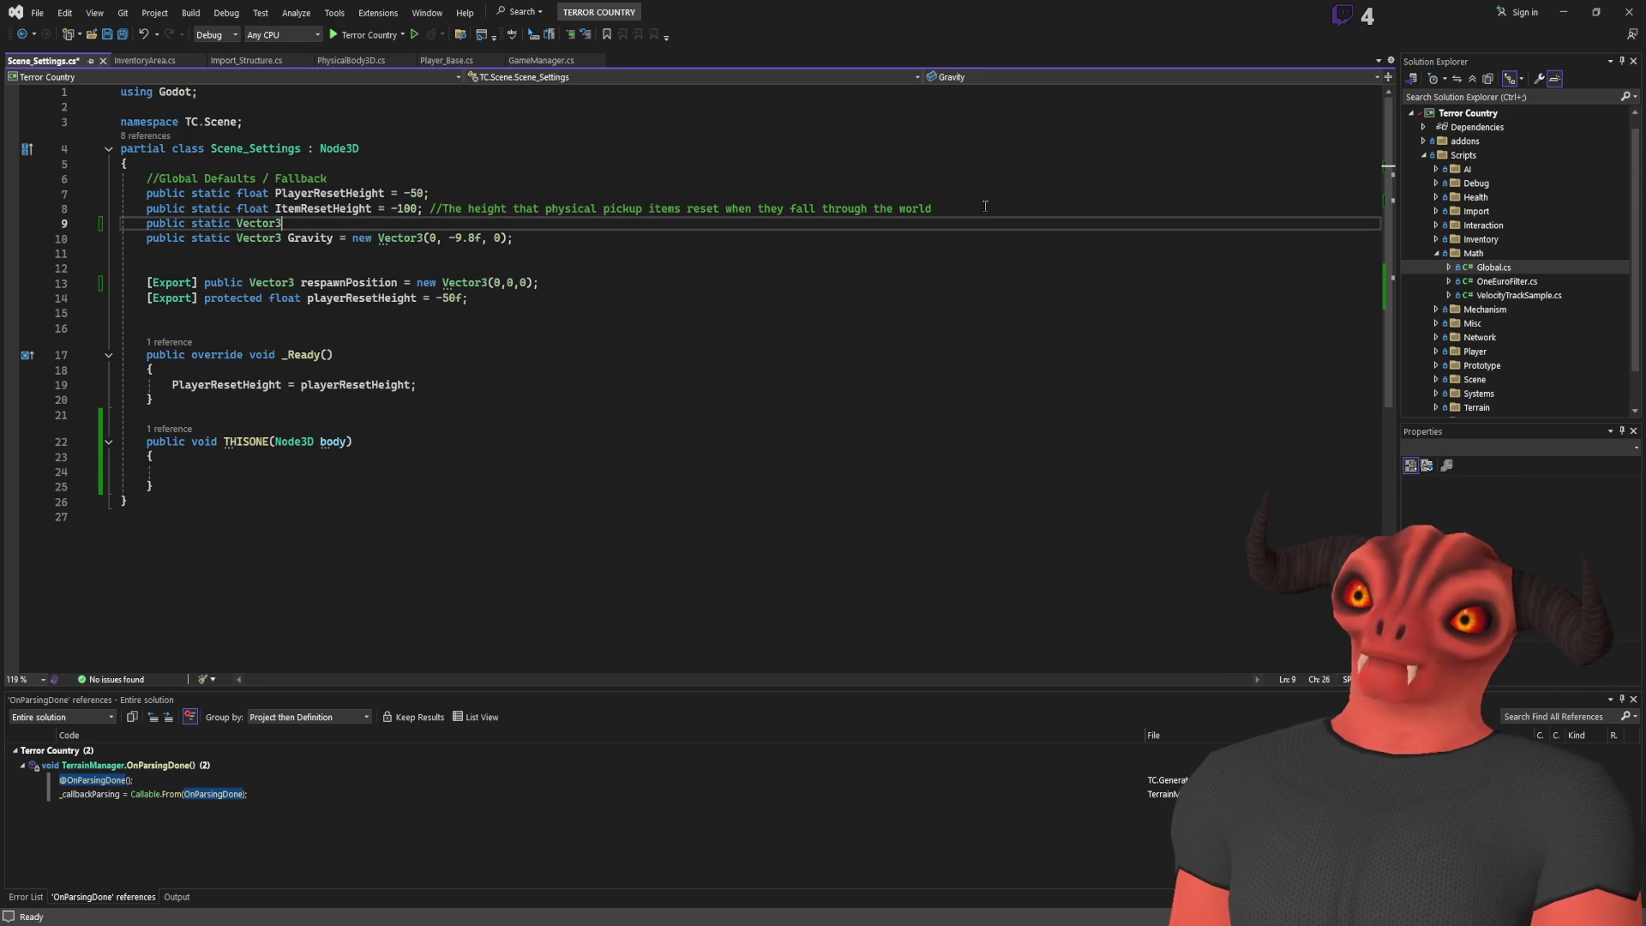
type("rewnPoisutuion")
key("BackSpace")
key("BackSpace")
key("BackSpace")
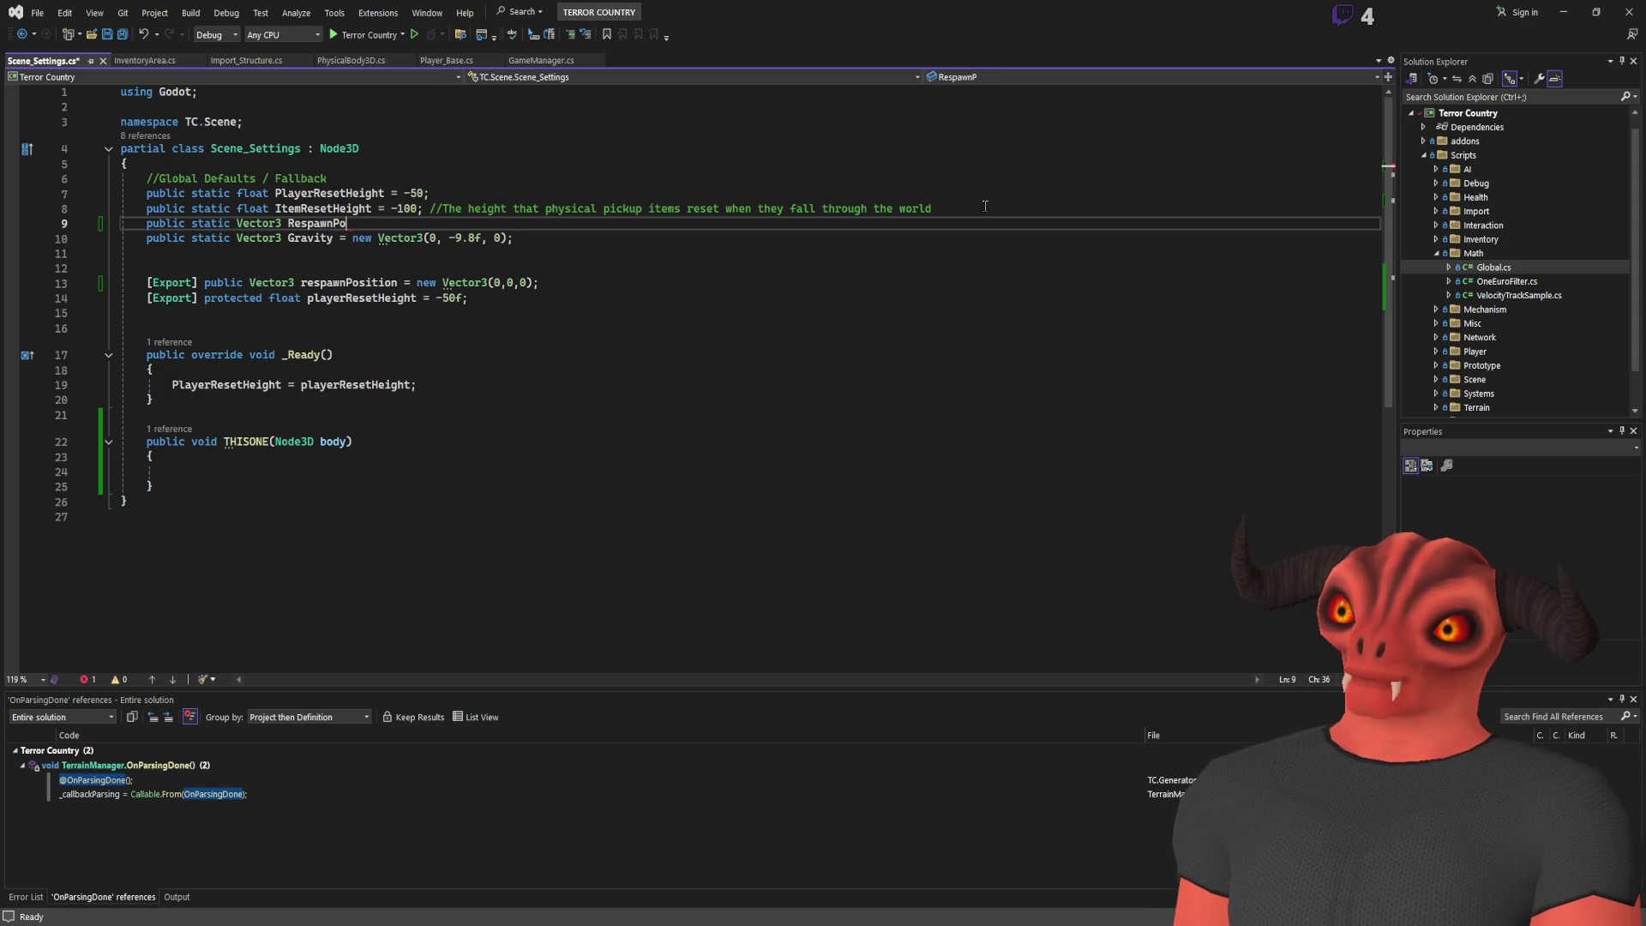
type("on")
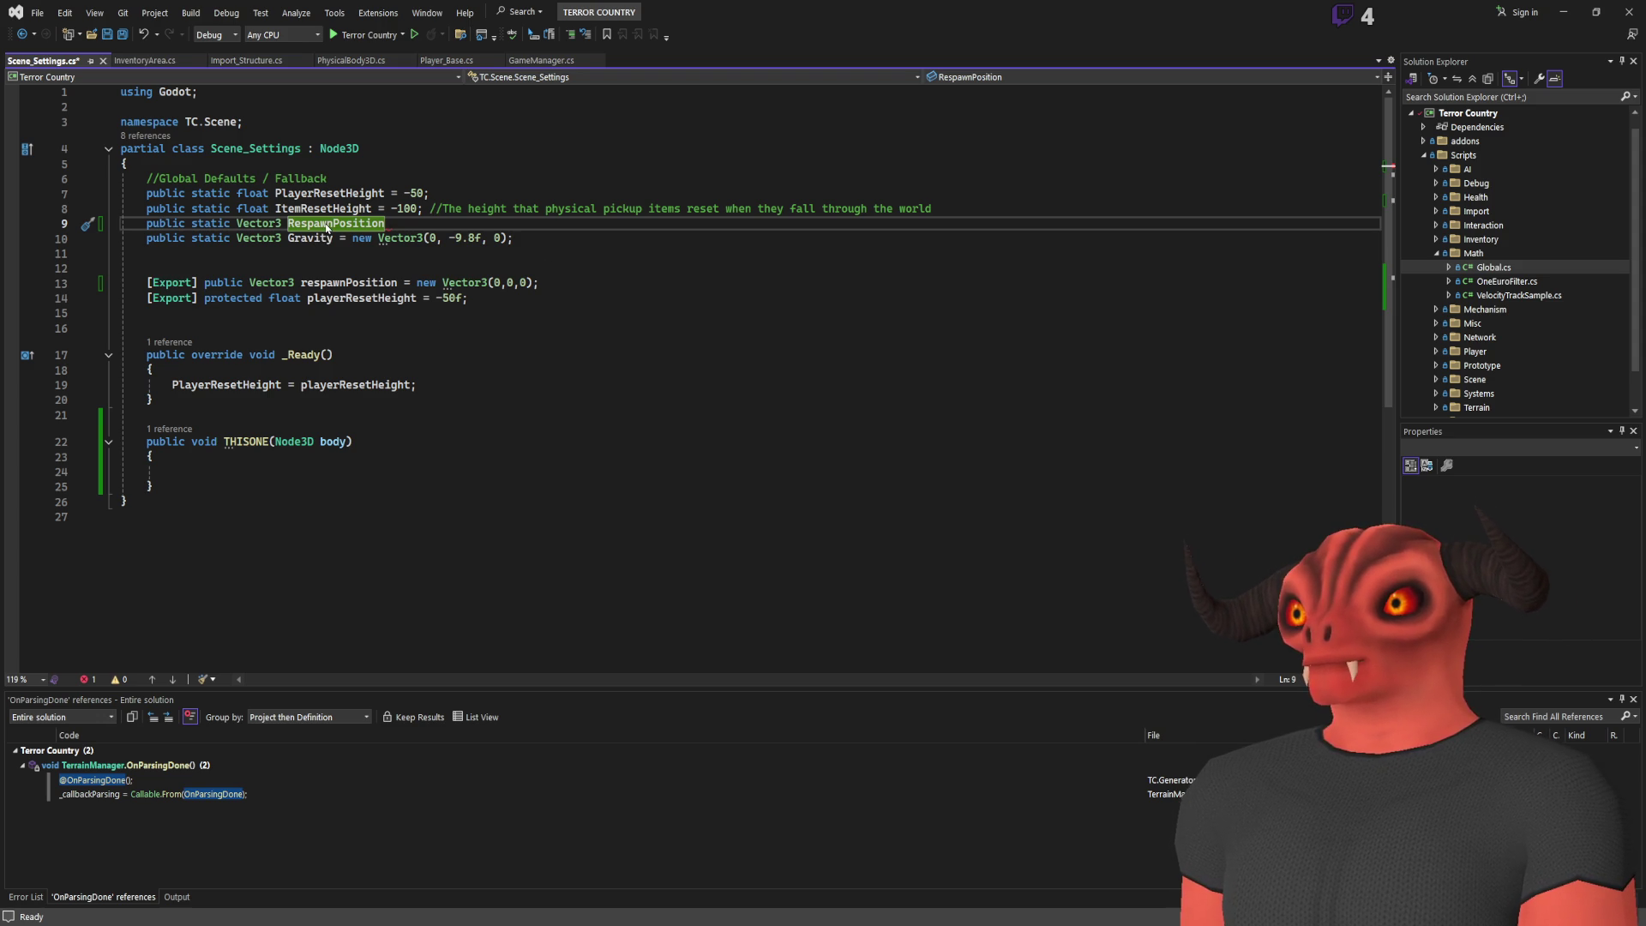
Rename the field to ItemRespawnPosition and end the declaration with a semicolon
key("ctrl+Left")
type("Ite m")
key("Left")
key("BackSpace")
left_click(551, 211)
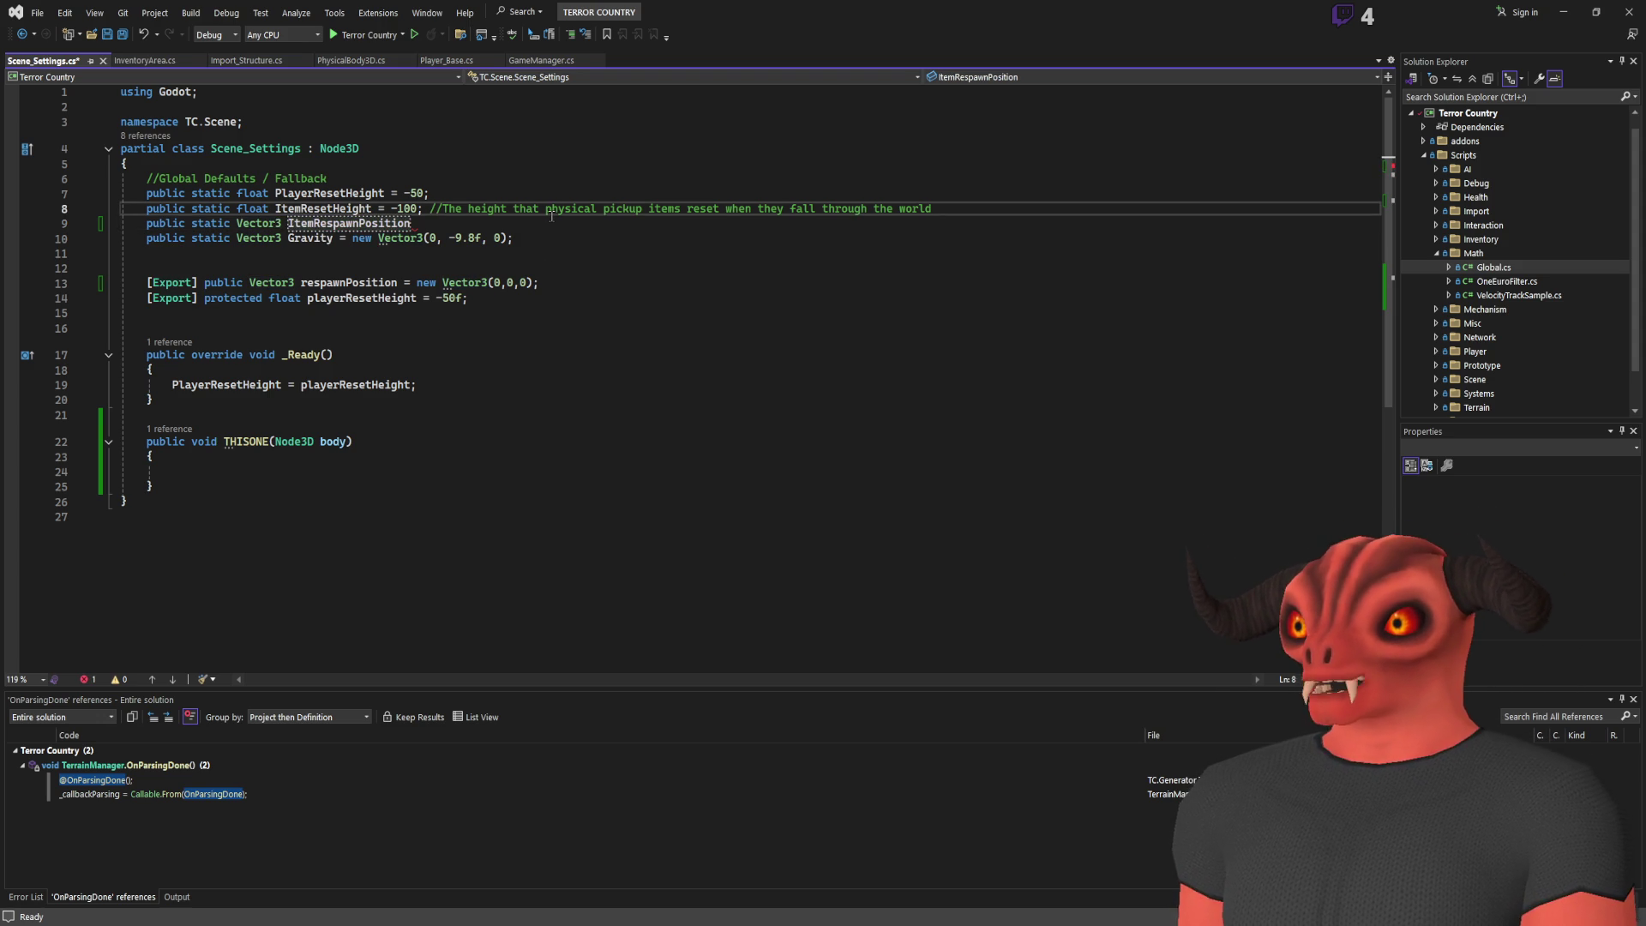
left_click(576, 223)
left_click(566, 210, "shift")
left_click(576, 224)
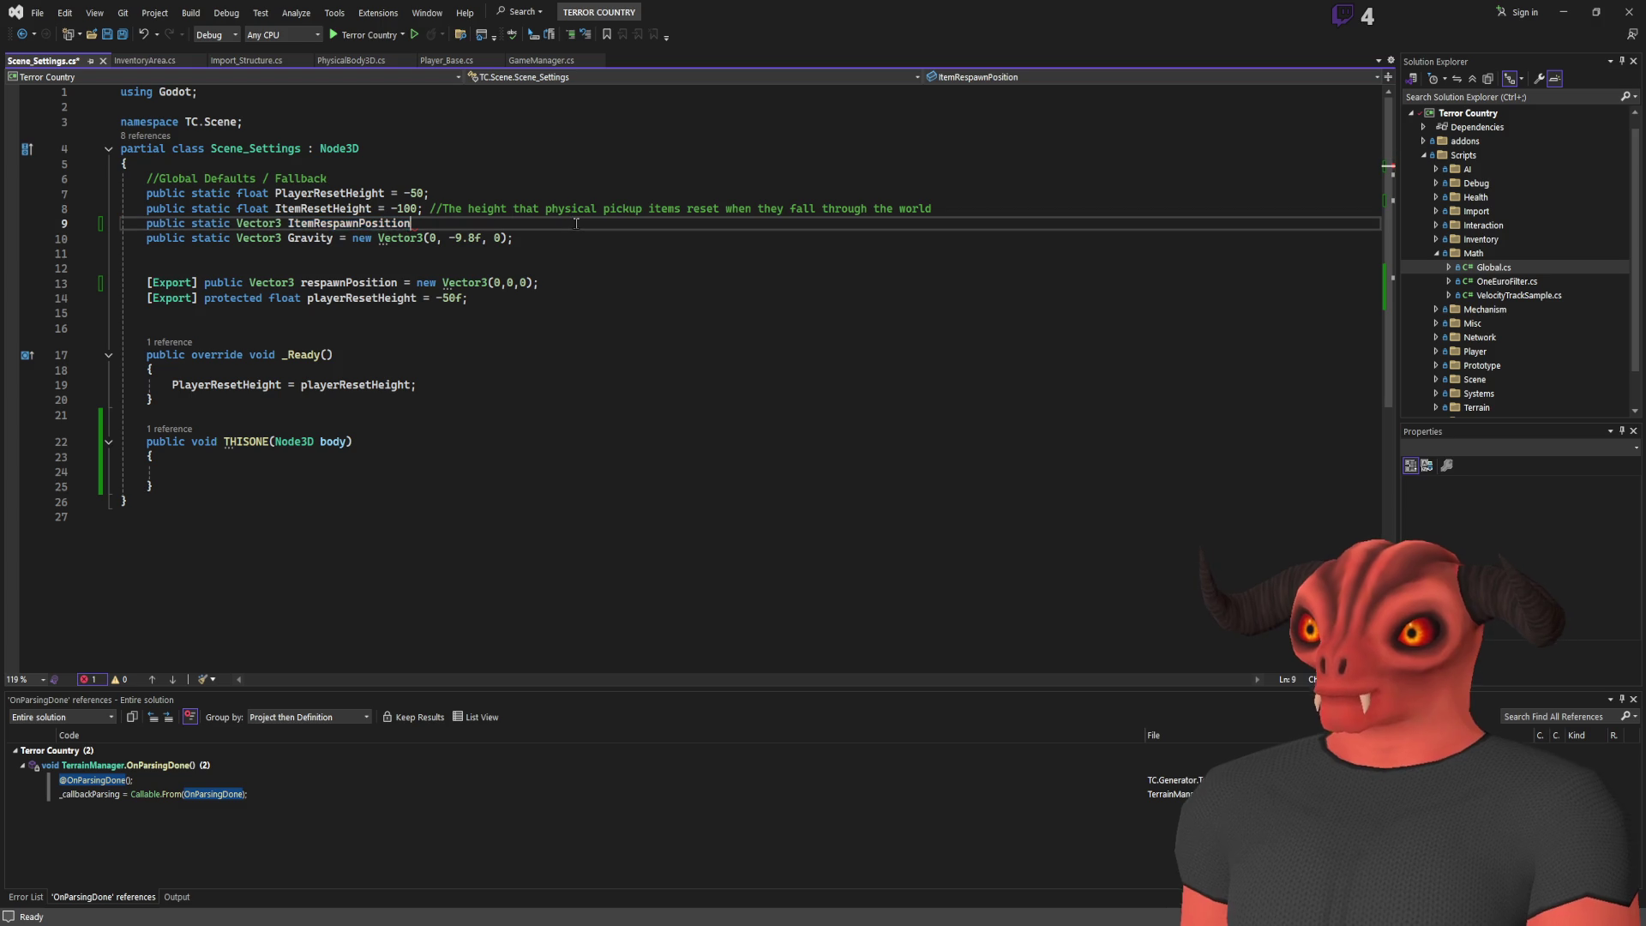
type(";")
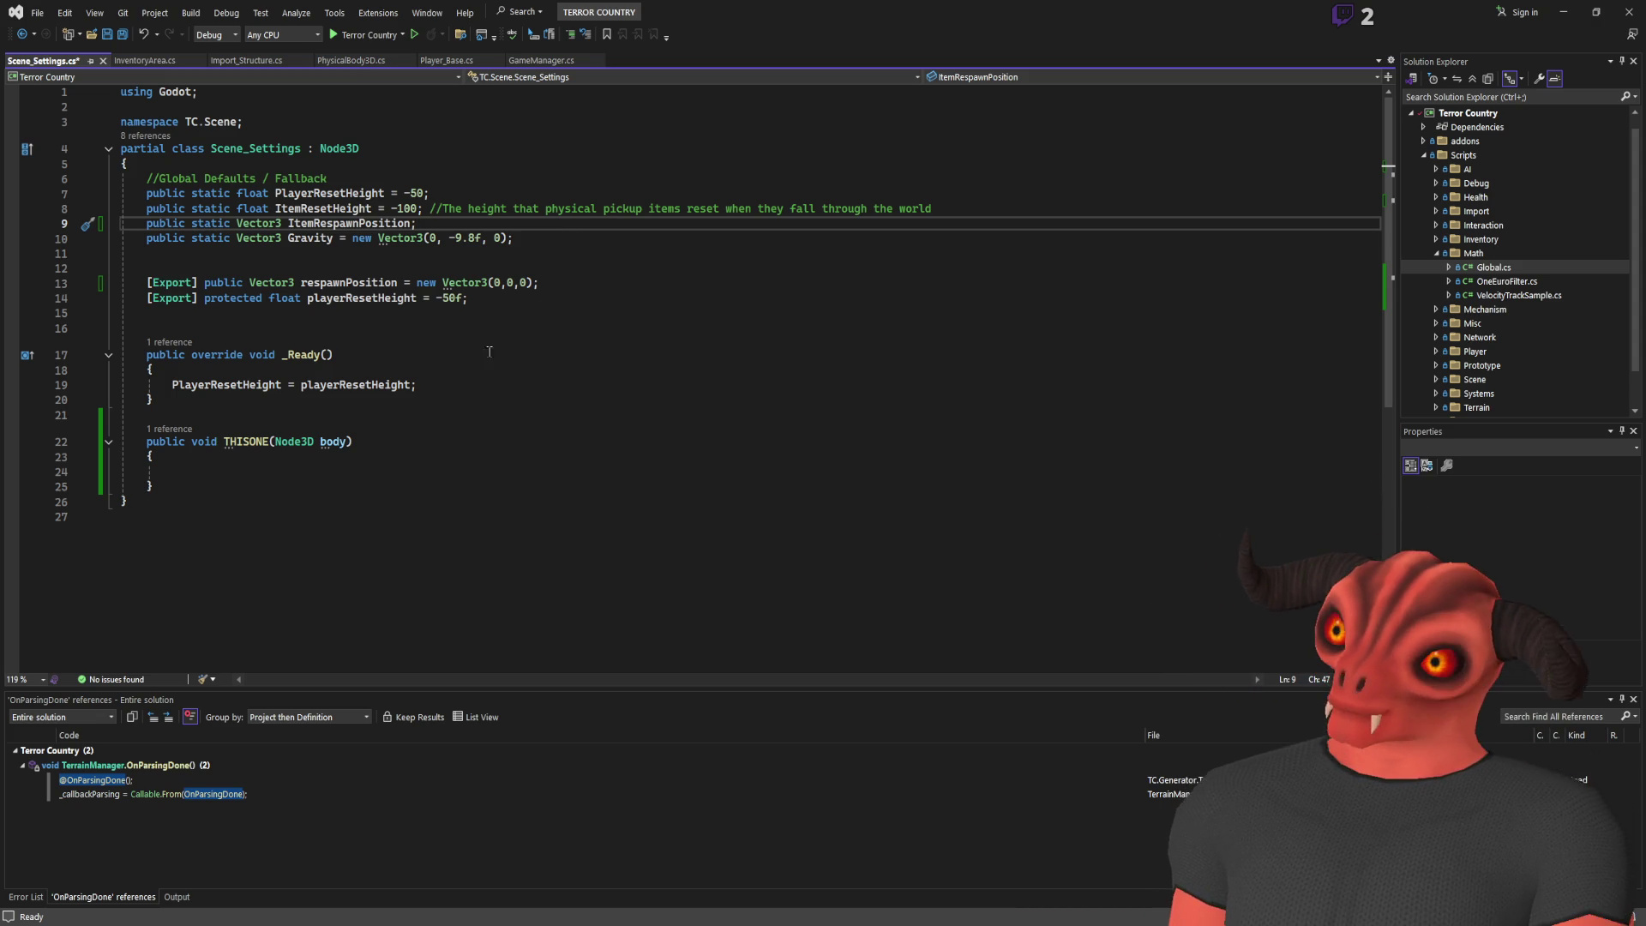
Delete the empty THISONE method so _Ready remains, then briefly check Godot and return
mouse_move(154, 486)
left_mouse_down()
mouse_move(171, 458)
mouse_move(360, 441)
mouse_move(285, 449)
mouse_move(154, 399)
left_mouse_up()
key("Delete")
left_click(334, 354)
left_click(220, 384)
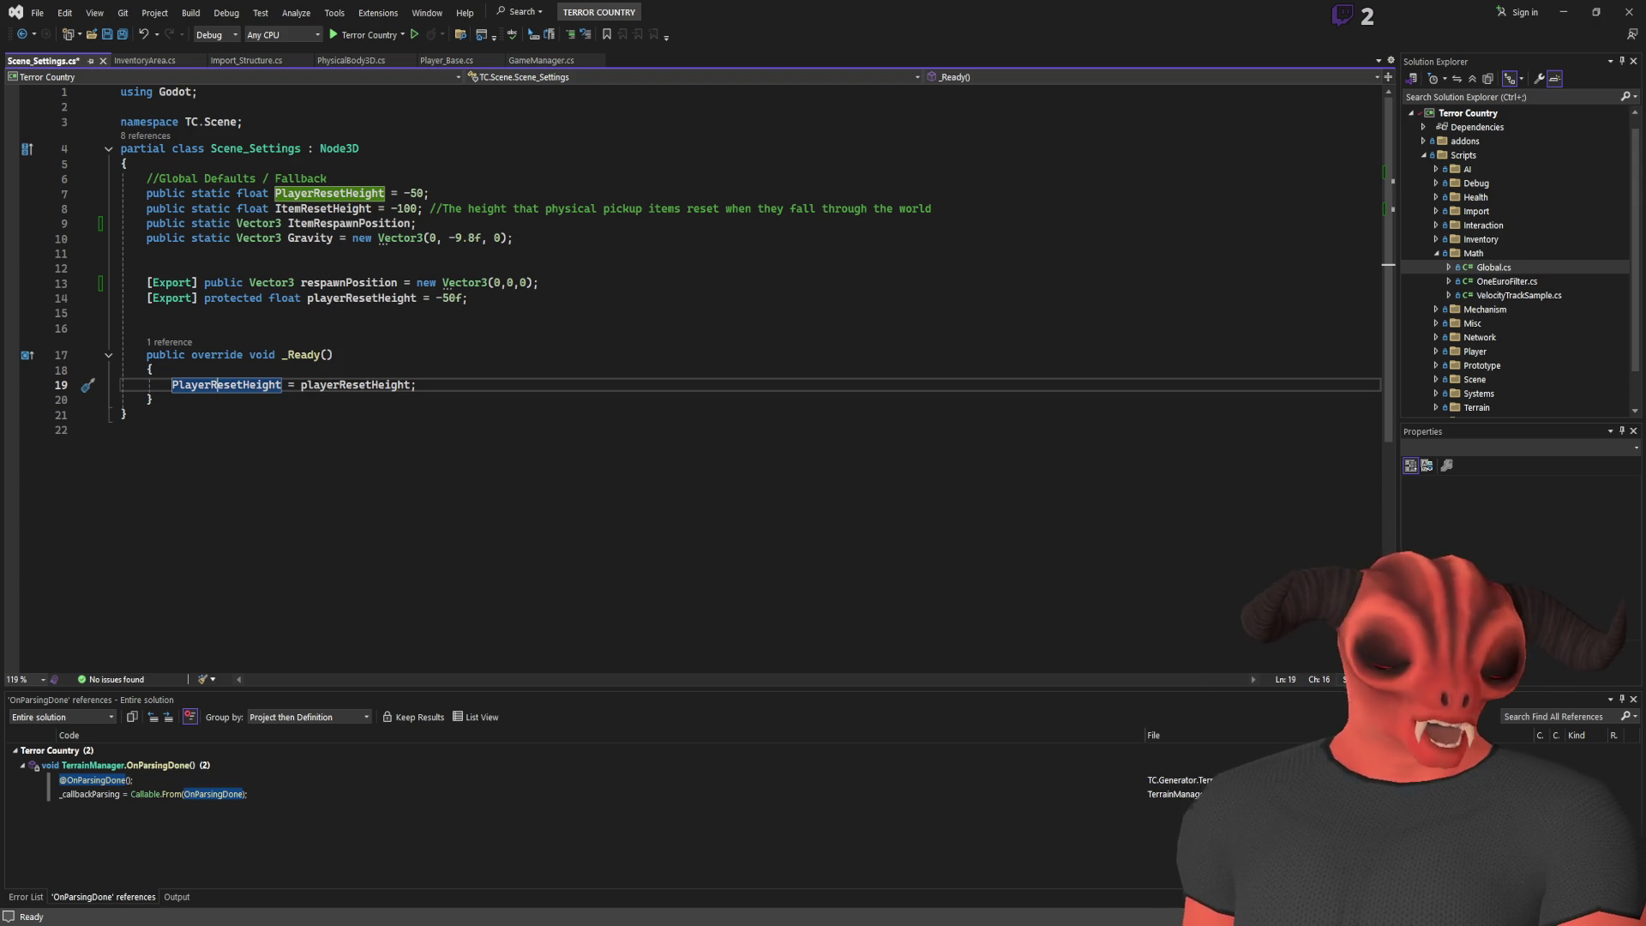
key("alt+Tab")
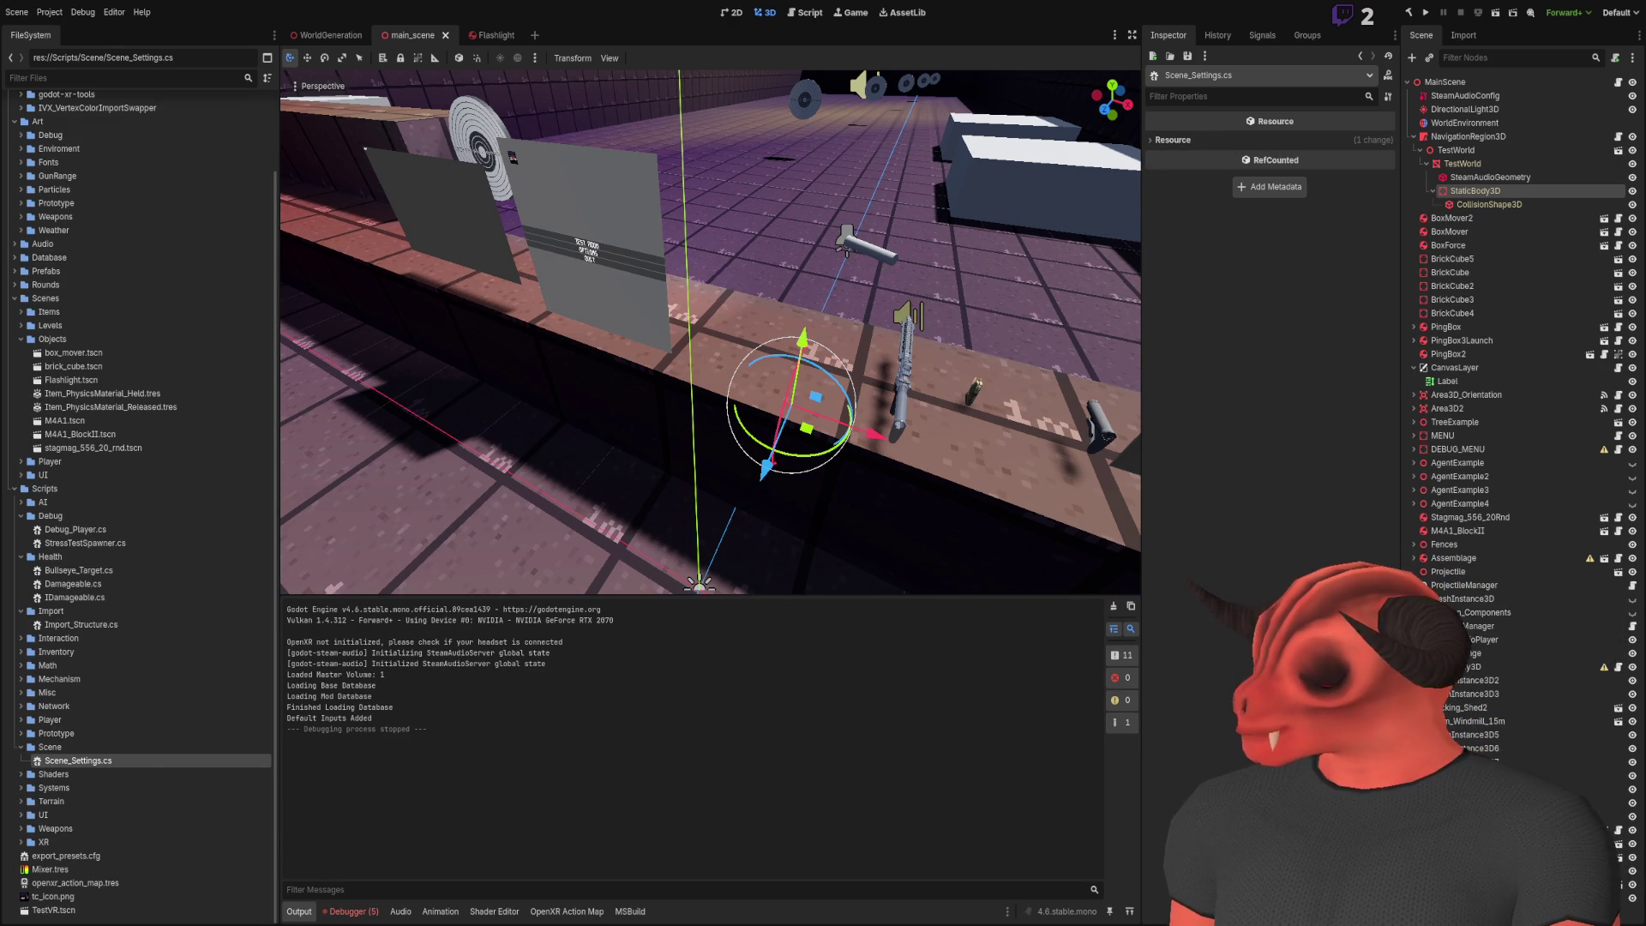
key("alt+Tab")
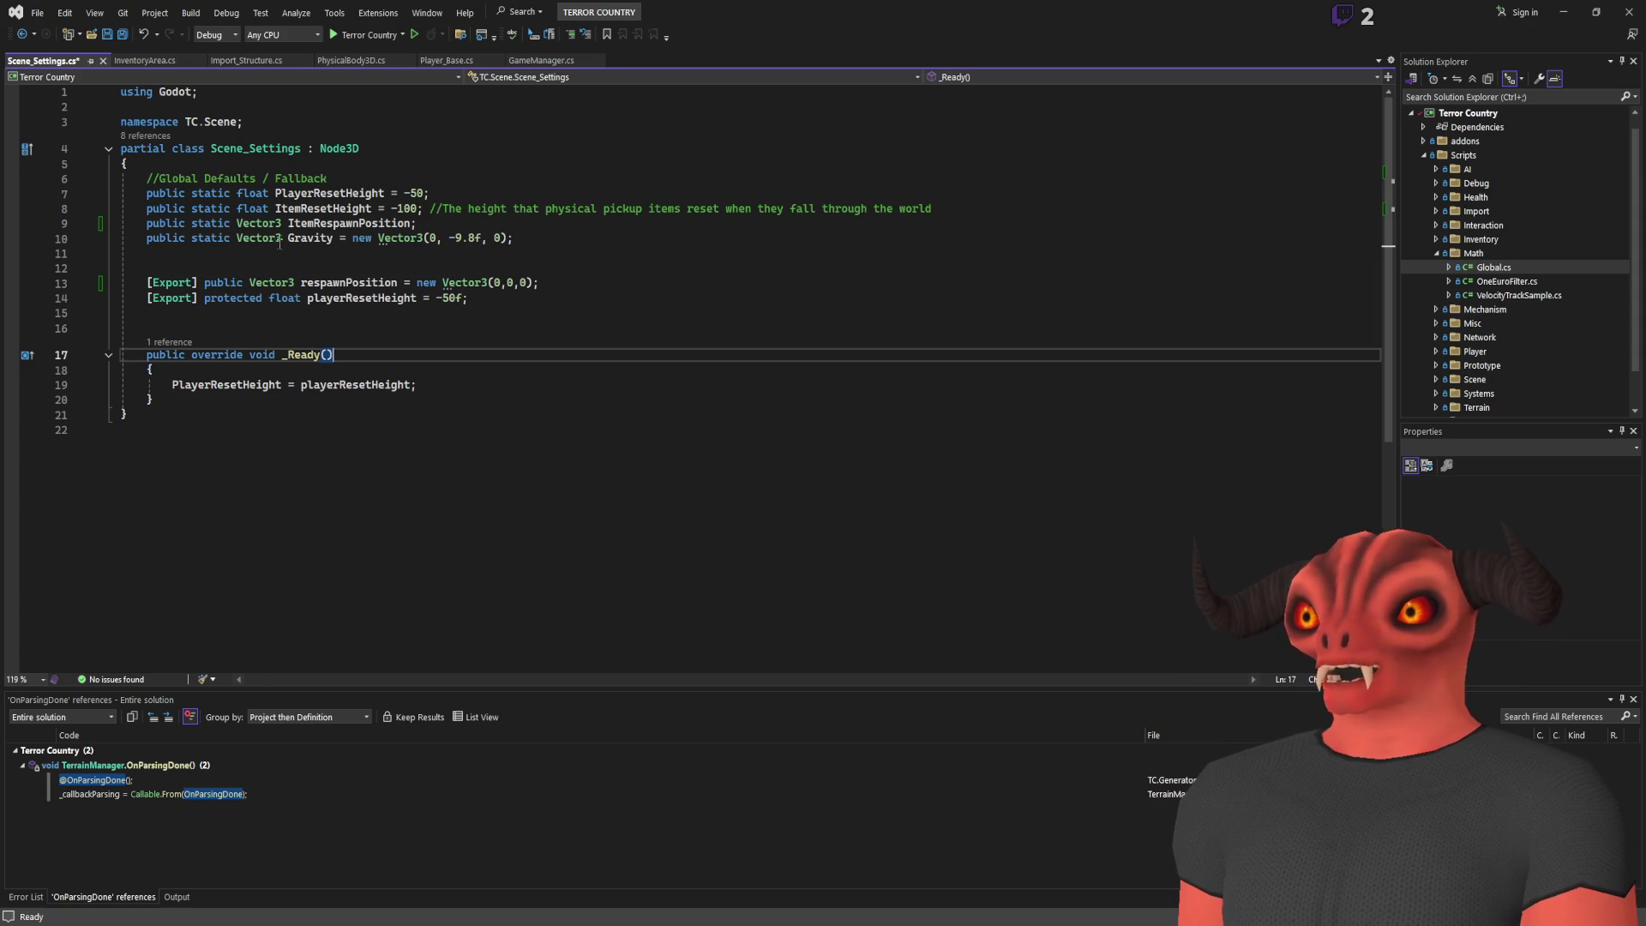
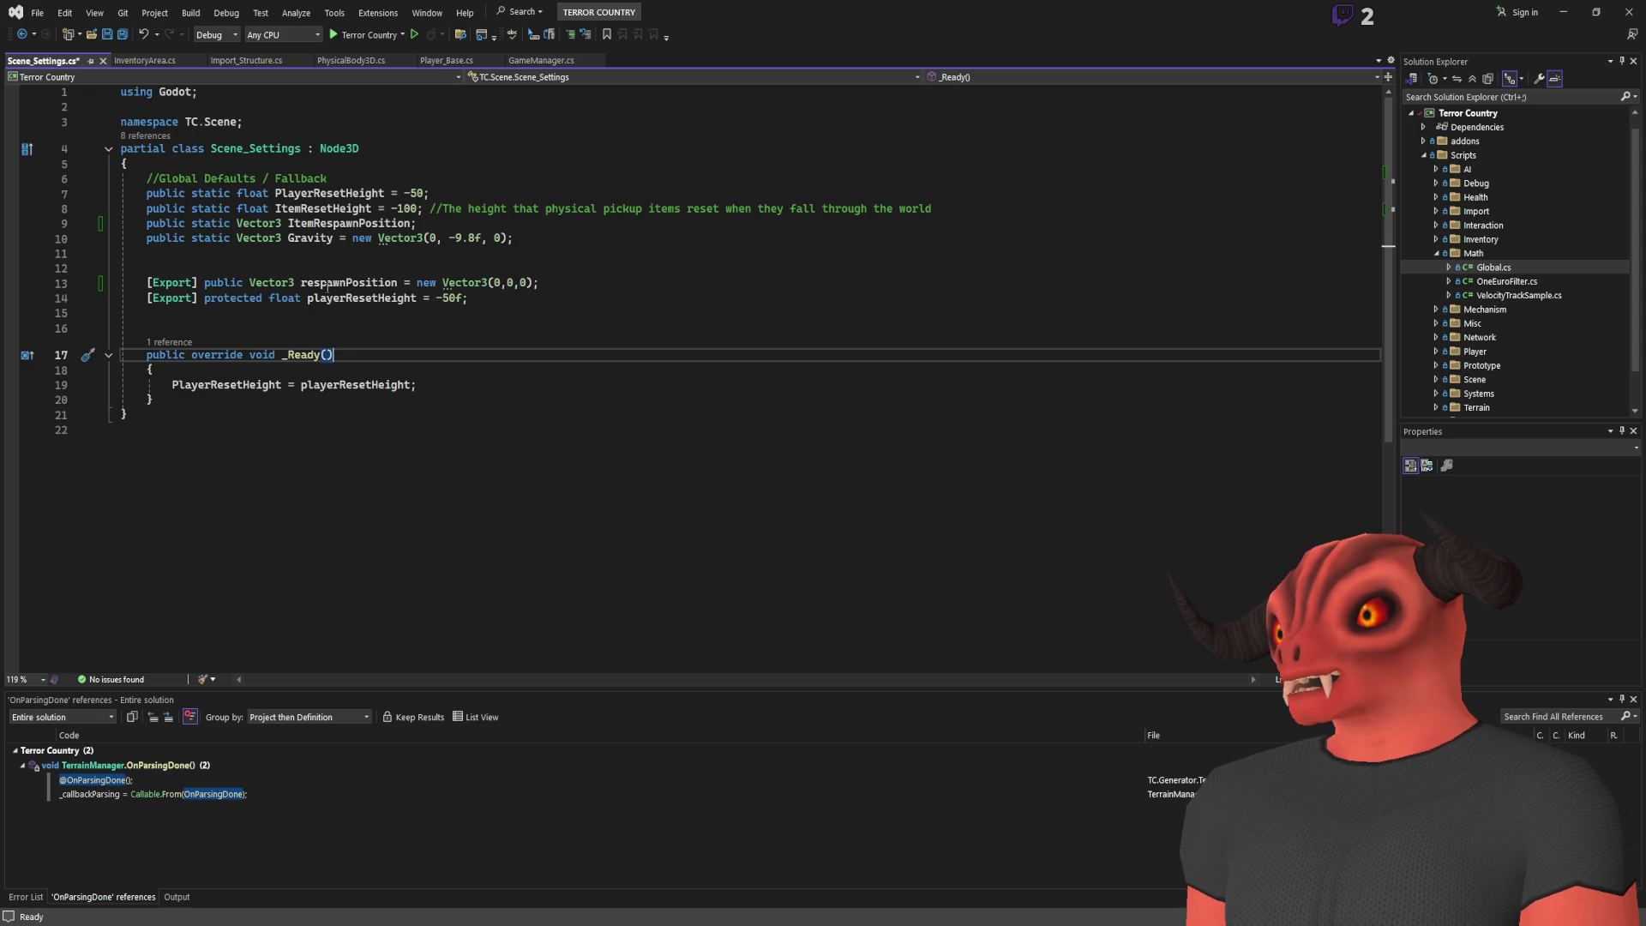
Look over the exported field declarations above _Ready, including respawnPosition
key("Up")
key("Up")
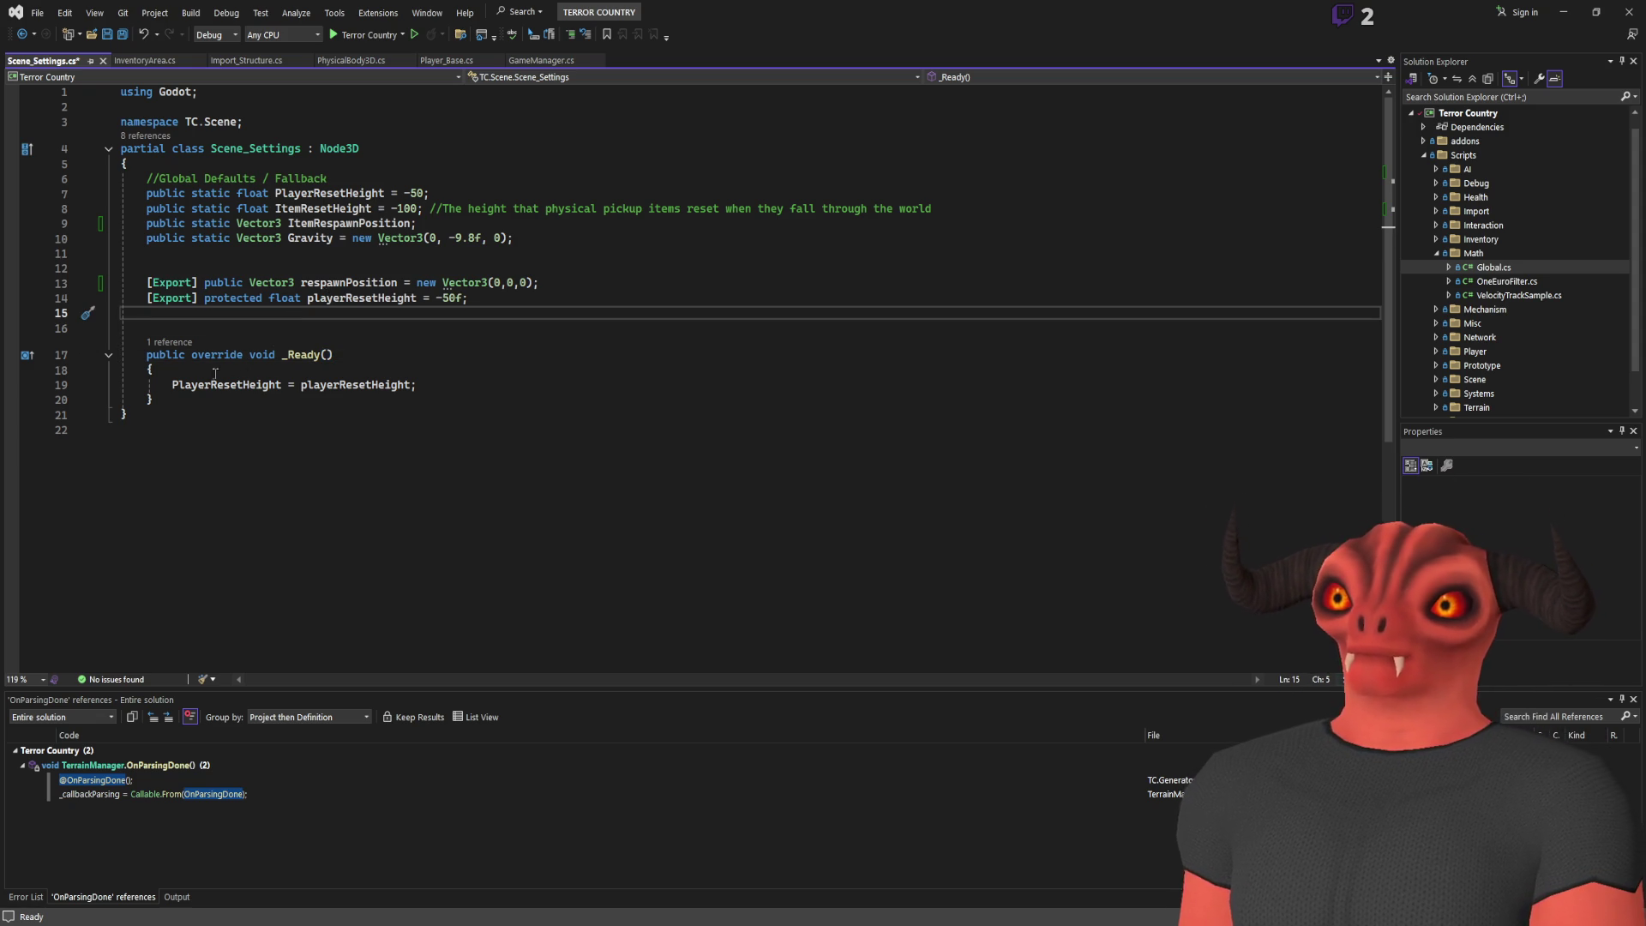
left_click(338, 286)
left_click(141, 283)
left_click_drag(142, 282, 149, 313)
left_click(294, 282)
Add 'ItemRespawnPosition = respawnPosition;' as a new line in _Ready
left_click(257, 237)
left_click(322, 208)
left_click(349, 223)
left_click(435, 388)
key("Return")
type("ItemRespawnPosition = respawnPosition\\")
key("Return")
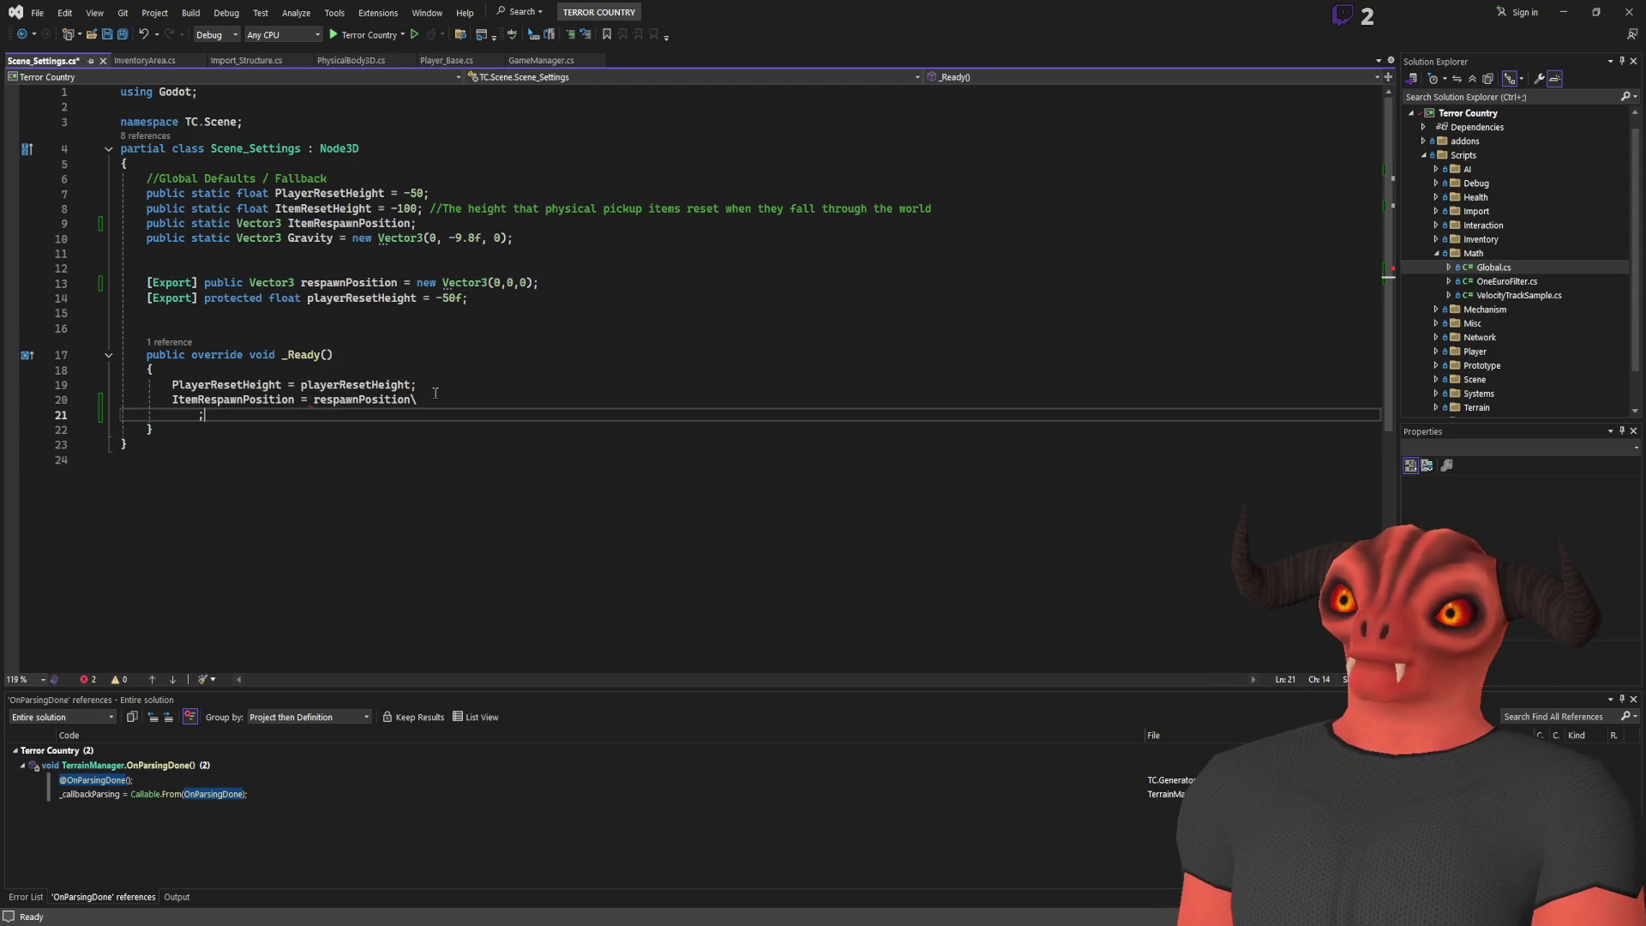
key("BackSpace")
key("BackSpace")
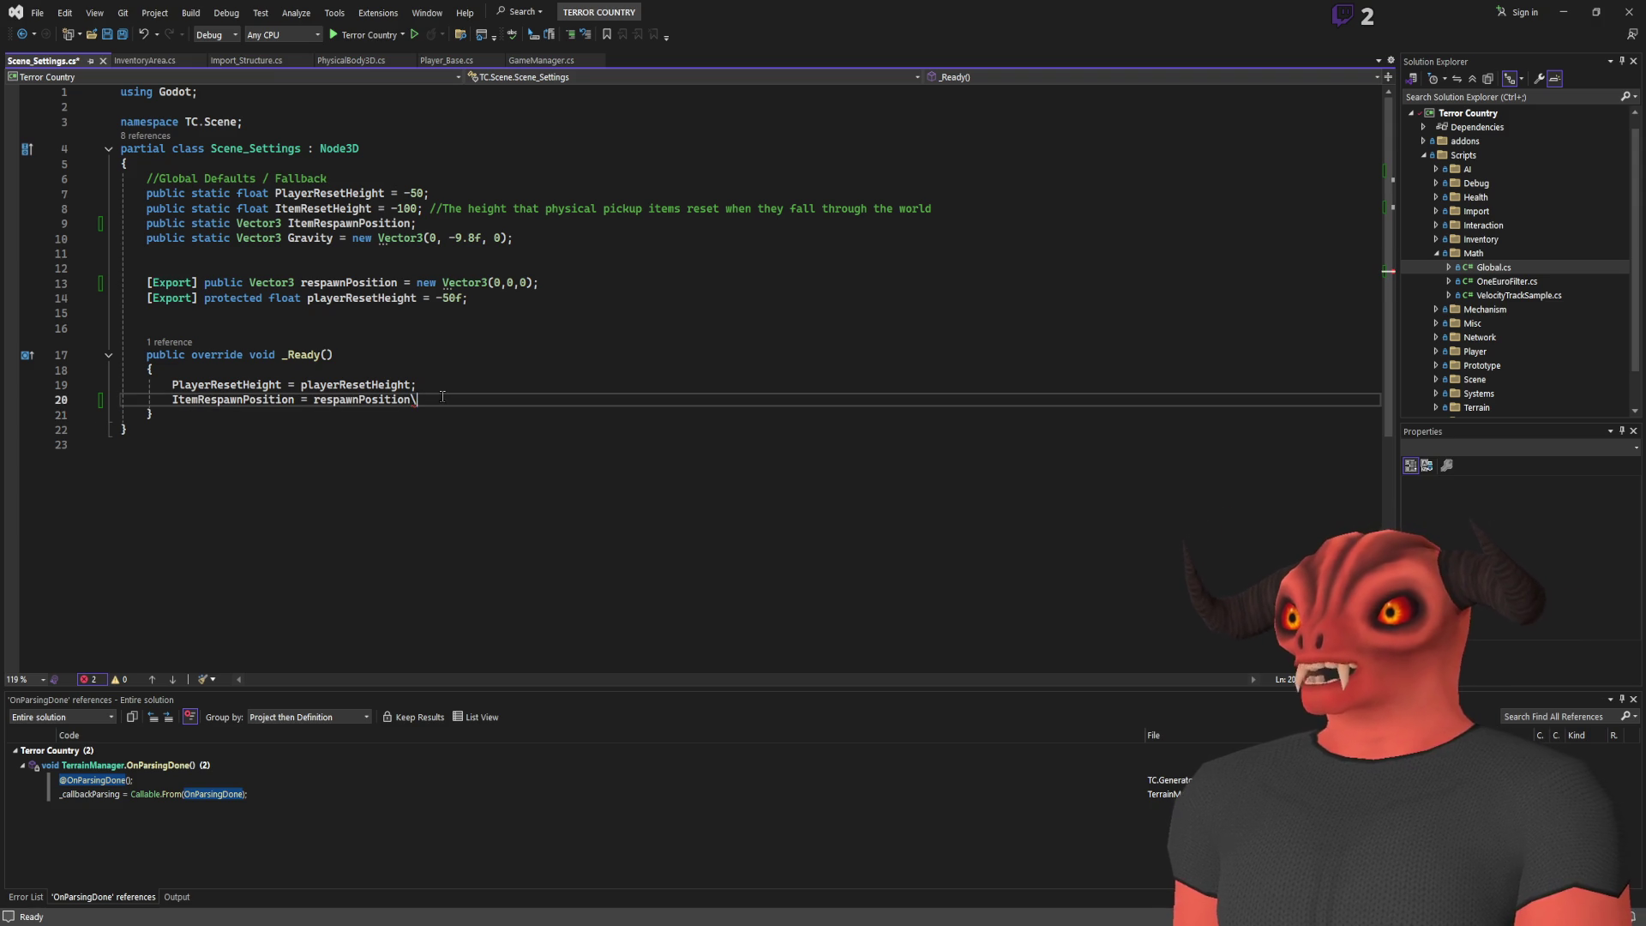
type(";")
Change respawnPosition's access modifier from public to protected and save Scene_Settings.cs
double_click(219, 282)
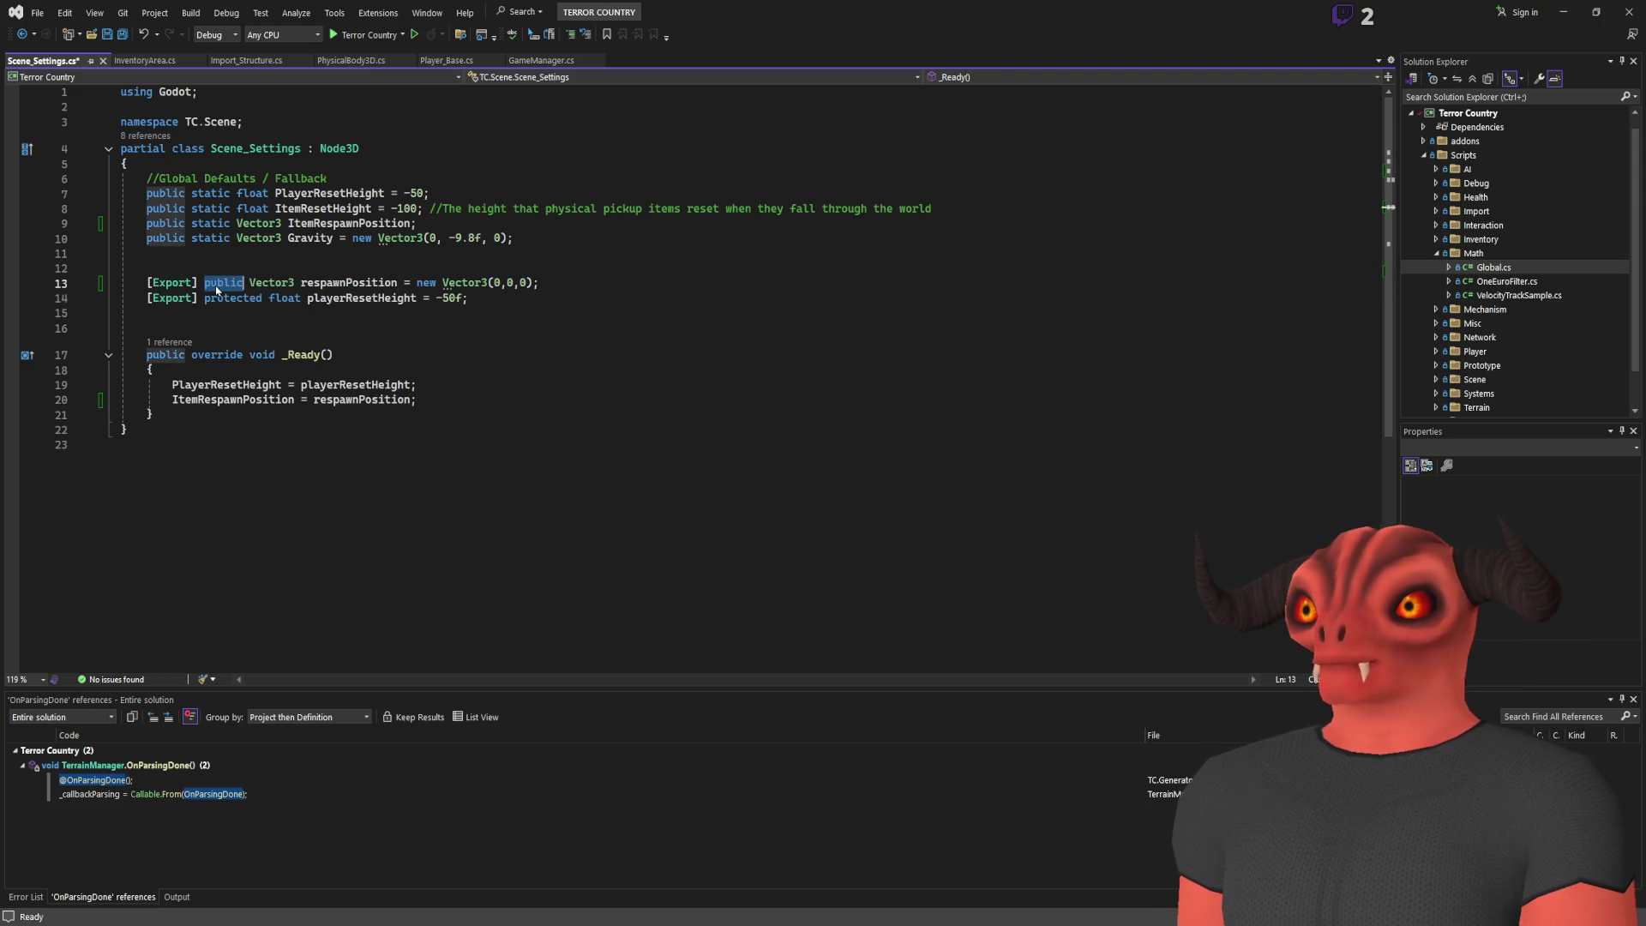
type("protected")
key("Down")
key("Down")
key("Down")
key("ctrl+s")
left_click(206, 147)
left_click_drag(146, 193, 620, 248)
mouse_move(512, 238)
left_mouse_down()
mouse_move(183, 180)
mouse_move(177, 195)
left_mouse_up()
left_click(548, 183)
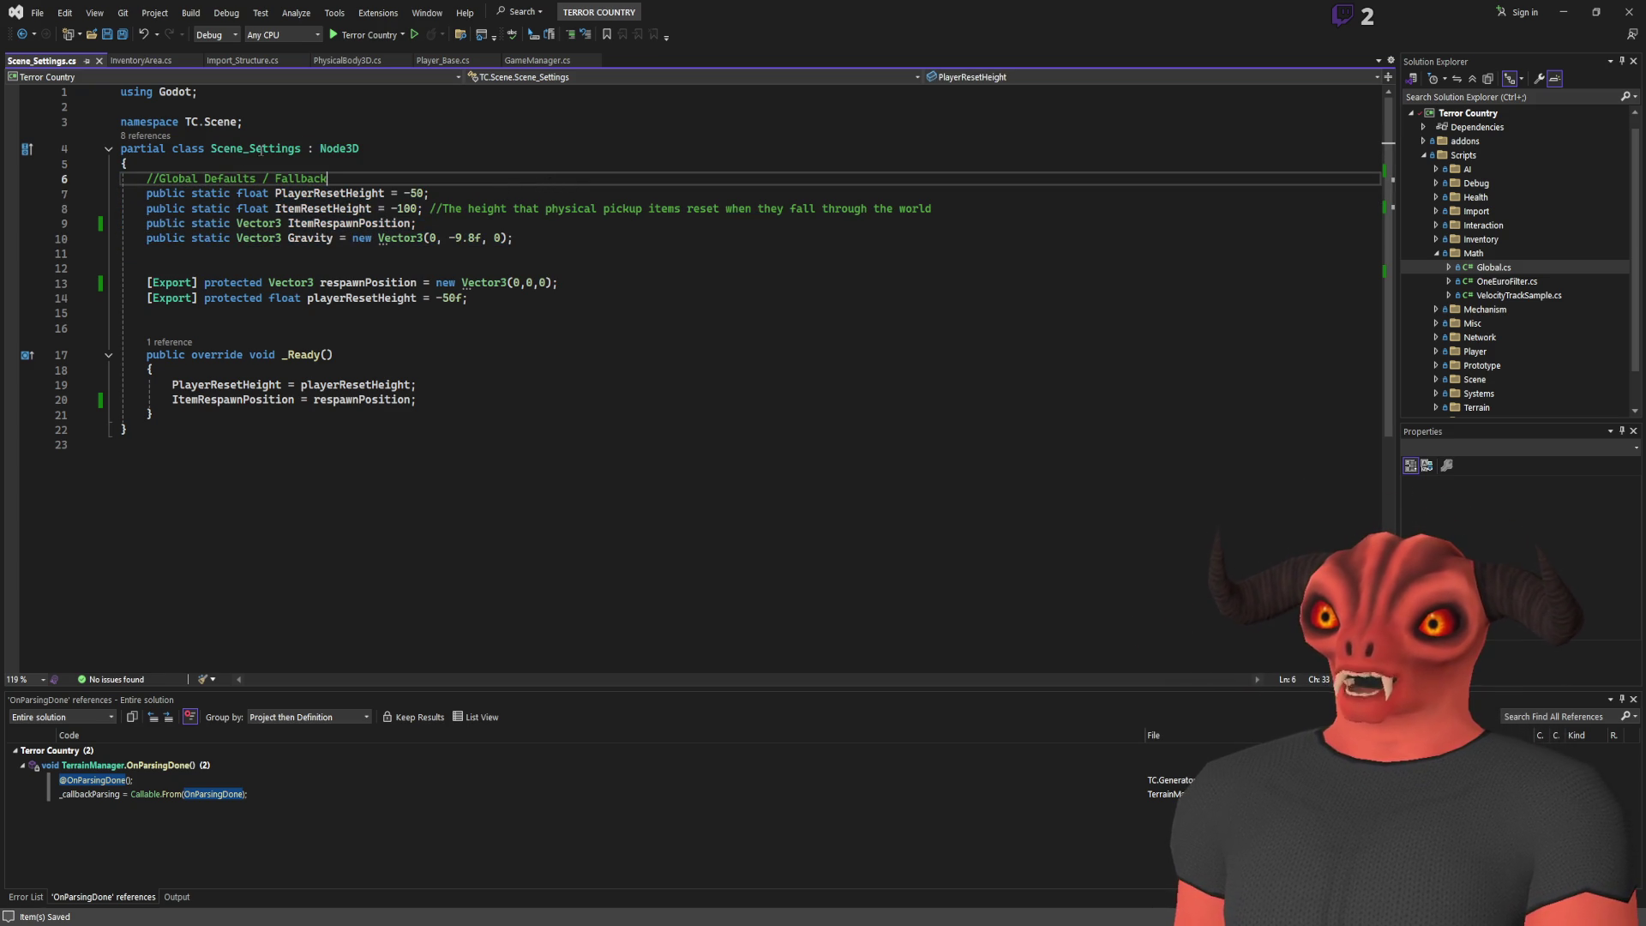
left_click_drag(244, 186, 382, 434)
left_click(382, 433)
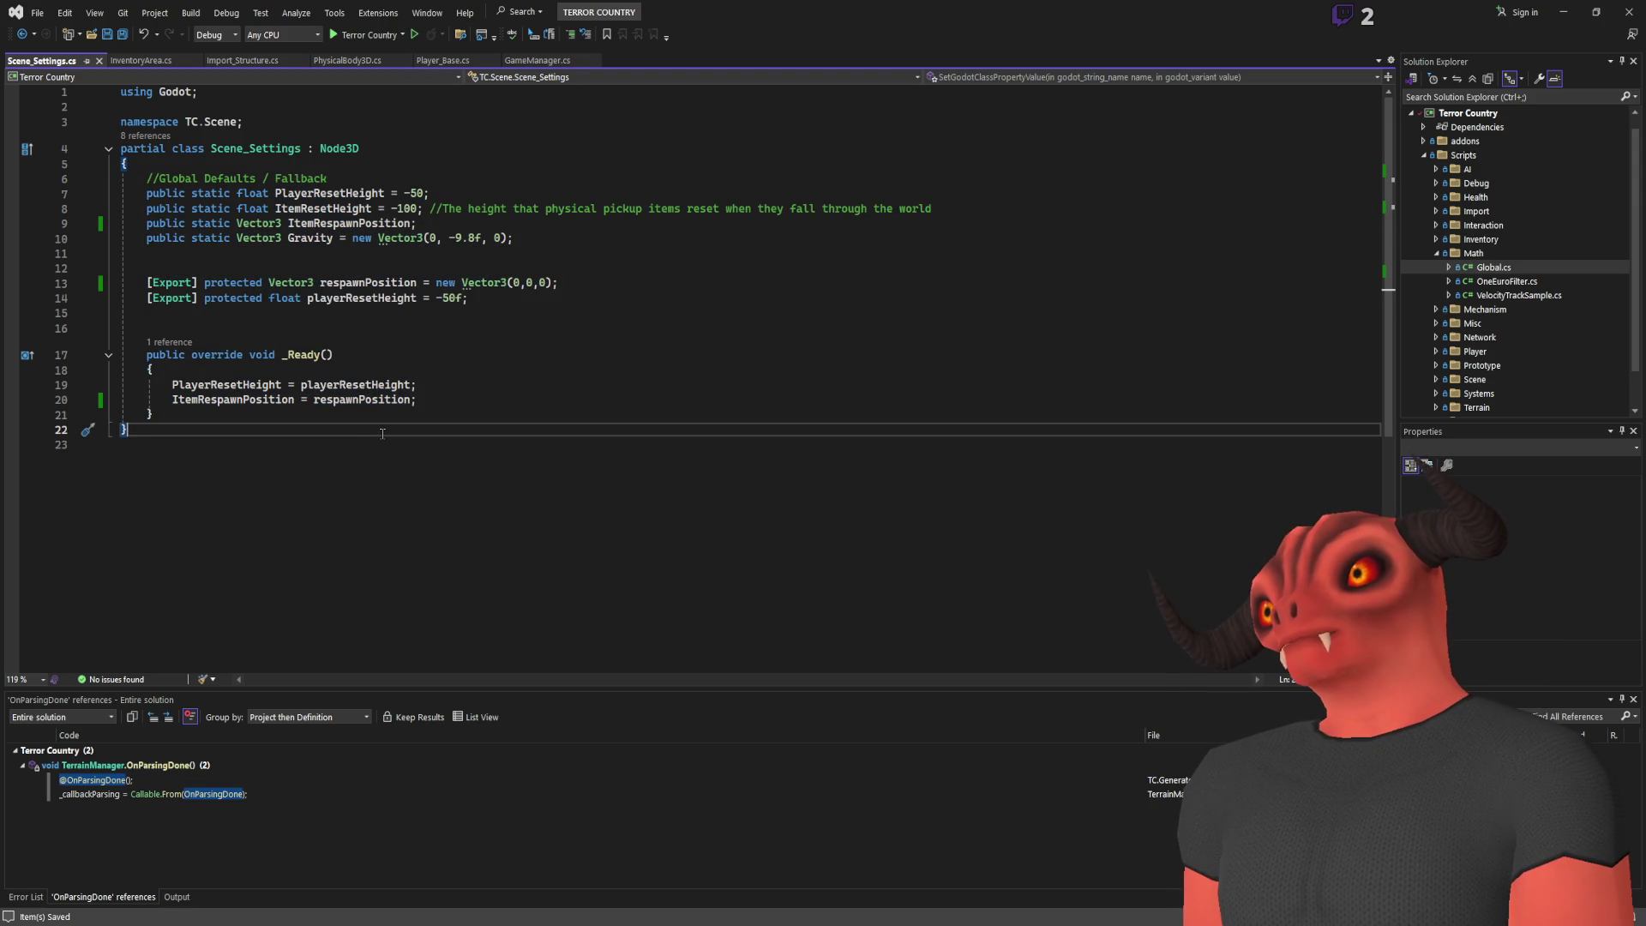
left_click_drag(145, 177, 383, 420)
left_click(231, 400)
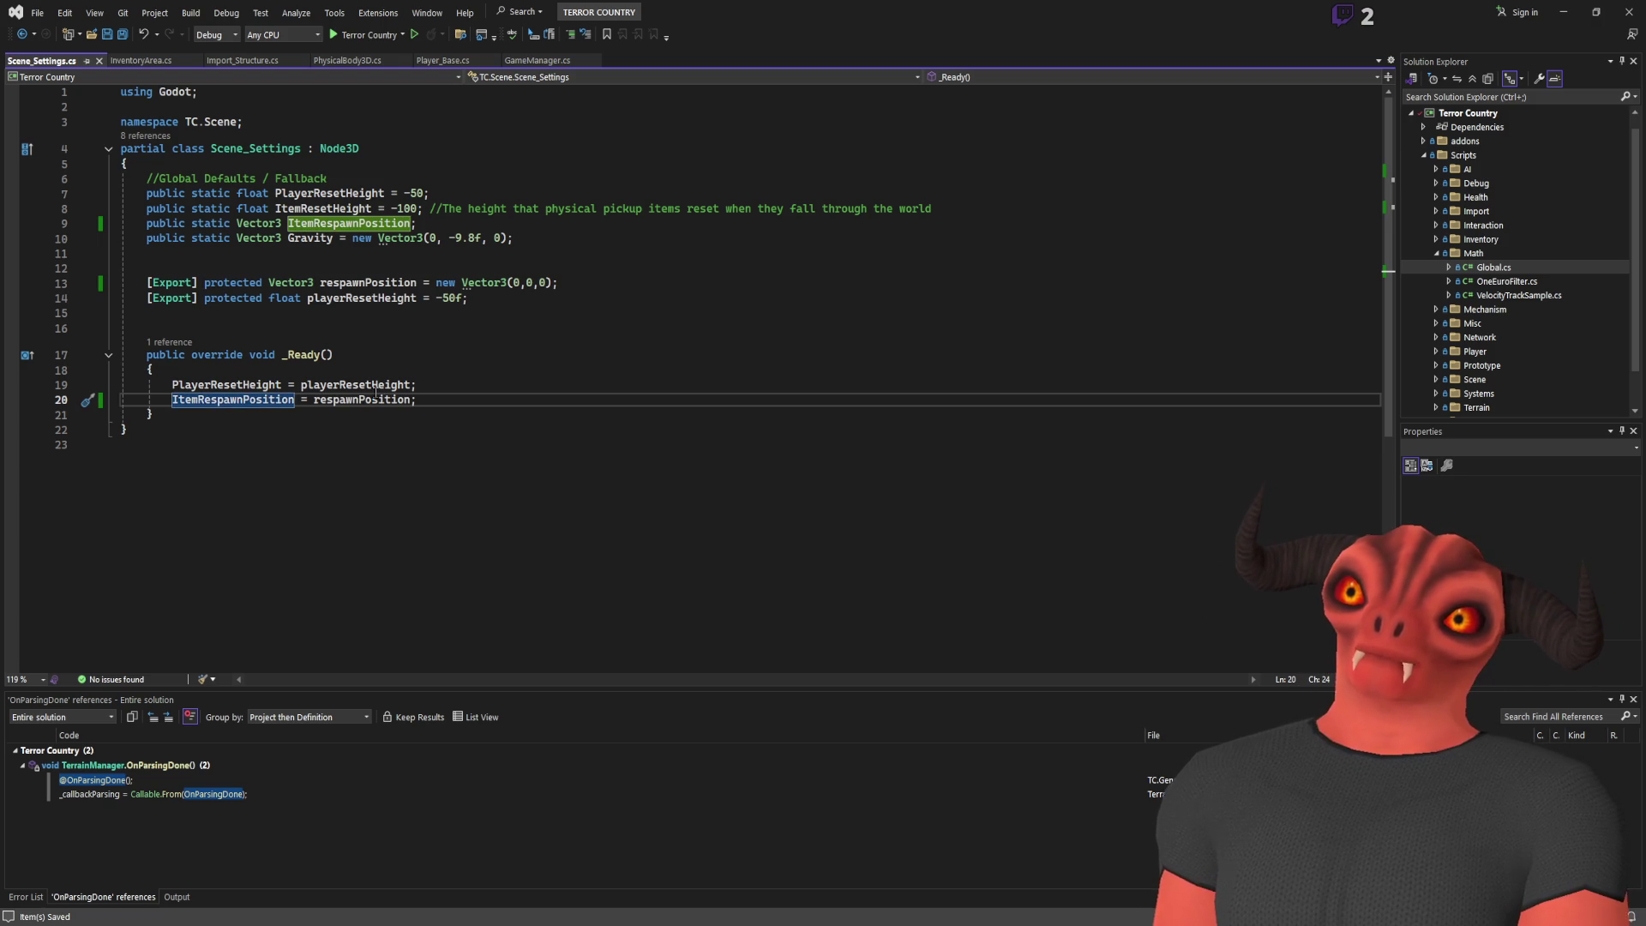
left_click(282, 417)
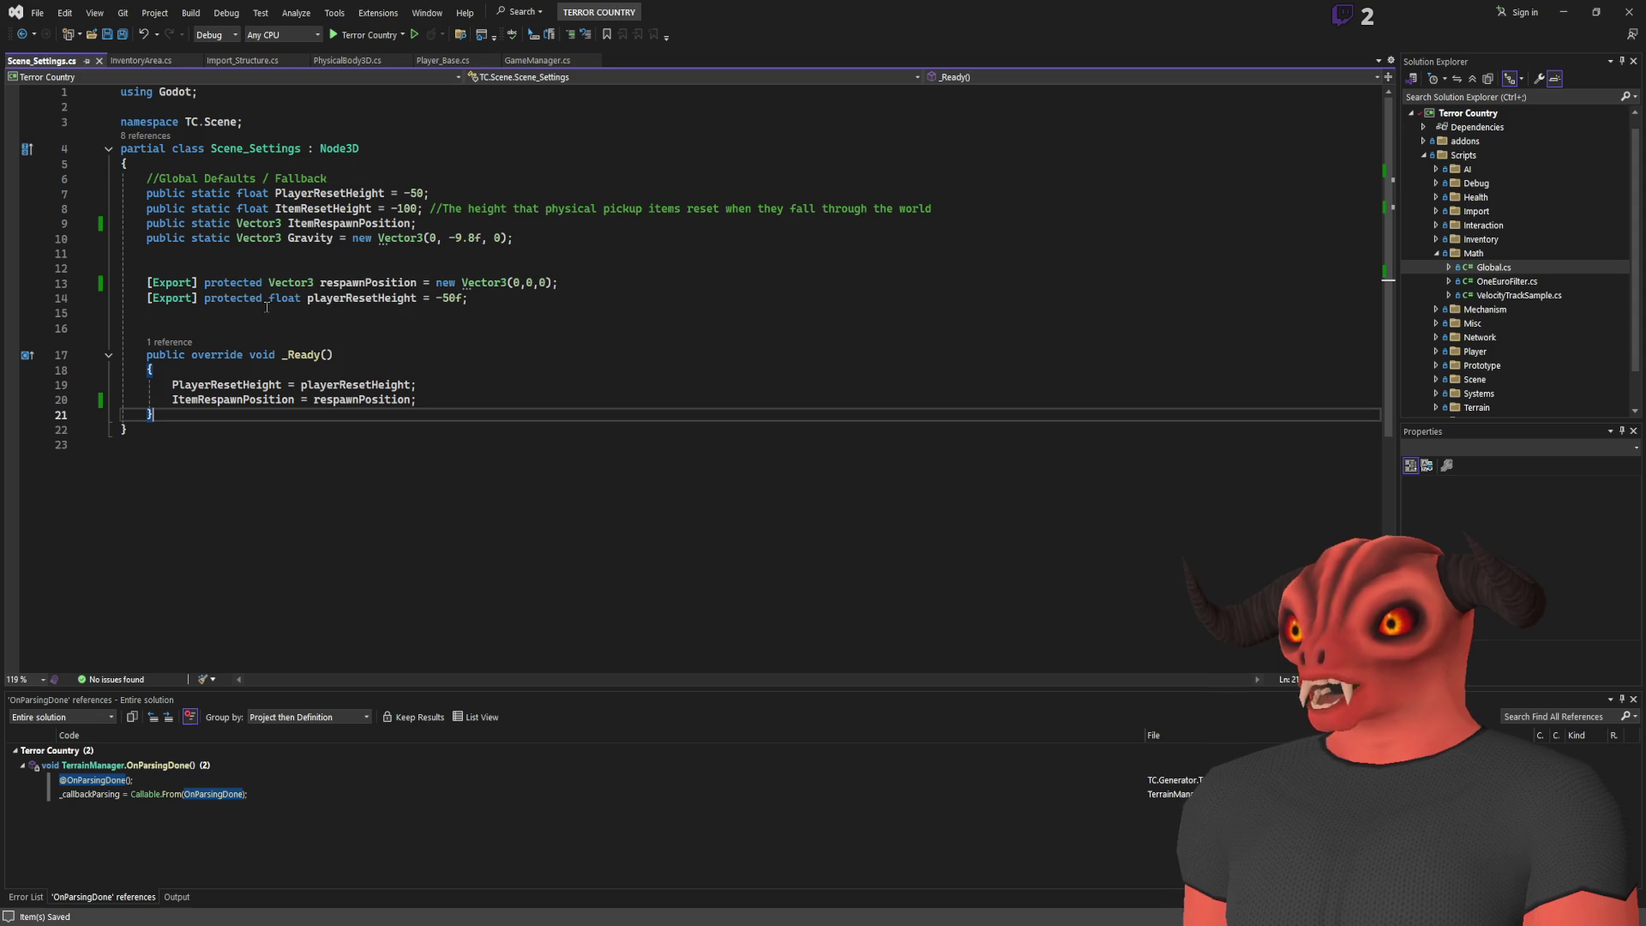
left_click(525, 296)
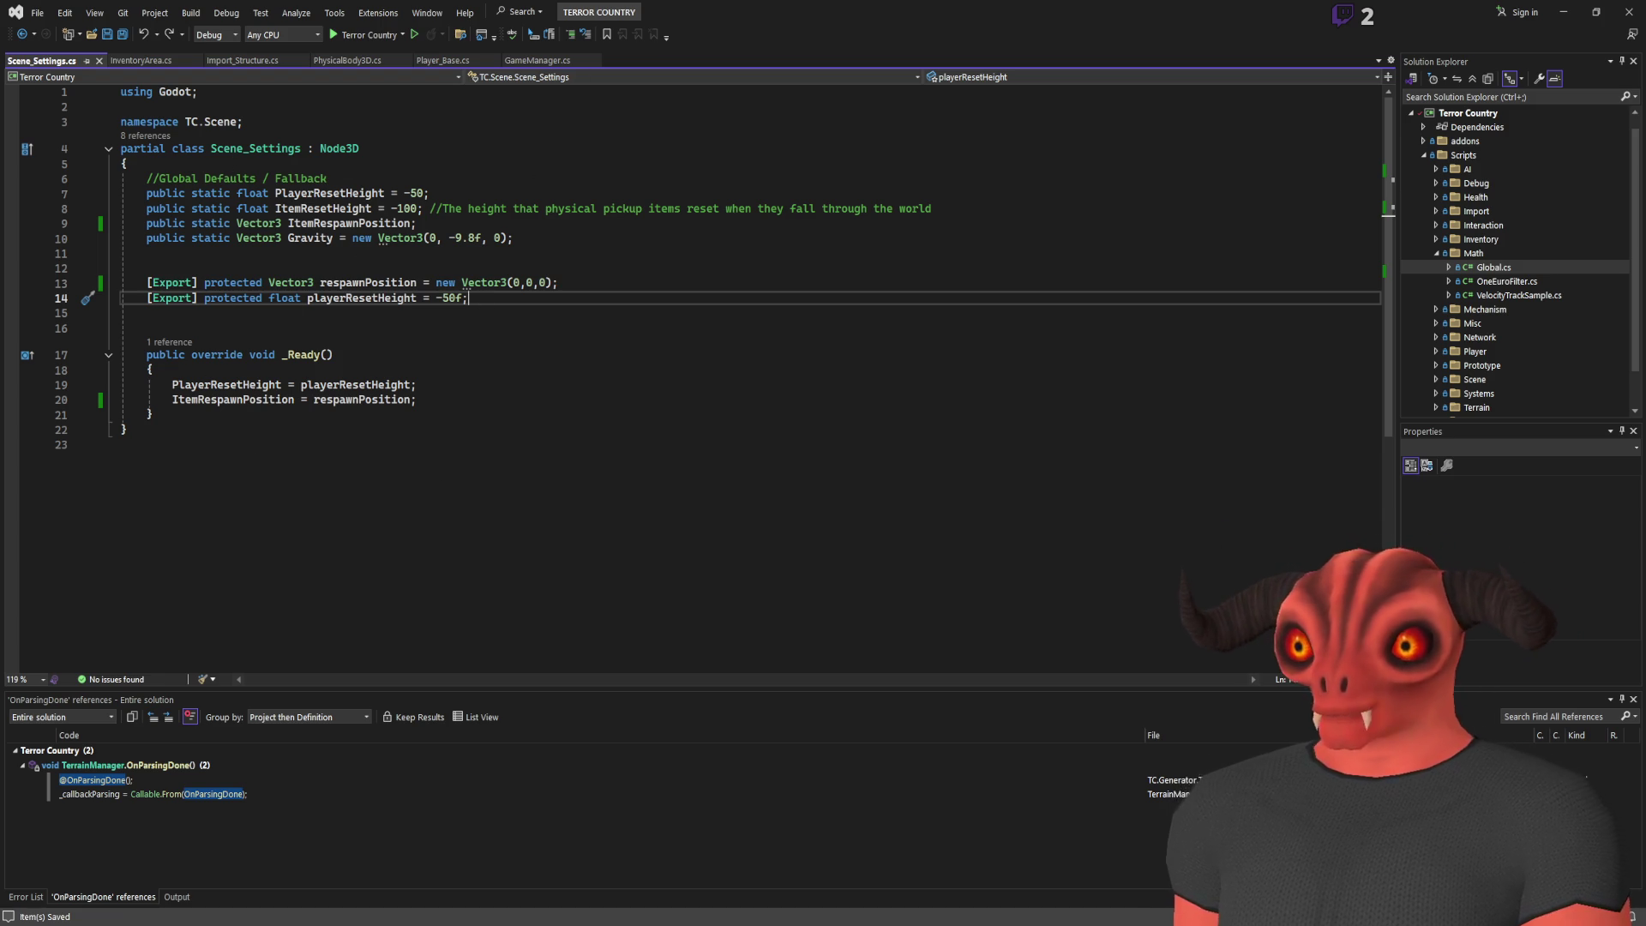
key("alt+Tab")
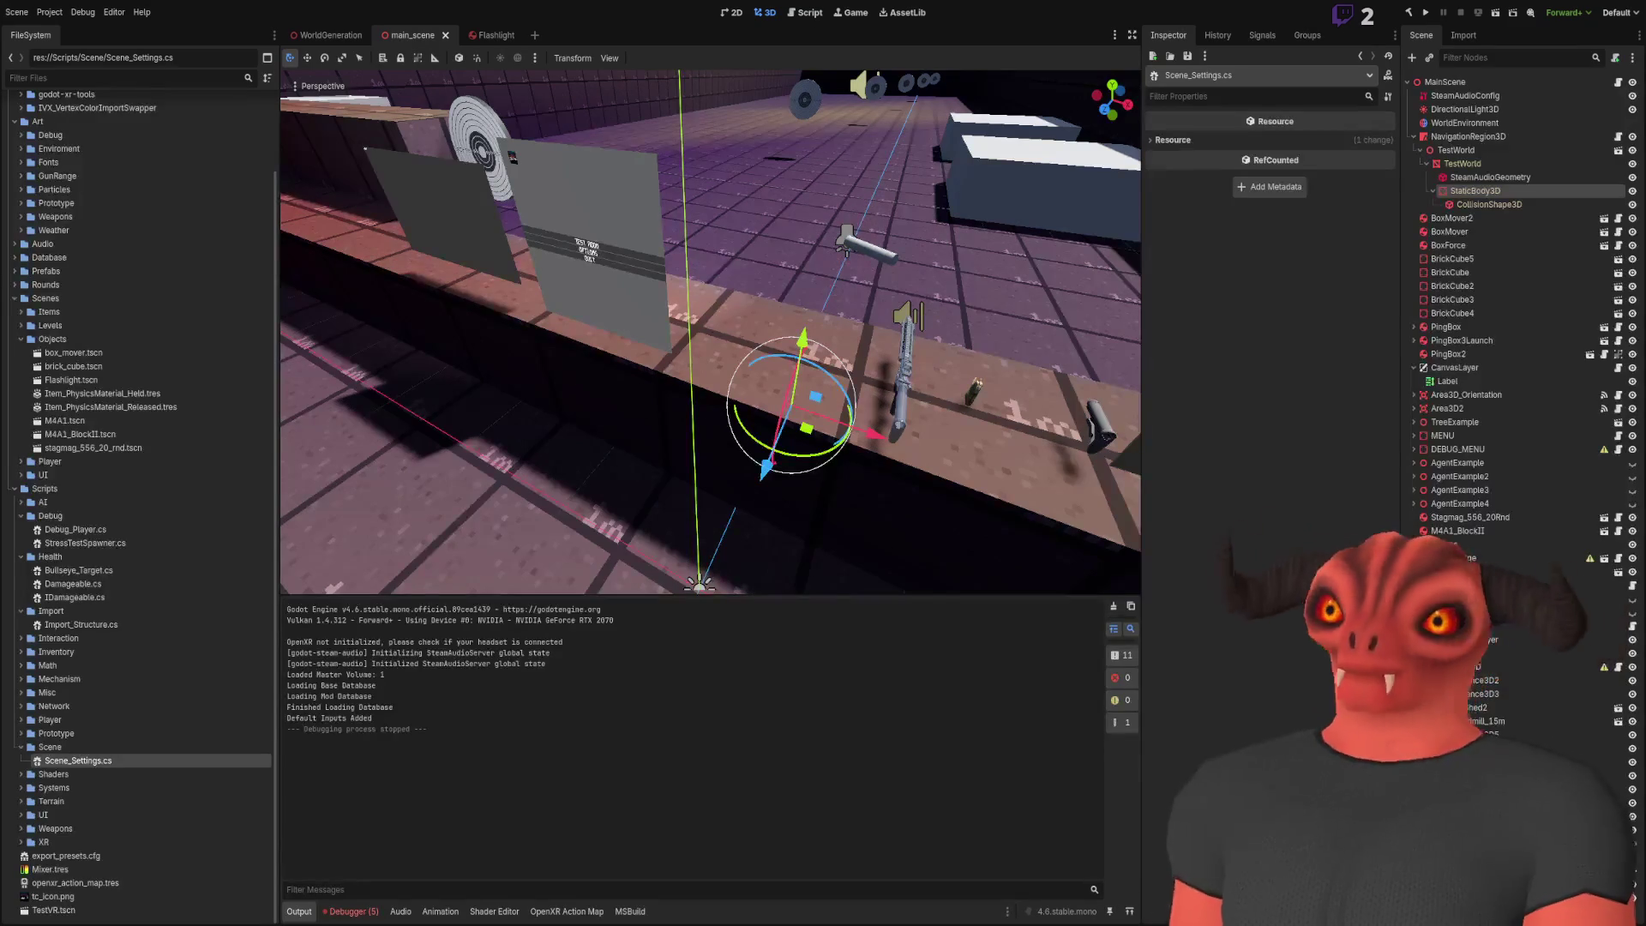
key("alt+Tab")
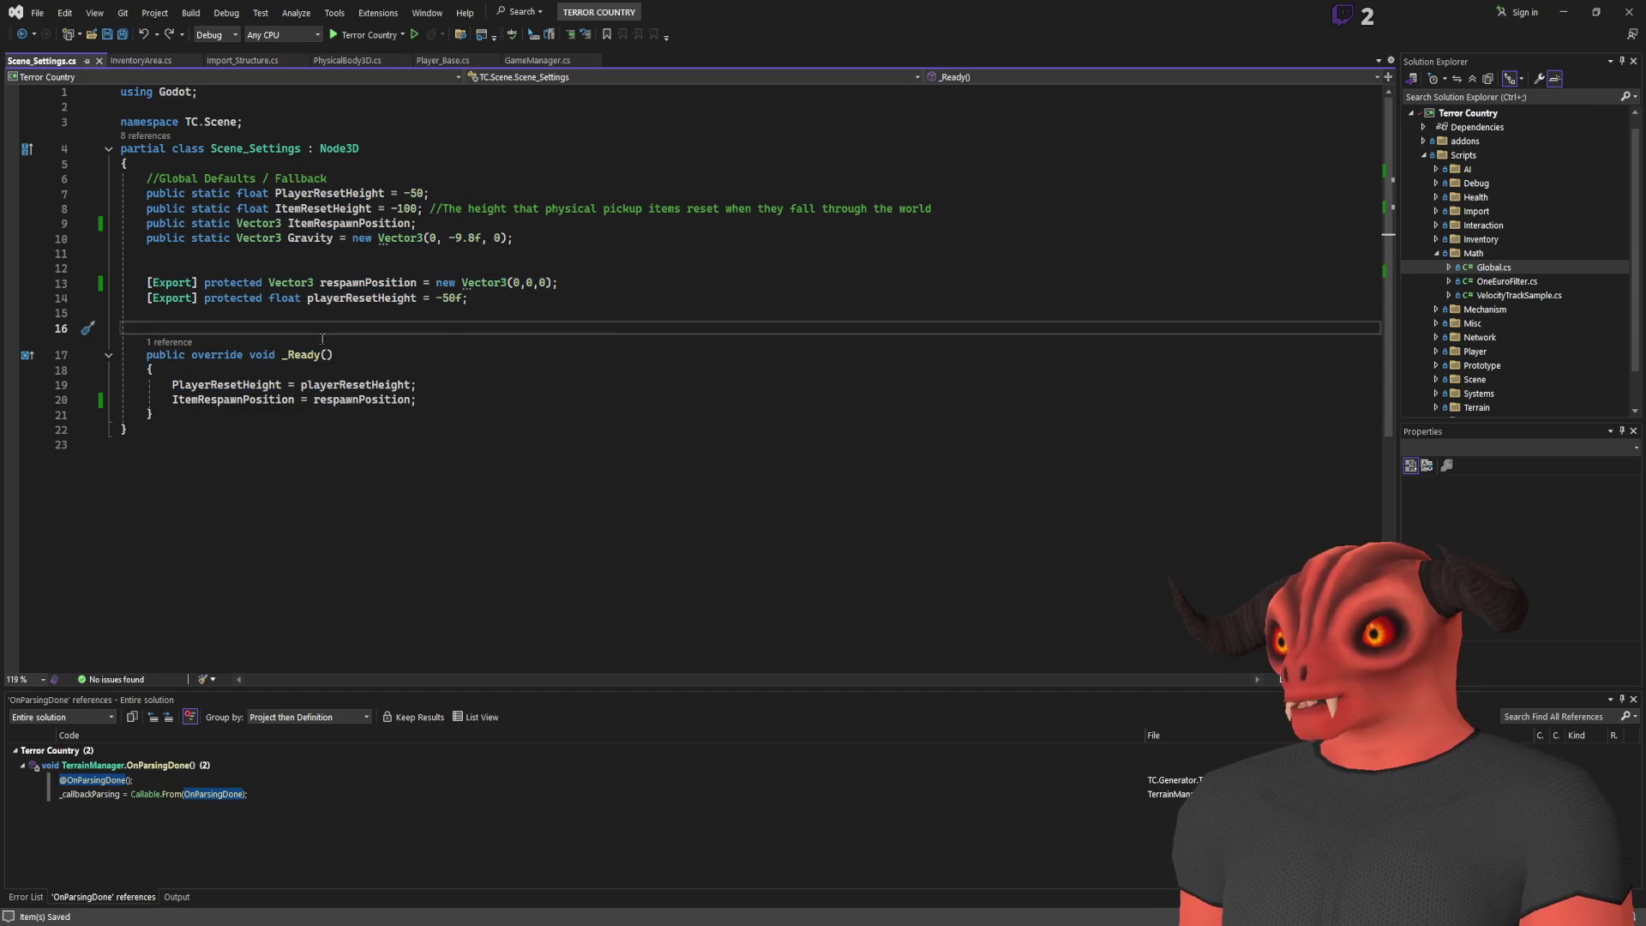
left_click(215, 148)
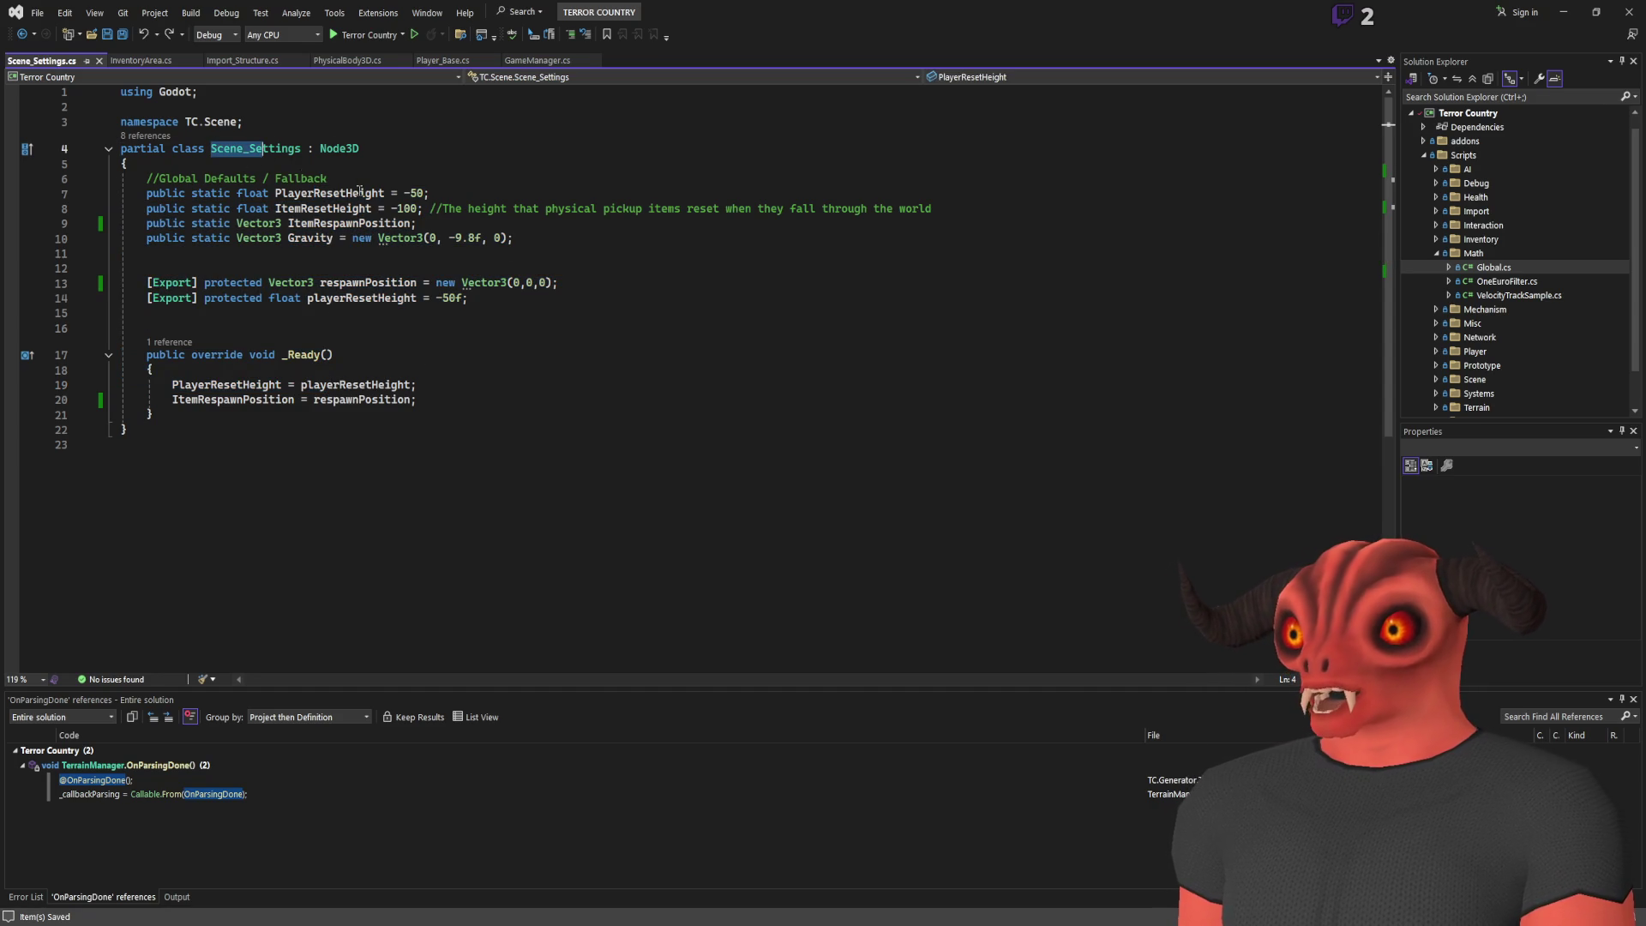
left_click(298, 178)
left_click_drag(186, 183, 633, 317)
left_click(633, 317)
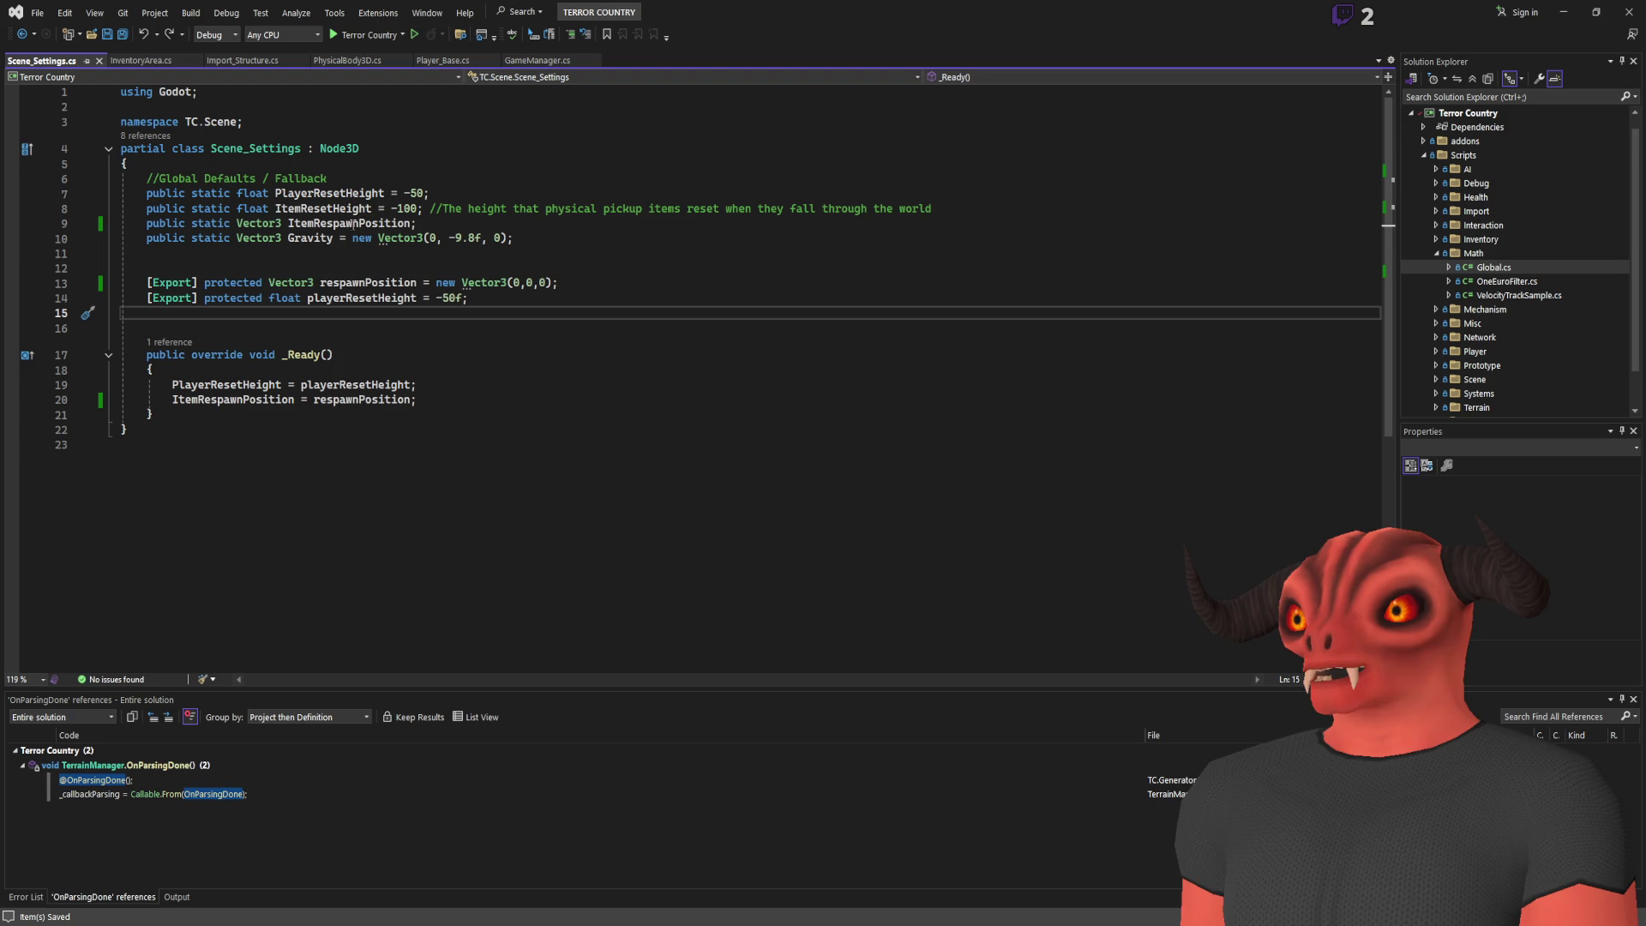
left_click(403, 223)
left_click(638, 229)
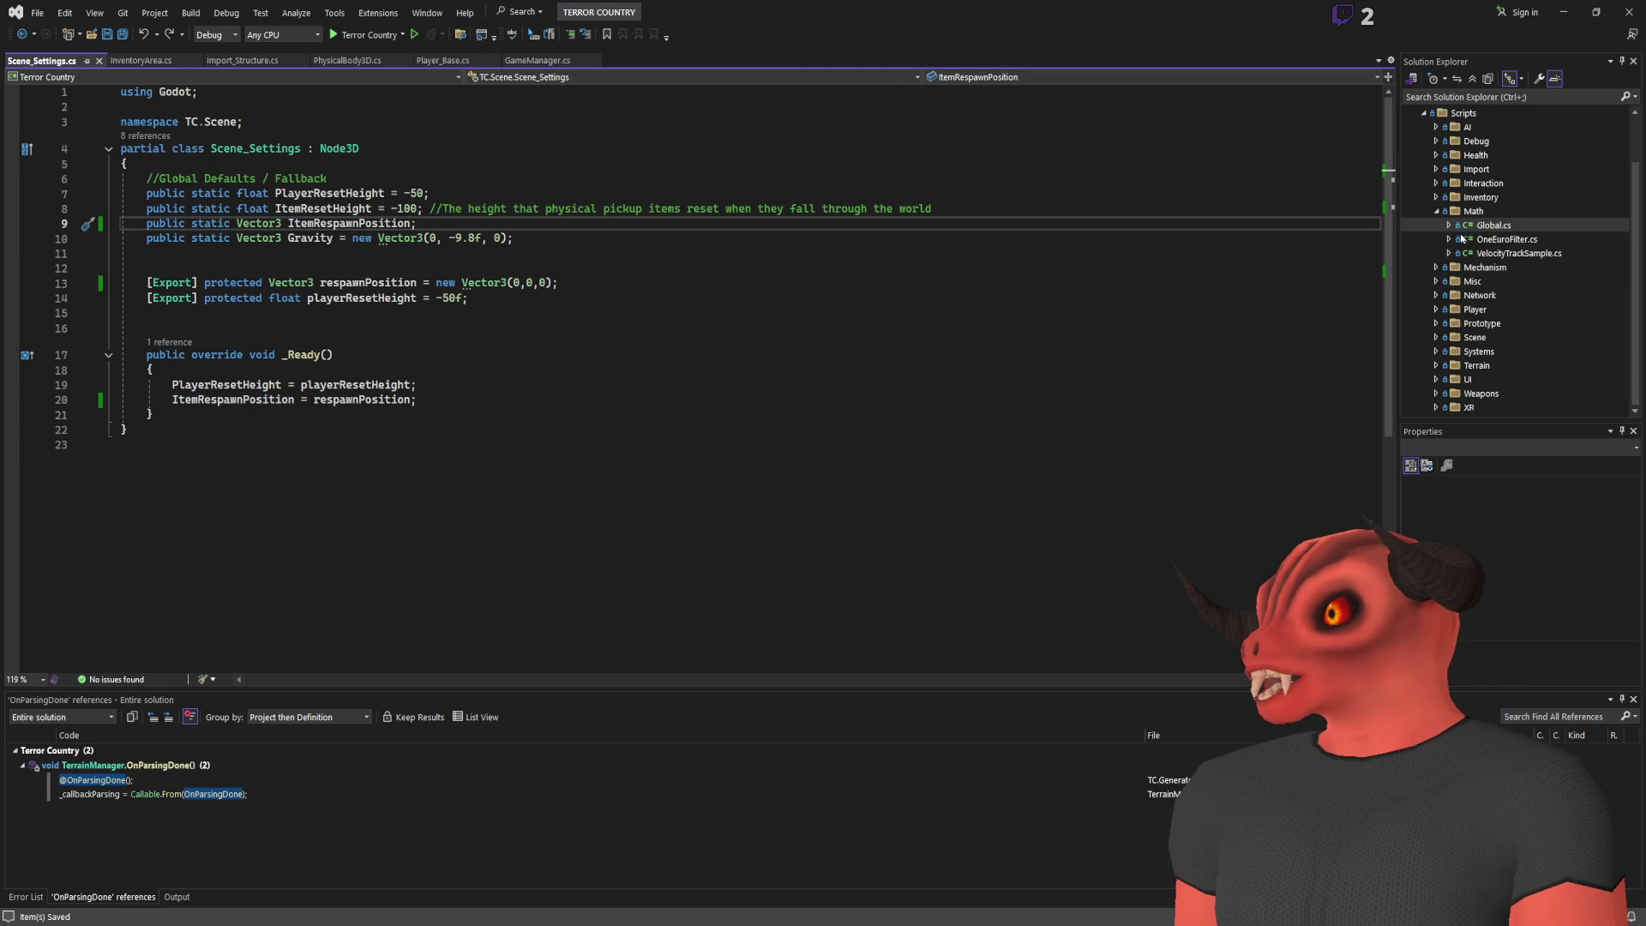
left_click(538, 60)
scroll(407, 334, "down", 20)
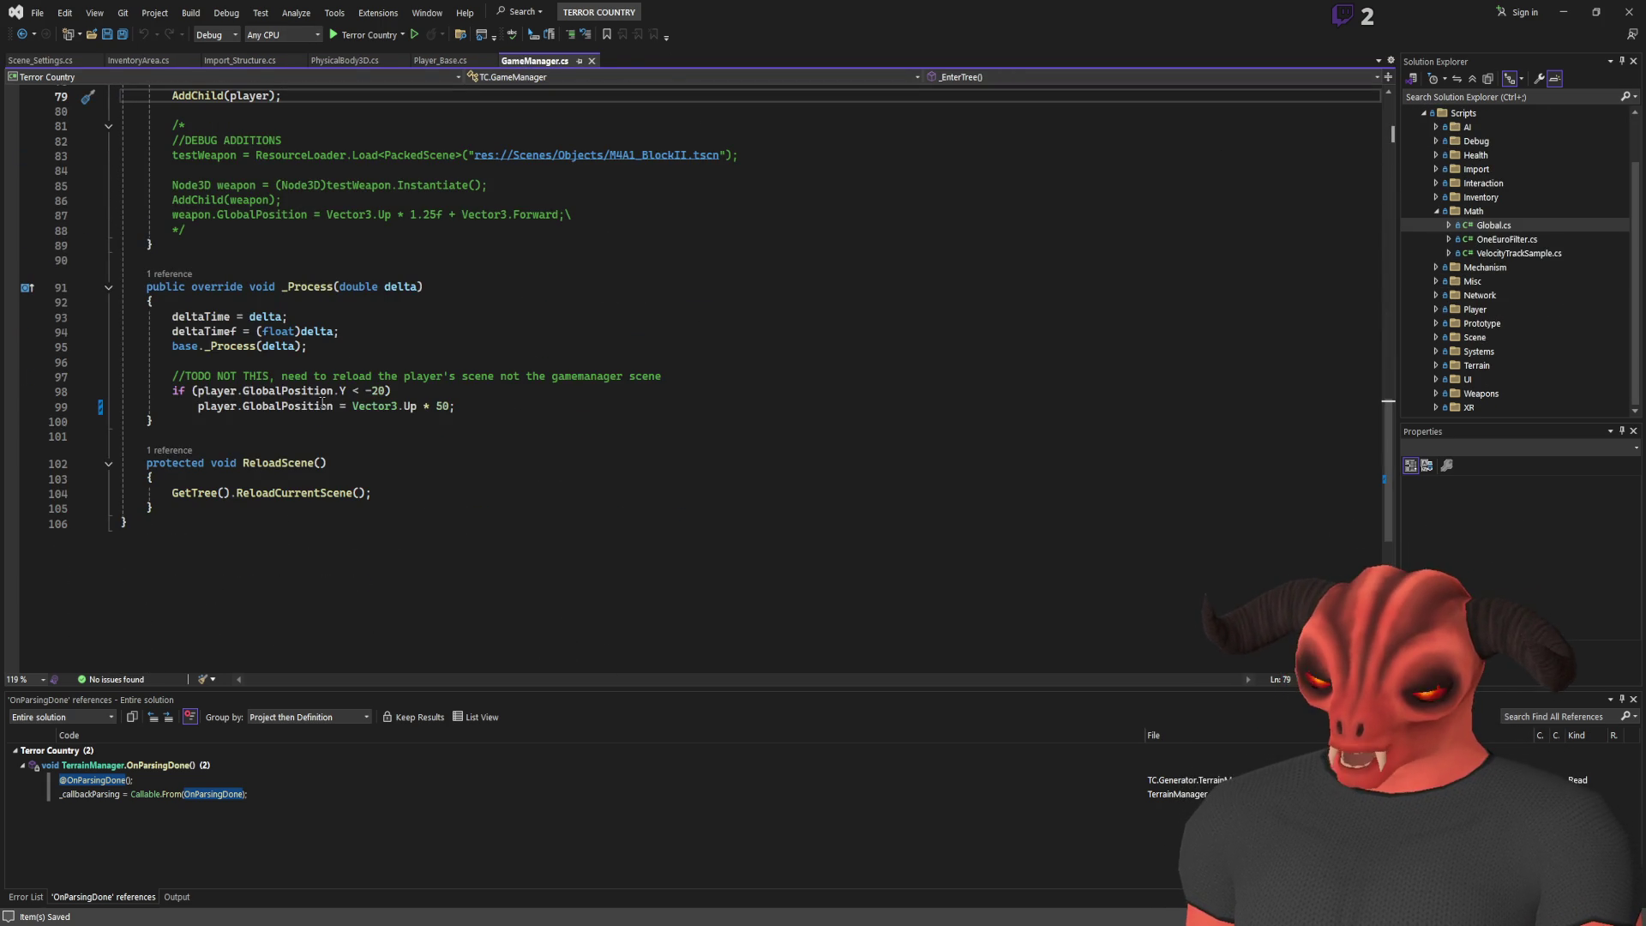
left_click(230, 406)
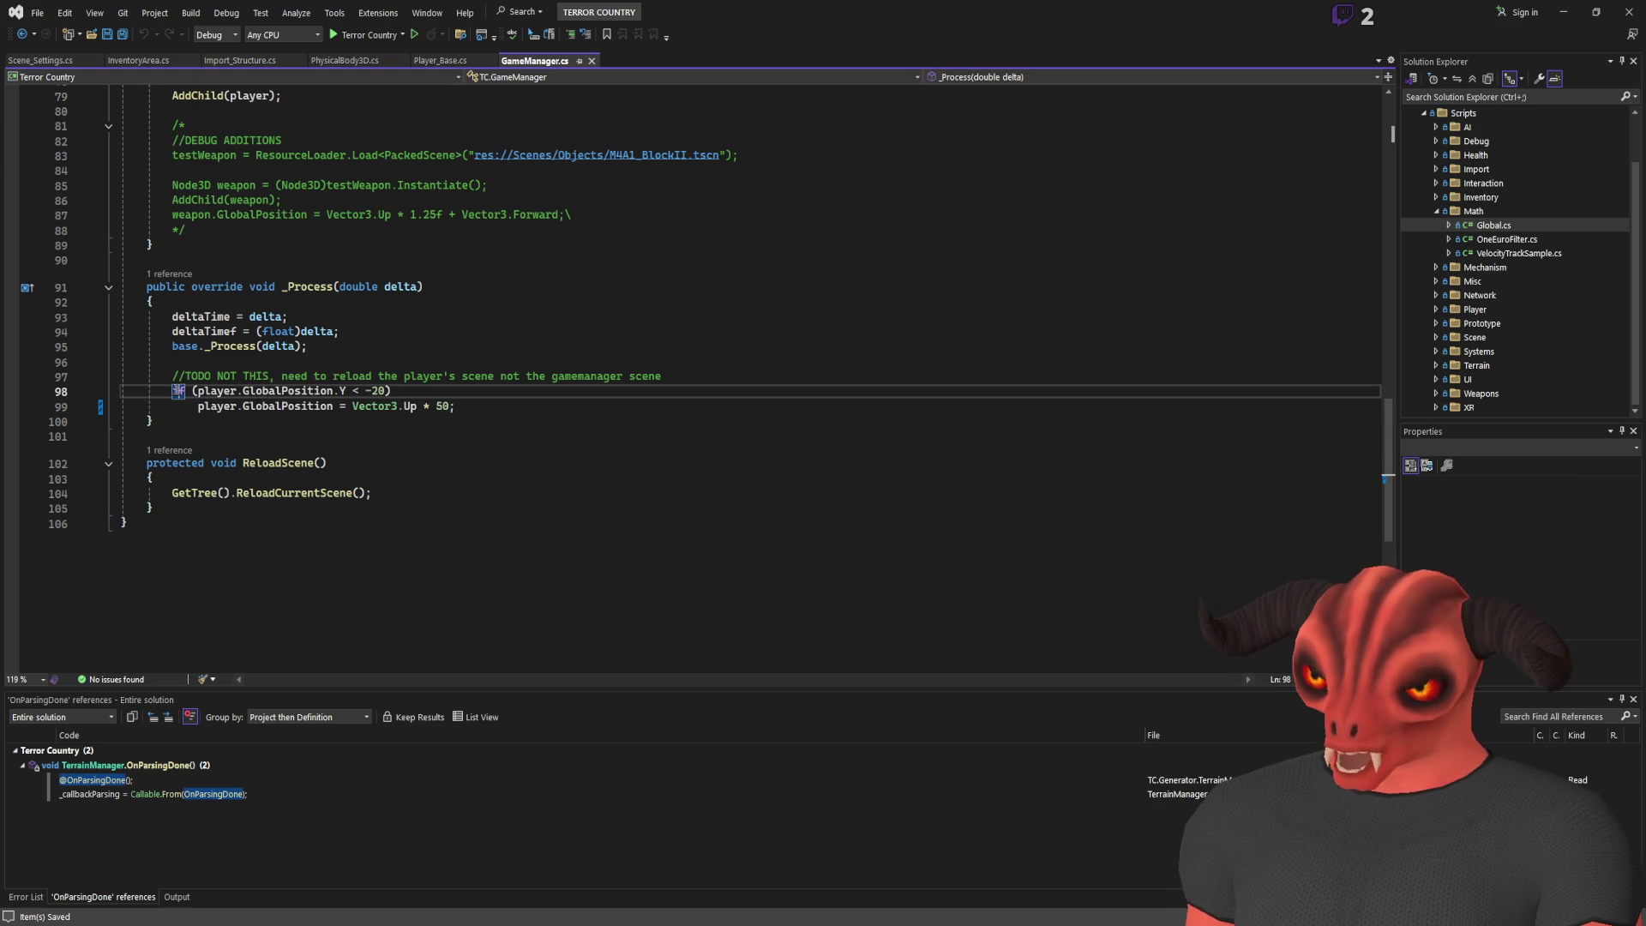
left_click_drag(455, 406, 391, 390)
left_click(40, 60)
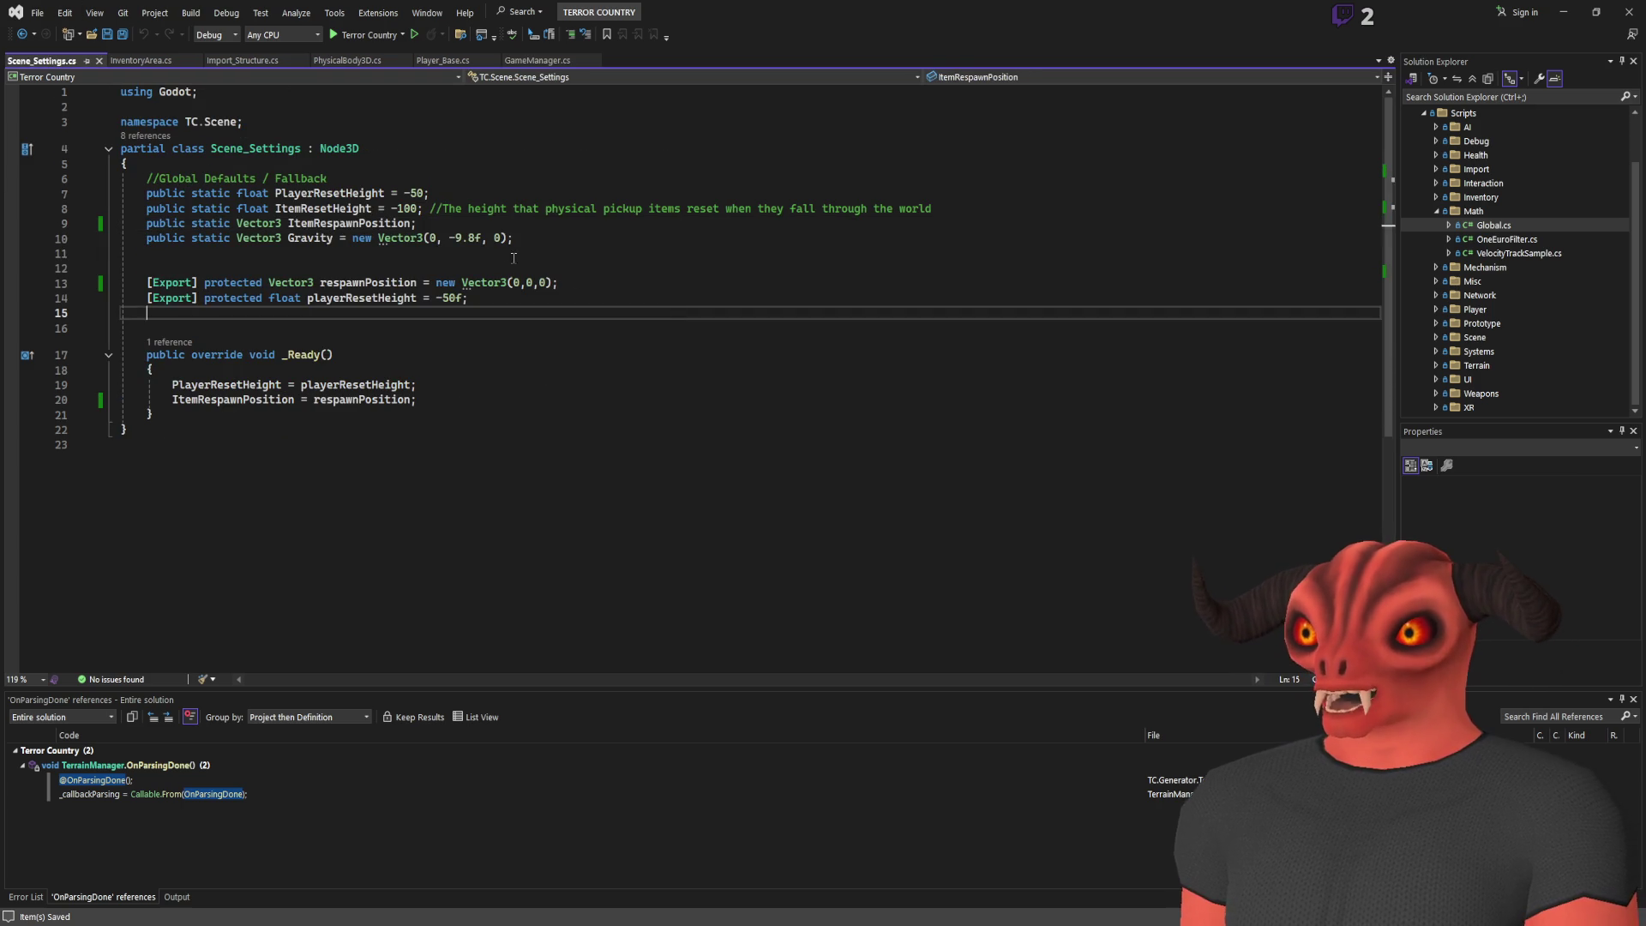
key("ctrl+d")
Rename the duplicated static field to PlayerSpawnPosition and add the comment '//If they fall'
double_click(351, 238)
type("PlayerSpawn")
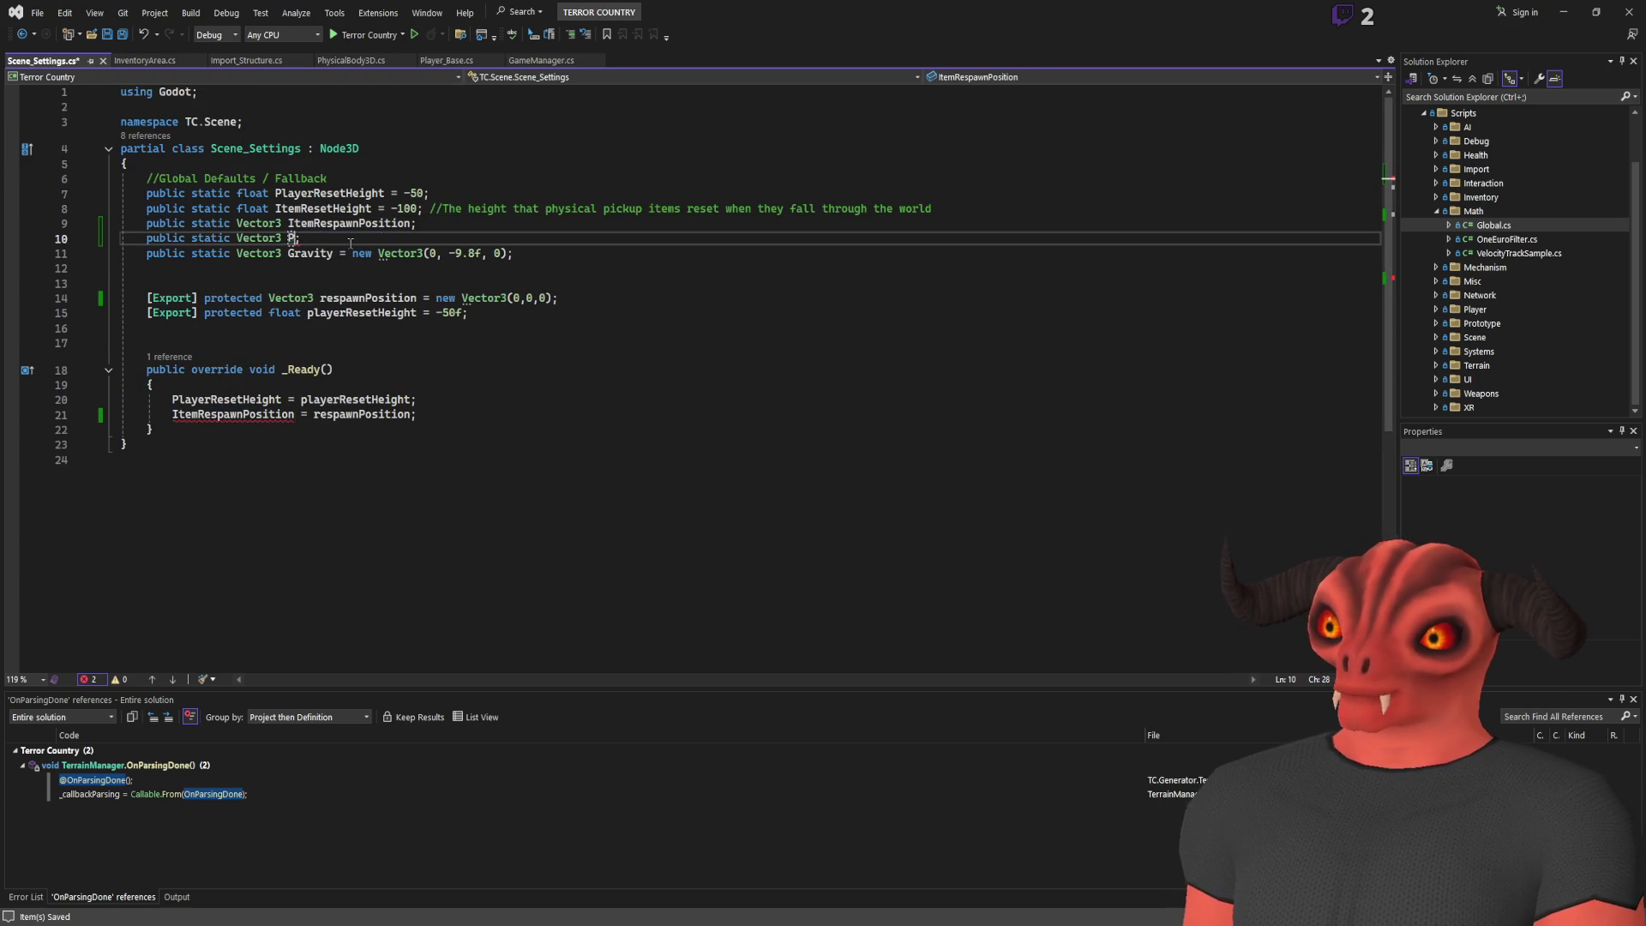
type("Position")
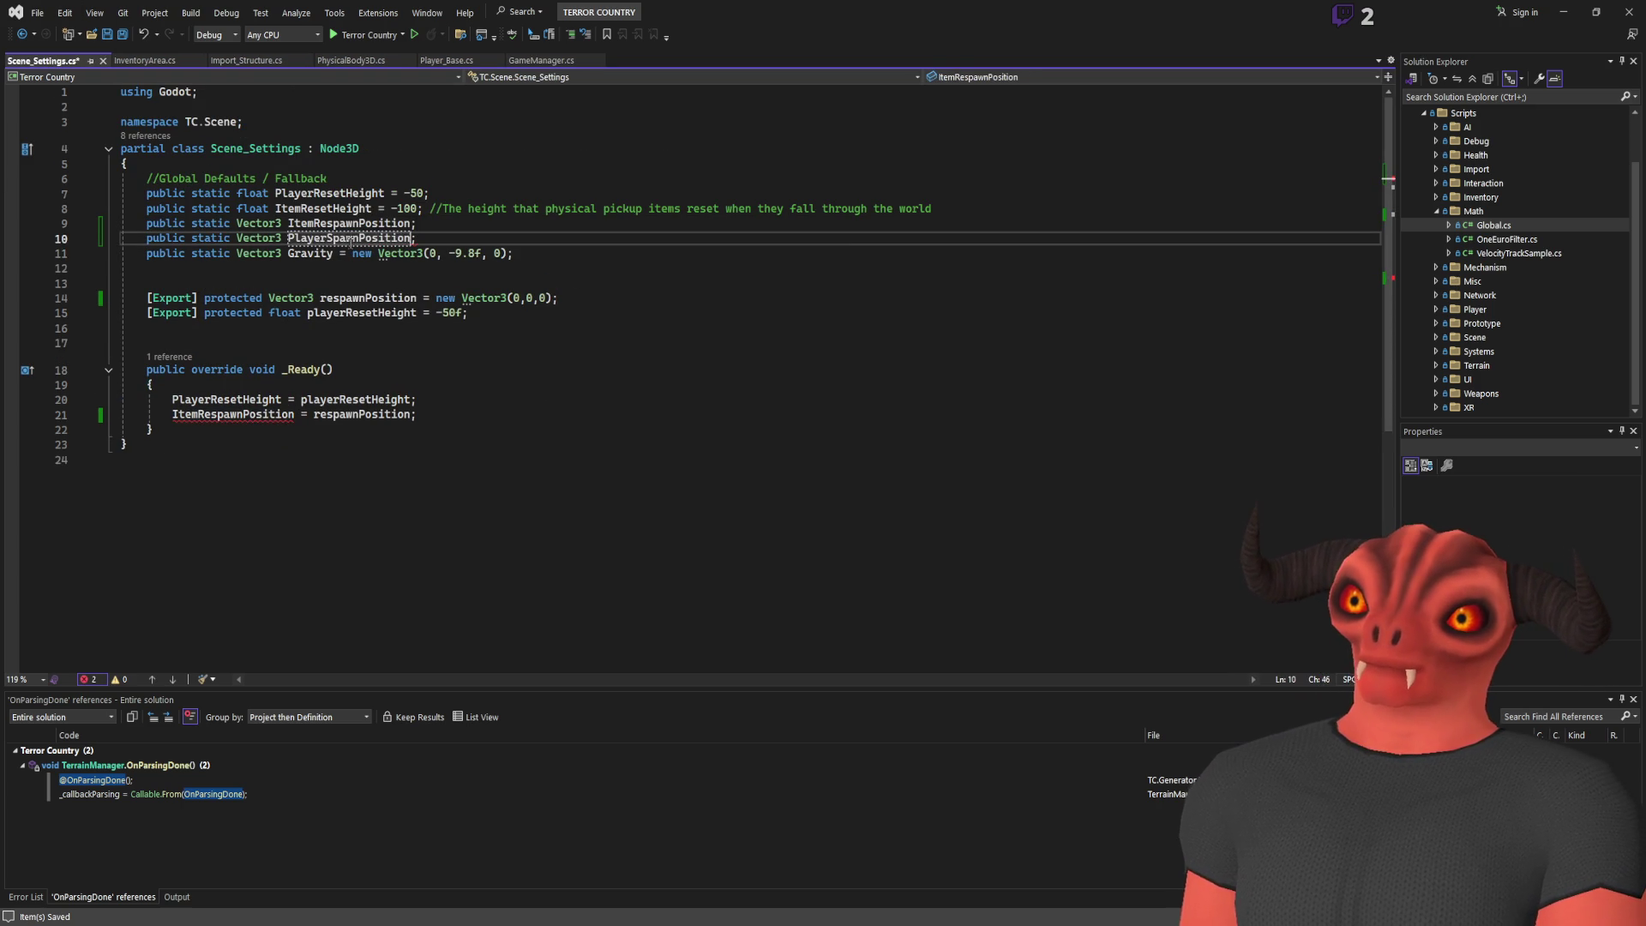
left_click(510, 240)
type("//If they fall out of the world")
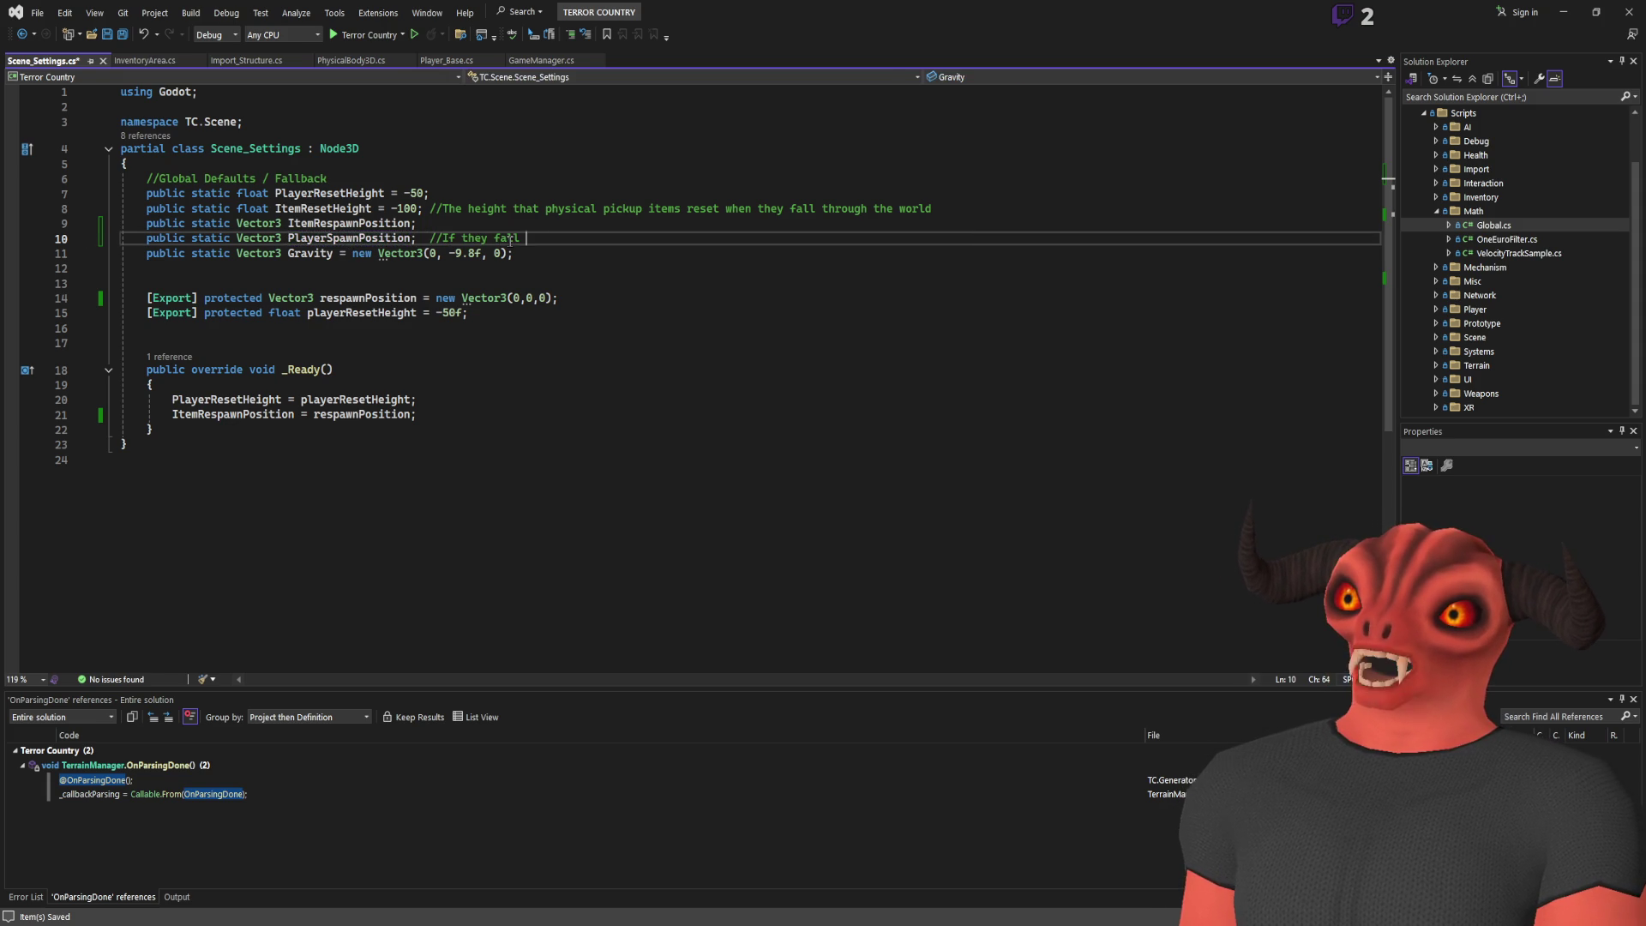
double_click(311, 240)
Duplicate the respawnPosition field declaration as itemRespawnPosition
left_click(636, 313)
left_click(636, 301)
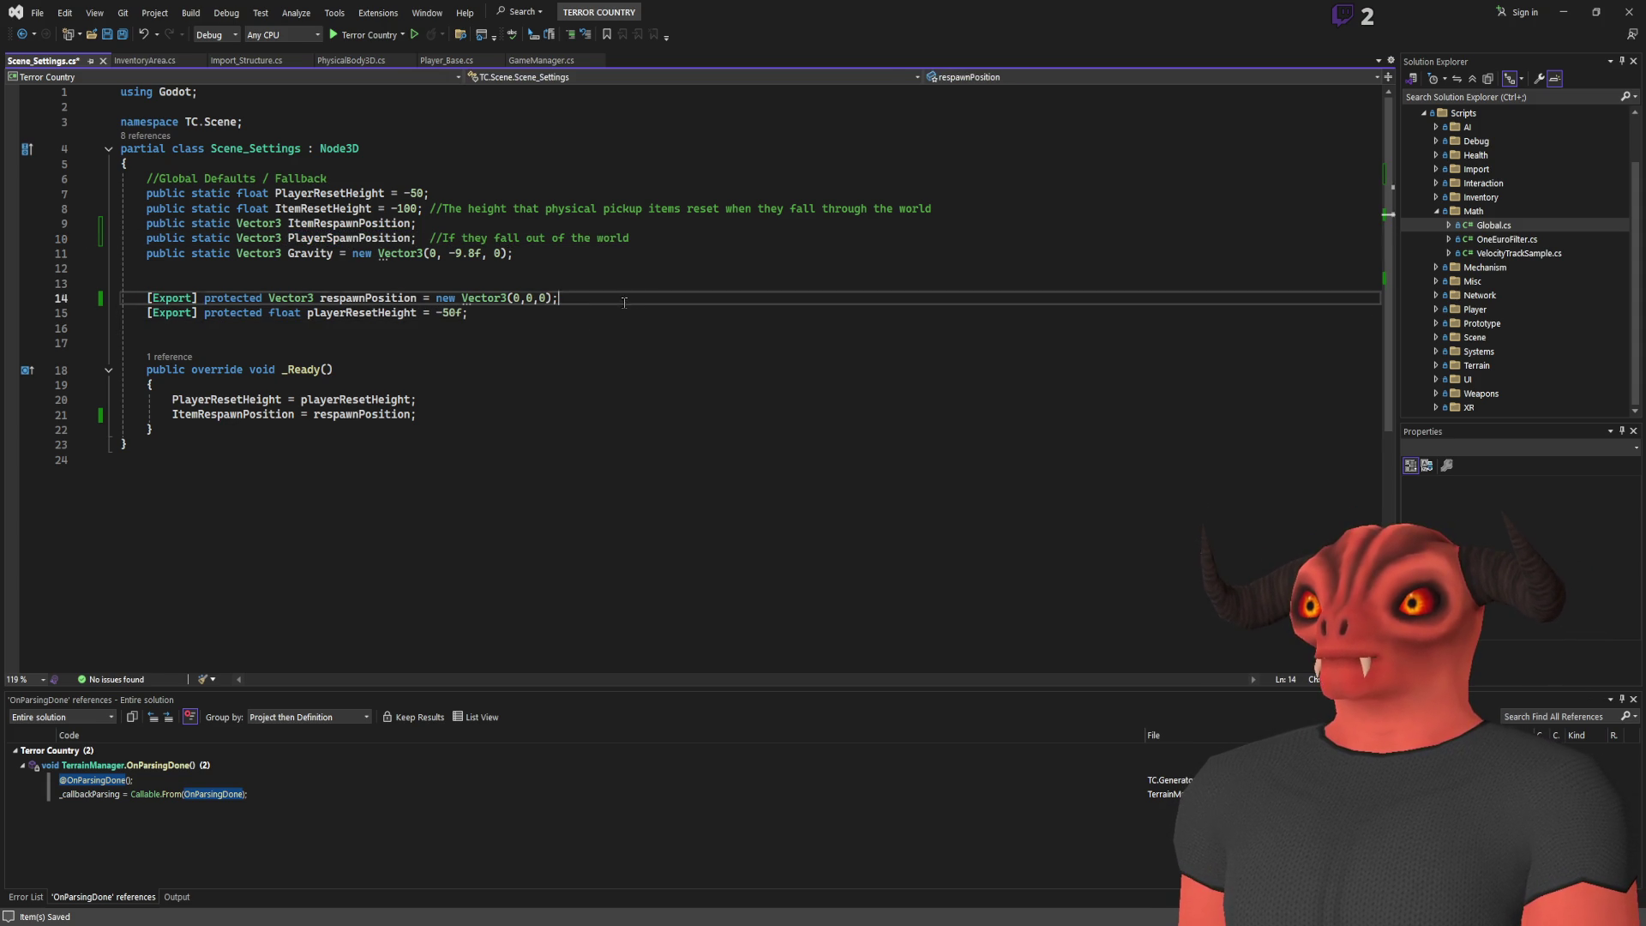
key("ctrl+d")
type("itemrespawnPosition = new Vector3(0,0,0);")
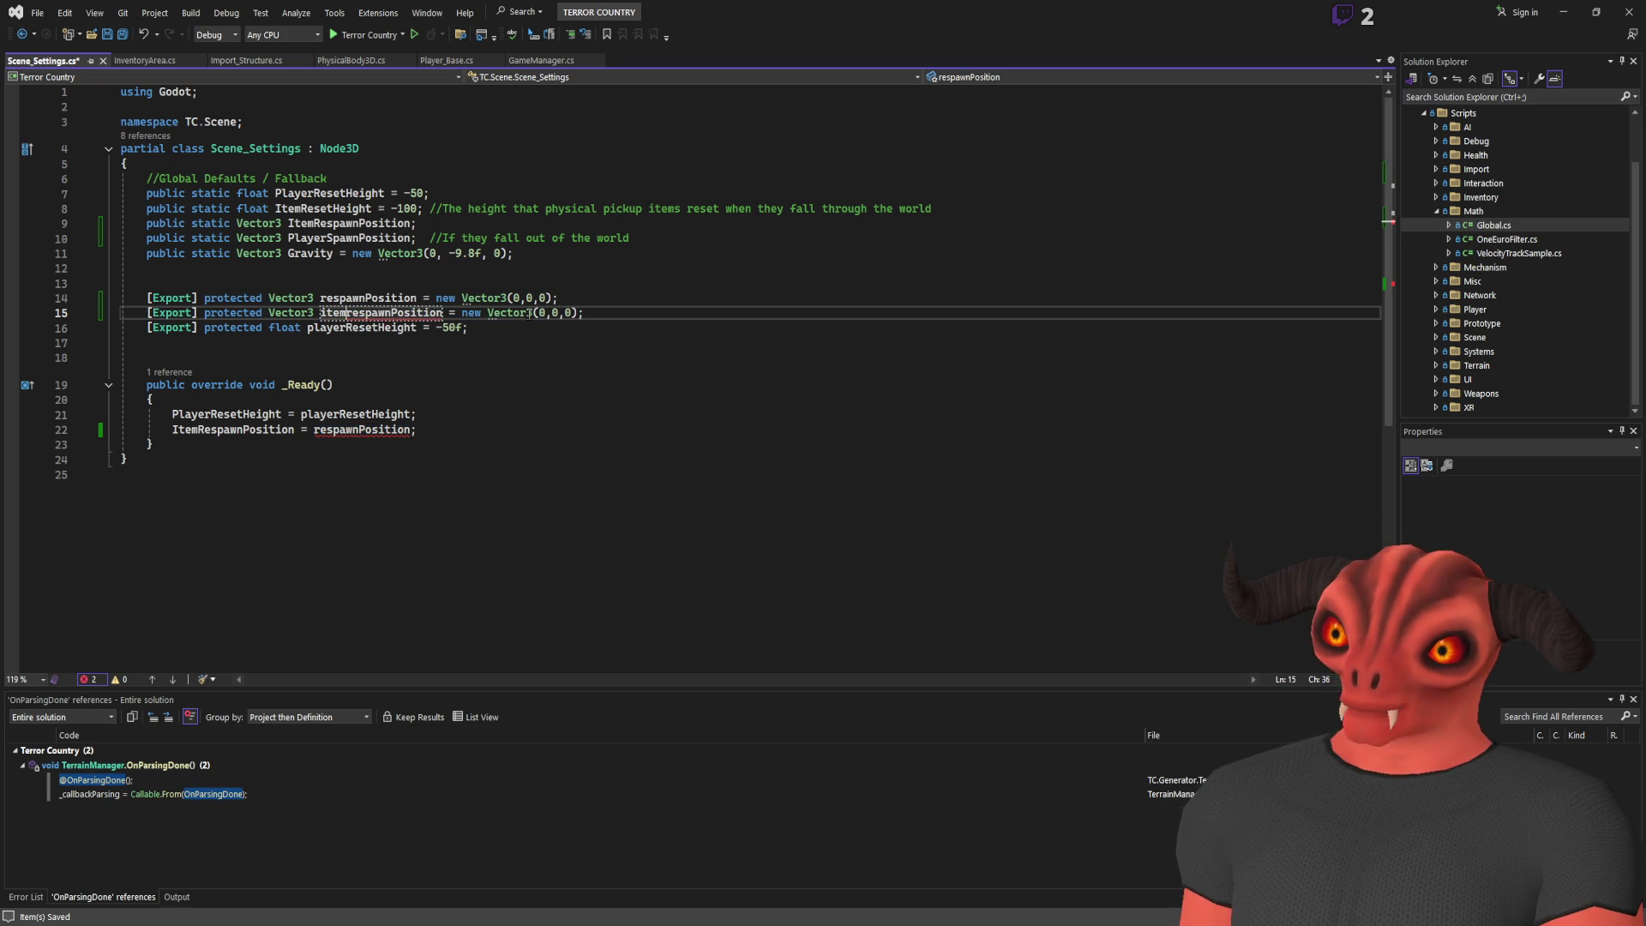
key("Delete")
type("R")
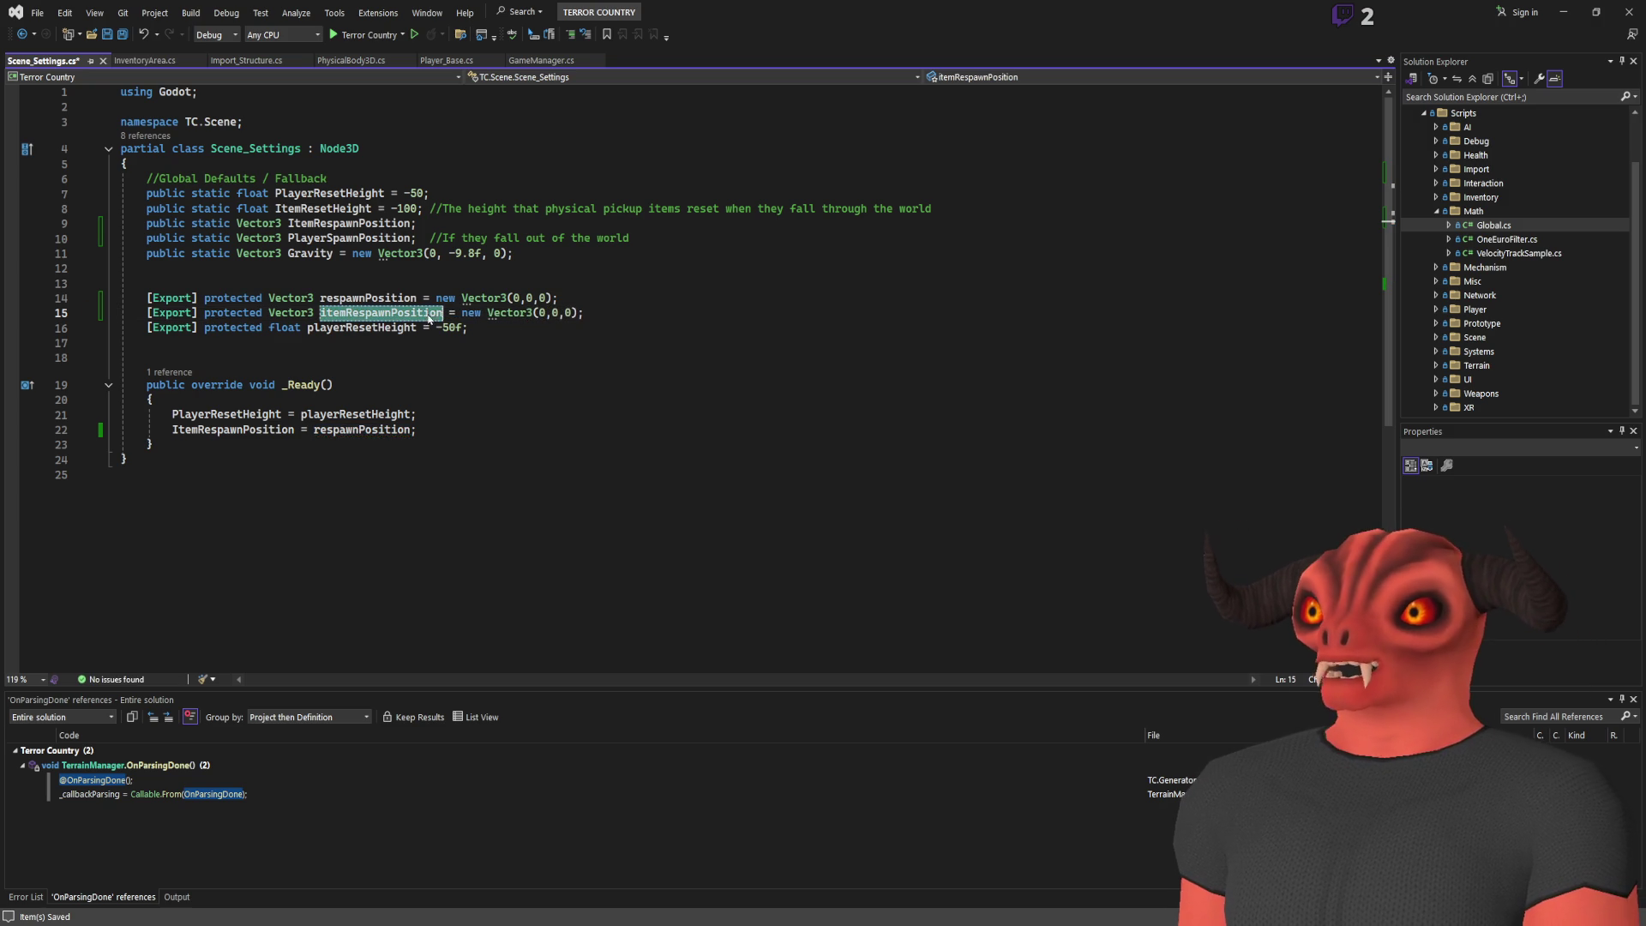
In _Ready, set ItemRespawnPosition from itemRespawnPosition and PlayerSpawnPosition from respawnPosition, then save
left_click(435, 430)
key("Return")
type("PlayerSpawnPosition = itemRespawnPosition;")
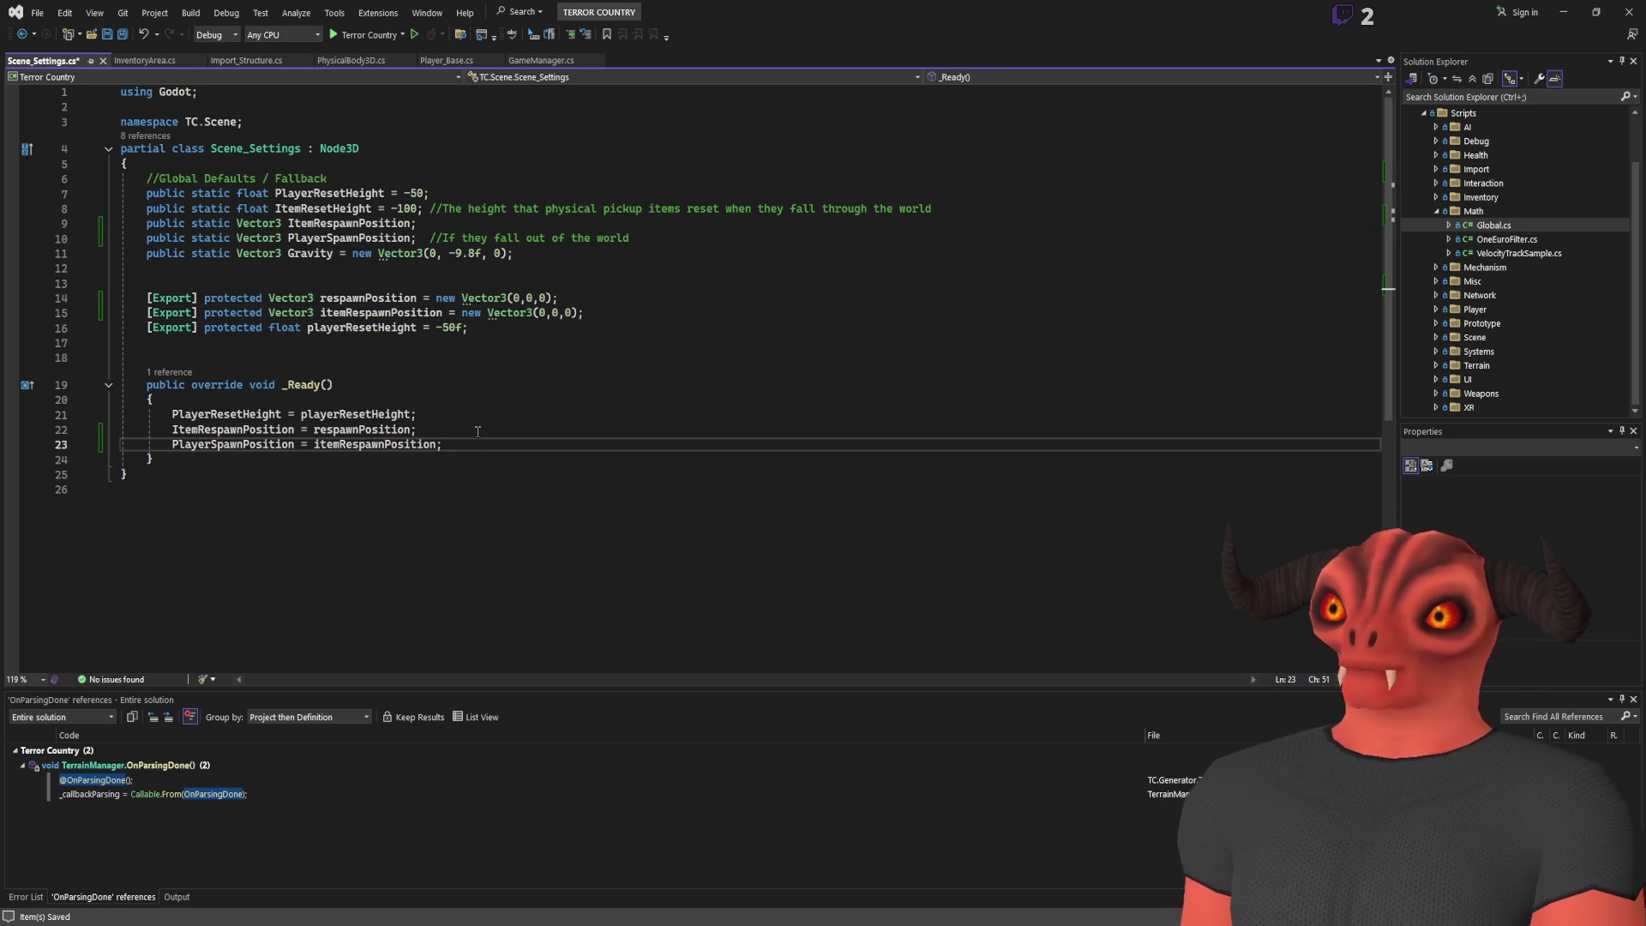
key("ctrl+s")
double_click(369, 430)
type("itemRespawnPosition")
double_click(348, 444)
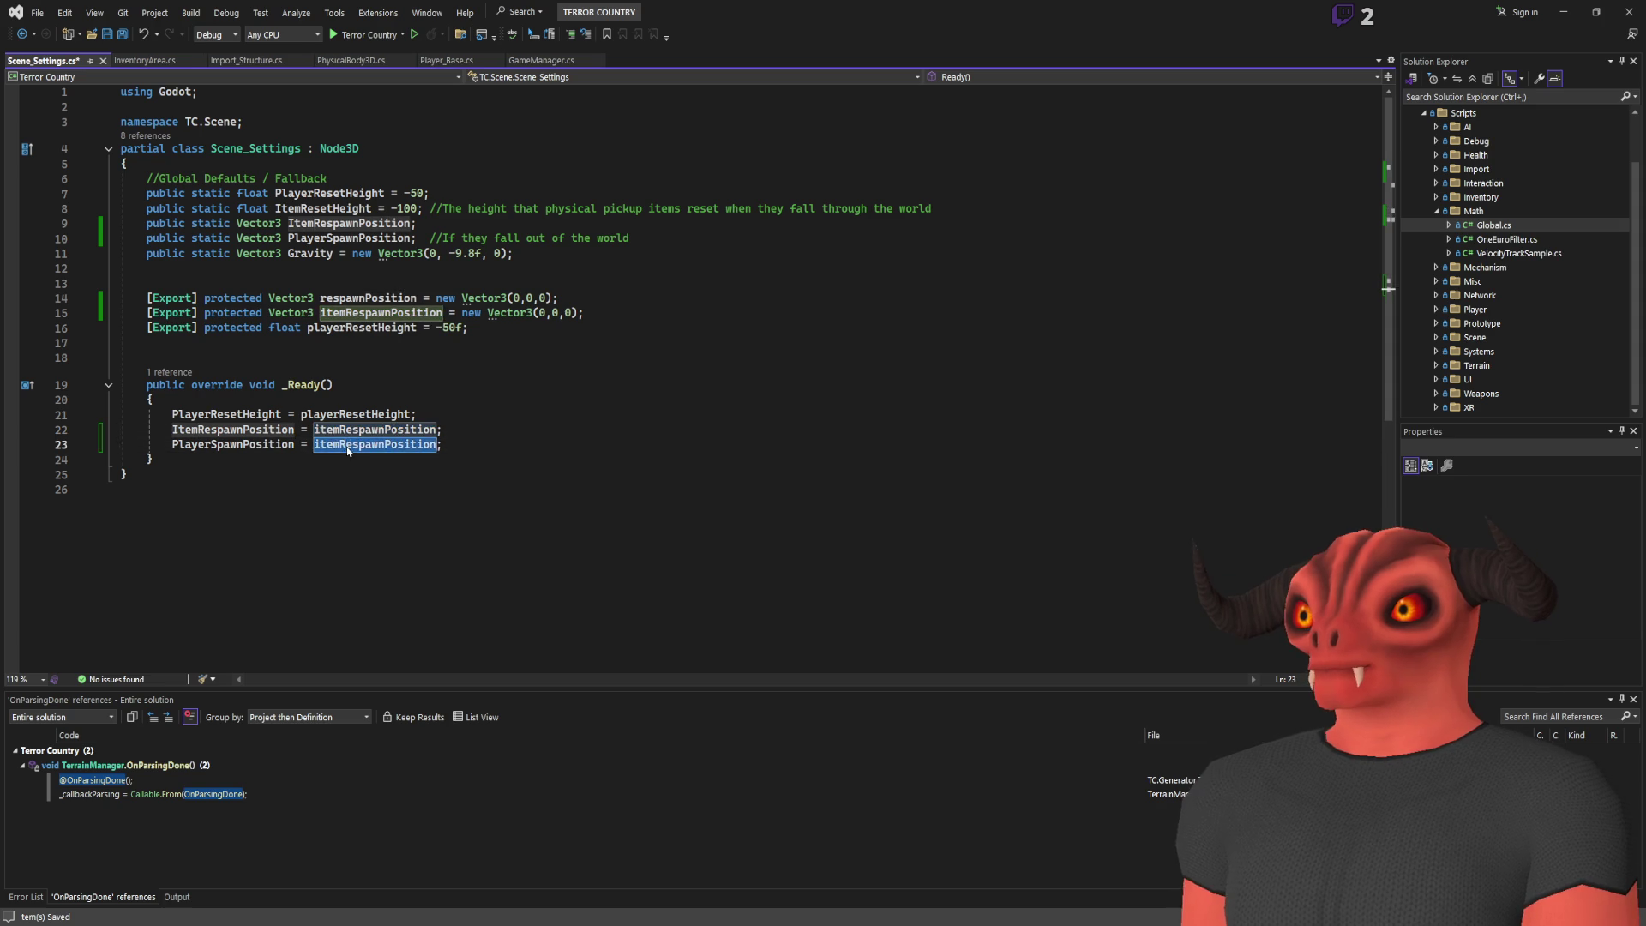
type("respawnPosition")
key("ctrl+s")
Switch to GameManager.cs and select the fall-reset position assignment
left_click(343, 385)
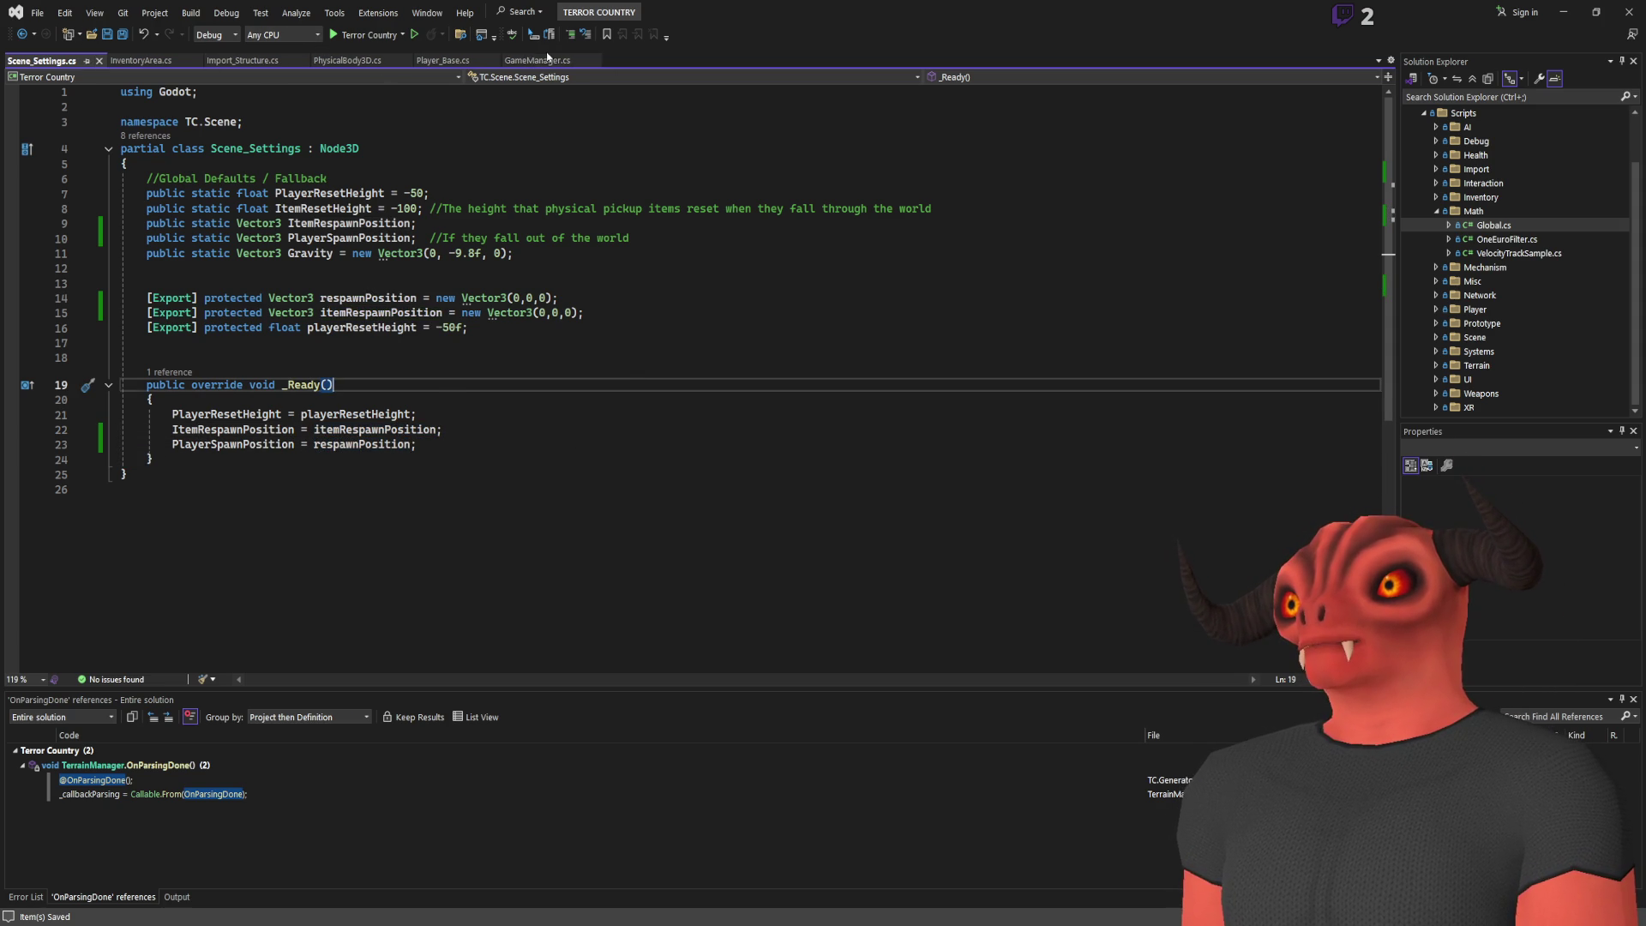
left_click(537, 60)
left_click(389, 462)
mouse_move(455, 405)
left_mouse_down()
mouse_move(206, 390)
mouse_move(403, 405)
mouse_move(353, 405)
left_mouse_up()
Delete the fixed Vector3.Up * 50 reset position and begin typing a Scene_Settings reference
key("Delete")
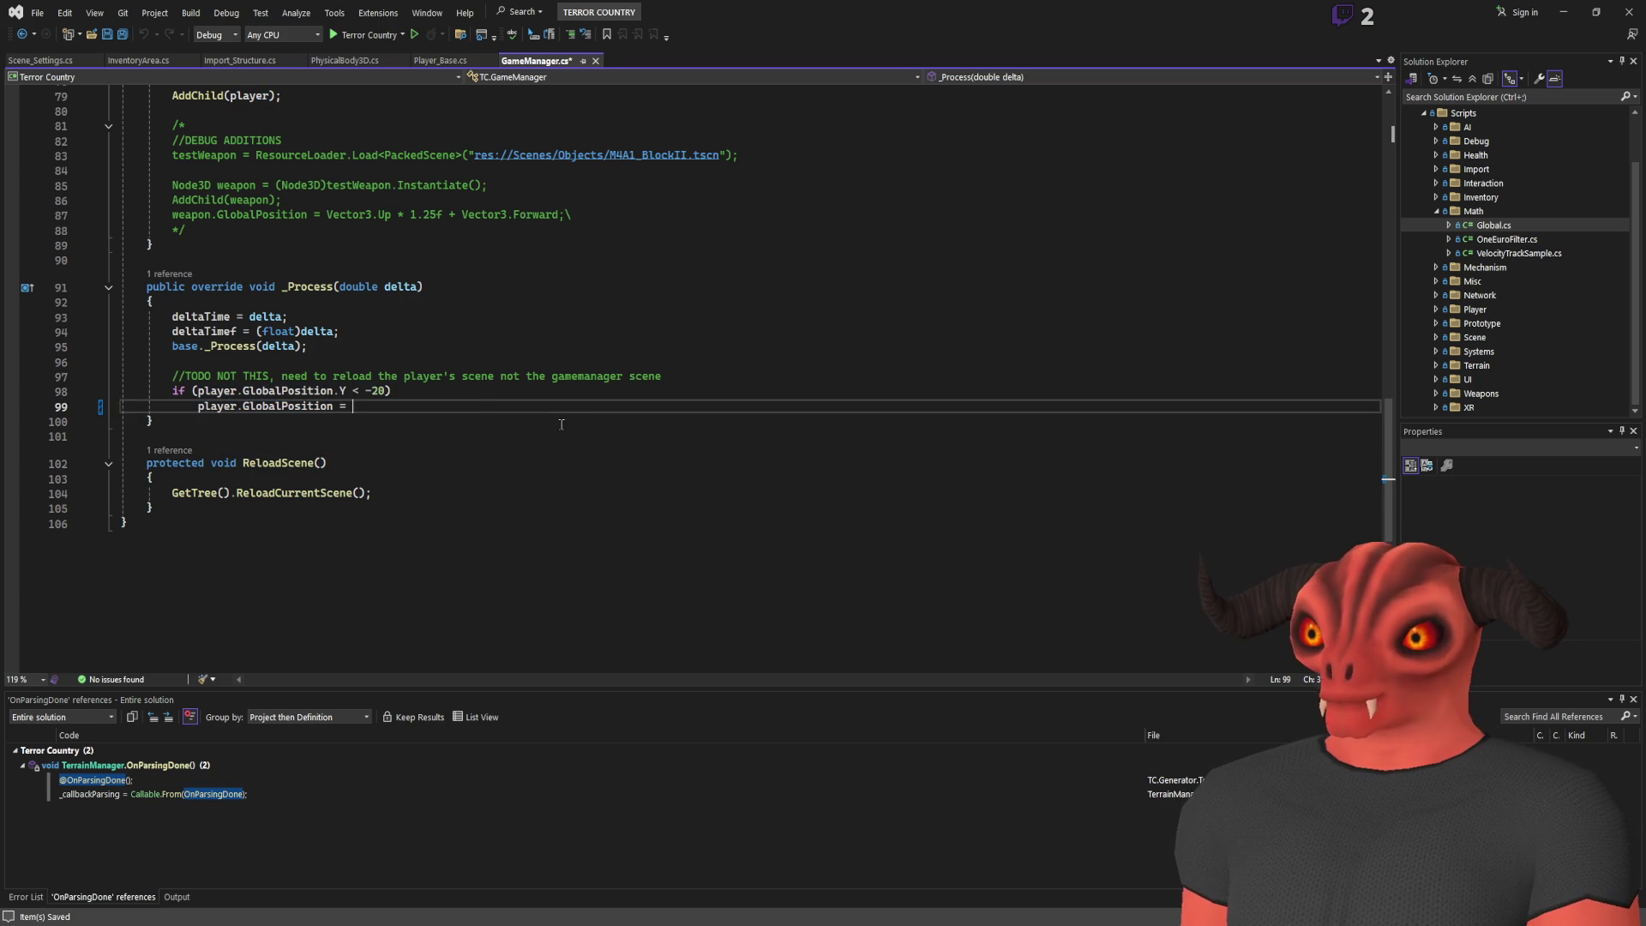
type("Scene")
type(".")
type("re")
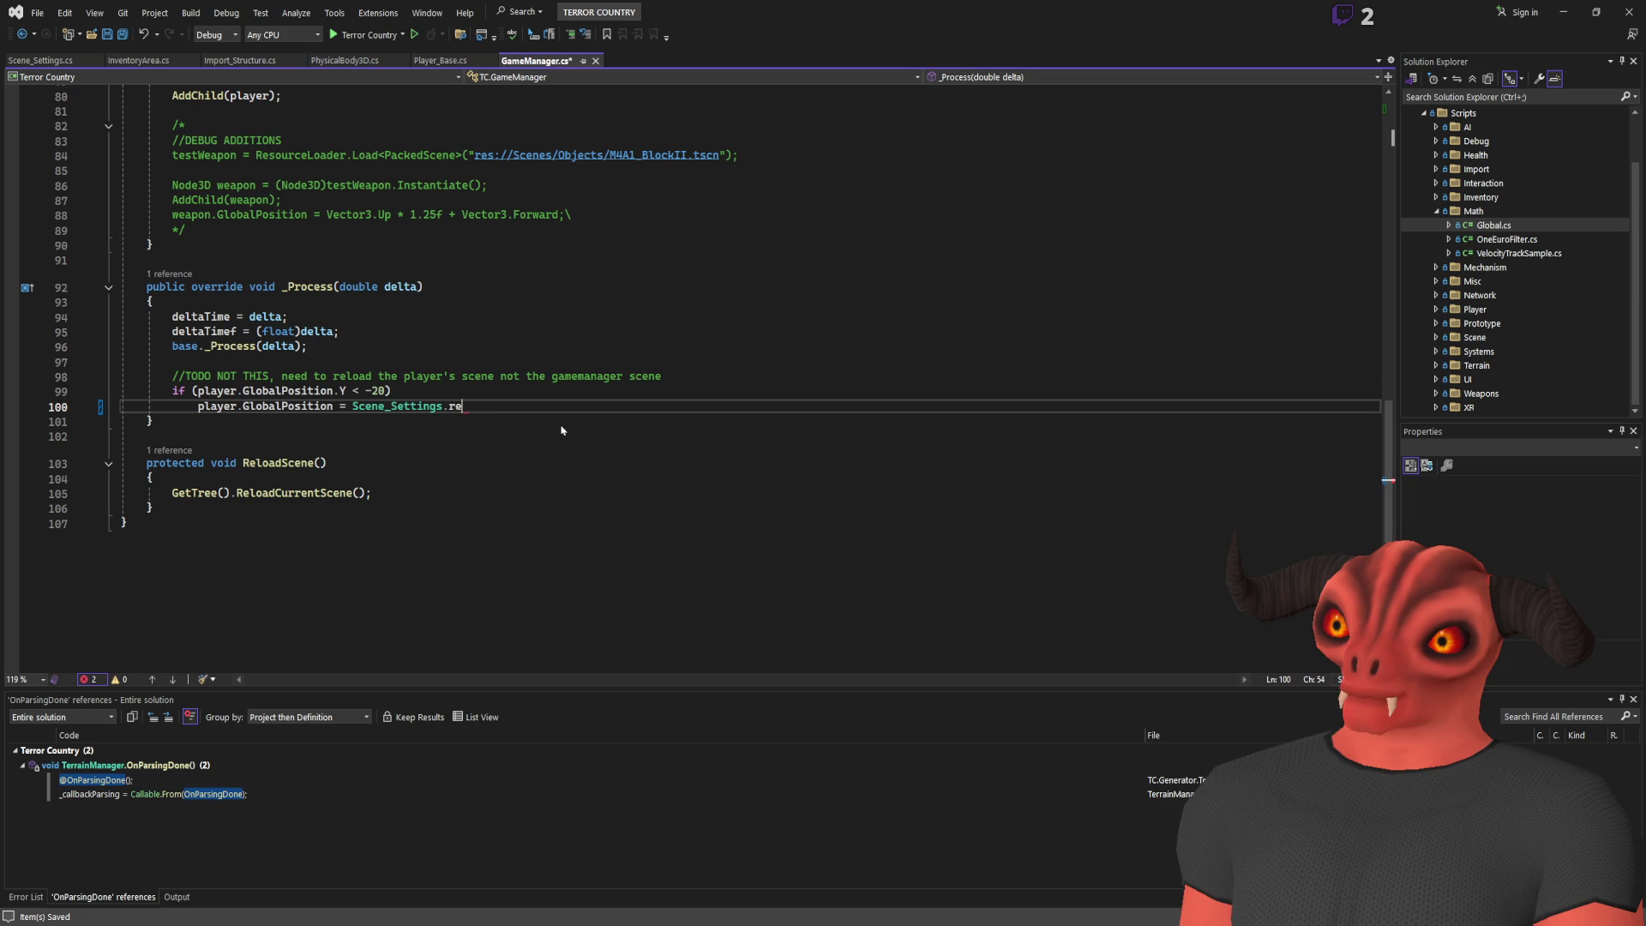
key("Tab")
key("ctrl+z")
key("BackSpace")
key("BackSpace")
key("BackSpace")
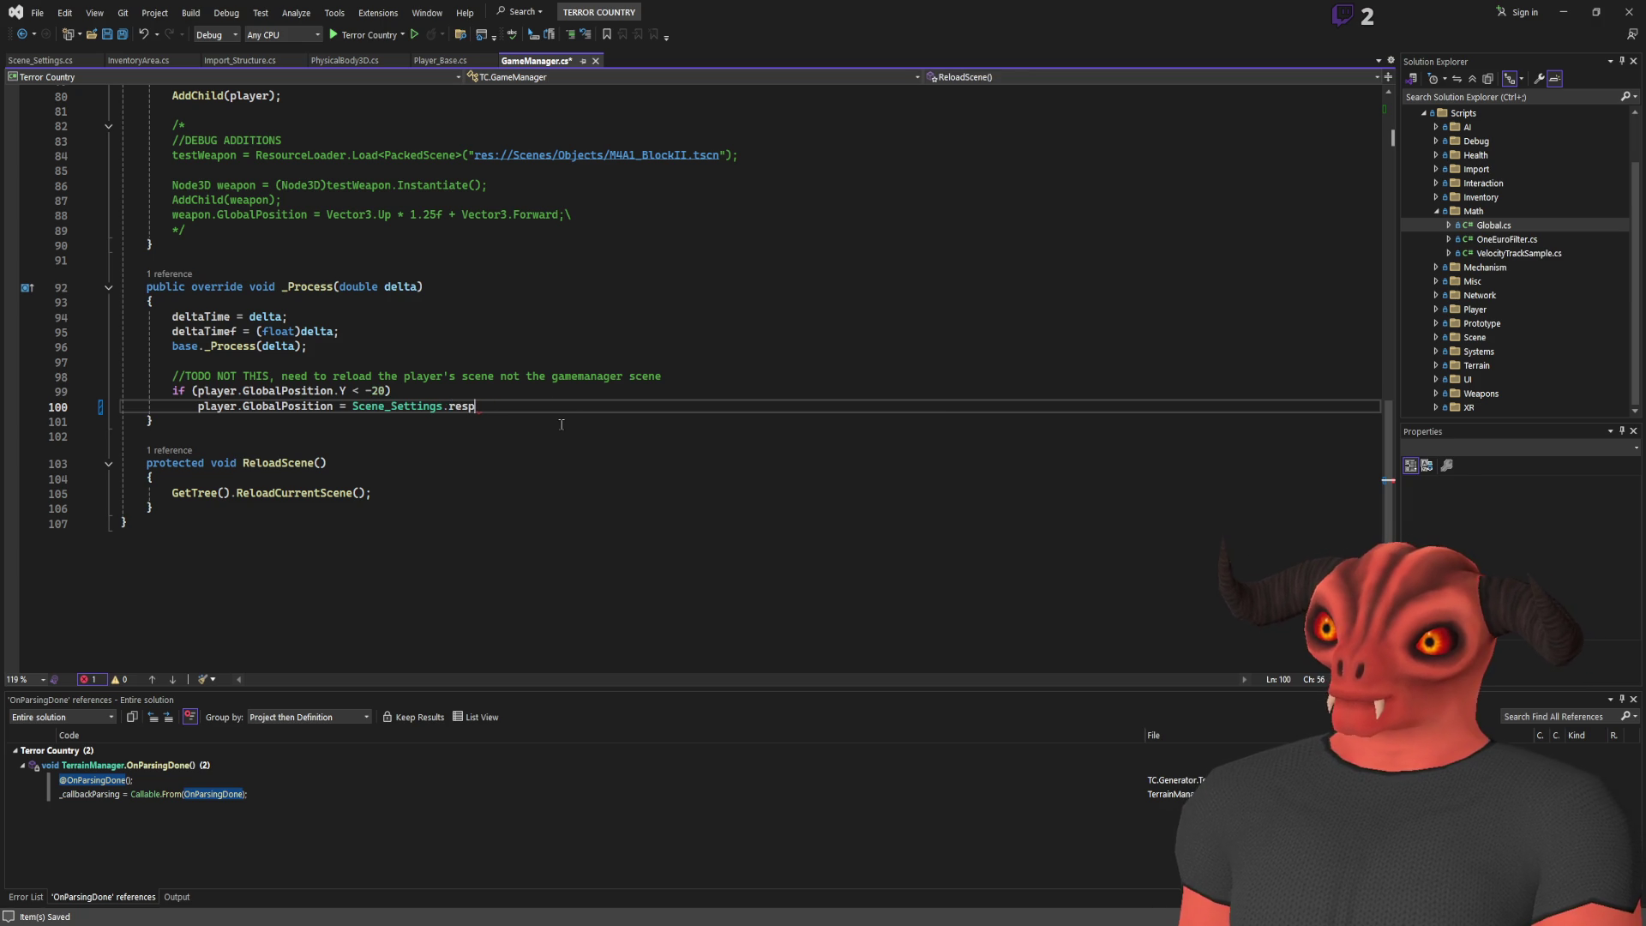
type("espo")
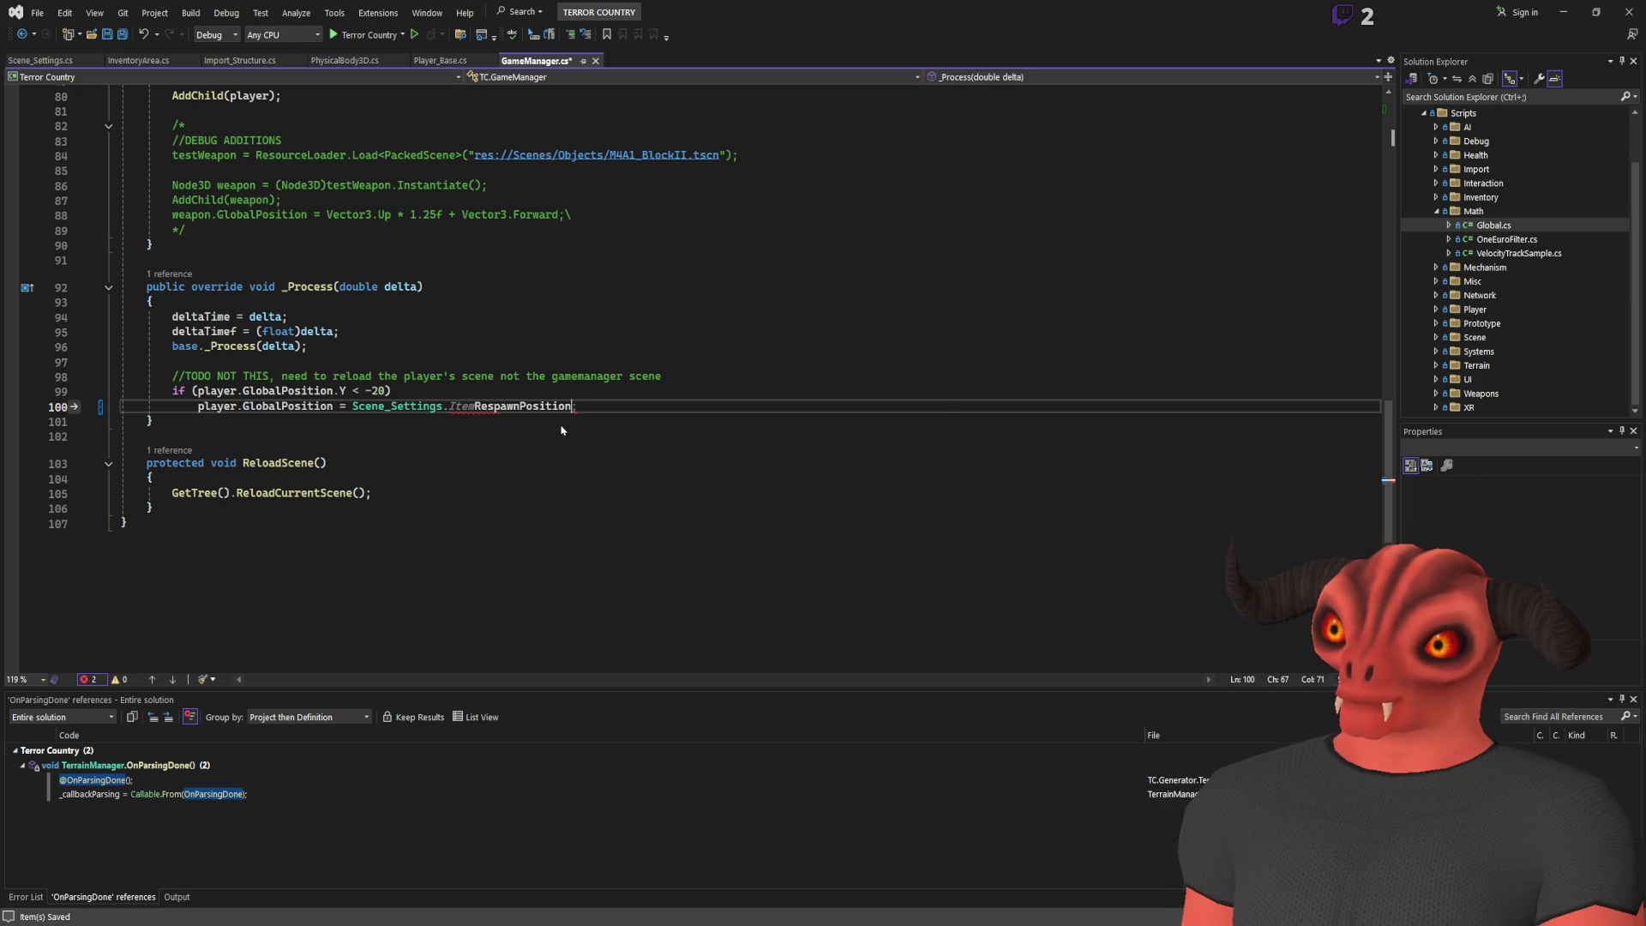
key("ctrl+z")
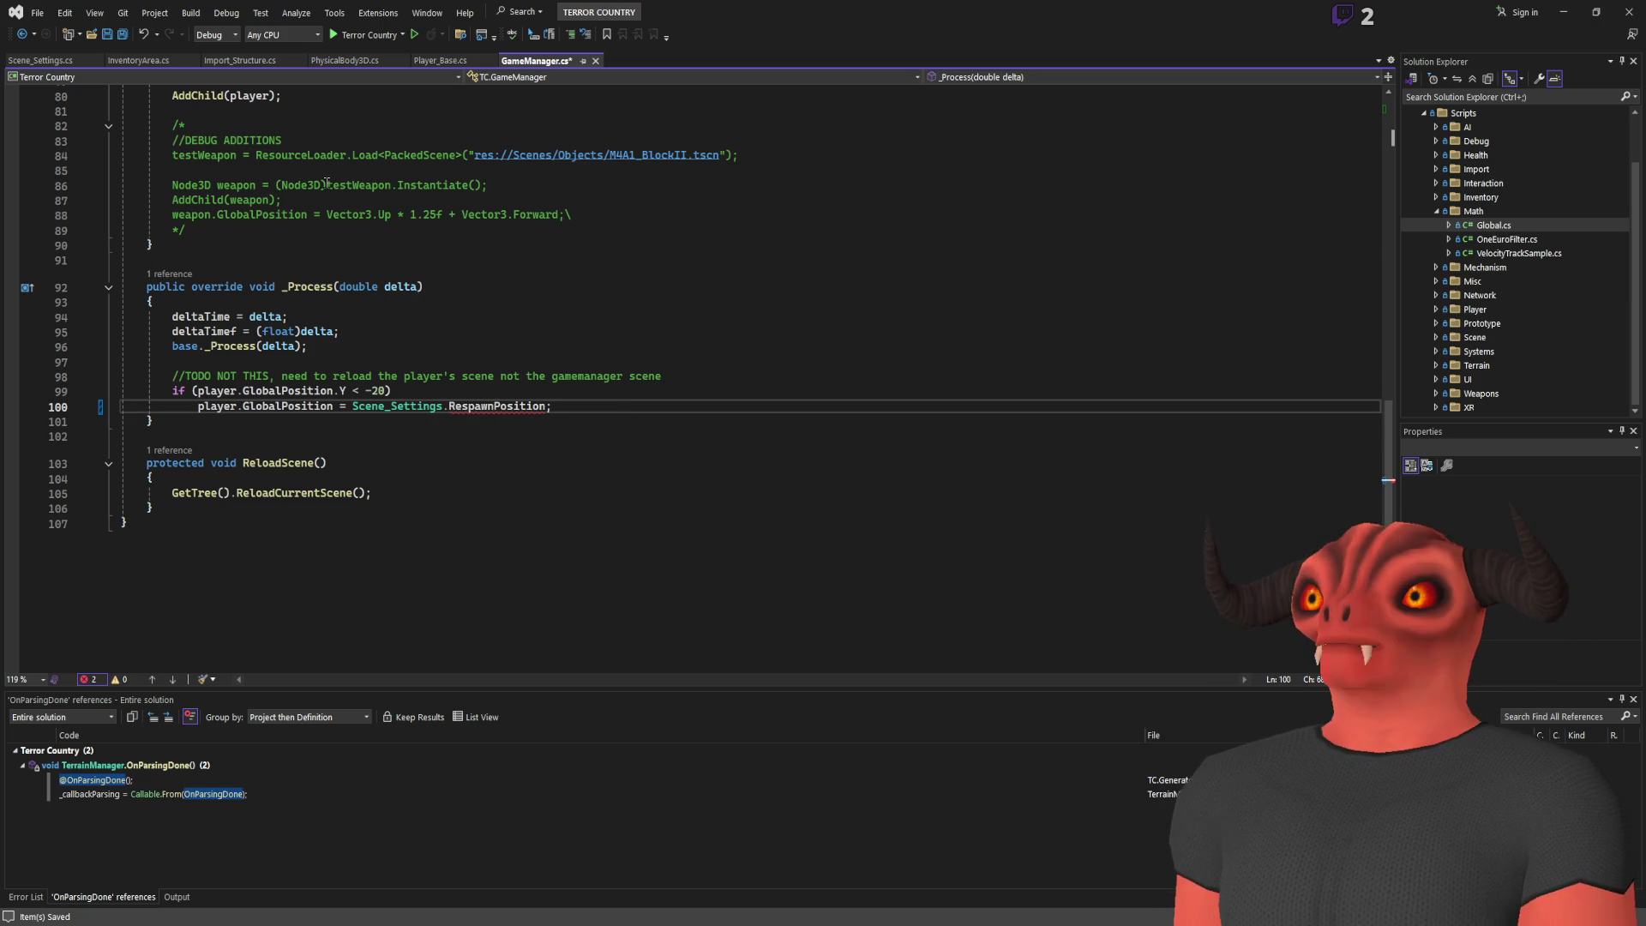
Check the spawn field's name in Scene_Settings and complete line 100 as Scene_Settings.PlayerSpawnPosition
key("ctrl+Tab")
left_click(347, 237)
left_click(579, 59)
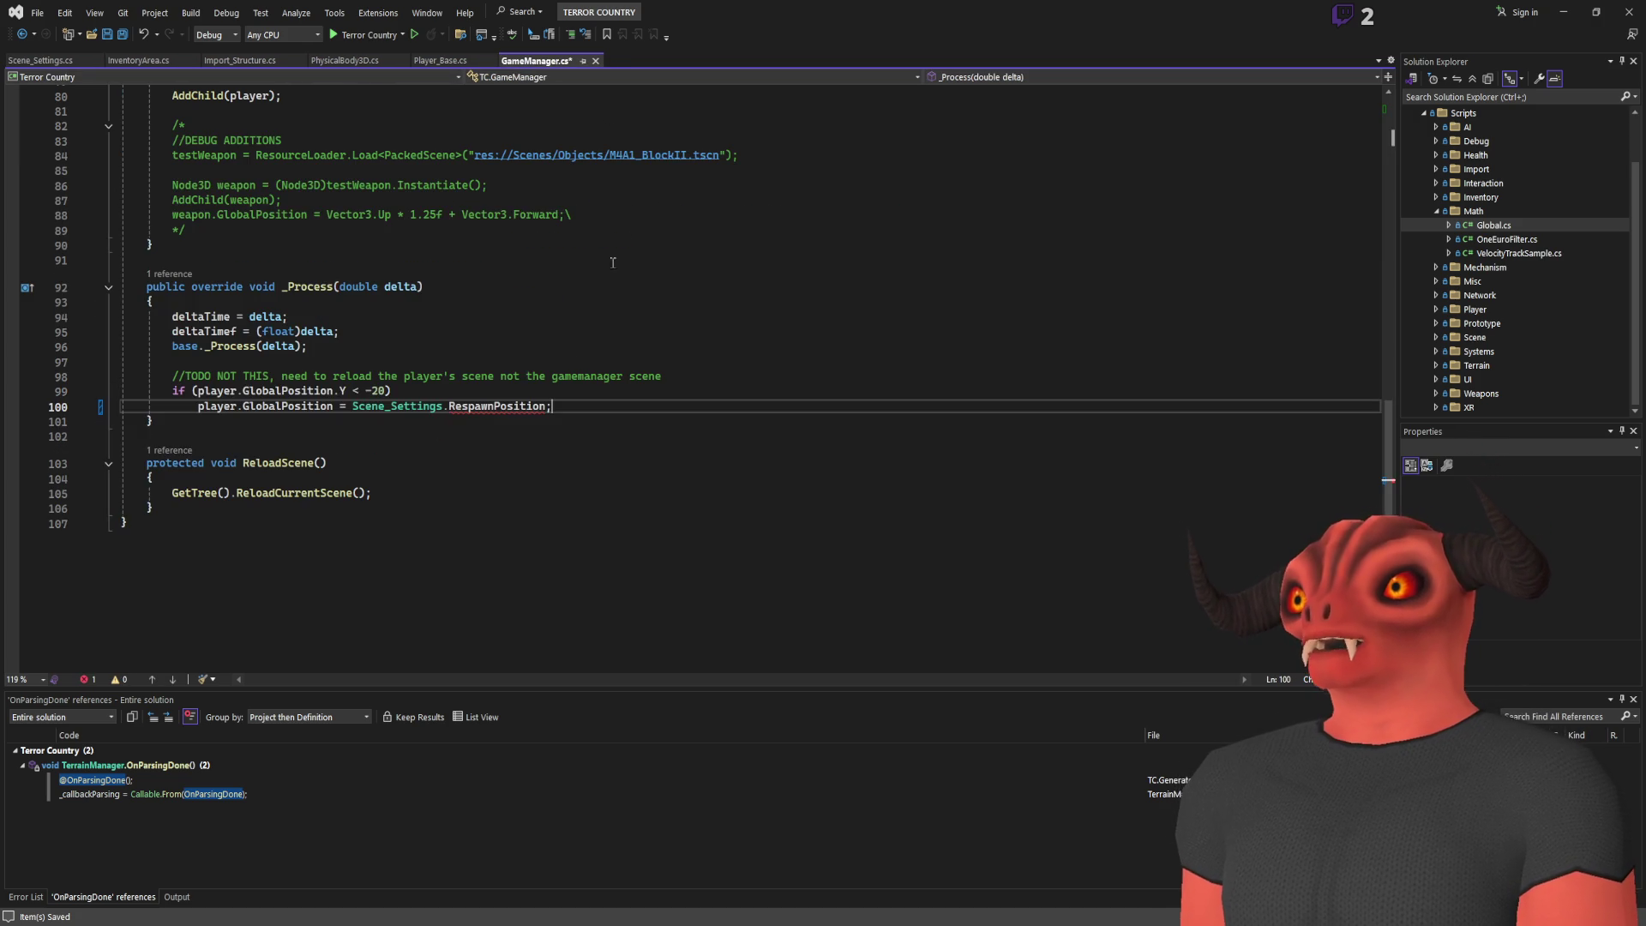
double_click(503, 404)
type("PlayerSpawnPosition")
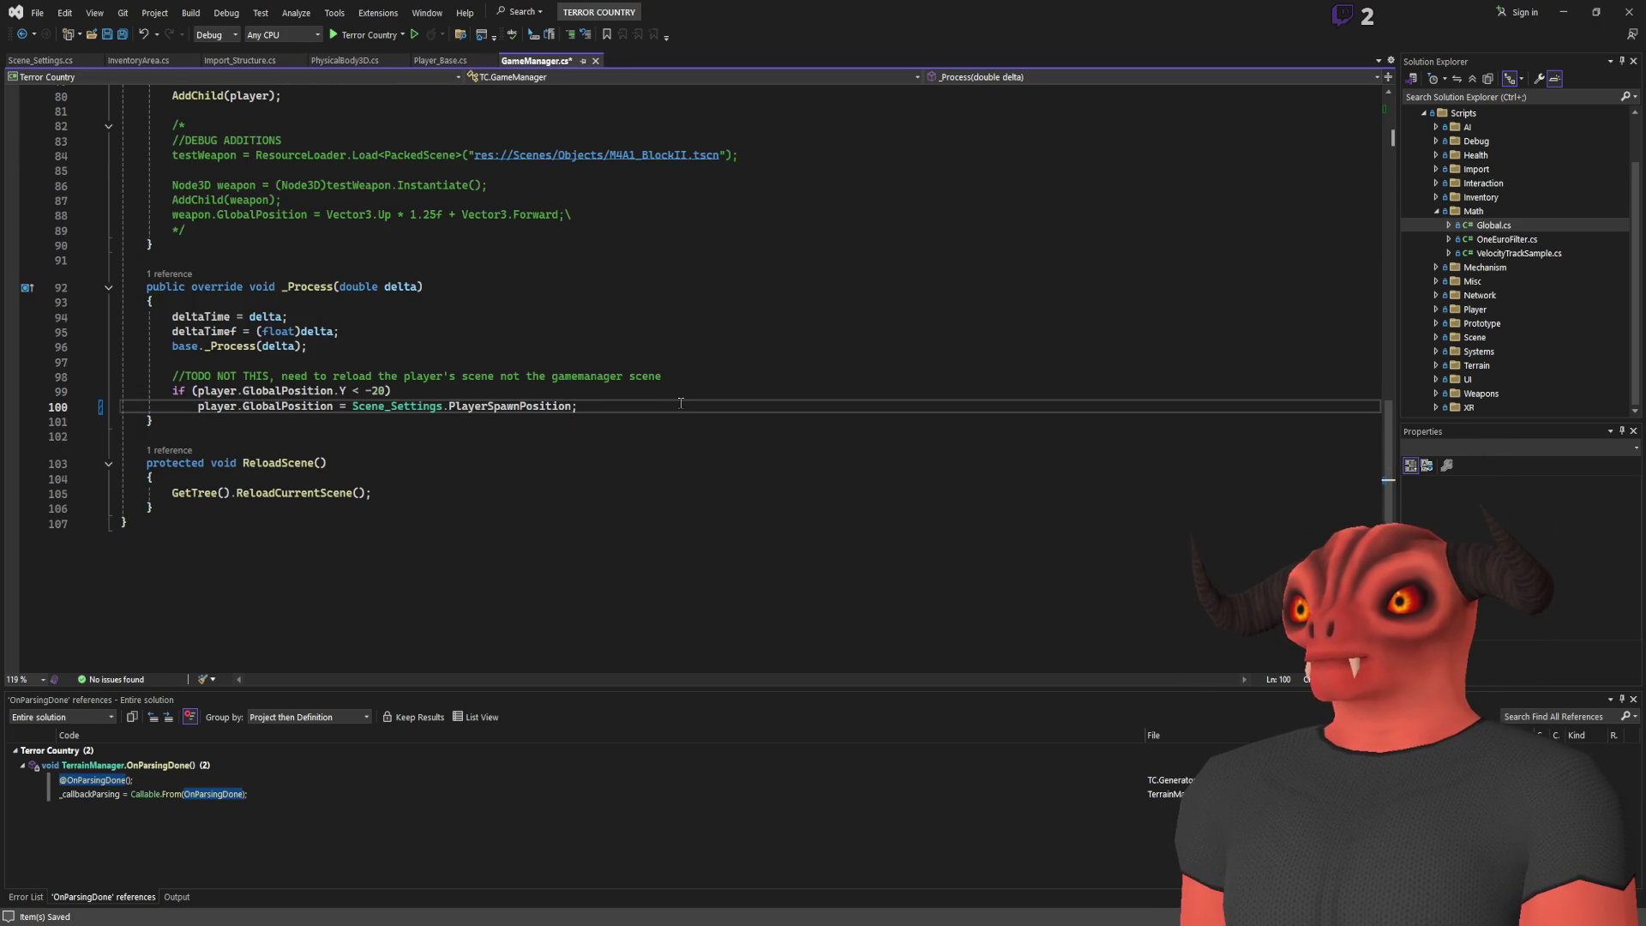
Rename PlayerSpawnPosition to PlayerRespawnPosition everywhere and jump to its definition
key("ctrl+r")
key("ctrl+r")
left_click(506, 431)
key("BackSpace")
type("Res")
key("Return")
key("Down")
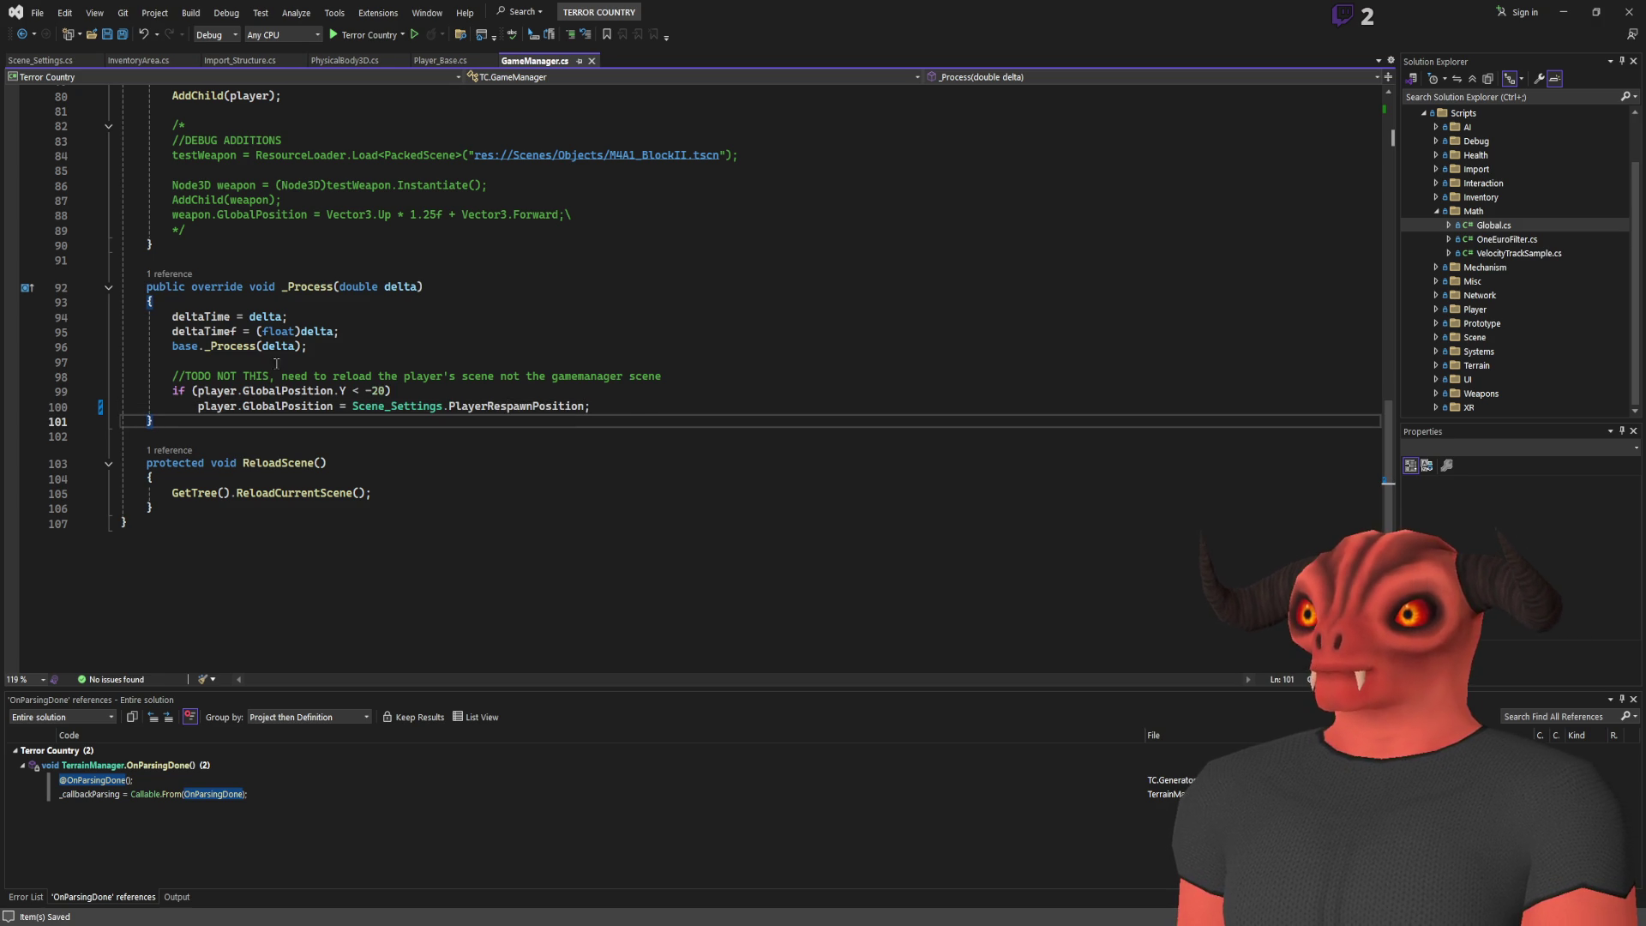
left_click(392, 390)
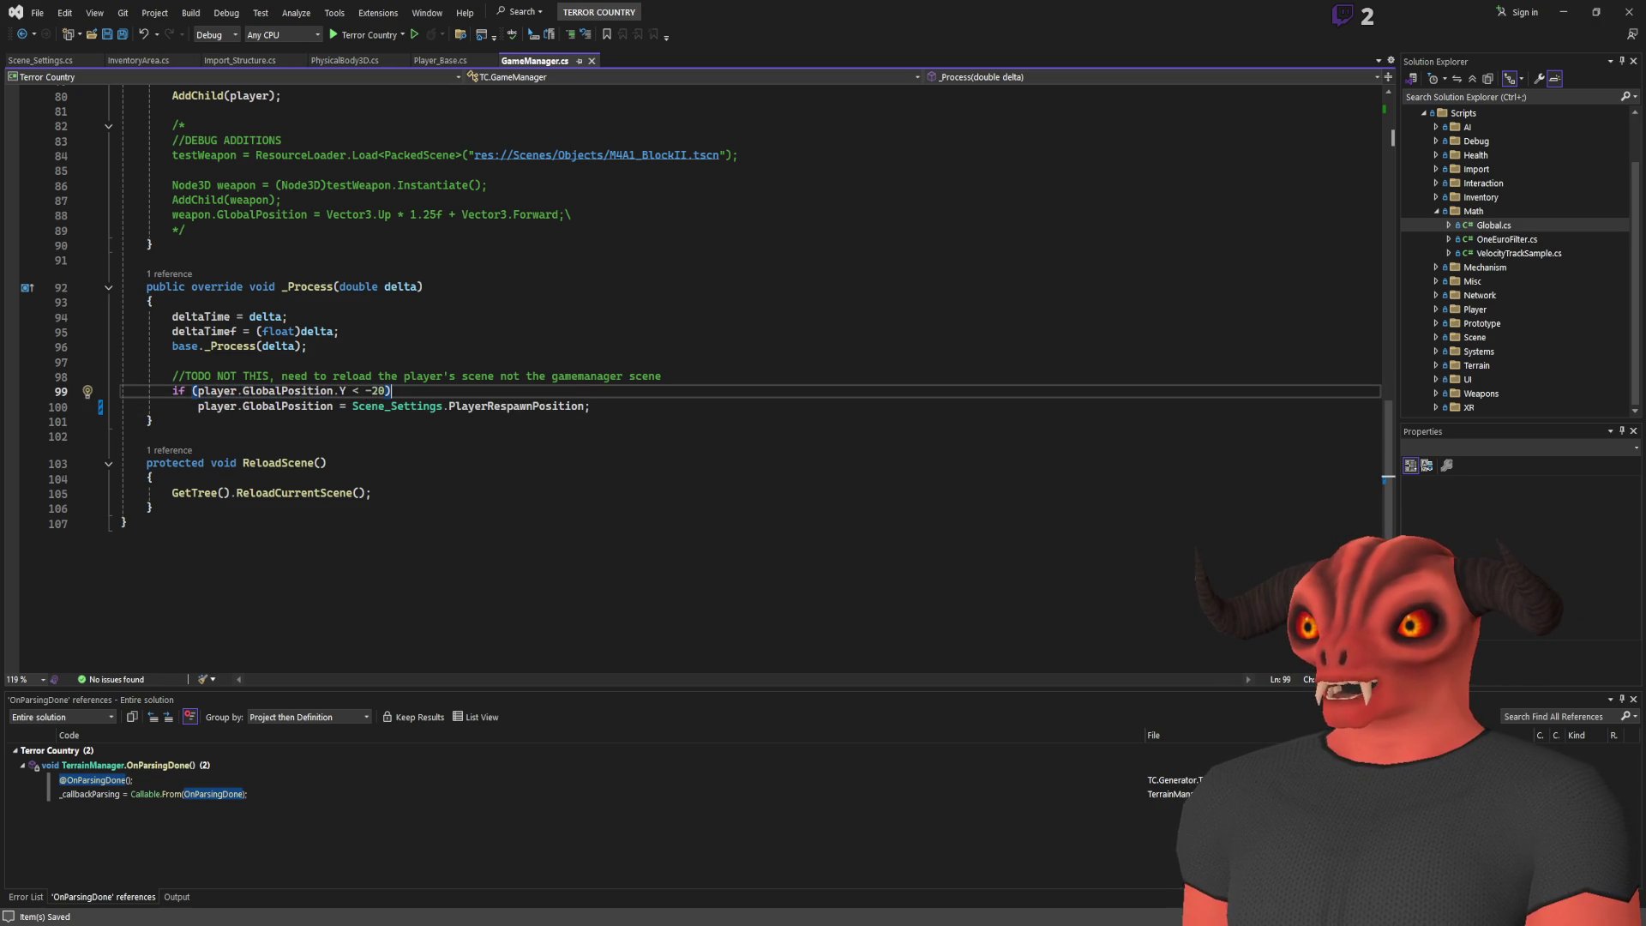
left_click(585, 405)
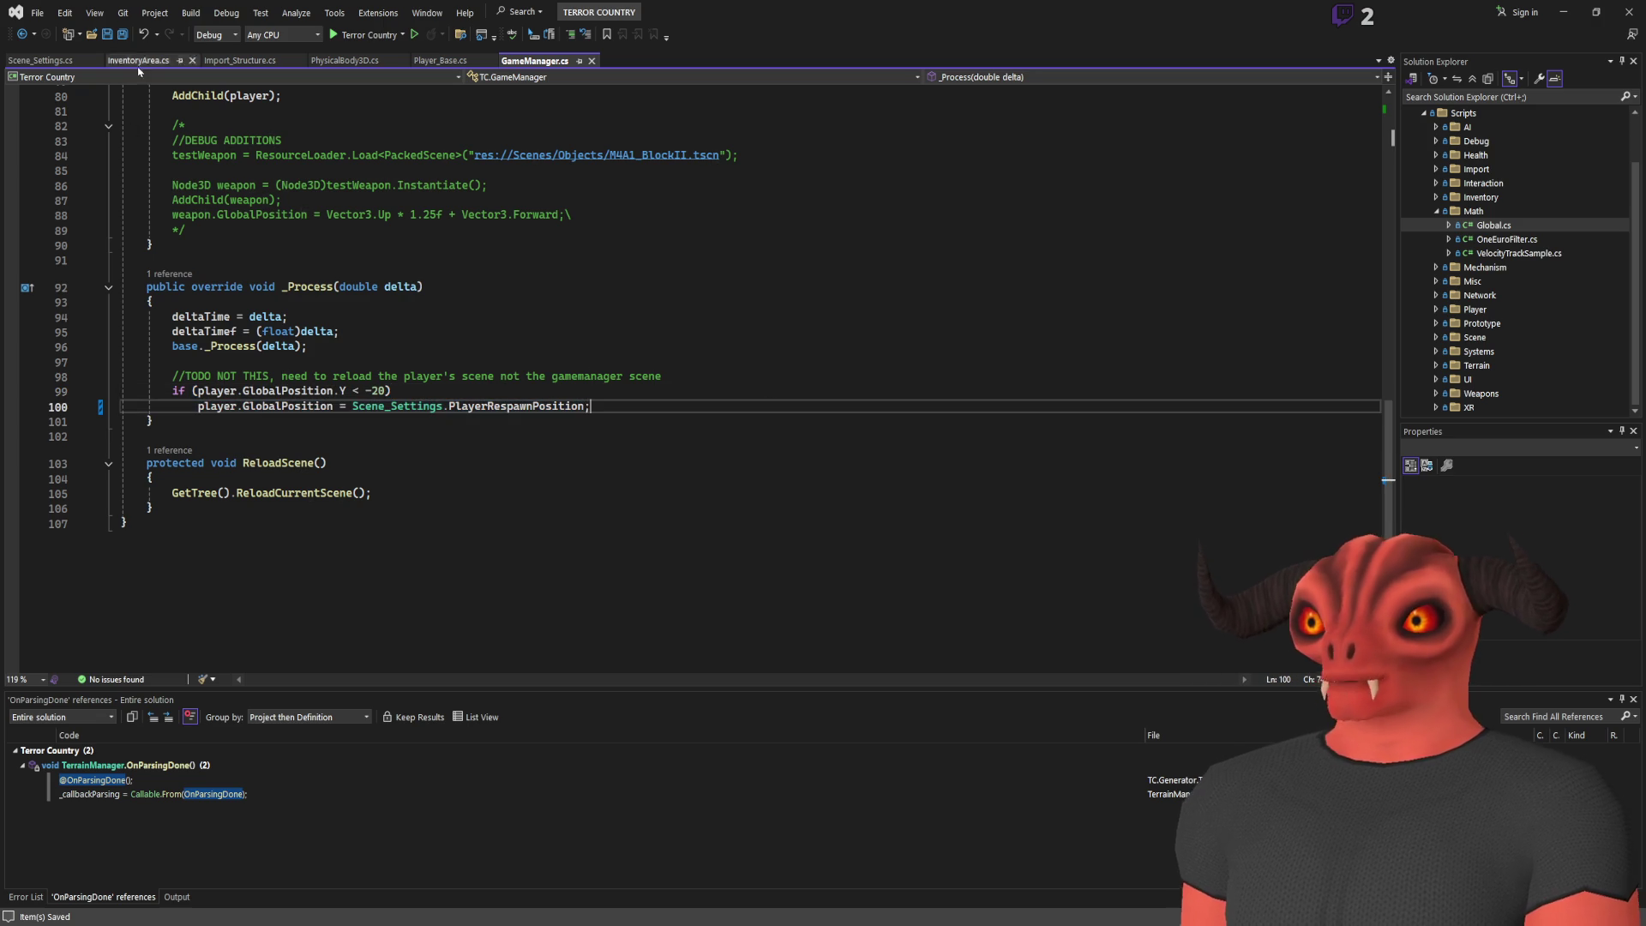
key("F12")
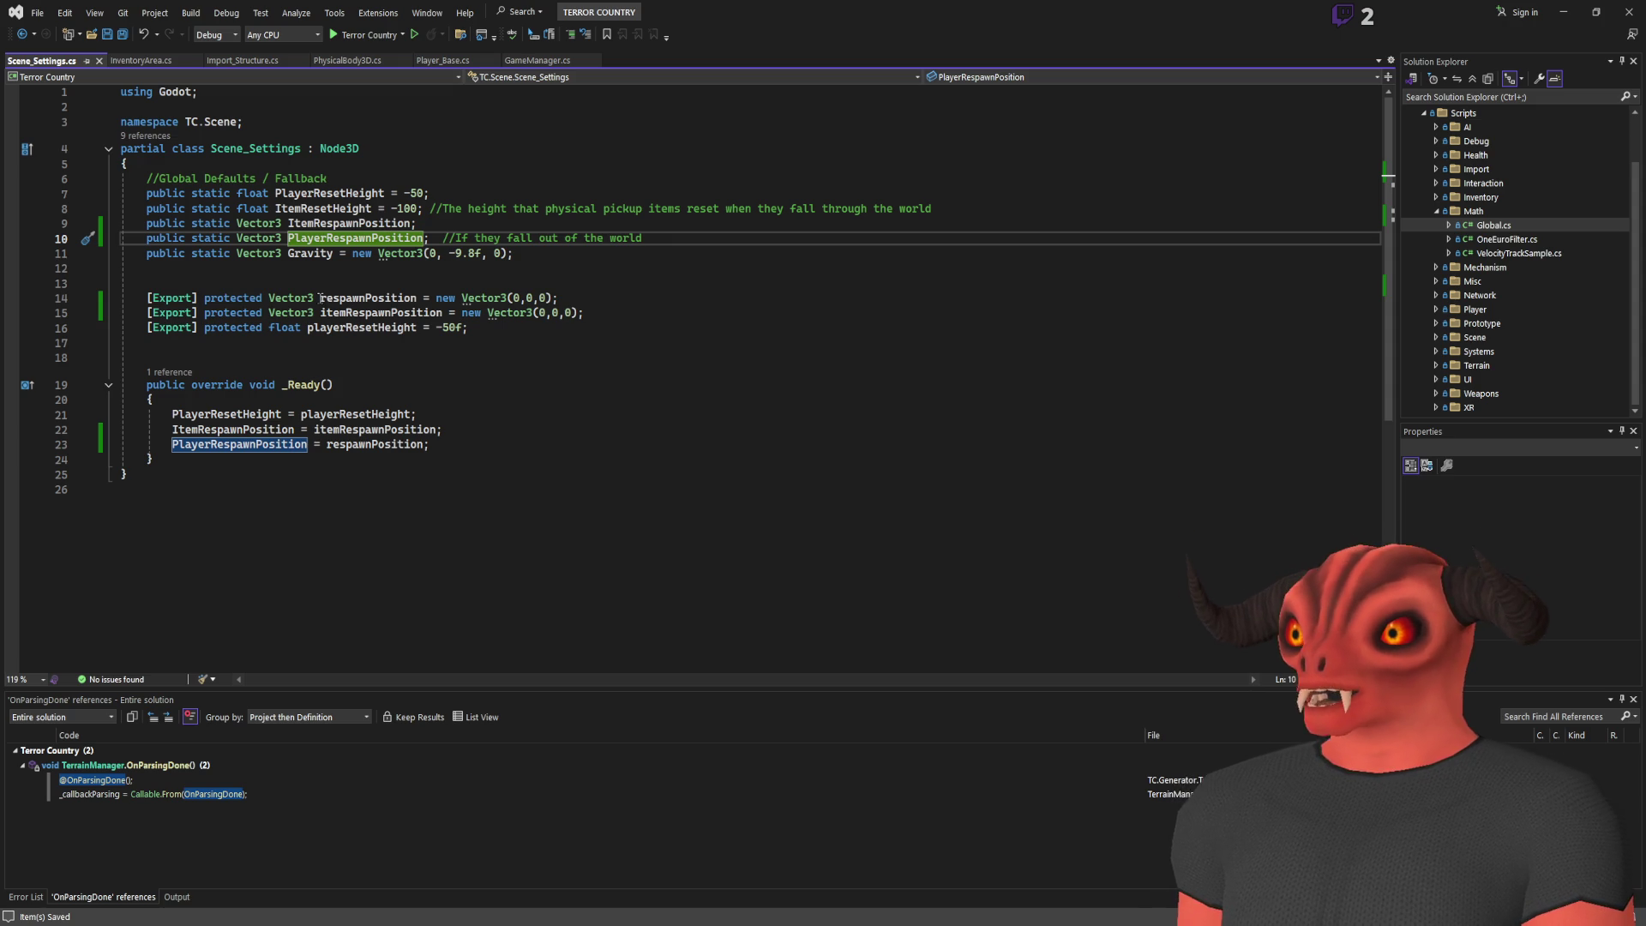
Add an exported protected playerRespawnNode3D field above the other exported values
left_click(587, 288)
key("Return")
type("[Exp")
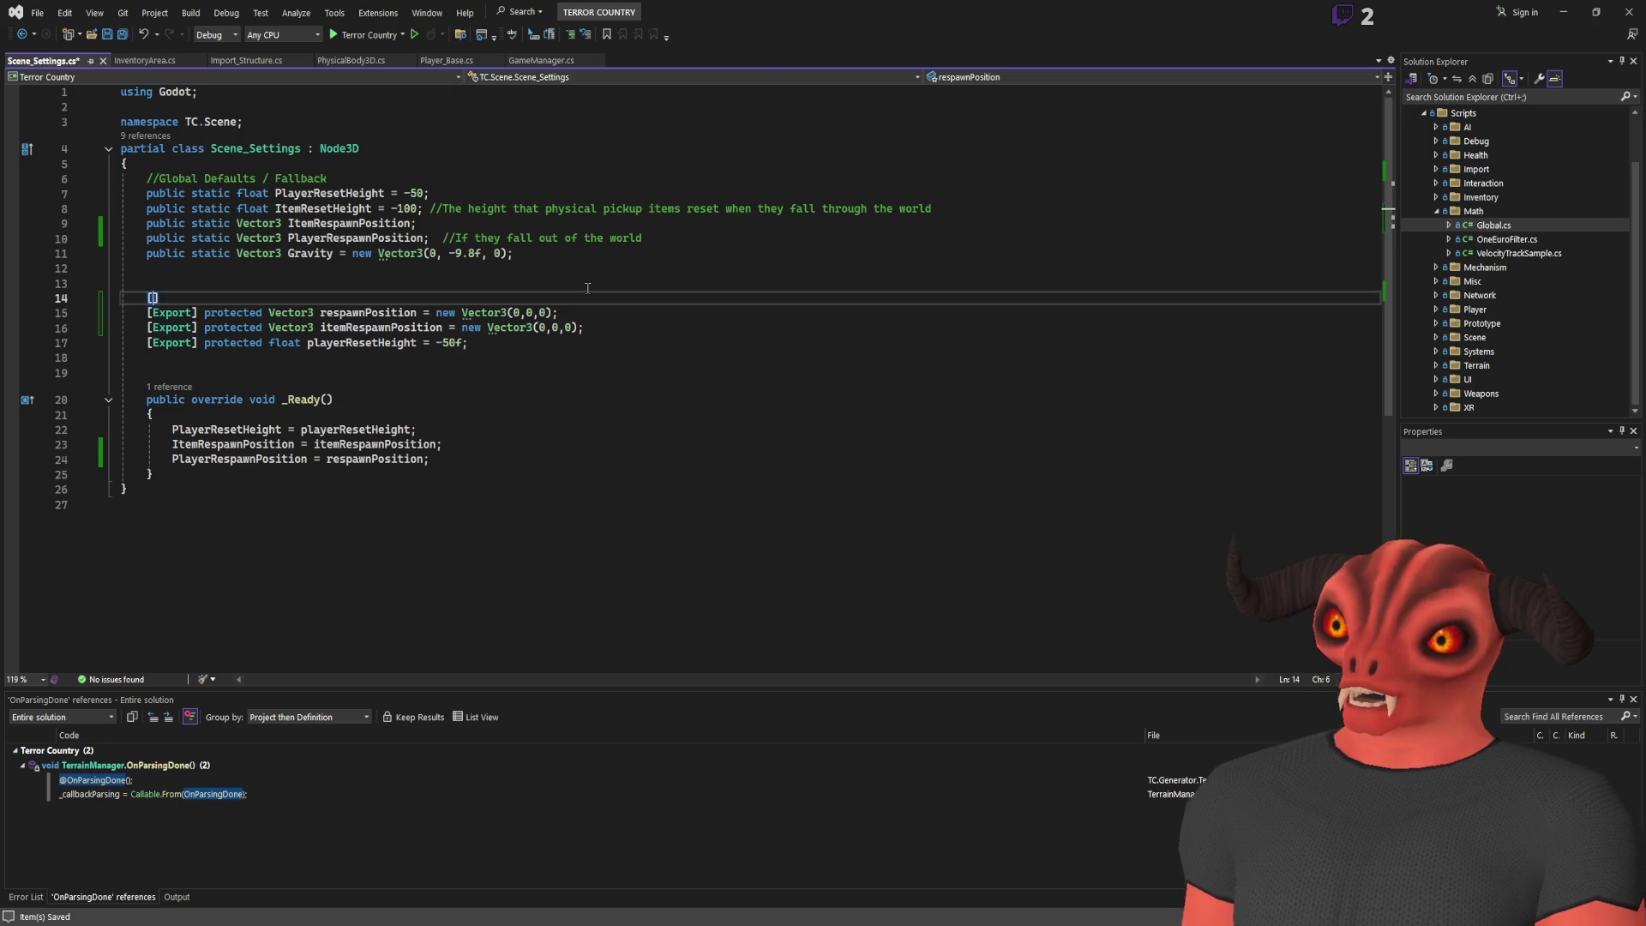
type("ort")
key("BackSpace")
type("] protected Node3D")
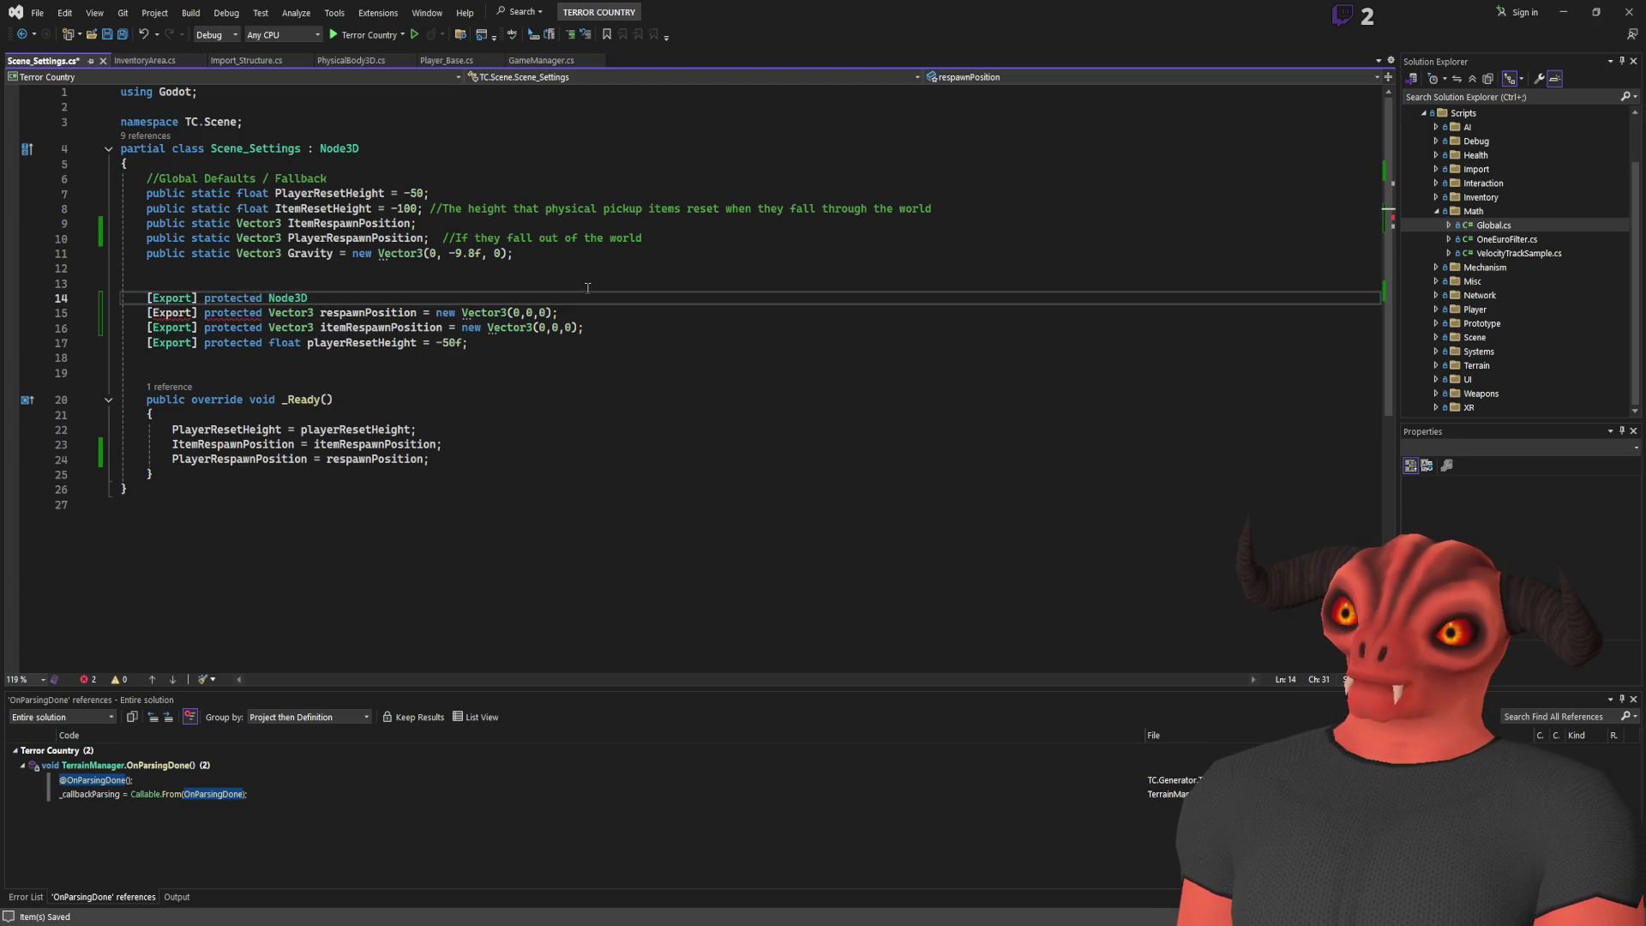
key("BackSpace")
key("BackSpace")
key("BackSpace")
type("playerRespaw")
type("n")
type("Node3D")
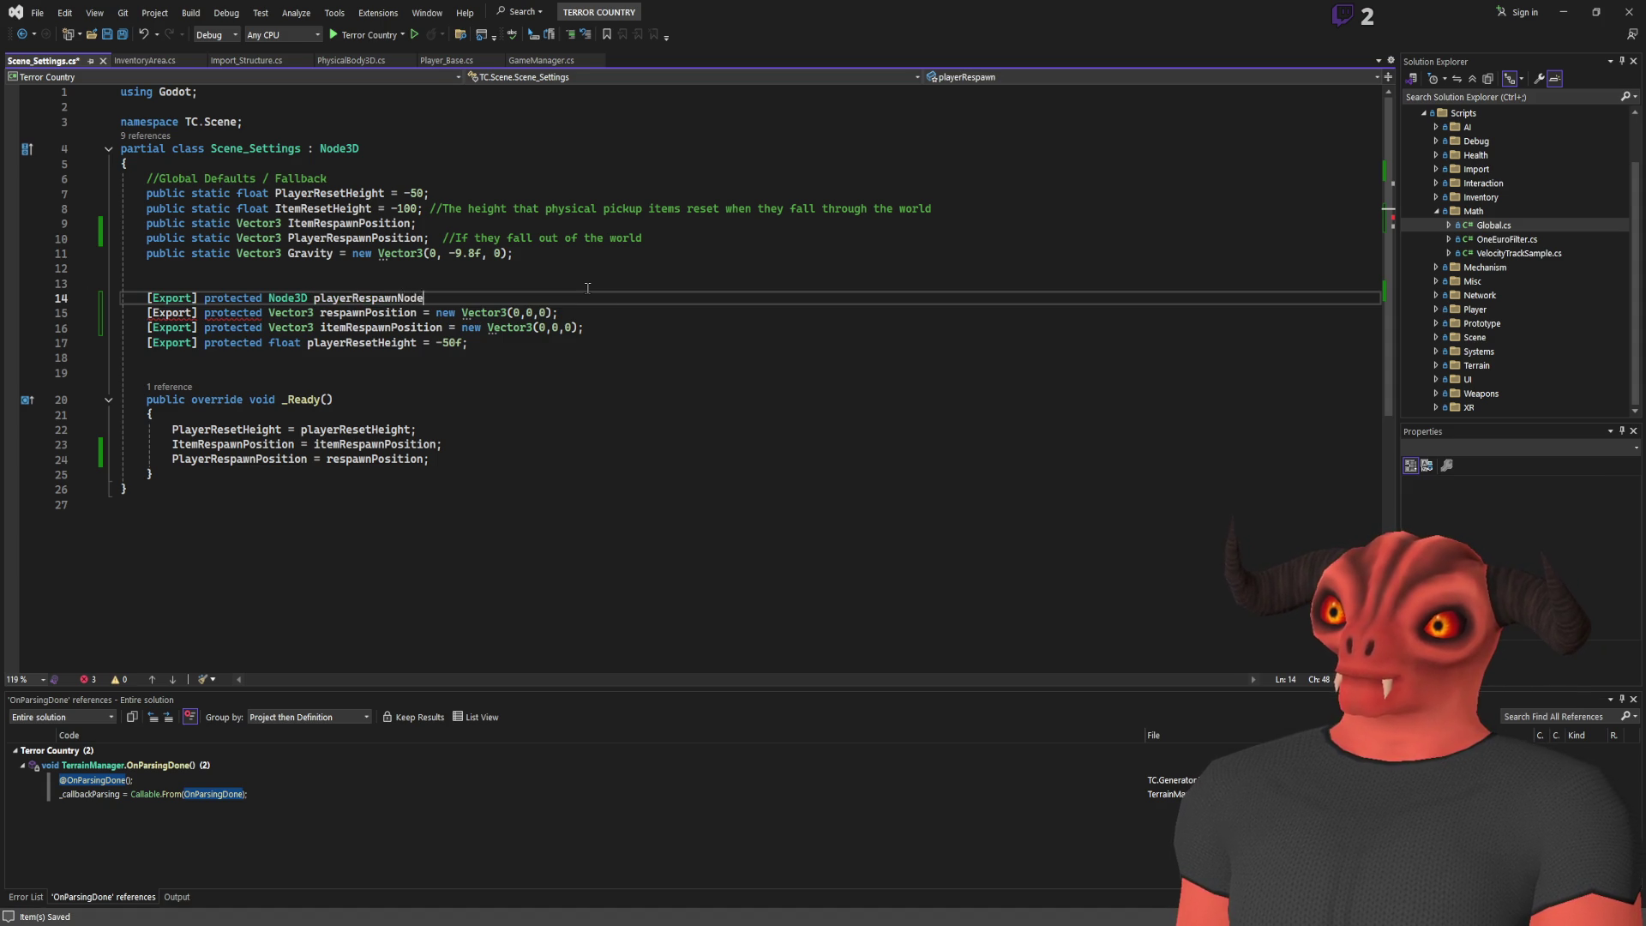
type(";")
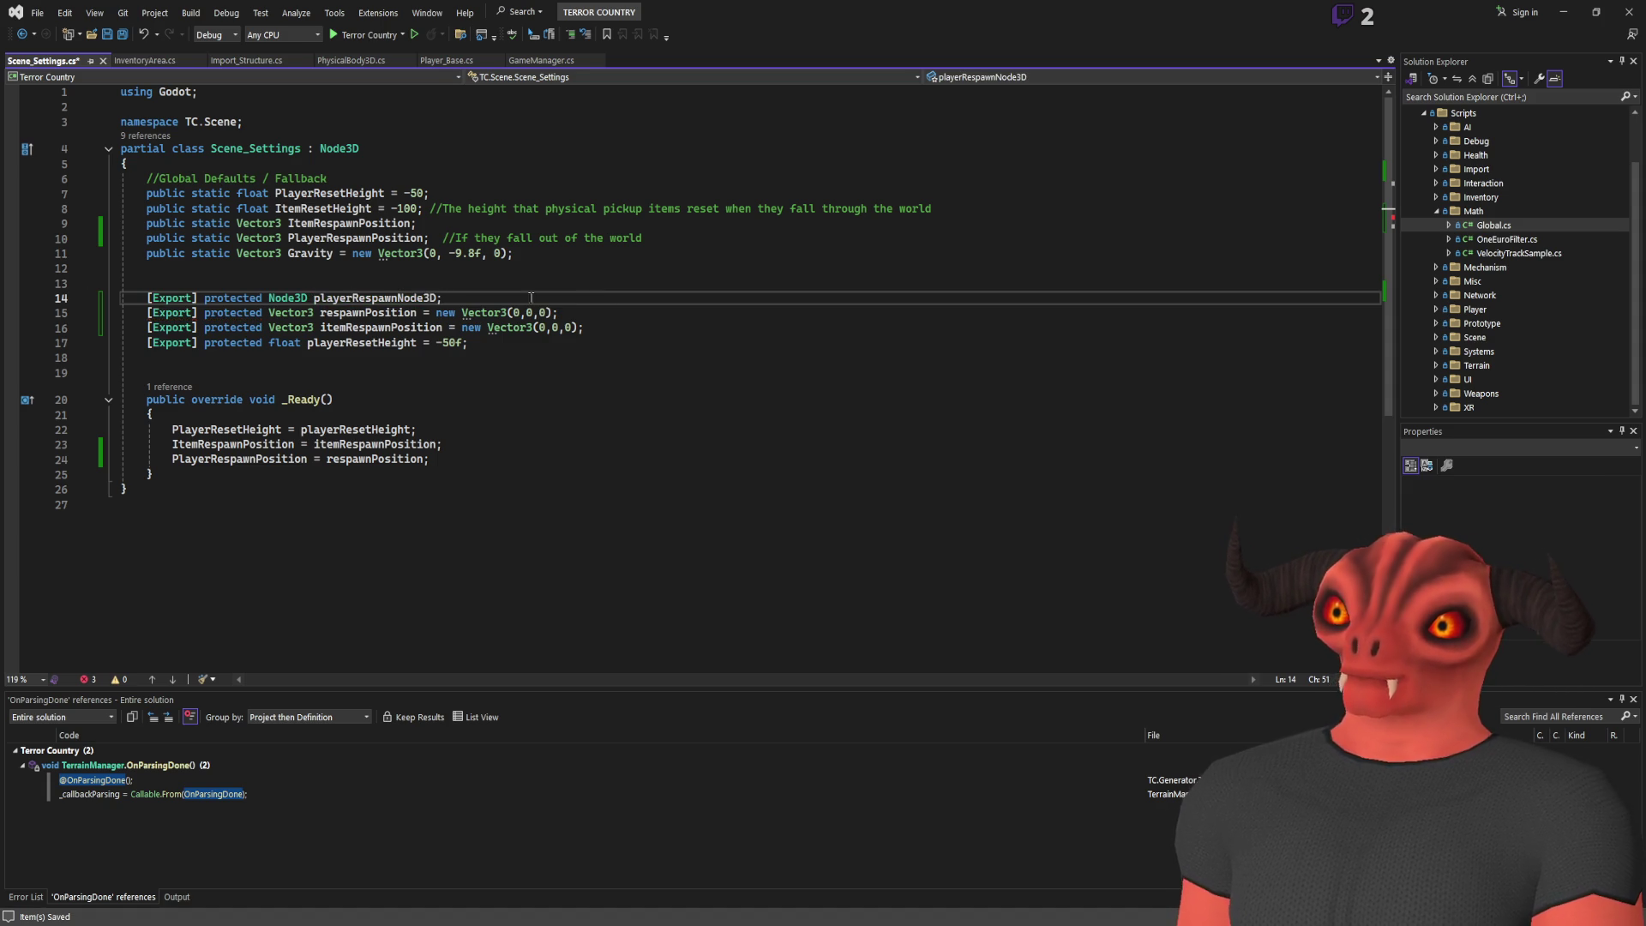
Start an if statement on playerRespawnNode3D inside _Ready
left_click(514, 473)
left_click(512, 446)
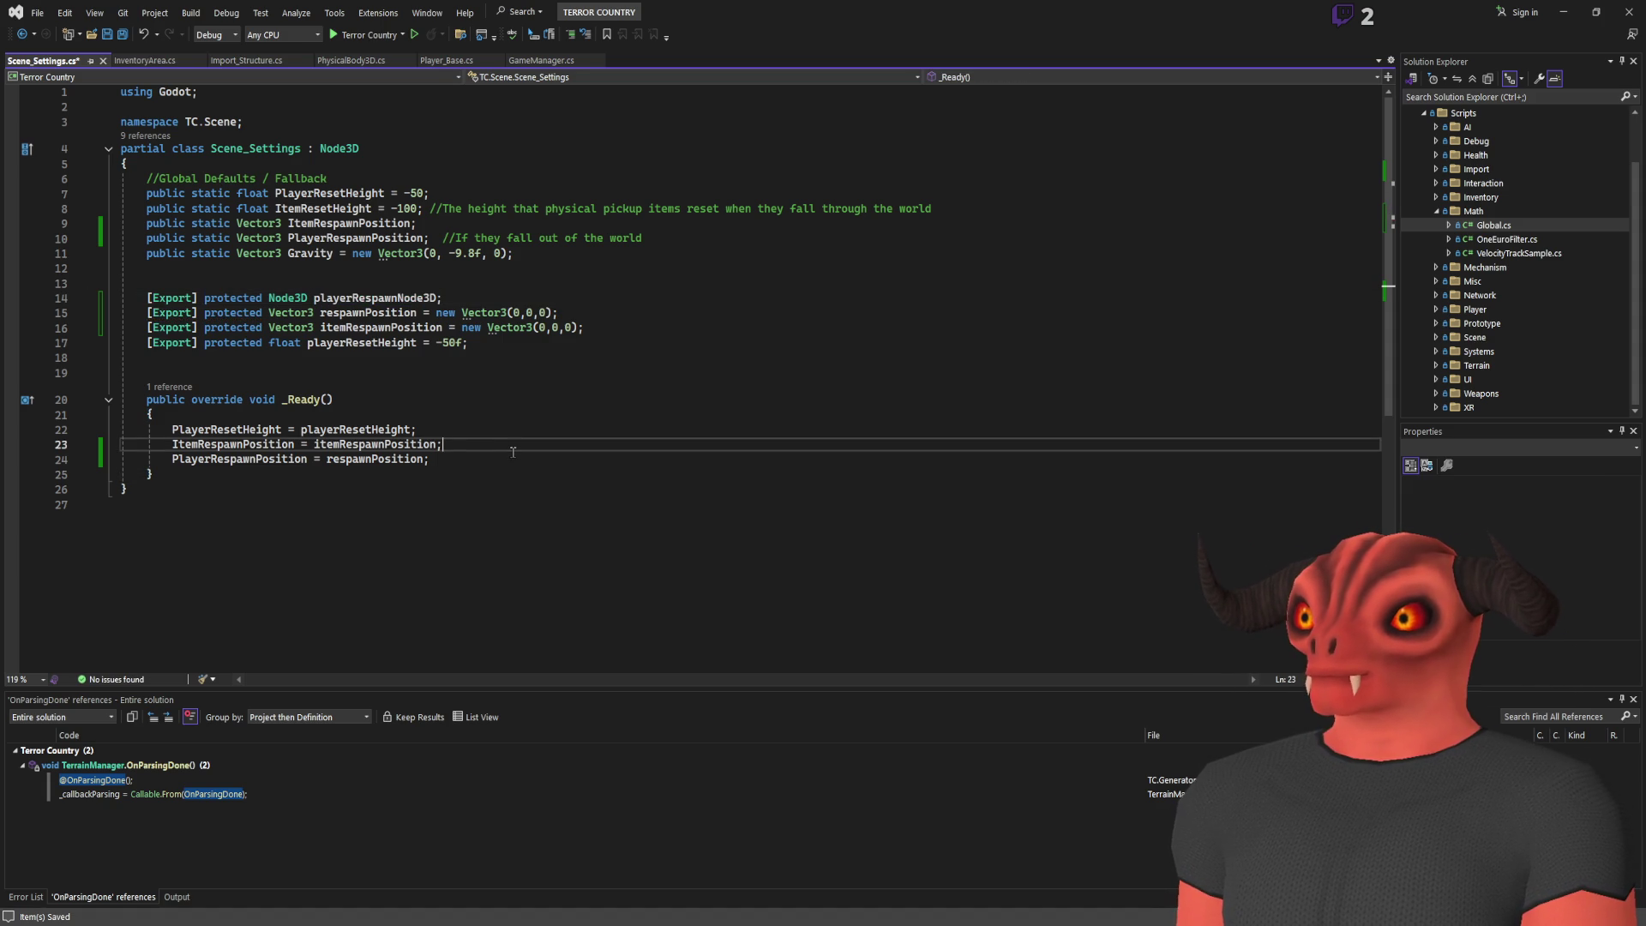
key("Return")
key("Return")
type("if(playerRespawnNode3D")
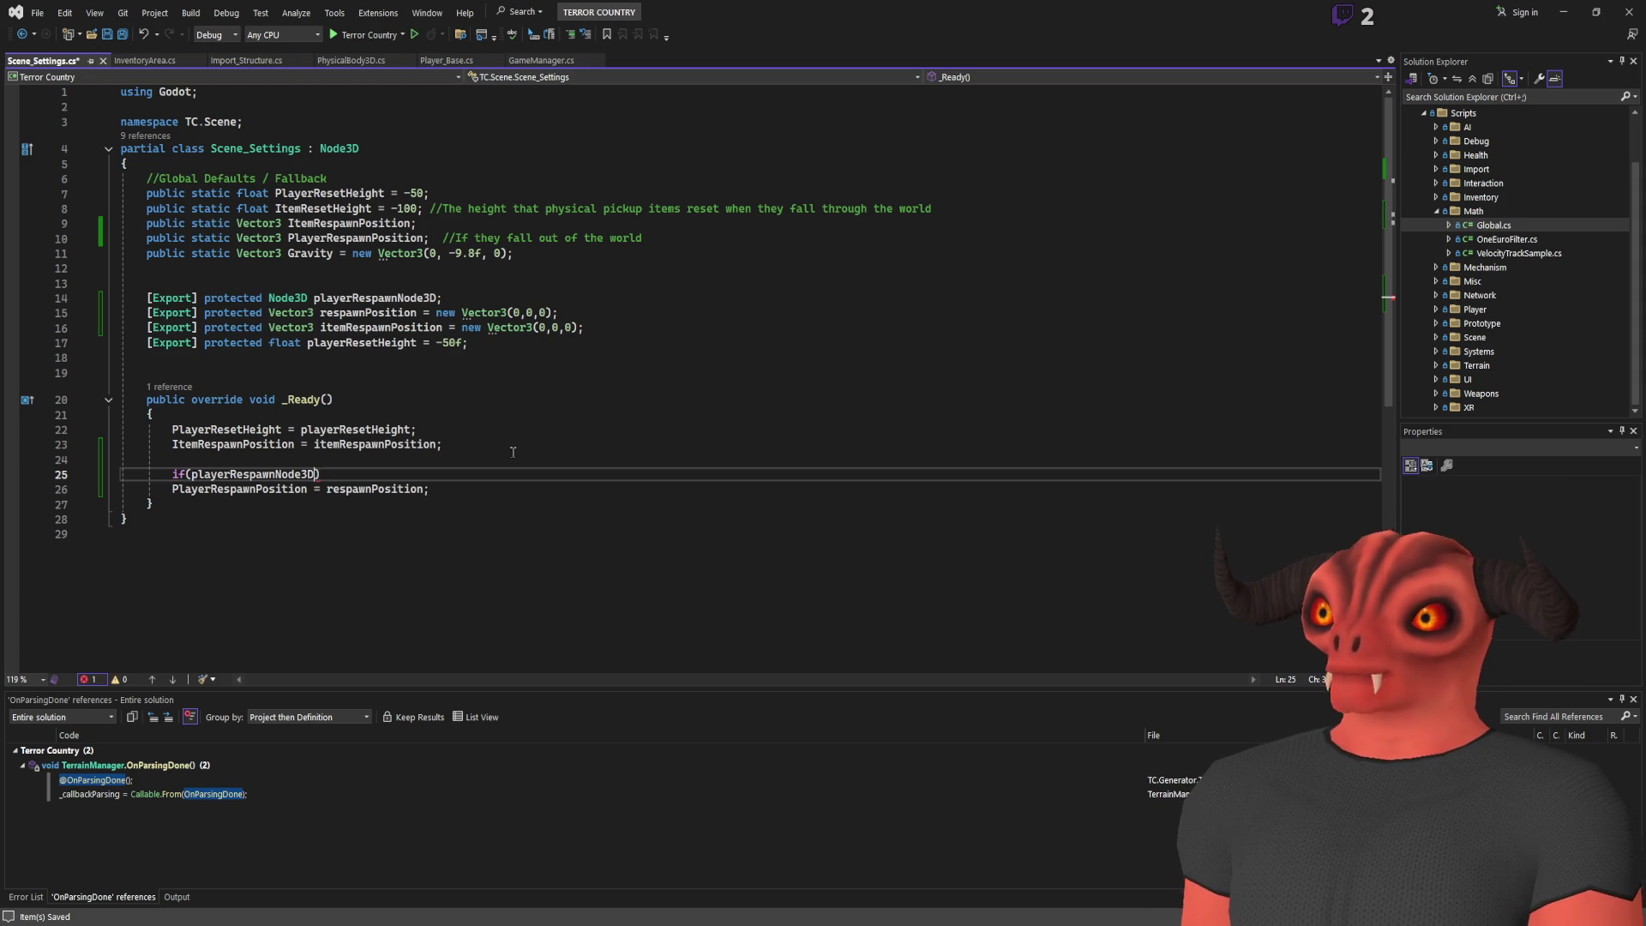
key("BackSpace")
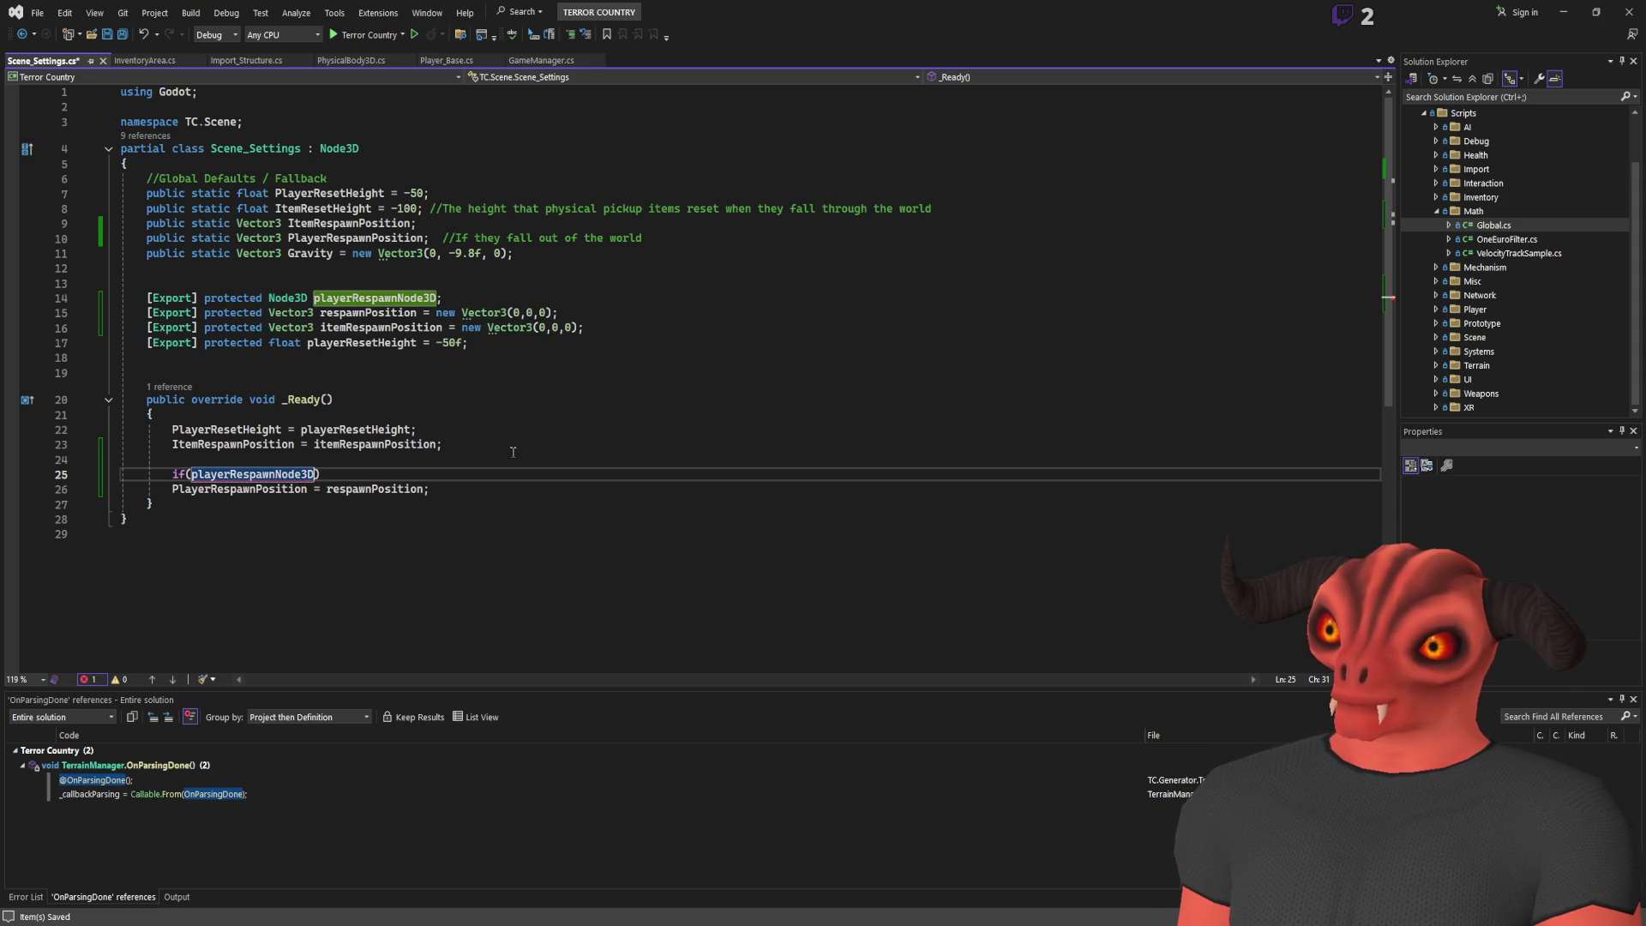
left_click(192, 474)
type("!")
key("BackSpace")
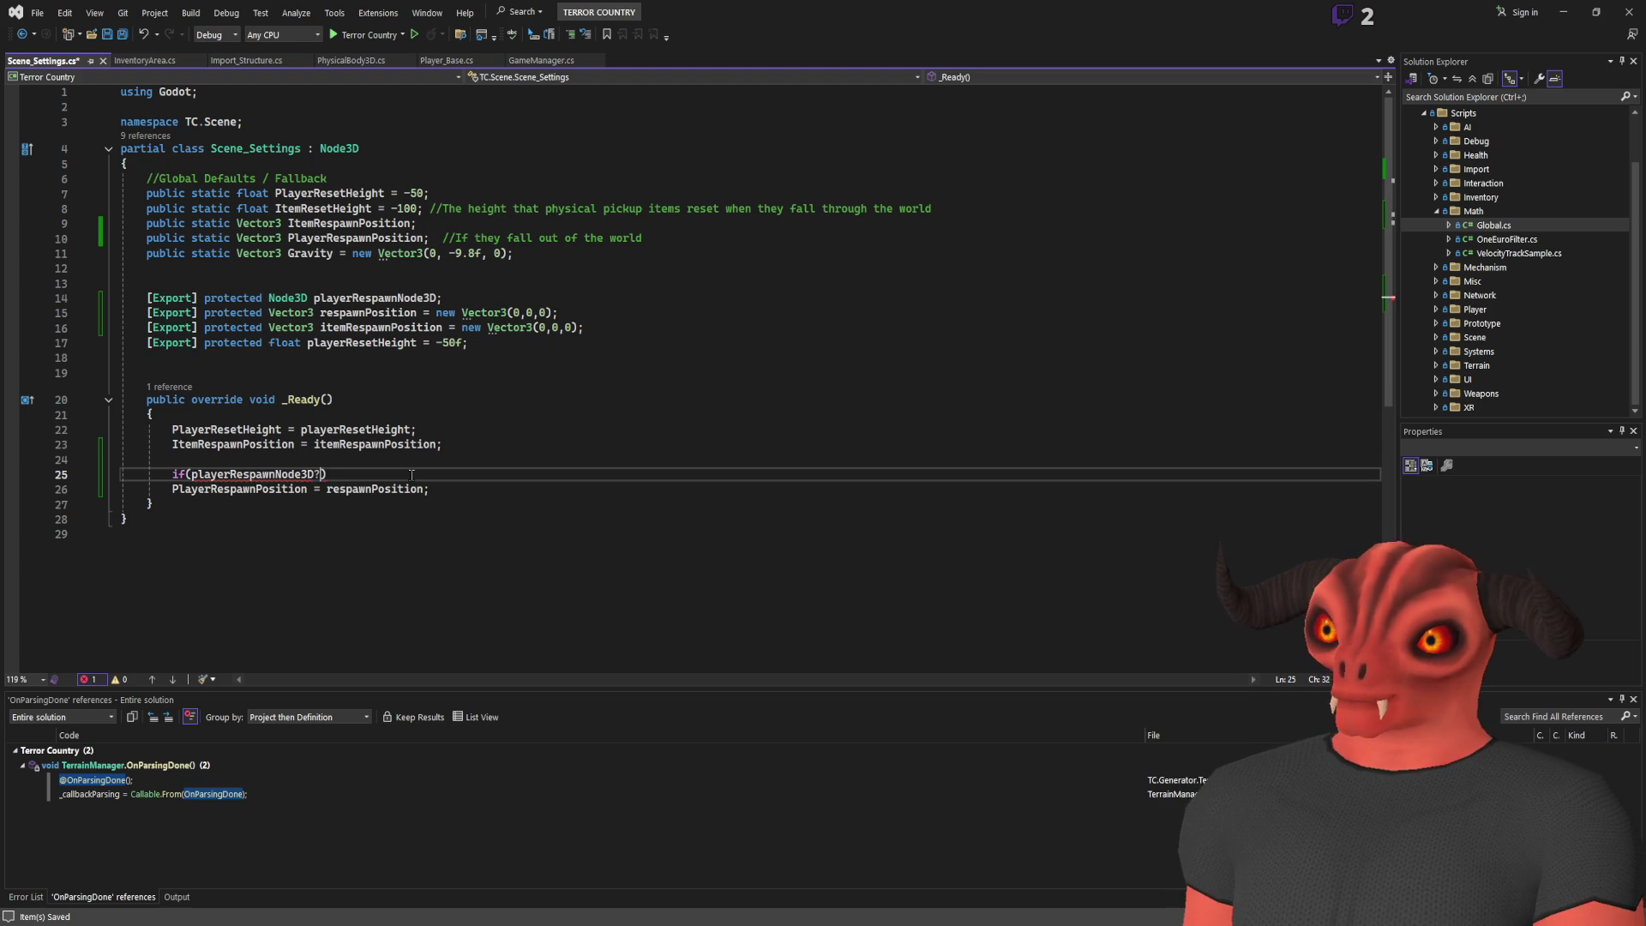
key("BackSpace")
key("Up")
key("Up")
Rewrite the if condition as a null check on playerRespawnNode3D
left_click(203, 474)
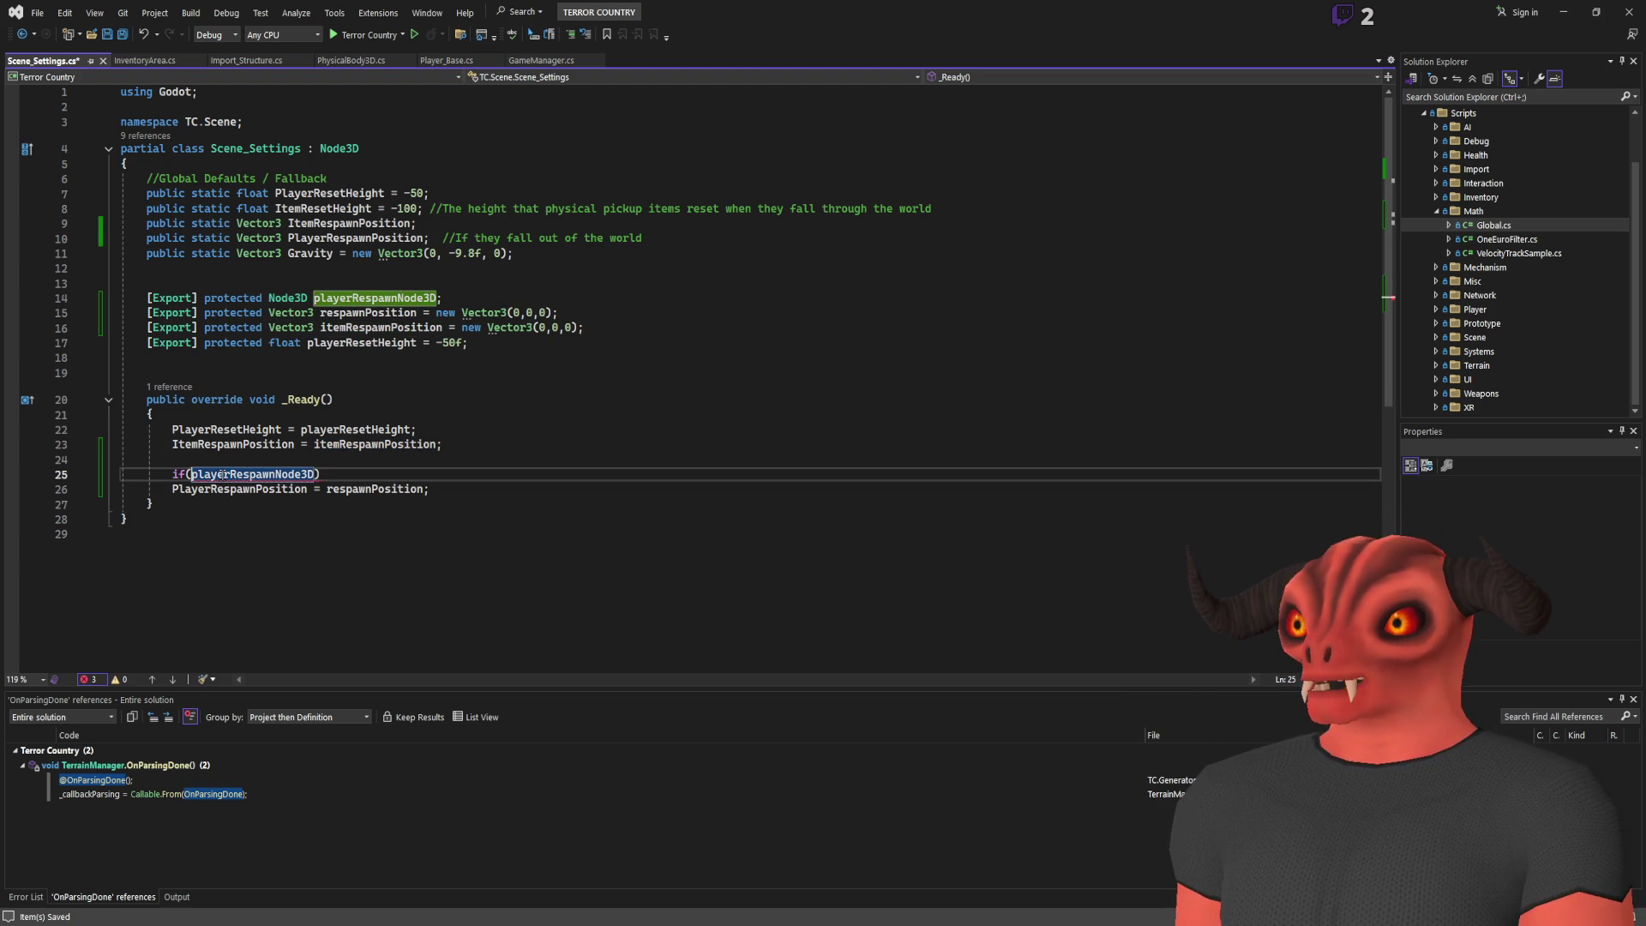
type("?")
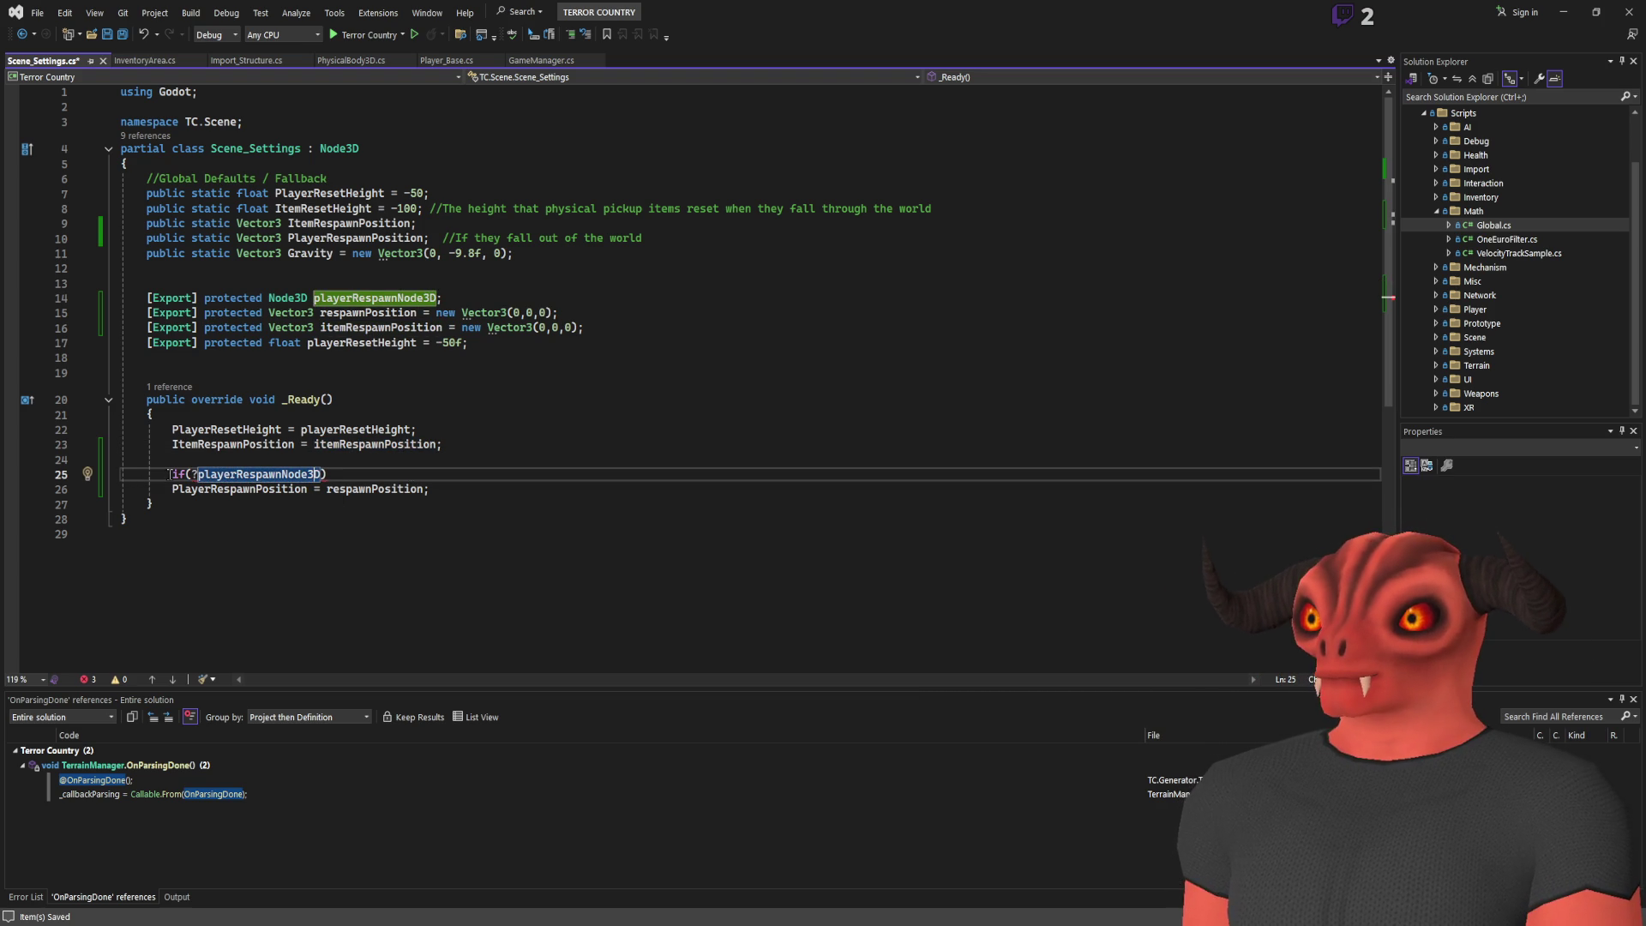
key("BackSpace")
type("!")
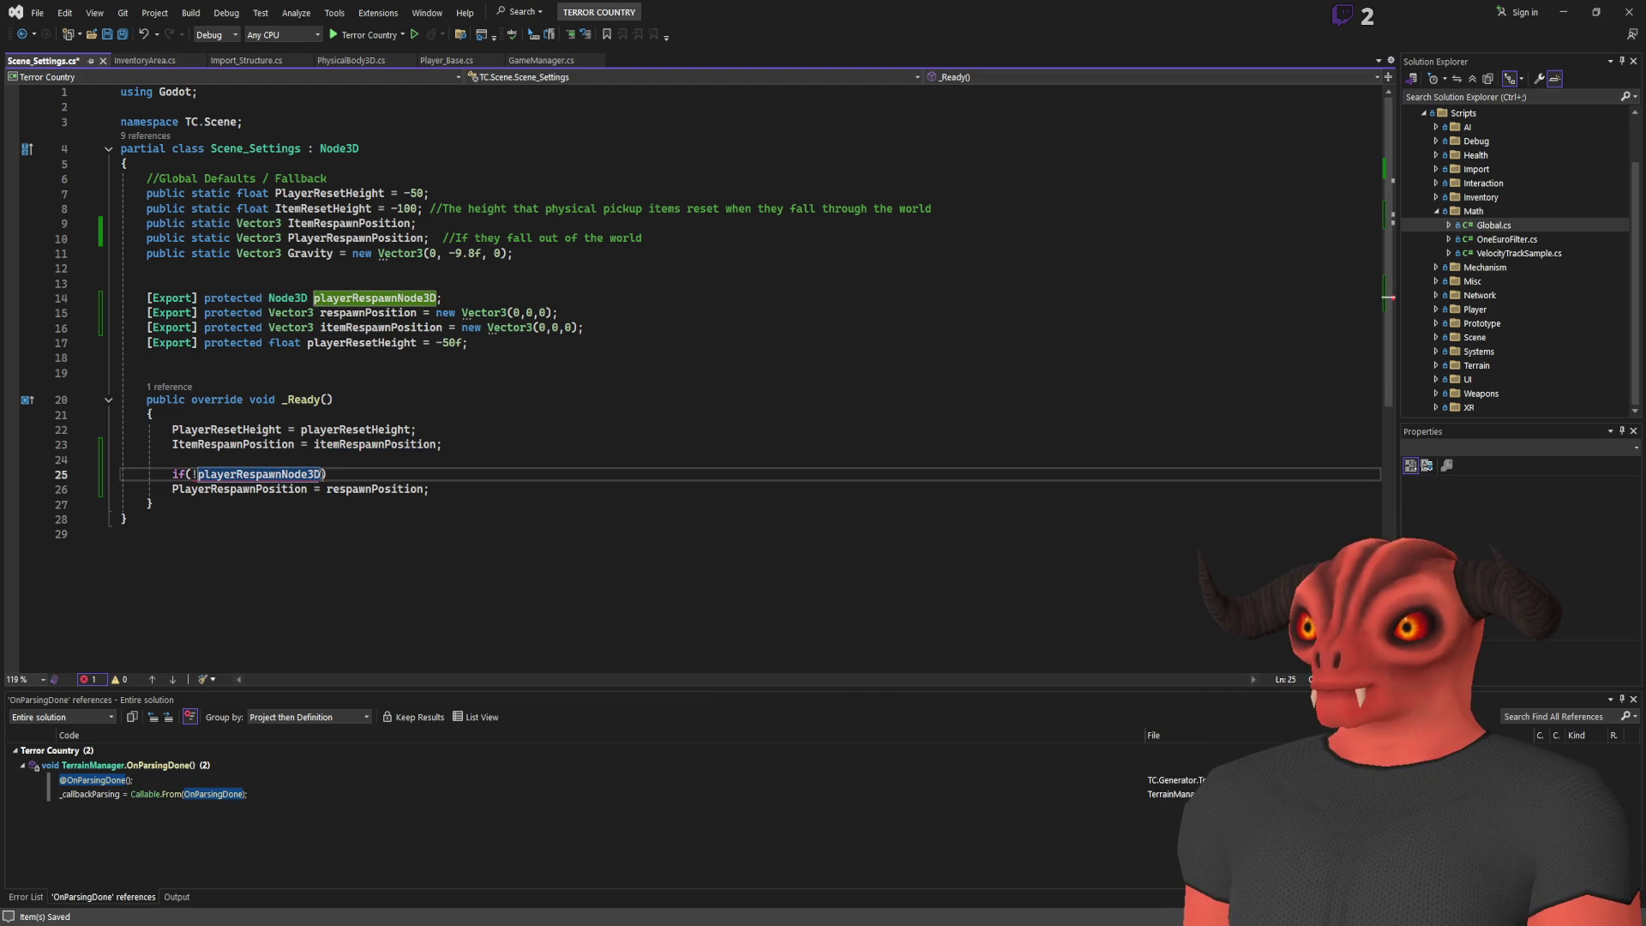
type("?")
left_click_drag(197, 474, 337, 474)
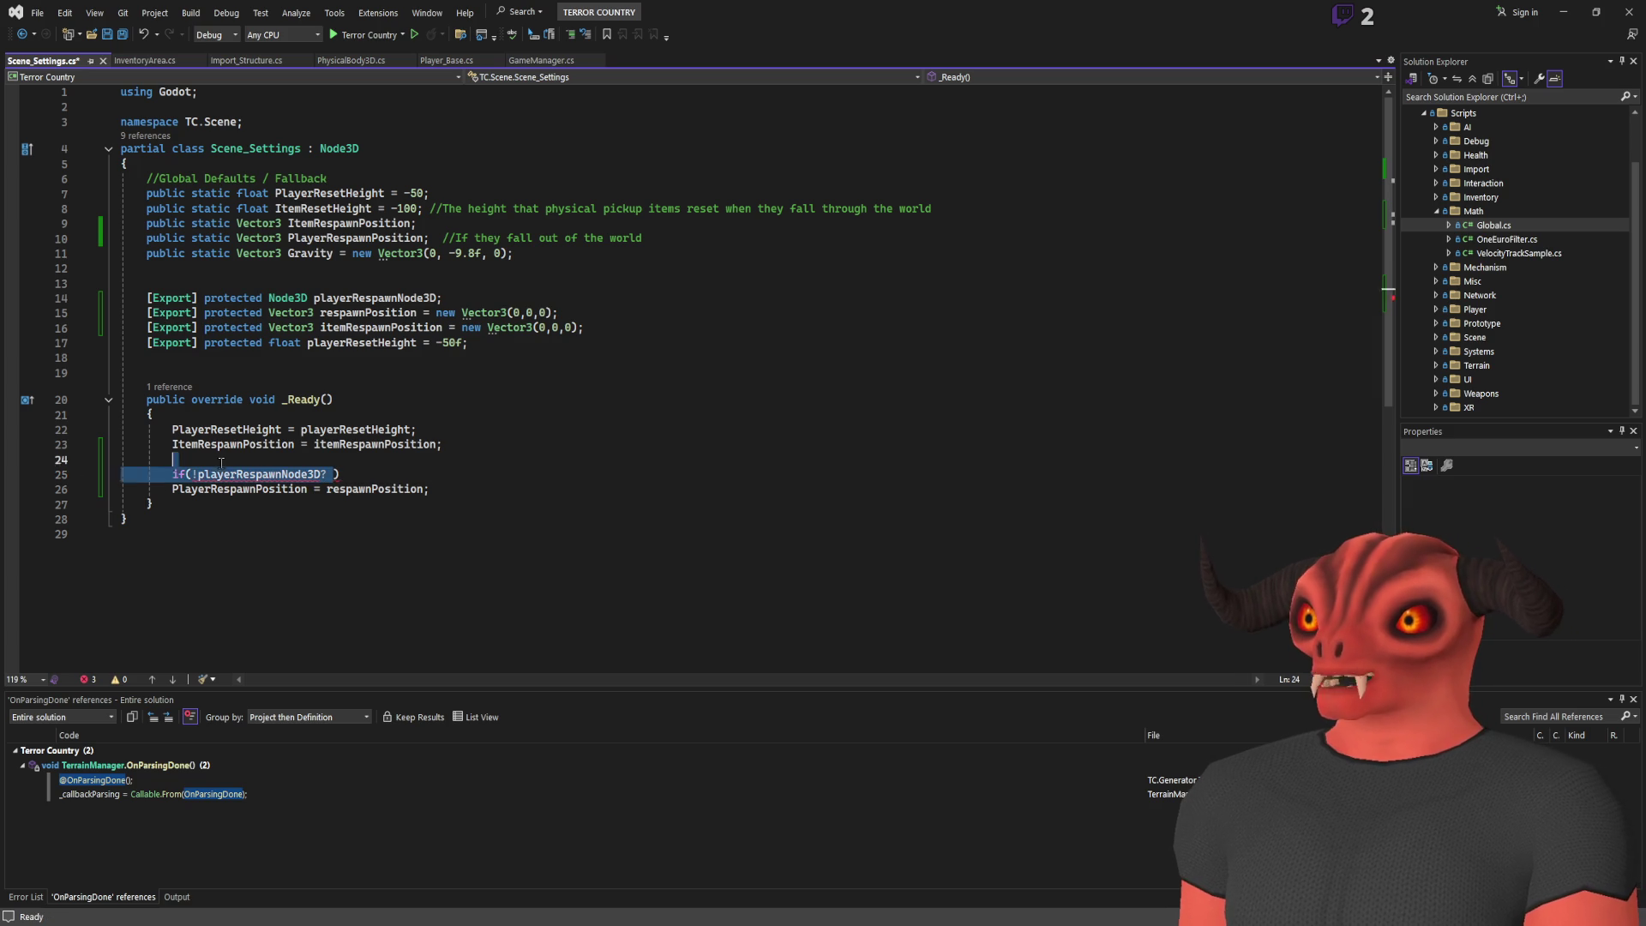
type("1")
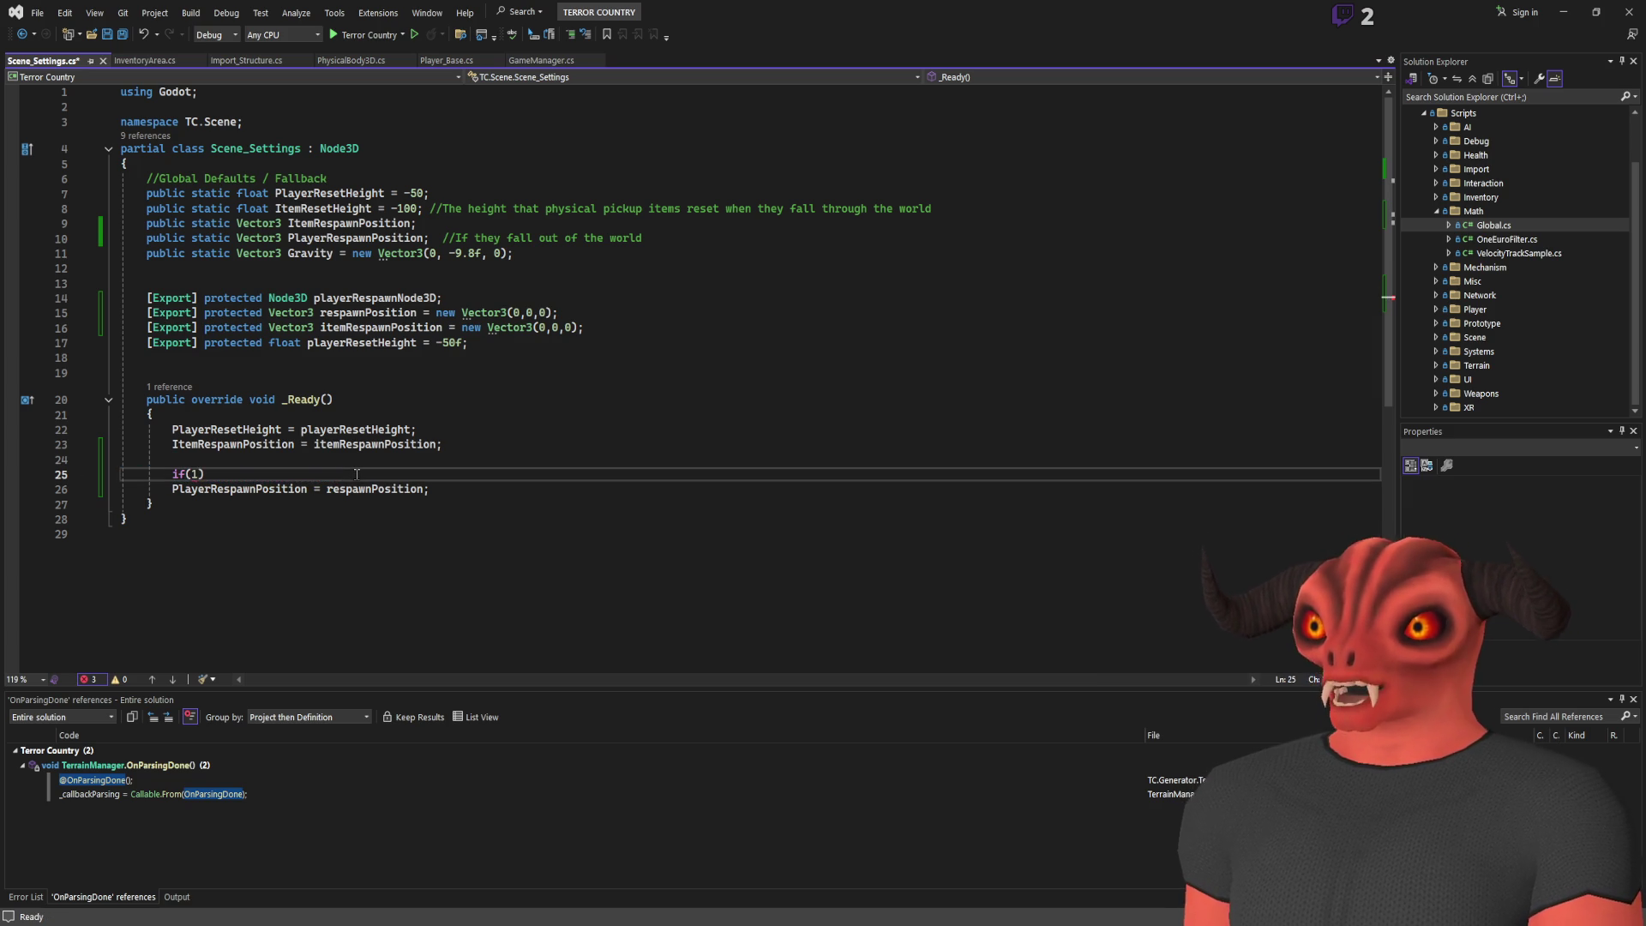
key("BackSpace")
type("playerRespawnNode3D")
key("F12")
left_click(314, 474)
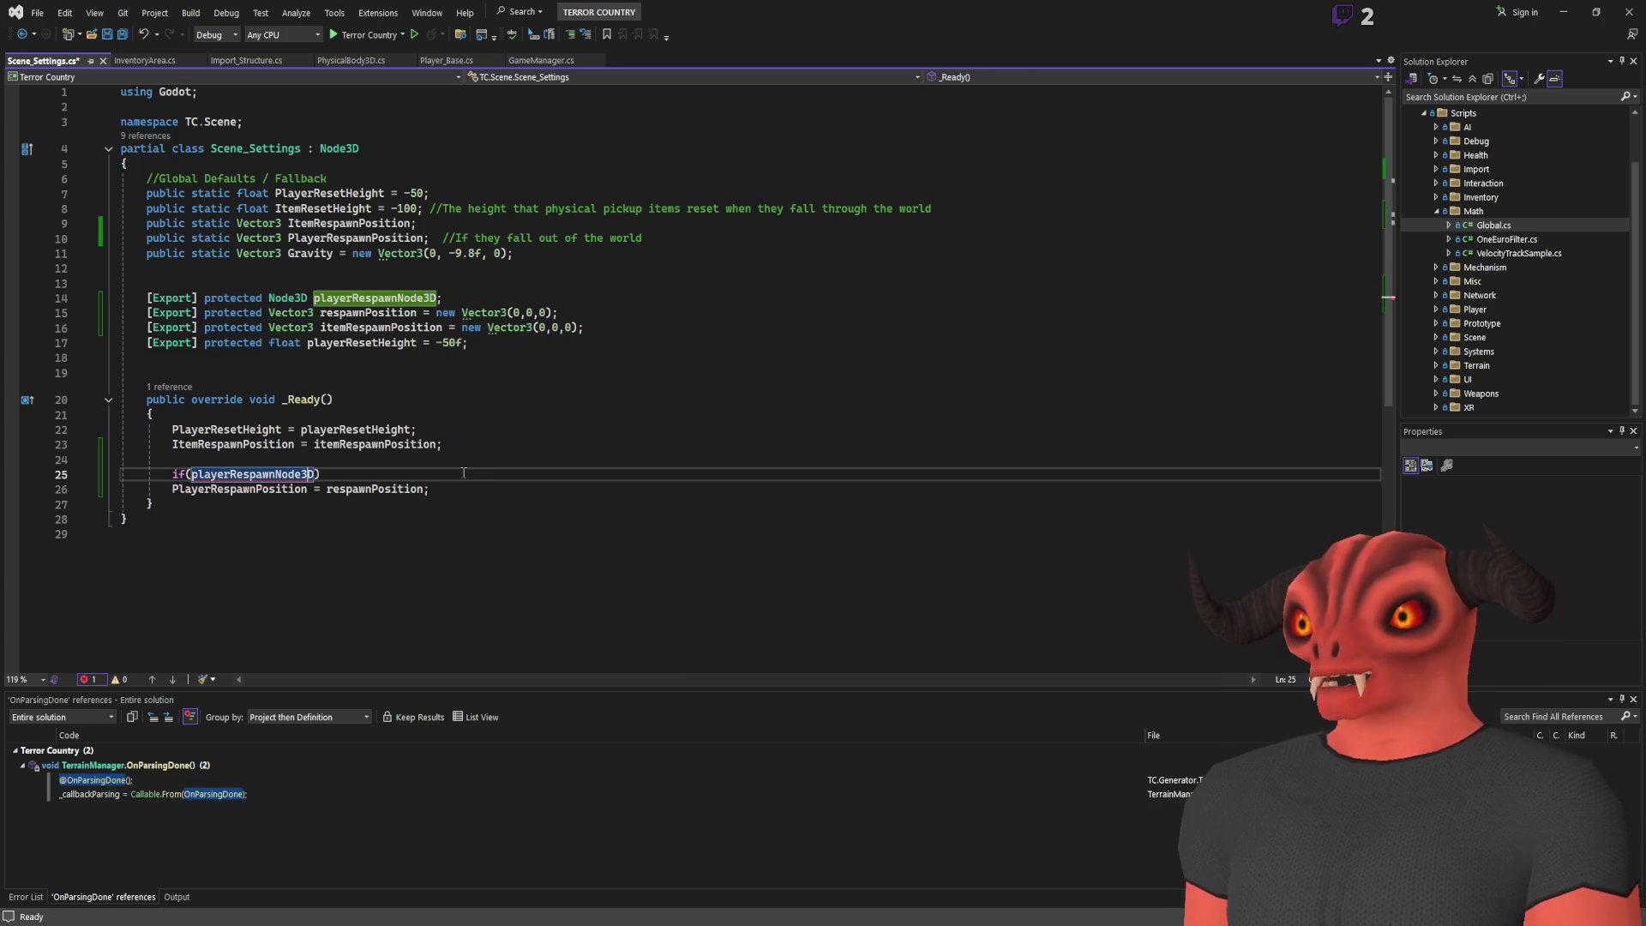
type("null)")
In the if body, set the respawn position to playerRespawnNode3D.GlobalPosition
key("Return")
type("pla")
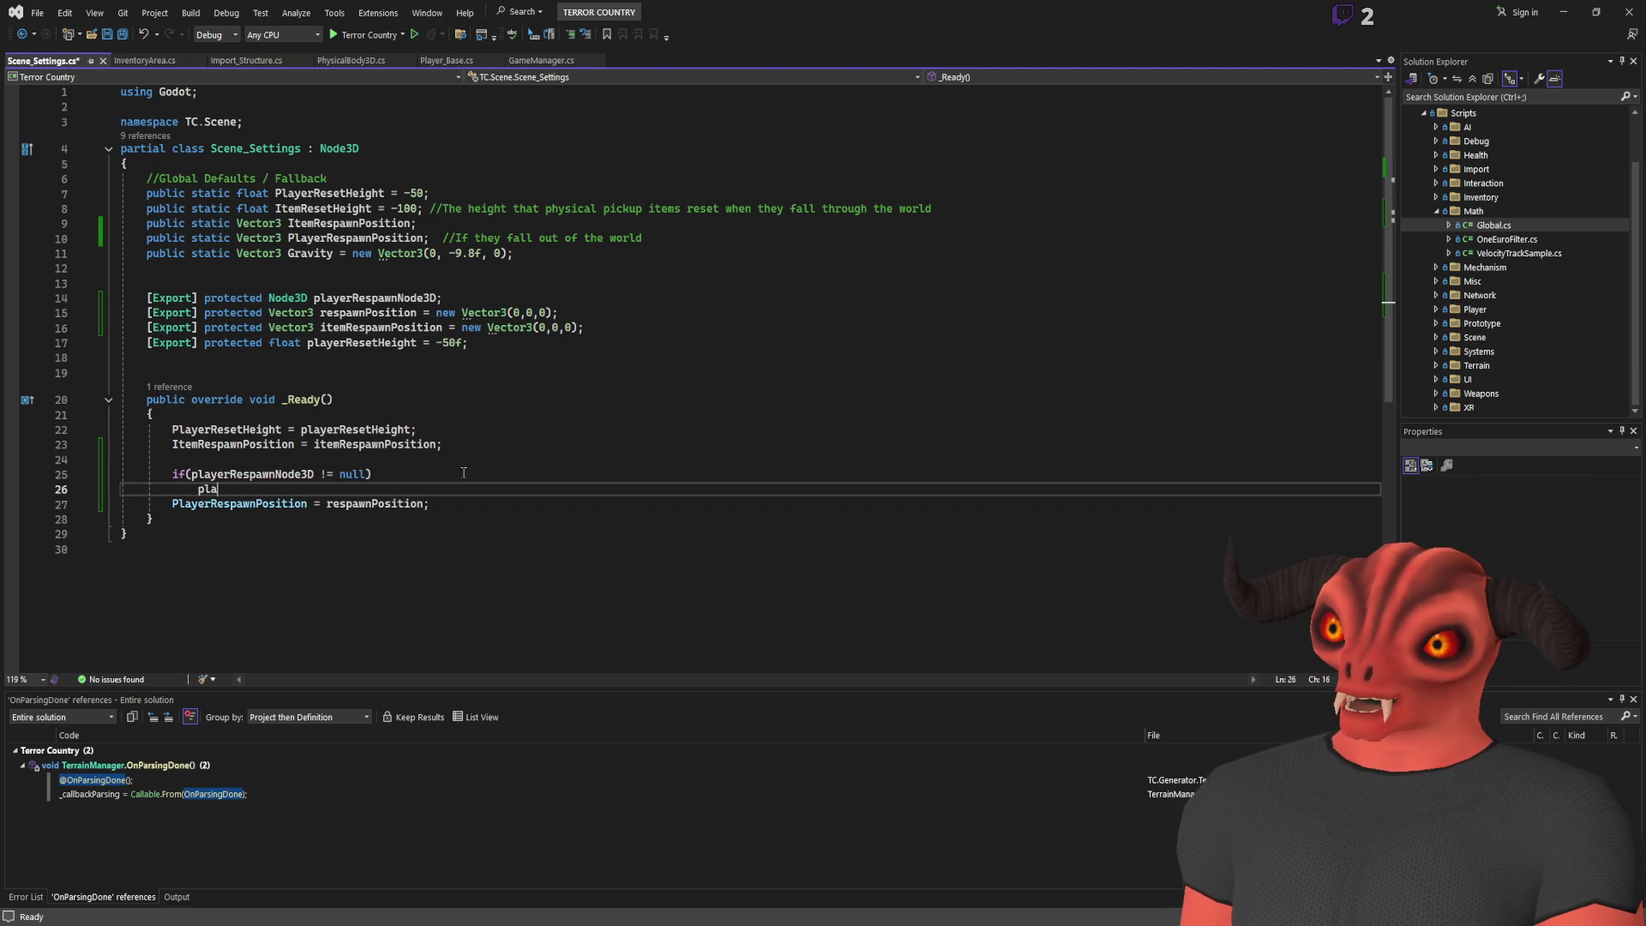
key("BackSpace")
key("BackSpace")
key("BackSpace")
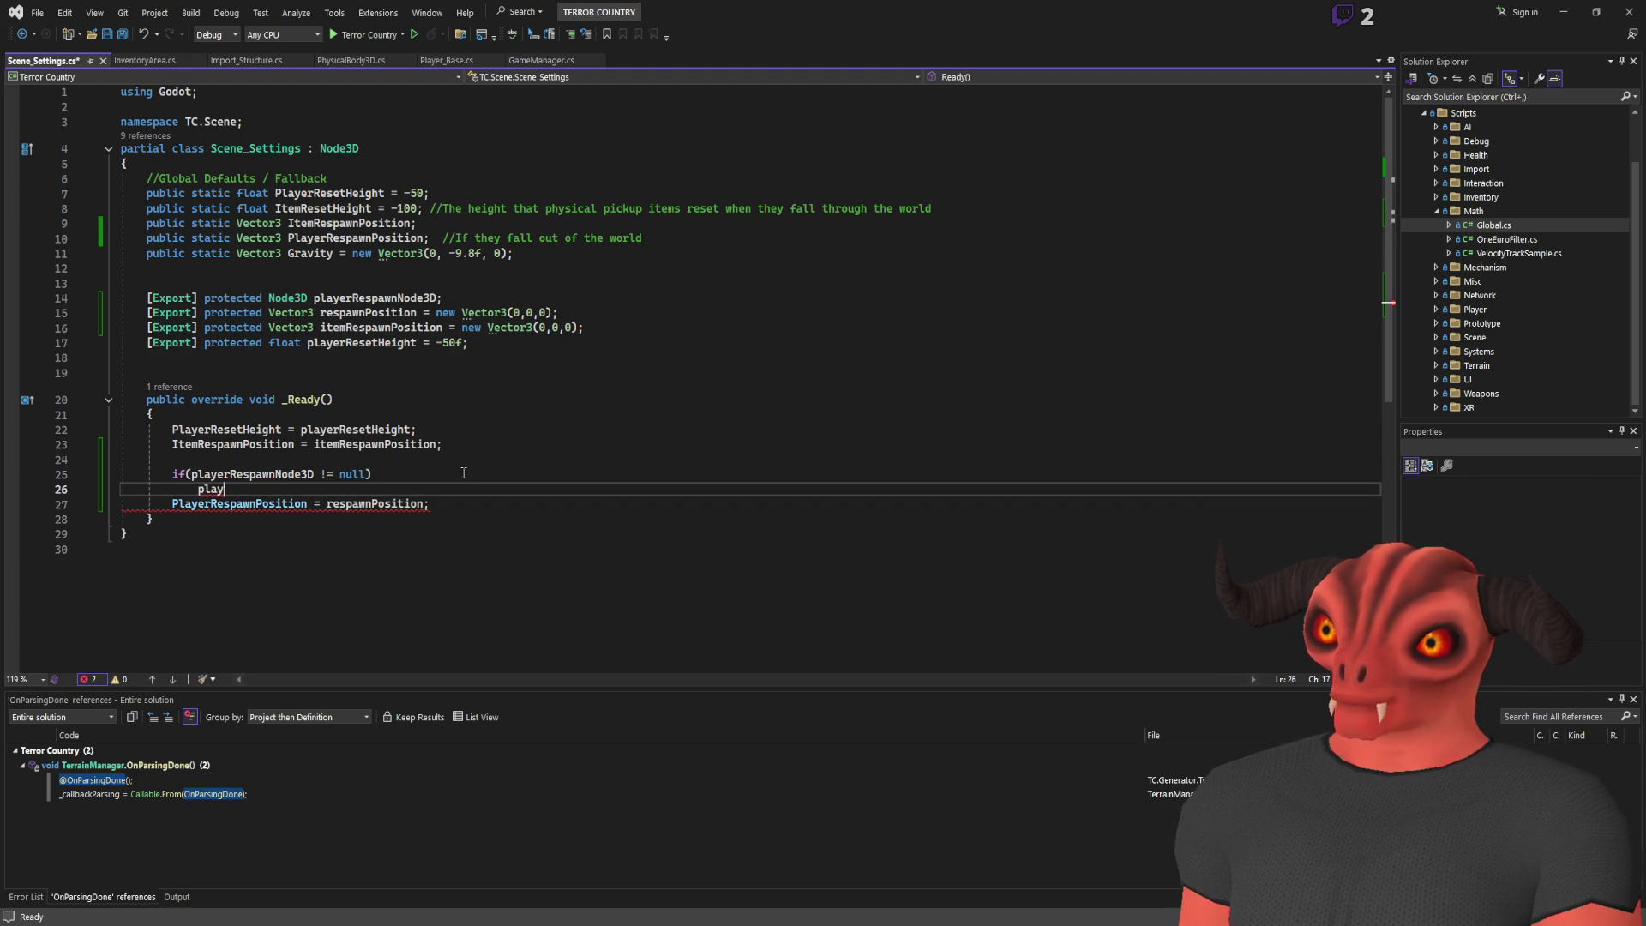
type("Position = playerRespawnNode3D.Position;")
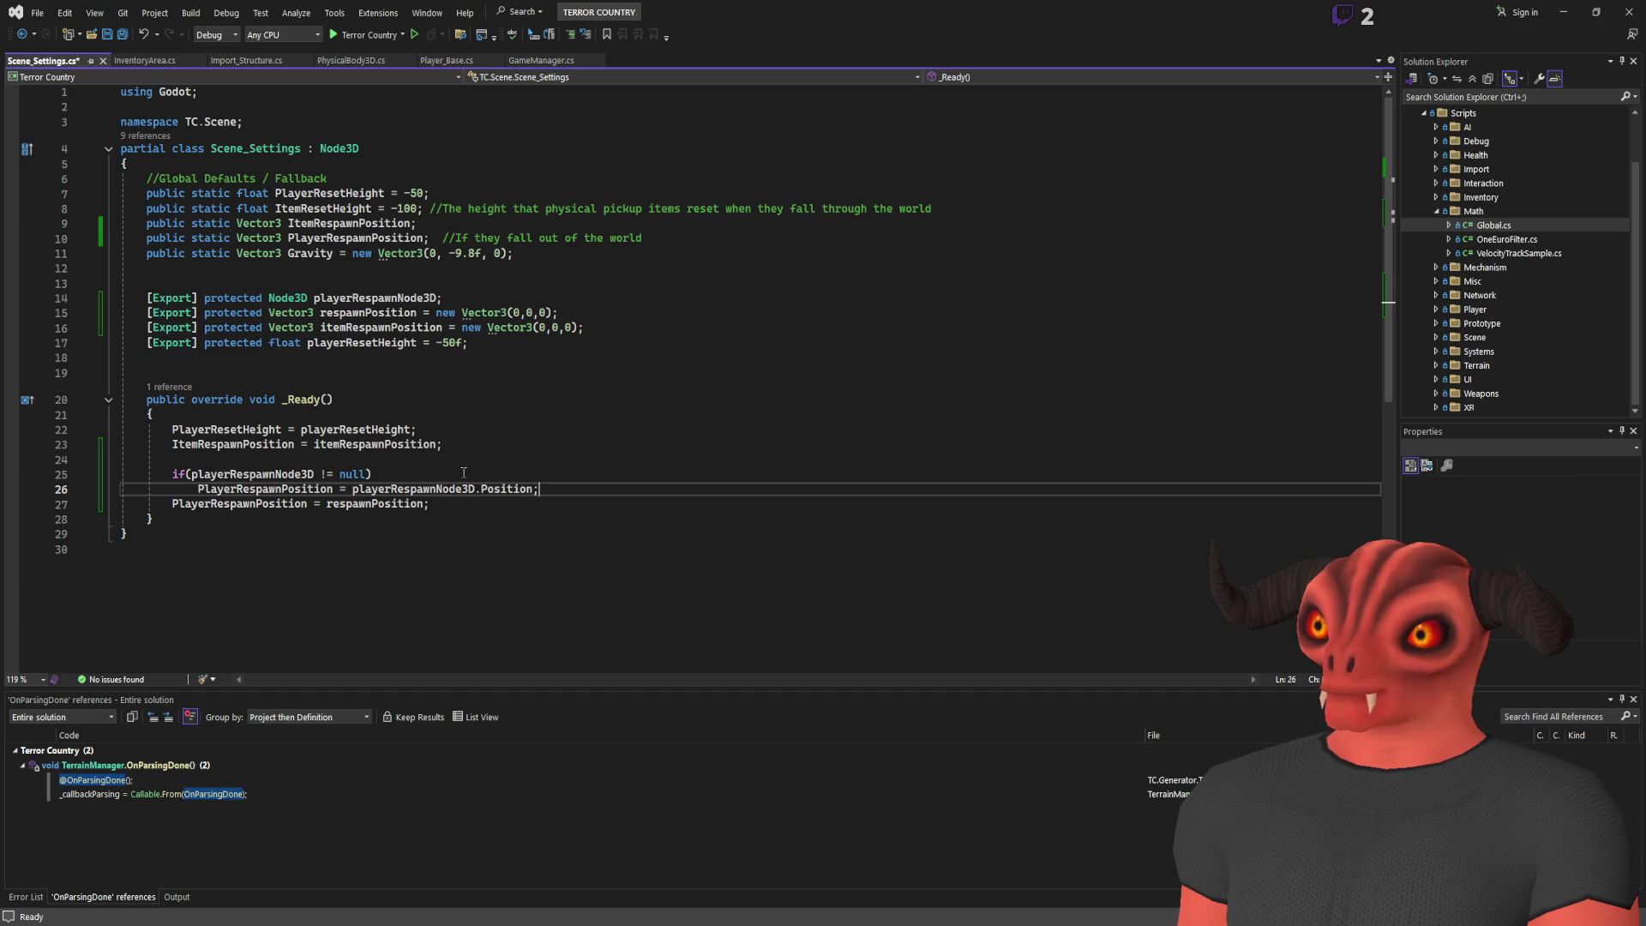
key("ctrl+Left")
type("Glob")
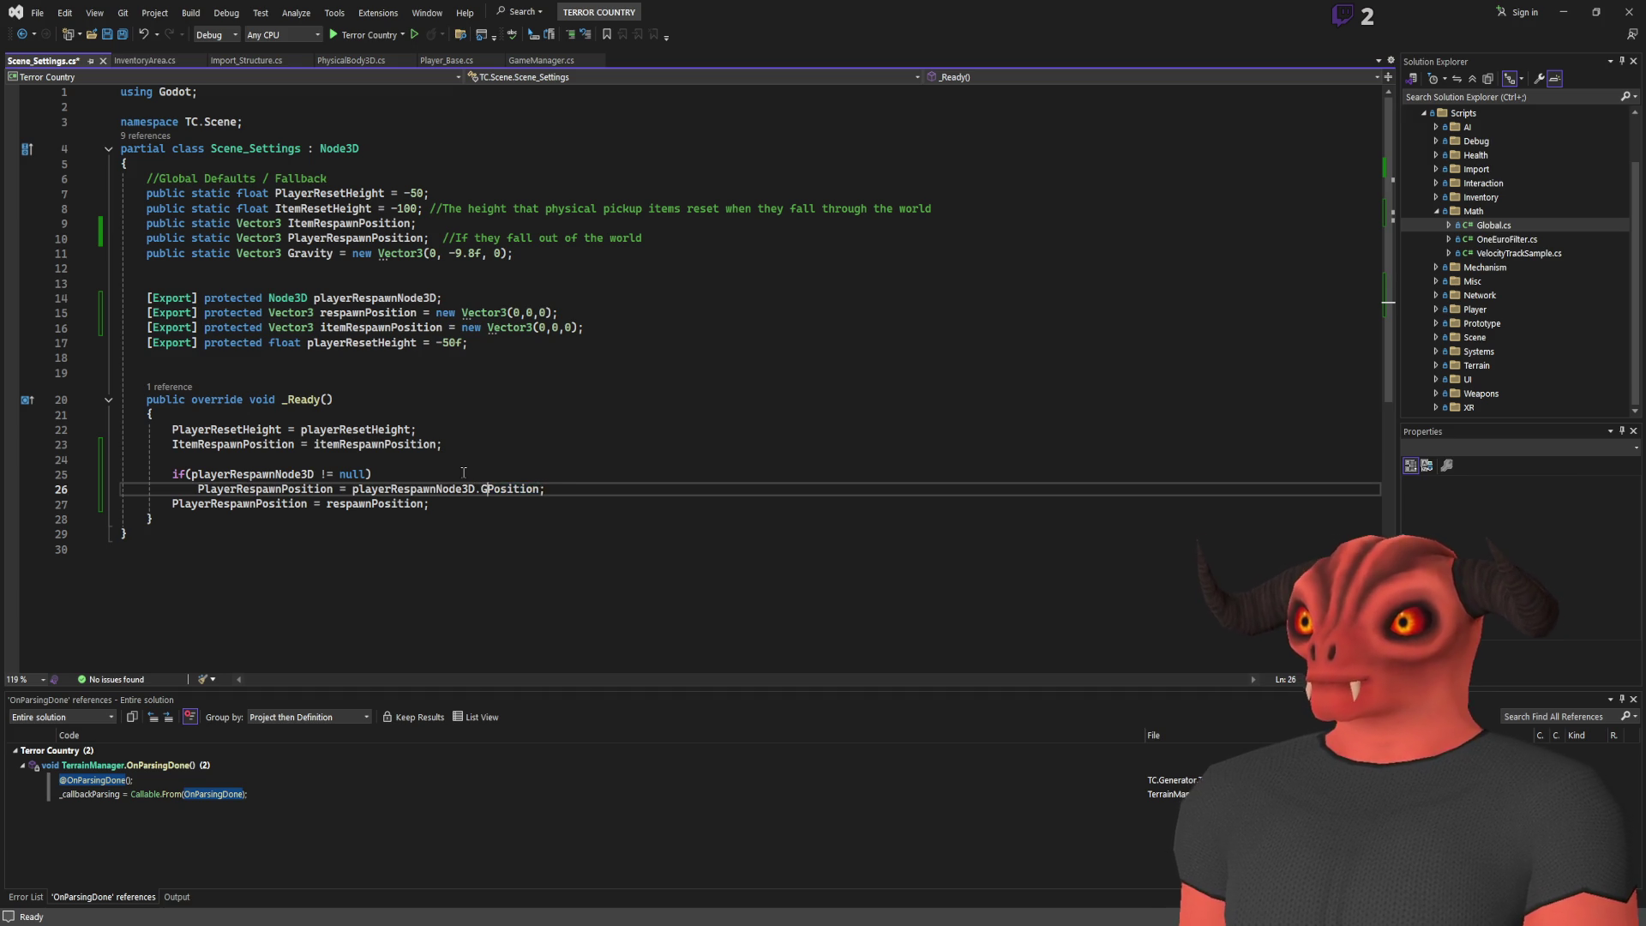
type("al")
left_click(647, 494)
Add an else branch for the respawnPosition fallback and save Scene_Settings.cs
key("Down")
key("Home")
type("else")
key("Return")
left_click(654, 458)
key("ctrl+s")
Review the respawn if/else logic, the playerResetHeight line and the Gravity declaration
left_click_drag(152, 533, 73, 490)
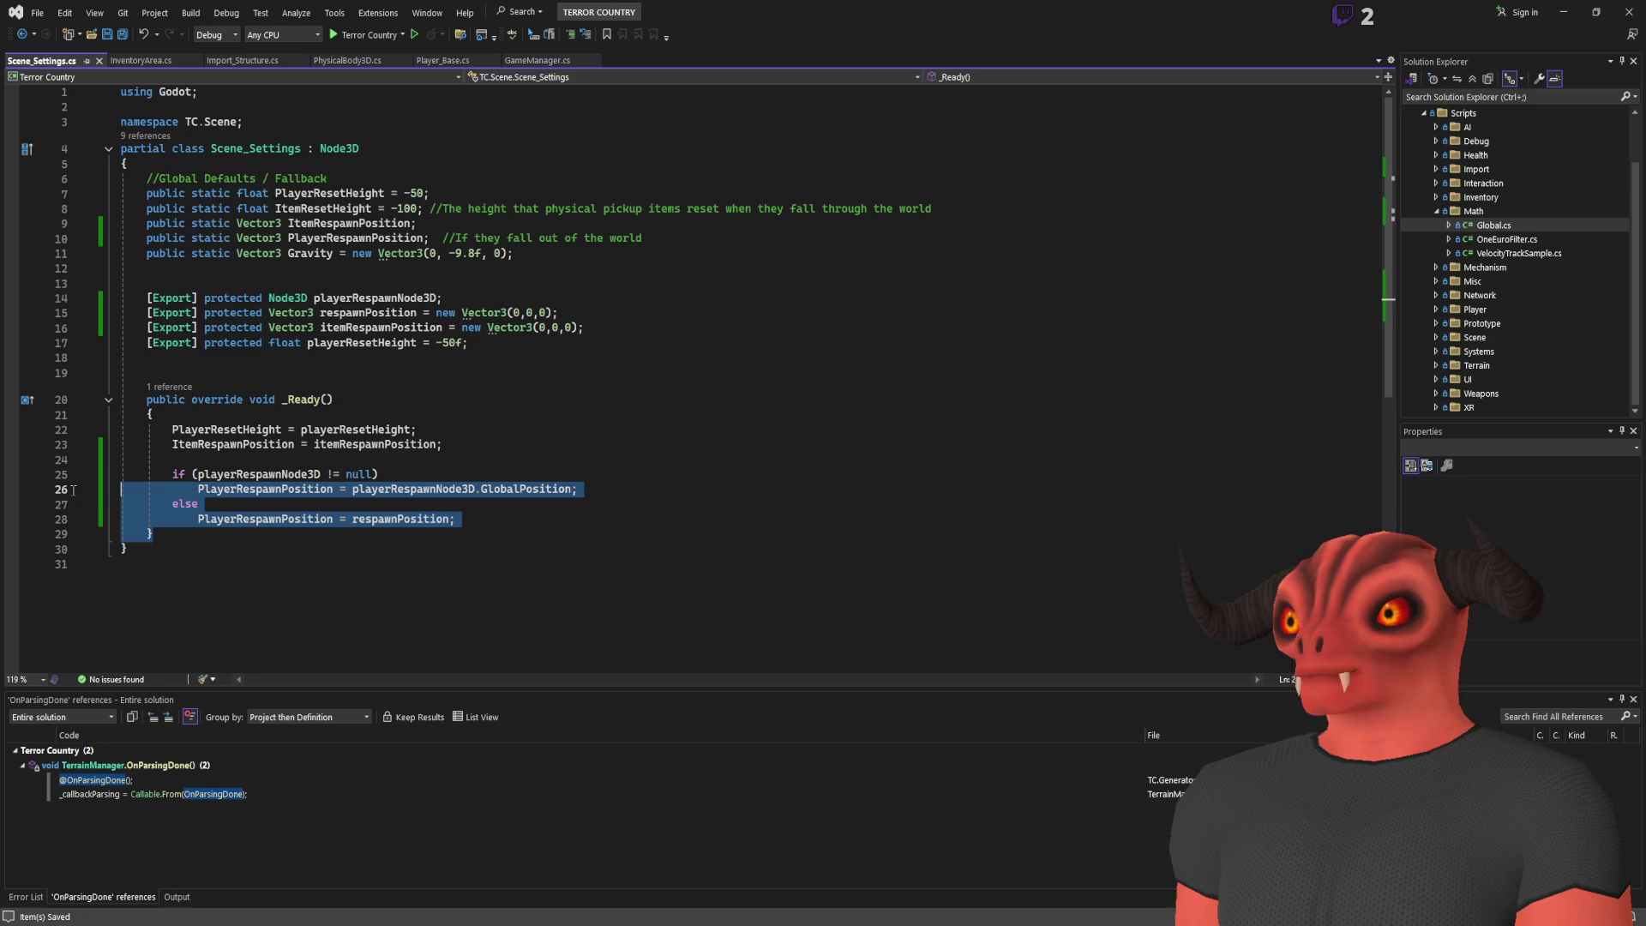
left_click(716, 498)
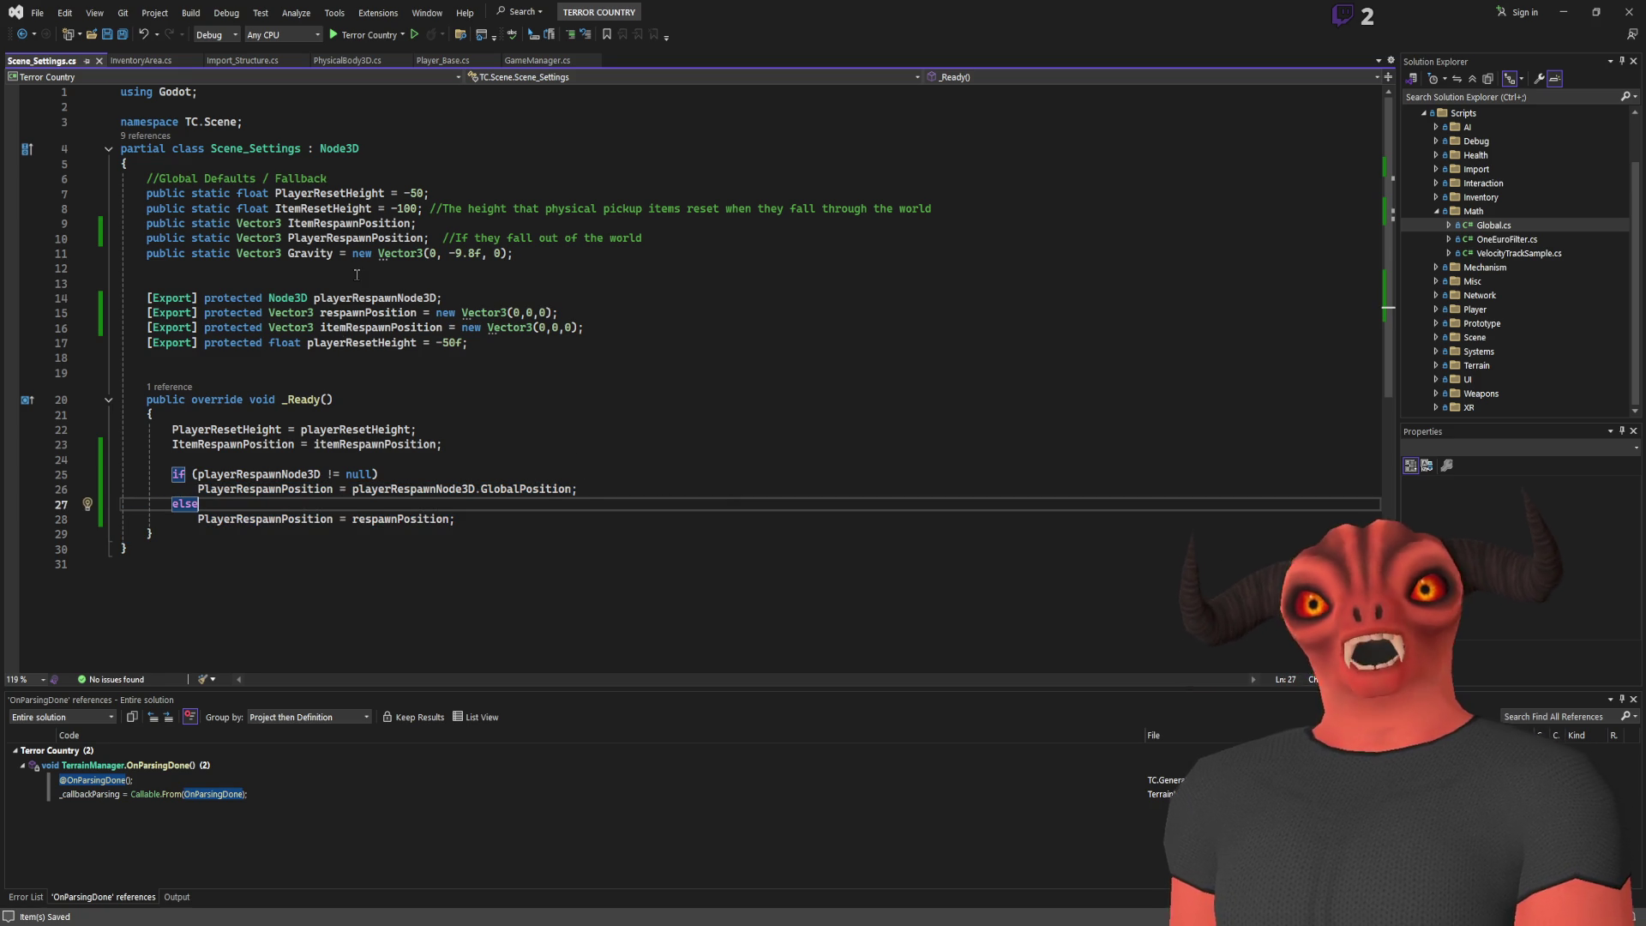
left_click(284, 461)
left_click_drag(284, 463, 583, 491)
left_click(514, 533)
left_click_drag(284, 461, 463, 519)
left_click(410, 430)
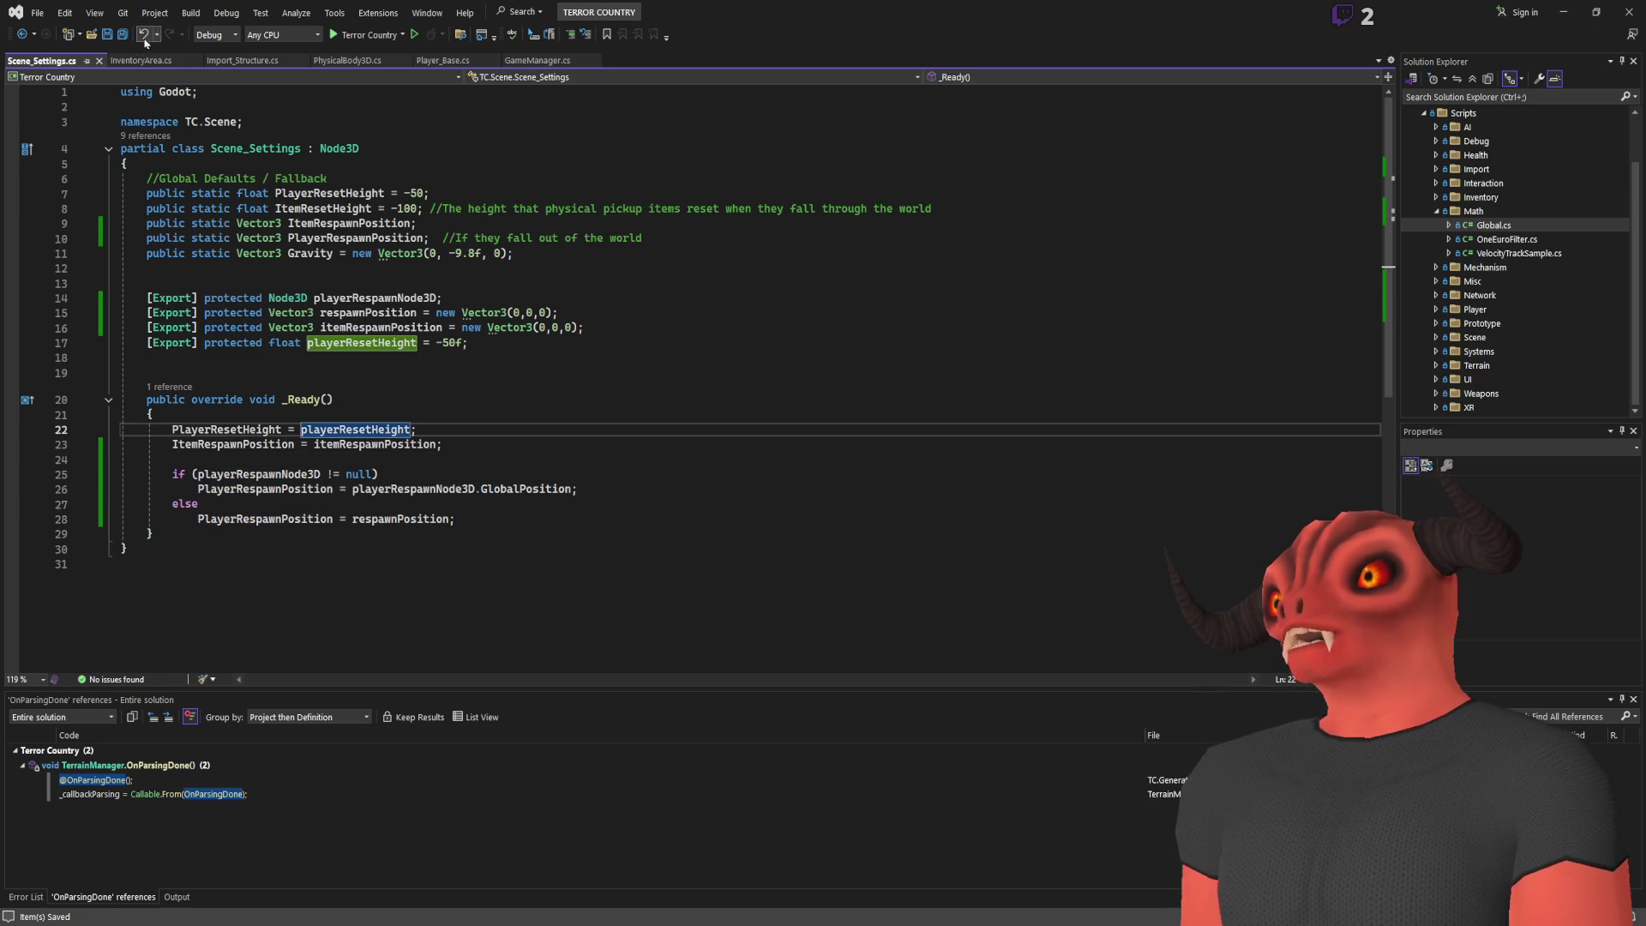
left_click(355, 459)
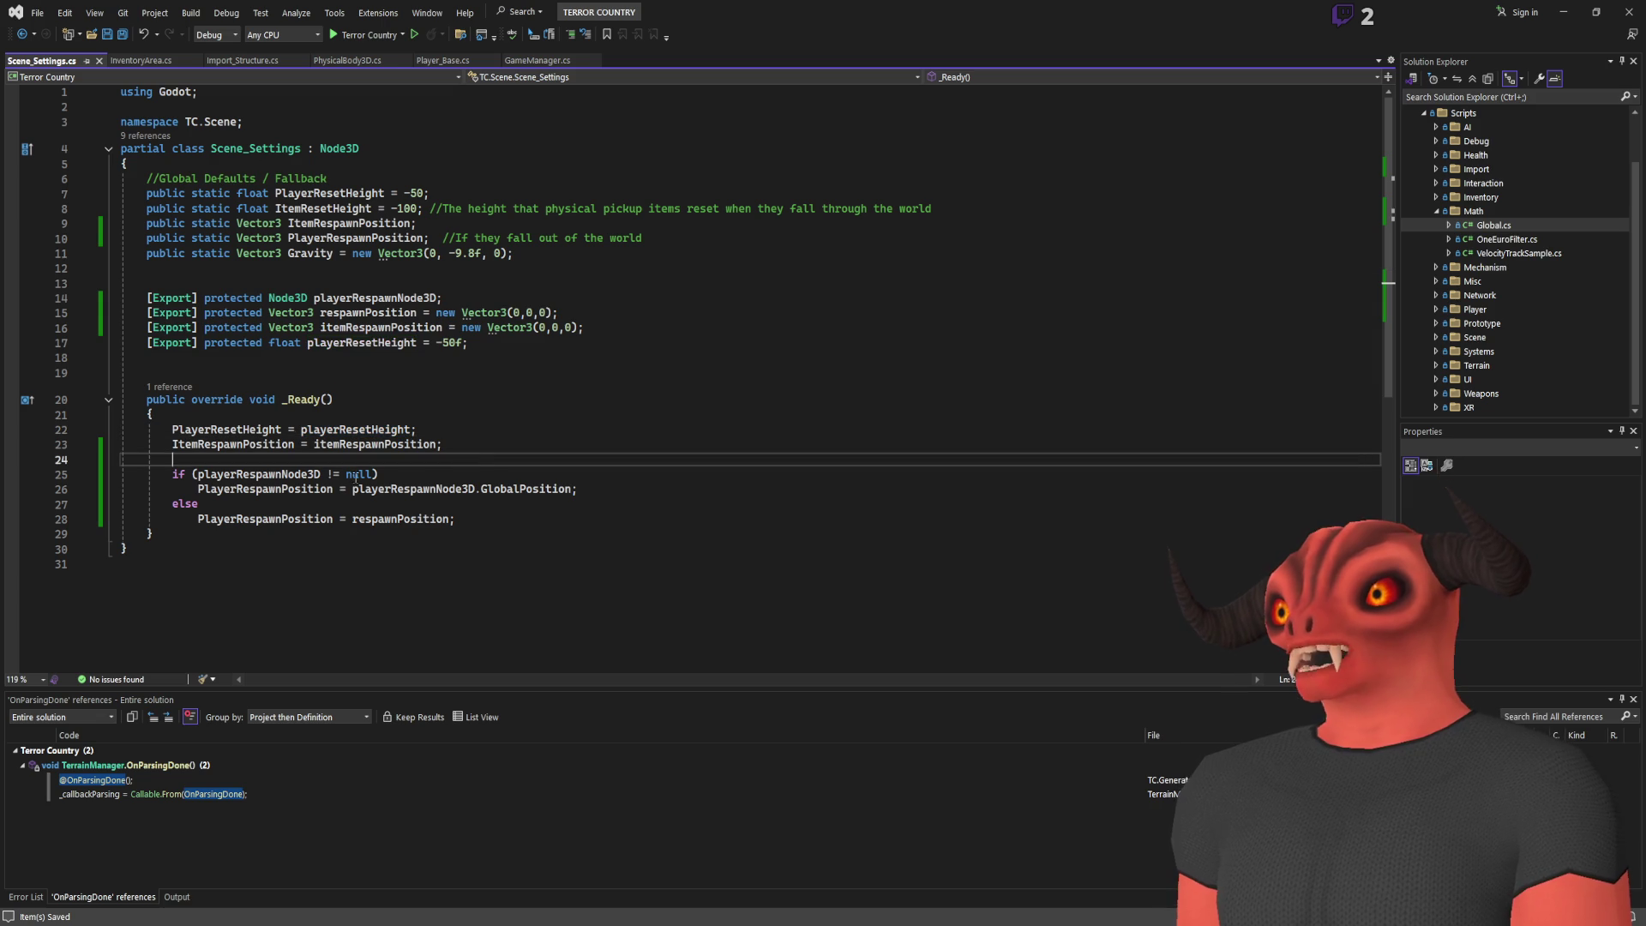
left_click(141, 60)
left_click(41, 60)
left_click(532, 253)
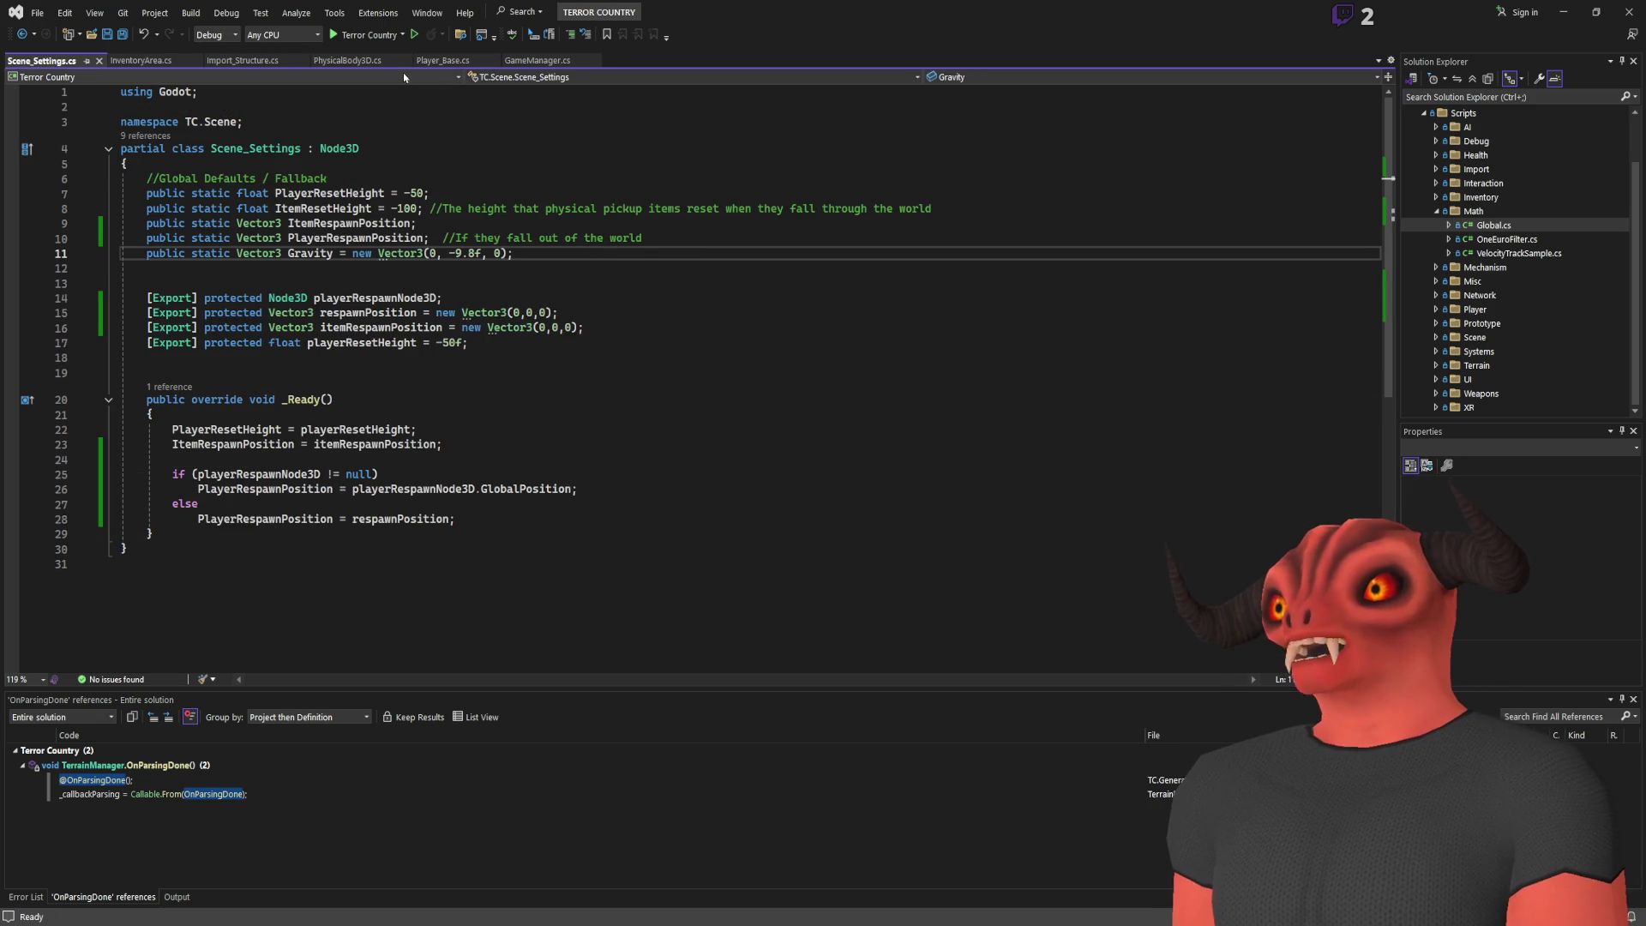
key("alt+Tab")
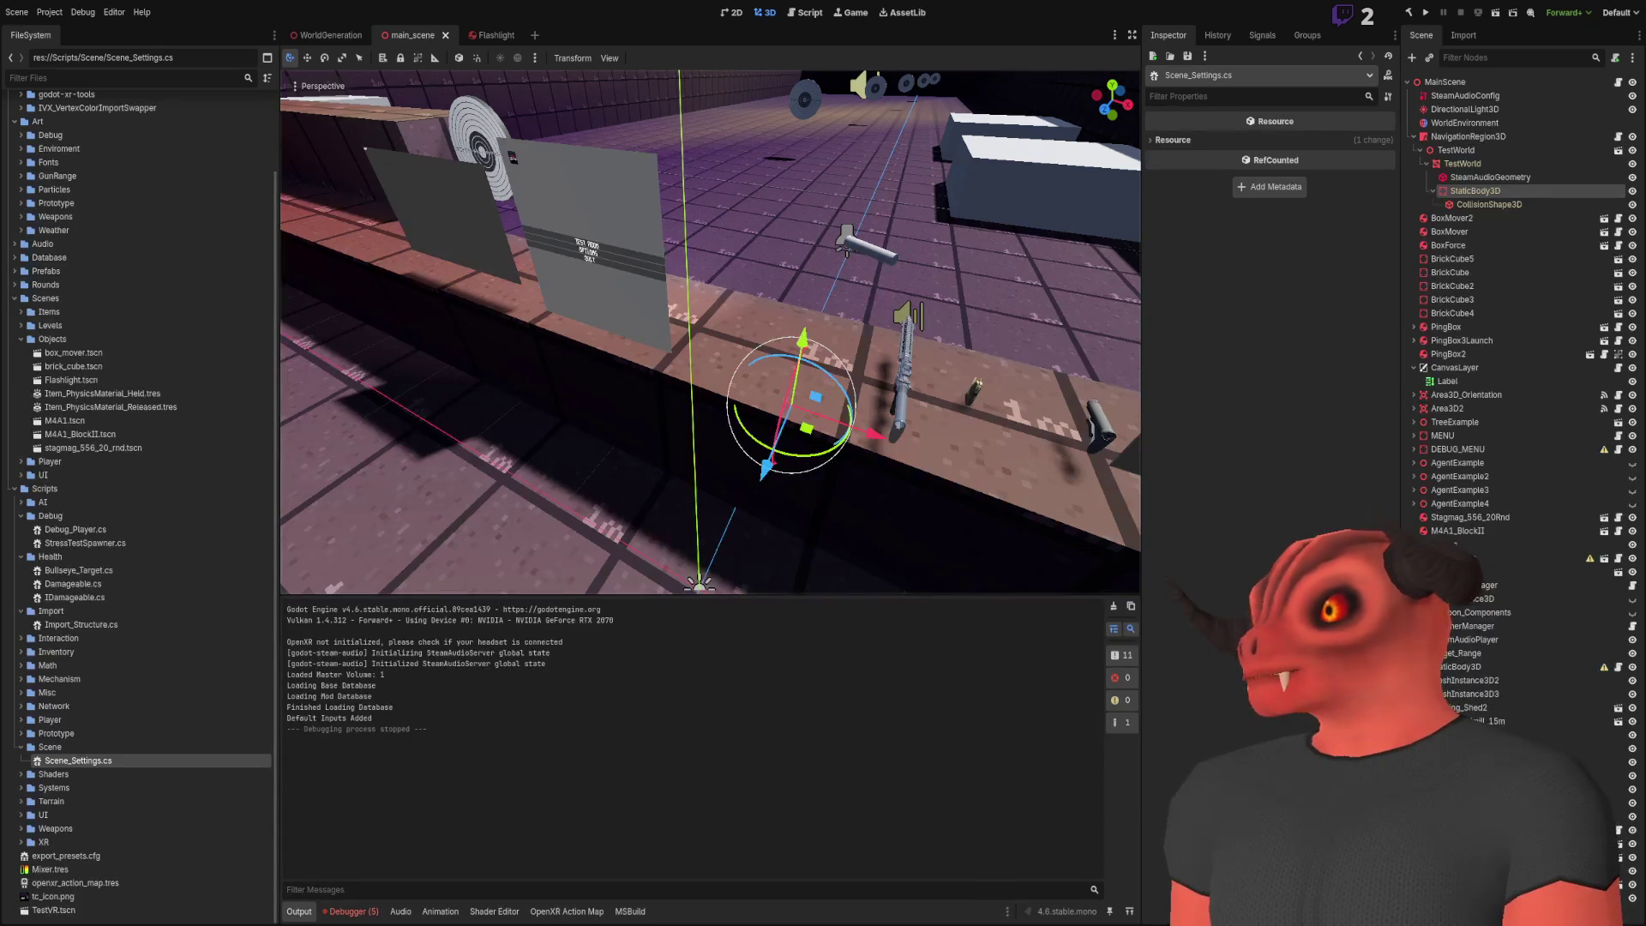
Build the project, add a Node3D named PlayerRespawnPoint to MainScene, and place it on the floor
left_click(1409, 13)
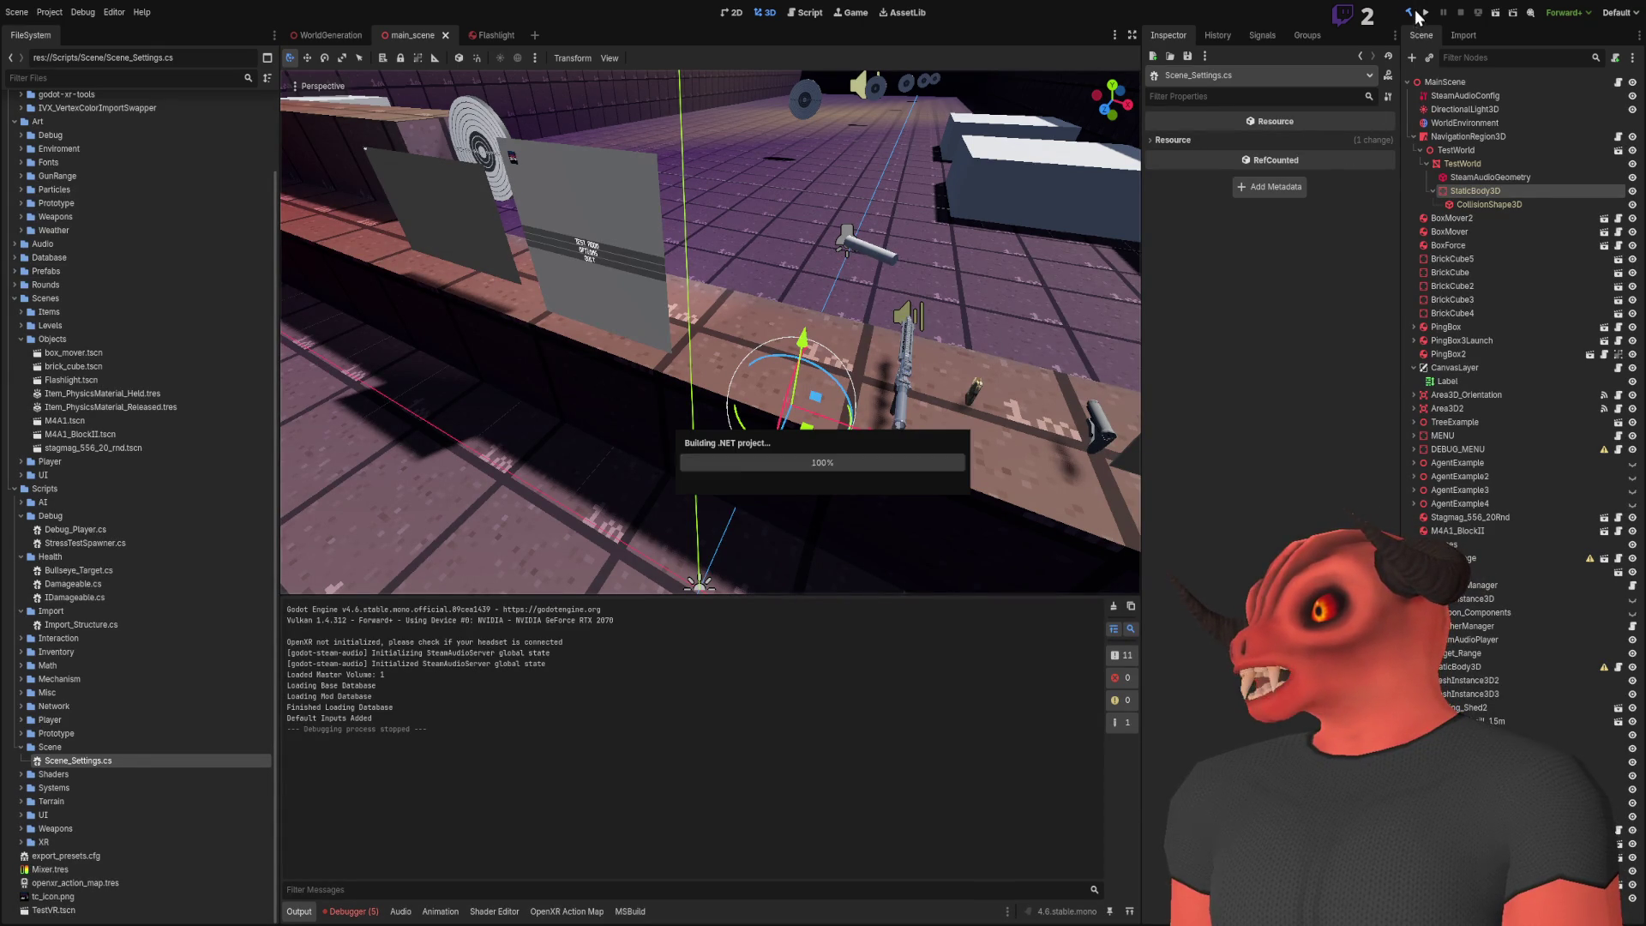
left_click(1457, 84)
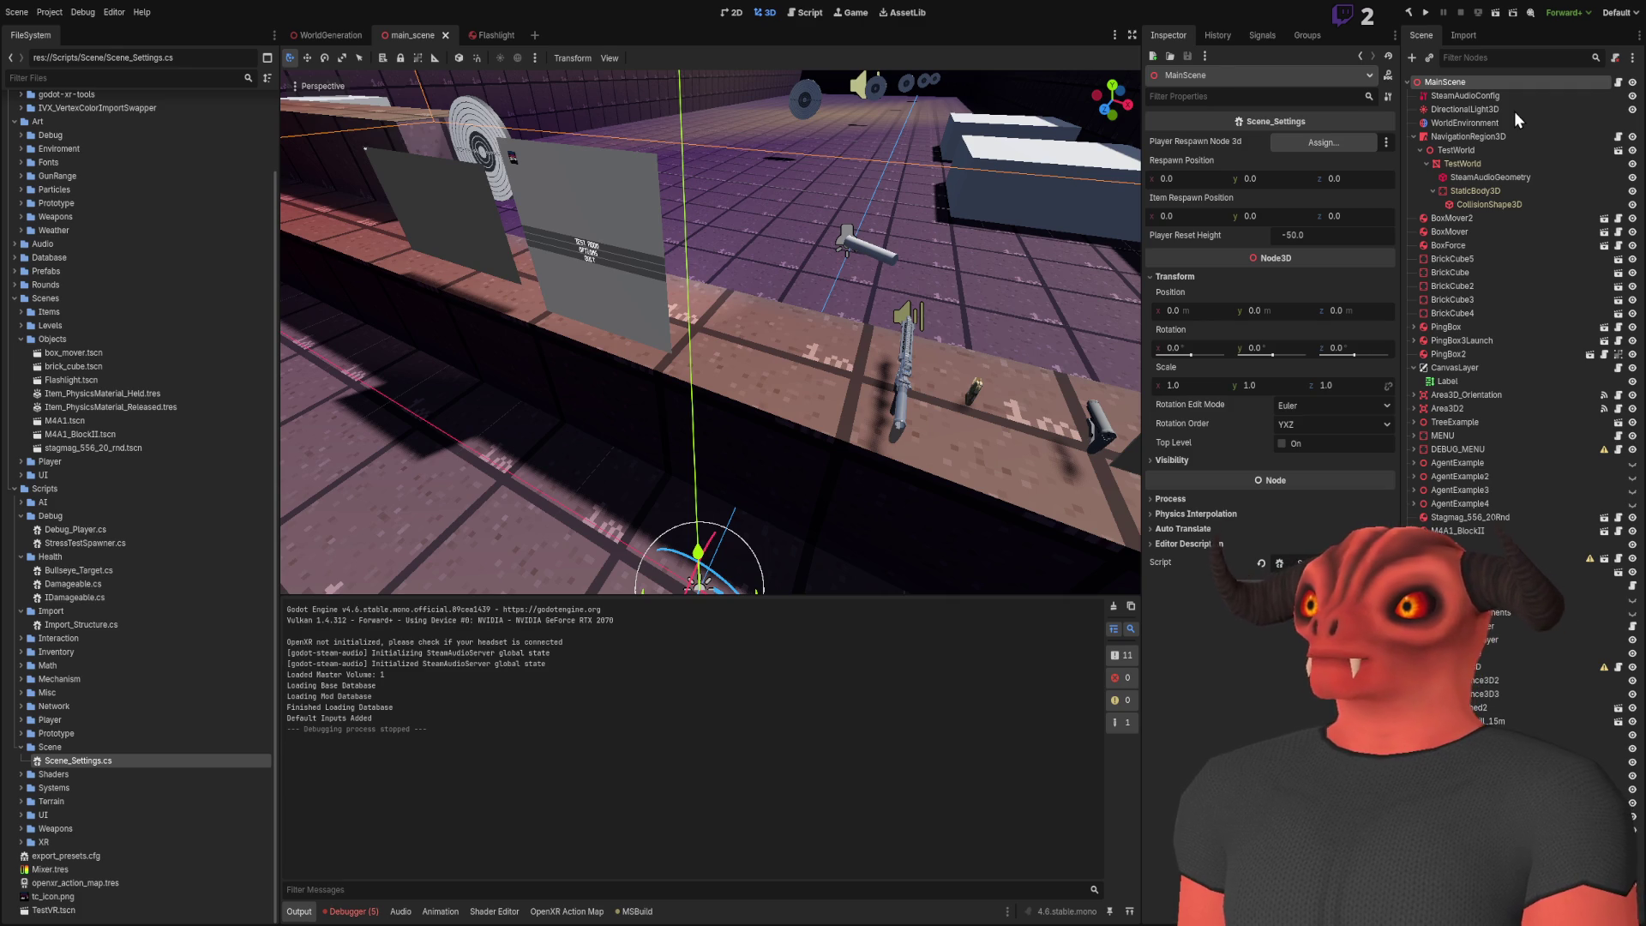
key("ctrl+a")
key("Return")
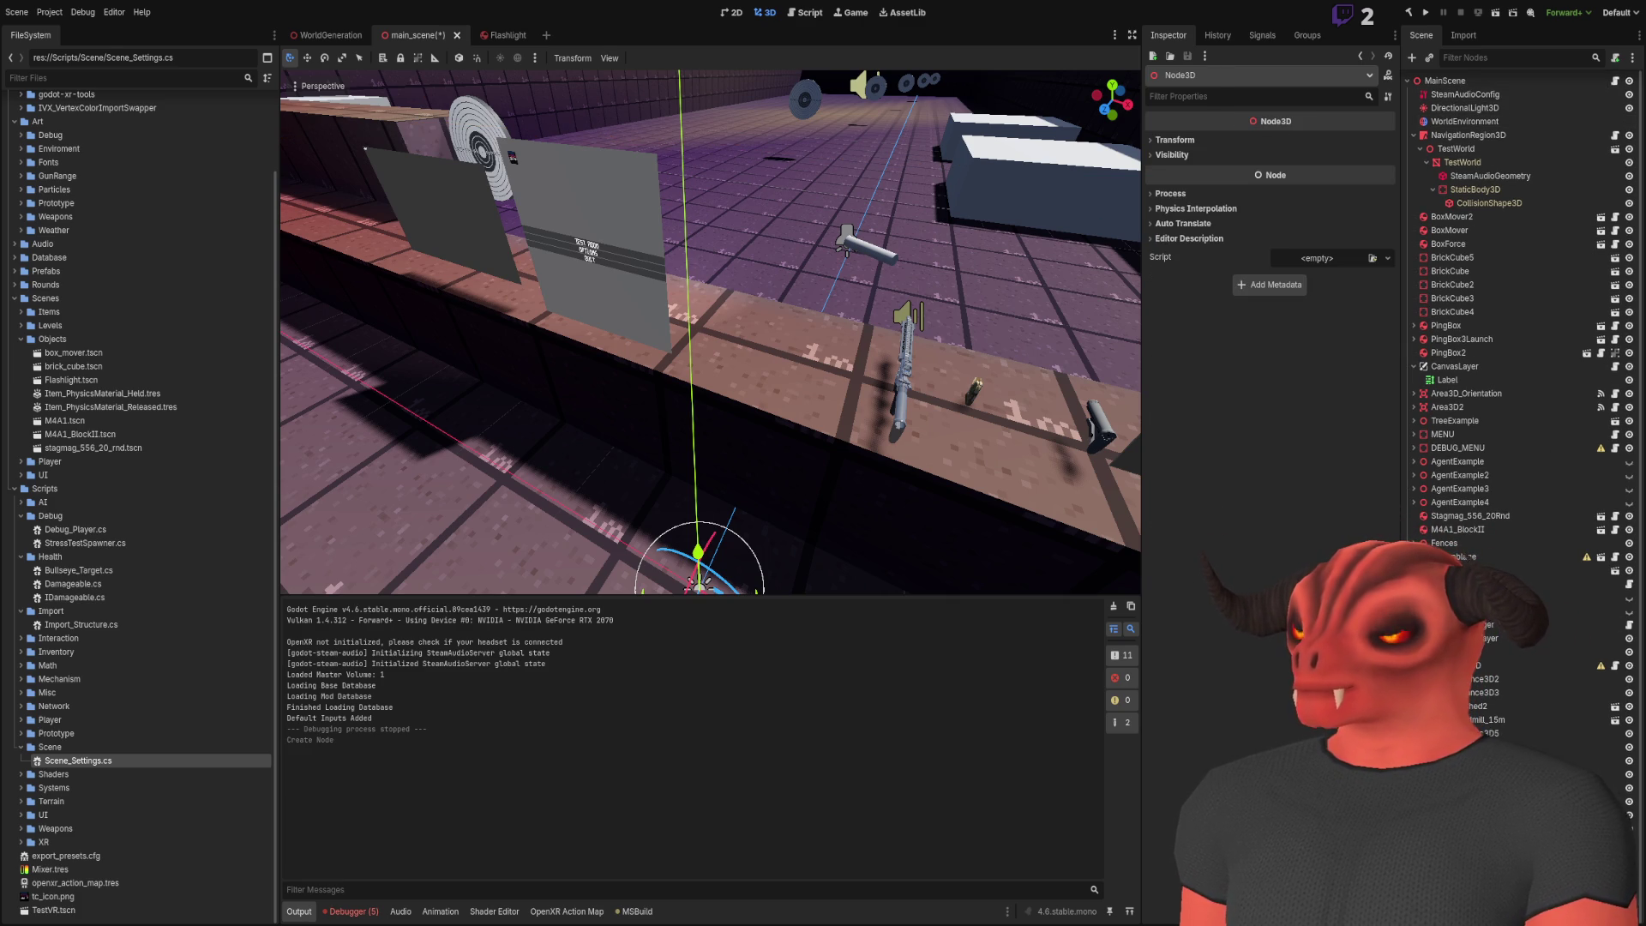
key("Return")
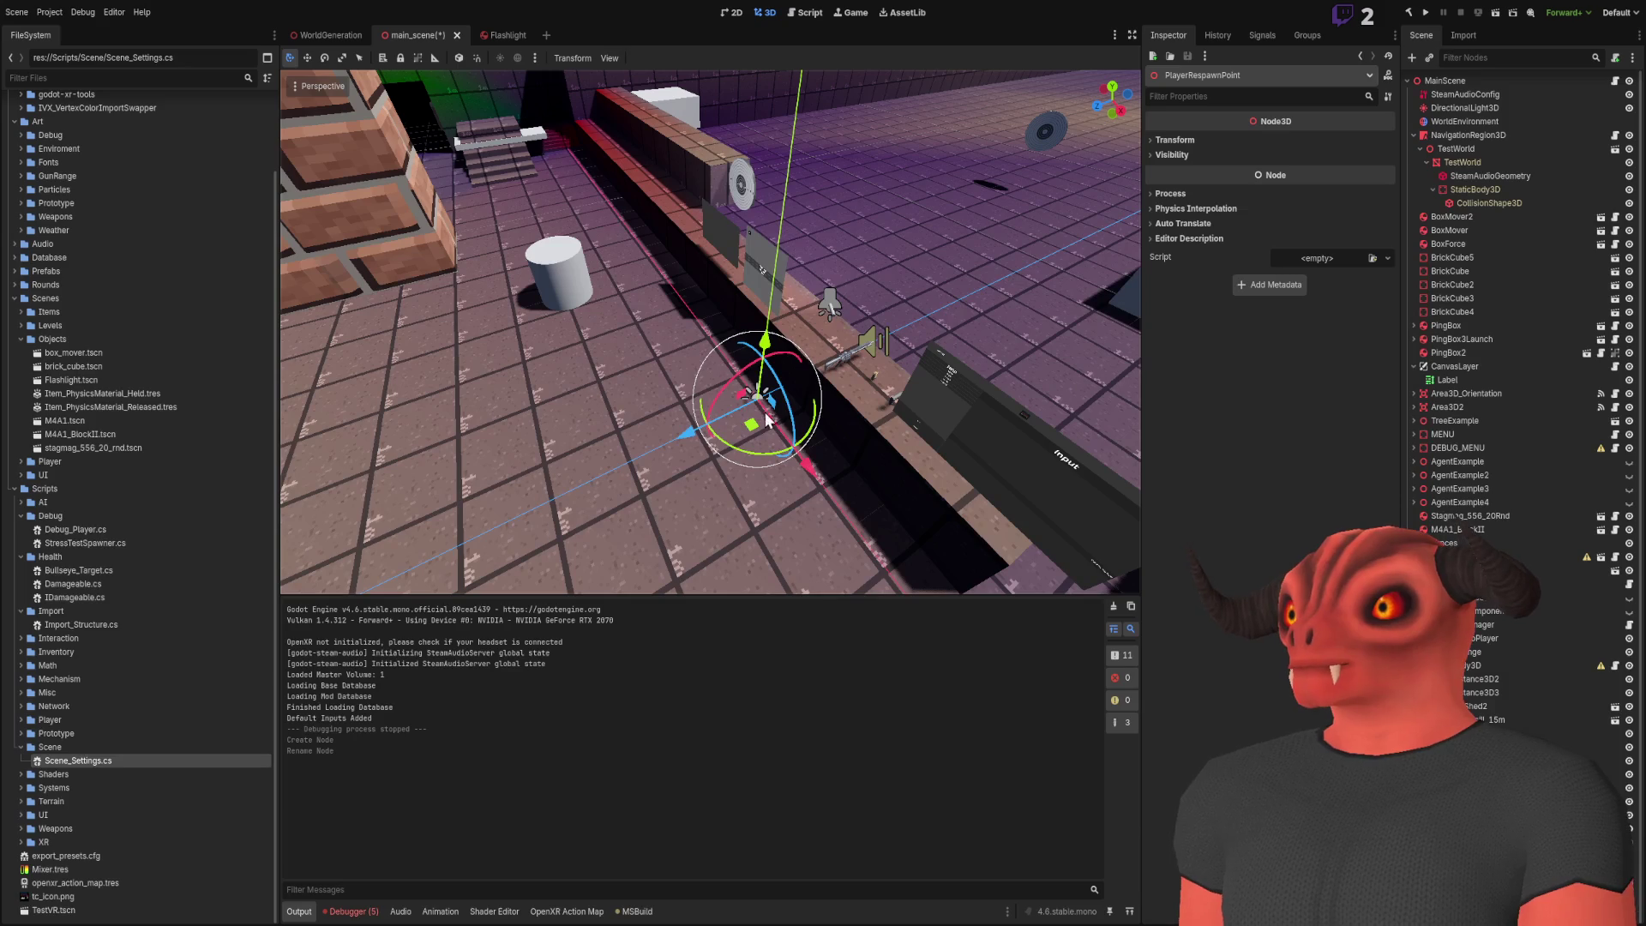
left_click_drag(758, 425, 629, 500)
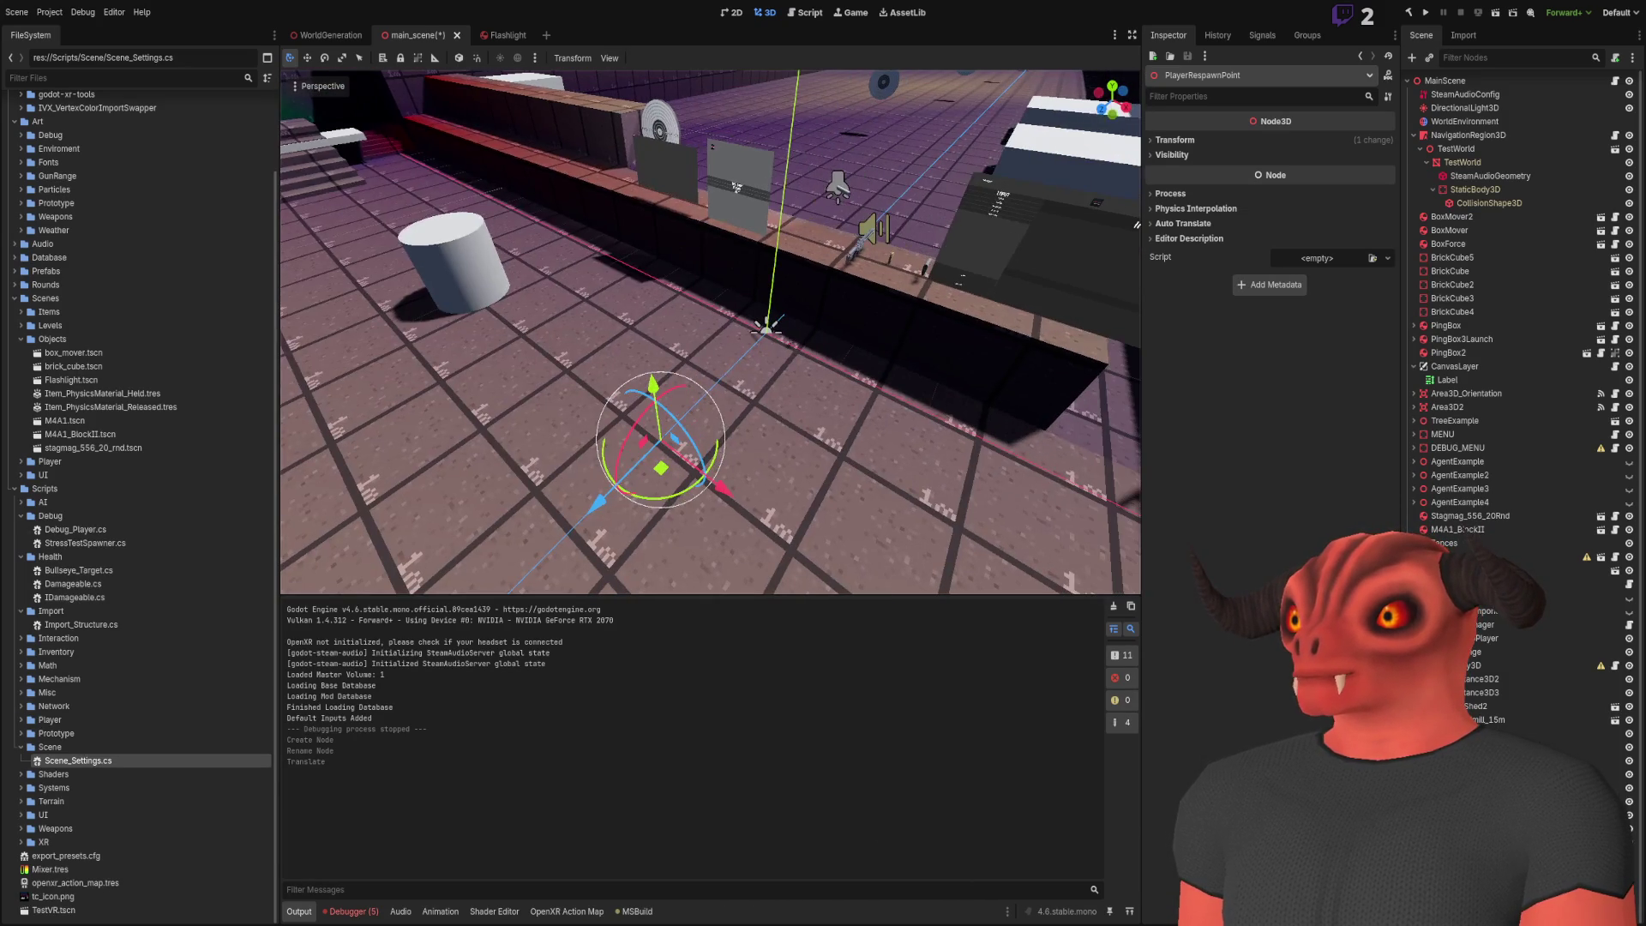
Assign PlayerRespawnPoint to MainScene's Player Respawn Node 3d field
key("alt+Tab")
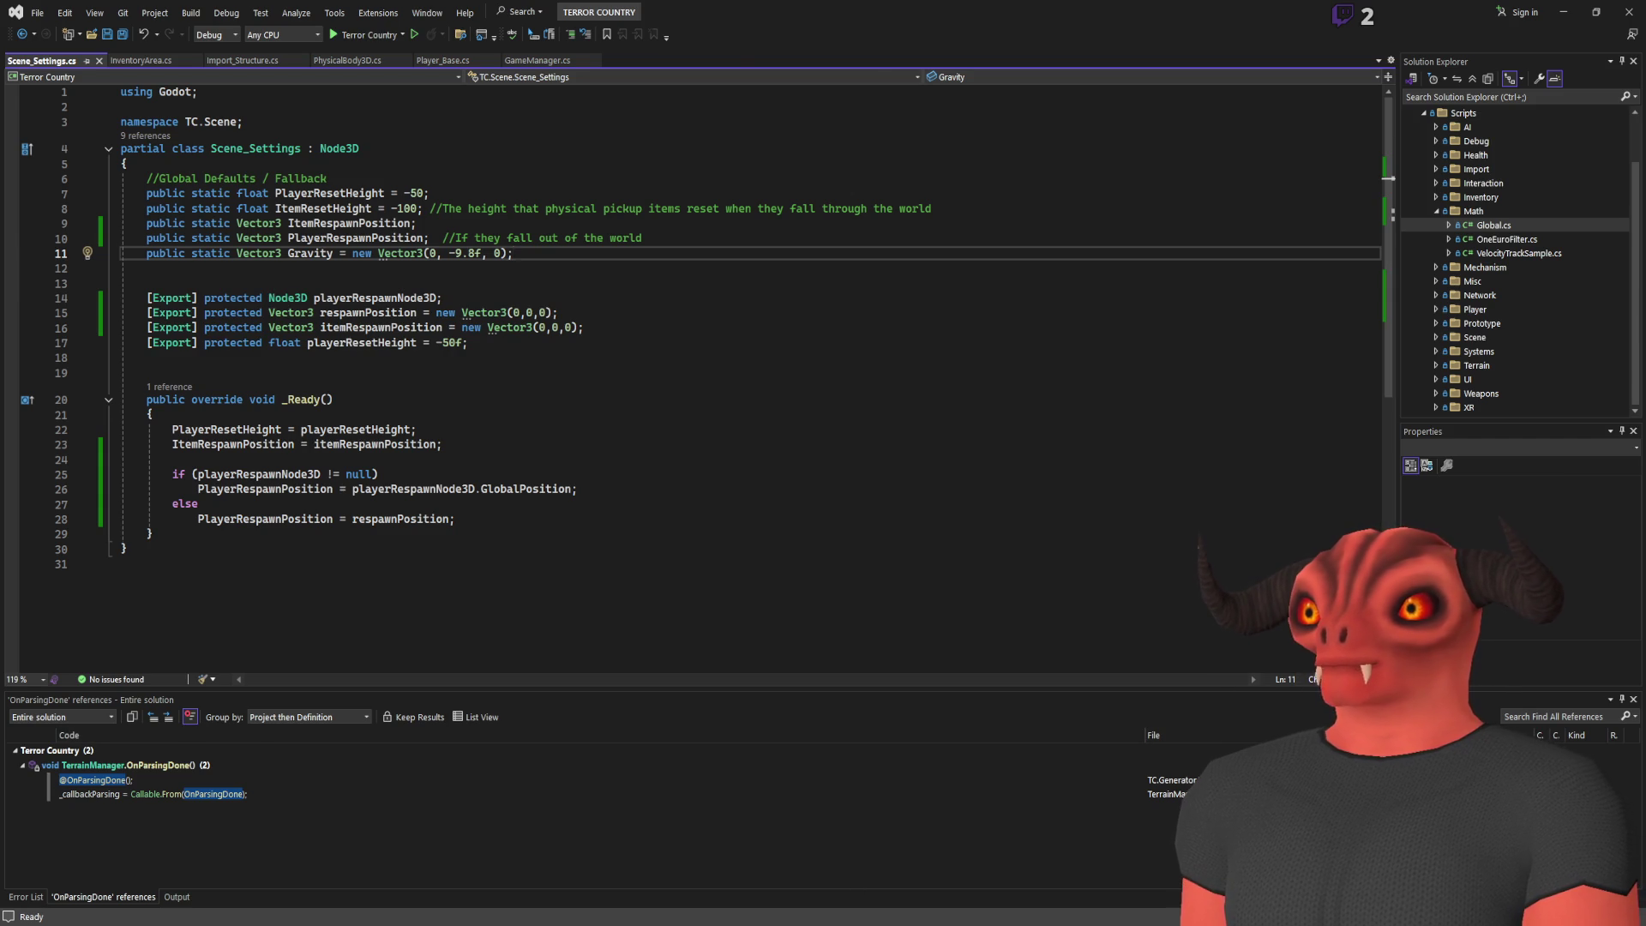
key("alt+Tab")
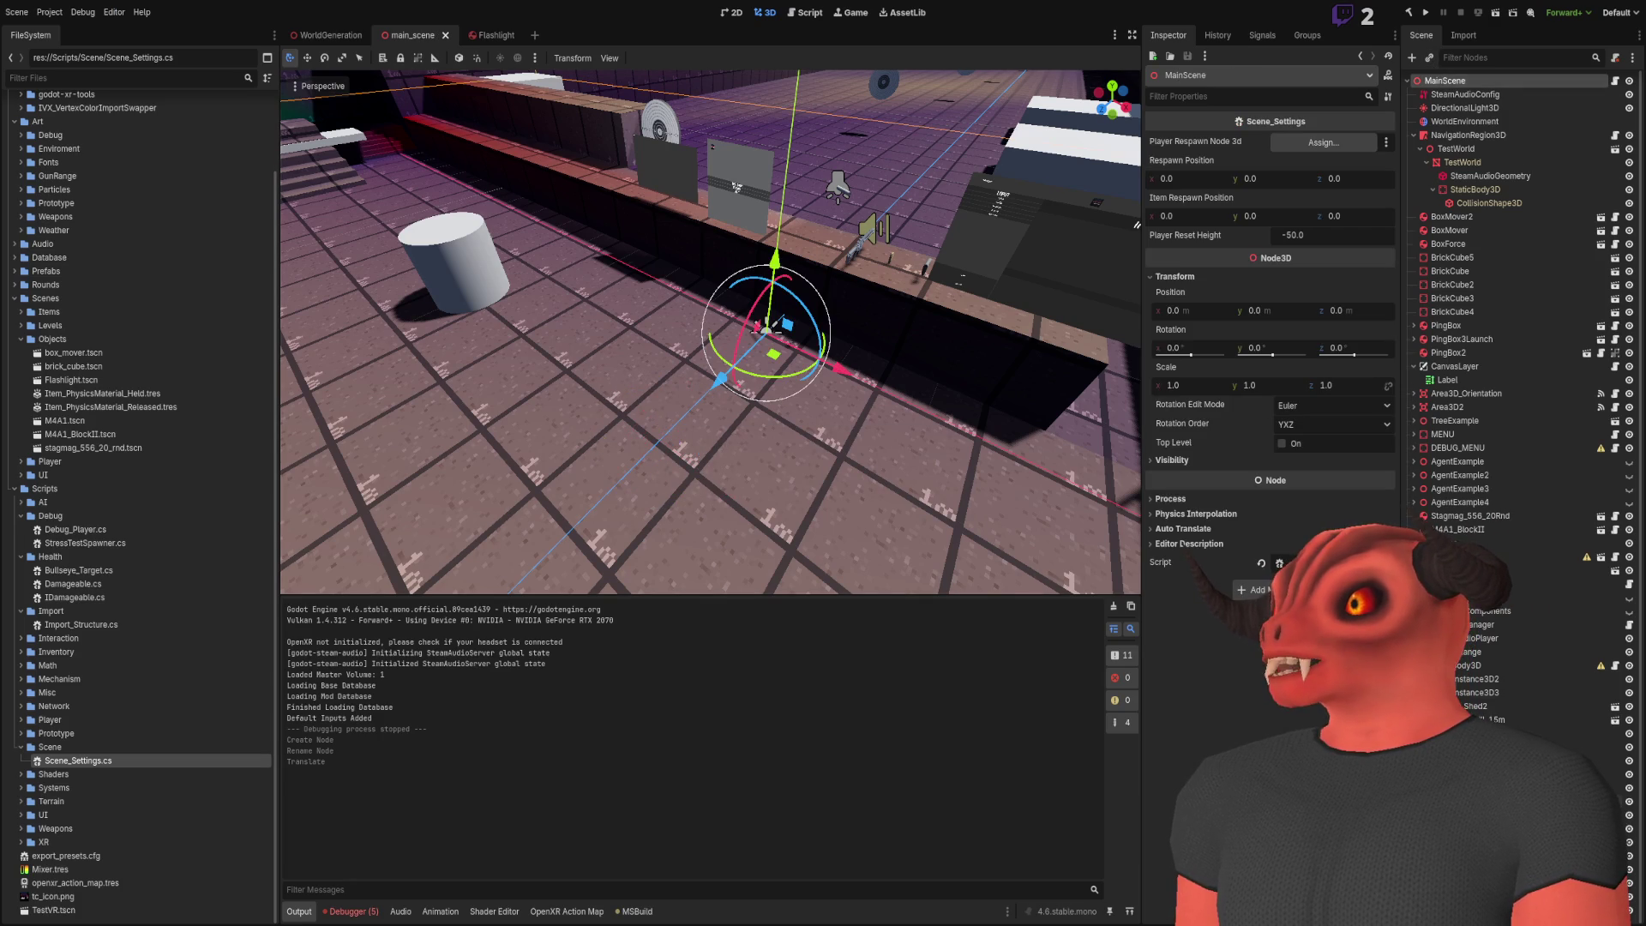
mouse_move(1474, 774)
left_mouse_down()
mouse_move(1406, 306)
mouse_move(1314, 151)
left_mouse_up()
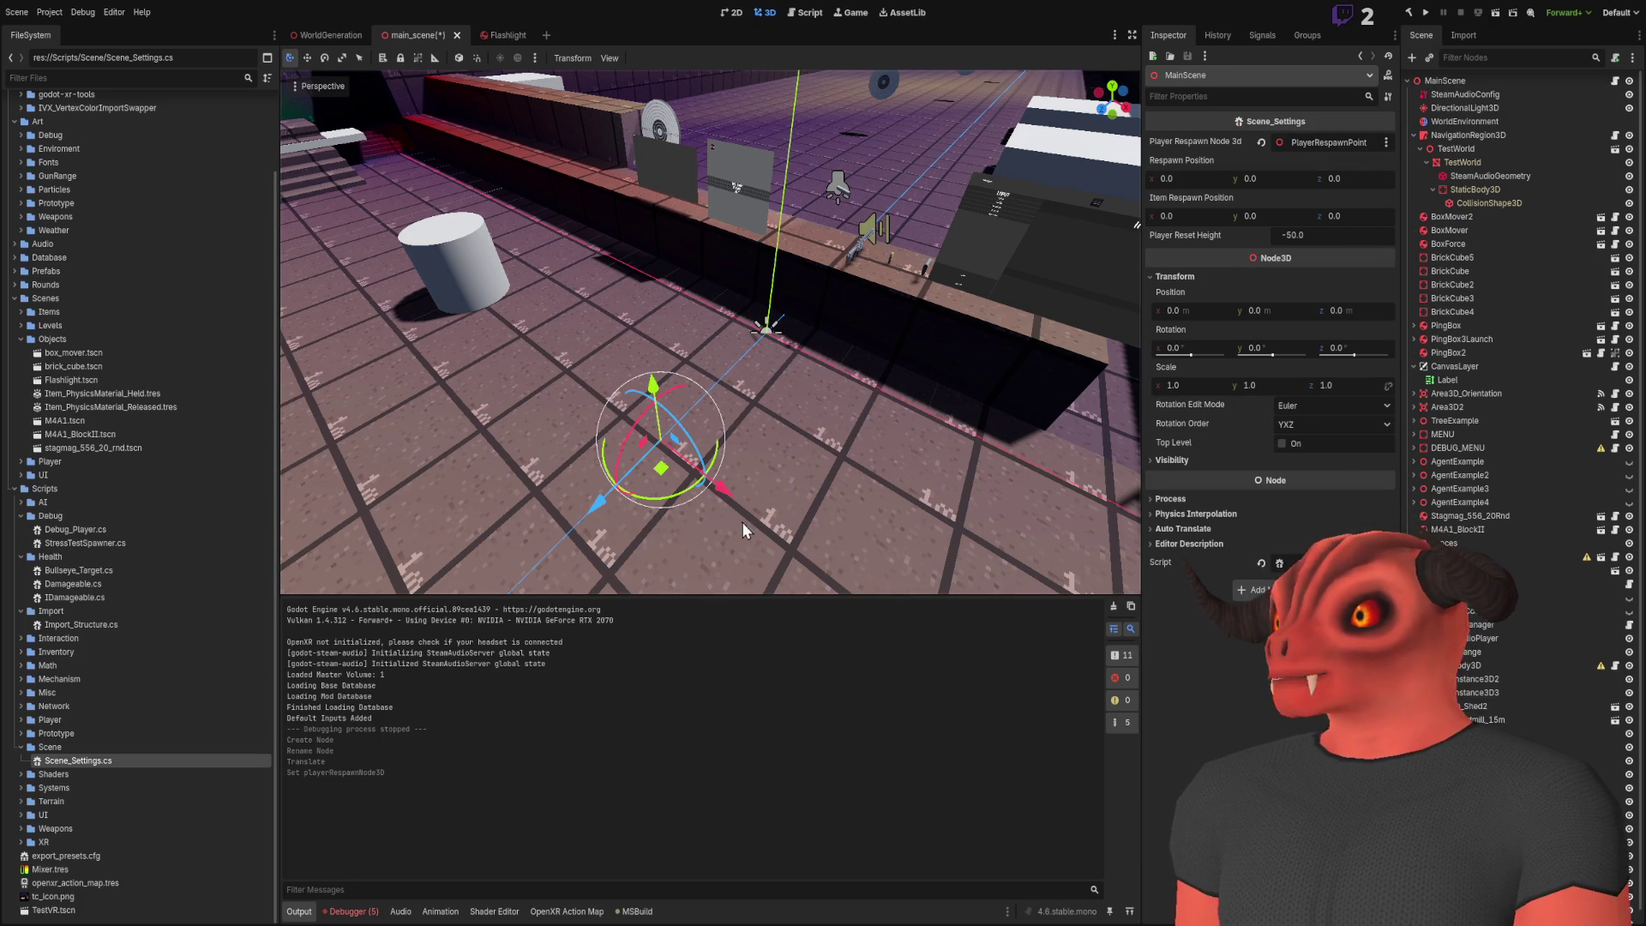
key("alt+Tab")
left_click(509, 480)
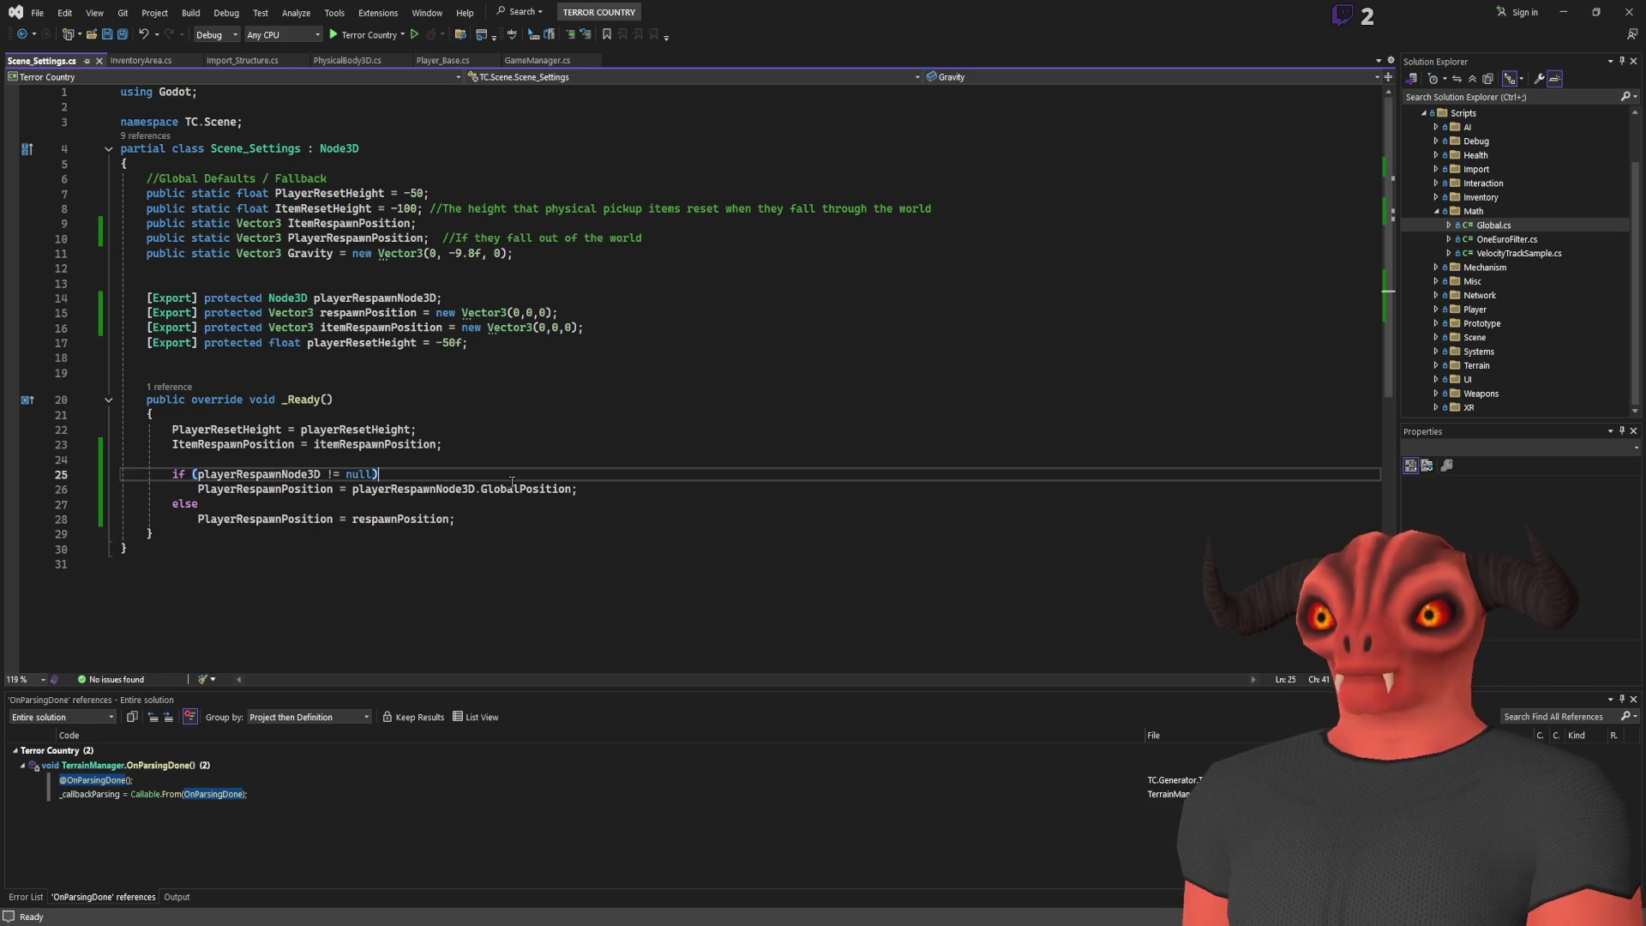
Wrap the GlobalPosition assignment in braces under the if and save Scene_Settings.cs
key("Return")
type("{")
key("Return")
left_click(620, 531)
key("alt+Up")
key("alt+Up")
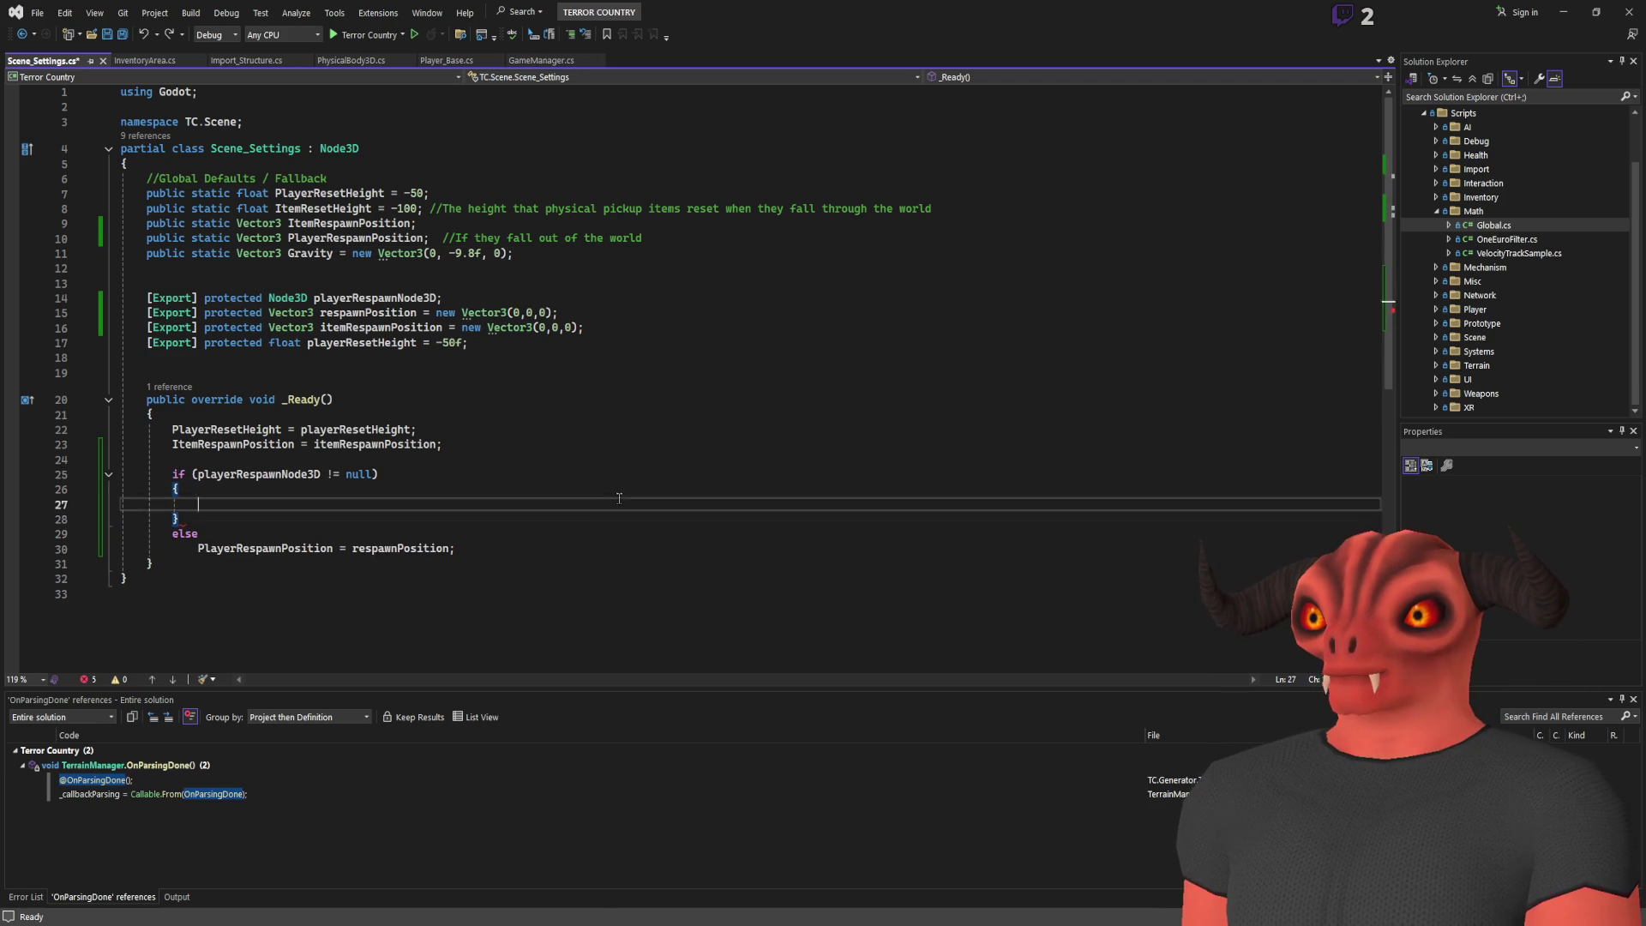
key("Delete")
key("ctrl+s")
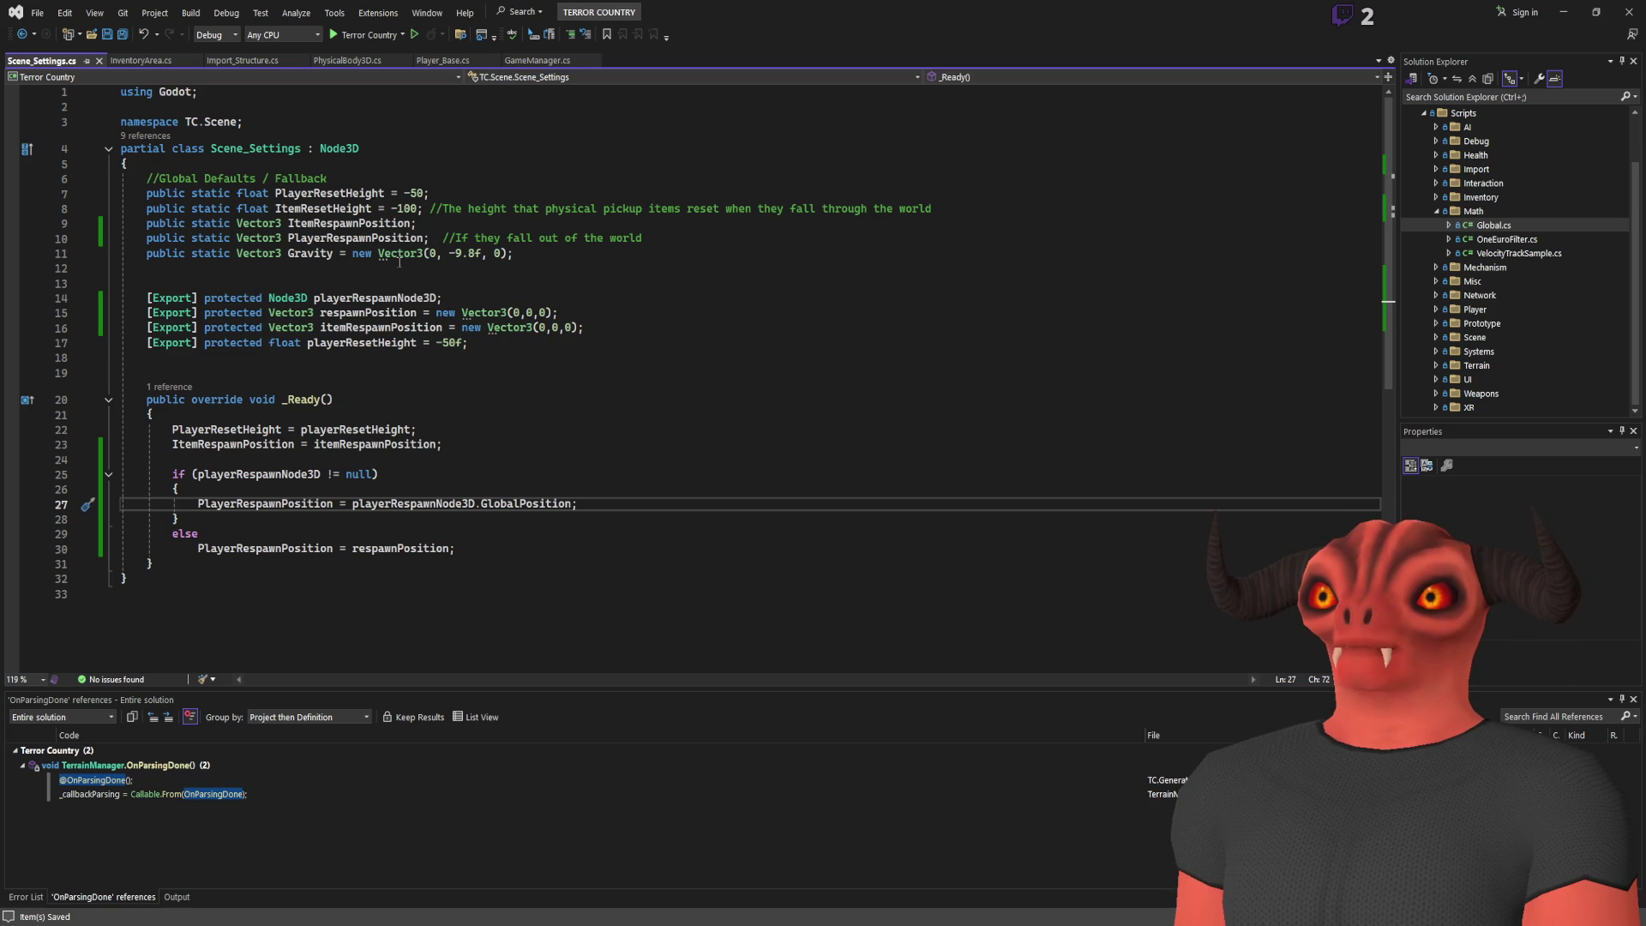
Add a PlayerRespawnRotation field, set it from playerRespawnNode3D.GlobalRotation, and save
left_click(588, 243)
key("ctrl+d")
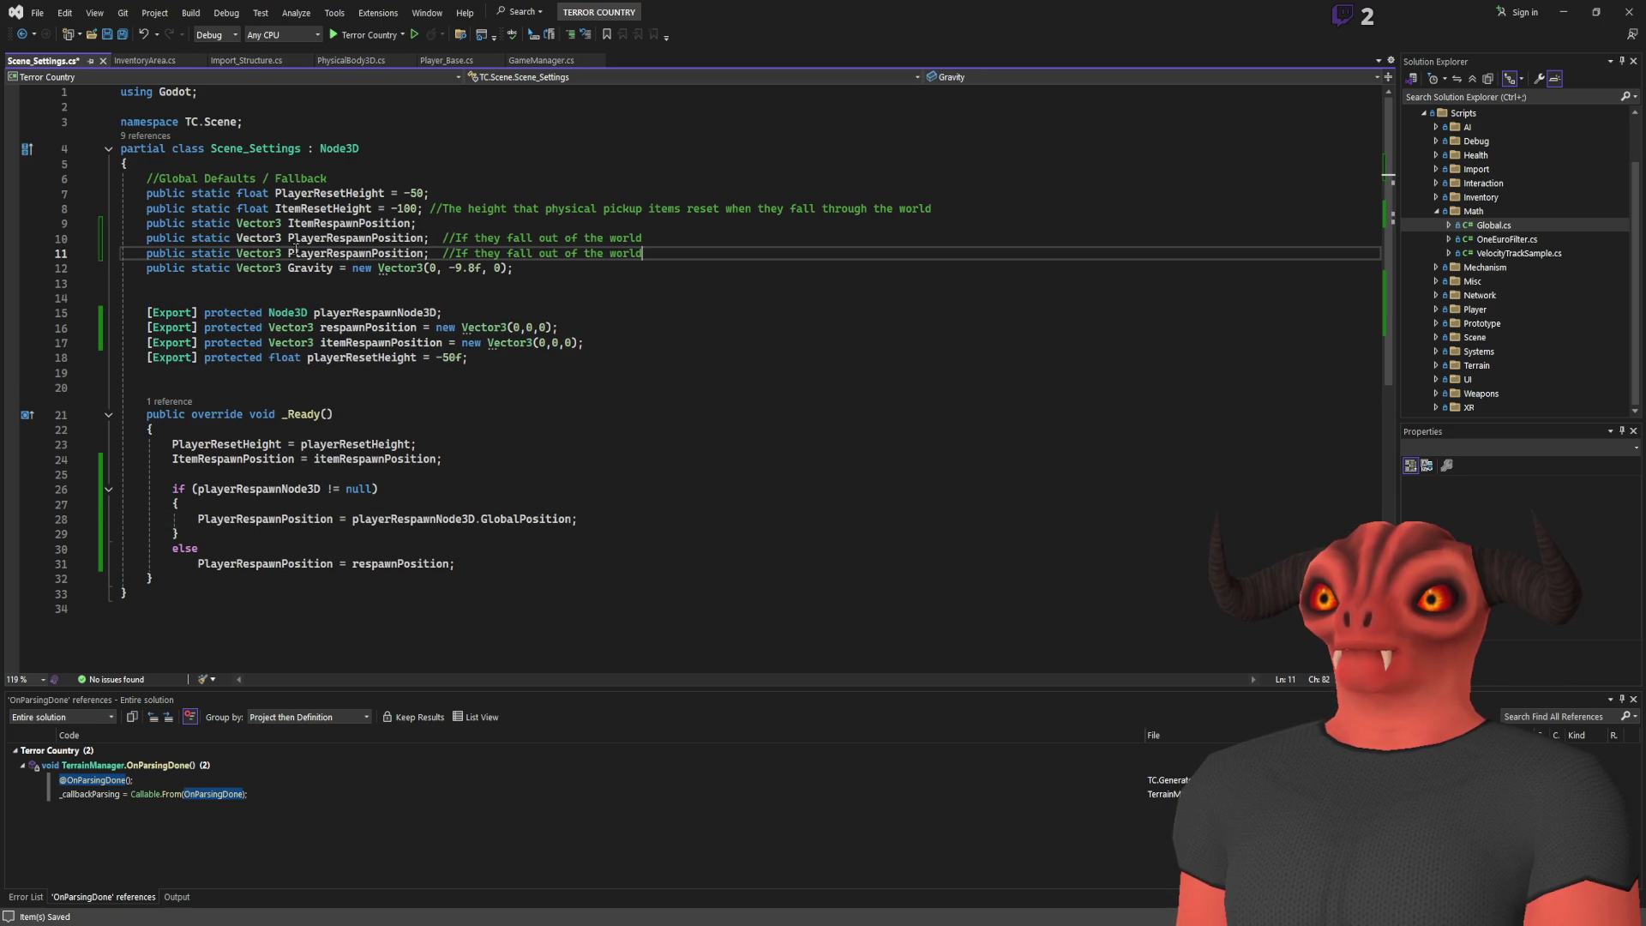
left_click_drag(378, 253, 426, 253)
type("Rotation")
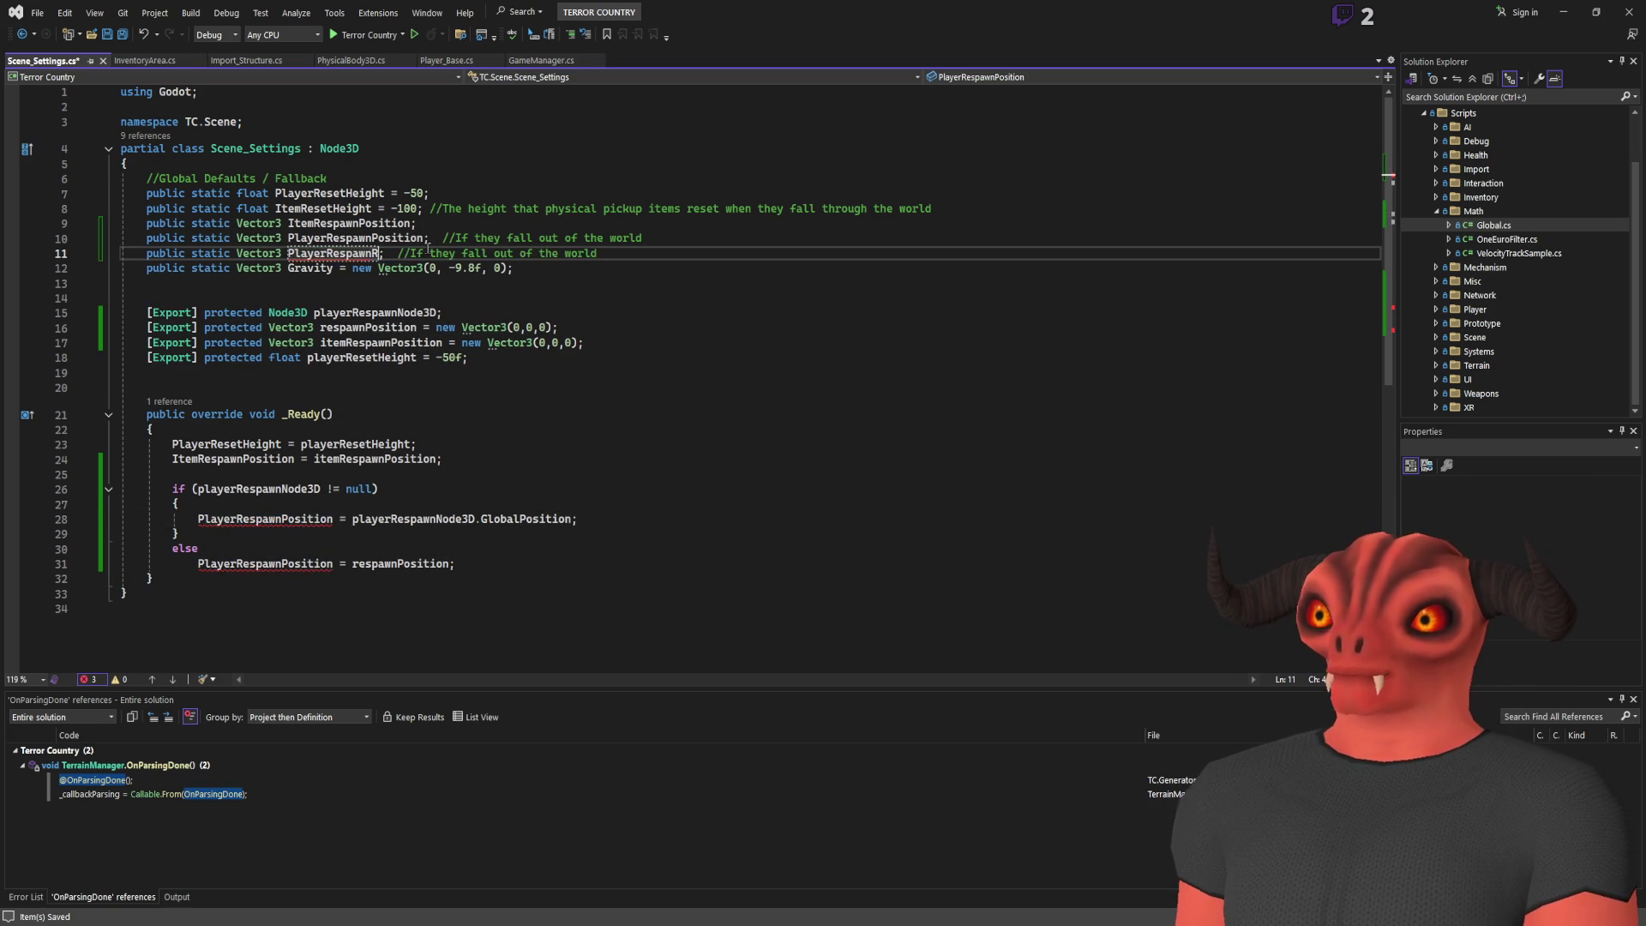
double_click(361, 254)
left_click(651, 516)
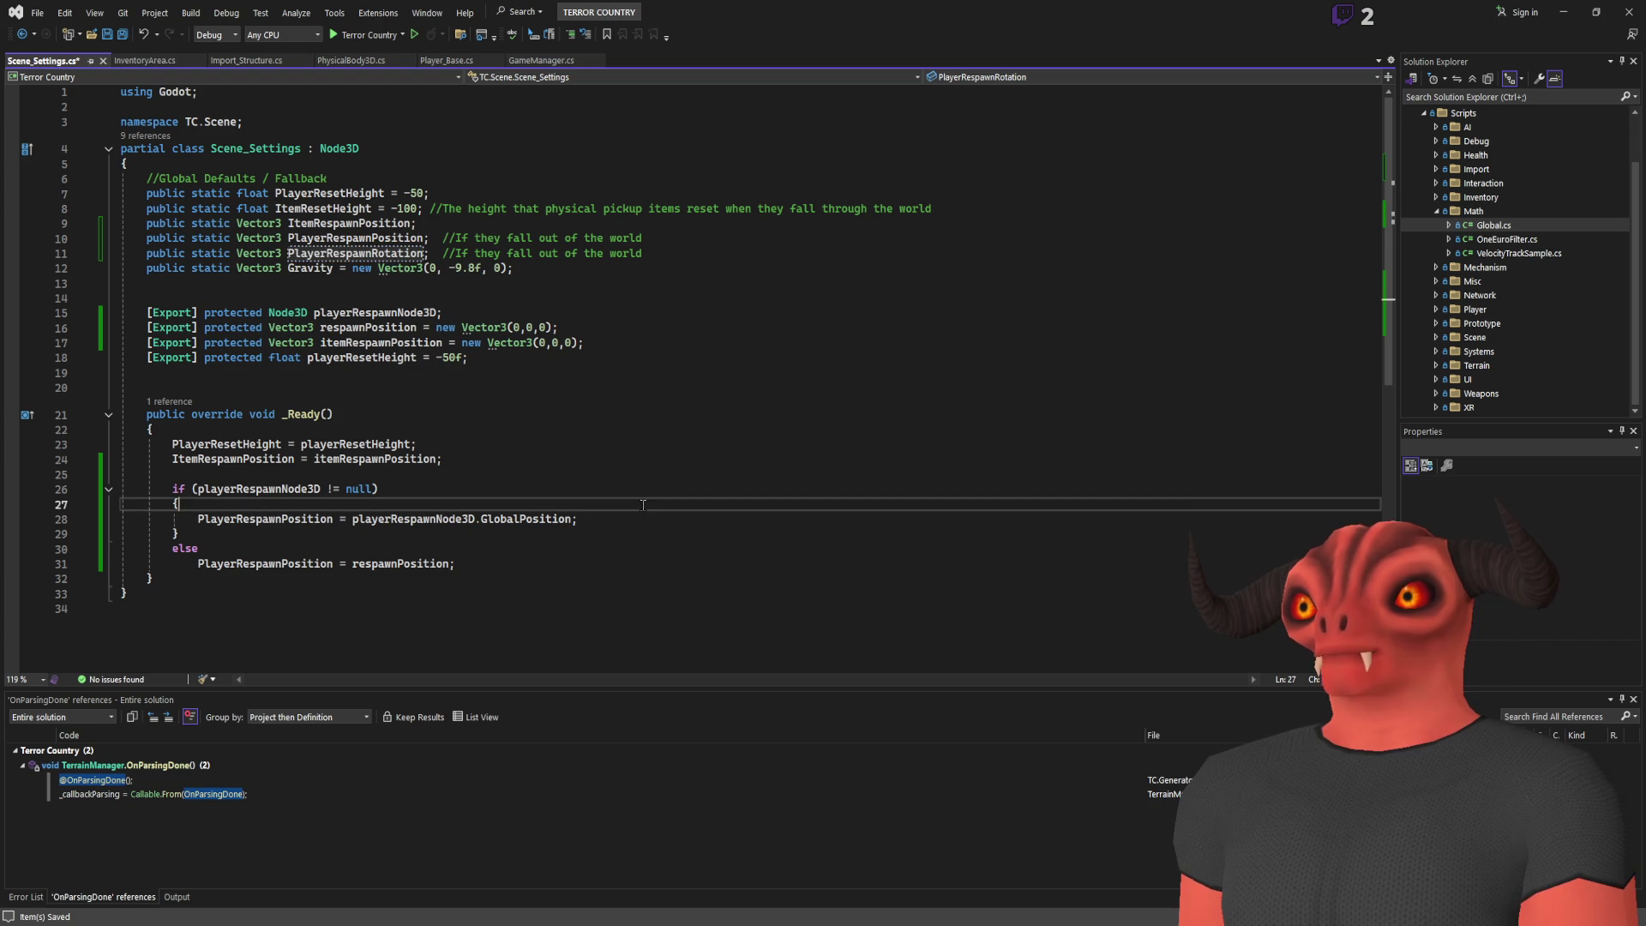
key("Return")
type("PlayerRespawnRotation = playerRespawnNode3D.GlobalRotation;")
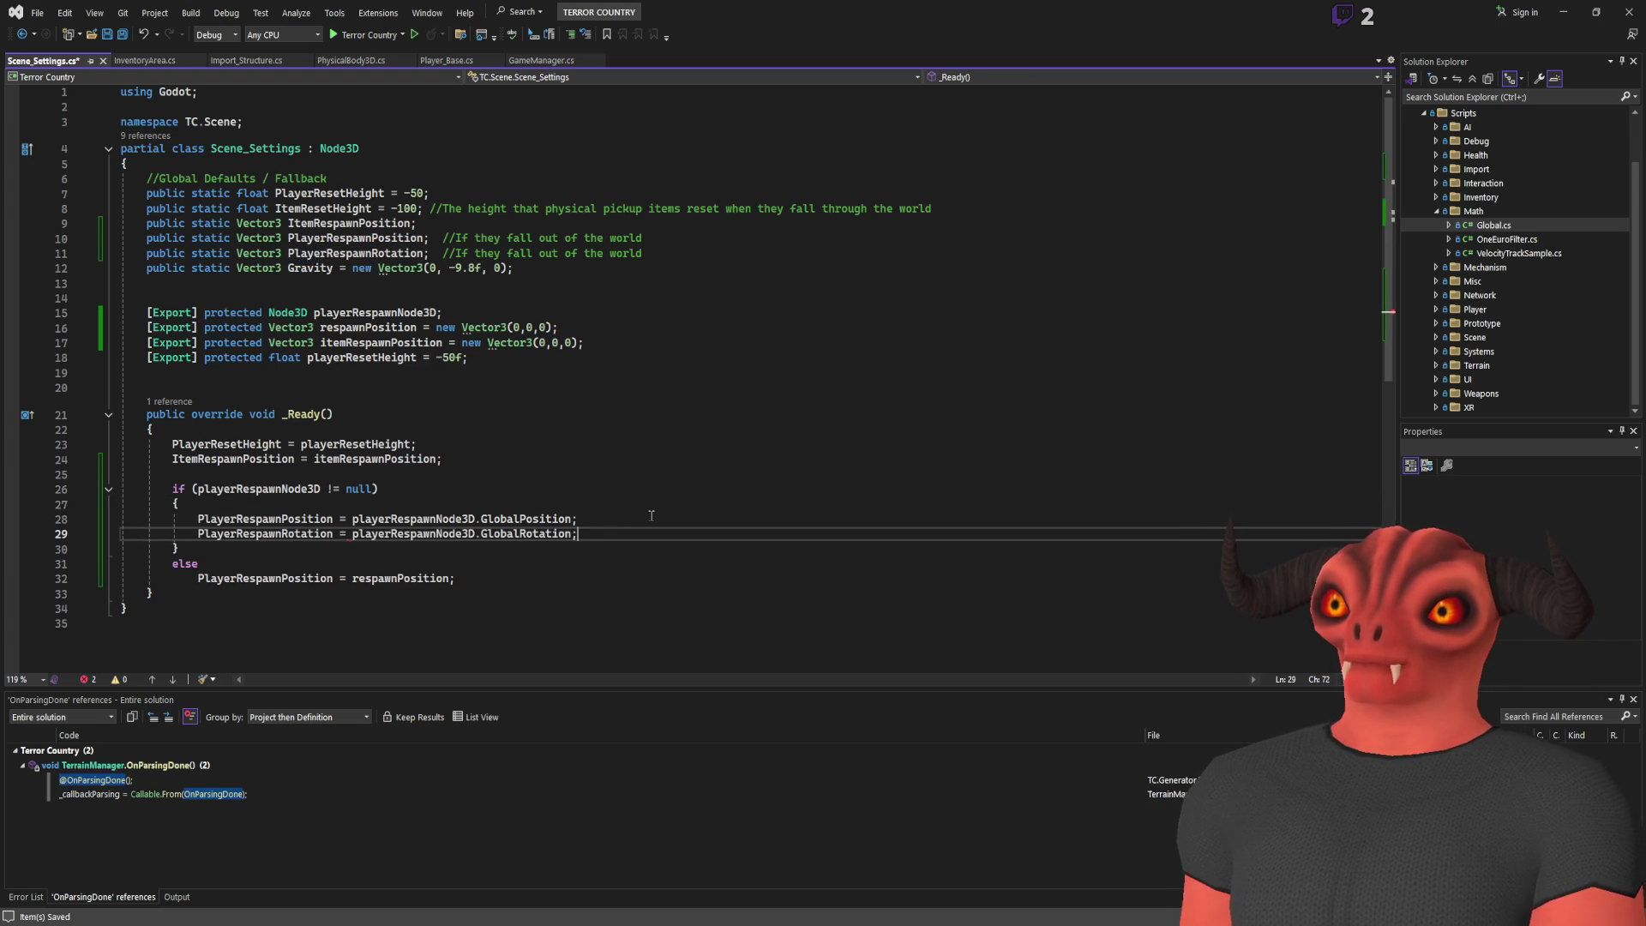
left_click(106, 34)
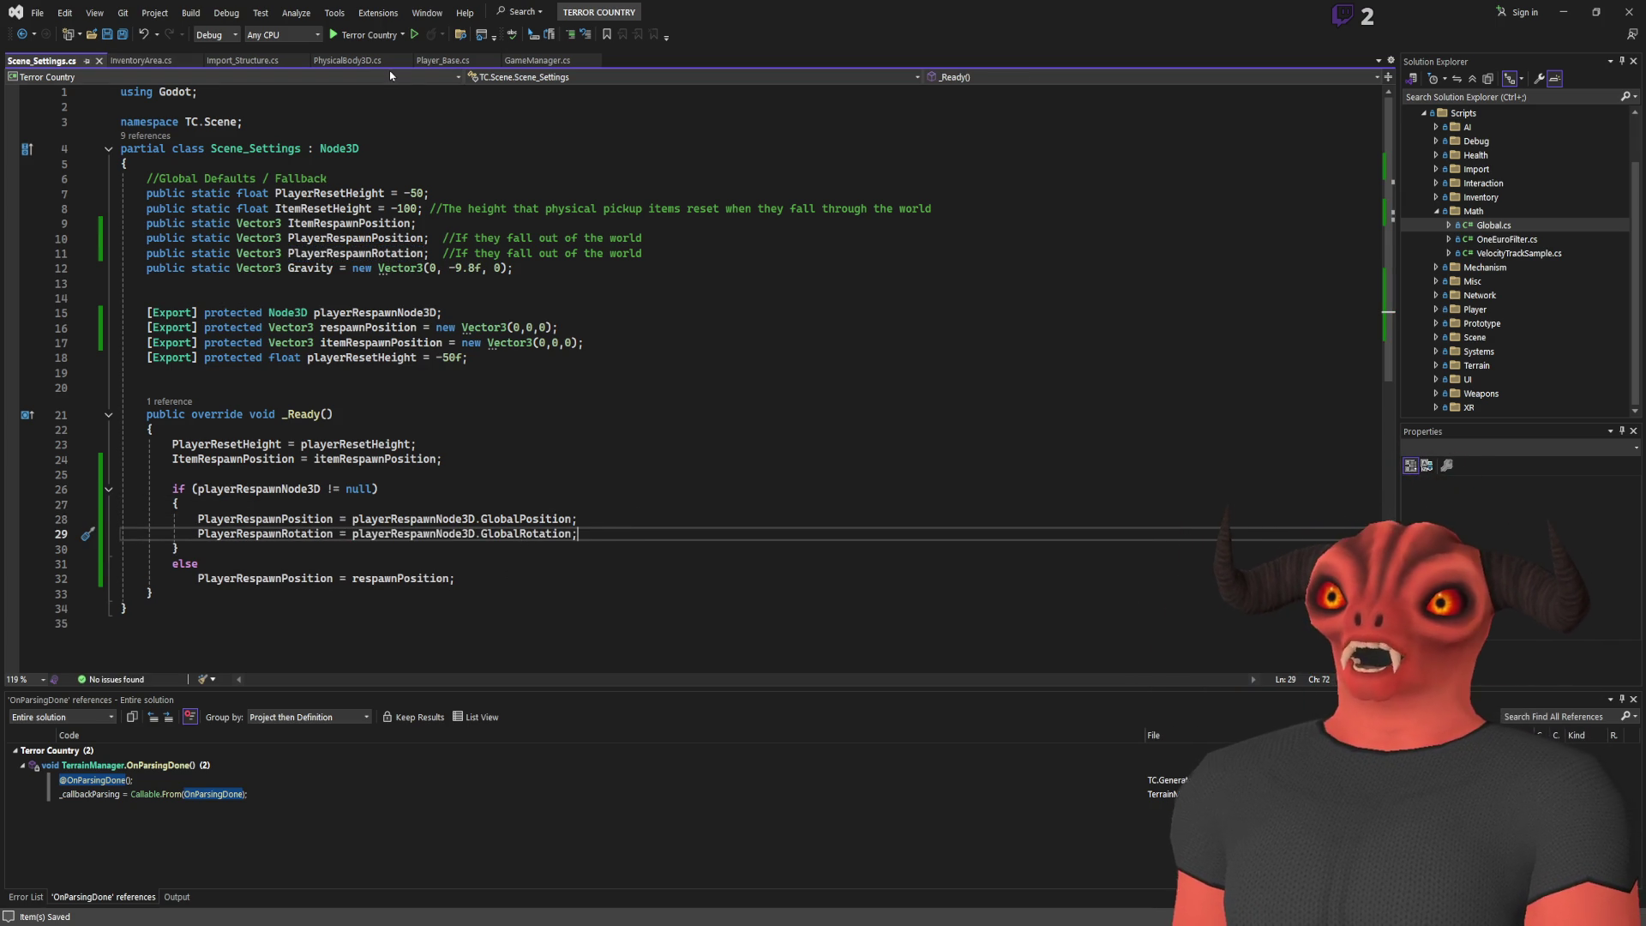
In GameManager.cs, start a new block after the fall check
left_click(440, 62)
left_click(537, 61)
key("Up")
key("Return")
Move the respawn position line inside new braces after GameManager's fall check
type("{")
key("Return")
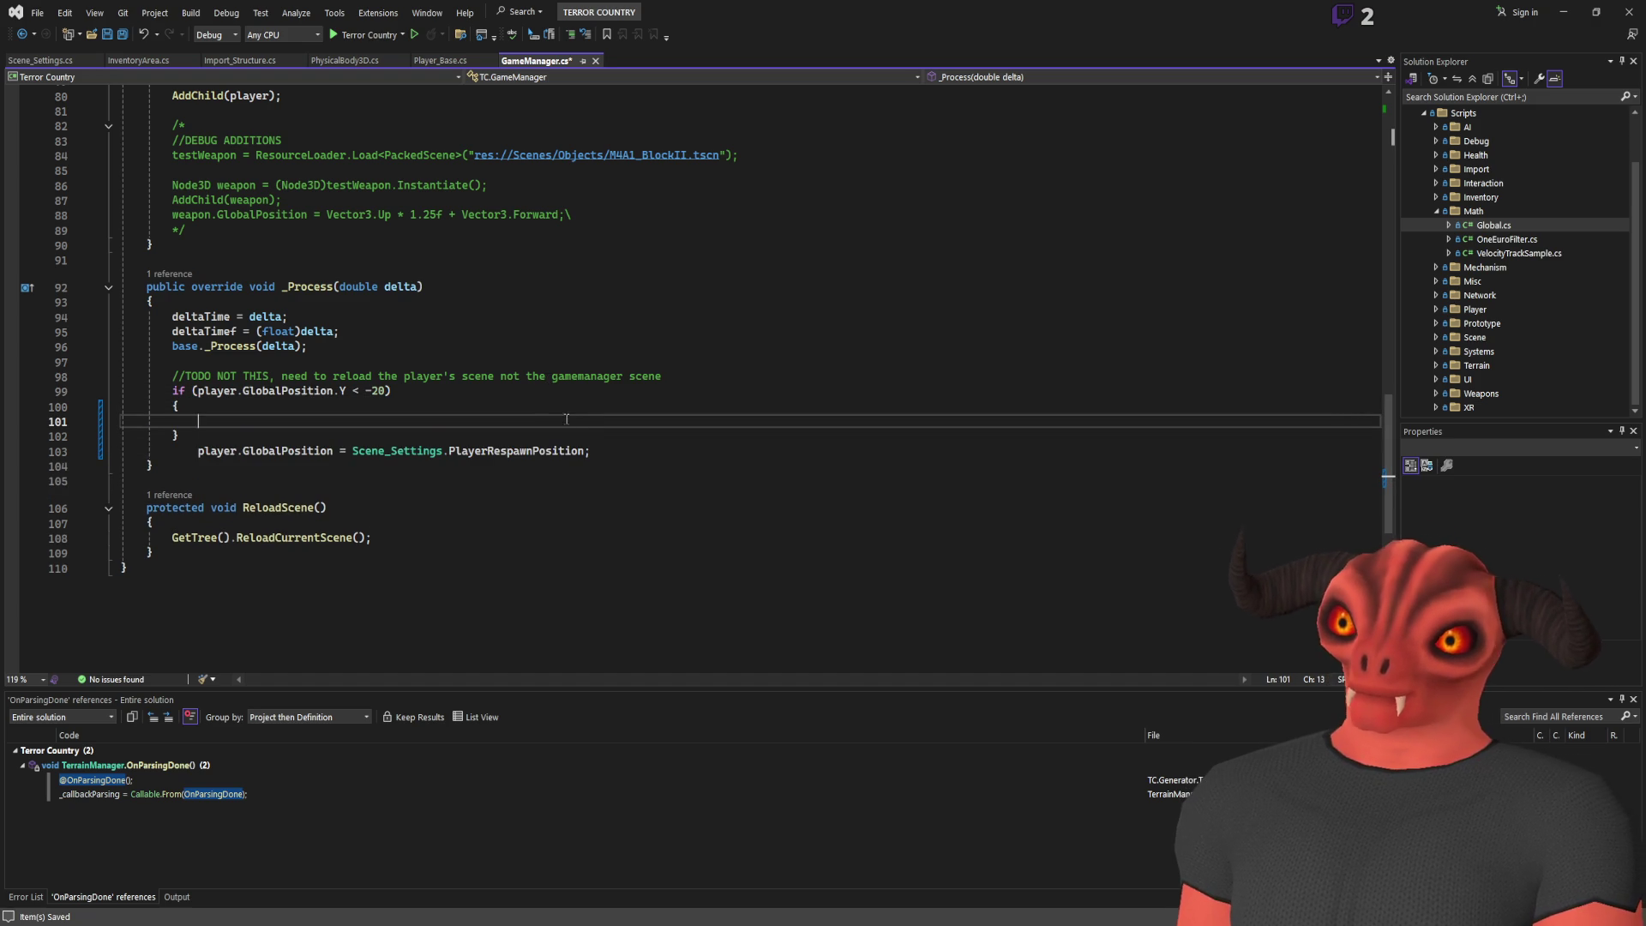
left_click(604, 443)
key("shift+Home")
key("ctrl+x")
left_click(618, 428)
key("ctrl+v")
Add a line setting GlobalRotation to Scene_Settings.PlayerRespawnRotation, and save GameManager.cs
key("ctrl+d")
double_click(260, 435)
type("GlobaoRo")
key("BackSpace")
key("BackSpace")
key("BackSpace")
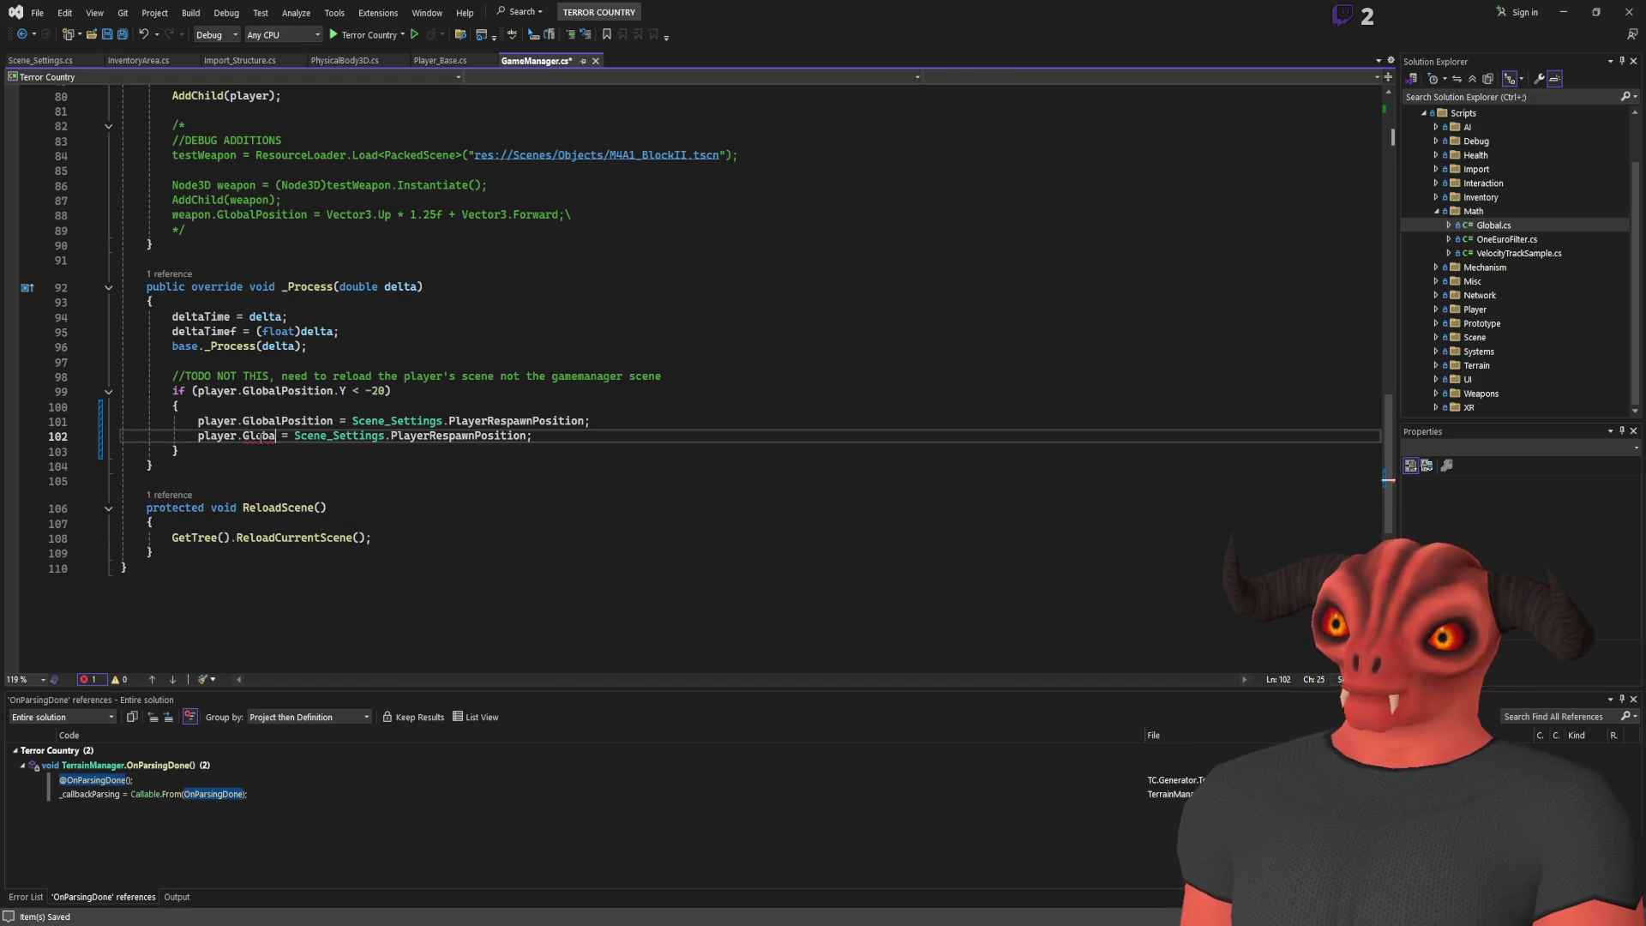
type("lRotation")
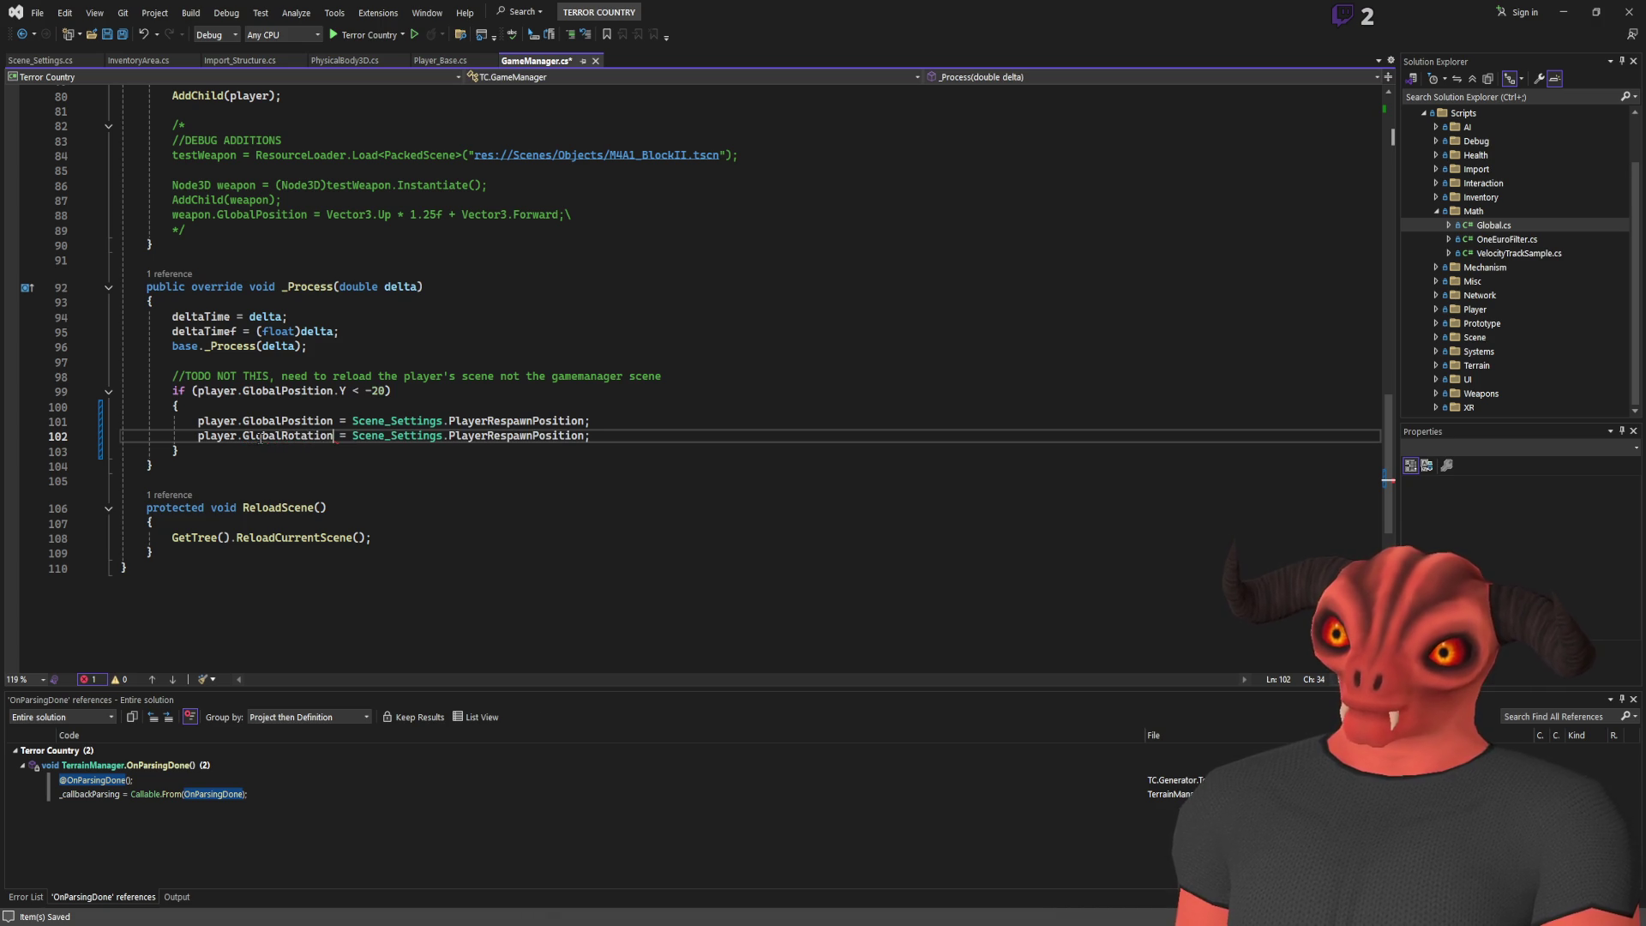
double_click(540, 436)
type("PlayerRespawnRotation")
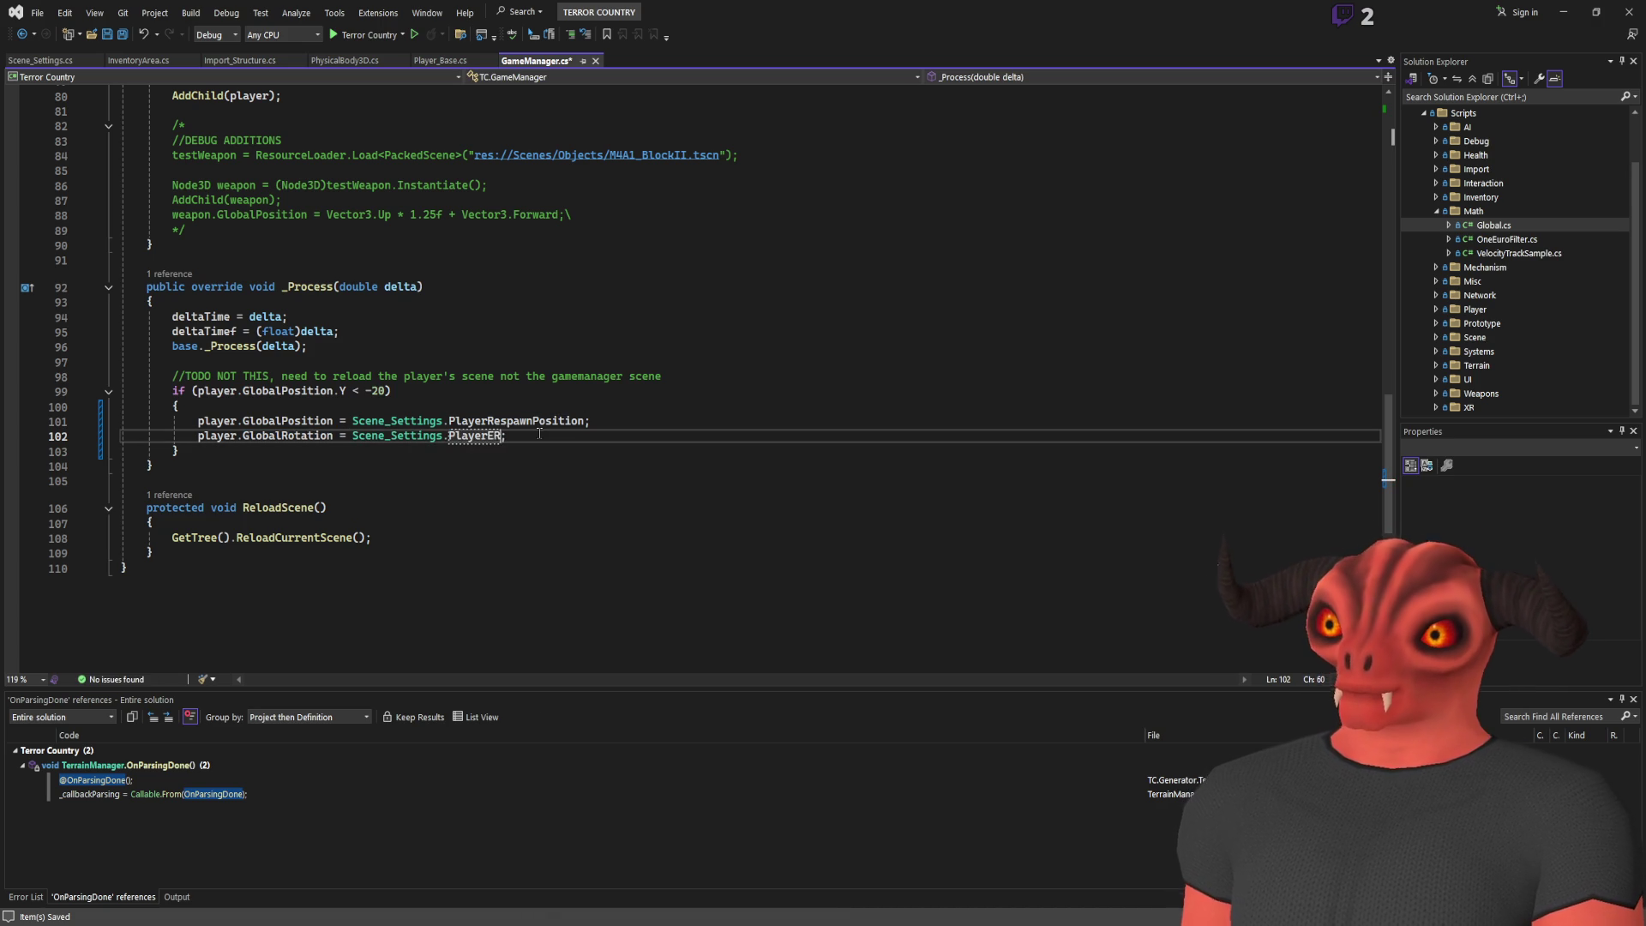
key("ctrl+s")
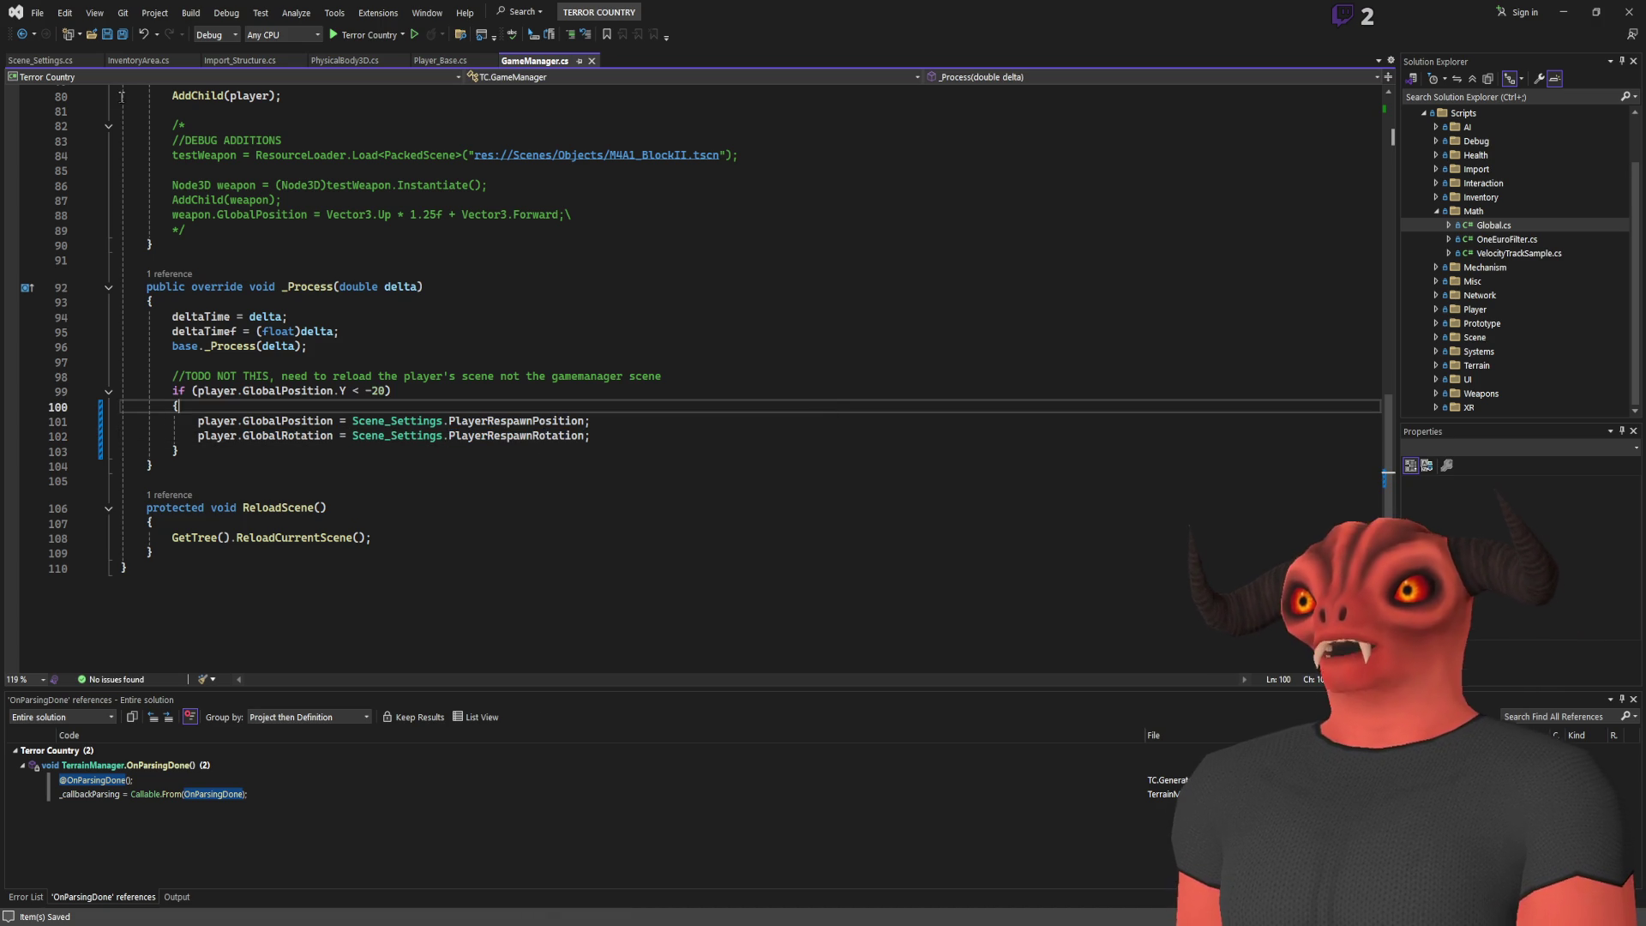
Build the Terror Country solution from Scene_Settings.cs and return to Godot
left_click(41, 60)
key("ctrl+minus")
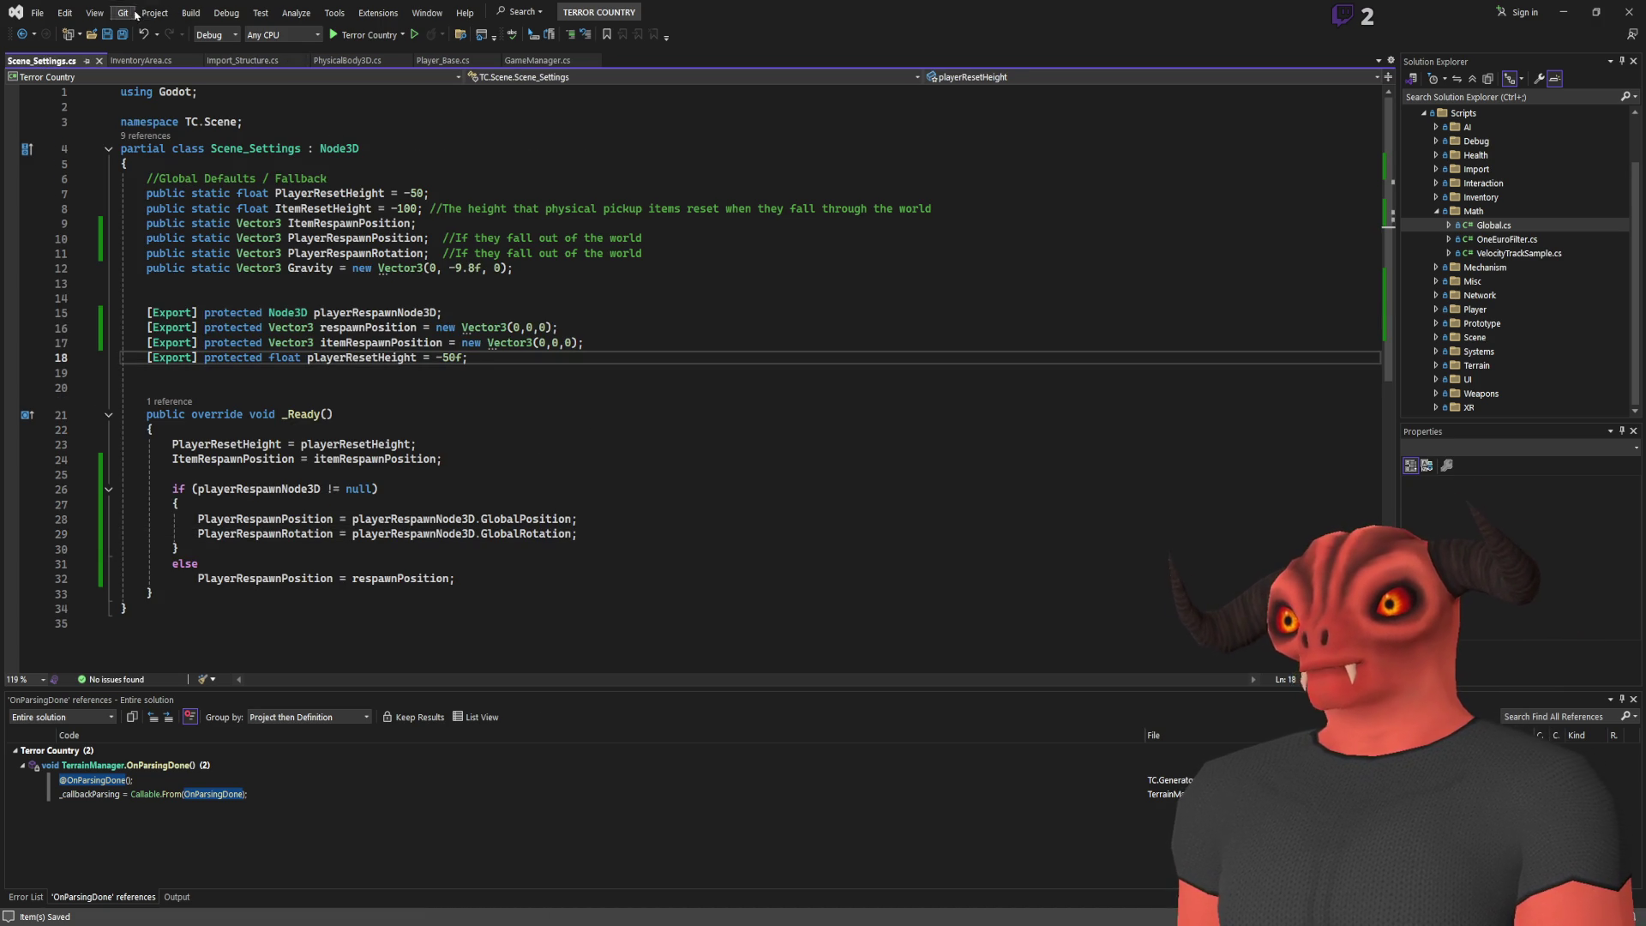
key("ctrl+minus")
key("ctrl+shift+b")
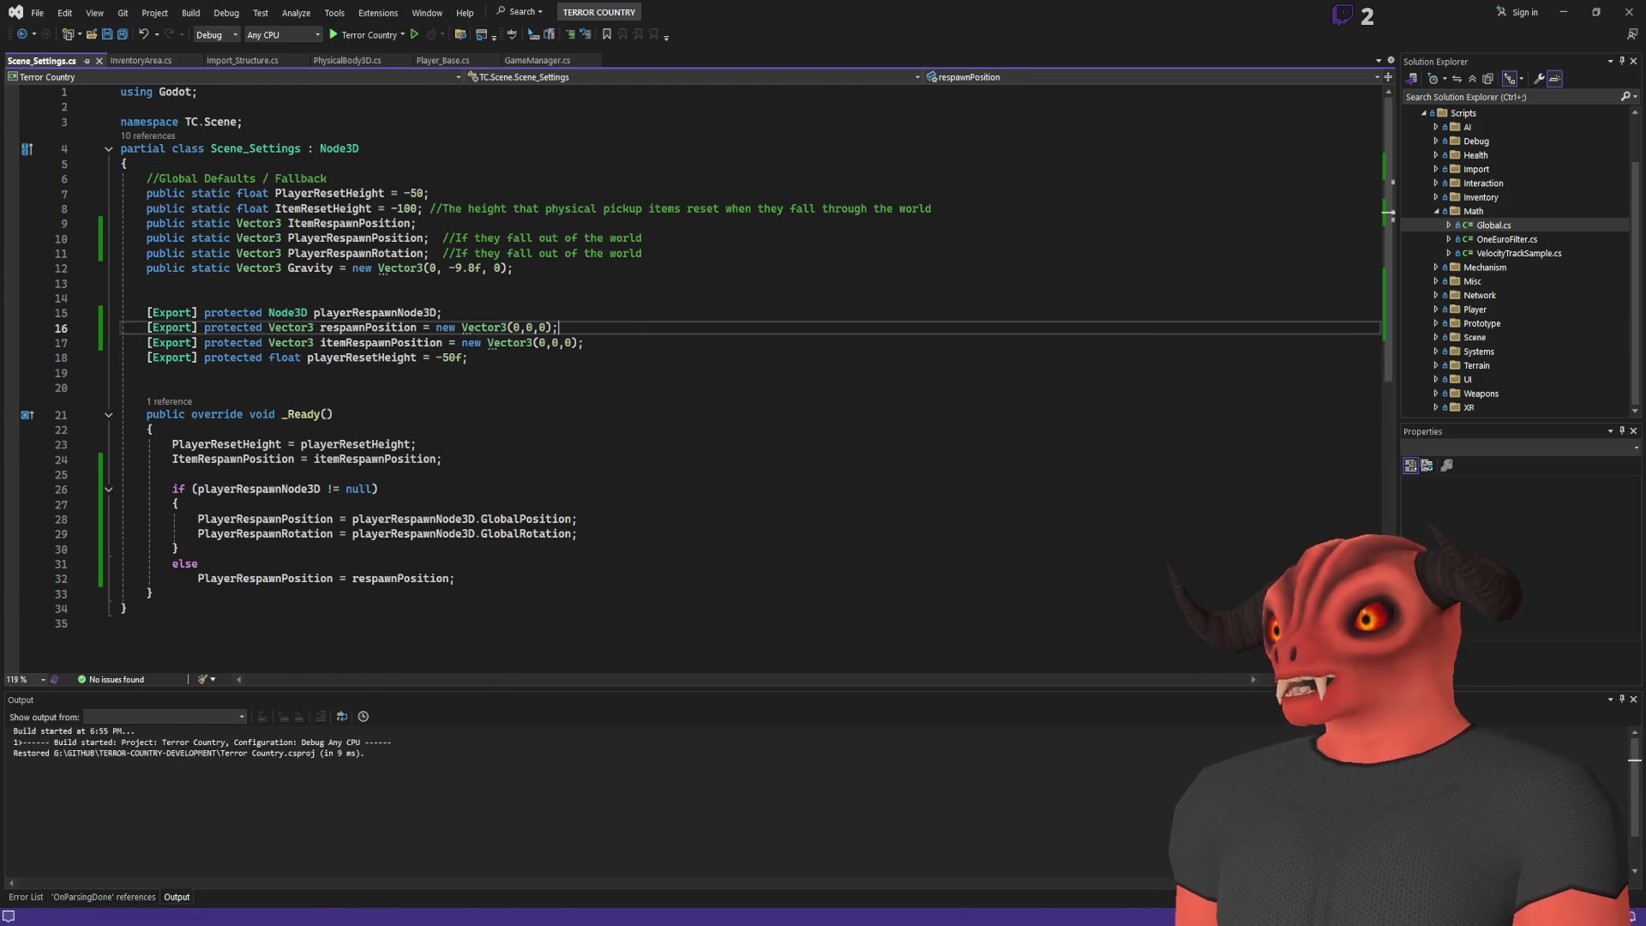
key("alt+Tab")
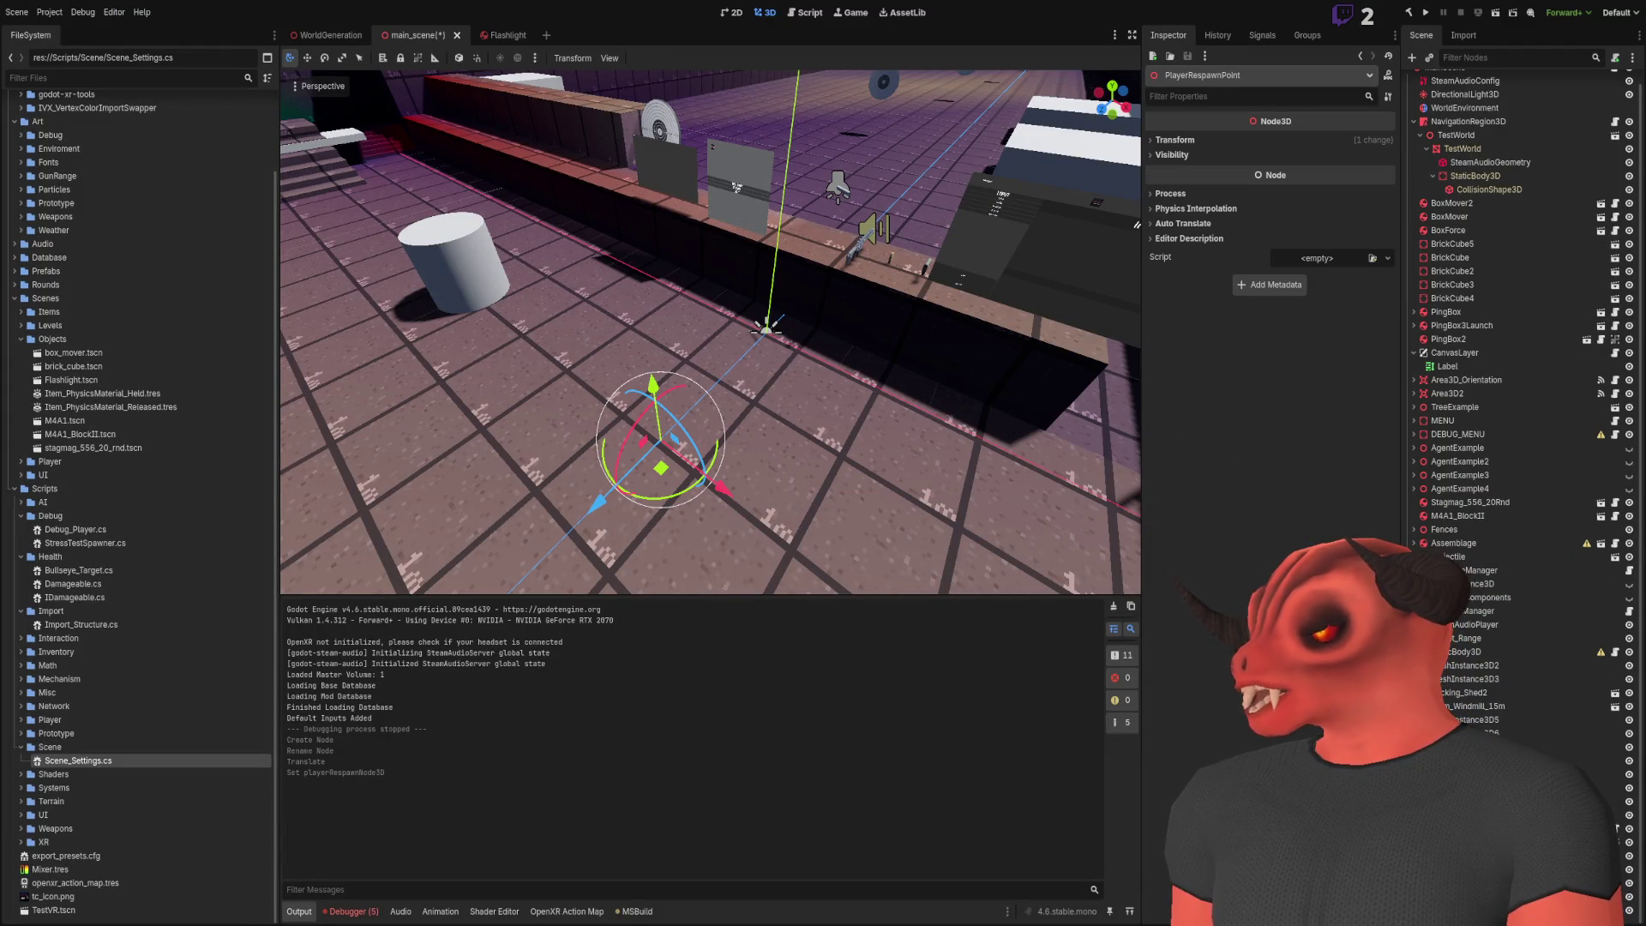
Reorder the Scene dock so PlayerRespawnPoint sits directly under MainScene, then save the scene
mouse_move(1457, 754)
left_mouse_down()
mouse_move(1454, 101)
mouse_move(1469, 67)
mouse_move(1458, 92)
left_mouse_up()
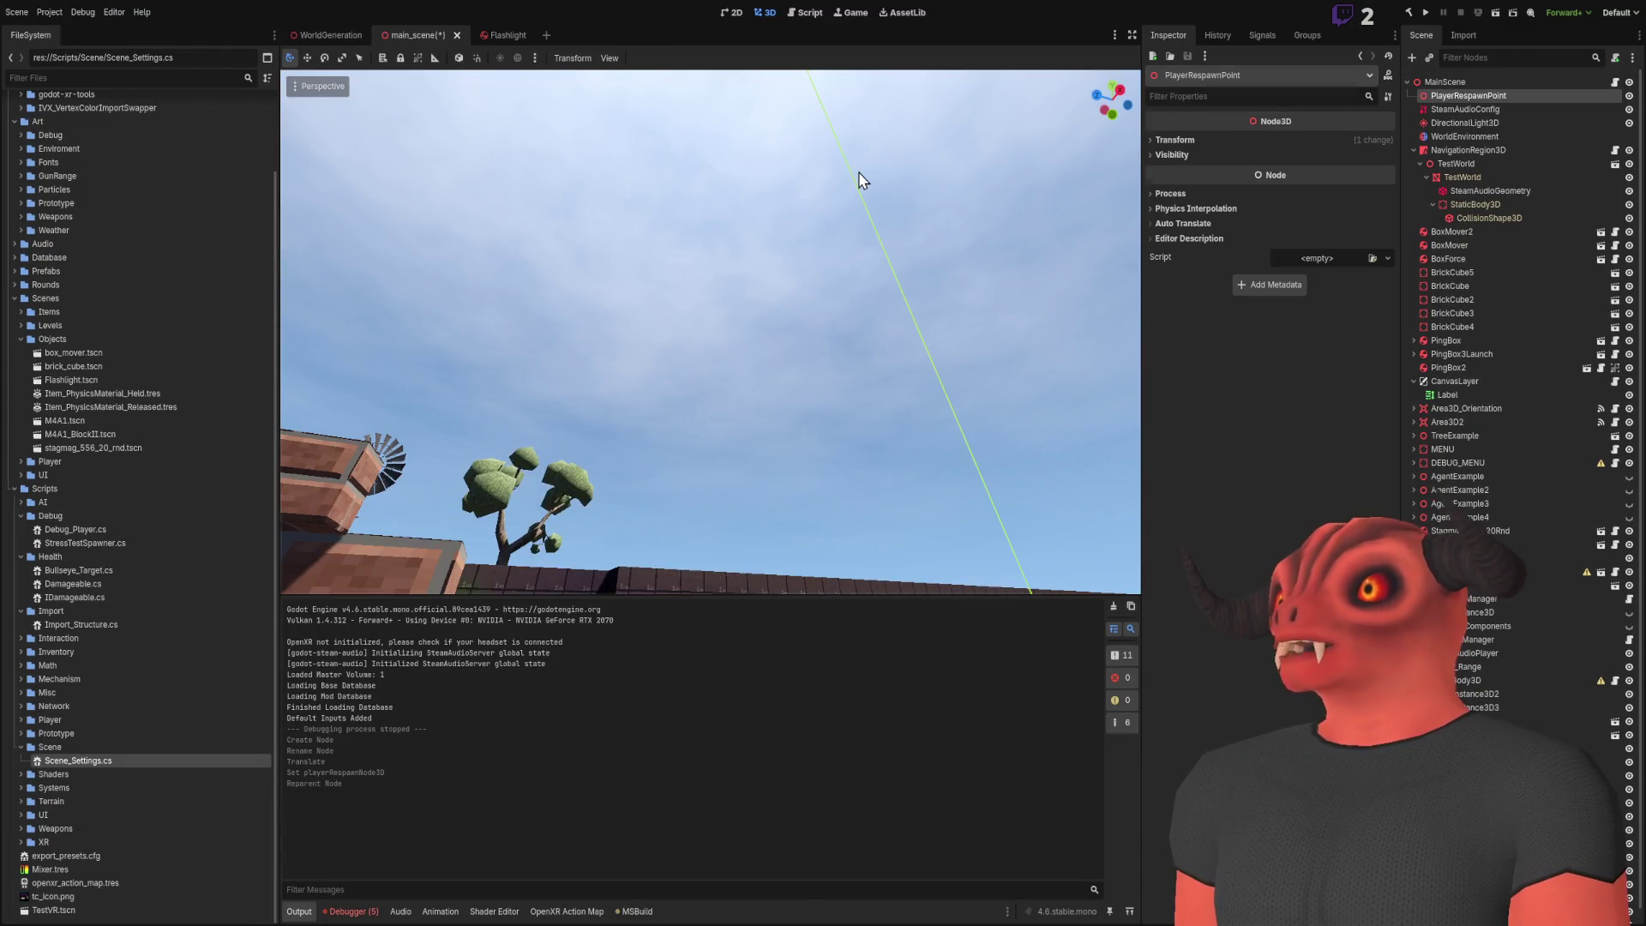
left_click(1479, 106)
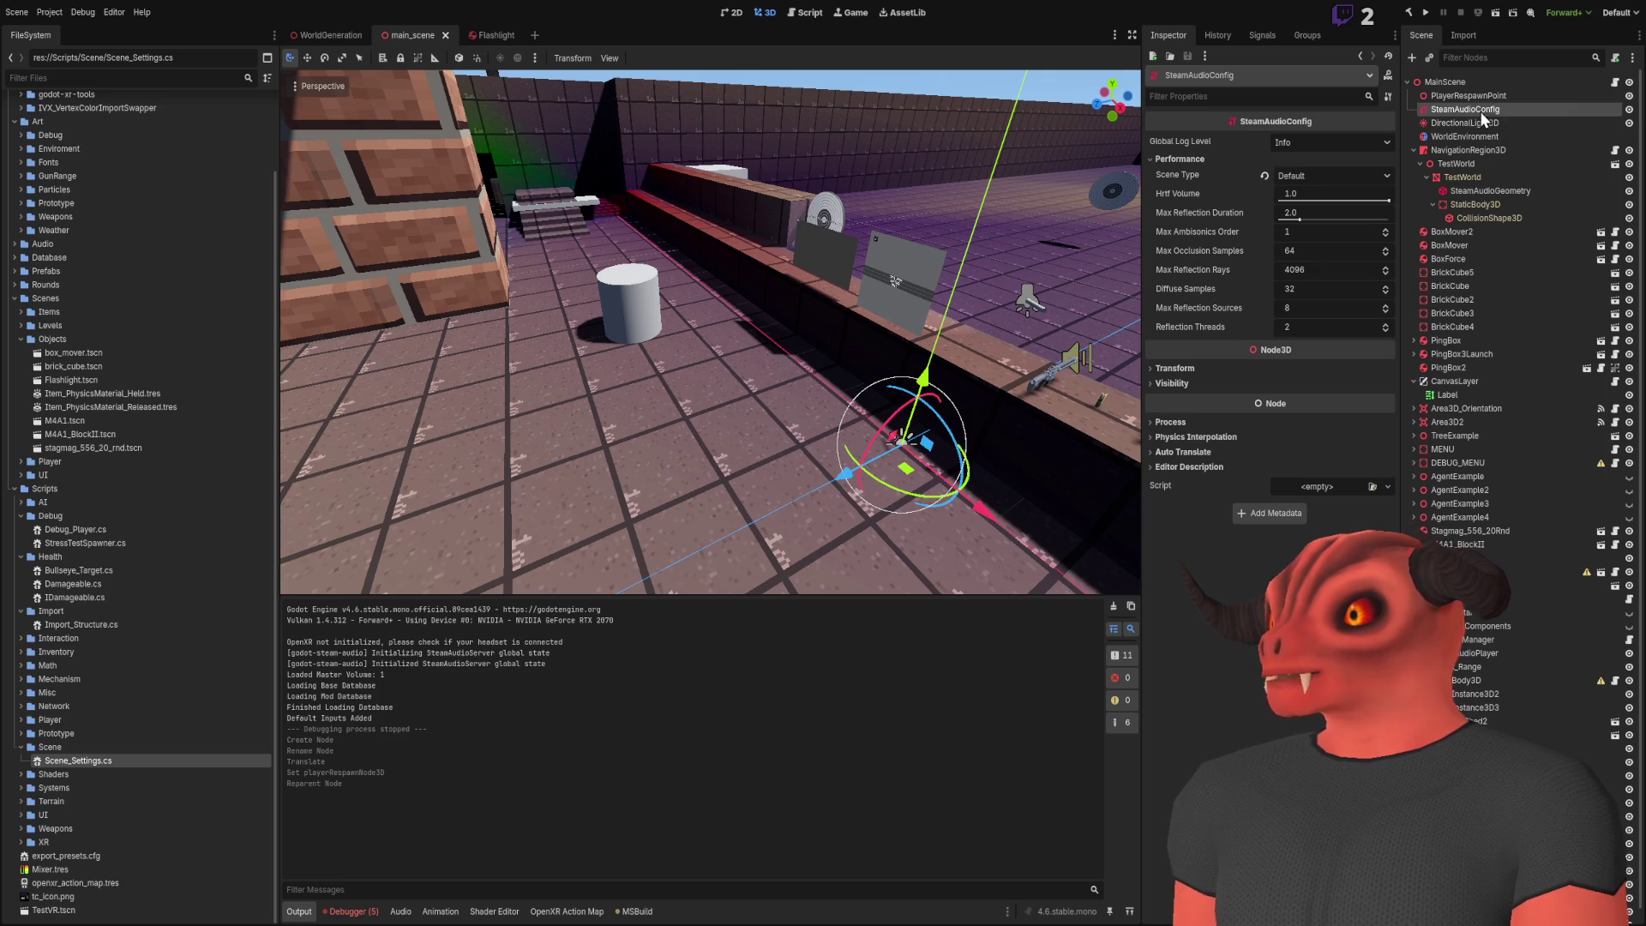
left_click_drag(1479, 106, 1475, 98)
key("ctrl+s")
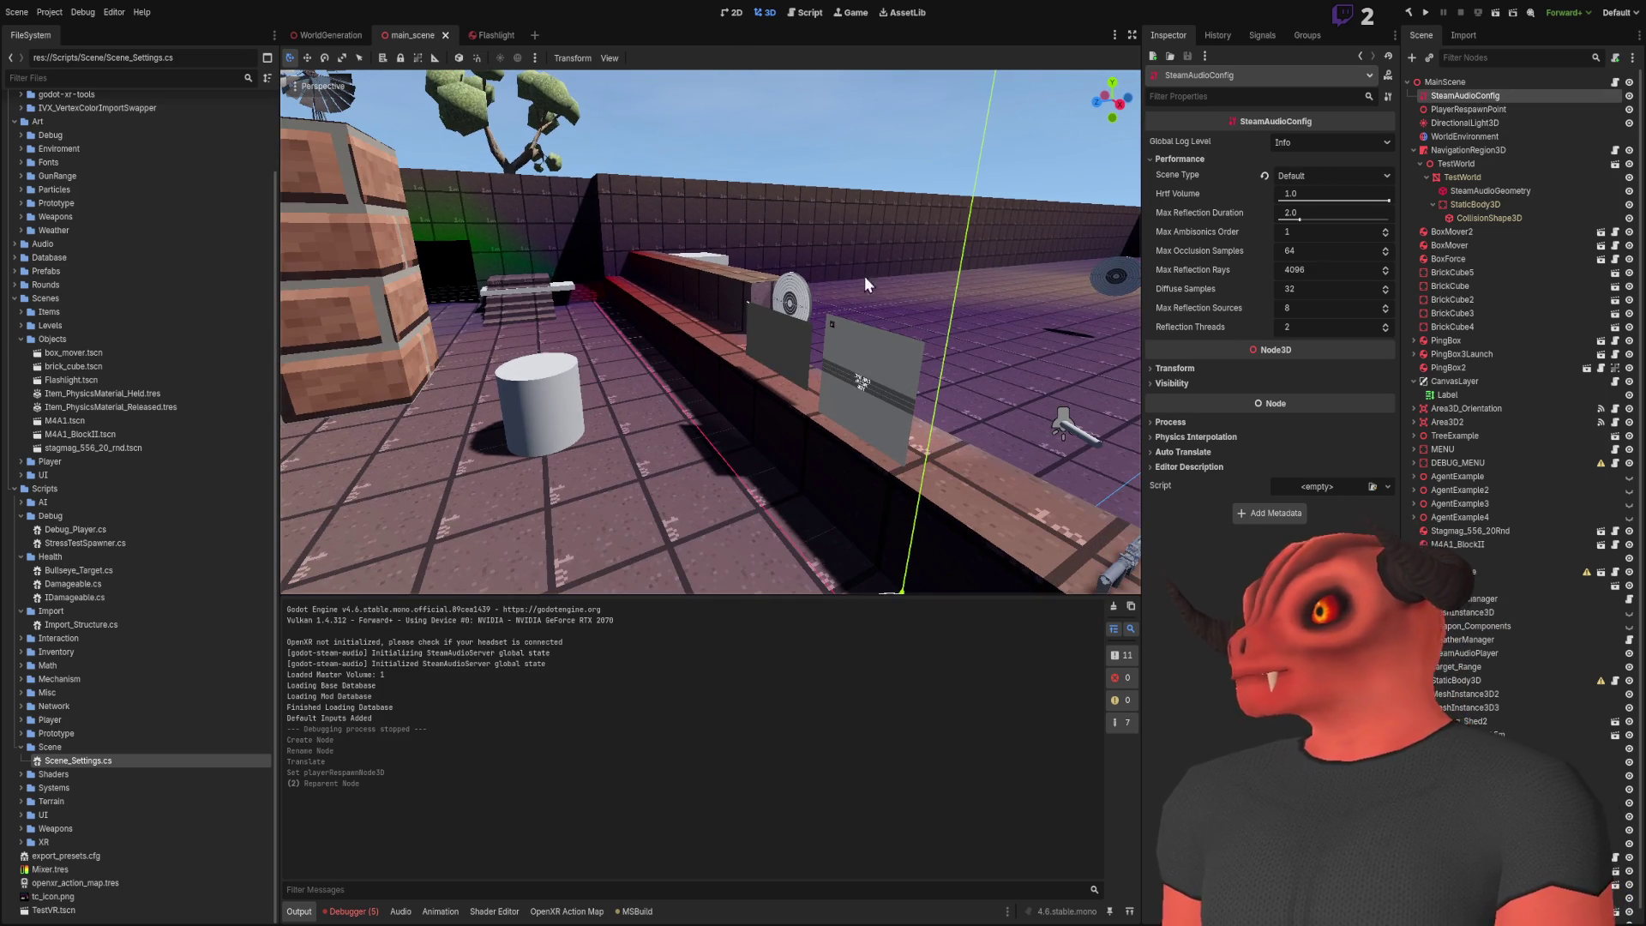
Check PlayerRespawnPoint and MainScene's respawn settings, then build and run the game with F5
left_click(1510, 115)
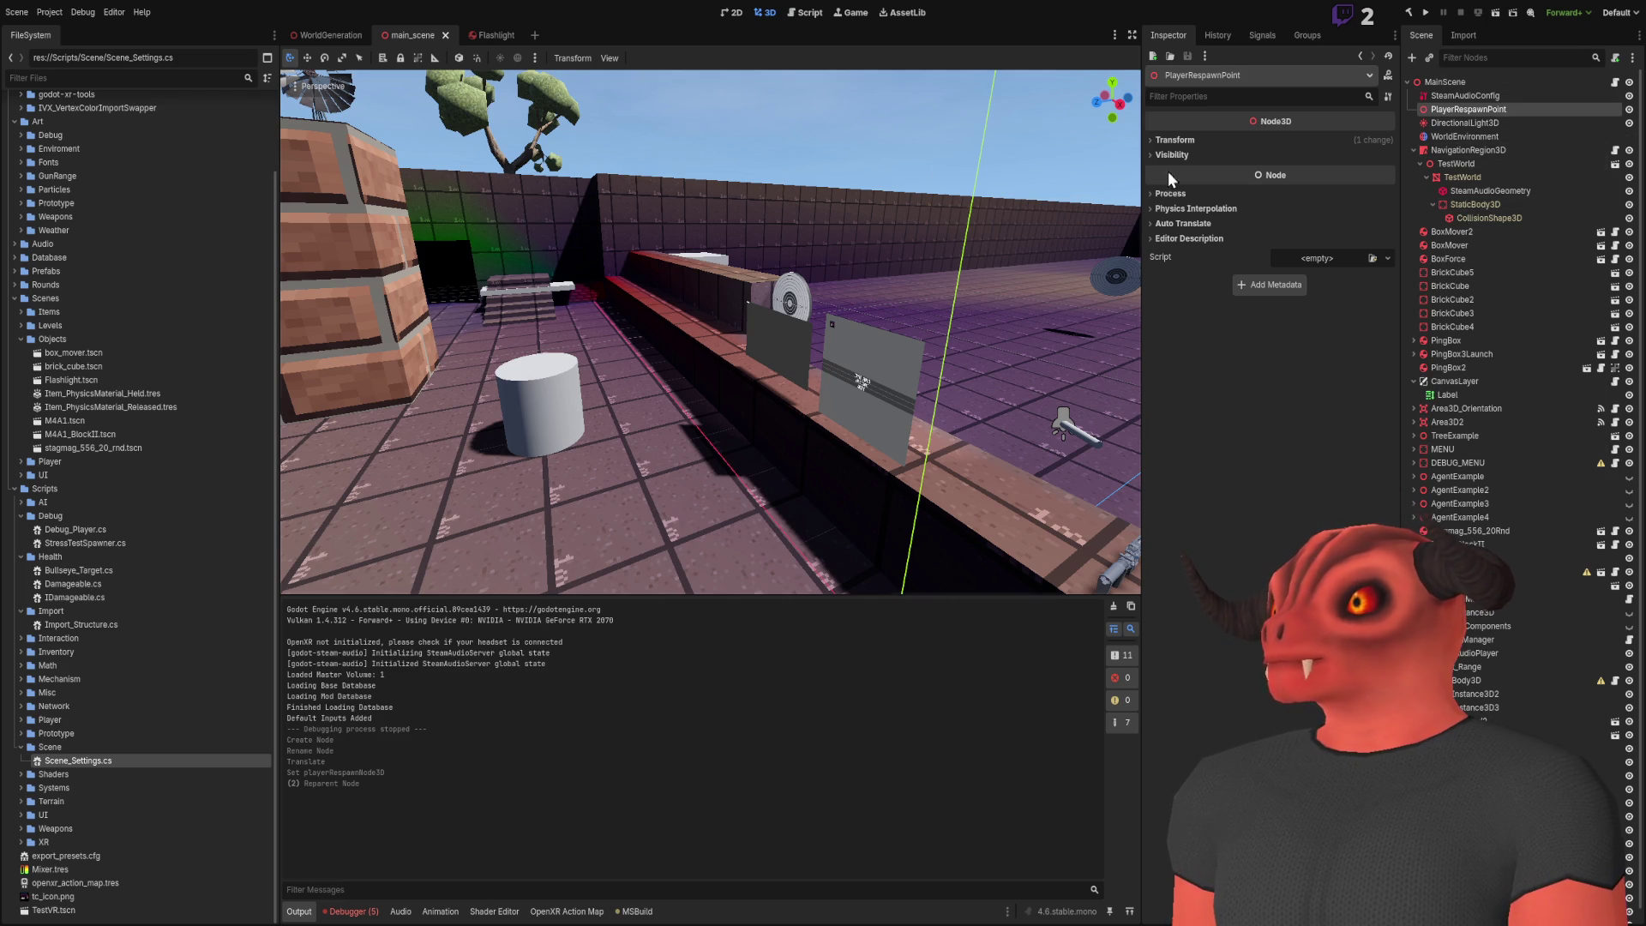
key("f")
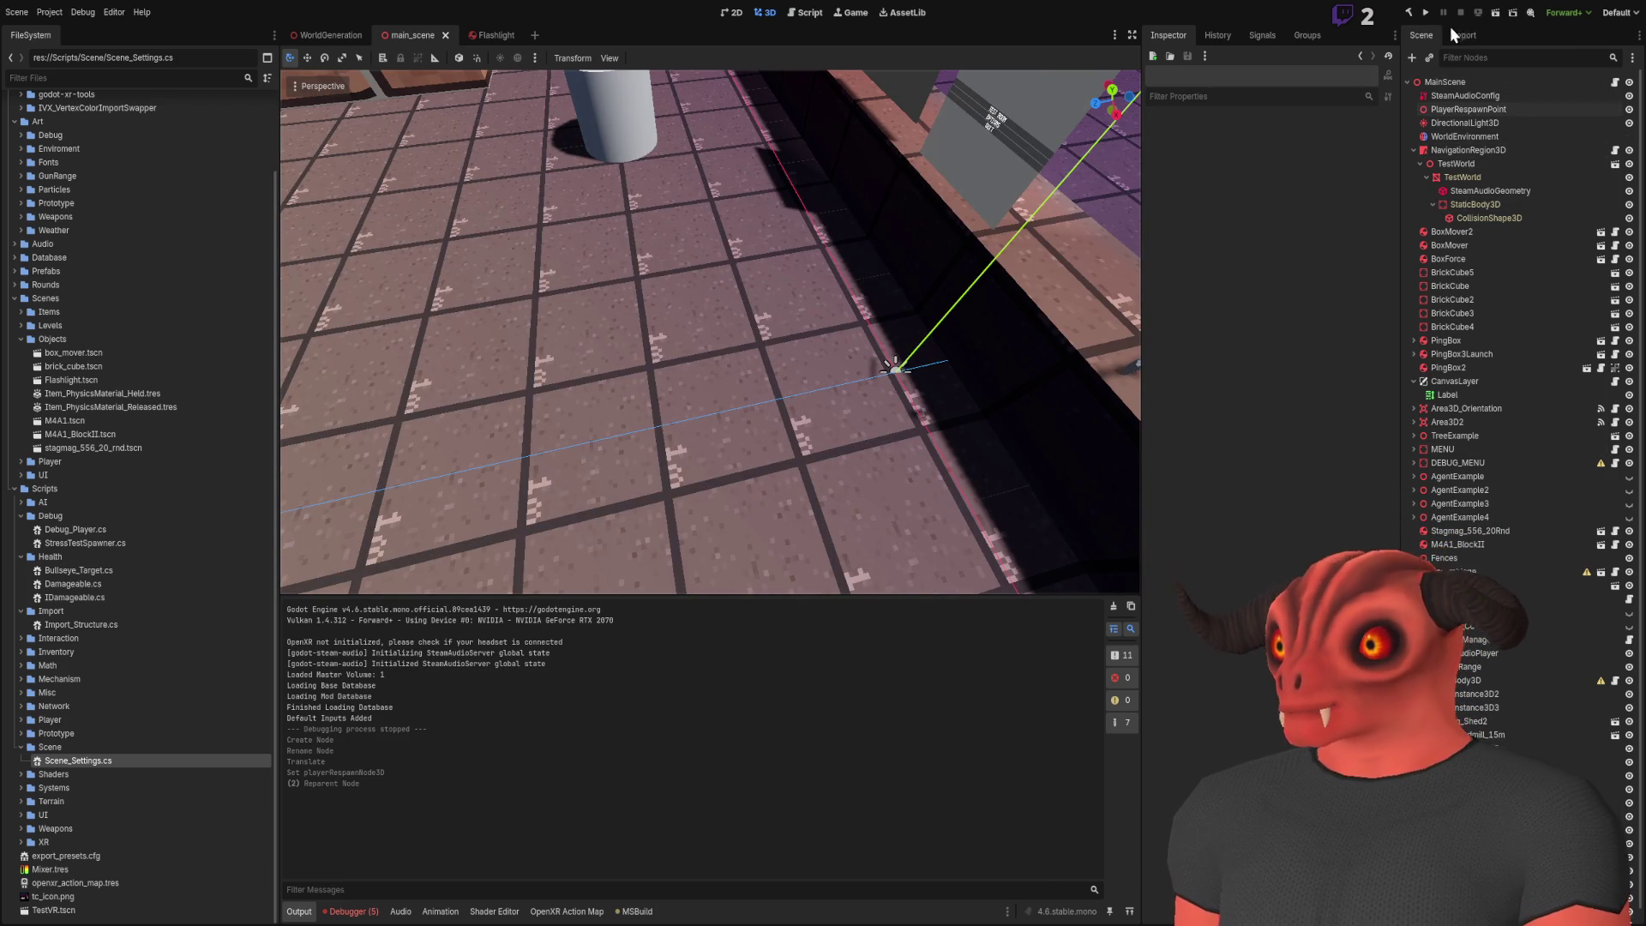
left_click(1455, 83)
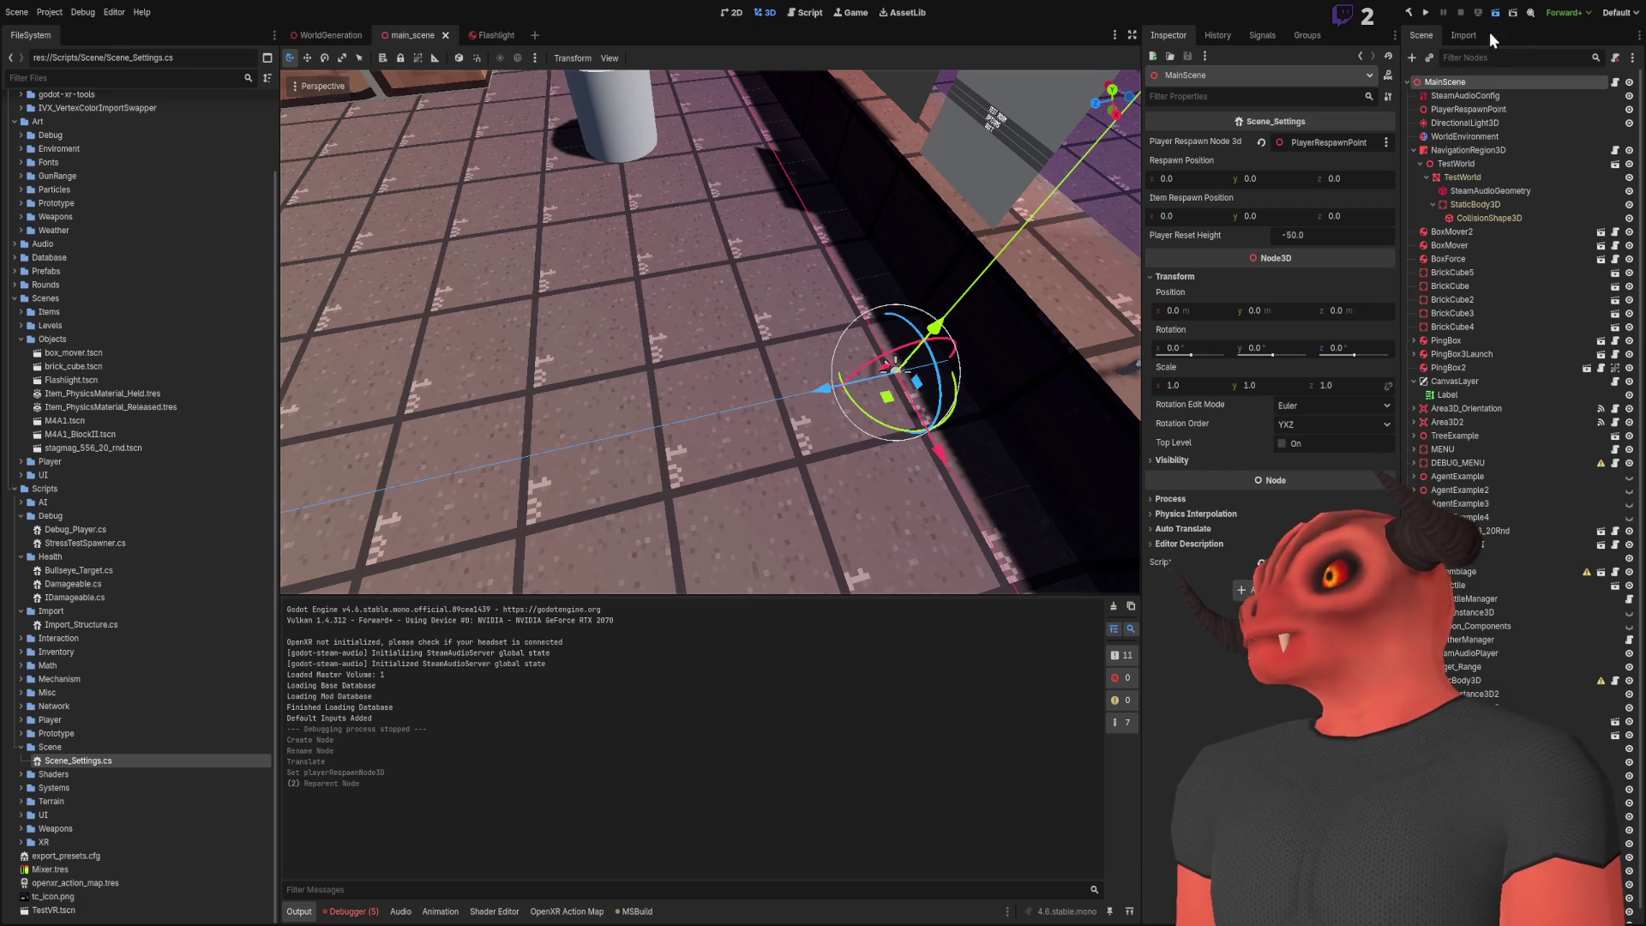
key("F5")
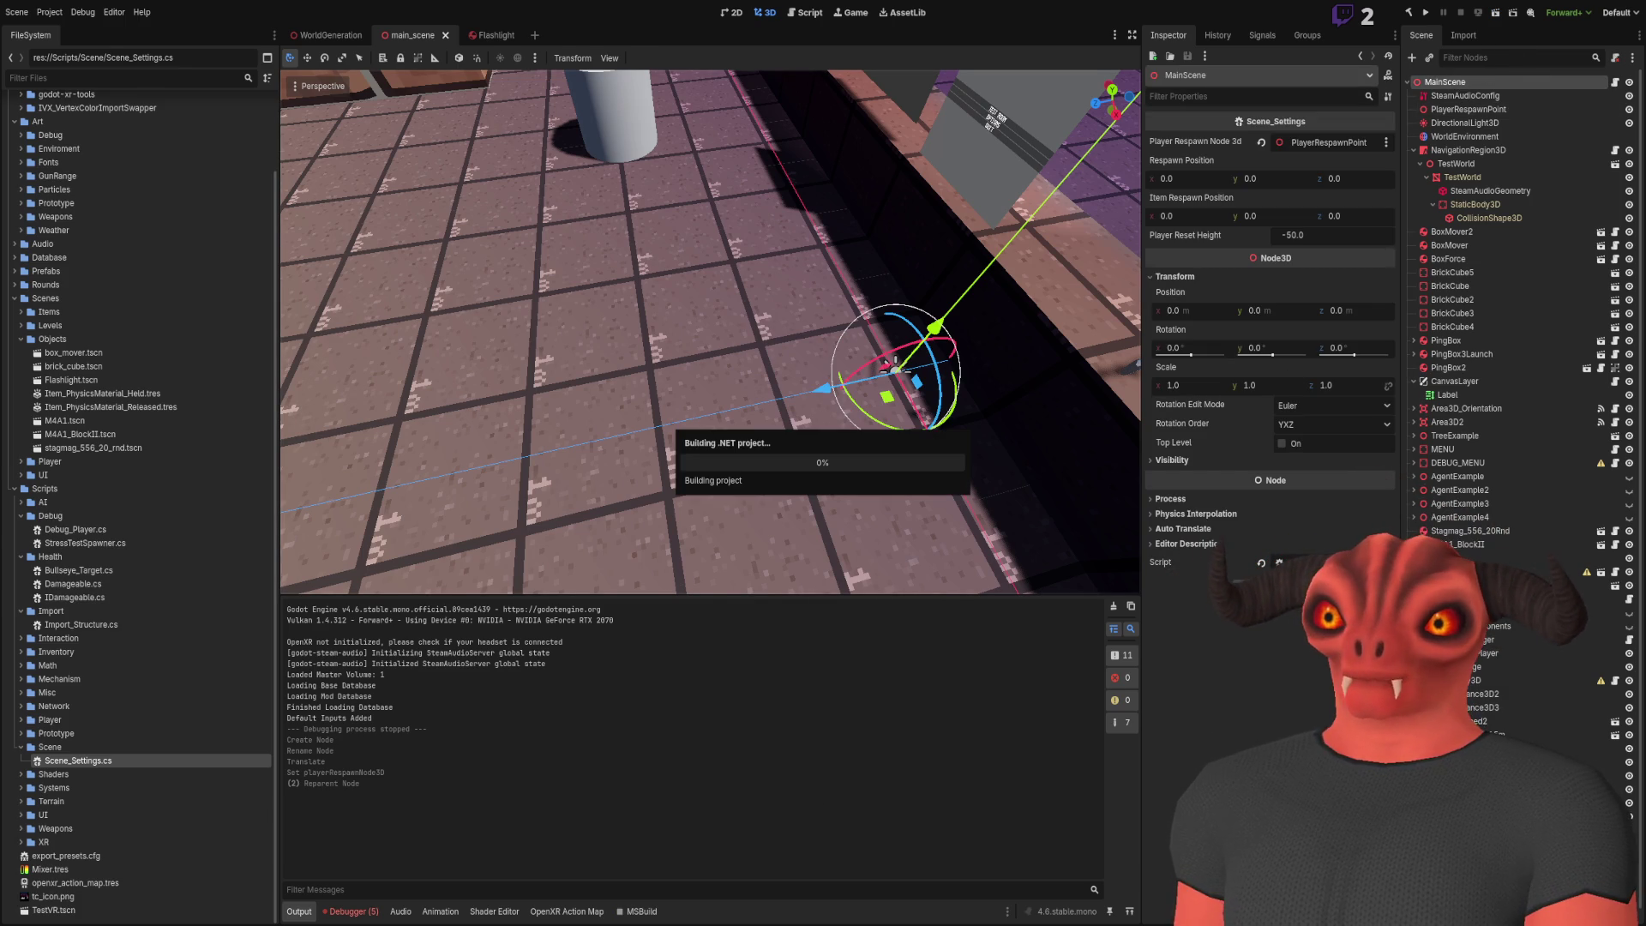
key("alt+Tab")
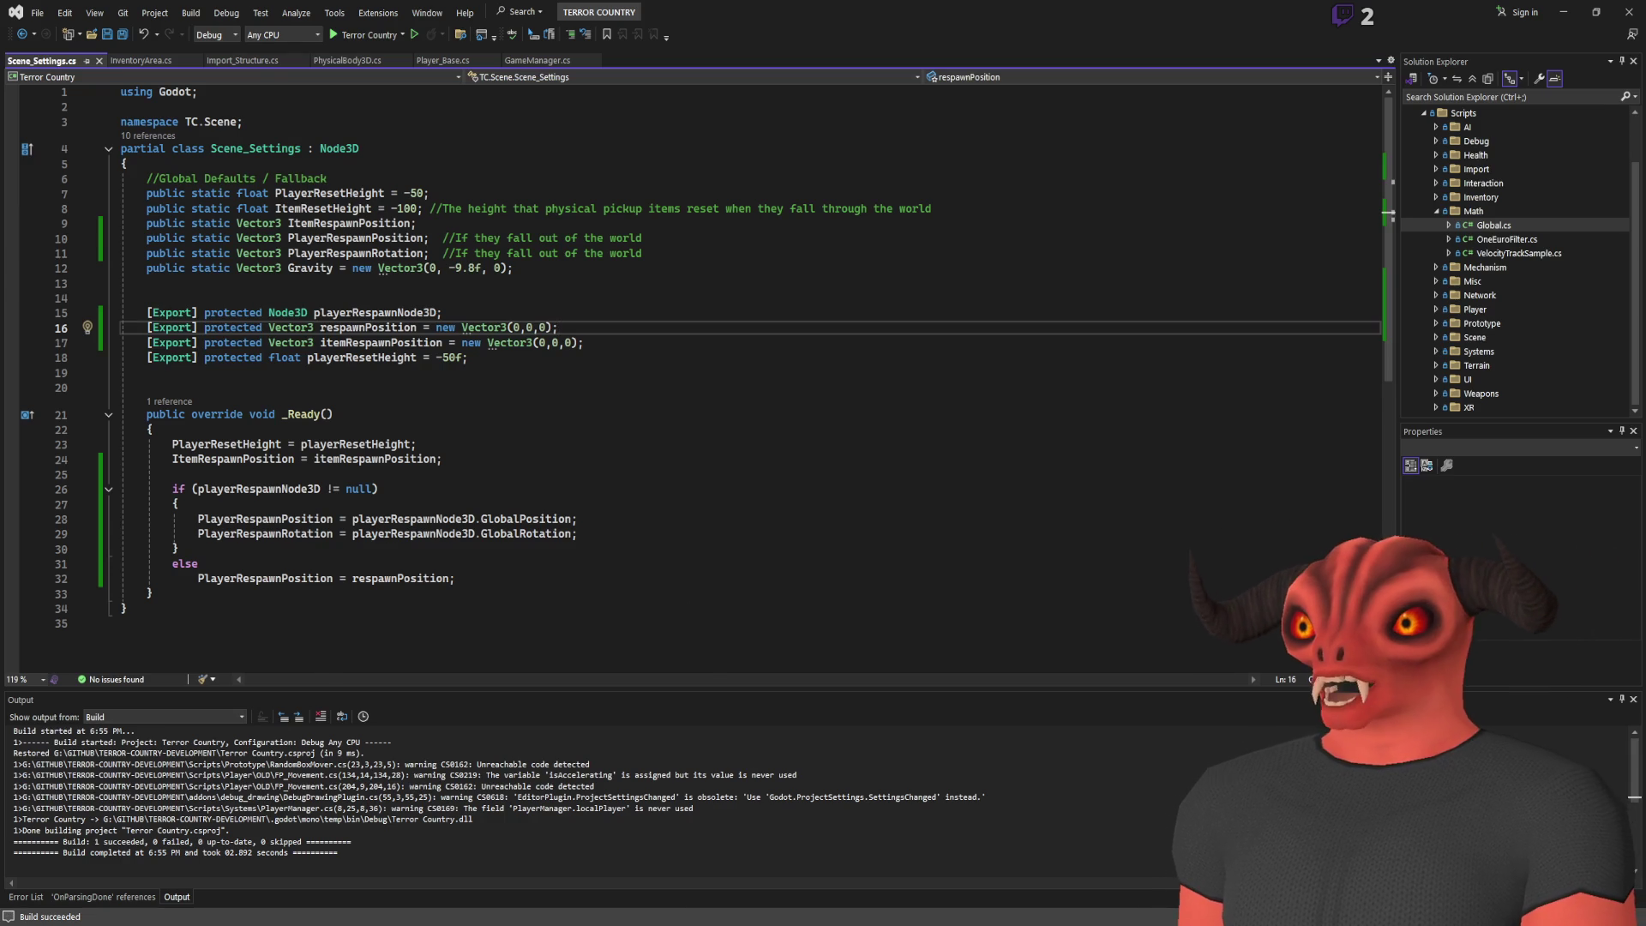
key("alt+Tab")
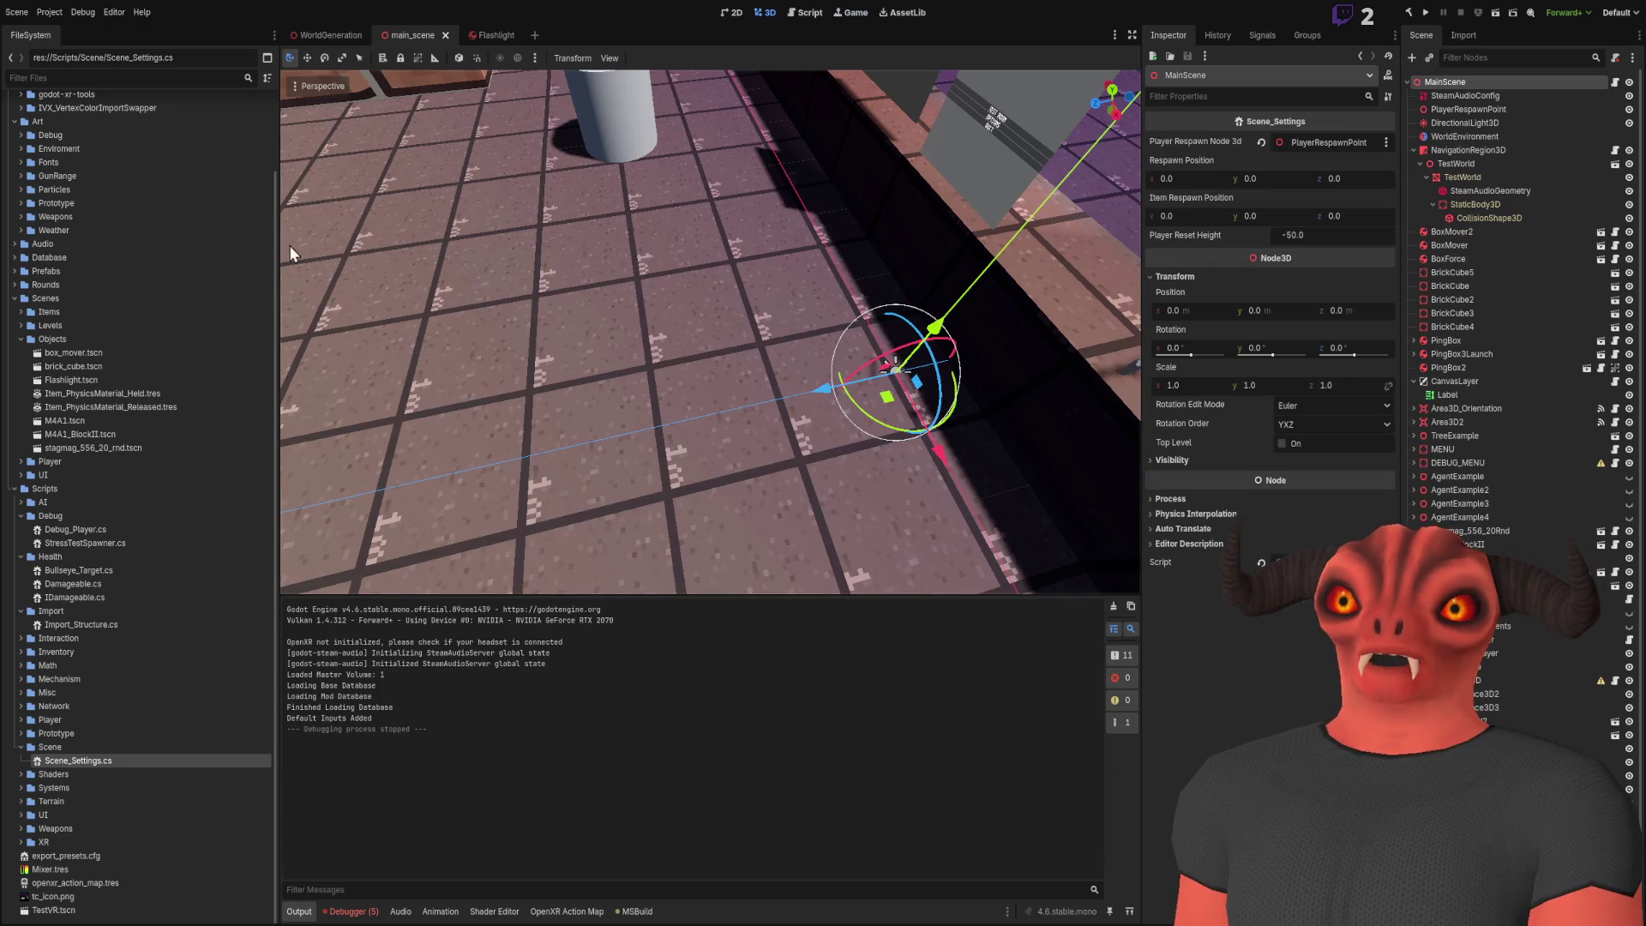
Look around the running test room, then collapse NavigationRegion3D and select the Flashlight
mouse_move(291, 253)
left_mouse_down()
mouse_move(630, 312)
mouse_move(814, 257)
mouse_move(1020, 370)
left_mouse_up()
left_click(1414, 150)
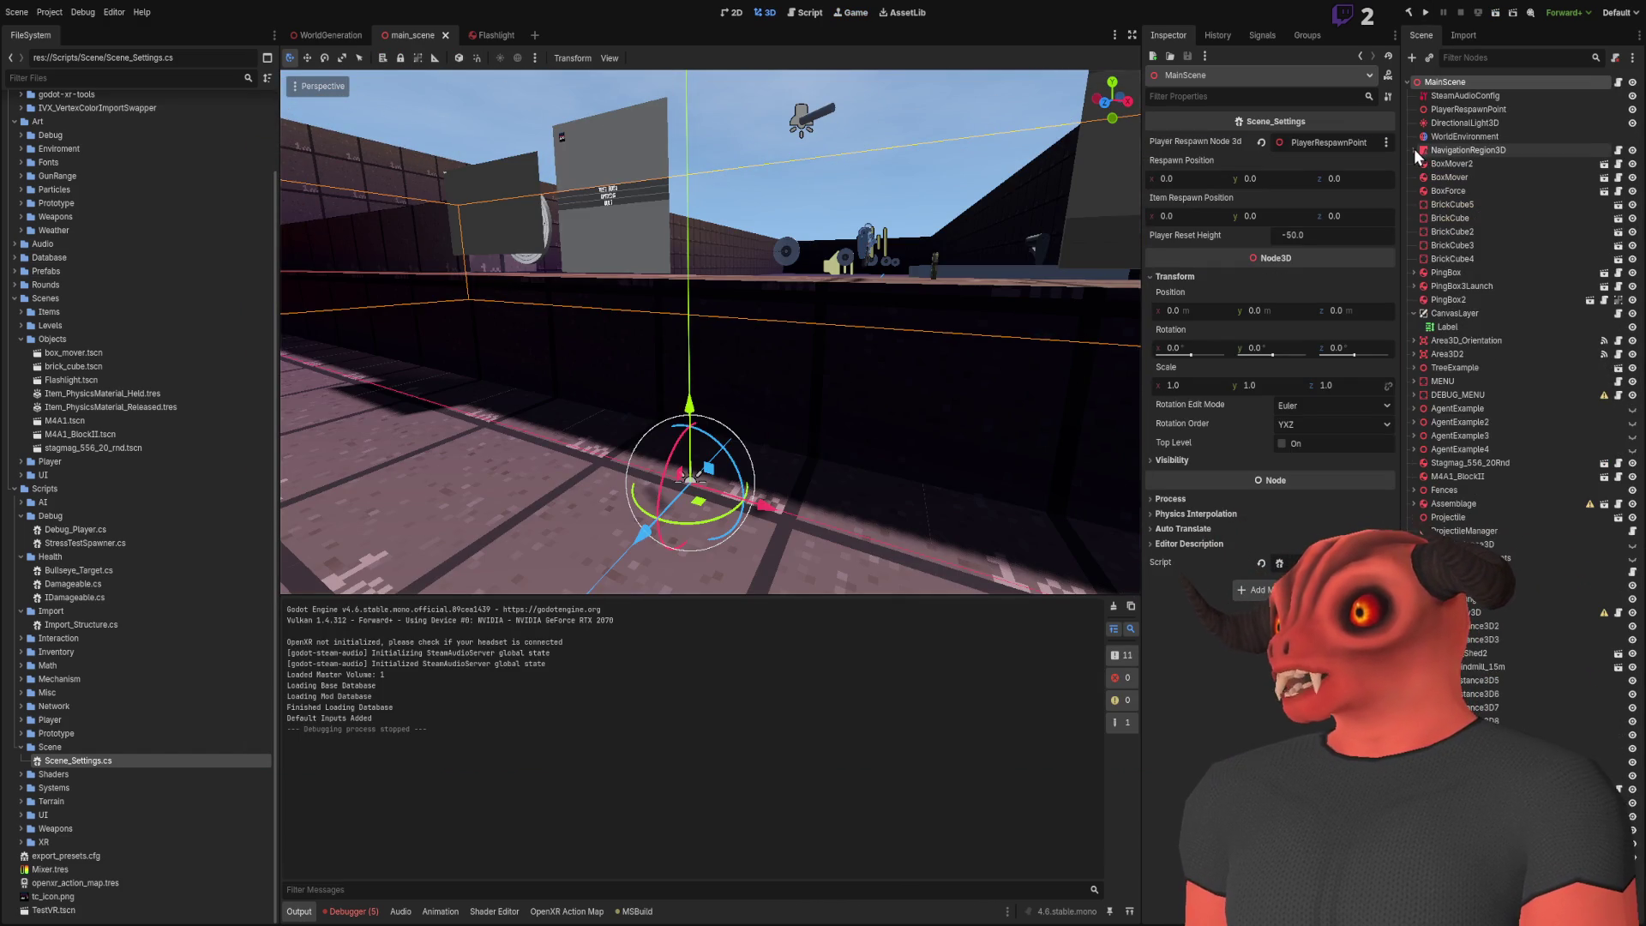
left_click(810, 120)
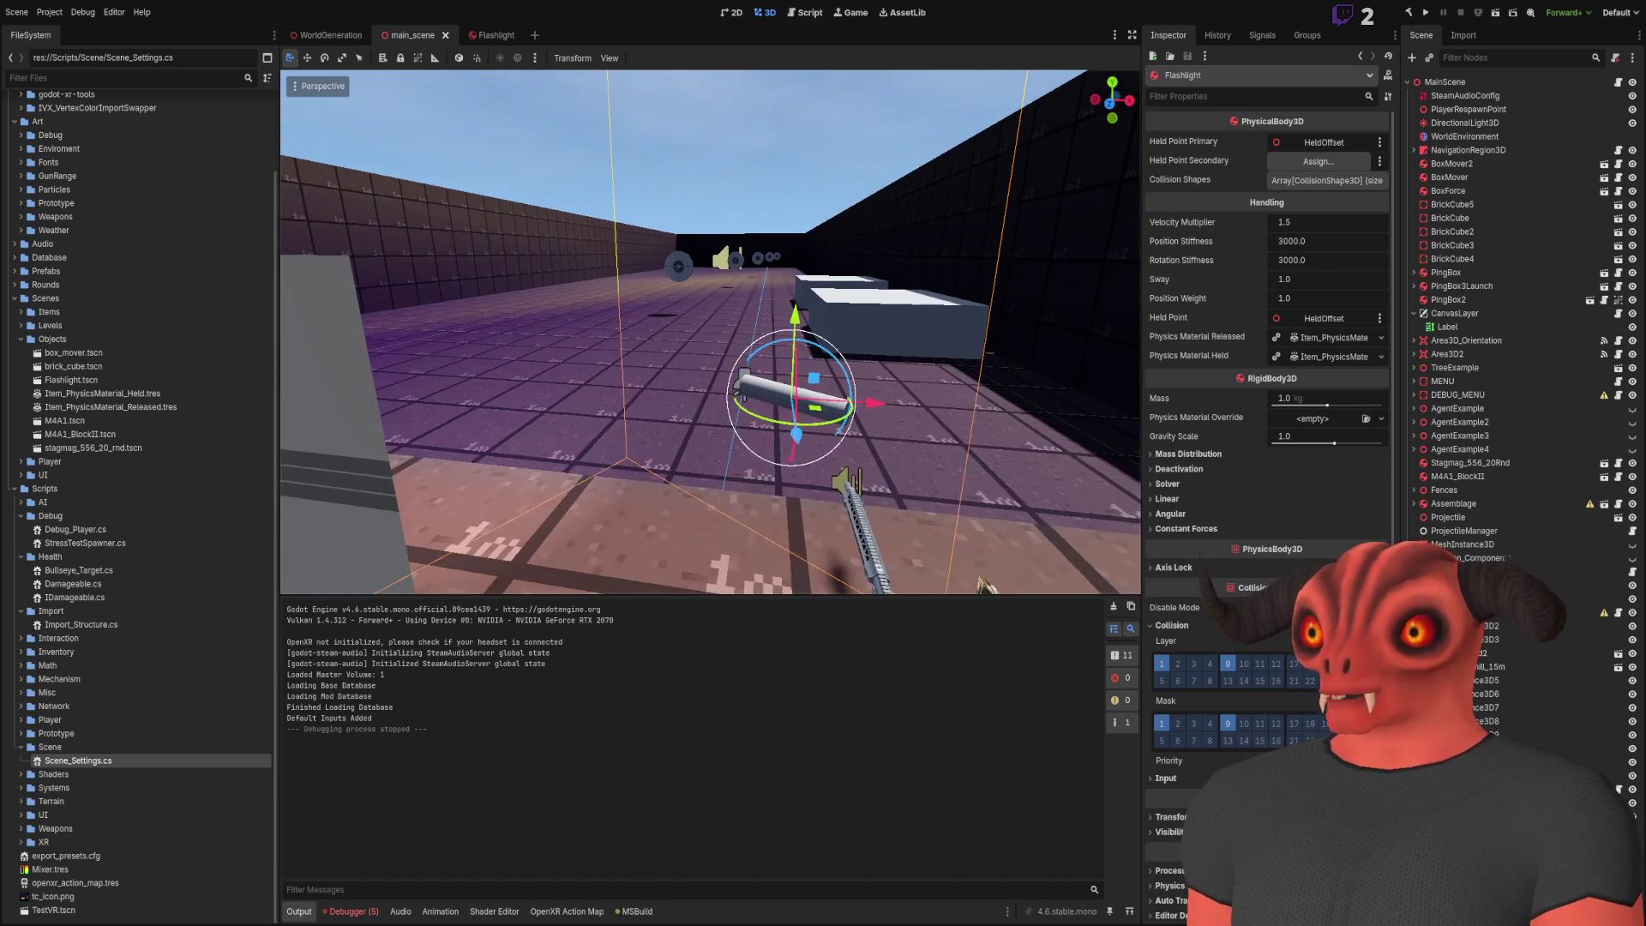
left_click(487, 35)
left_click(1468, 96)
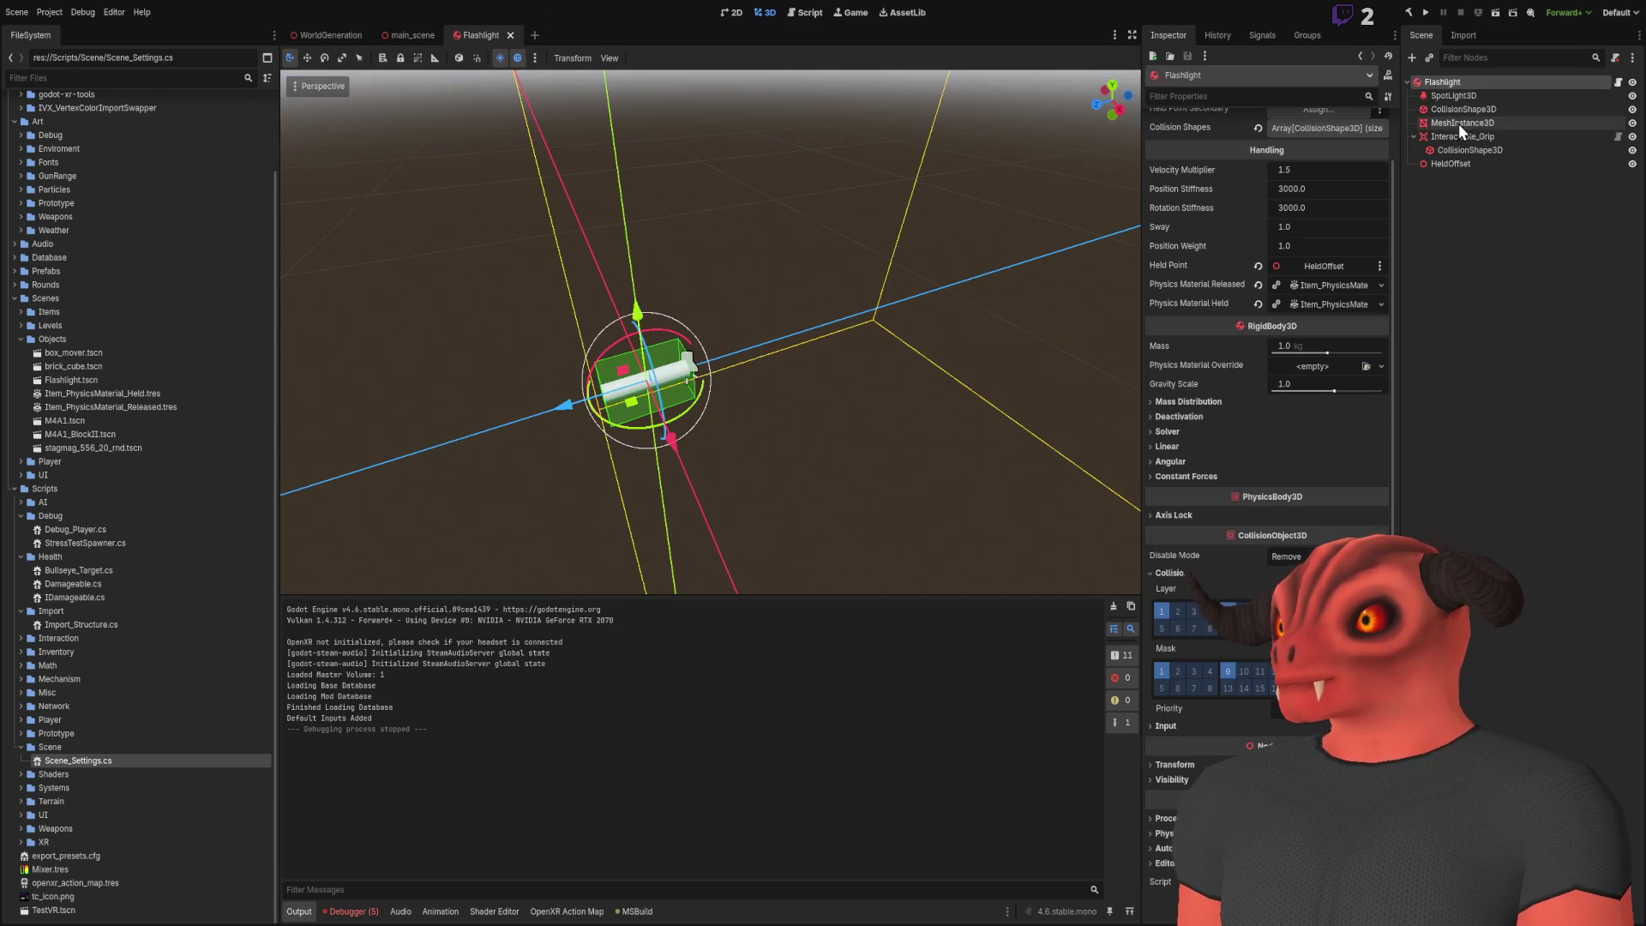
left_click(1455, 138)
left_click(1454, 110)
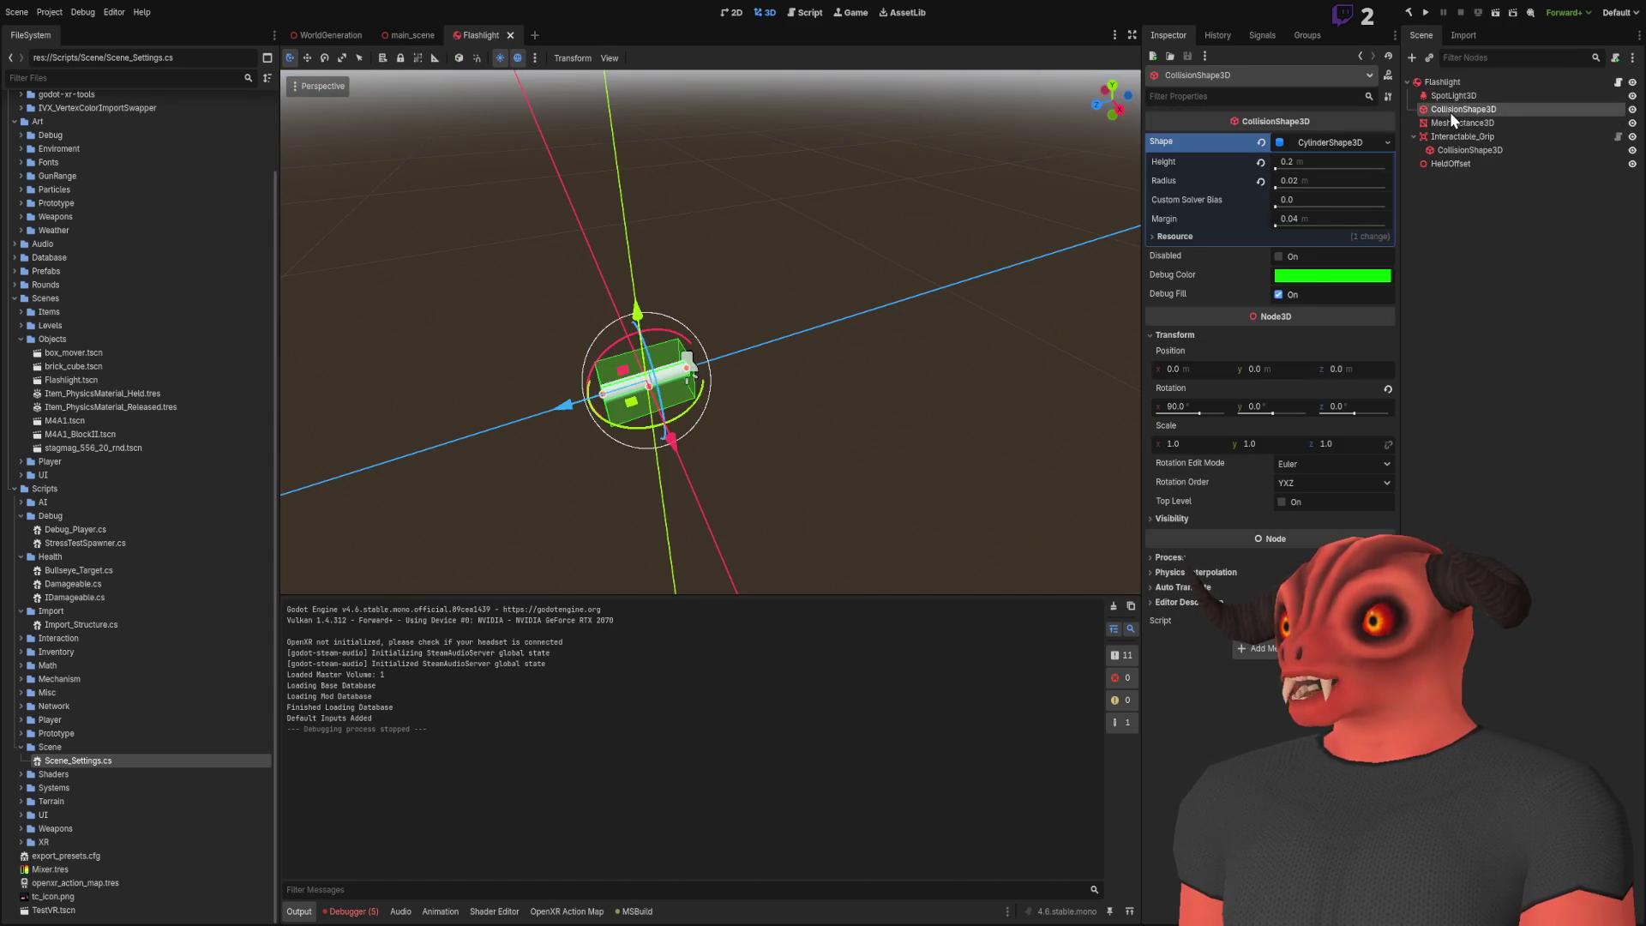
left_click(1452, 96)
left_click(1443, 122)
left_click(1440, 82)
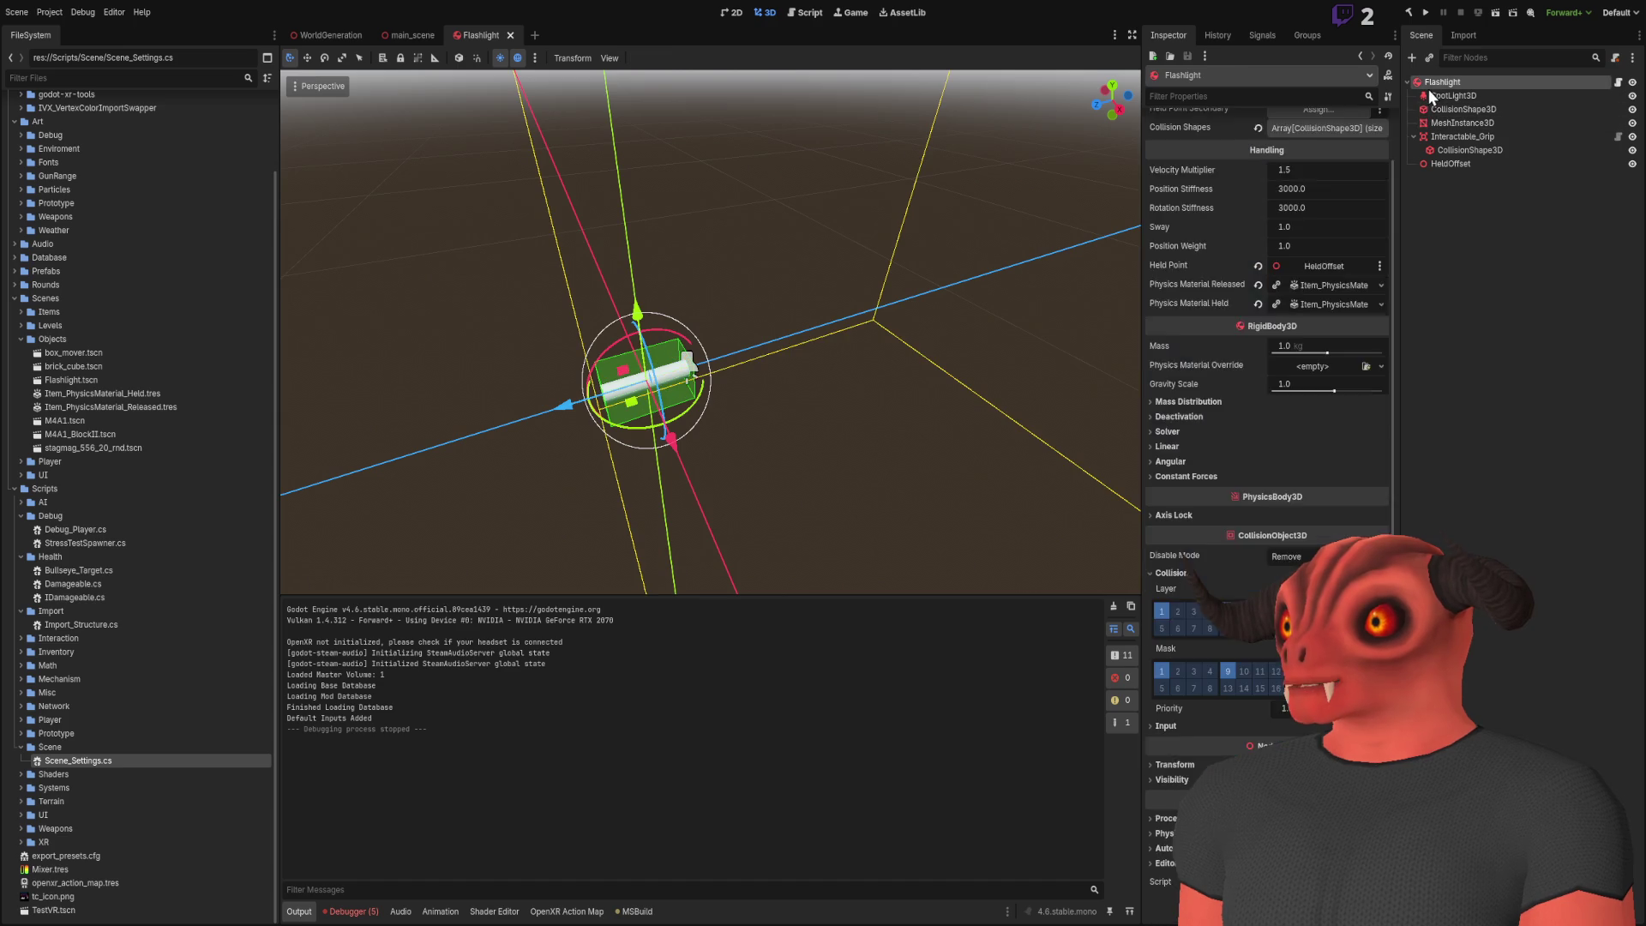
scroll(1247, 414, "down", 2)
scroll(1247, 414, "up", 2)
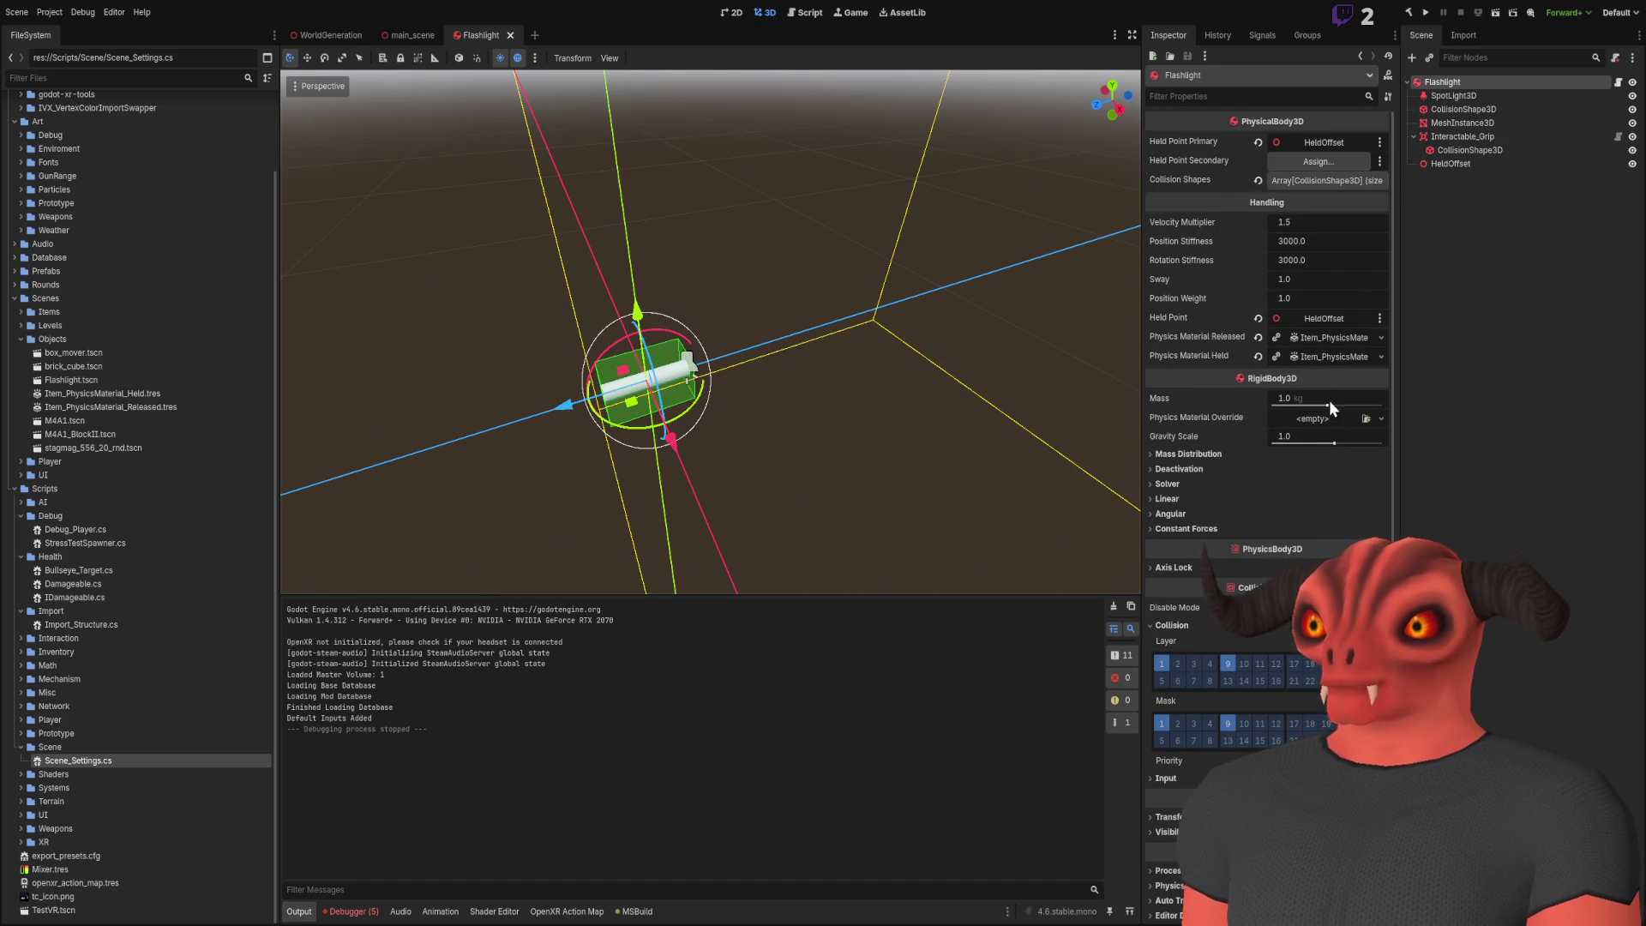
scroll(1205, 588, "down", 2)
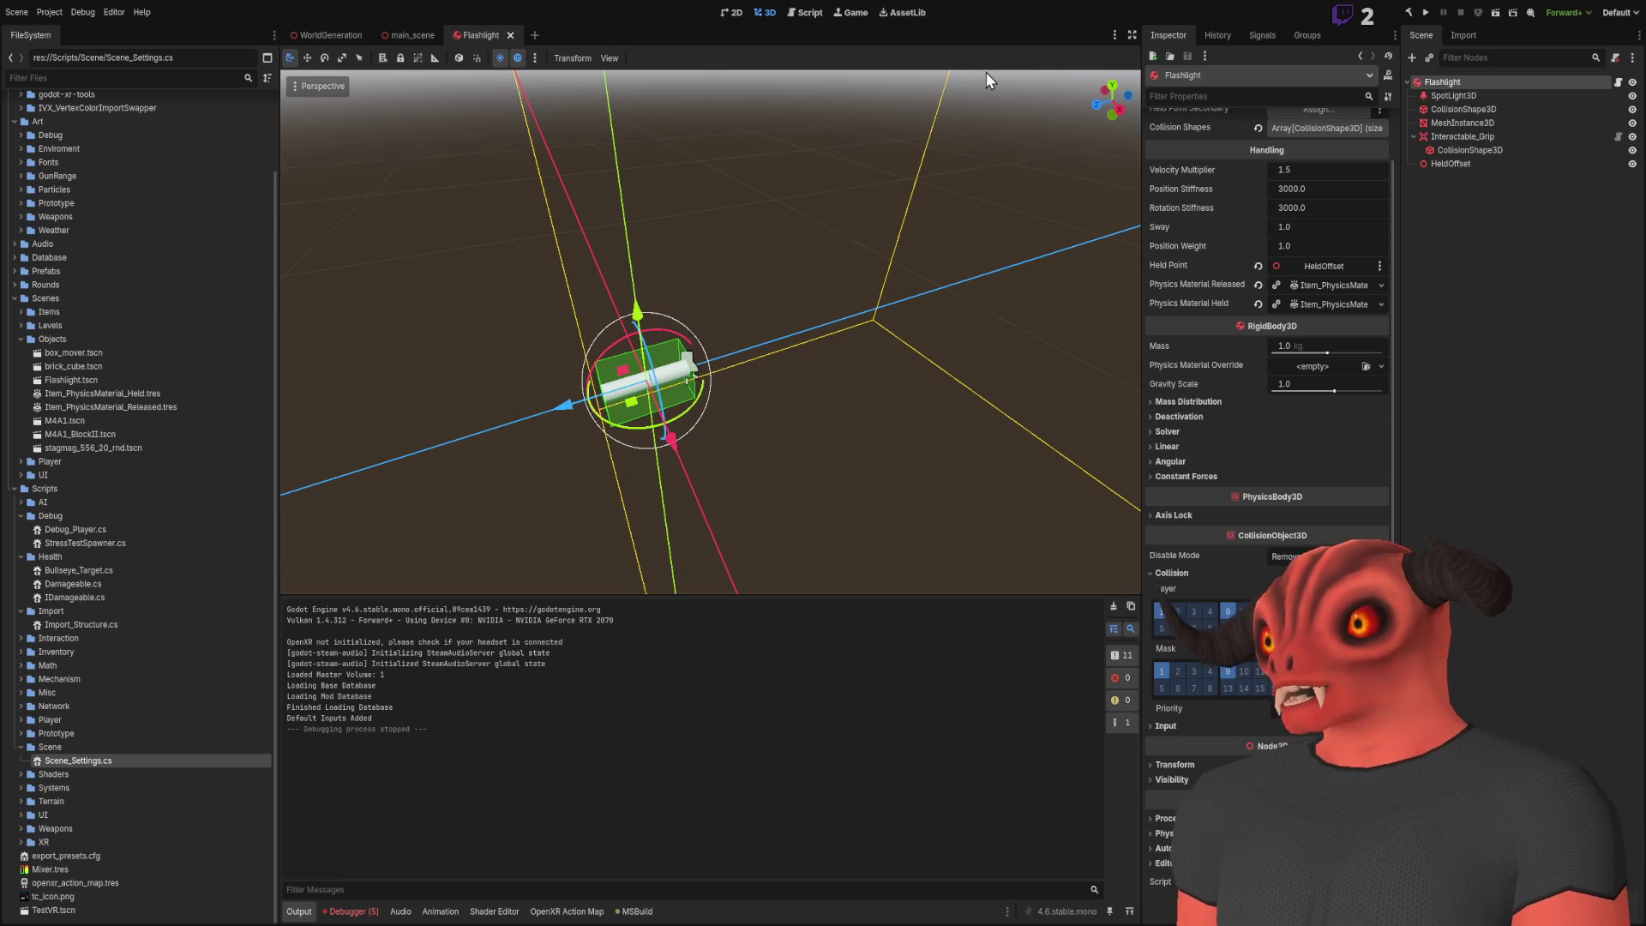
left_click(413, 36)
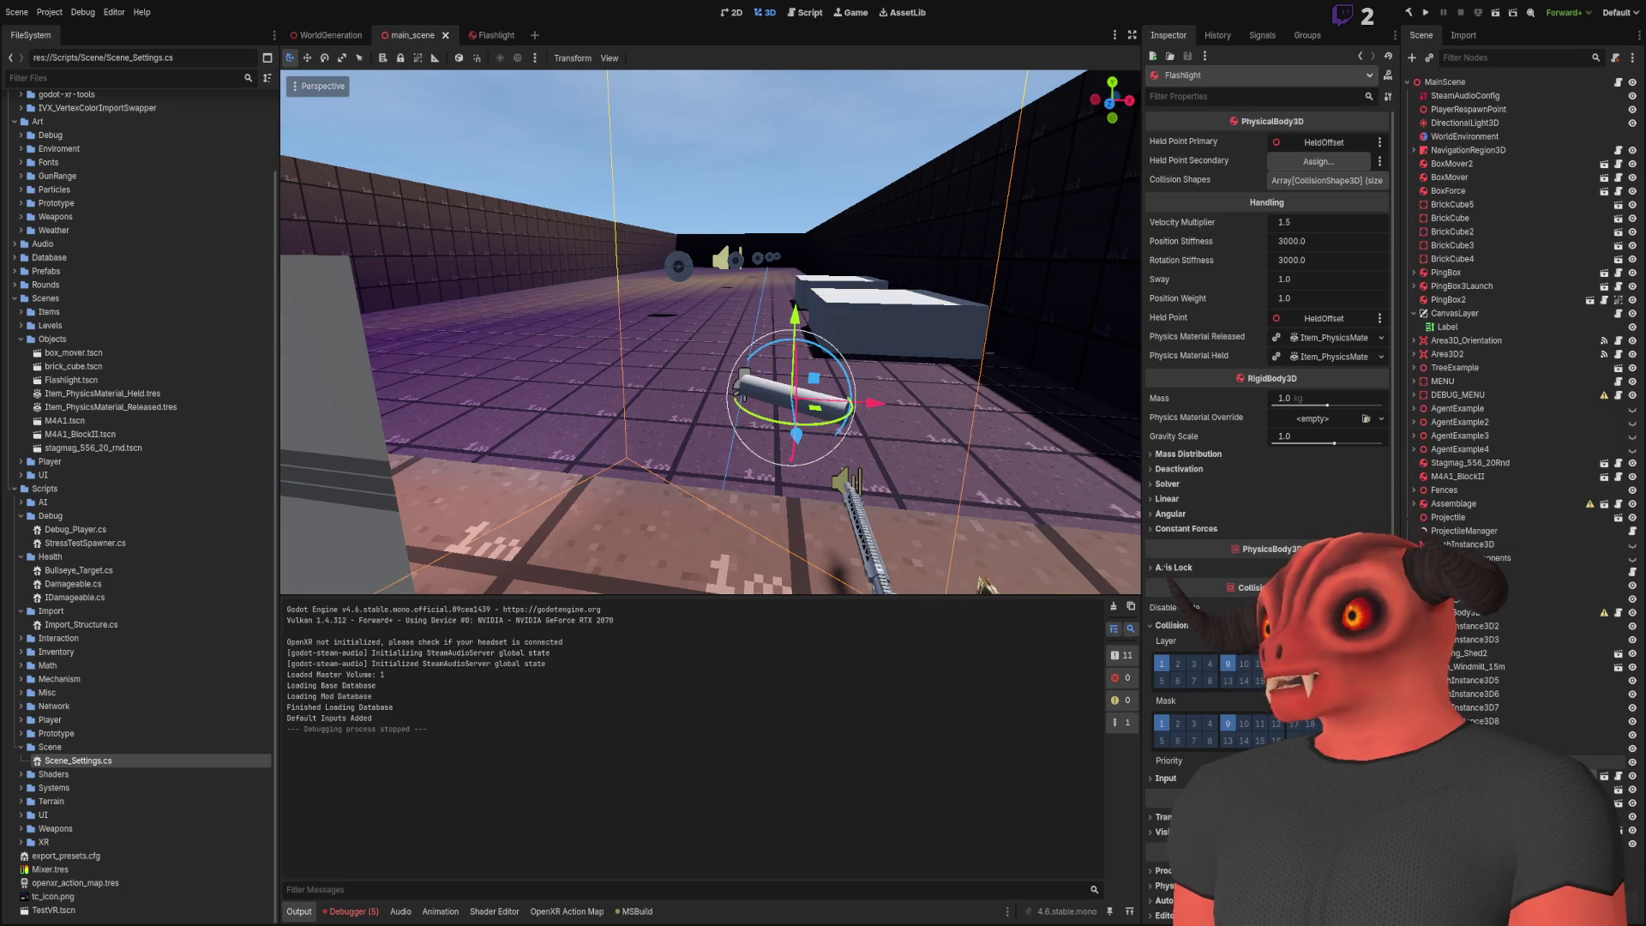
Expand NavigationRegion3D > TestWorld, select StaticBody3D and its concave CollisionShape3D, and orbit the view
left_click(1412, 150)
left_click(1450, 178)
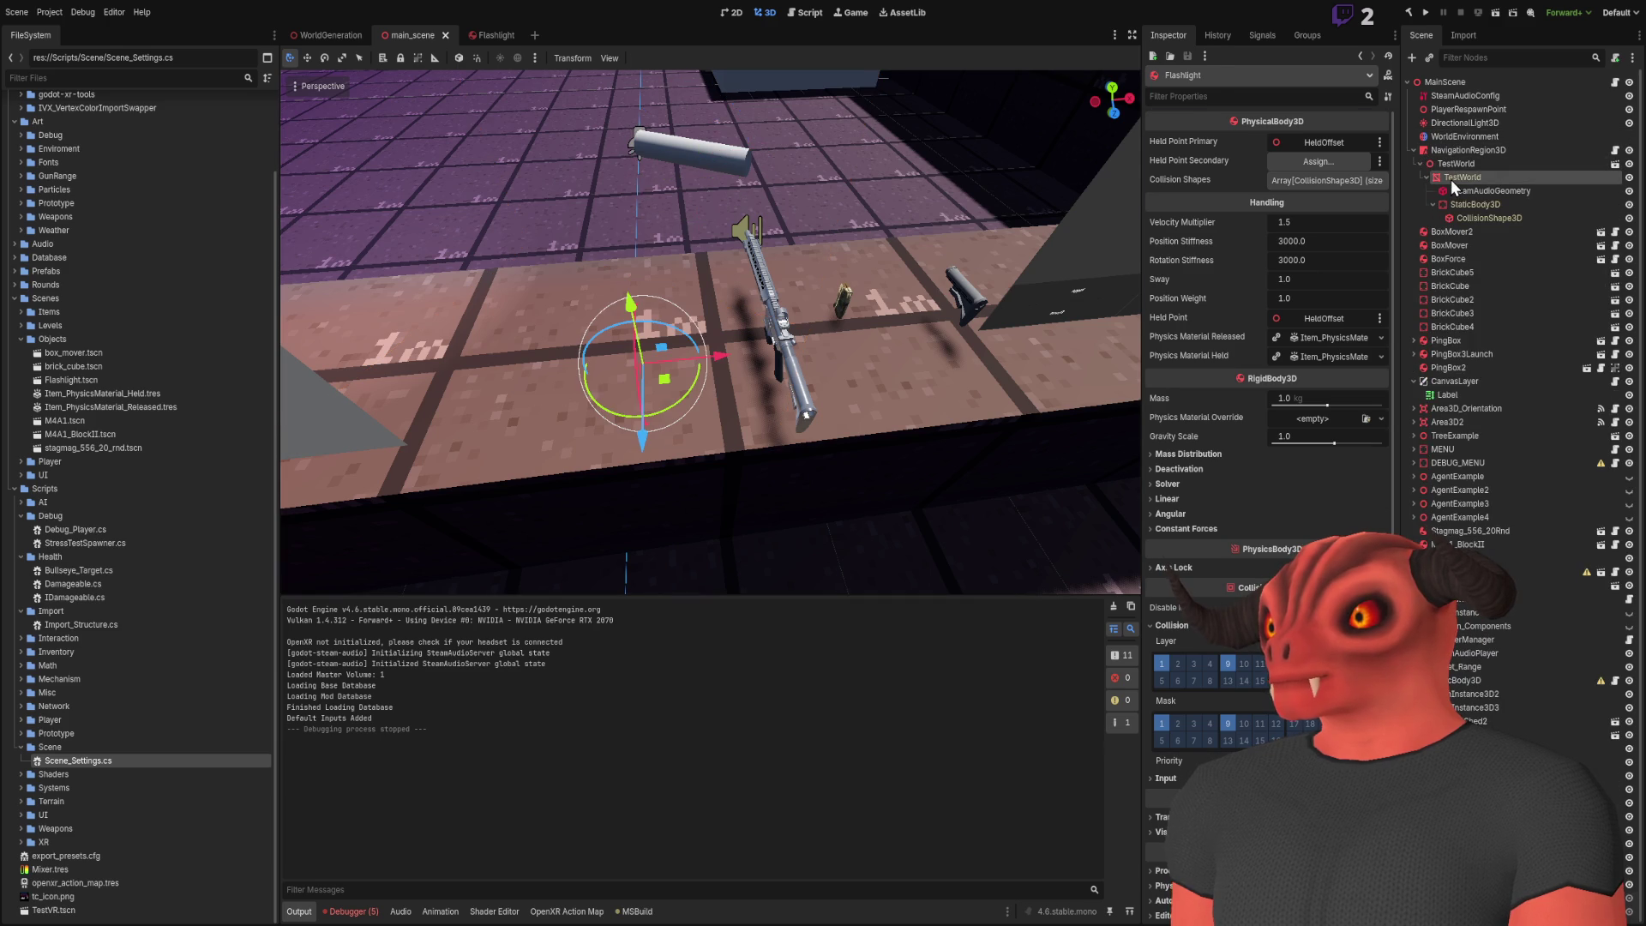
left_click(1453, 190)
left_click(1460, 218)
left_click(1467, 204)
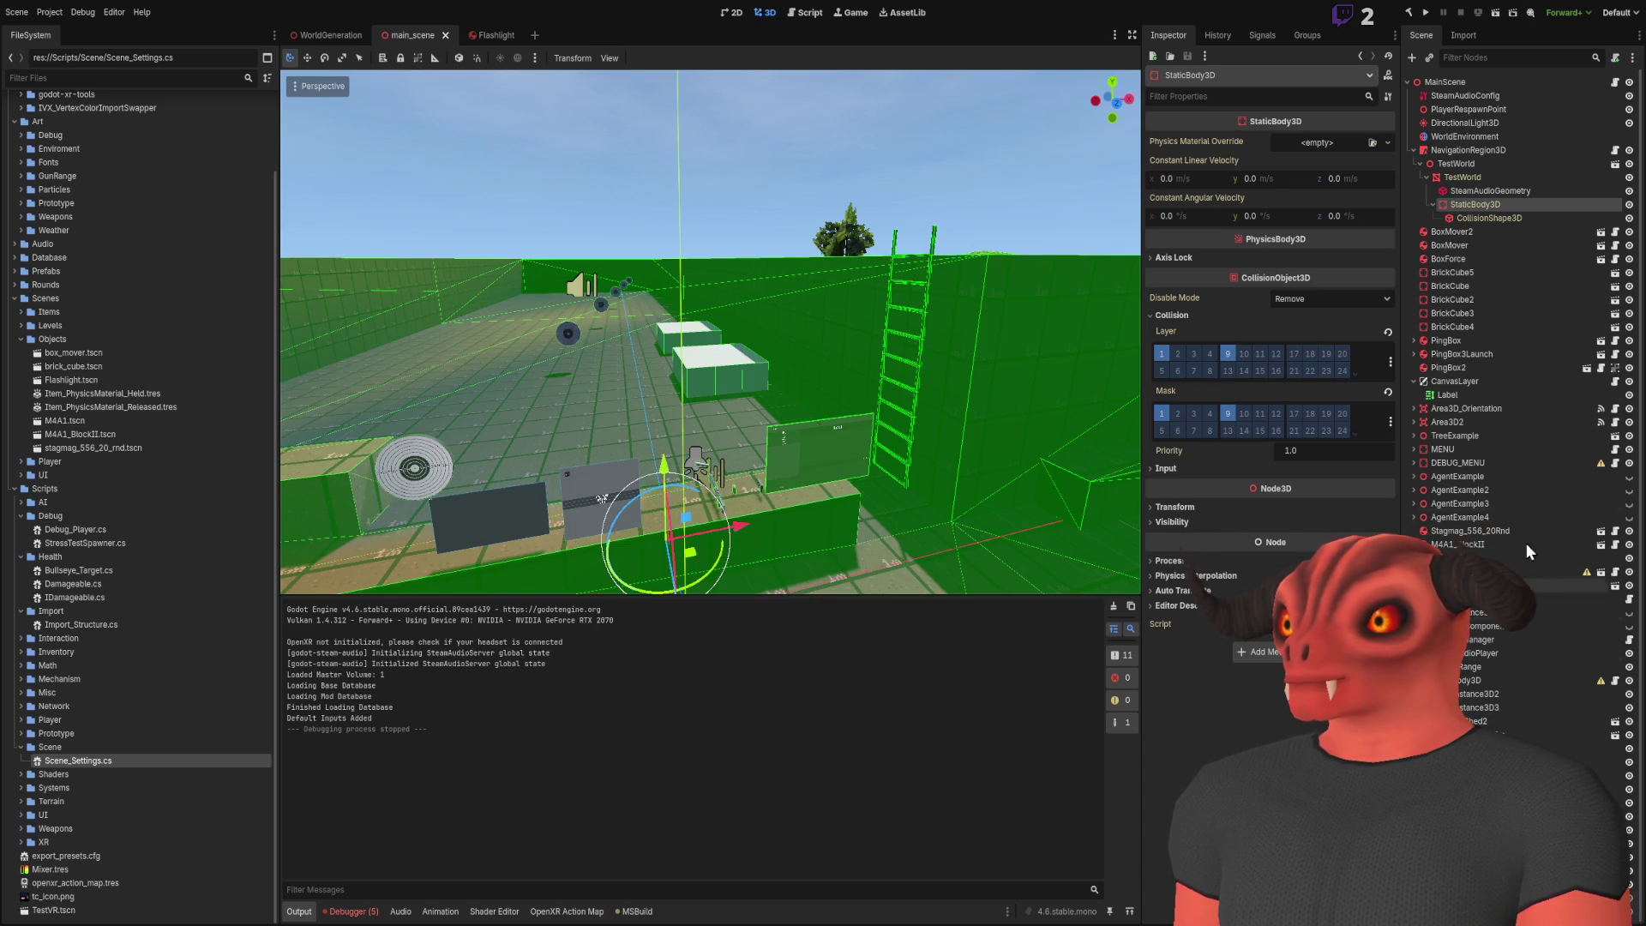
left_click(1489, 218)
mouse_move(789, 306)
left_mouse_down()
mouse_move(943, 257)
mouse_move(1374, 188)
left_mouse_up()
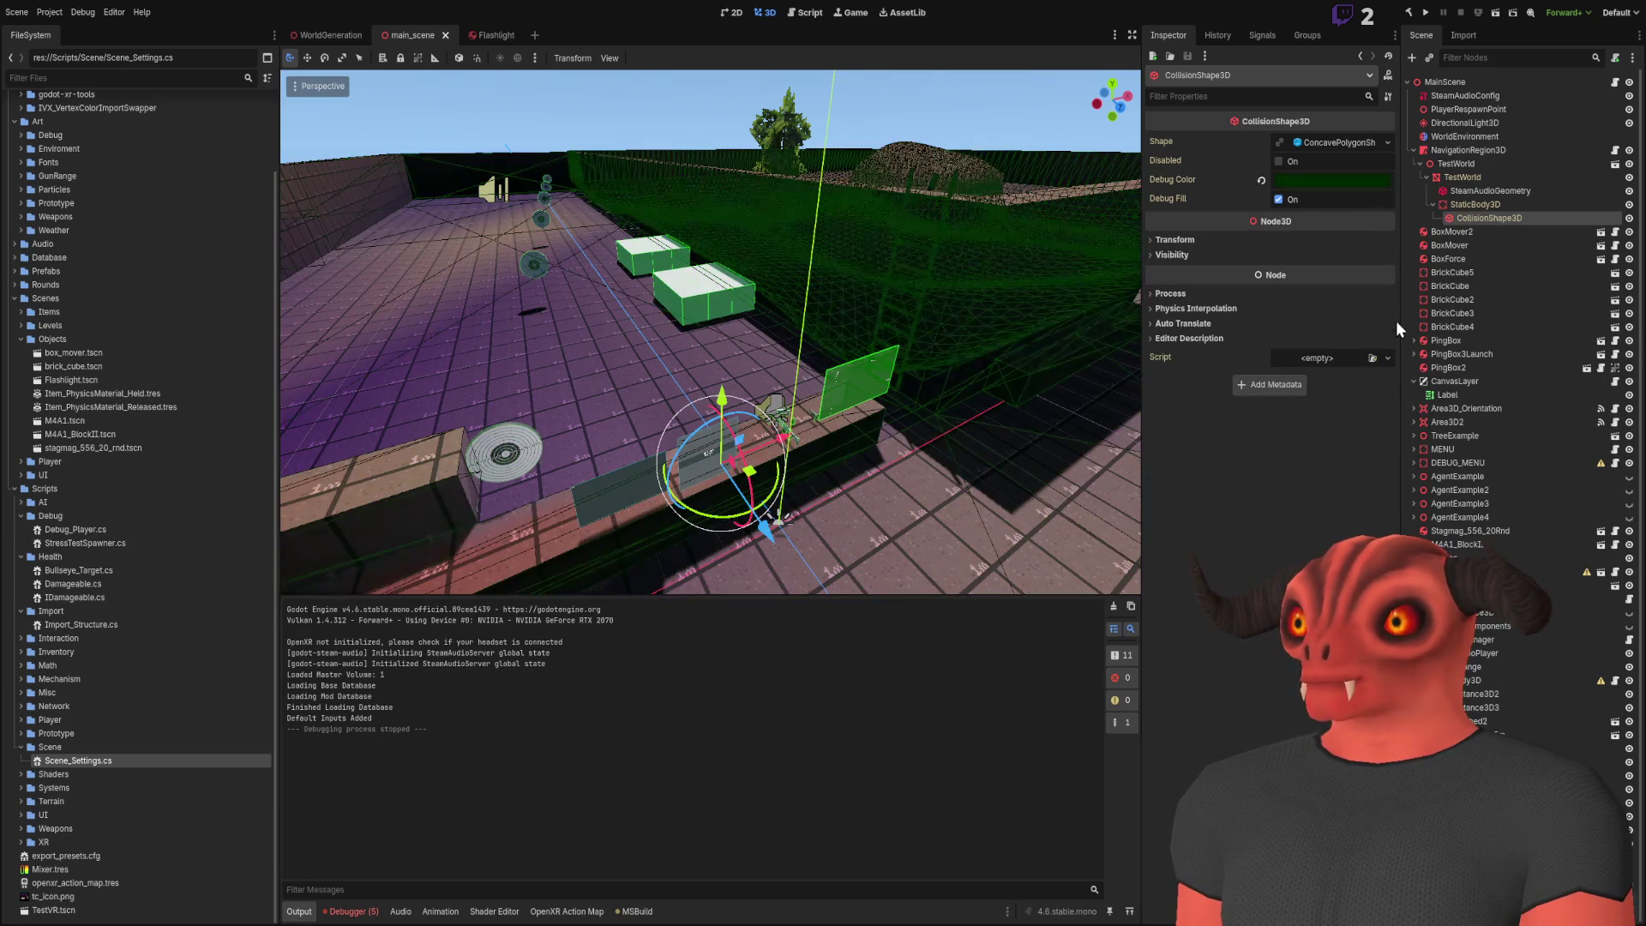
Fly around the level inspecting the green collision wireframe, then select the TestWorld mesh
key("w")
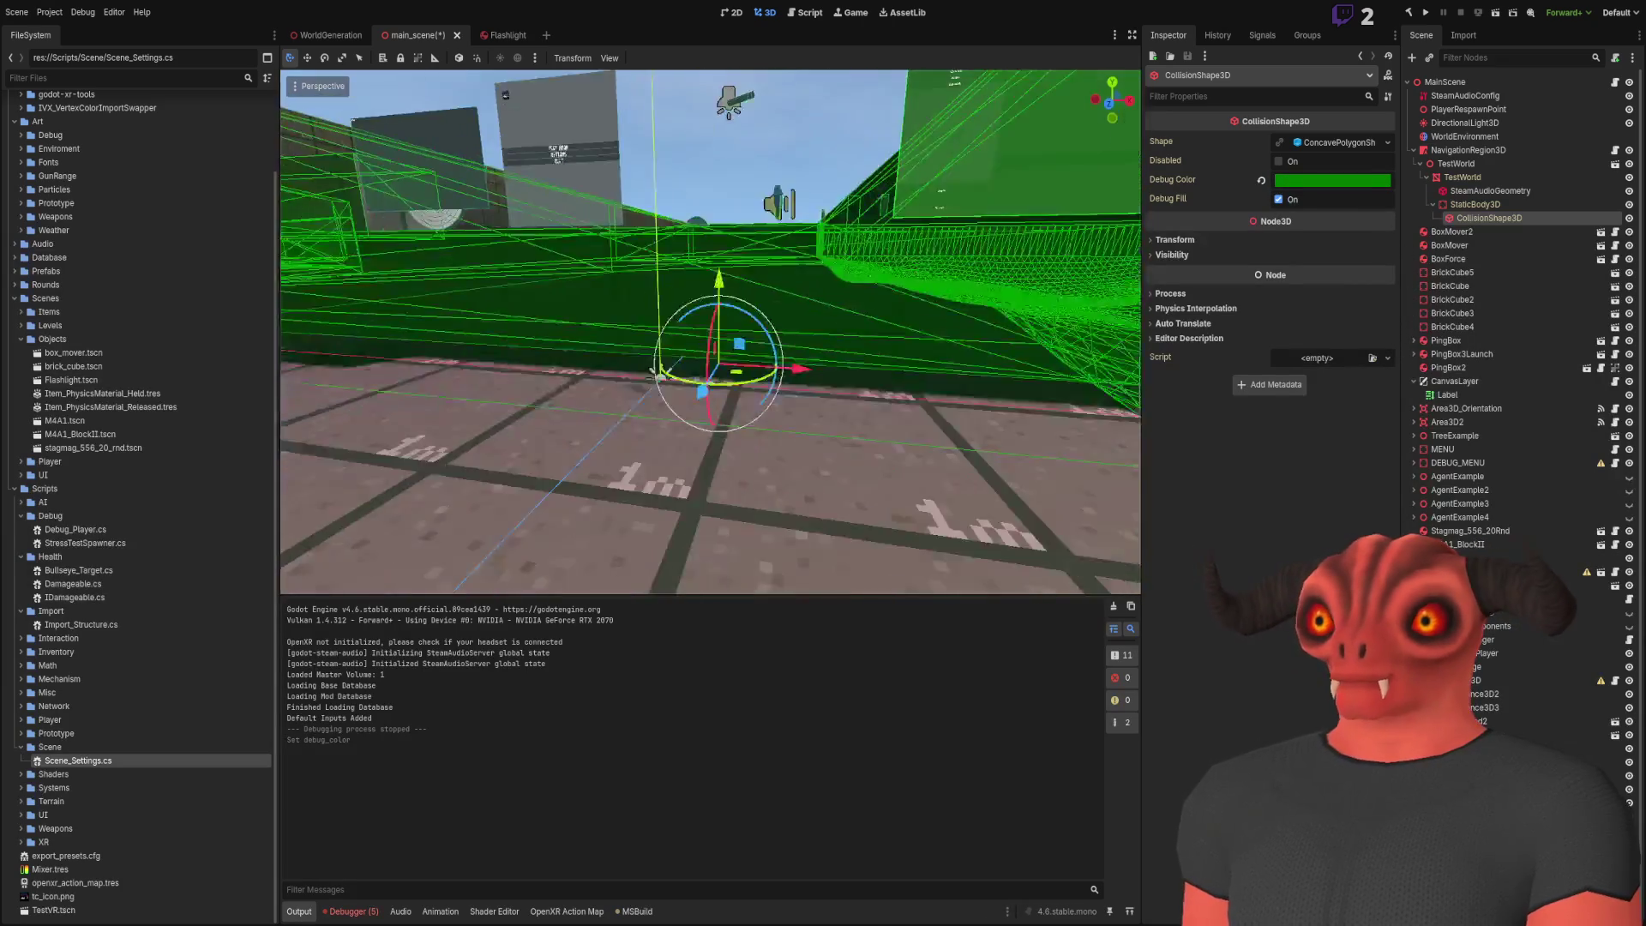
key("w")
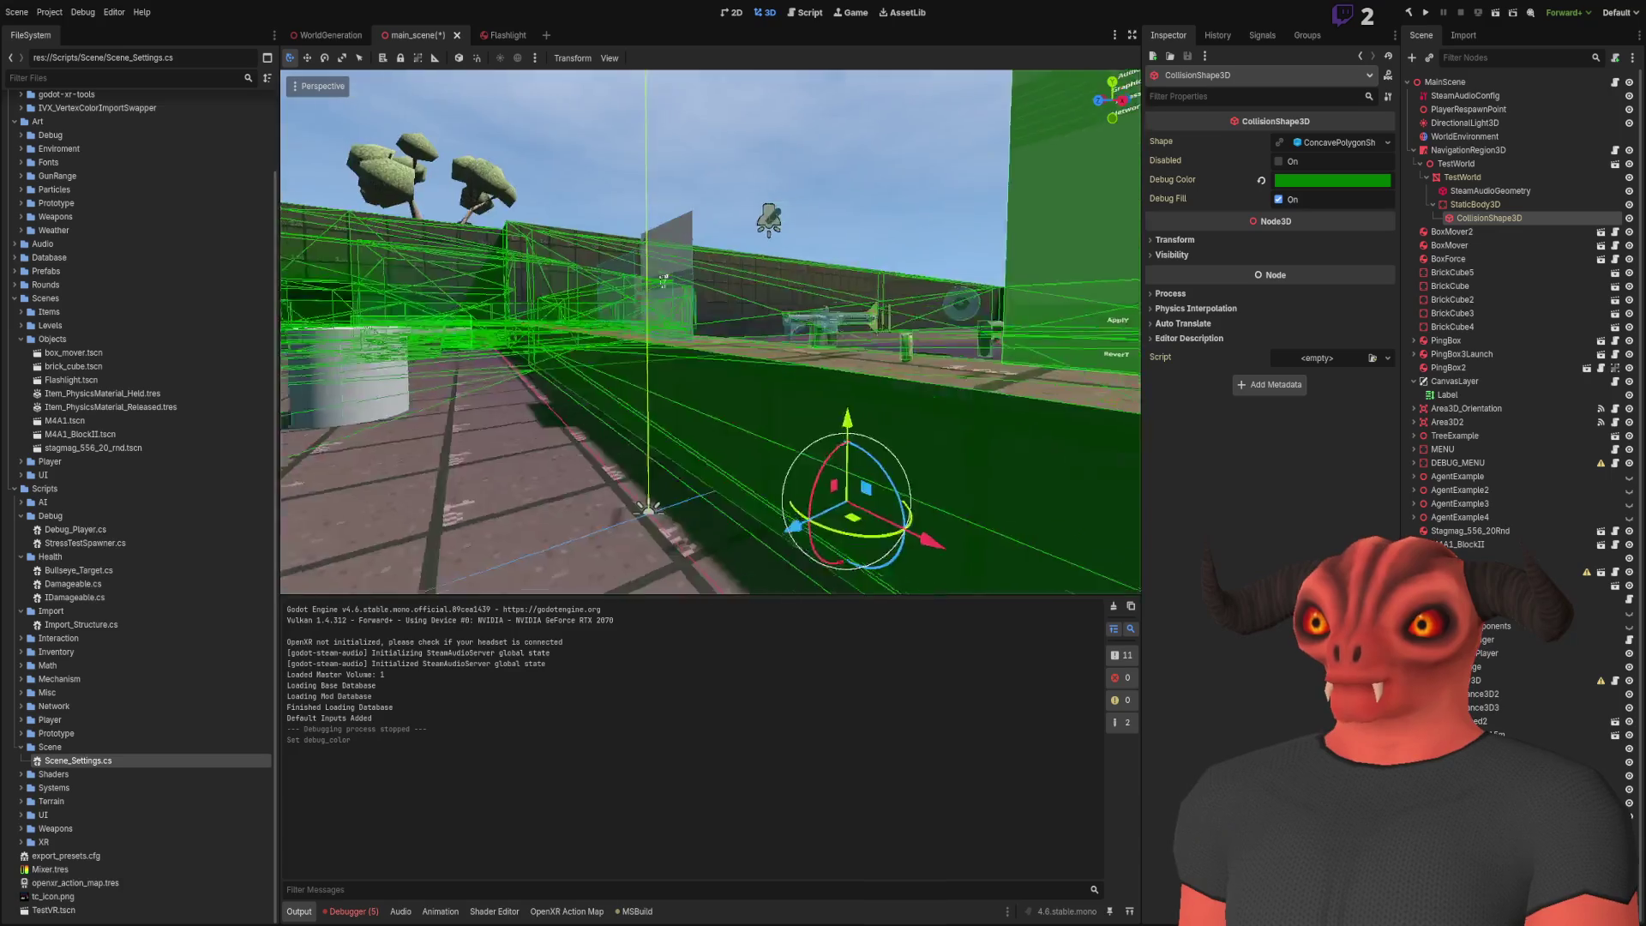
key("w")
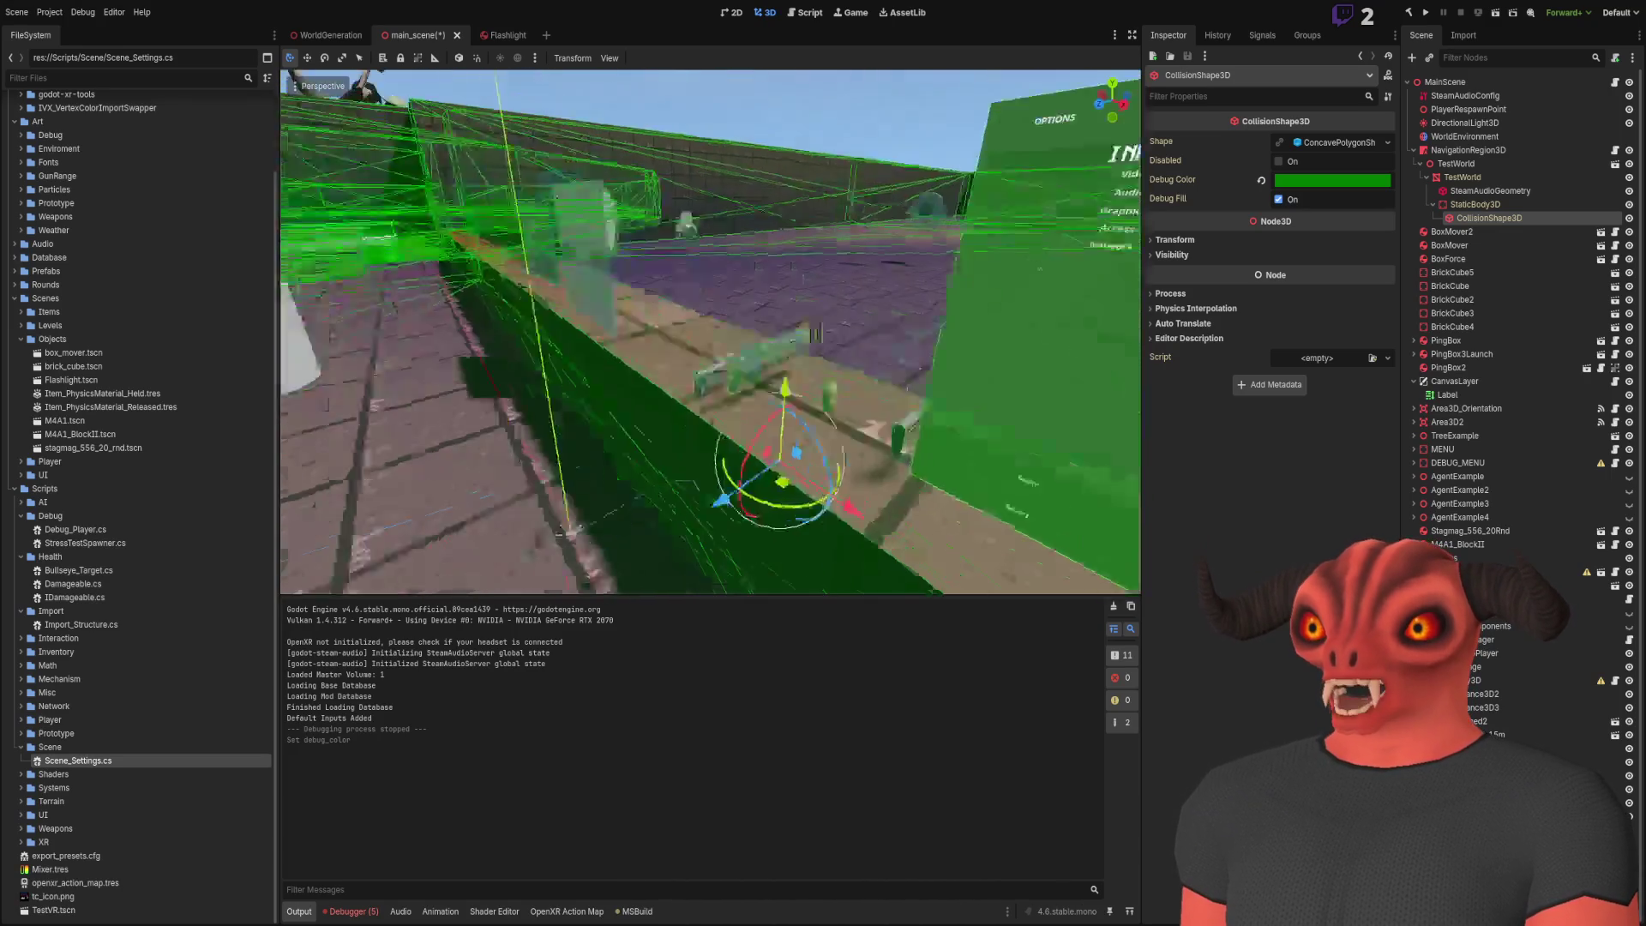
key("w")
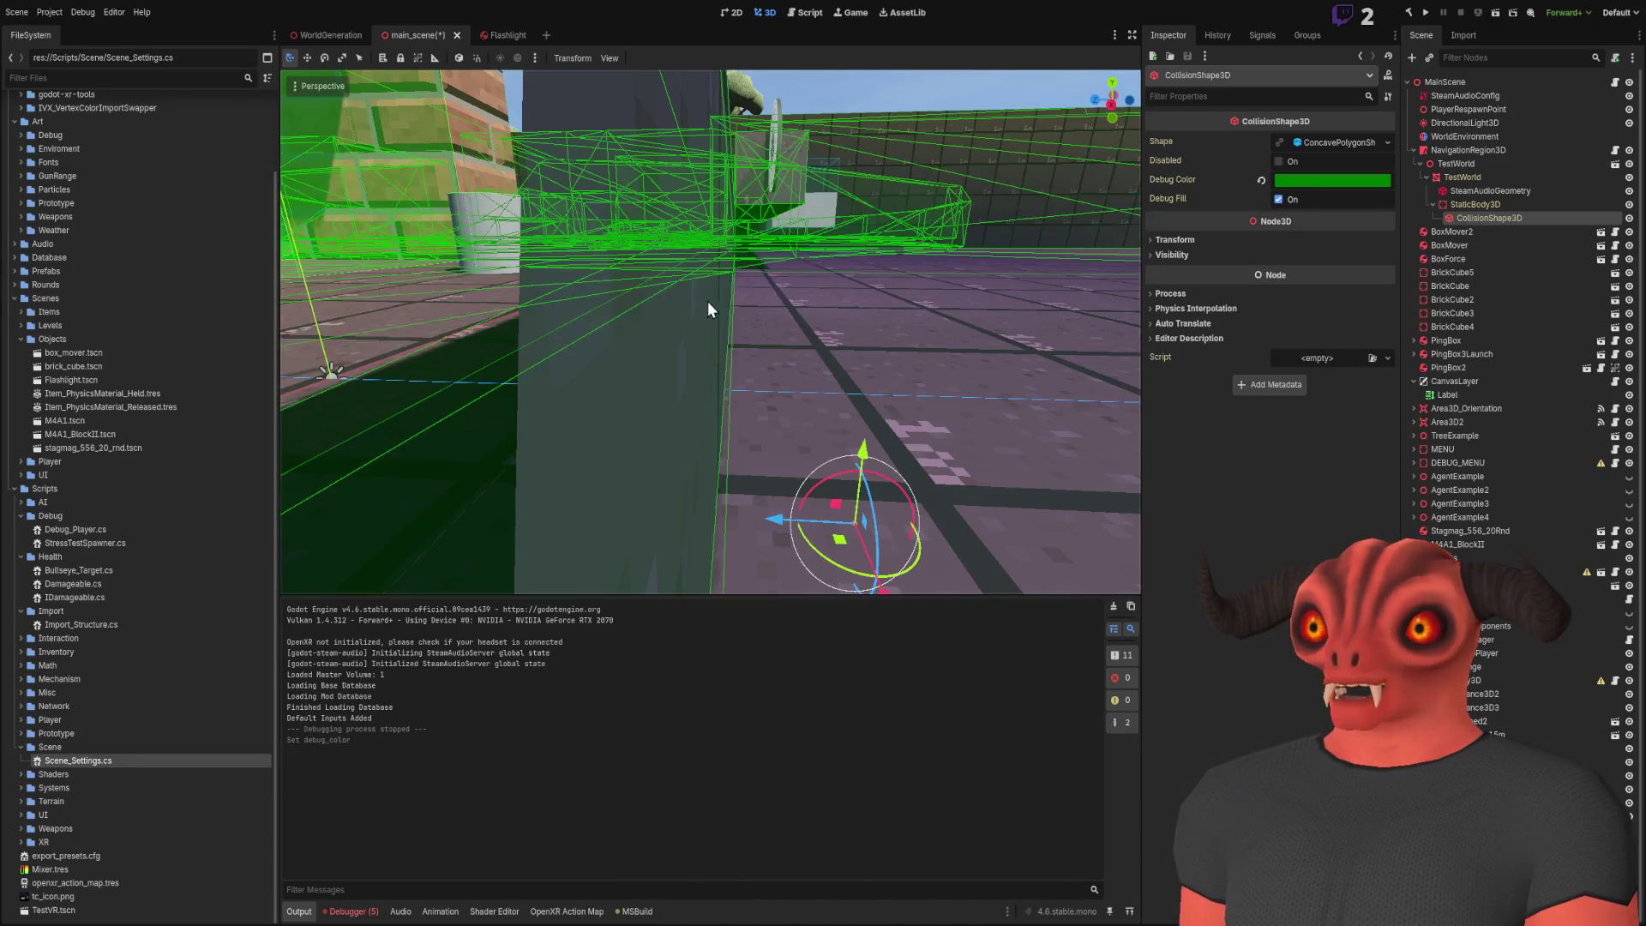
key("w")
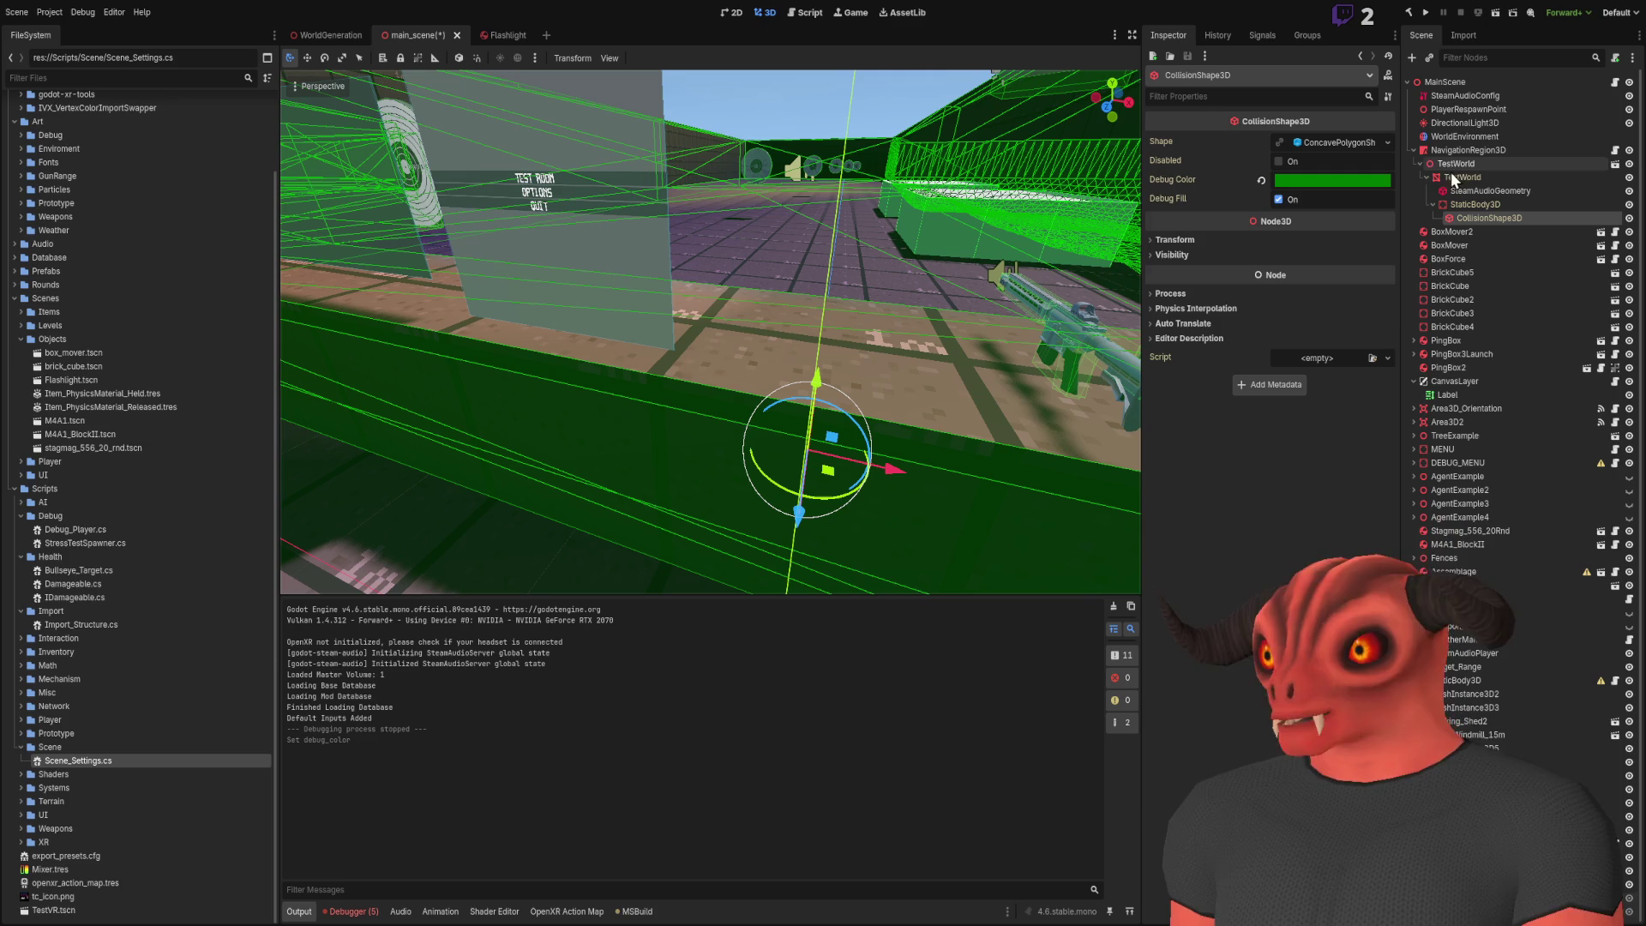
left_click(1485, 178)
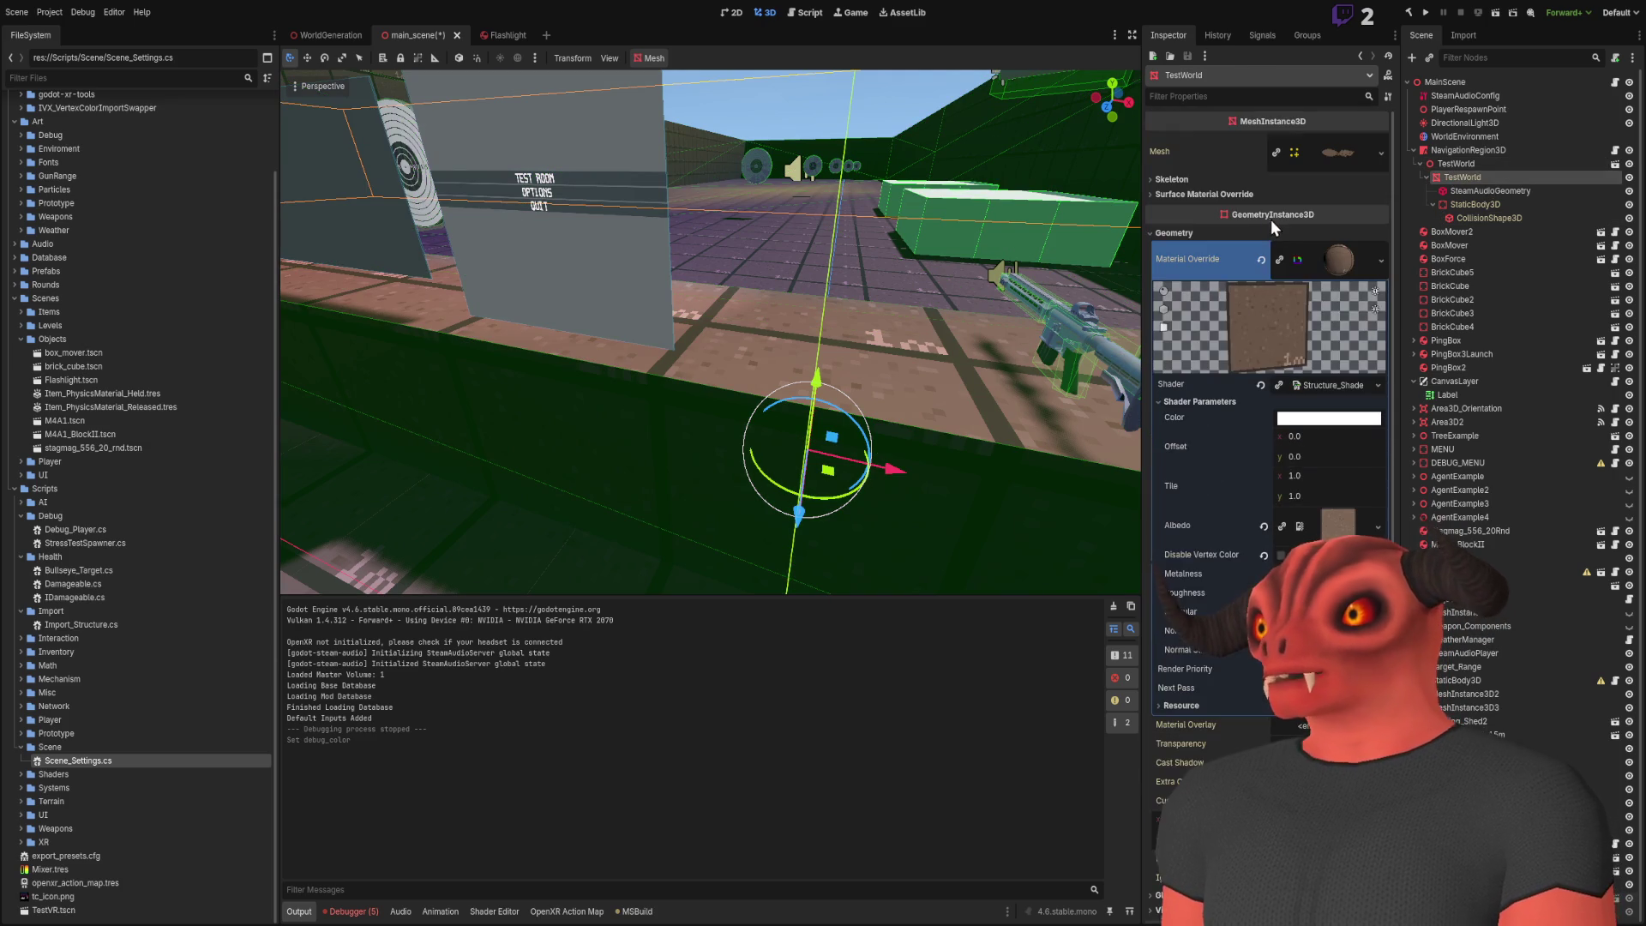
Give the TestWorld StaticBody3D an Item_PhysicsMaterial Physics Material Override
left_click(1192, 232)
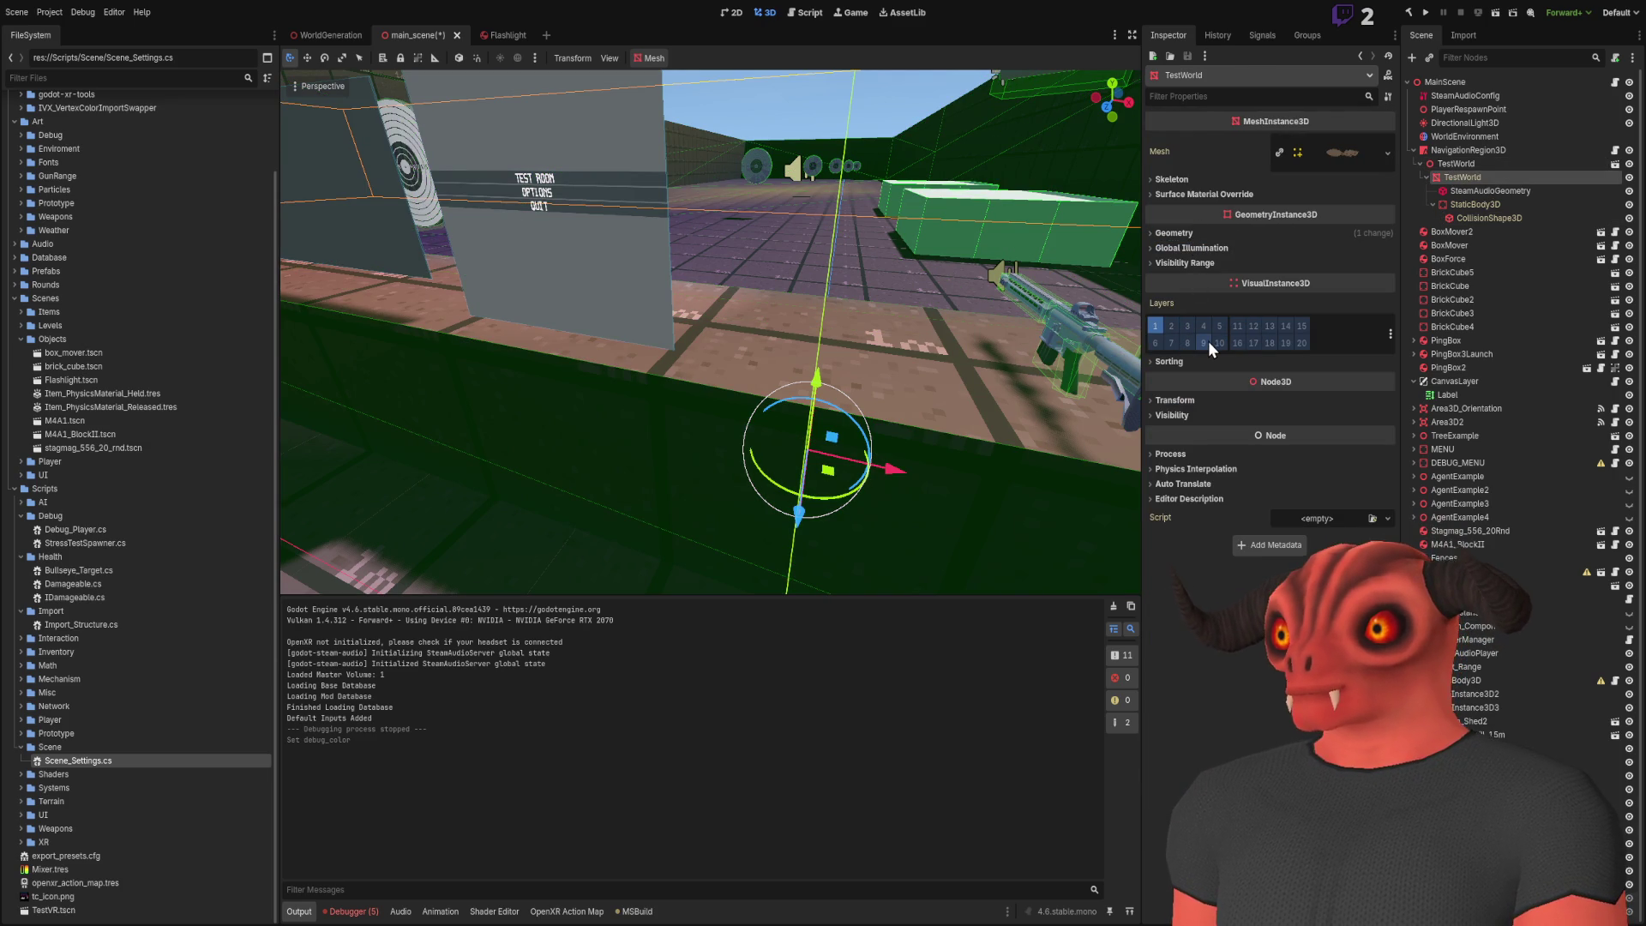
left_click(1455, 206)
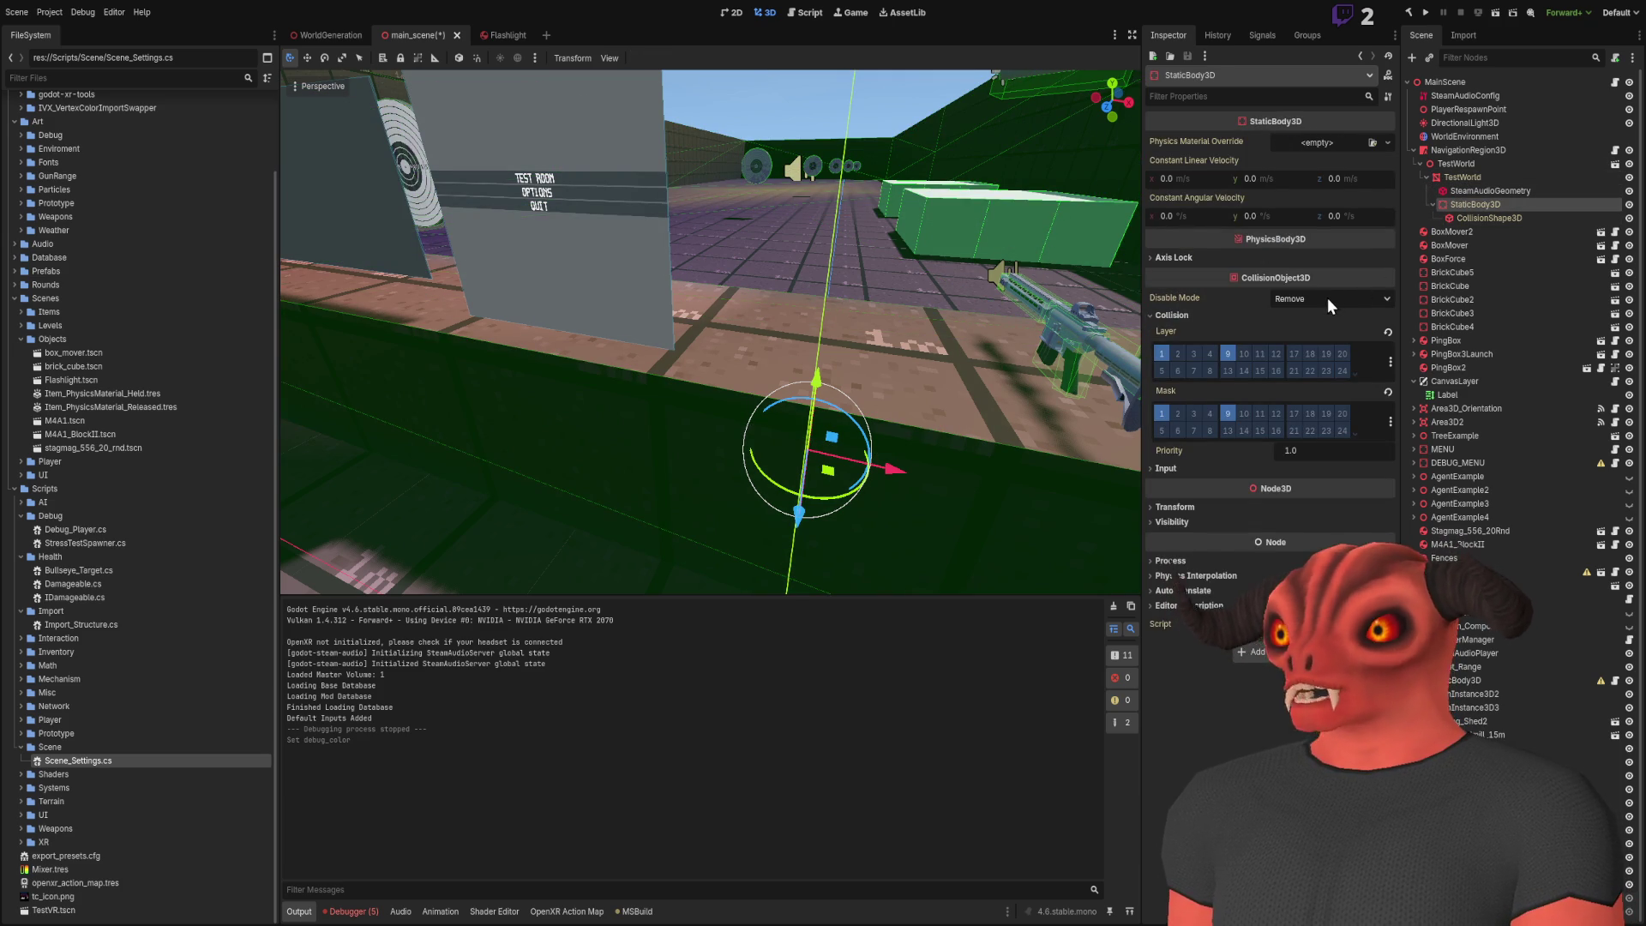
left_click(1184, 257)
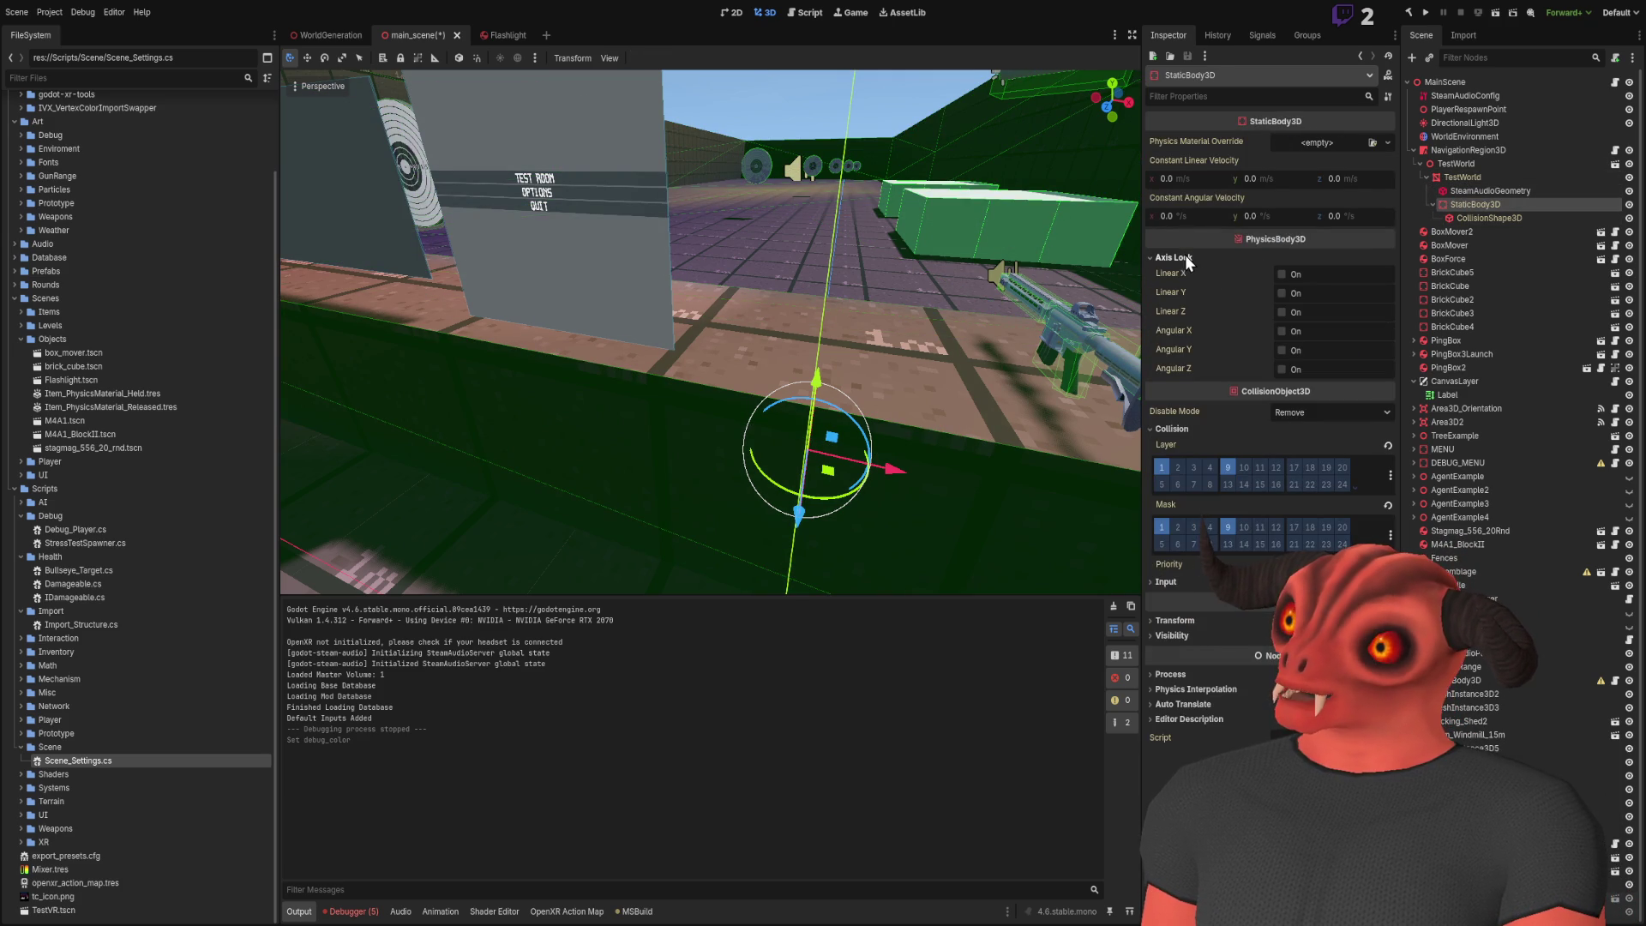
left_click(1184, 256)
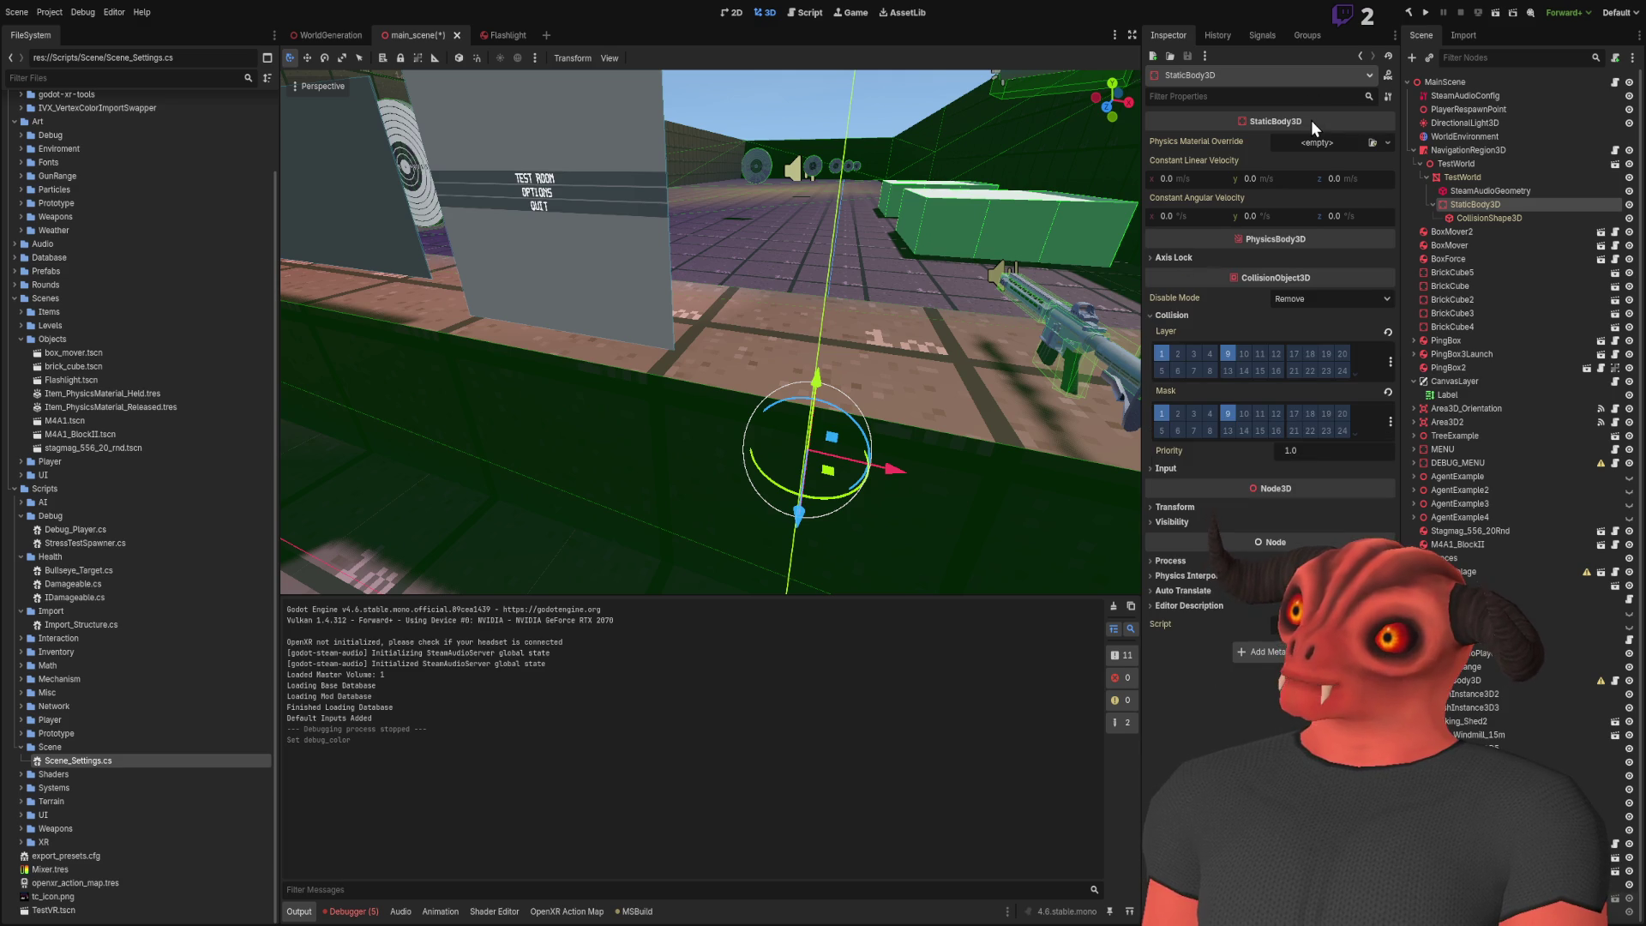
left_click(1372, 152)
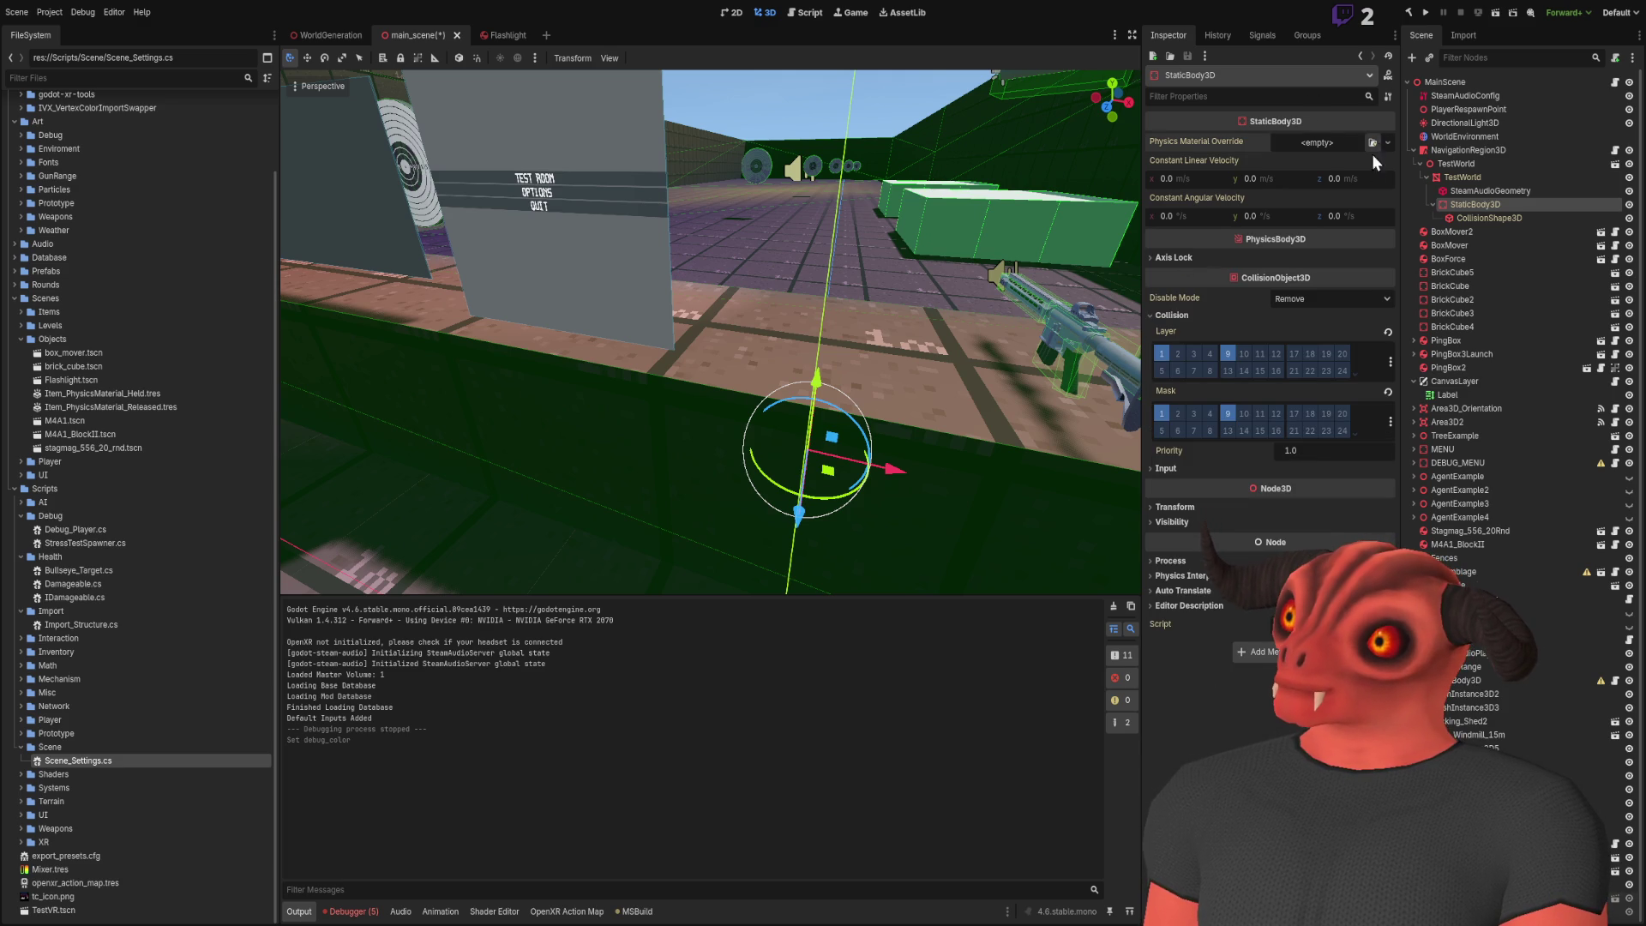
left_click(749, 362)
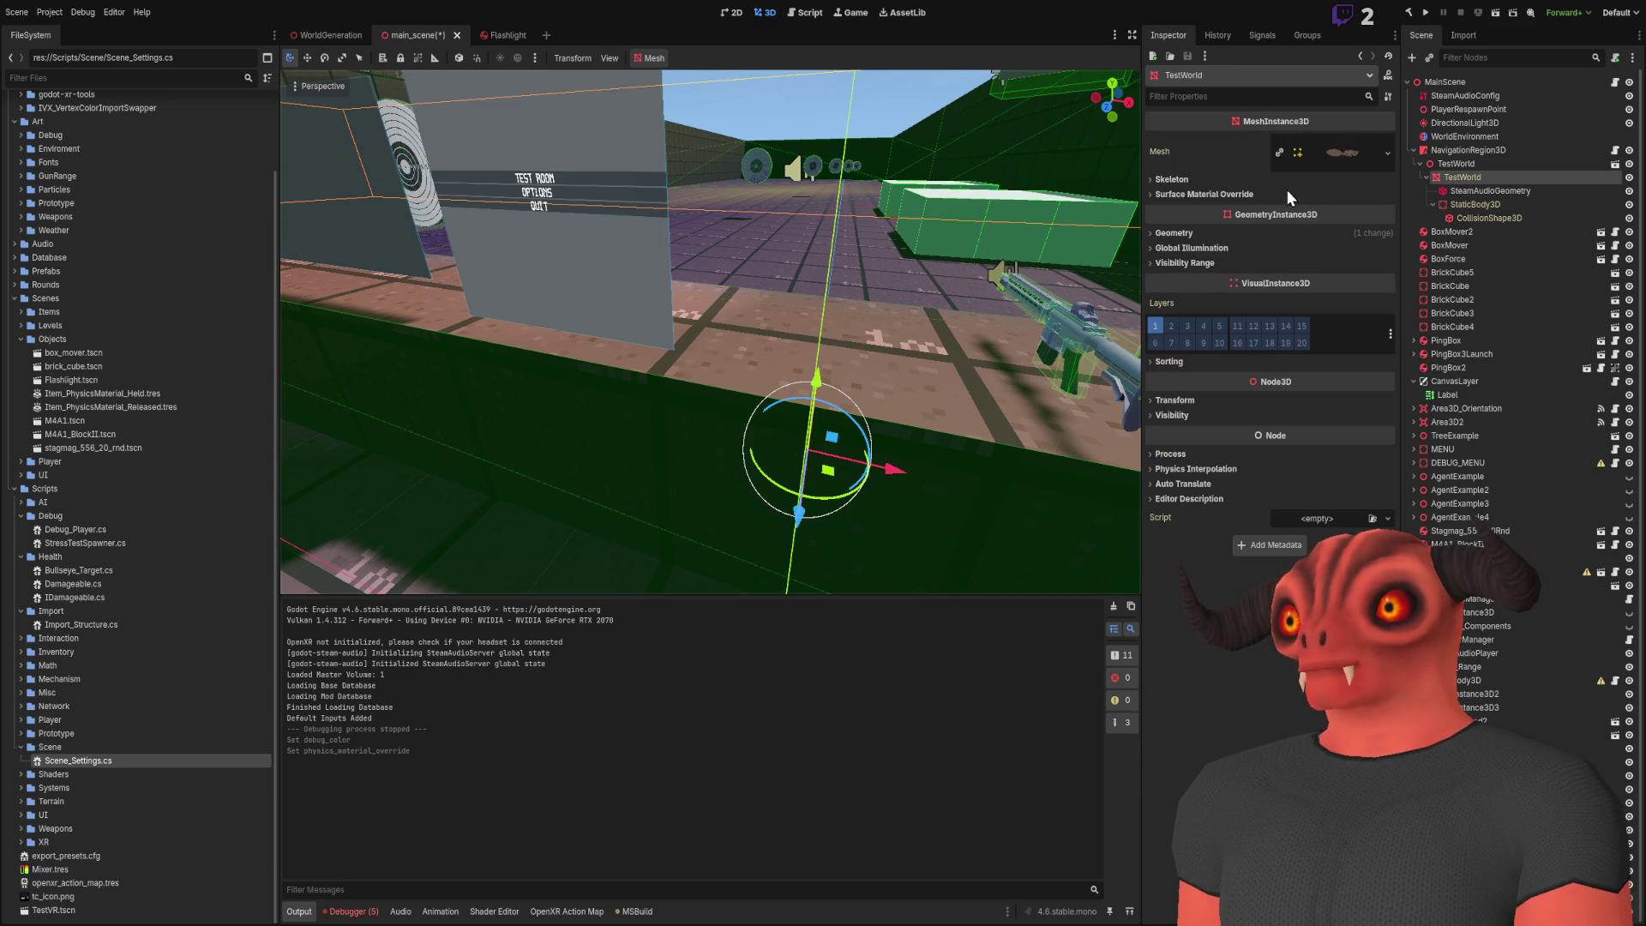
left_click(1526, 204)
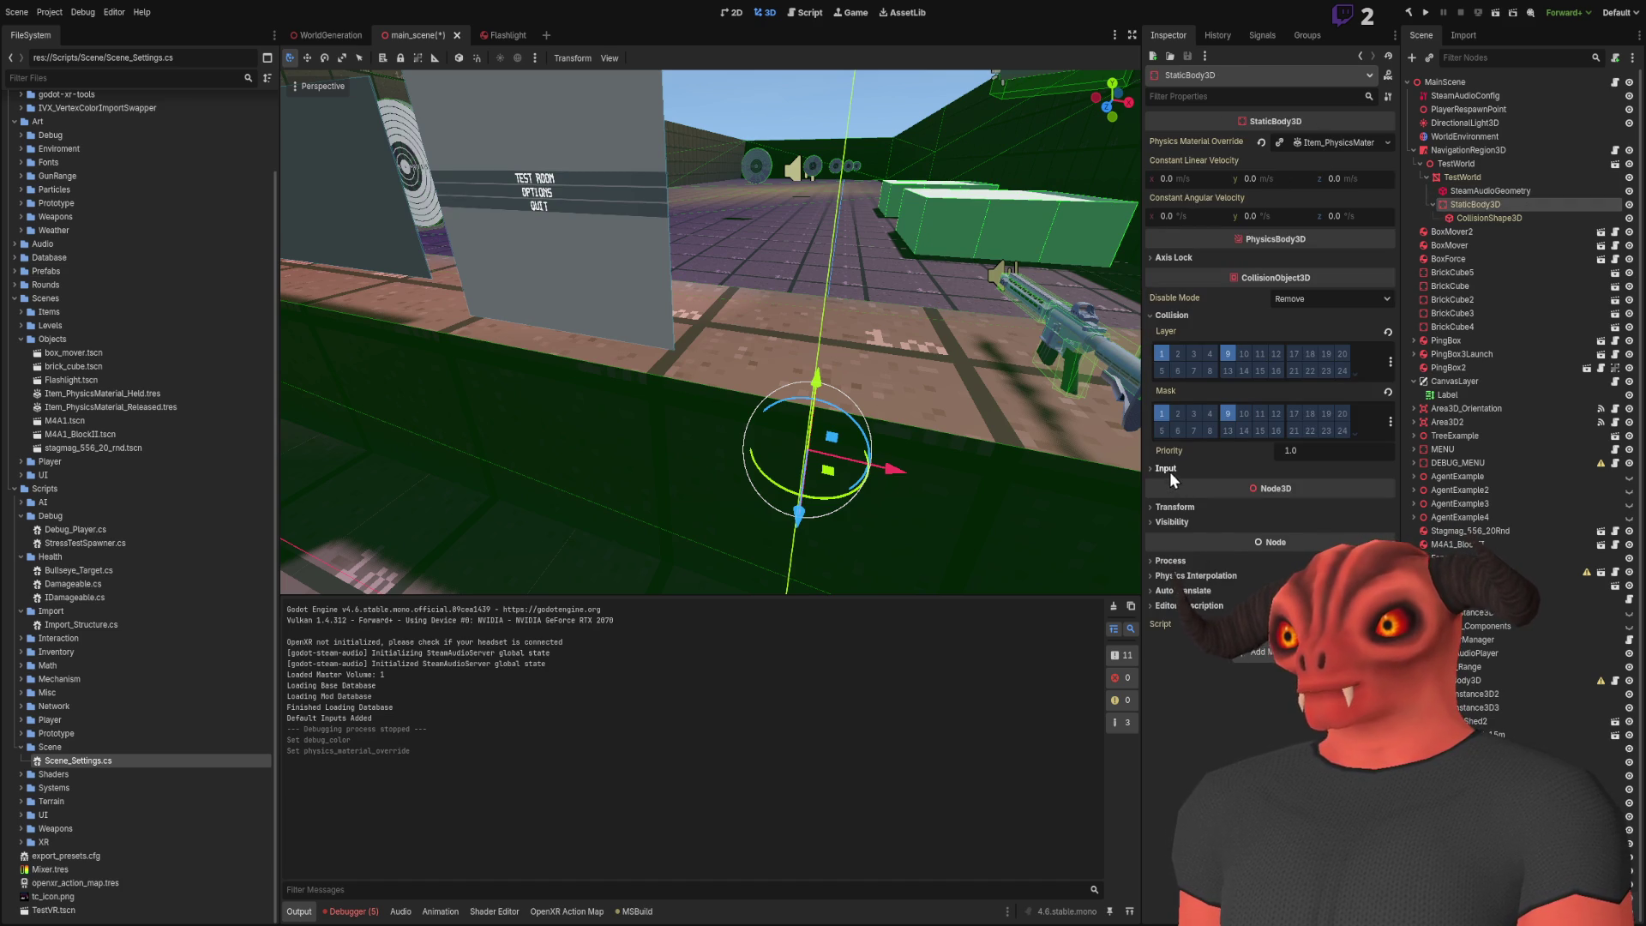
Review the floor mesh settings, save main_scene, and open the Flashlight scene
left_click(1140, 455)
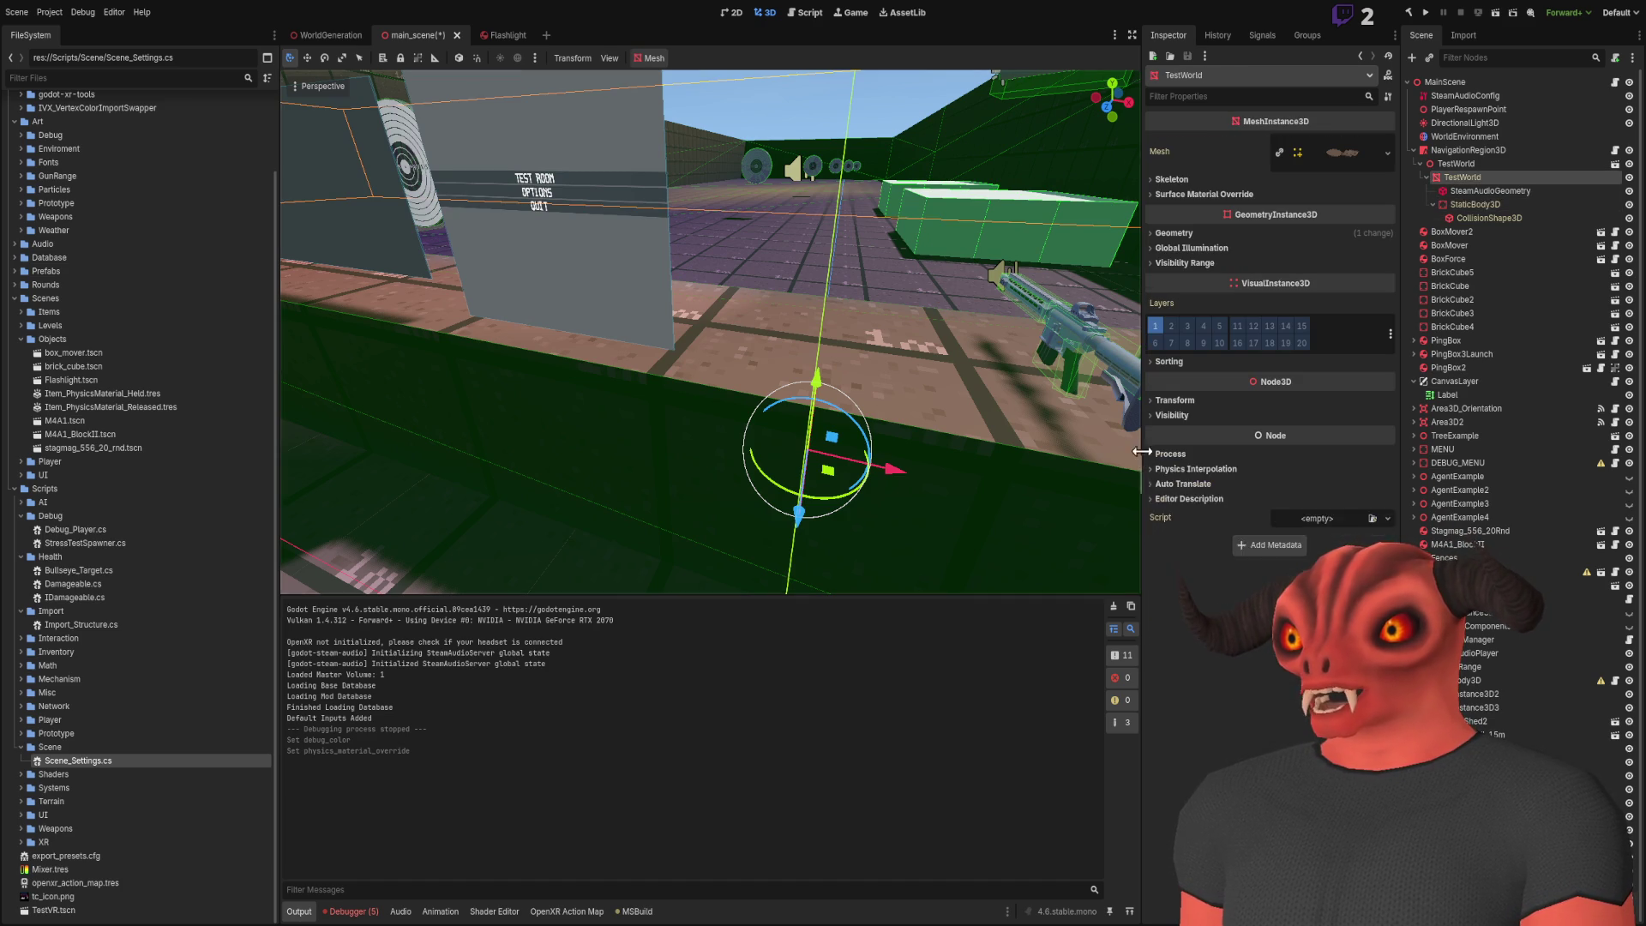
left_click(1175, 469)
left_click(1470, 204)
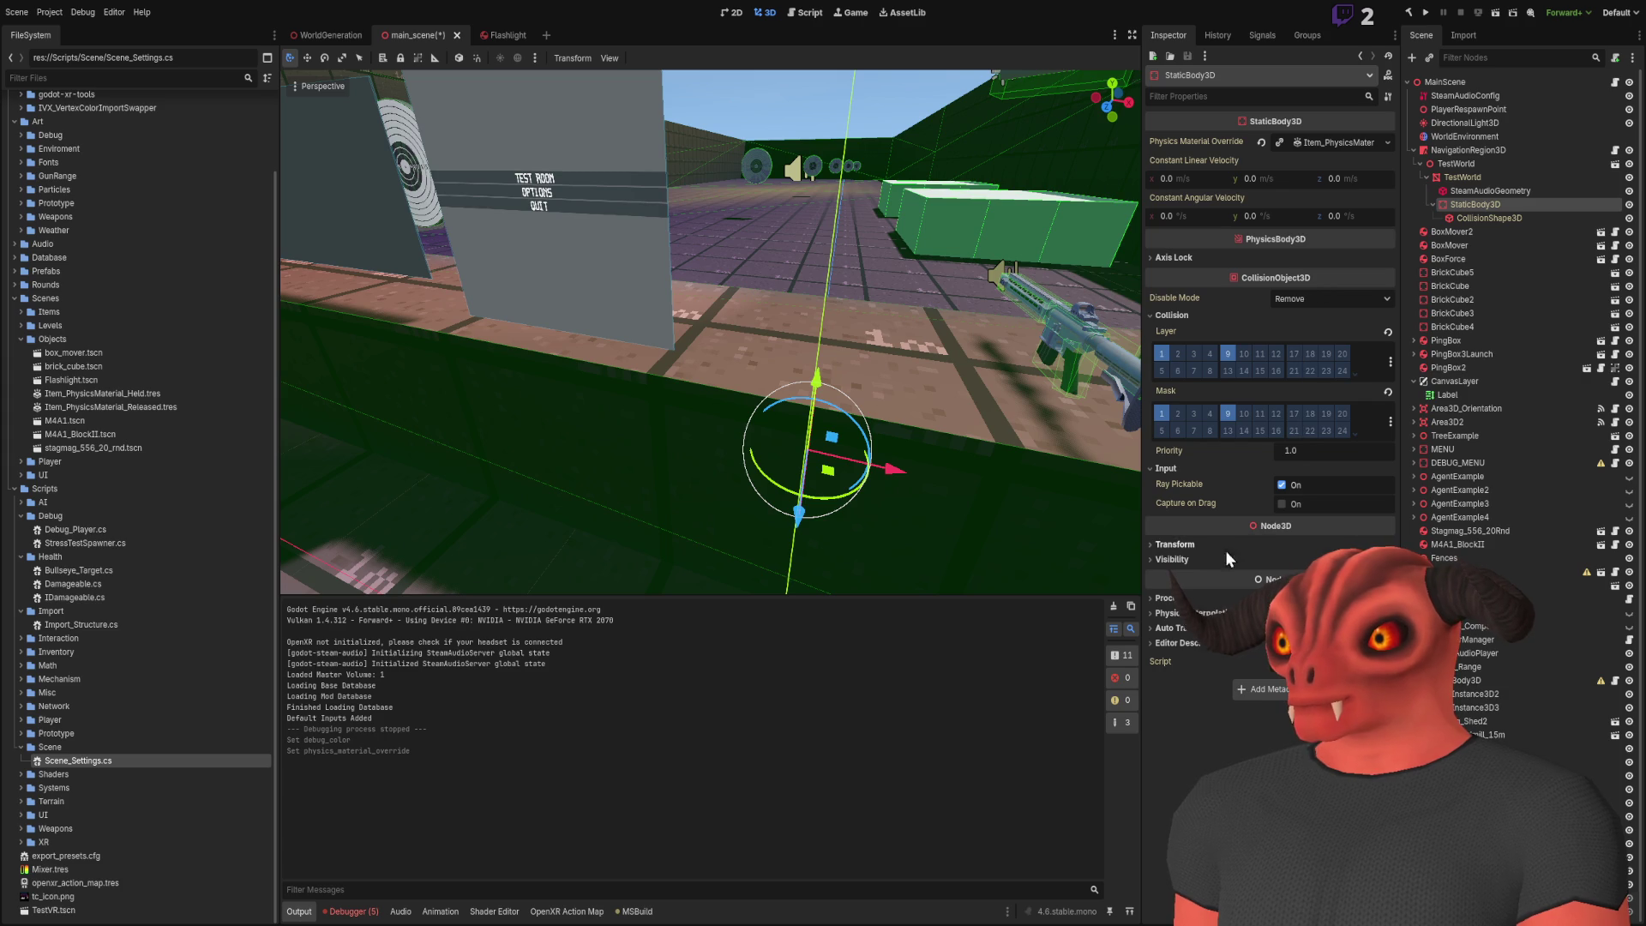
mouse_move(924, 239)
left_mouse_down()
mouse_move(896, 254)
mouse_move(925, 244)
left_mouse_up()
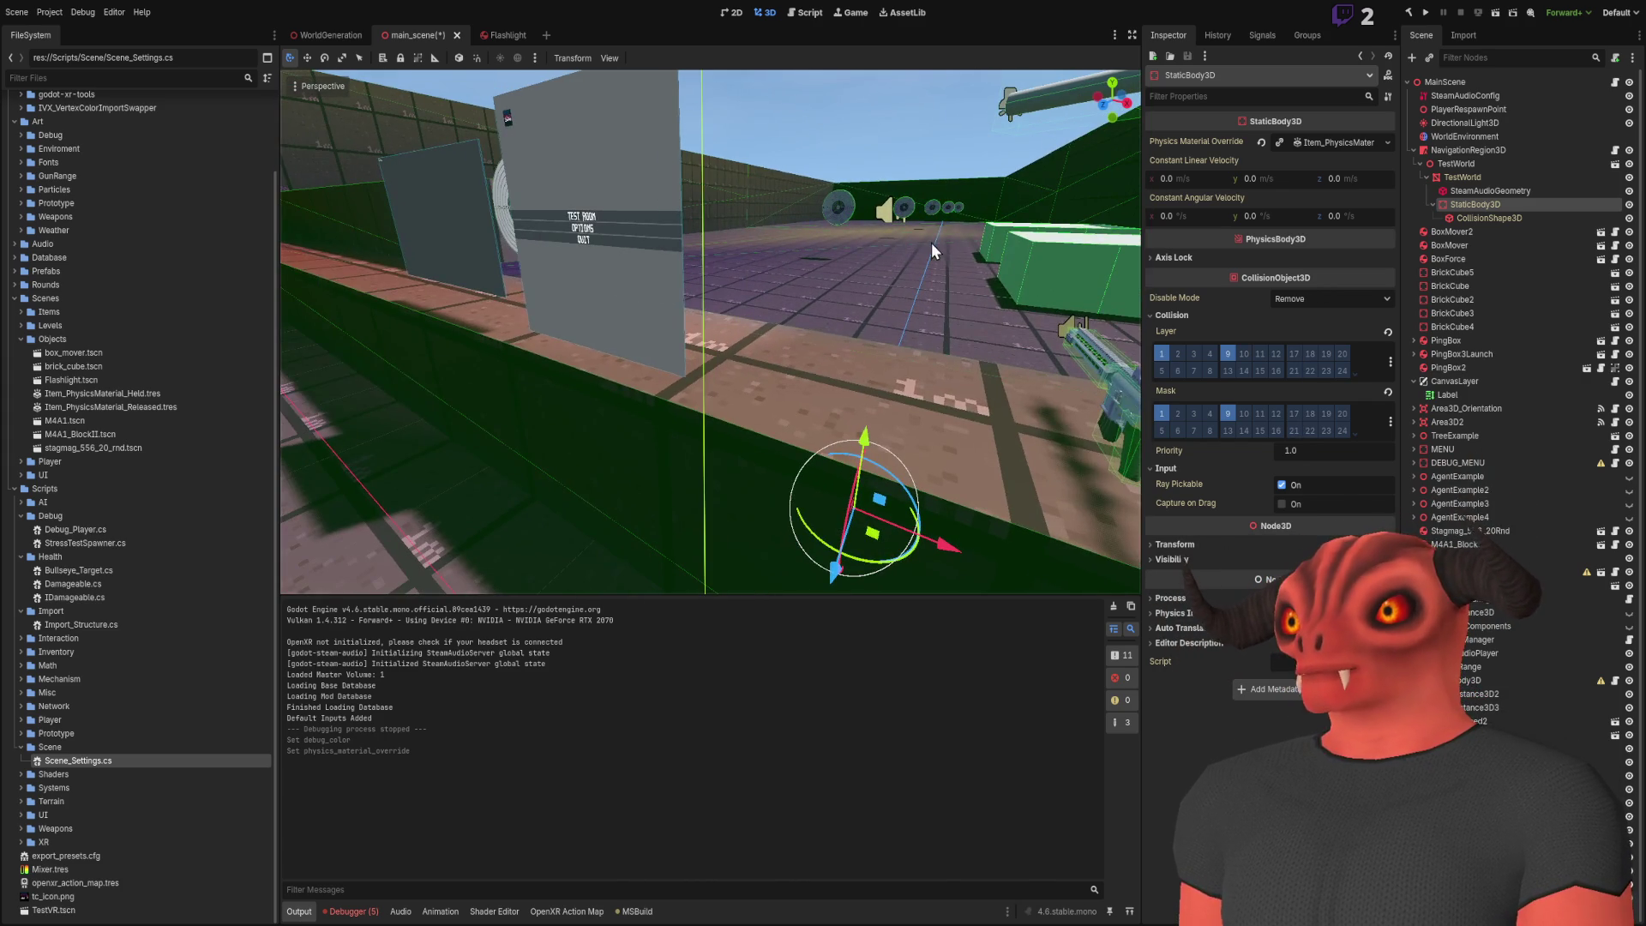
key("ctrl+s")
left_click(492, 36)
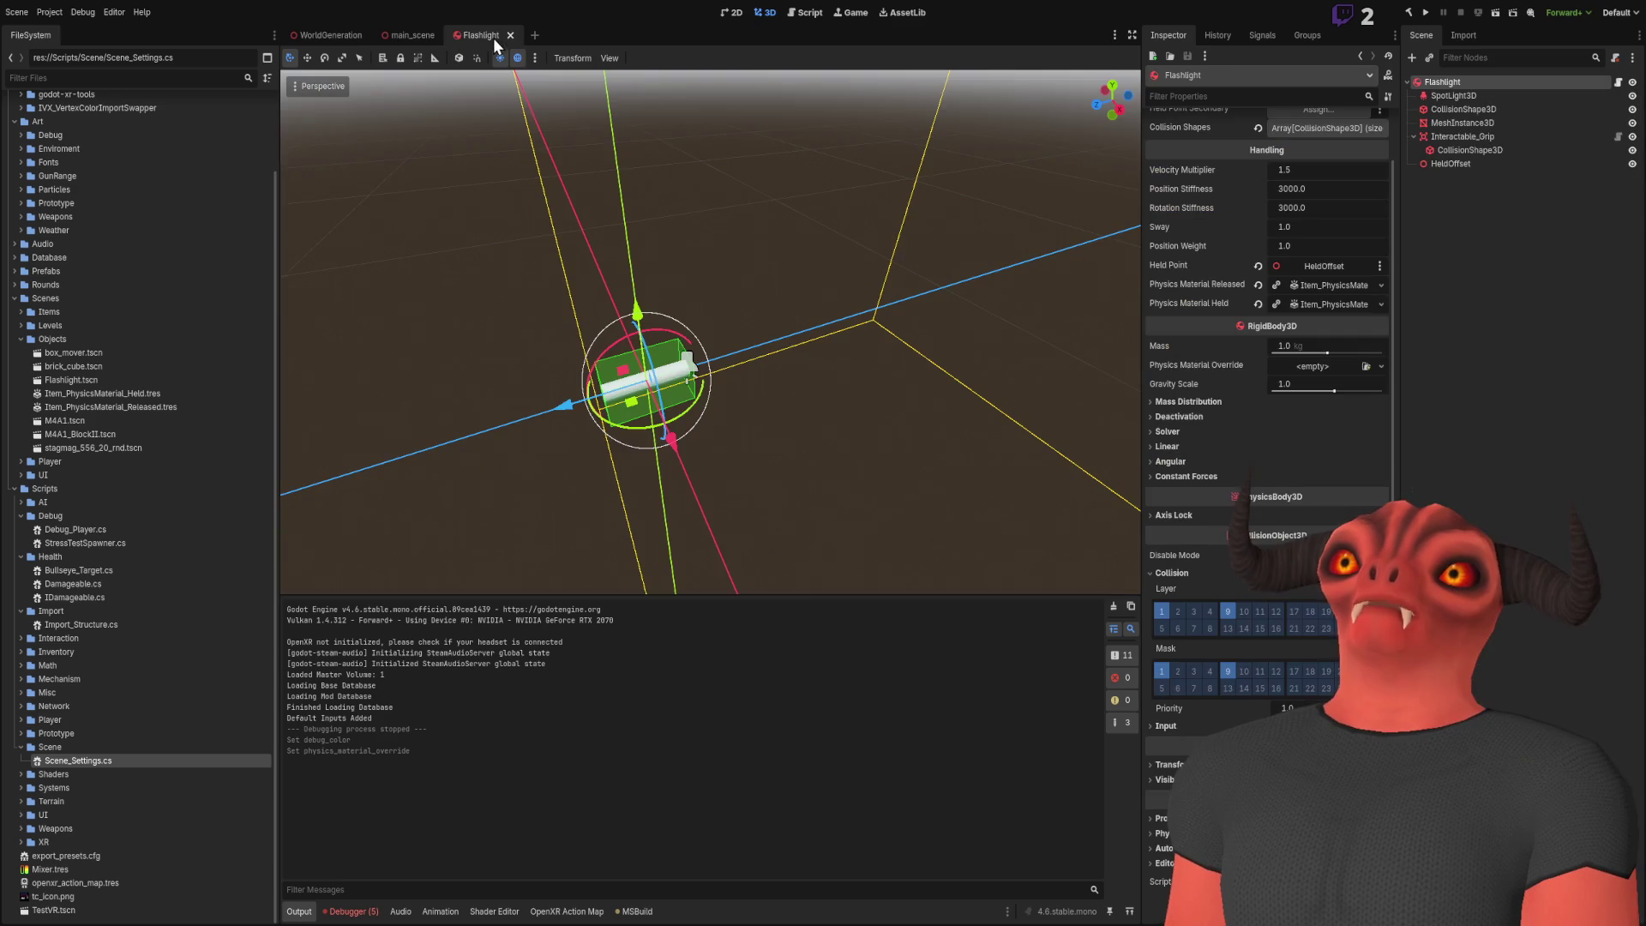
Read PhysicalBody3D.cs's process methods and reset-height check in Visual Studio, then return to Godot
left_click(1364, 470)
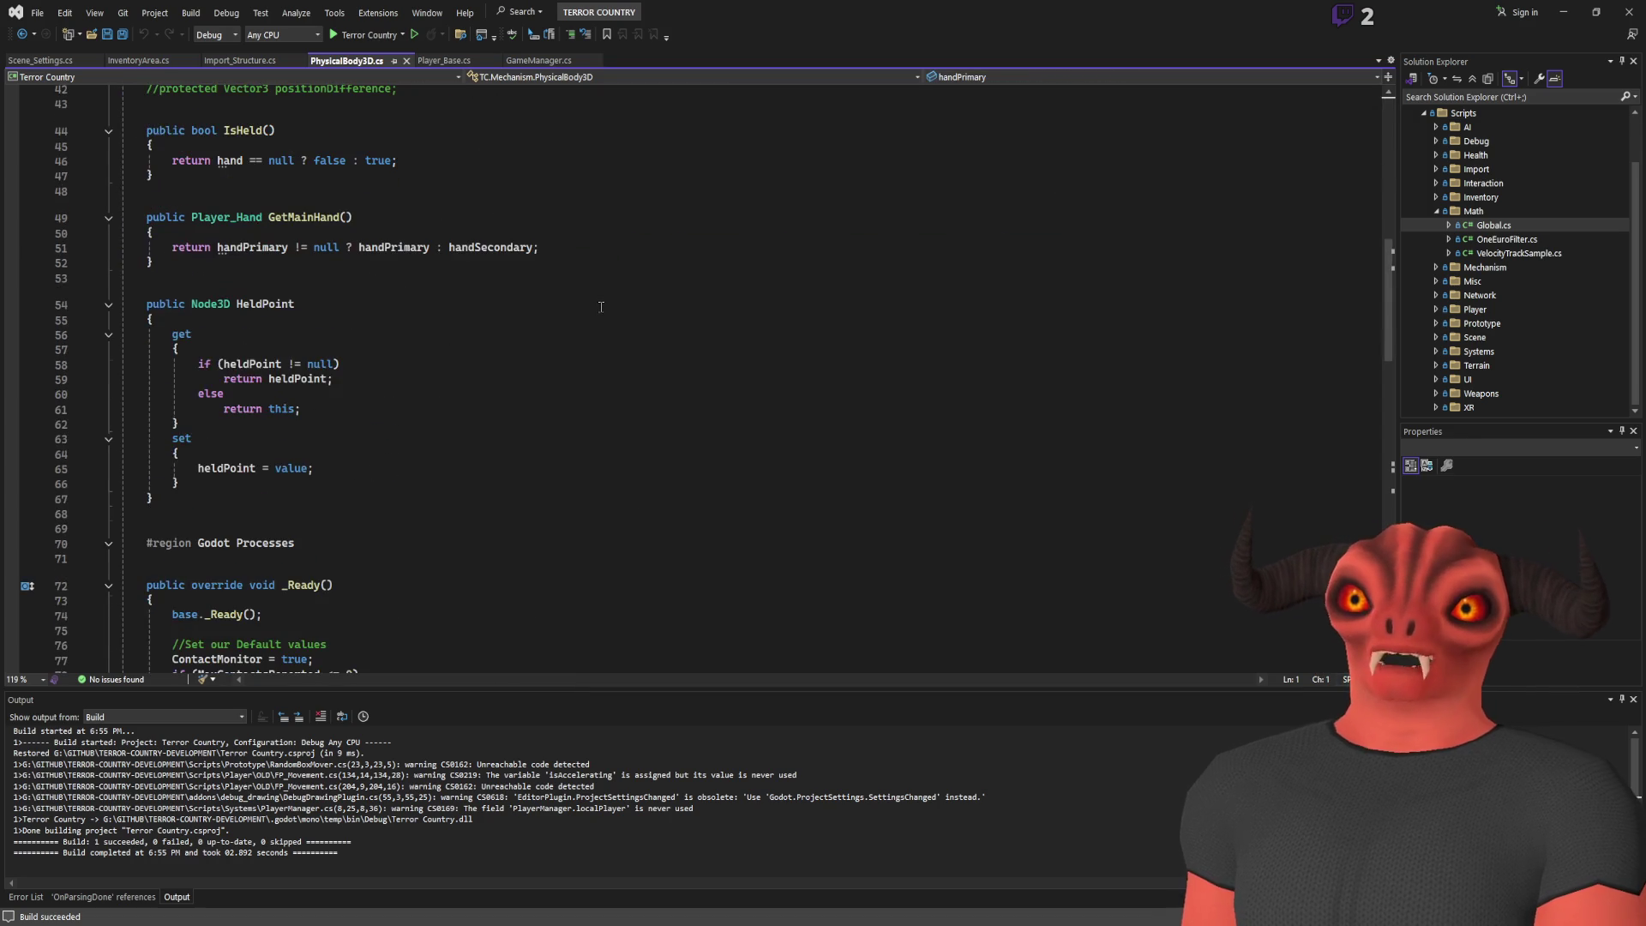
scroll(214, 201, "down", 7)
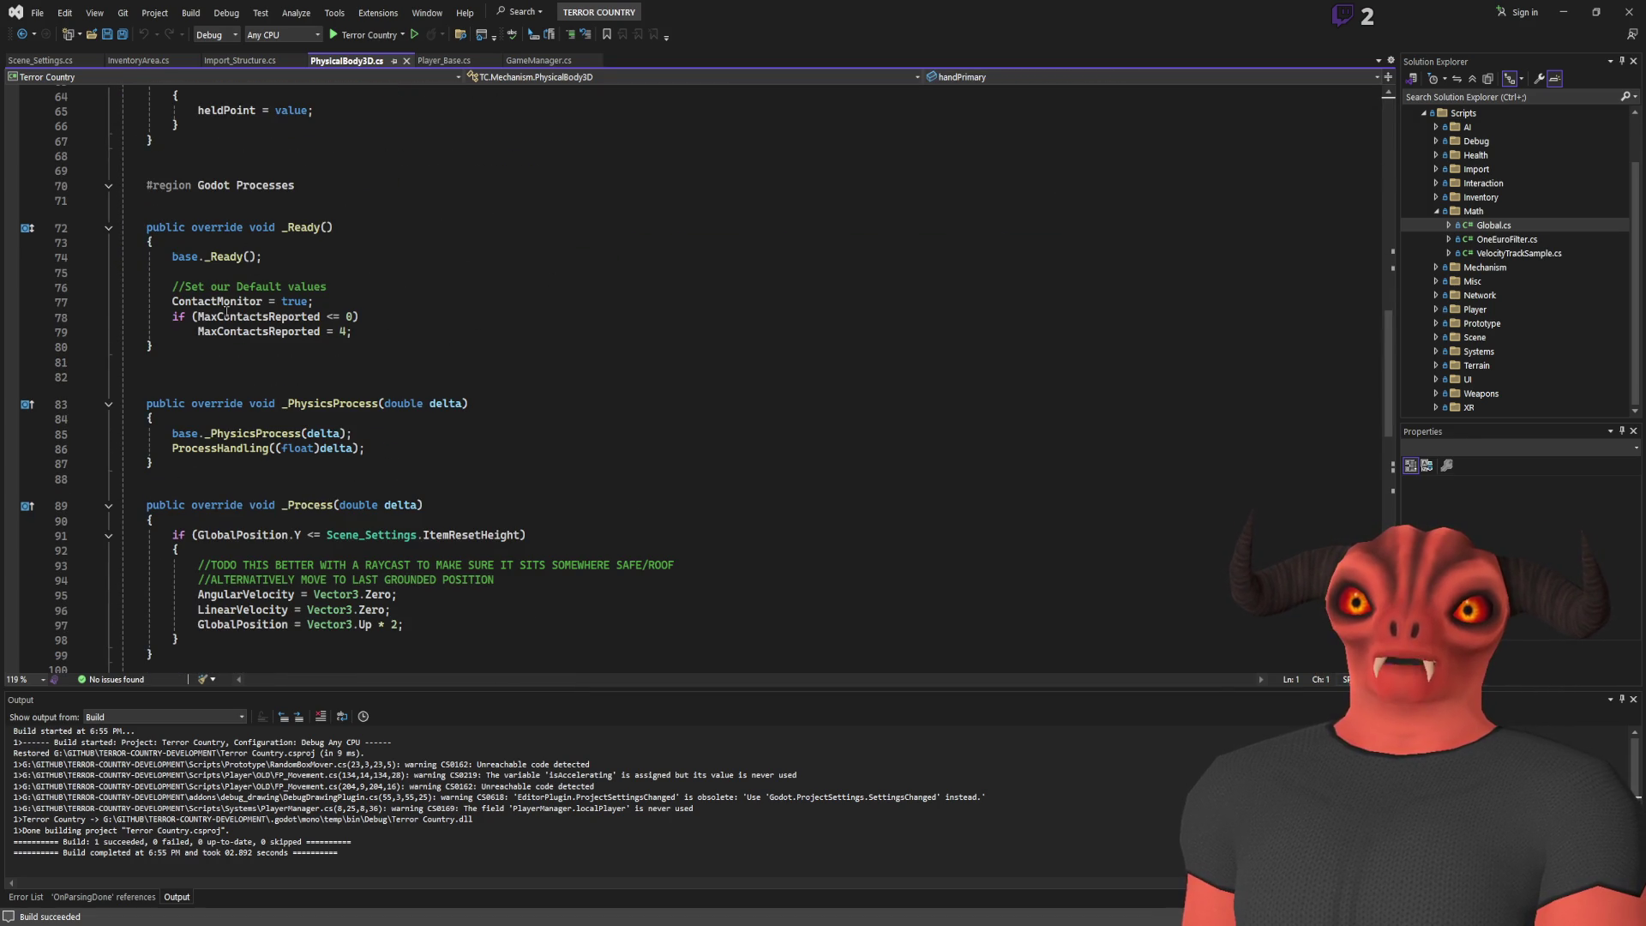
scroll(296, 315, "down", 6)
scroll(252, 355, "up", 6)
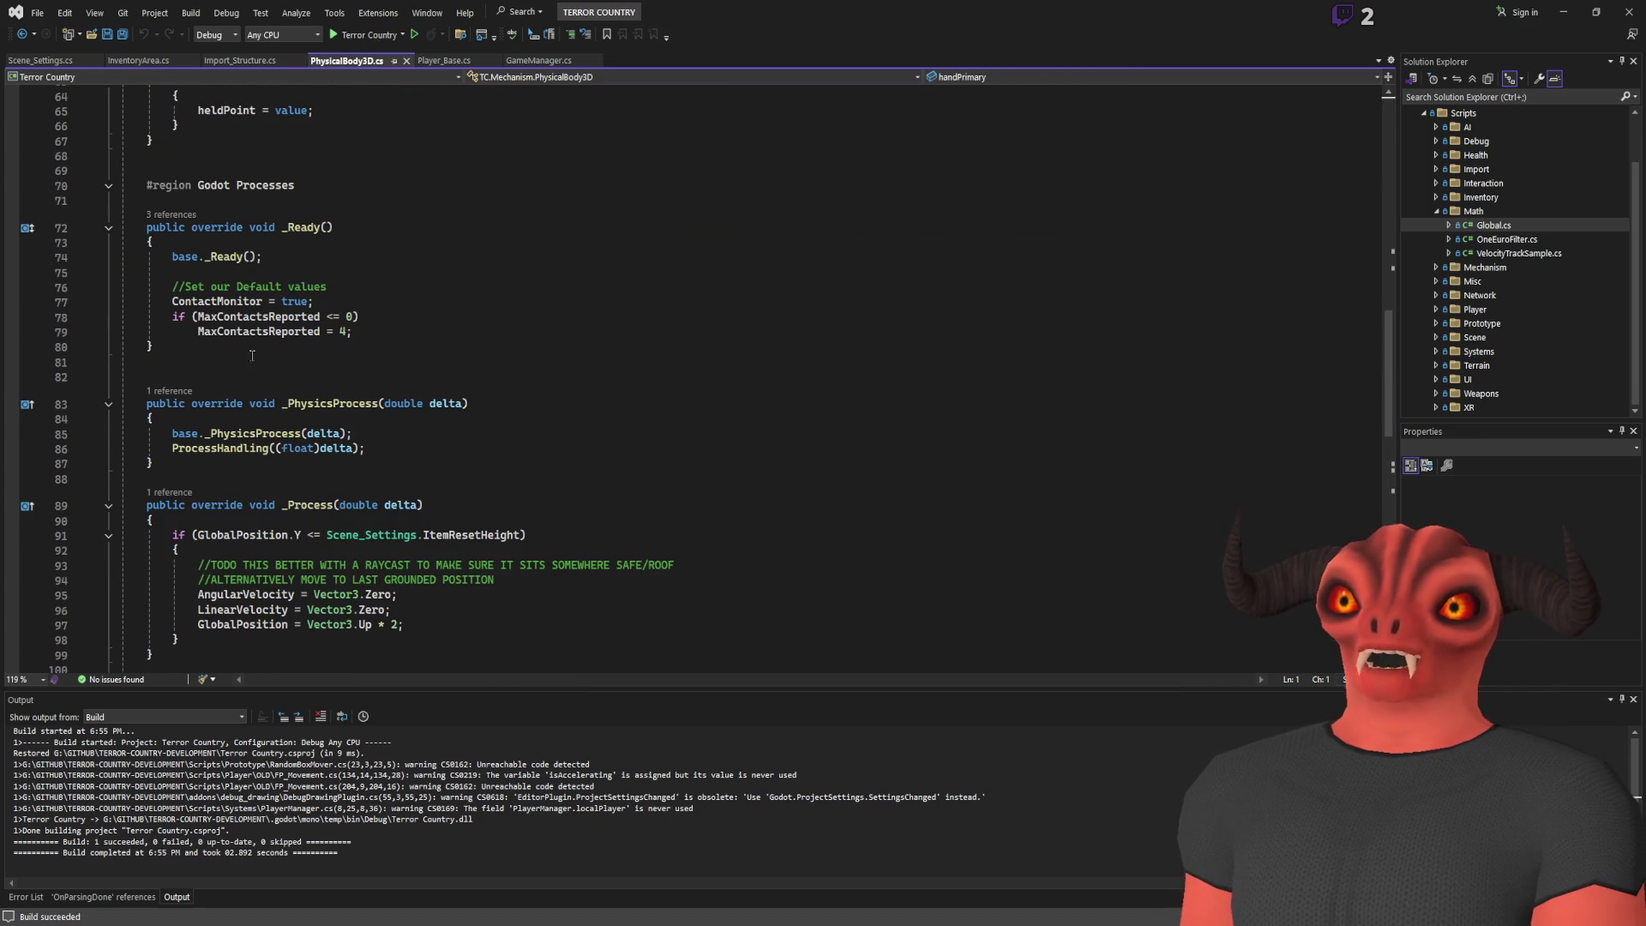
key("alt+Tab")
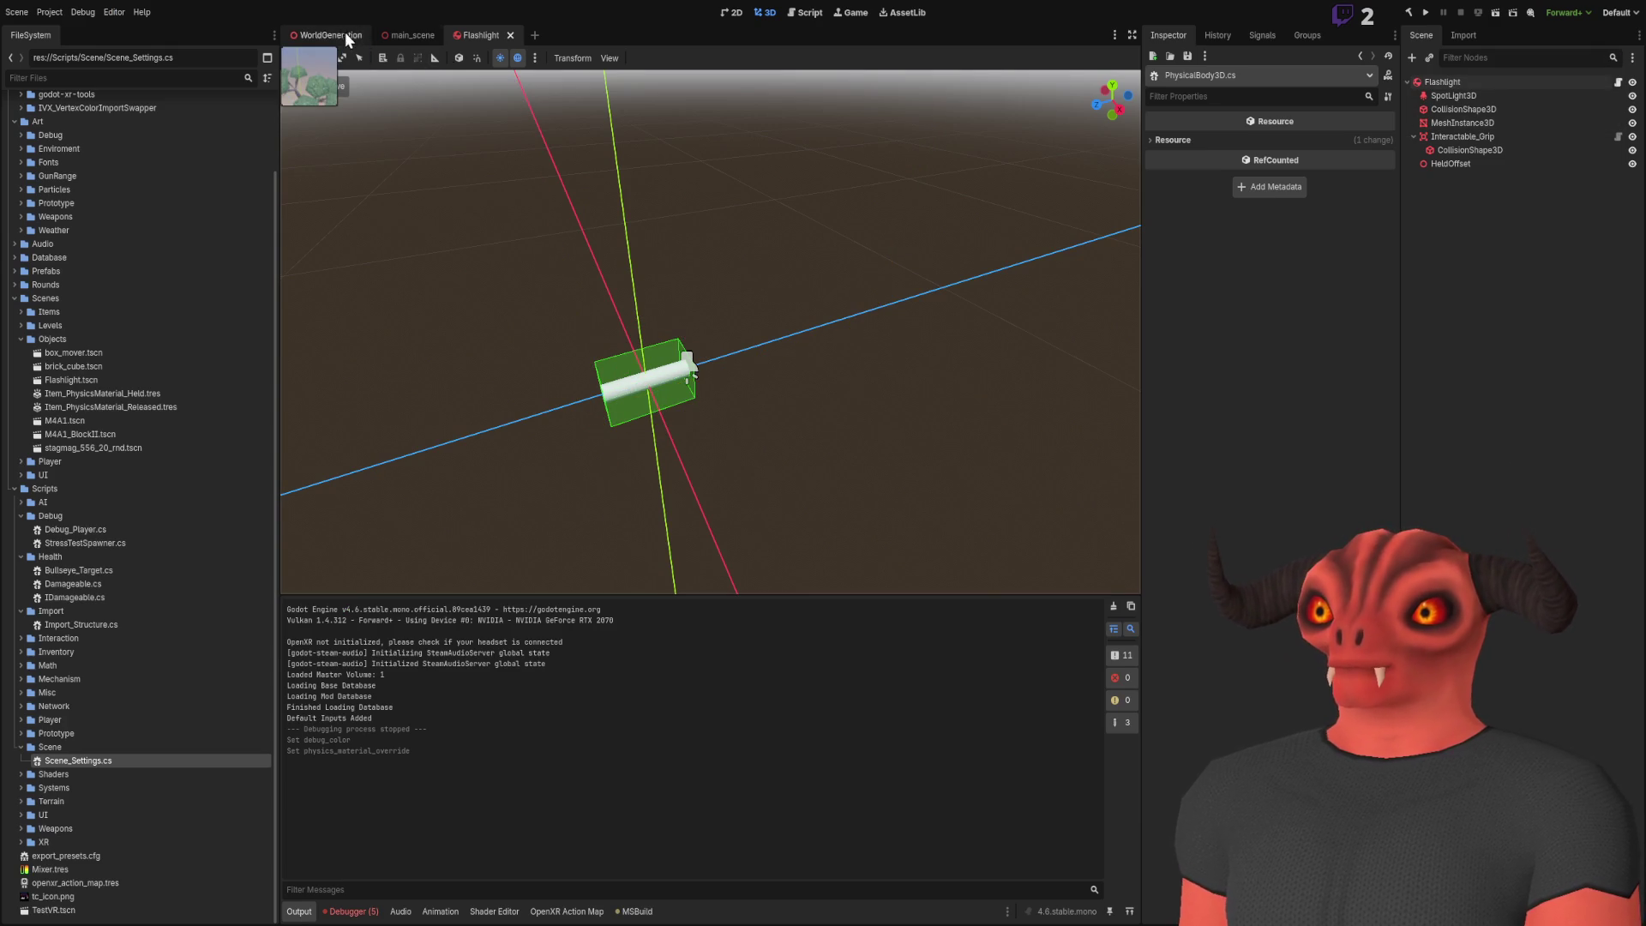
Inspect the Flashlight root's Input, Deactivation and Collision settings, then switch to WorldGeneration
left_click(1457, 82)
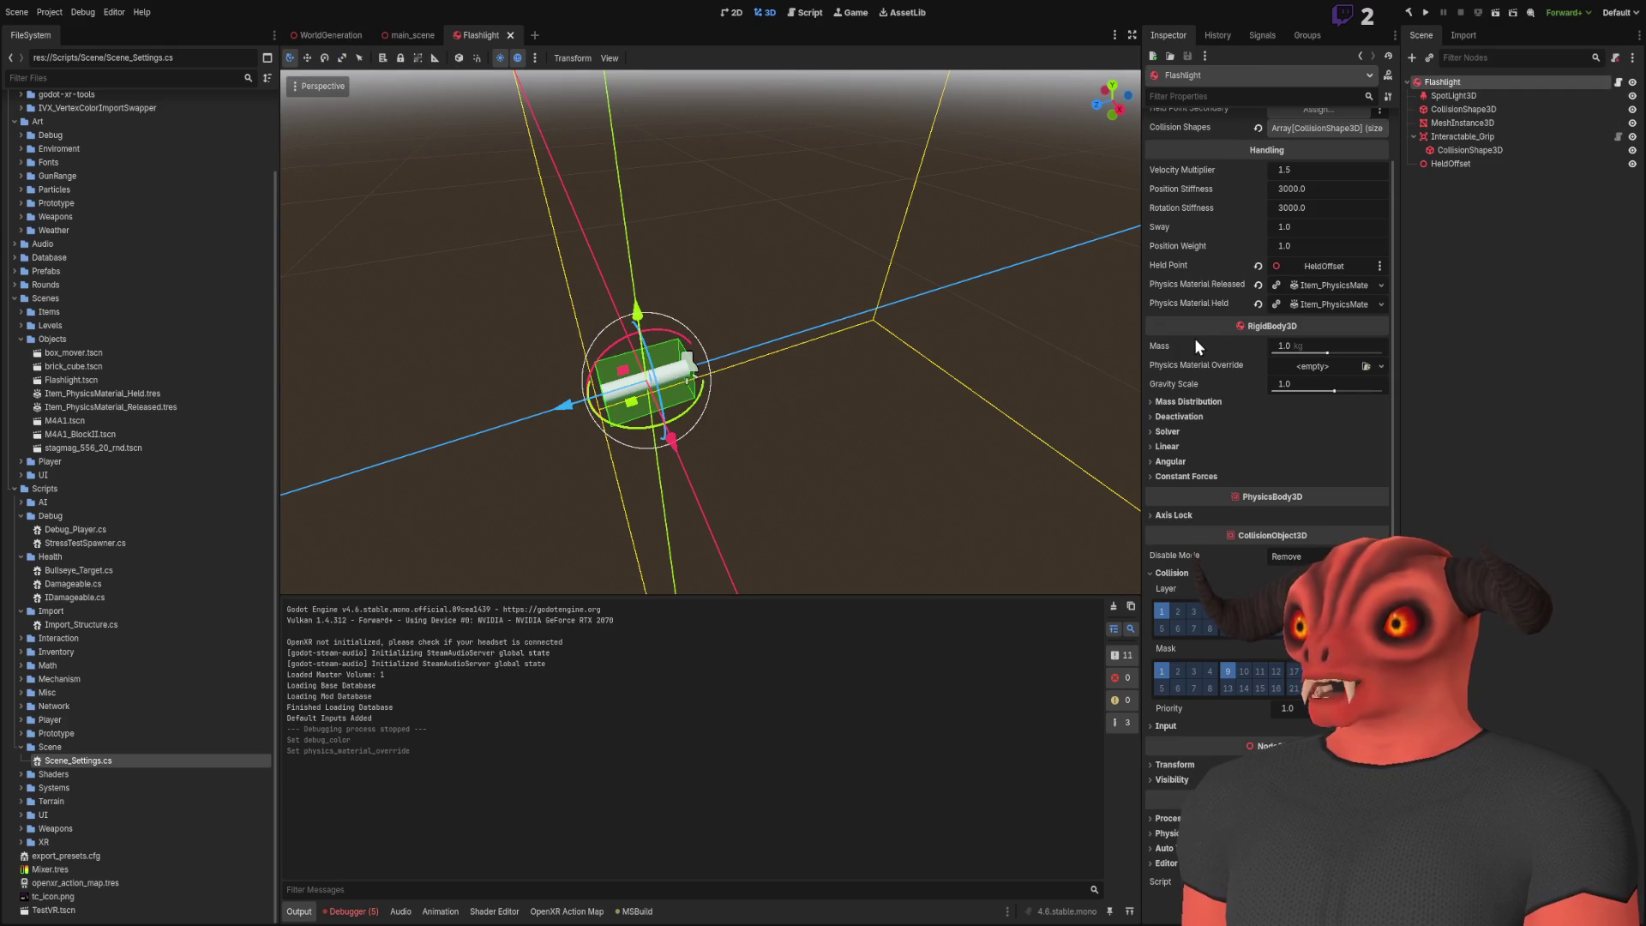
left_click(1180, 725)
left_click(1179, 725)
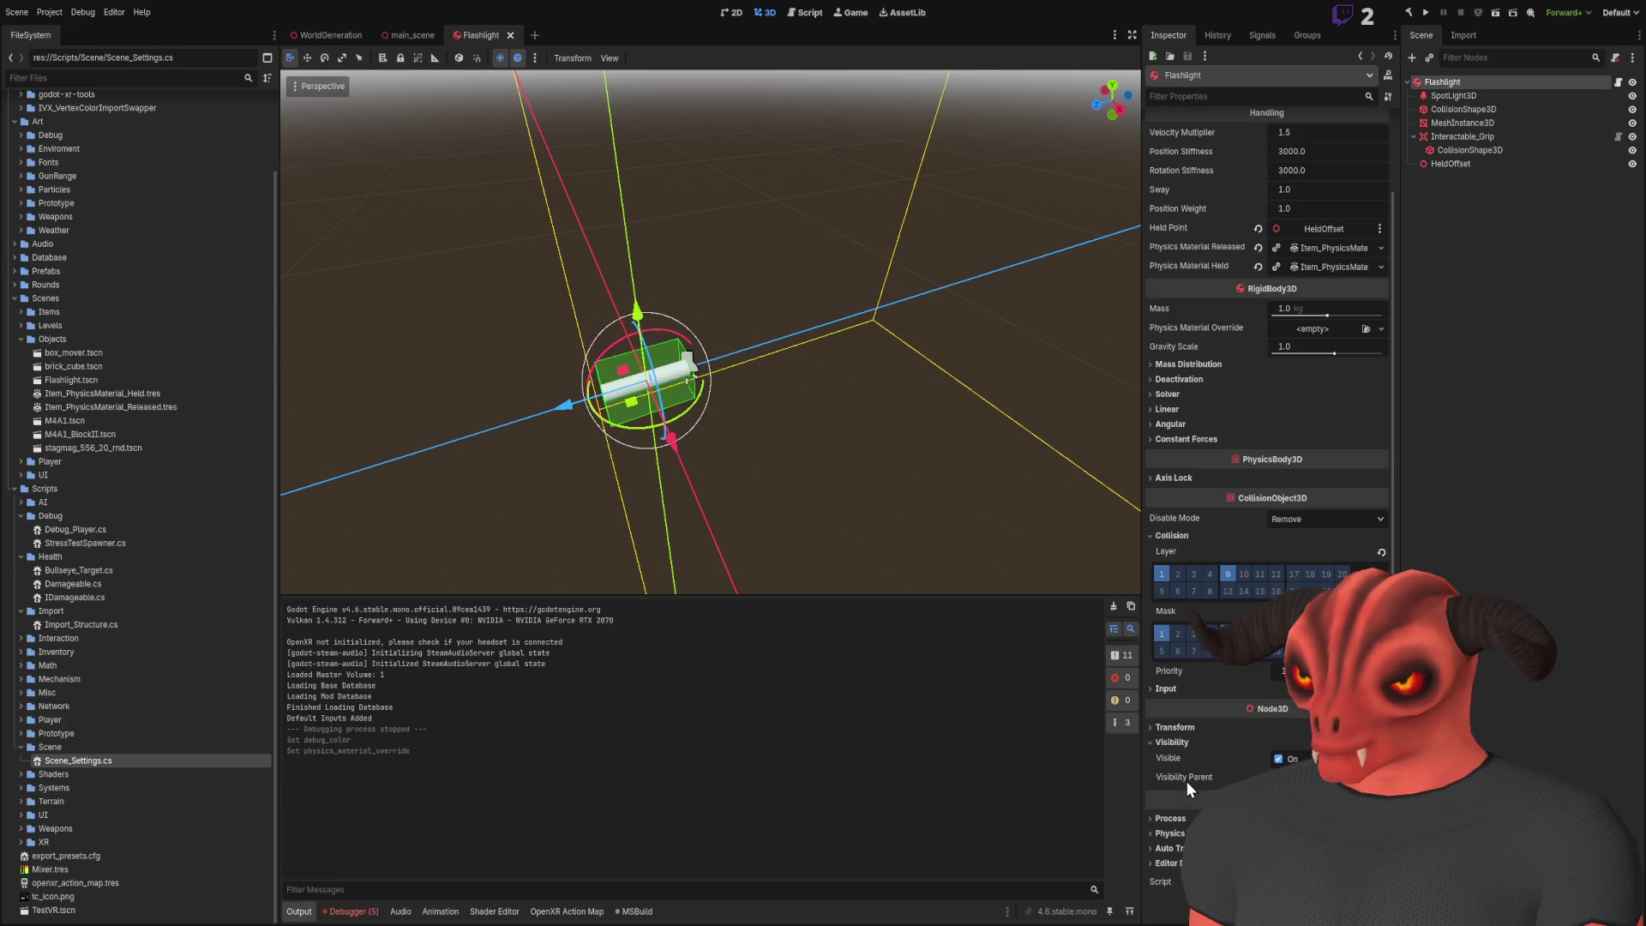
scroll(1164, 525, "up", 2)
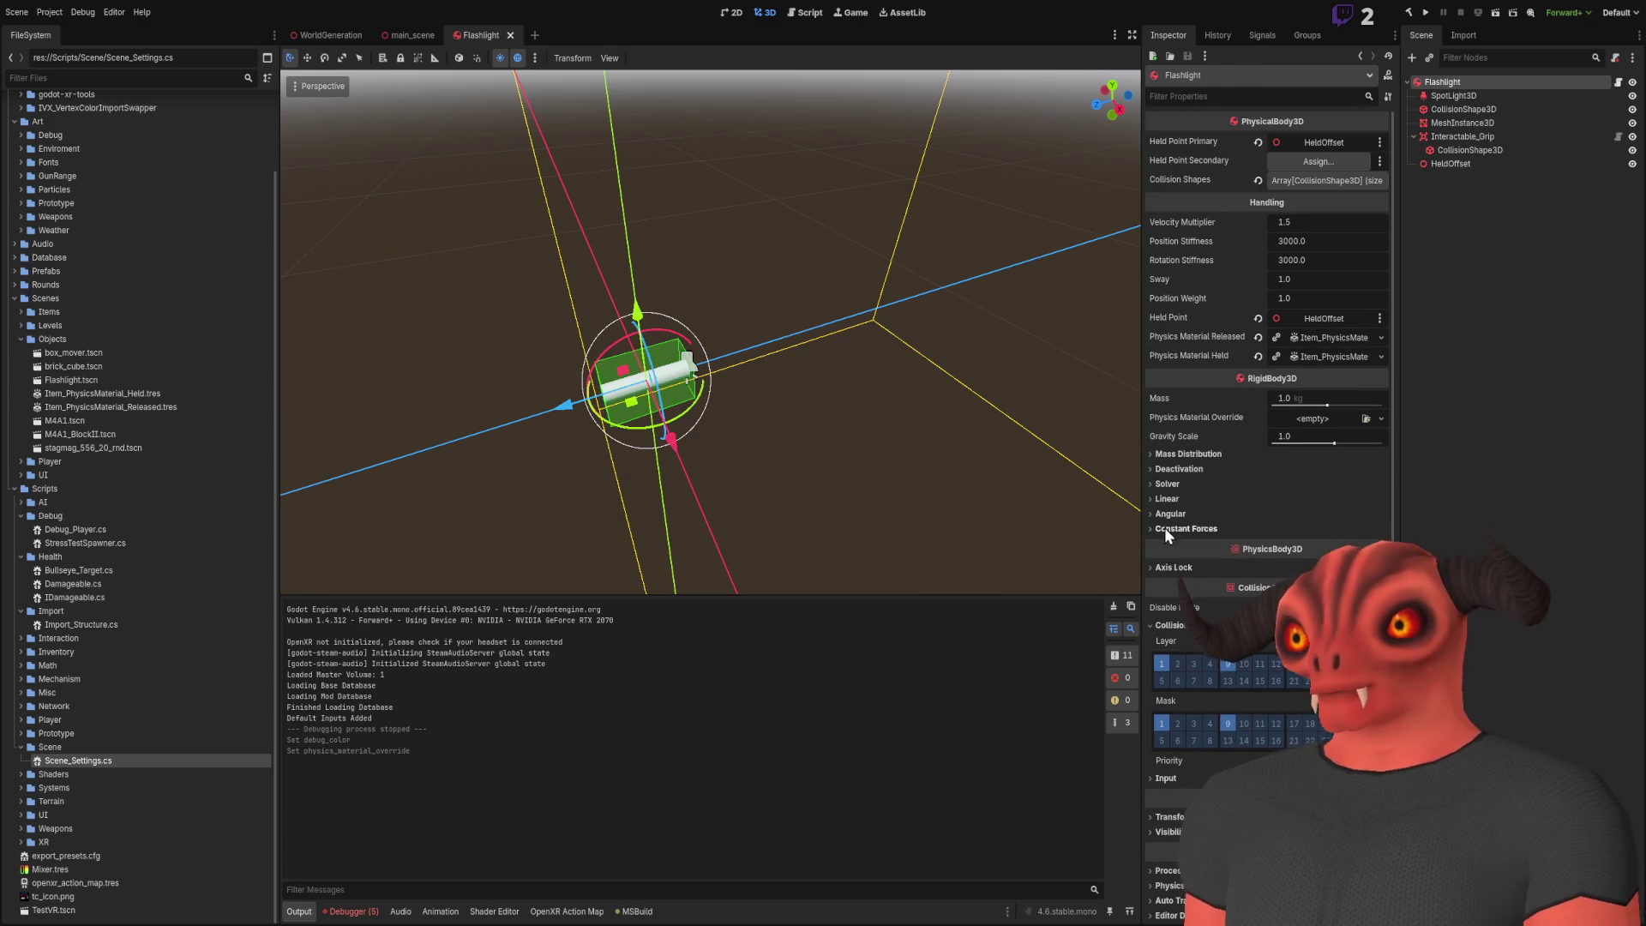
left_click(1179, 469)
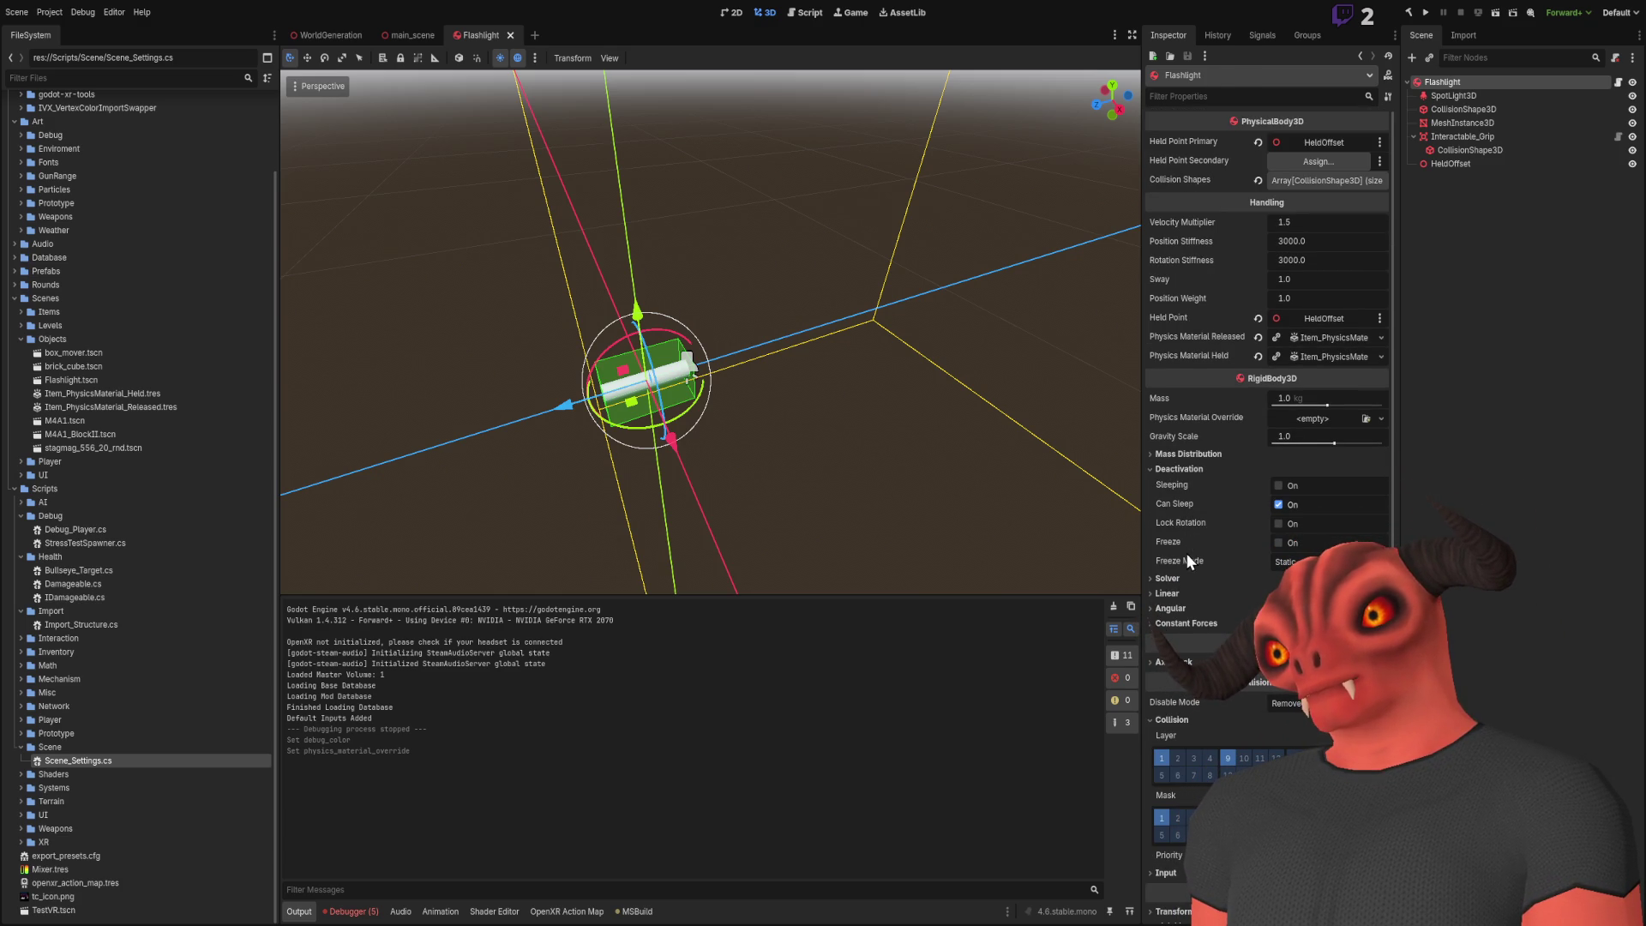
left_click(1176, 469)
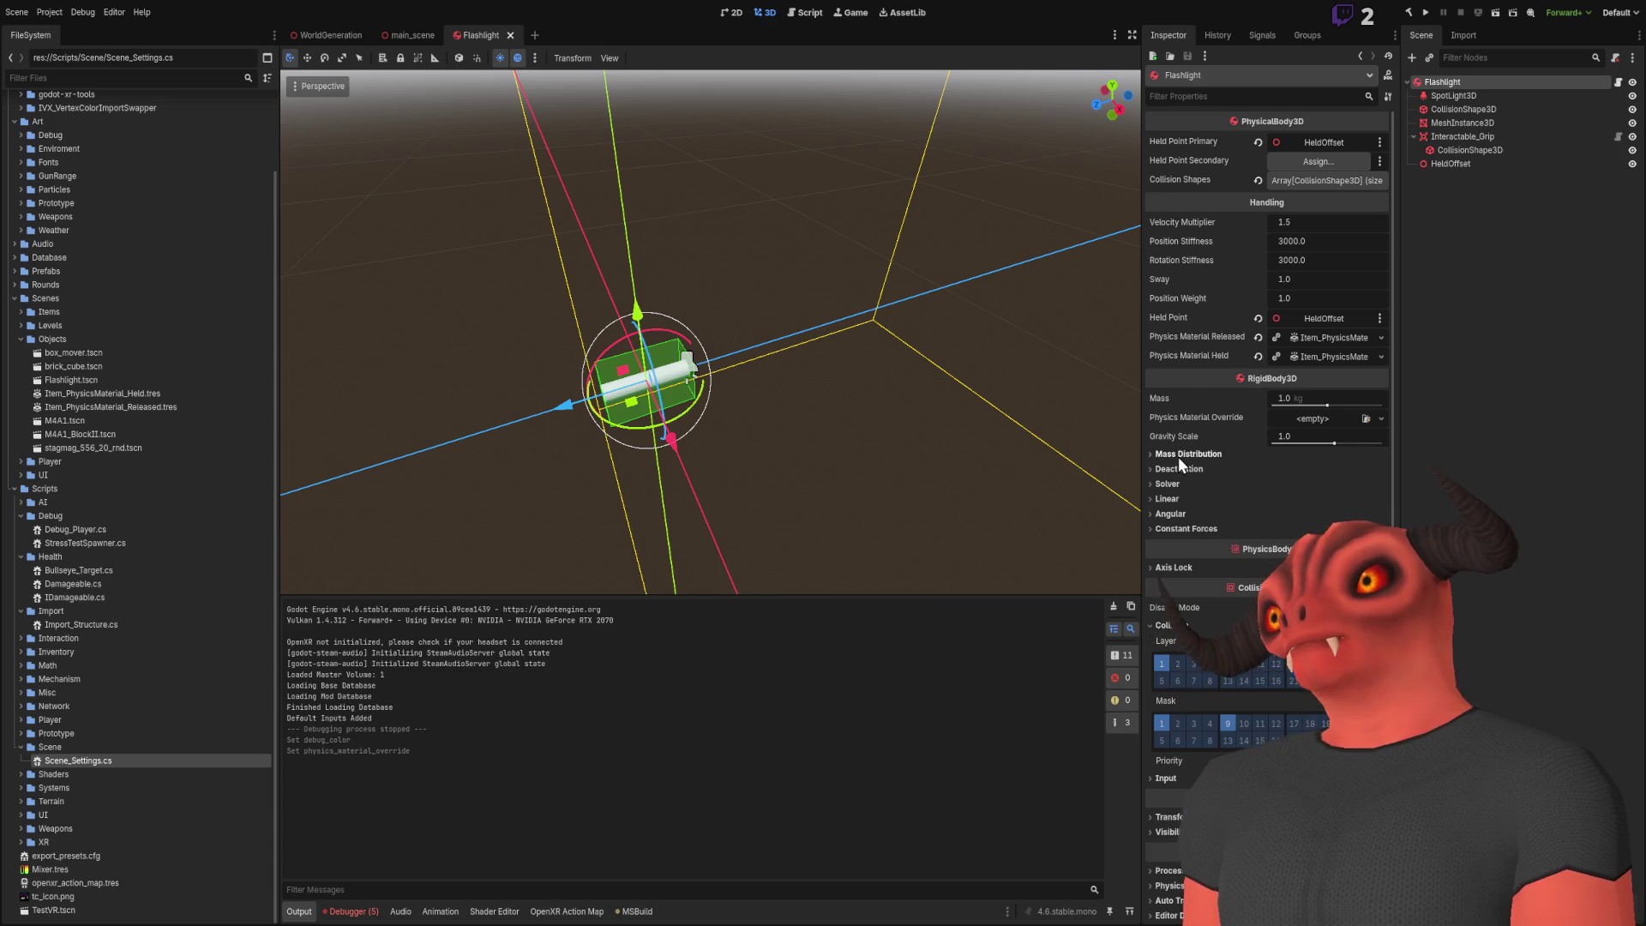
scroll(1193, 355, "down", 1)
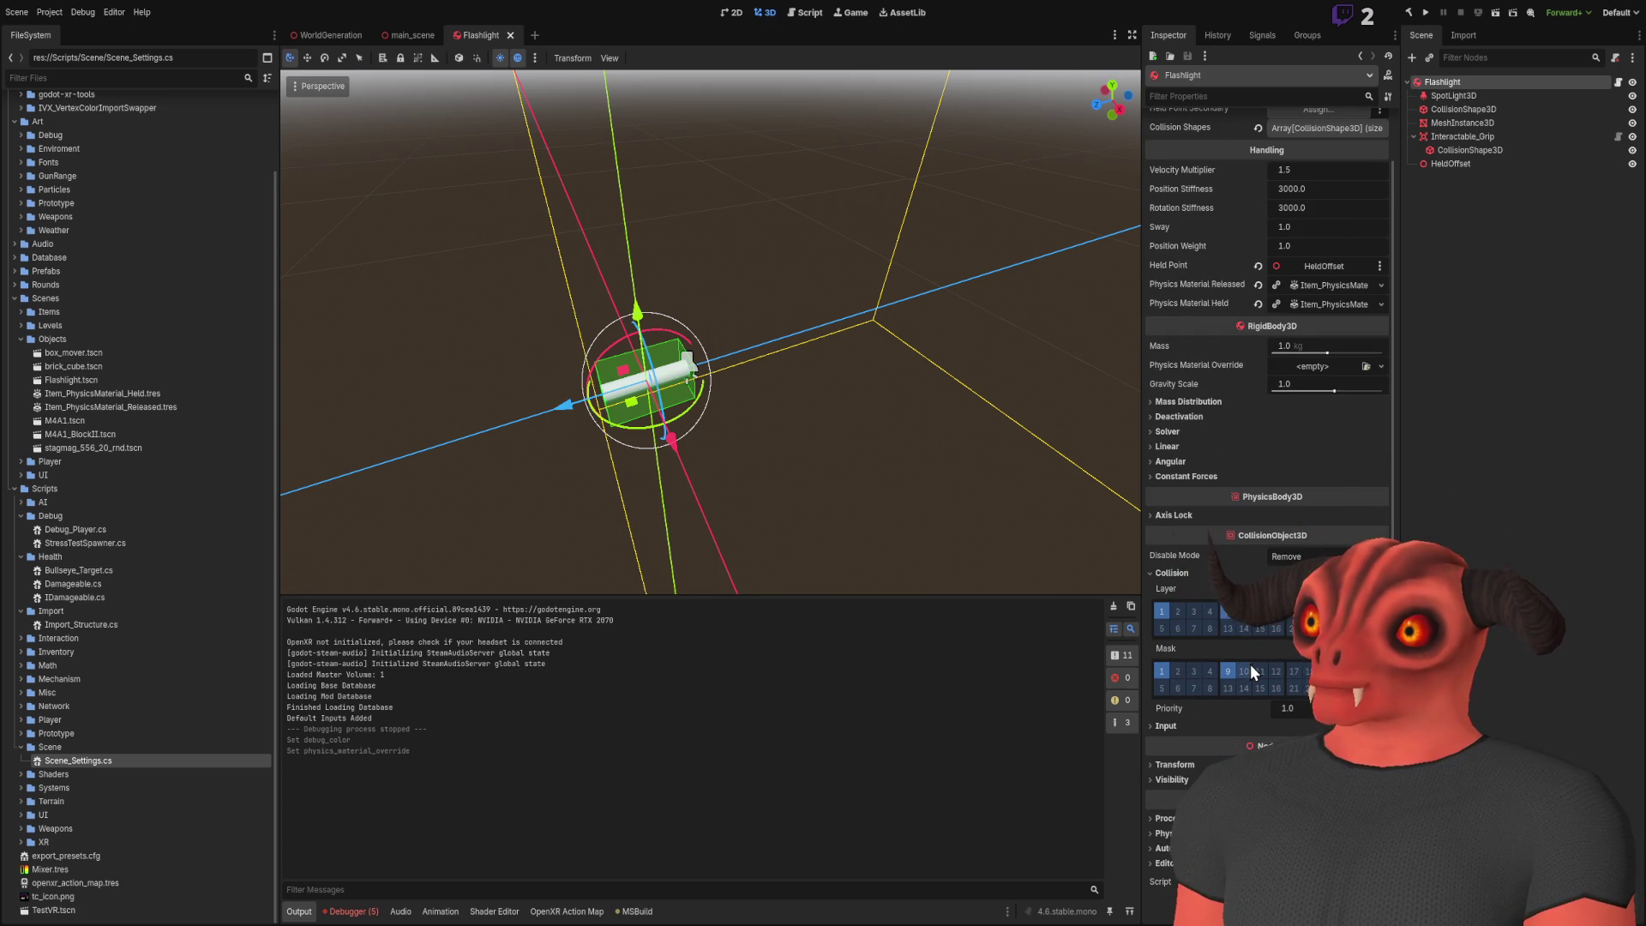
left_click(330, 34)
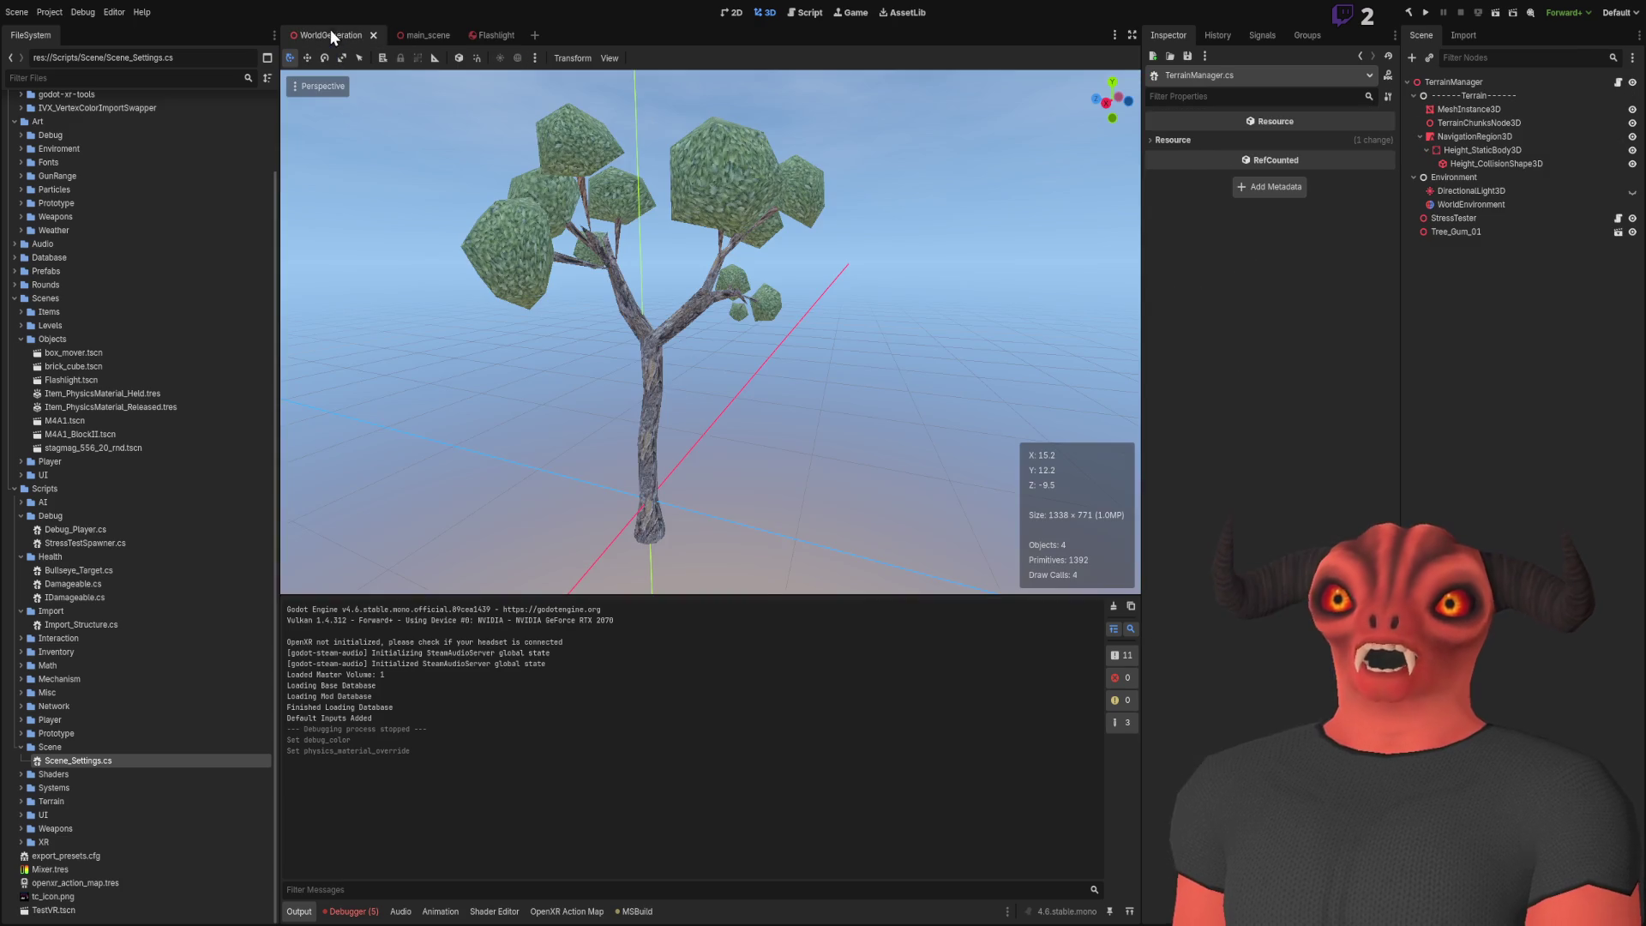
Return to main_scene and orbit the view toward the floor near the rifle
left_click(429, 39)
mouse_move(579, 294)
left_mouse_down()
mouse_move(814, 209)
mouse_move(579, 294)
mouse_move(1121, 284)
left_mouse_up()
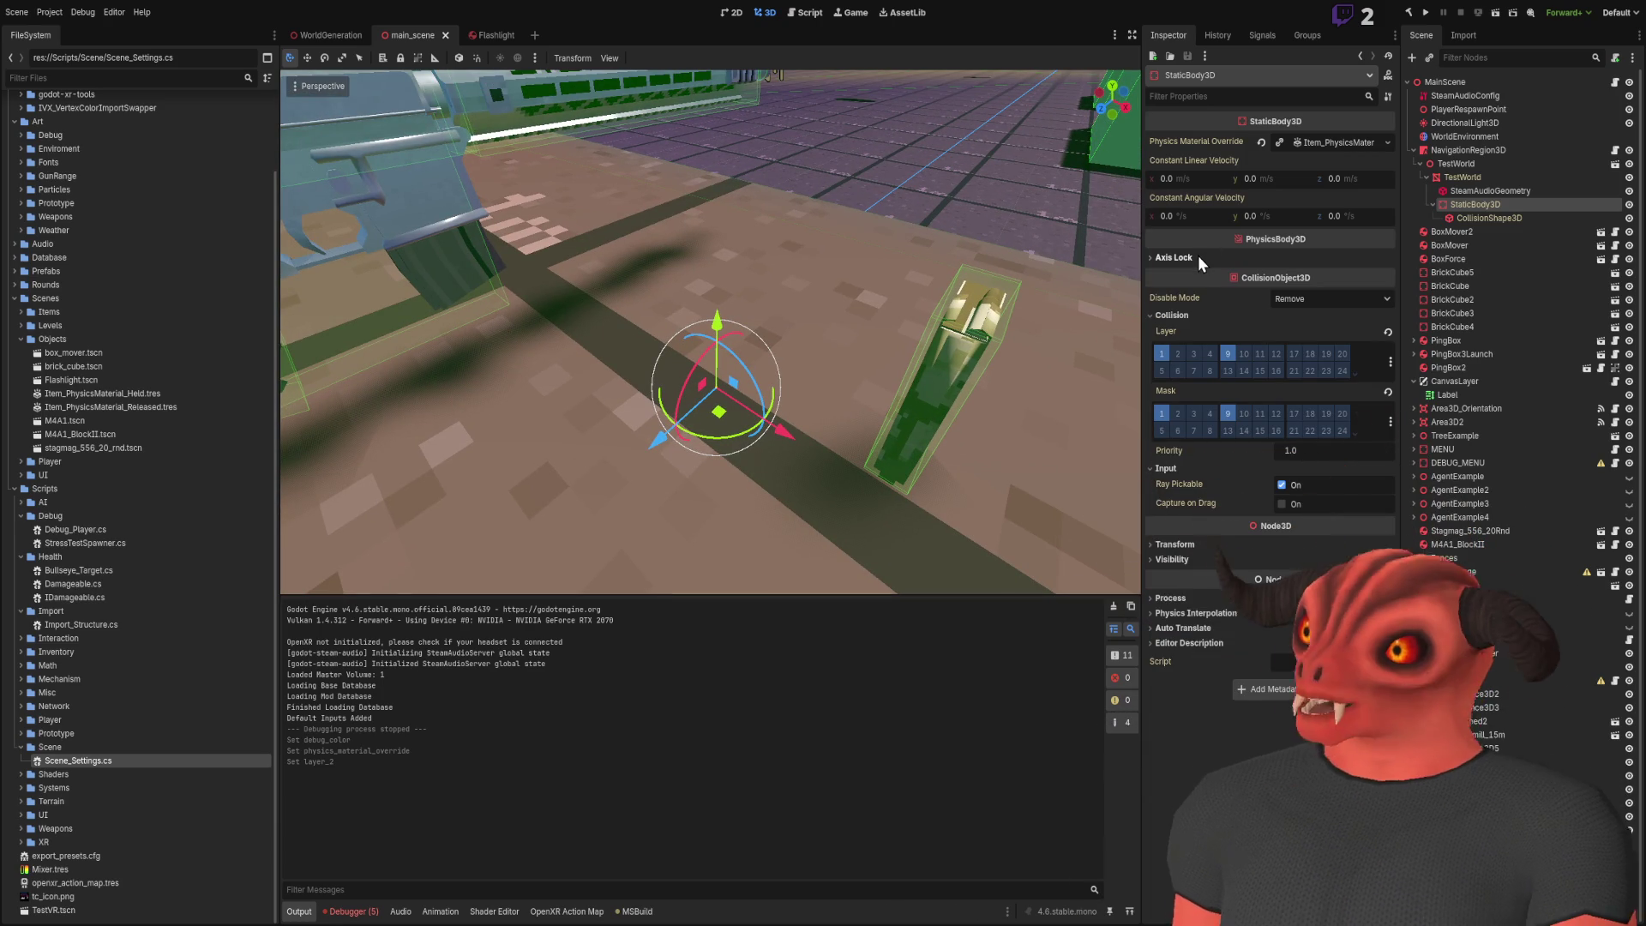
Test-run the scene in VR, stop it, and go back to the Flashlight scene
left_click(1478, 14)
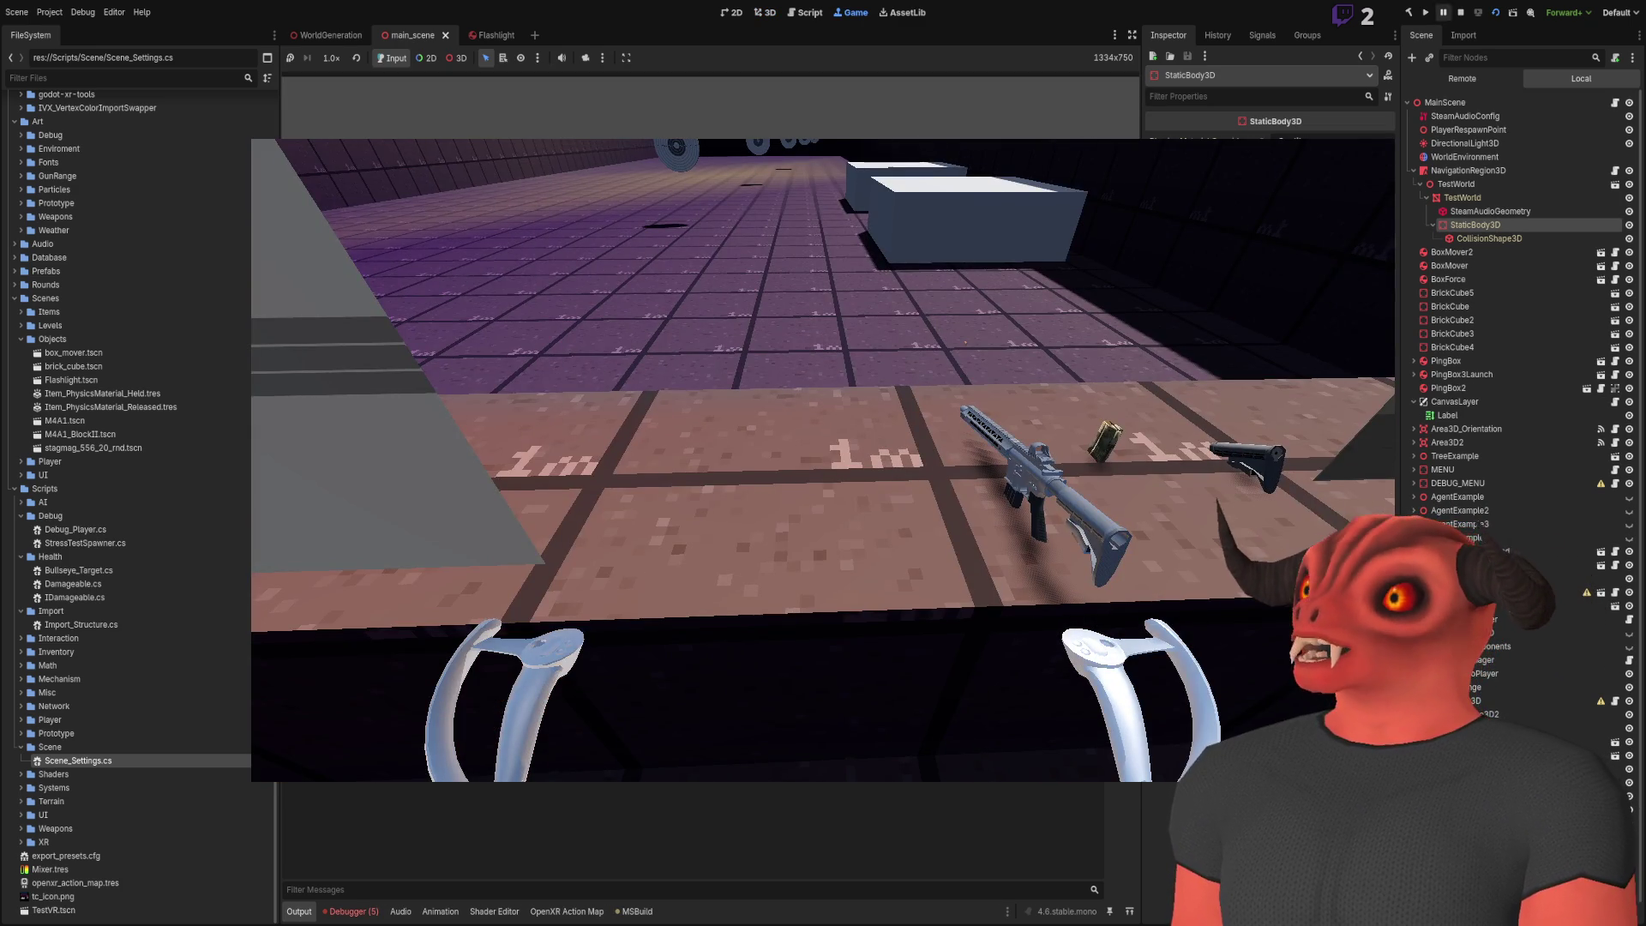
key("F8")
left_click(492, 35)
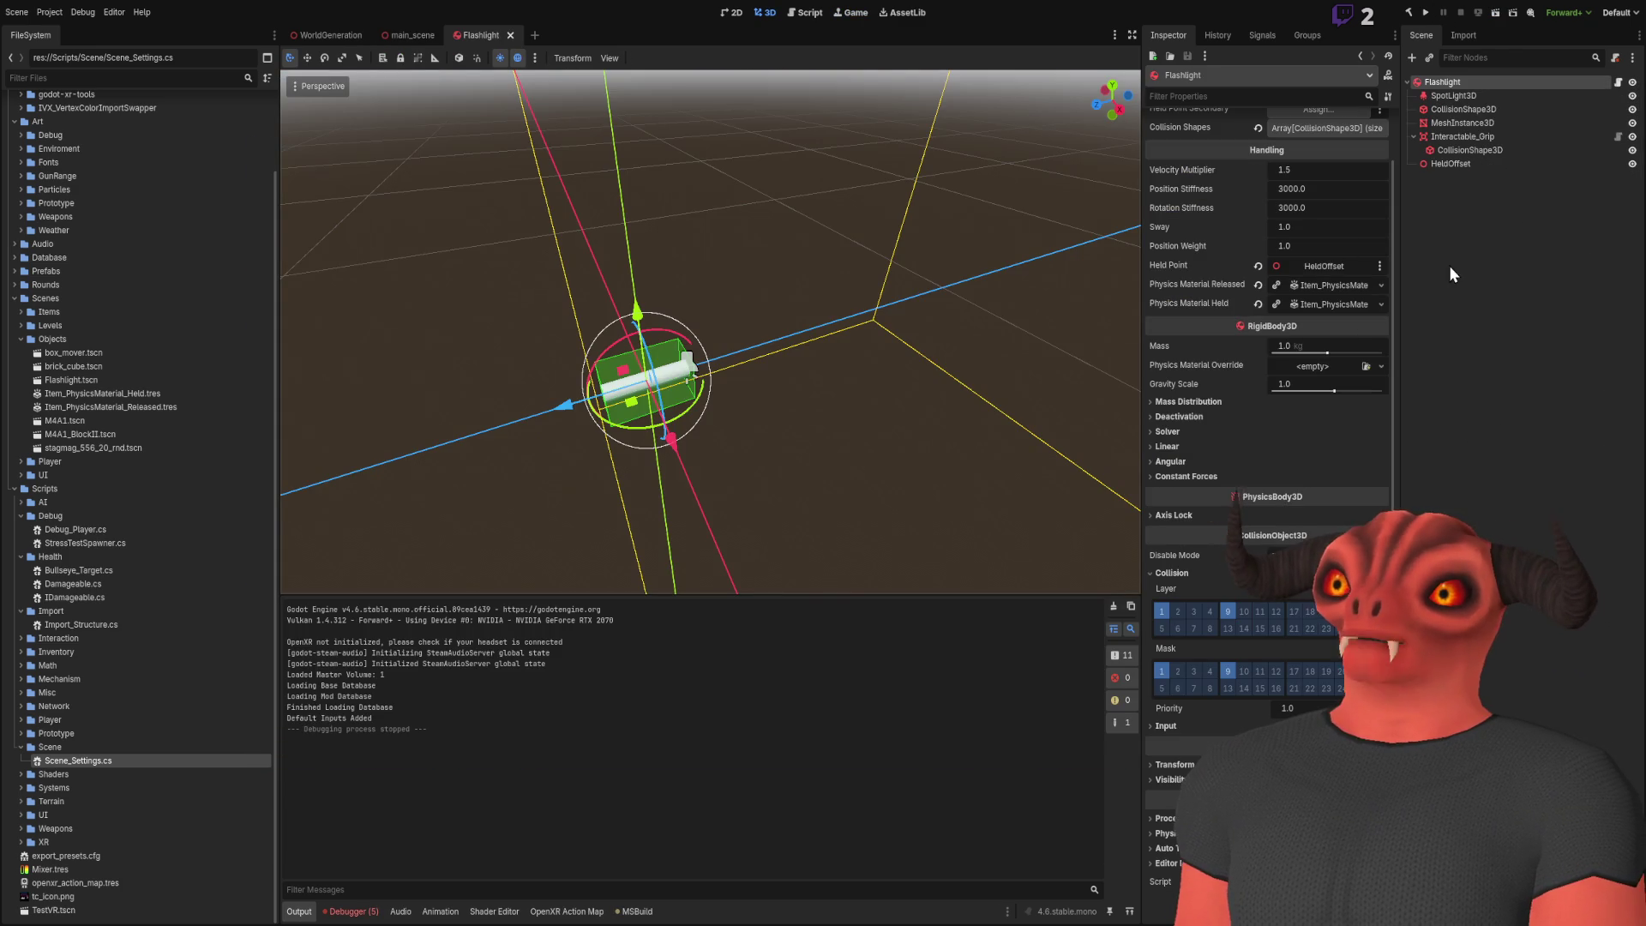
Frame the flashlight and select the grip's 0.1 × 0.1 × 0.2 box CollisionShape3D
key("f")
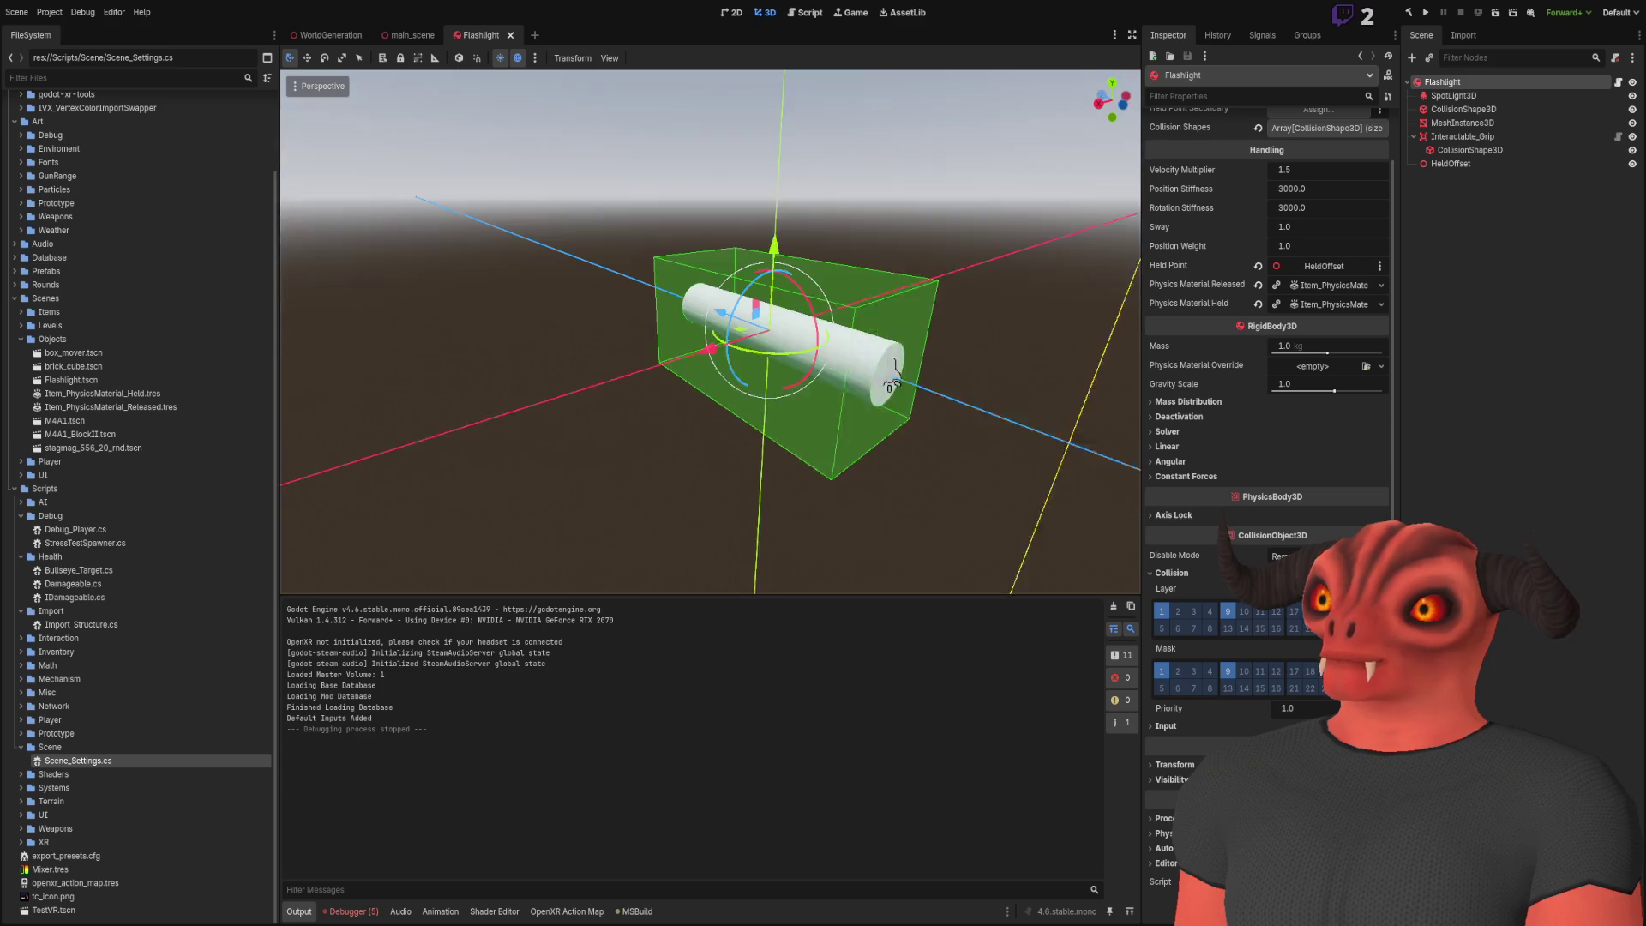
left_click(1457, 182)
left_click(1463, 163)
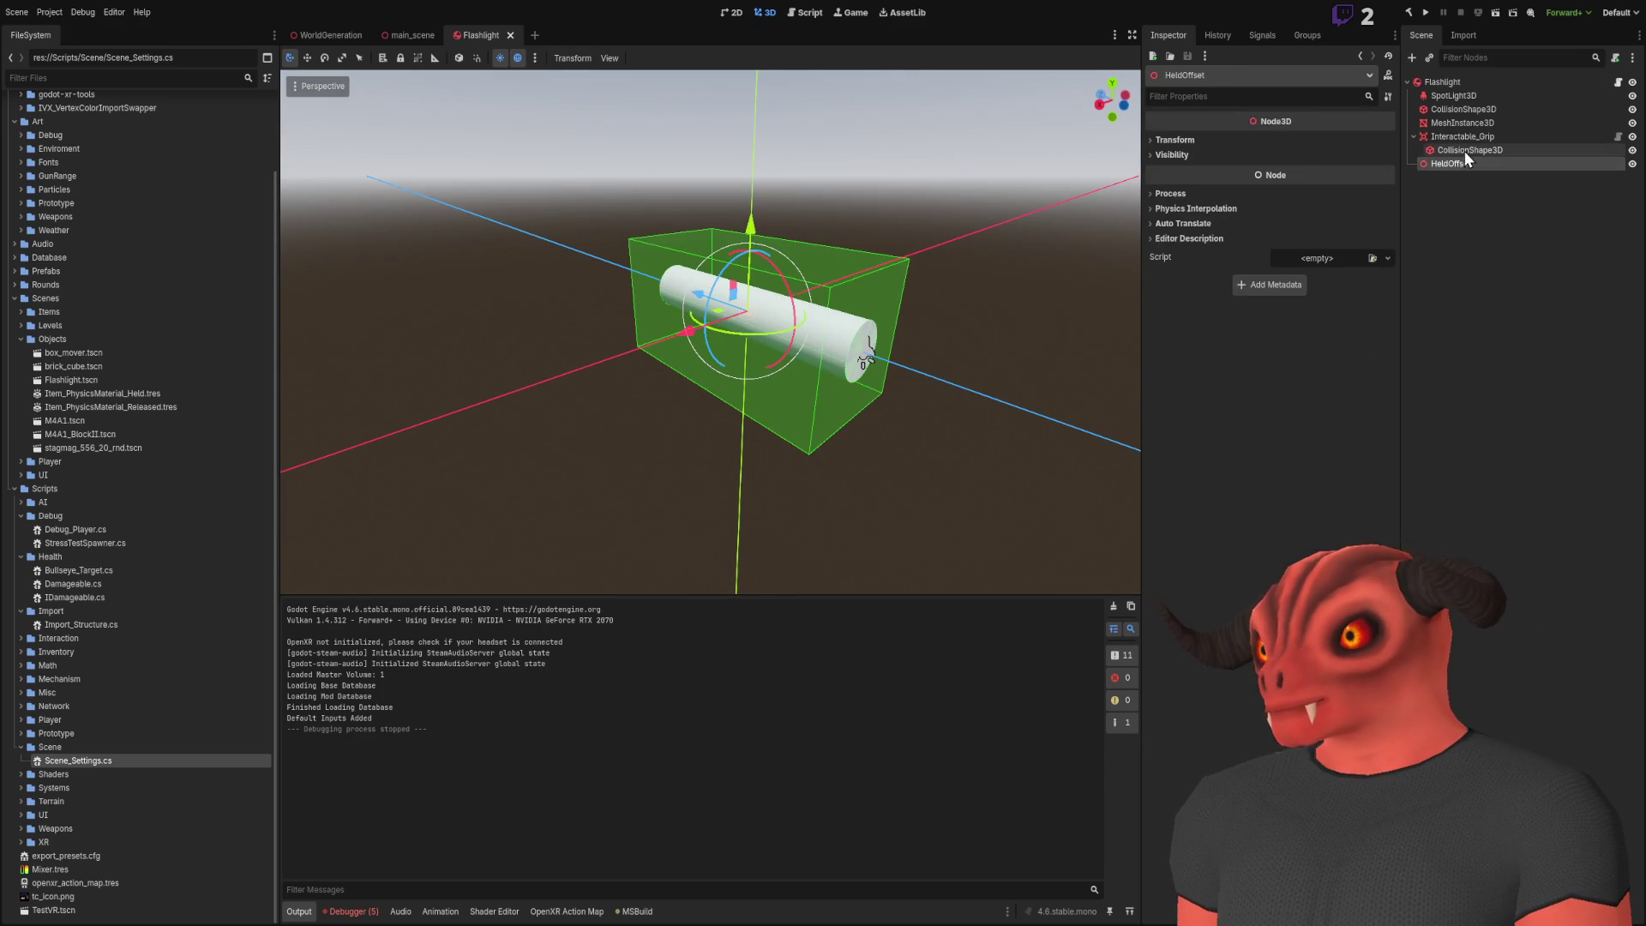
left_click(1463, 151)
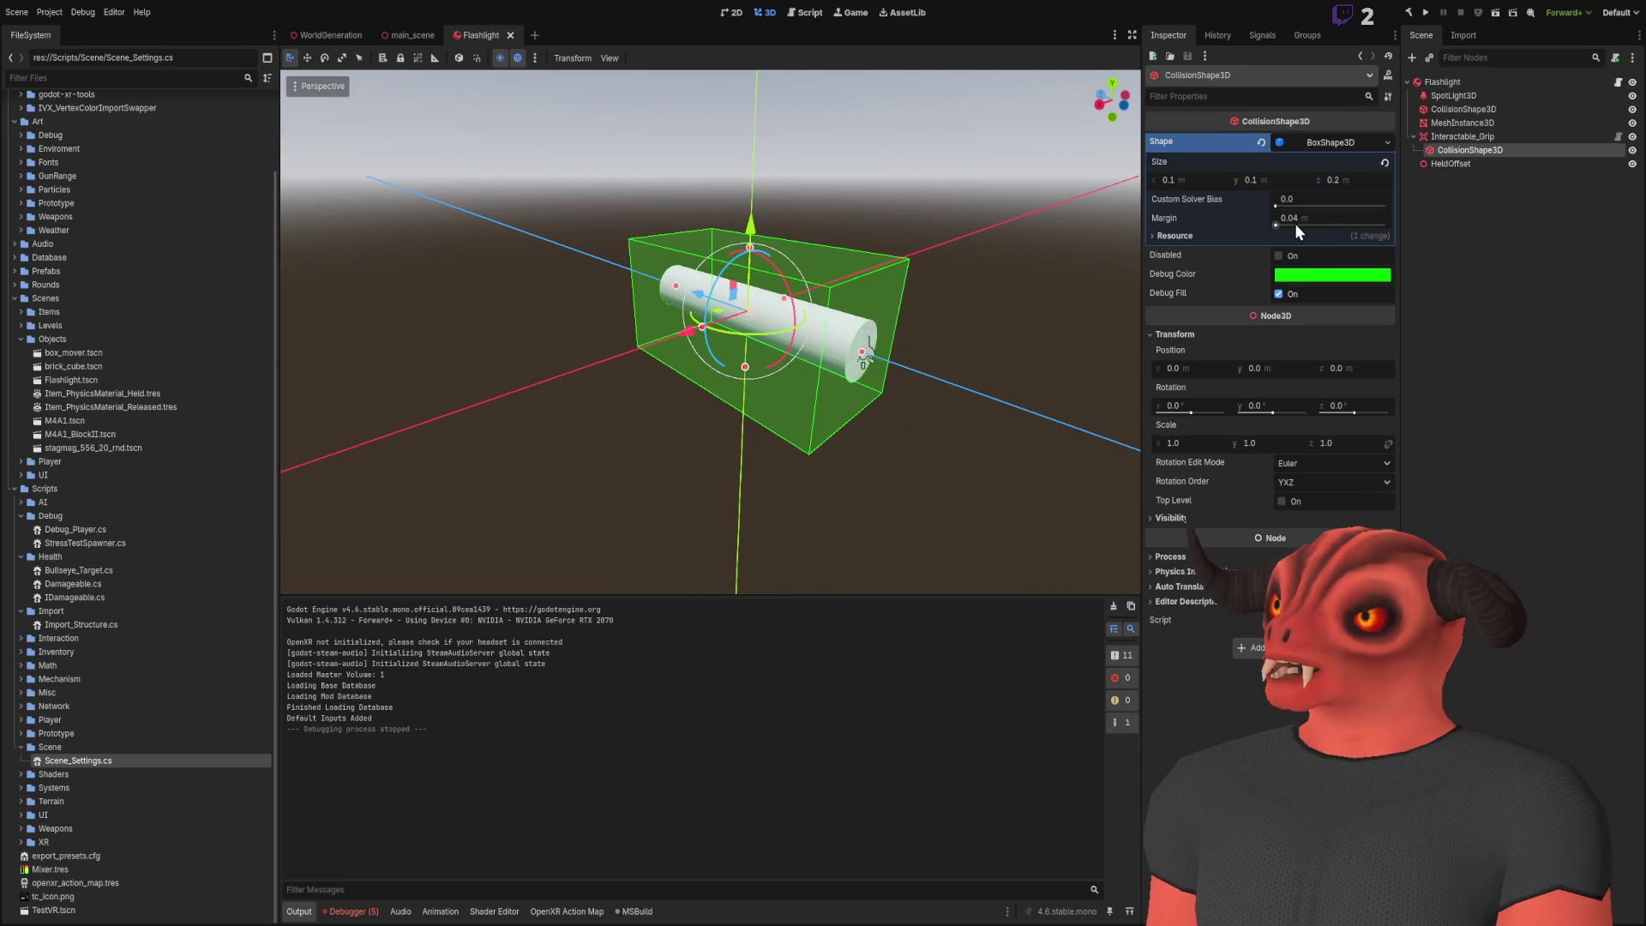